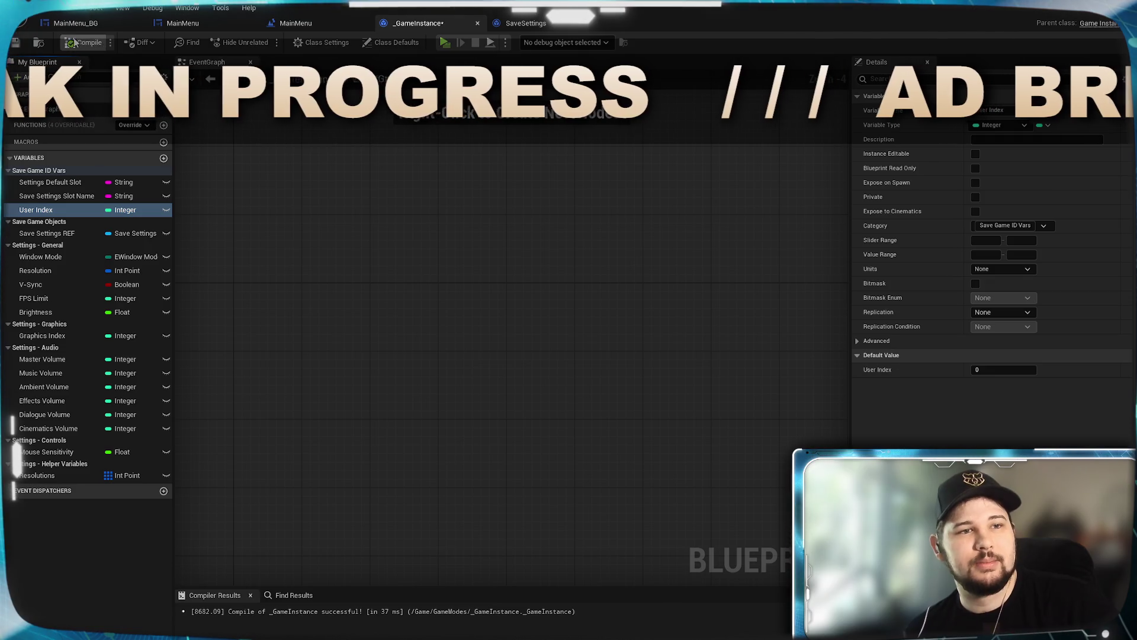
- Save the _GameInstance blueprint and select the Load_Settings macro's Inputs node
{"action": "left_click", "coordinate": [16, 42]}
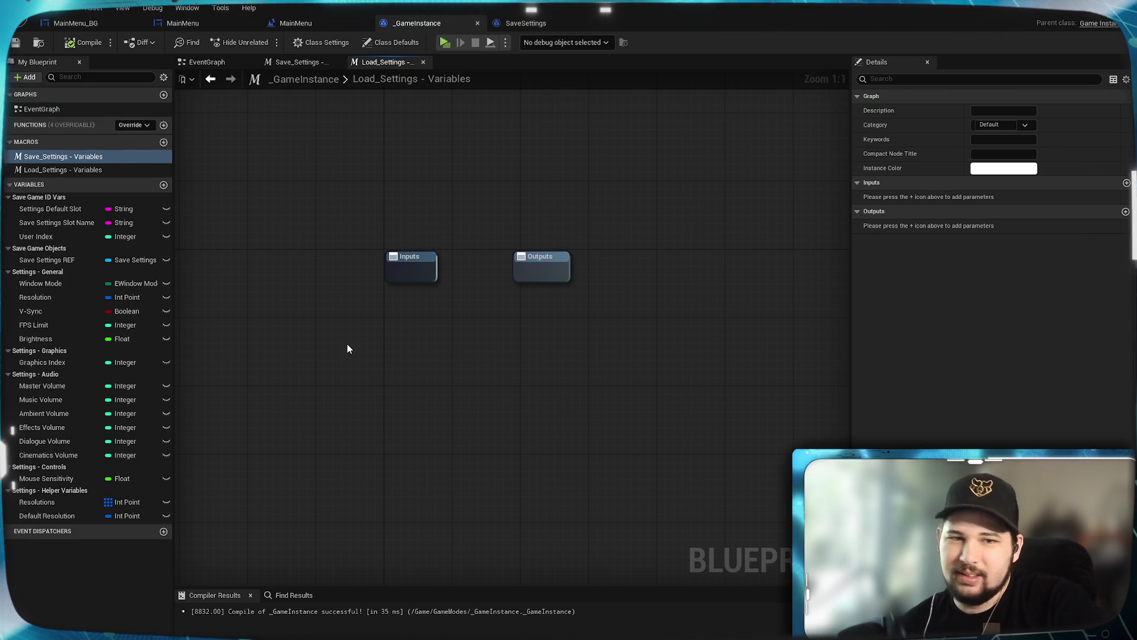
{"action": "left_click", "coordinate": [412, 270]}
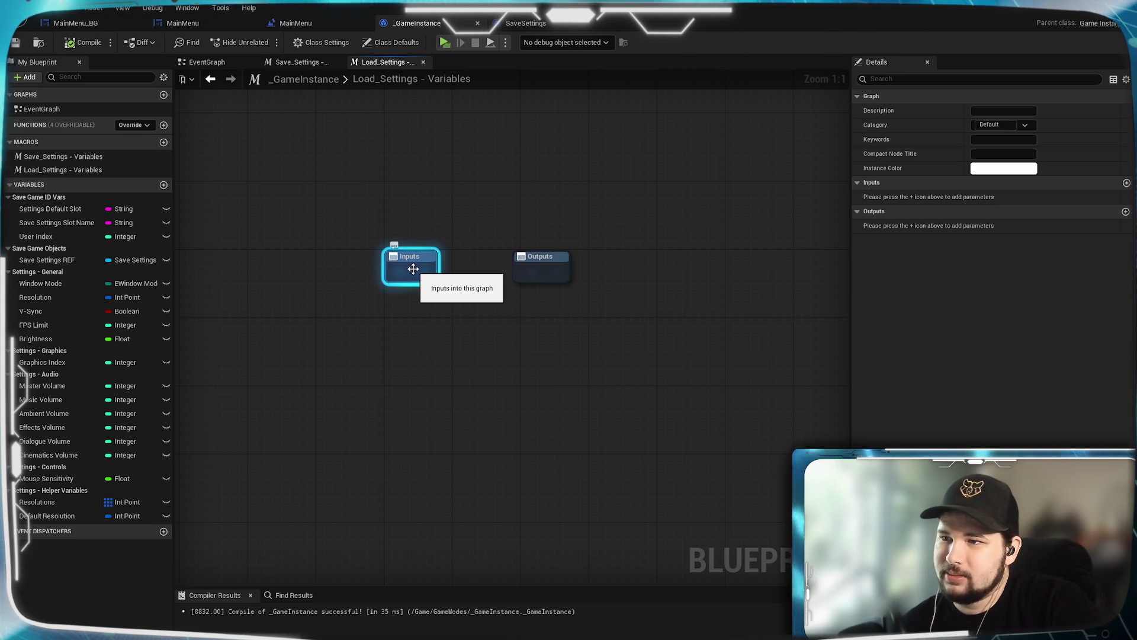
- Move the Inputs node across the graph and add a new input parameter to the macro
{"action": "mouse_move", "coordinate": [413, 270]}
{"action": "left_mouse_down"}
{"action": "mouse_move", "coordinate": [215, 296]}
{"action": "mouse_move", "coordinate": [416, 274]}
{"action": "mouse_move", "coordinate": [386, 302]}
{"action": "mouse_move", "coordinate": [805, 305]}
{"action": "left_mouse_up"}
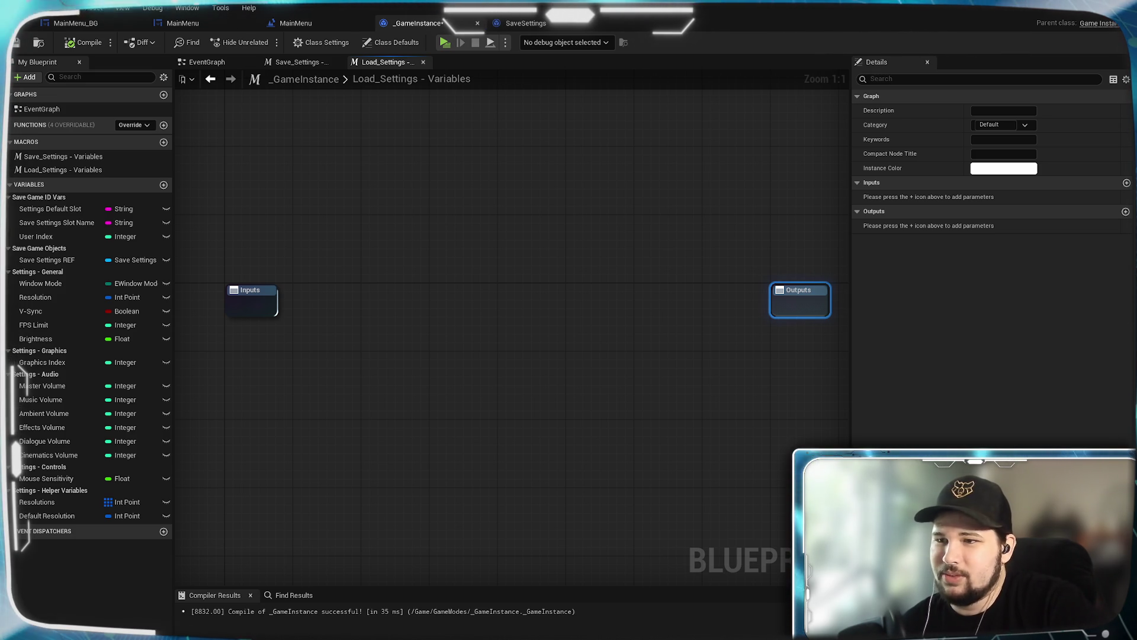
{"action": "left_click", "coordinate": [252, 305]}
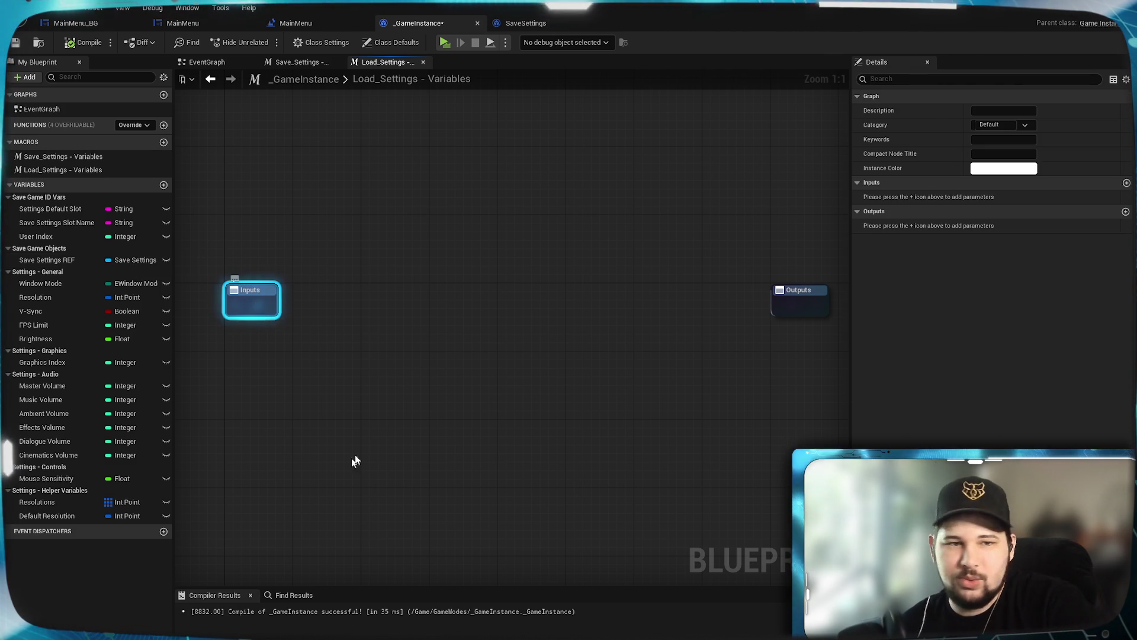
{"action": "left_click", "coordinate": [1127, 182]}
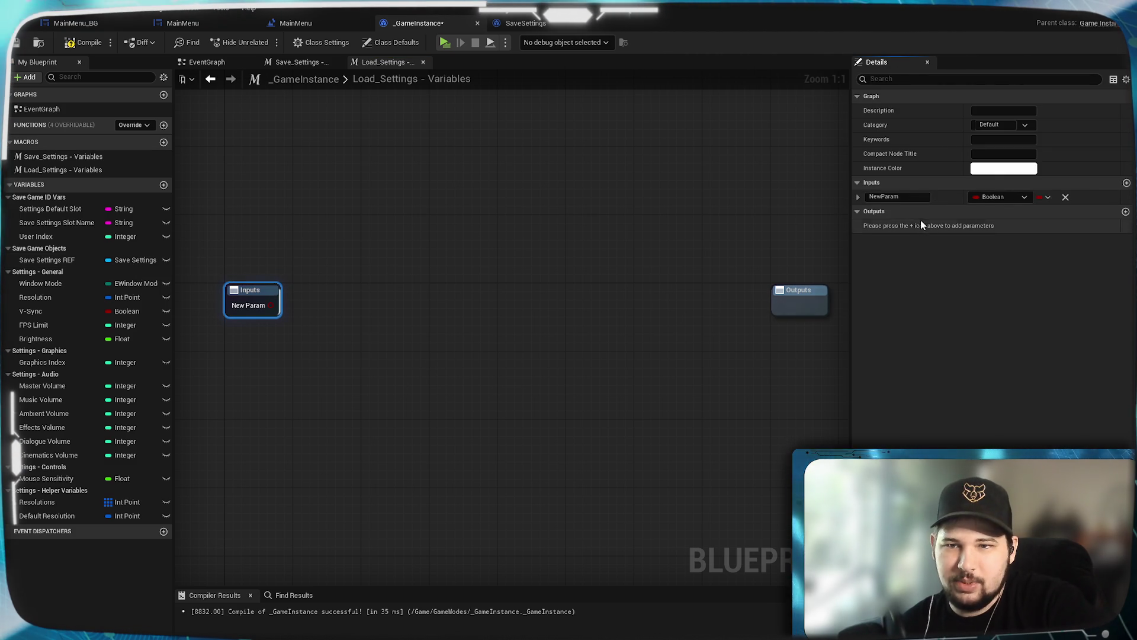
- Name the new macro input 'Save Settings REF' and type it as a Save Settings reference
{"action": "type", "text": "Save Settio"}
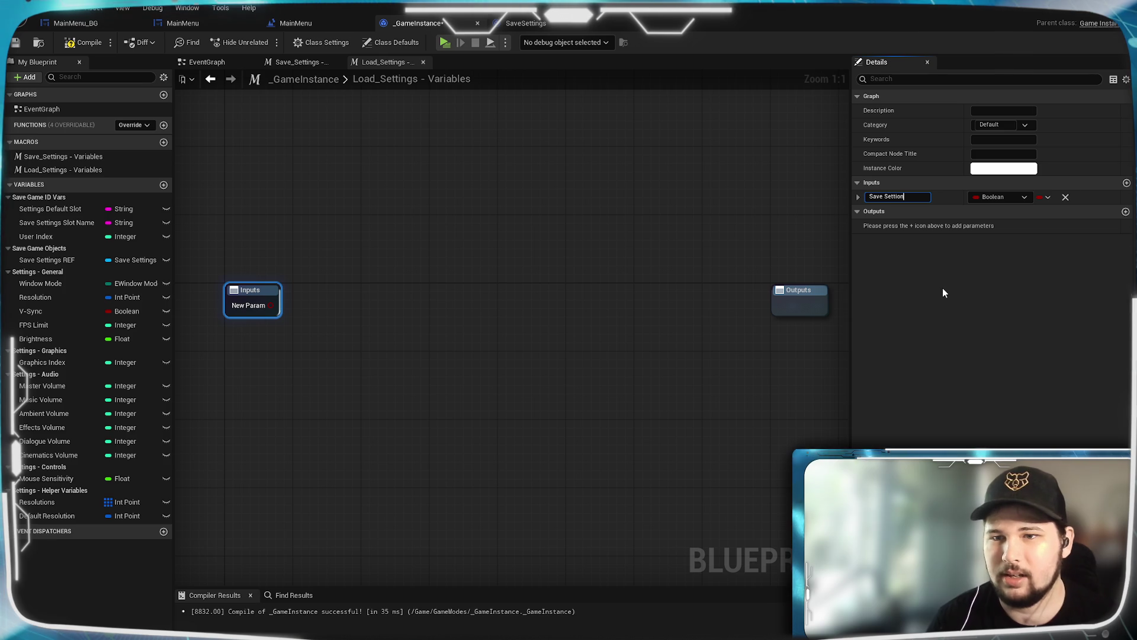
{"action": "key", "text": "BackSpace"}
{"action": "type", "text": "ngs R"}
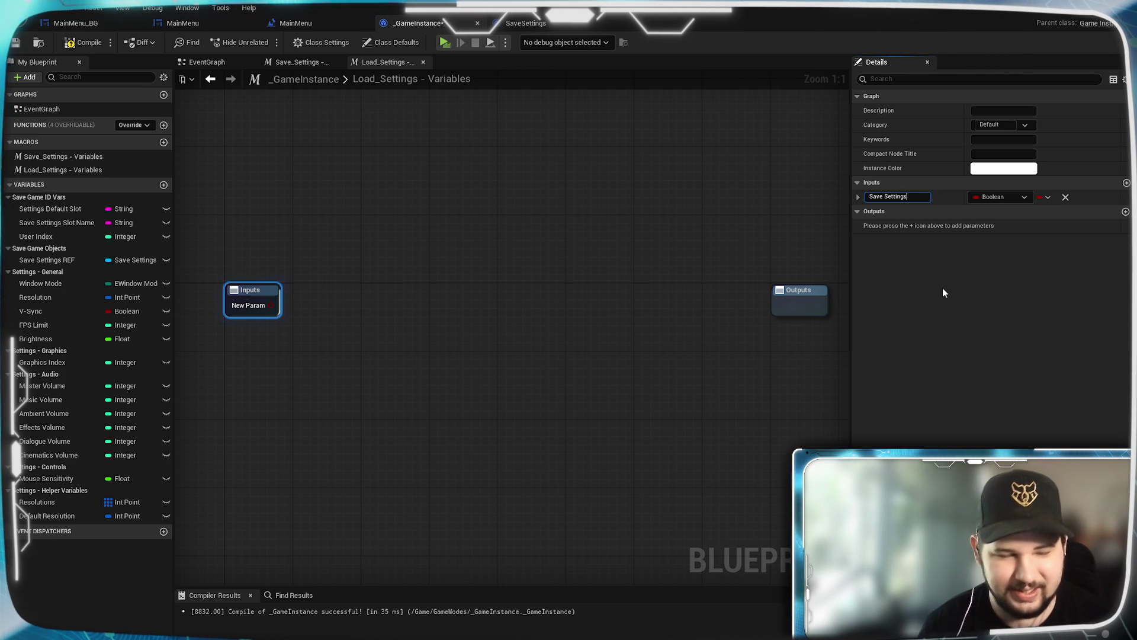
{"action": "type", "text": "EF"}
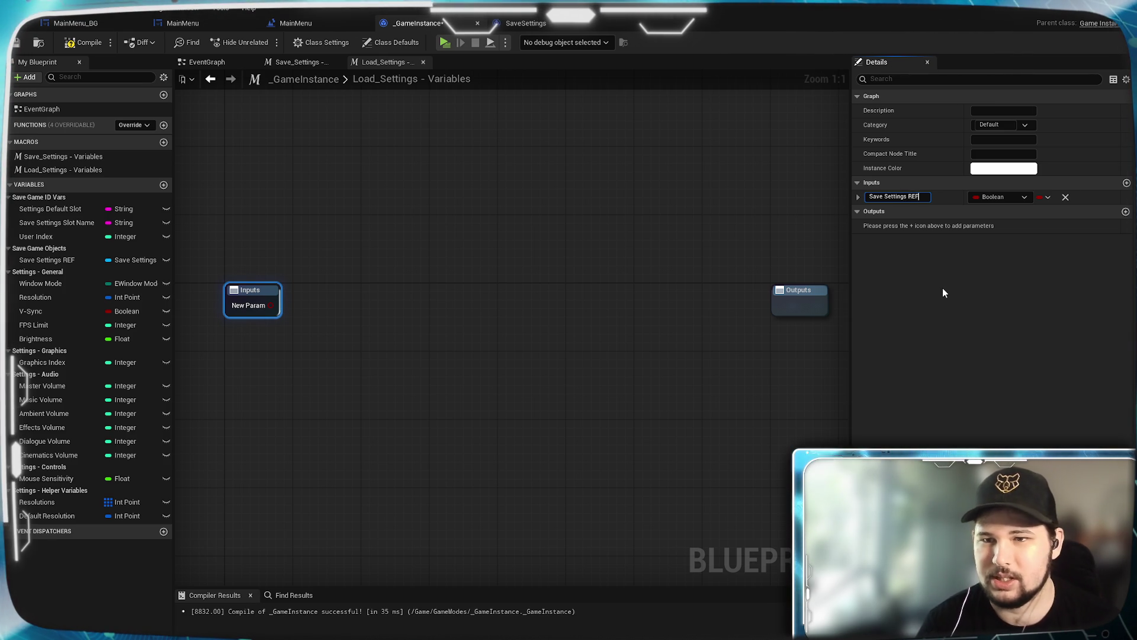
{"action": "key", "text": "Return"}
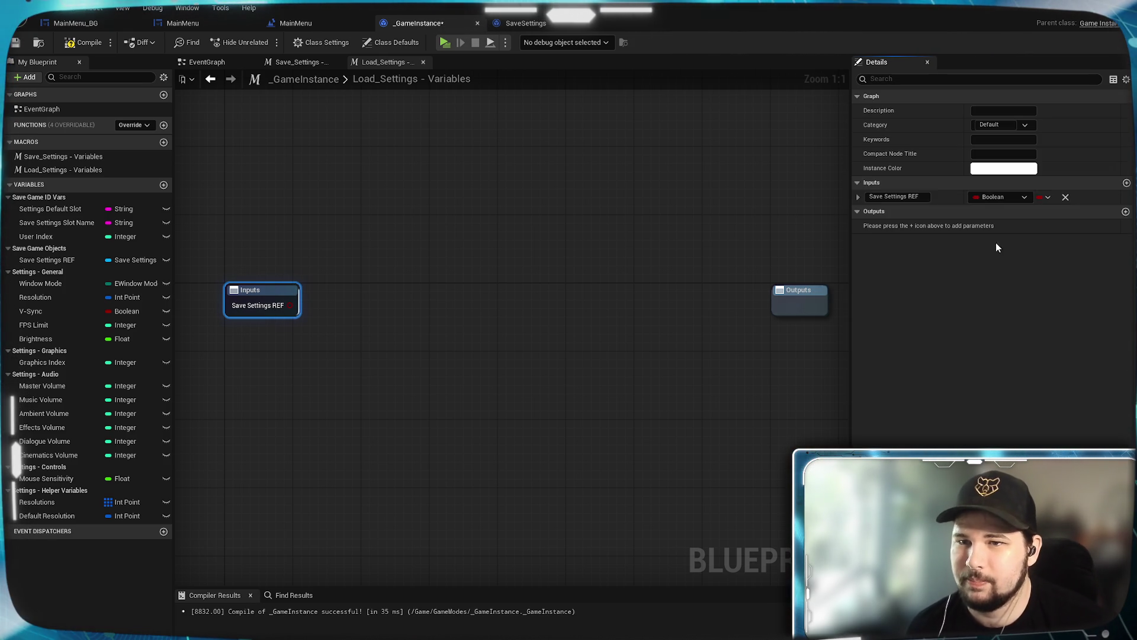
{"action": "left_click", "coordinate": [998, 197]}
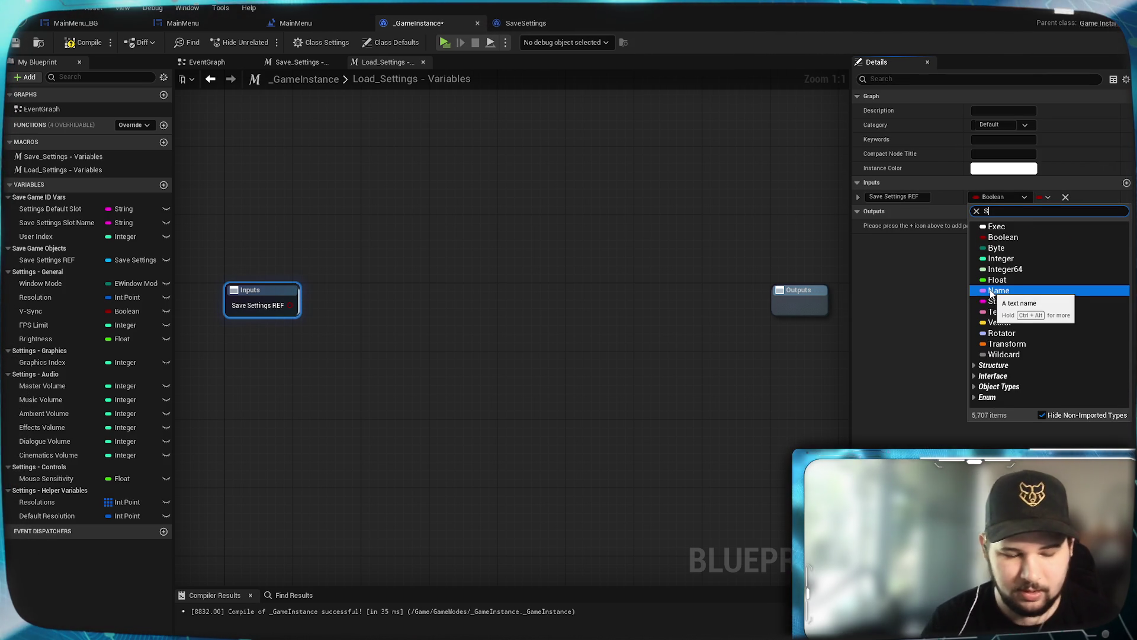
{"action": "type", "text": "Save Settin"}
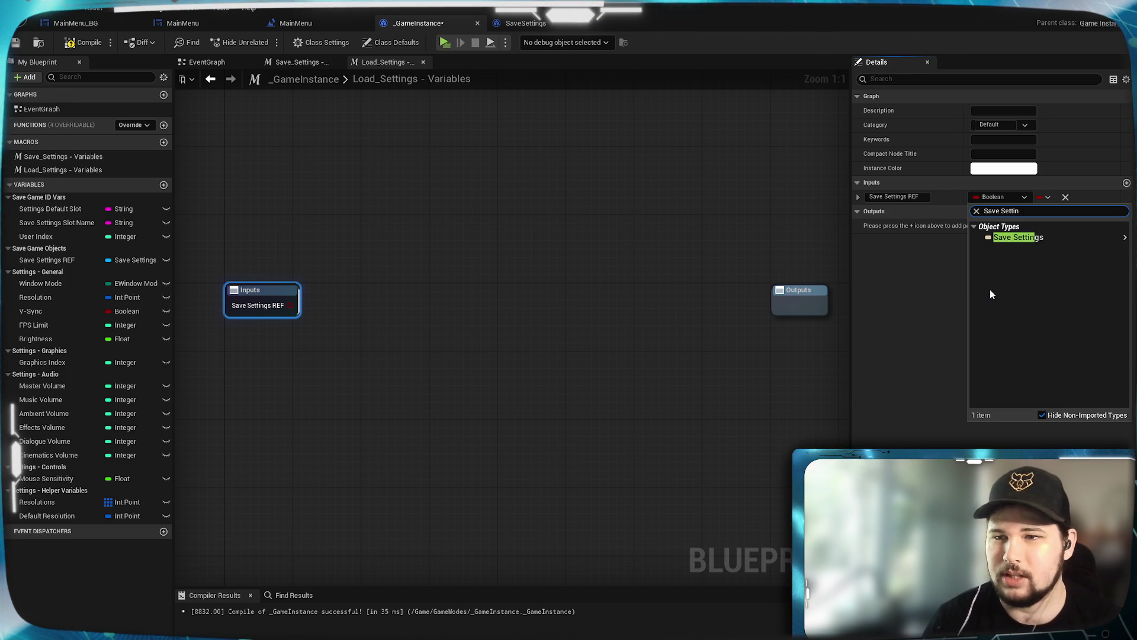
{"action": "left_click", "coordinate": [1083, 238]}
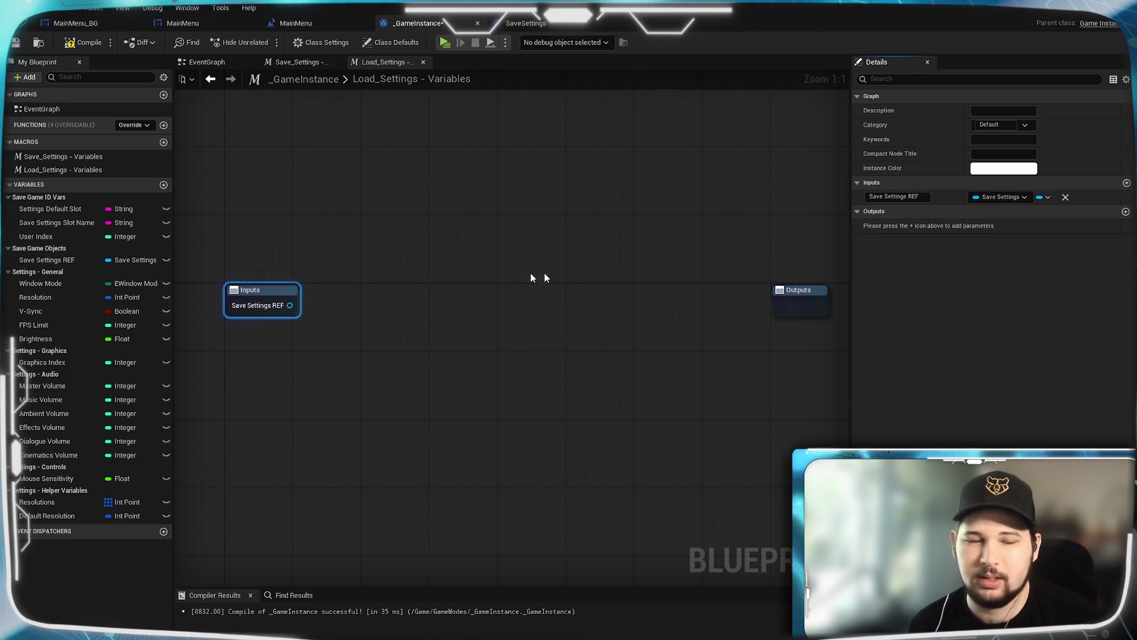
- Save, then add a Save Settings Set Window Mode node from Save Settings REF, with Context Sensitive off
{"action": "left_click", "coordinate": [16, 42]}
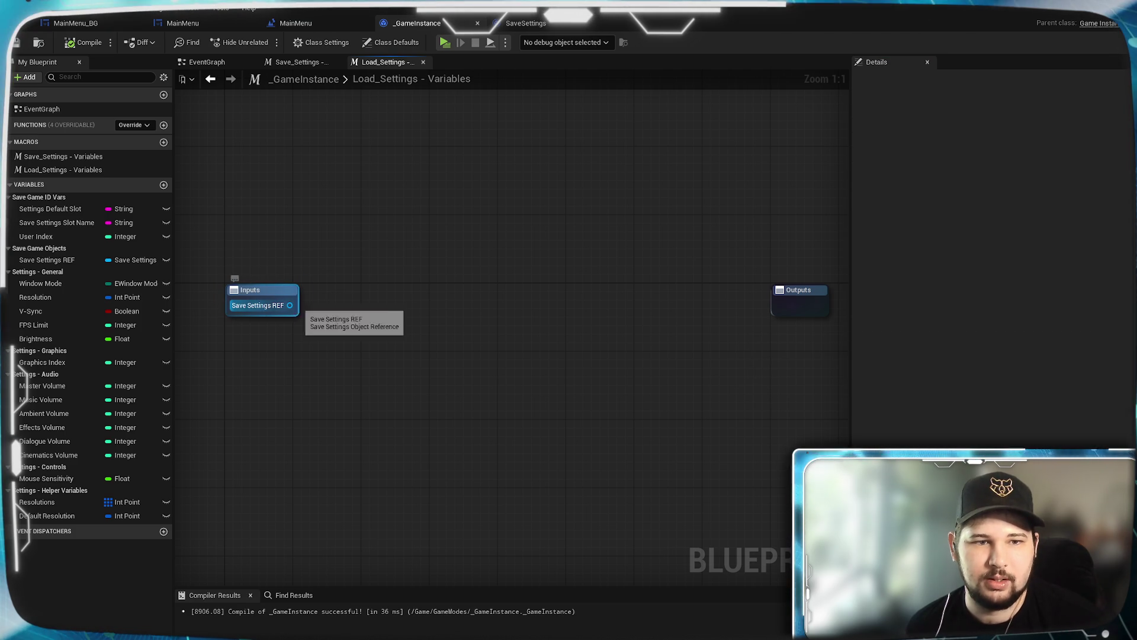
{"action": "left_click_drag", "start_coordinate": [289, 305], "coordinate": [380, 305]}
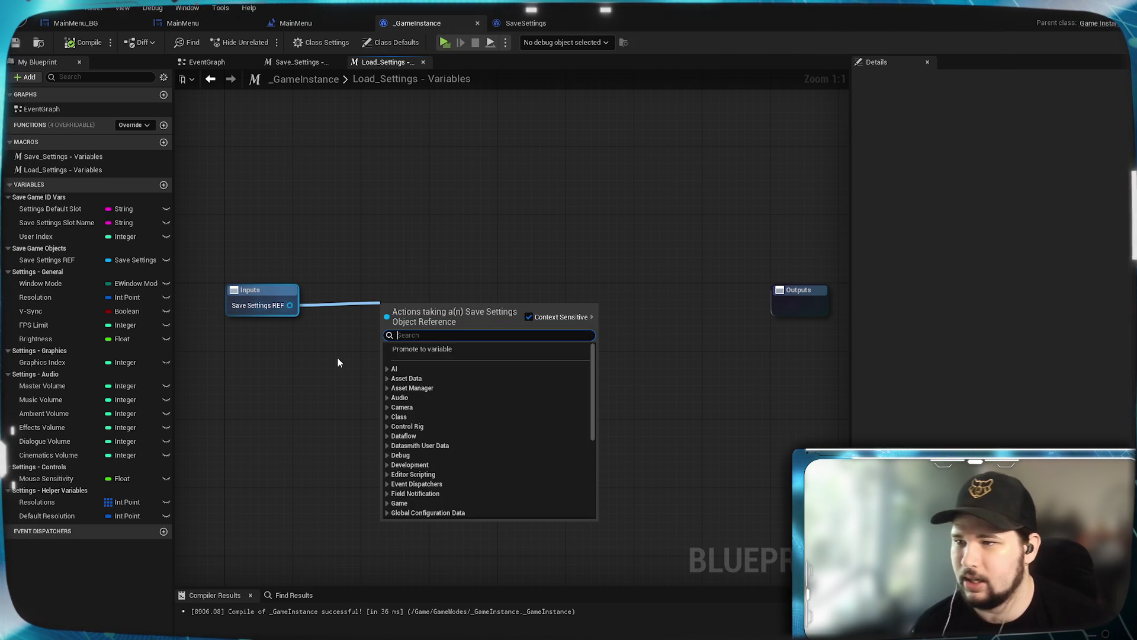
{"action": "type", "text": "set"}
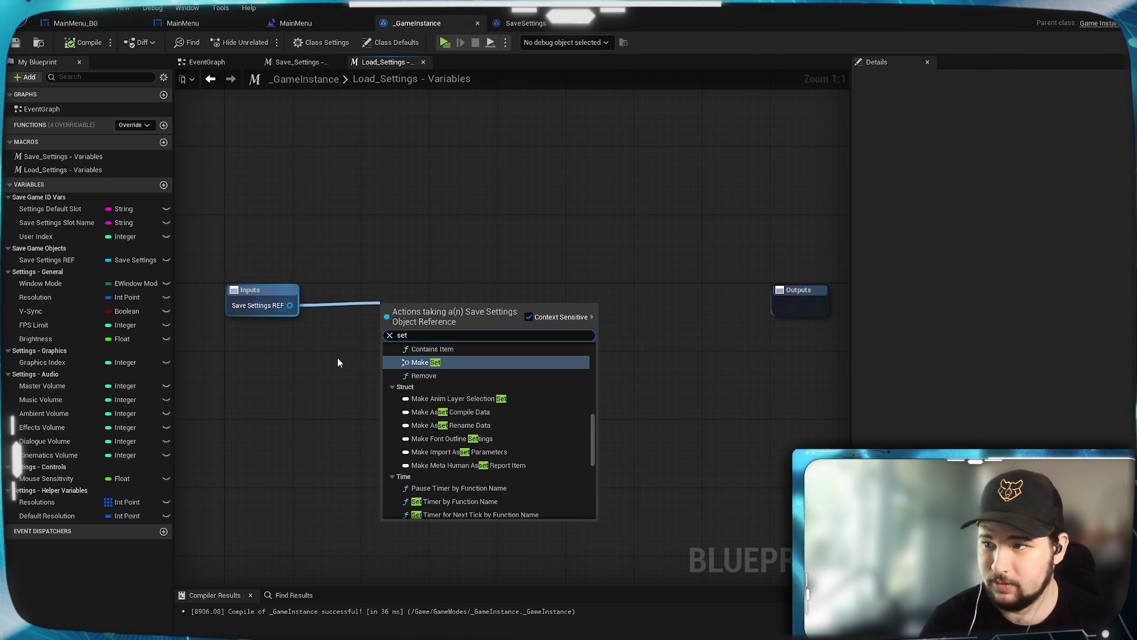
{"action": "type", "text": " window"}
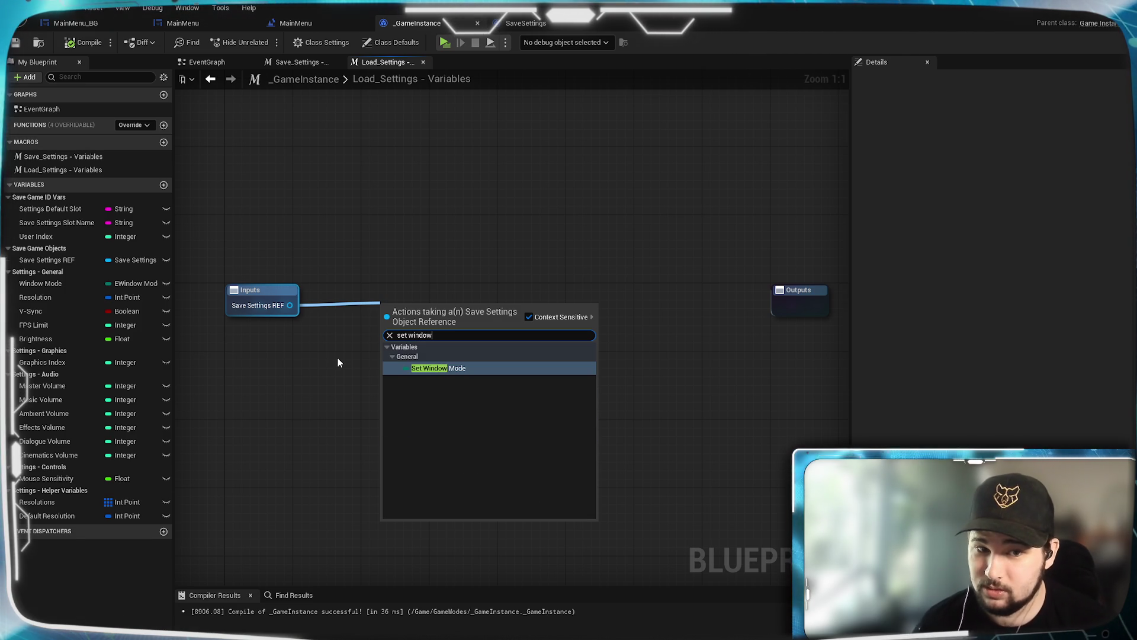
{"action": "left_click", "coordinate": [532, 318]}
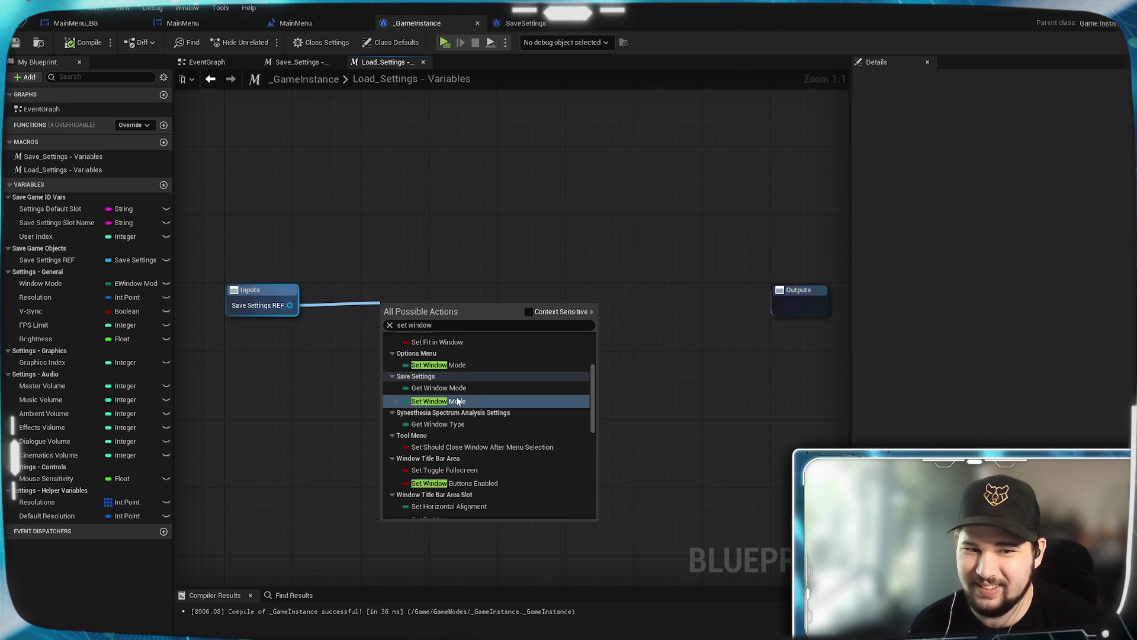
{"action": "scroll", "coordinate": [463, 409], "scroll_direction": "up", "scroll_amount": 1}
{"action": "scroll", "coordinate": [470, 414], "scroll_direction": "up", "scroll_amount": 1}
{"action": "scroll", "coordinate": [470, 414], "scroll_direction": "down", "scroll_amount": 1}
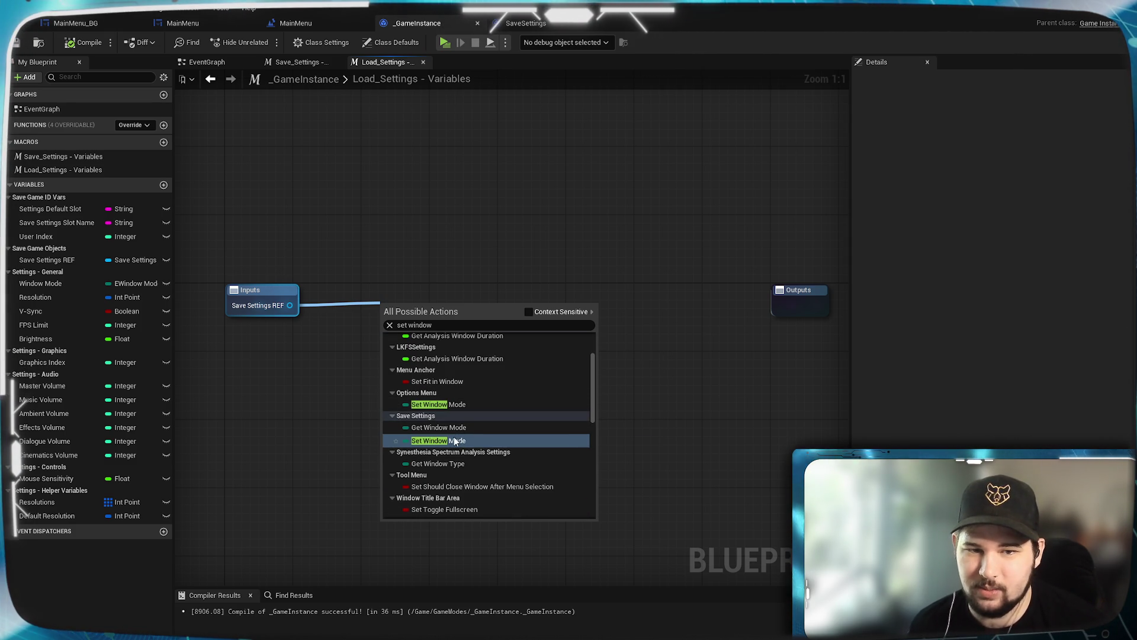
{"action": "left_click", "coordinate": [456, 441]}
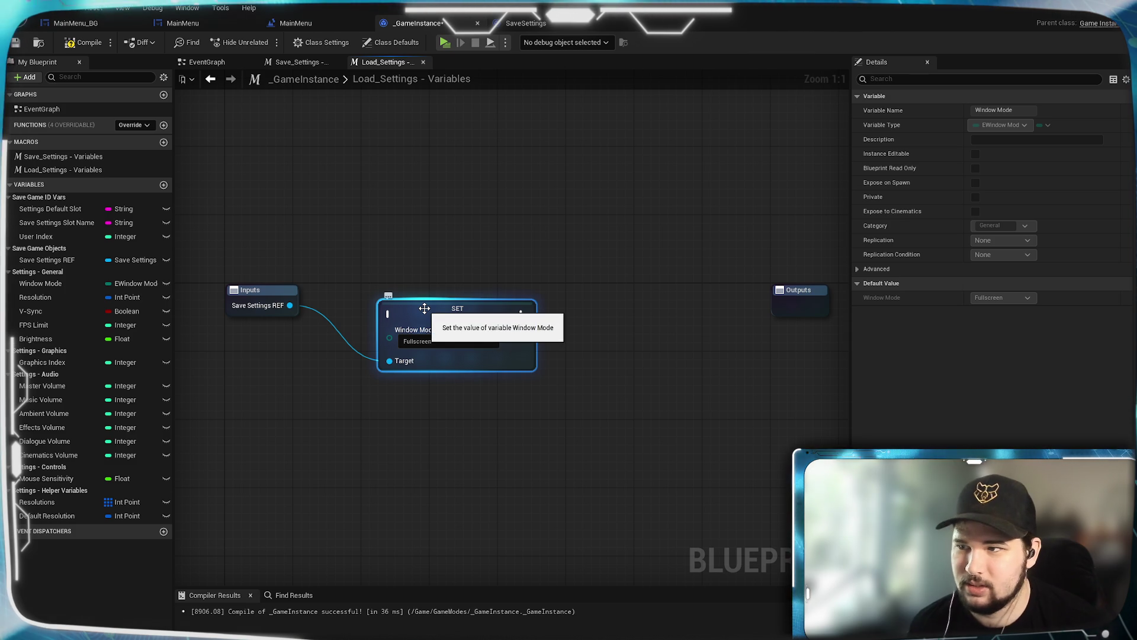
- Expose Window Mode as a new macro input and reposition the SET node
{"action": "left_click_drag", "start_coordinate": [424, 308], "coordinate": [418, 261]}
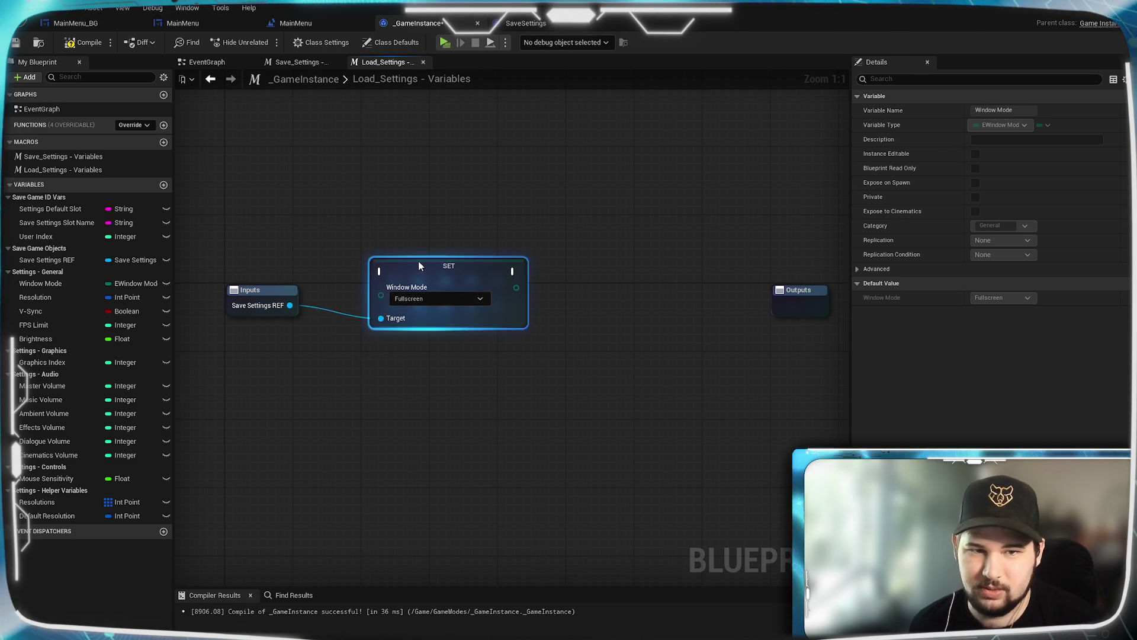
{"action": "left_click", "coordinate": [431, 407]}
{"action": "left_click_drag", "start_coordinate": [506, 291], "coordinate": [413, 303]}
{"action": "left_click_drag", "start_coordinate": [493, 408], "coordinate": [424, 411]}
{"action": "left_click_drag", "start_coordinate": [459, 301], "coordinate": [481, 307]}
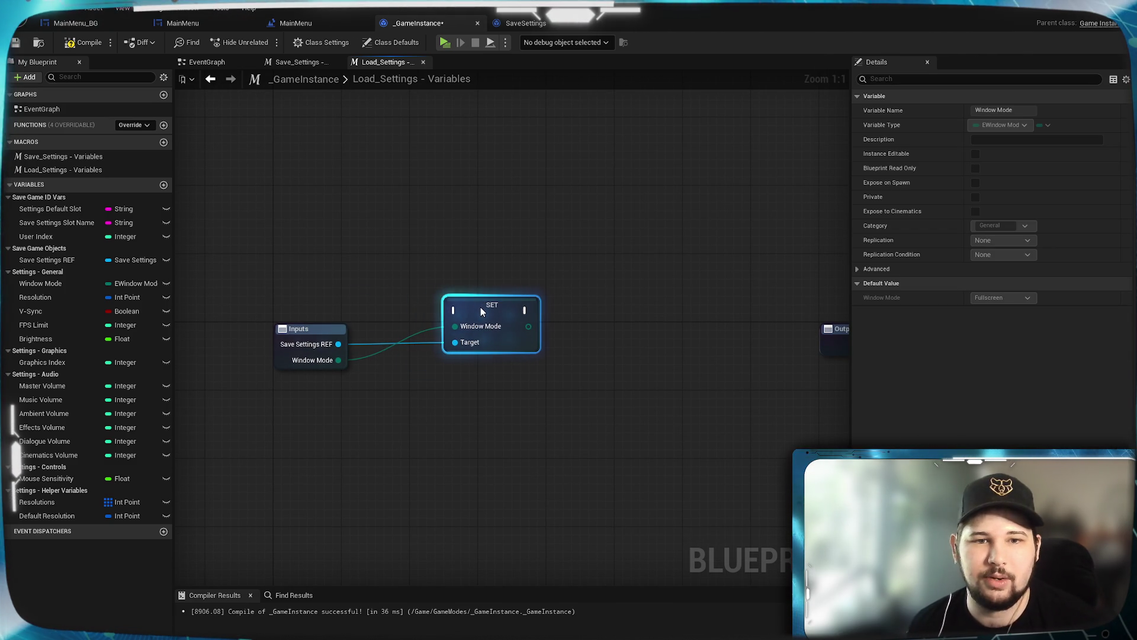
{"action": "left_click", "coordinate": [311, 347]}
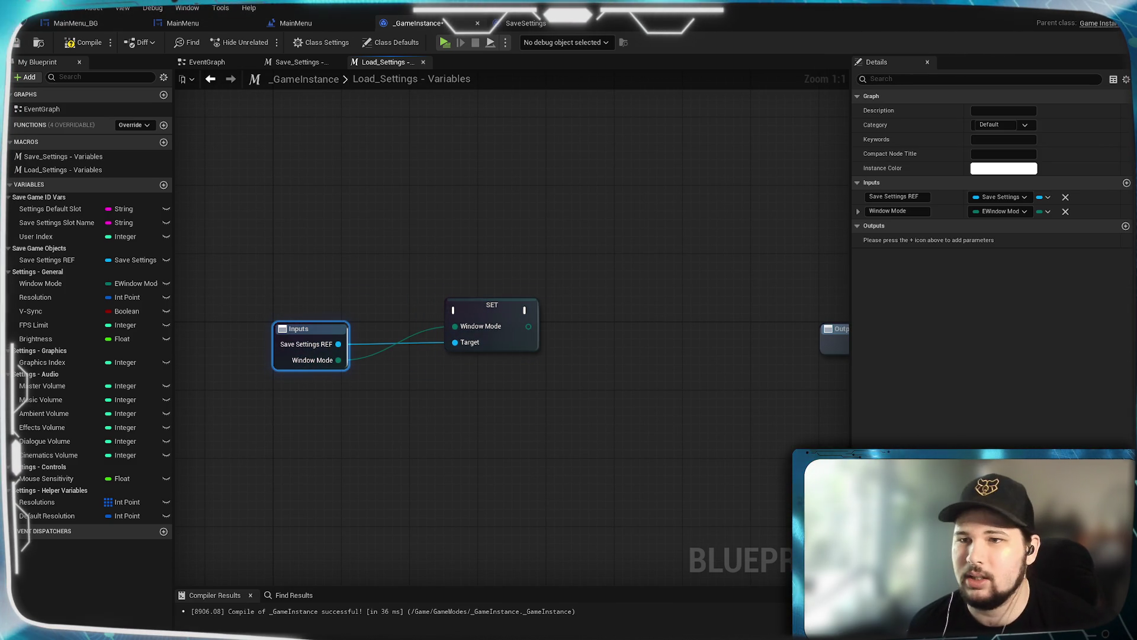
- Add an Exec-type input named Exec, move it to the top, and wire it into SET Window Mode
{"action": "left_click", "coordinate": [1126, 184]}
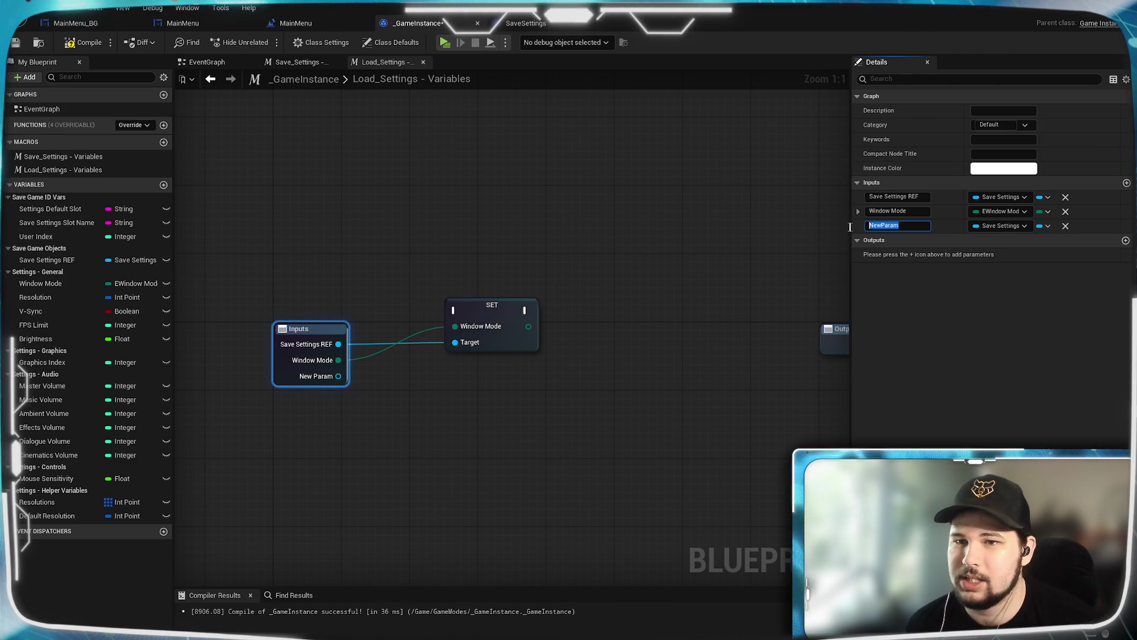
{"action": "type", "text": "Exec"}
{"action": "key", "text": "Return"}
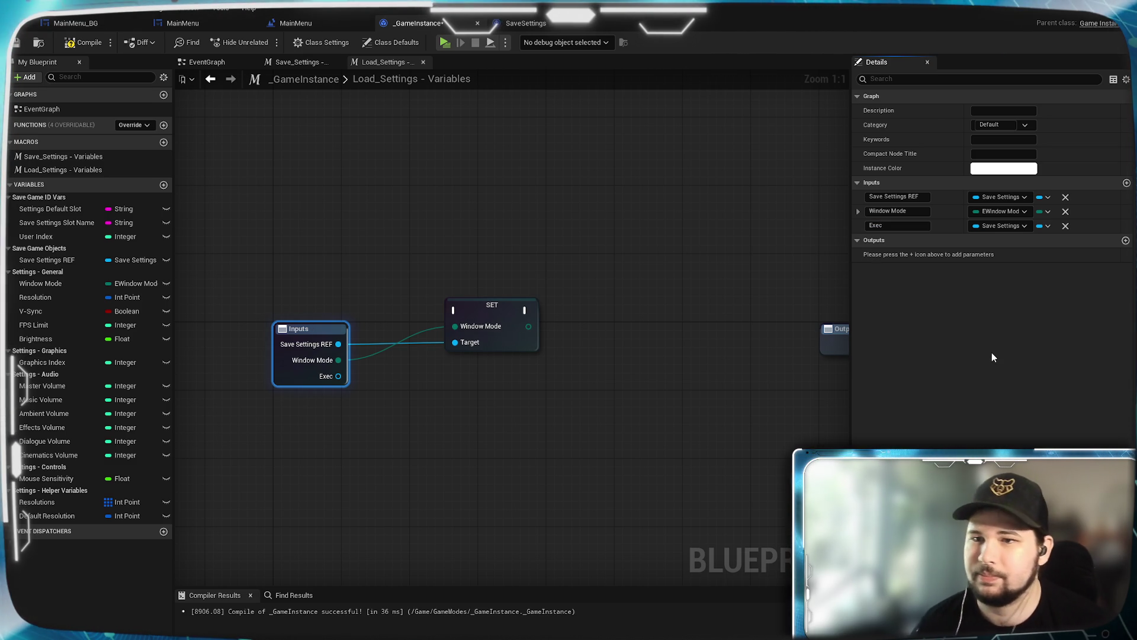
{"action": "left_click", "coordinate": [1003, 225]}
{"action": "left_click", "coordinate": [1001, 255]}
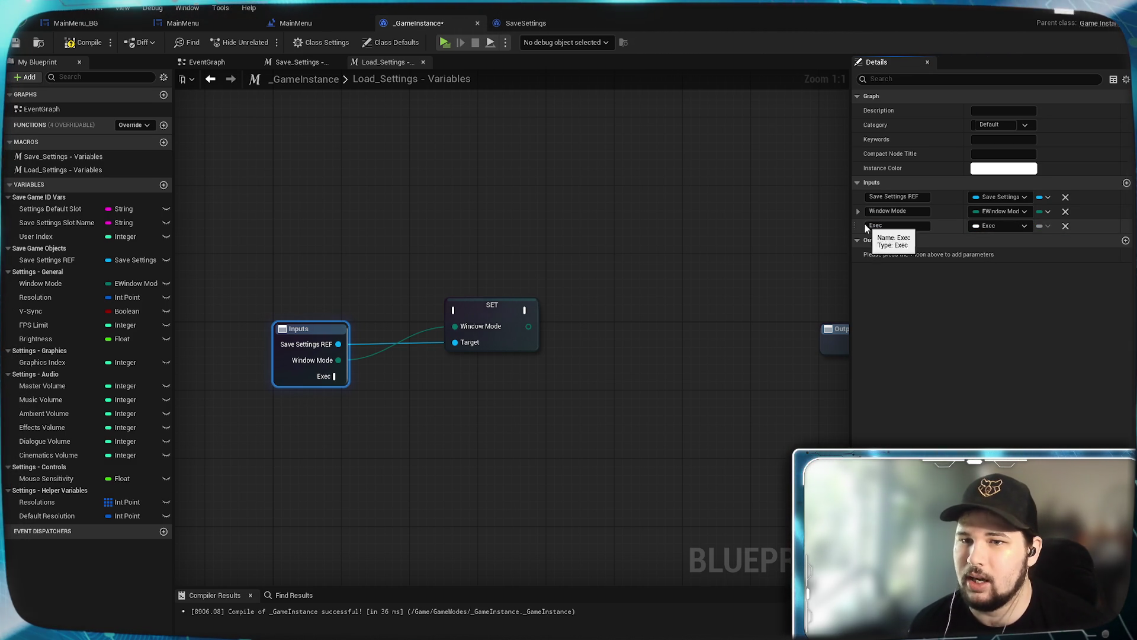
{"action": "left_click_drag", "start_coordinate": [857, 223], "coordinate": [856, 195]}
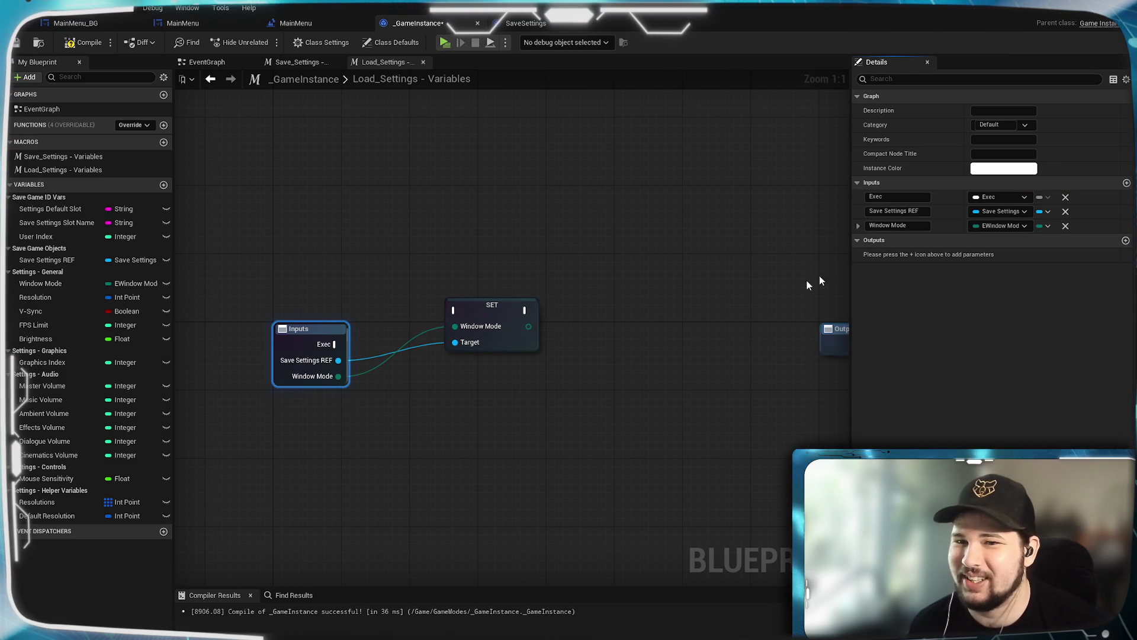
{"action": "mouse_move", "coordinate": [334, 343]}
{"action": "left_mouse_down"}
{"action": "mouse_move", "coordinate": [345, 355]}
{"action": "mouse_move", "coordinate": [418, 356]}
{"action": "mouse_move", "coordinate": [463, 315]}
{"action": "left_mouse_up"}
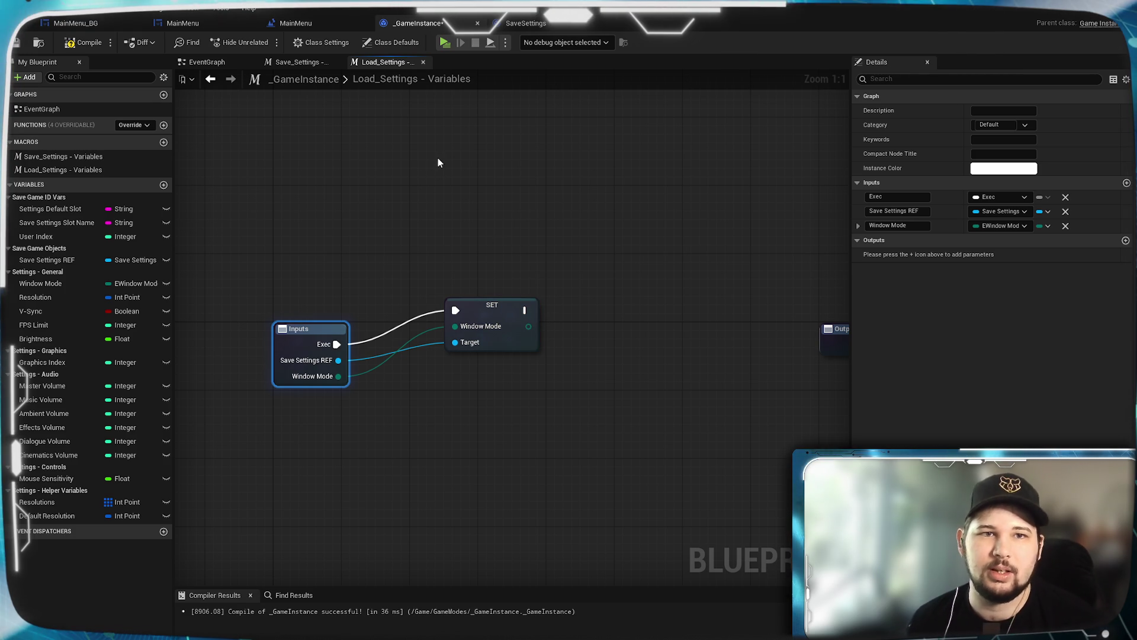
- Check the Save_Settings macro graph, return to Load_Settings, and open the macro's options menu
{"action": "left_click", "coordinate": [299, 62]}
{"action": "left_click", "coordinate": [382, 63]}
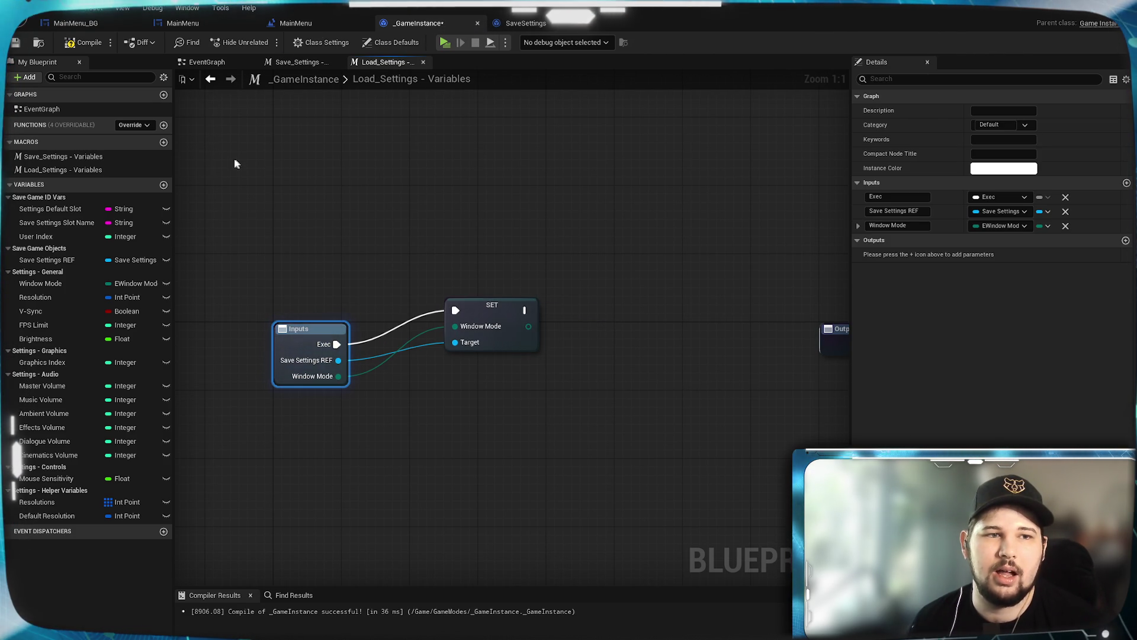
{"action": "right_click", "coordinate": [57, 170]}
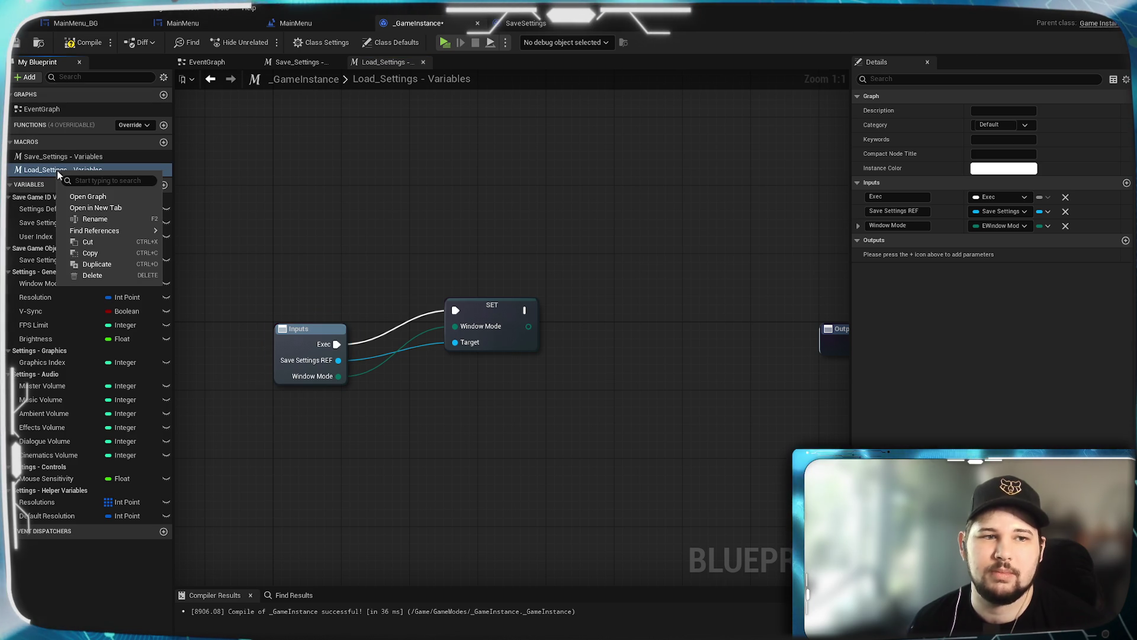
- Temporarily rename Load_Settings - Variables to S_Settings - Variables
{"action": "left_click", "coordinate": [95, 219]}
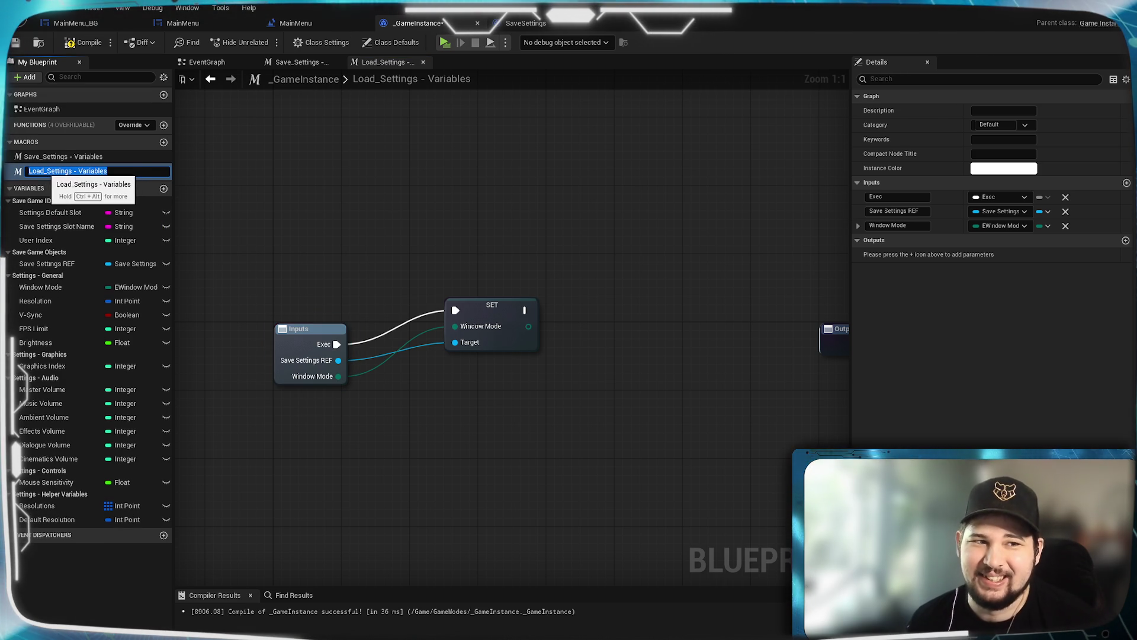
{"action": "key", "text": "Home"}
{"action": "key", "text": "Delete"}
{"action": "key", "text": "Delete"}
{"action": "key", "text": "Delete"}
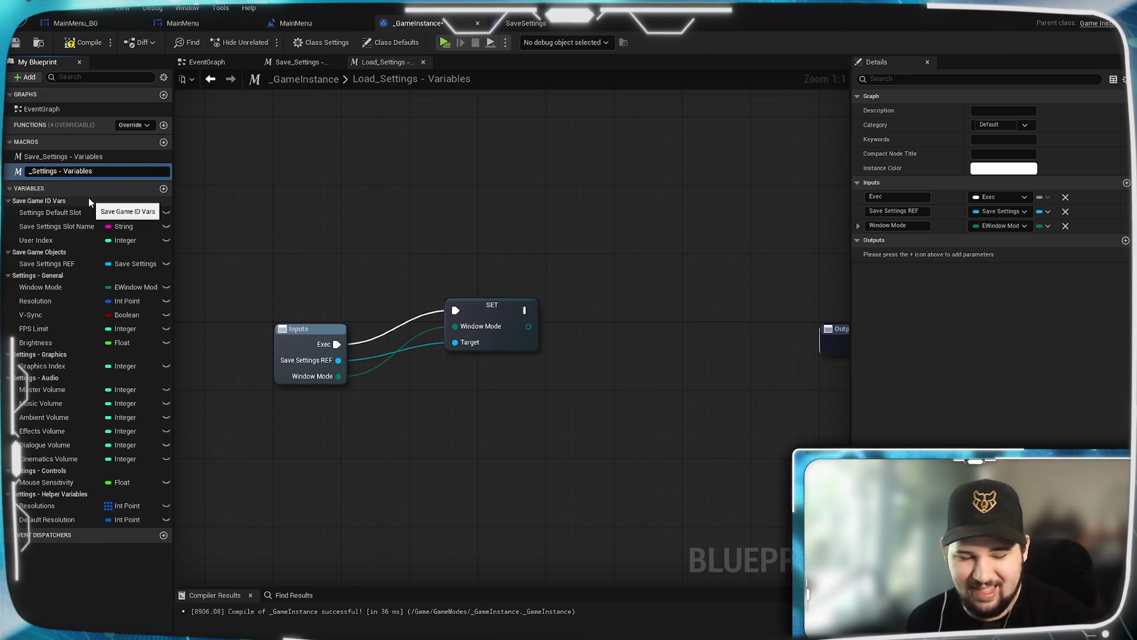
{"action": "type", "text": "S"}
{"action": "key", "text": "Return"}
- Rename the Save_Settings - Variables macro to Load_Settings - Variables
{"action": "right_click", "coordinate": [62, 155]}
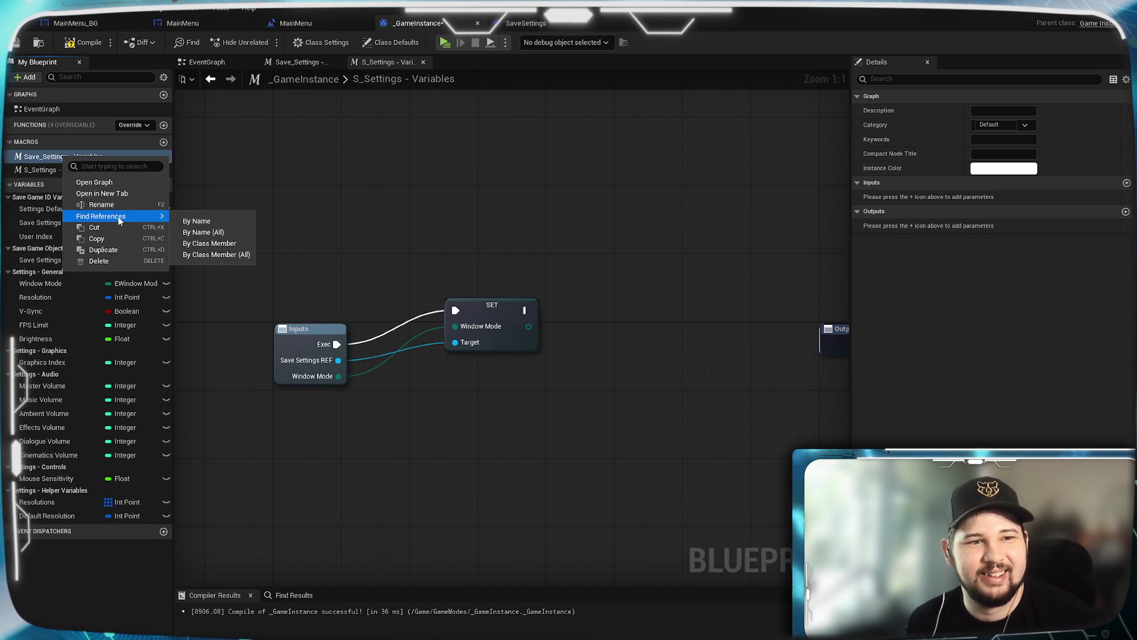
{"action": "left_click", "coordinate": [102, 205]}
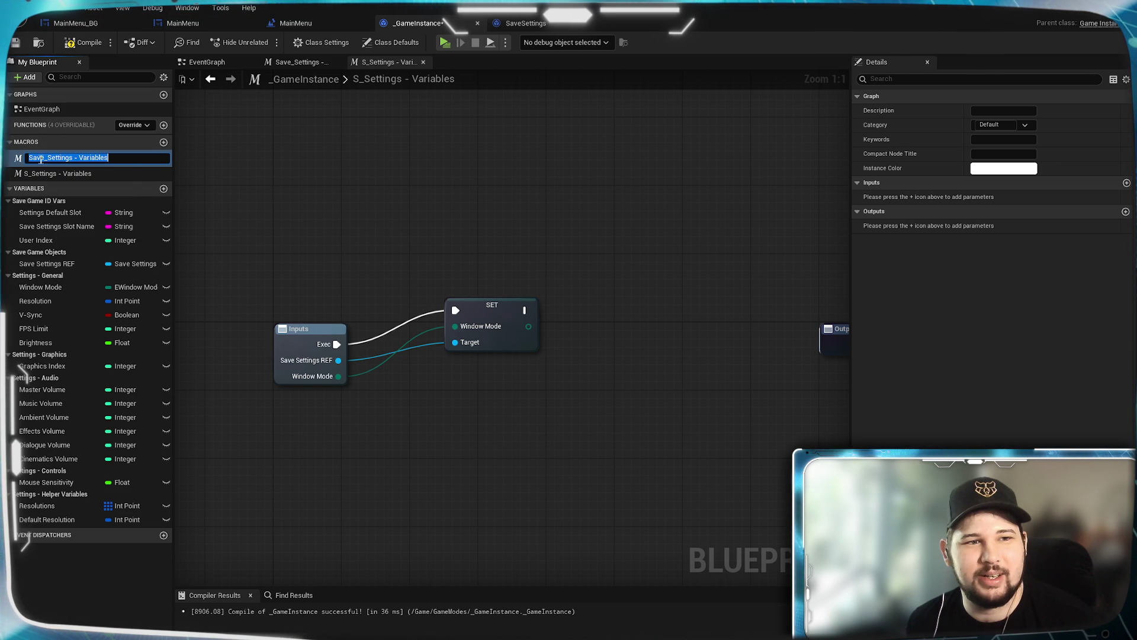
{"action": "key", "text": "Home"}
{"action": "key", "text": "Right"}
{"action": "key", "text": "Delete"}
{"action": "key", "text": "Delete"}
{"action": "key", "text": "Delete"}
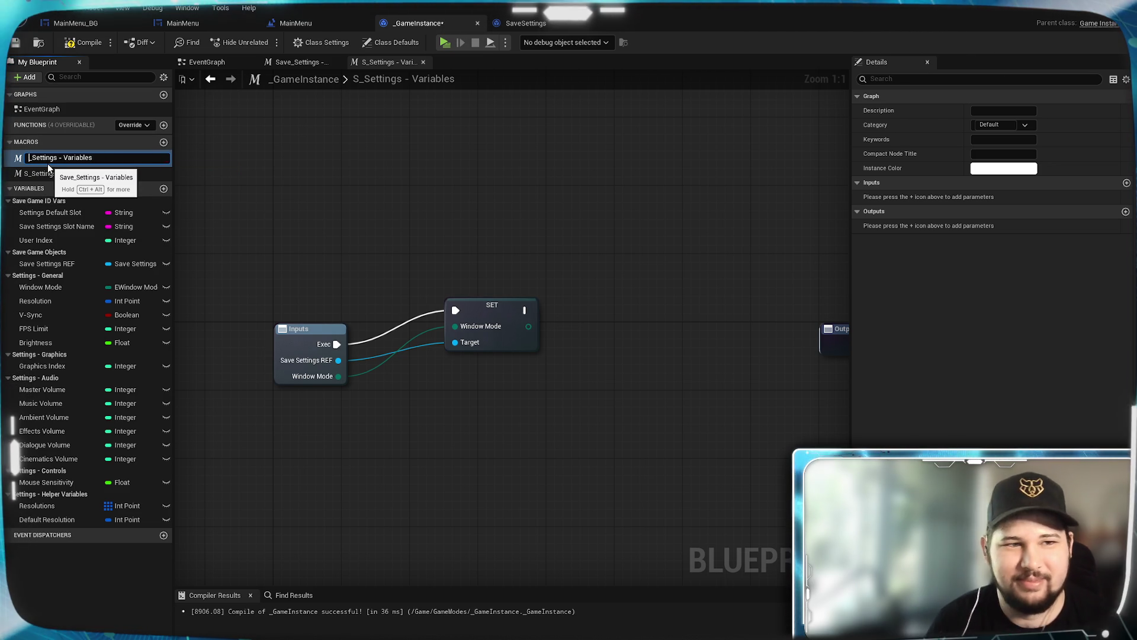
{"action": "key", "text": "BackSpace"}
{"action": "type", "text": "Loaddd"}
{"action": "key", "text": "BackSpace"}
{"action": "key", "text": "BackSpace"}
{"action": "key", "text": "Return"}
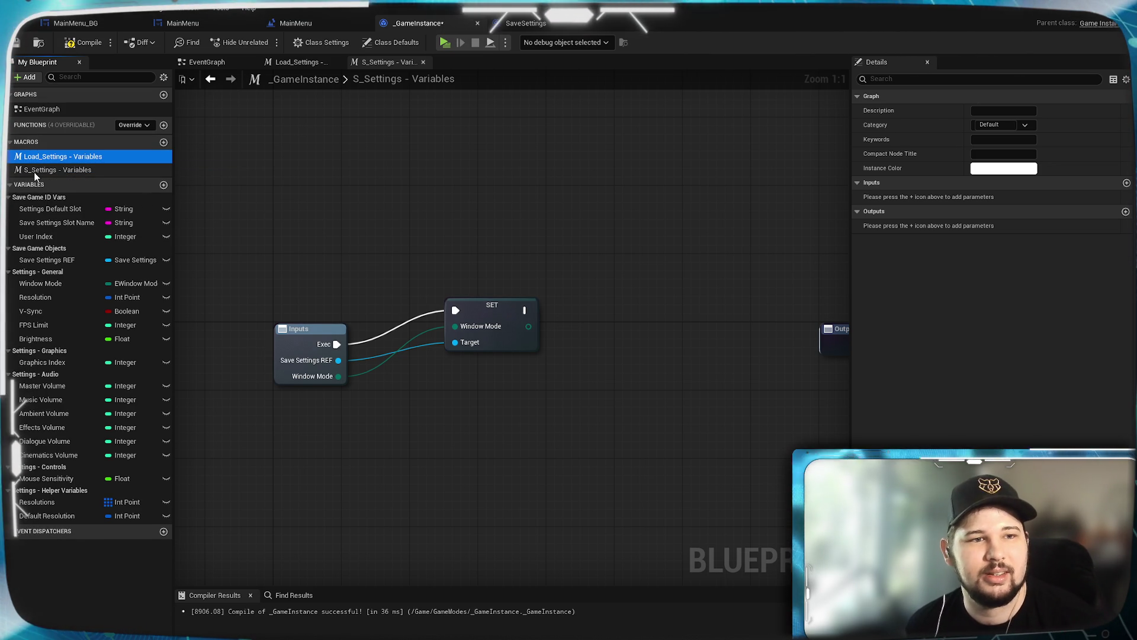
- Rename S_Settings - Variables to Save_Settings - Variables
{"action": "right_click", "coordinate": [34, 170]}
{"action": "left_click", "coordinate": [69, 224]}
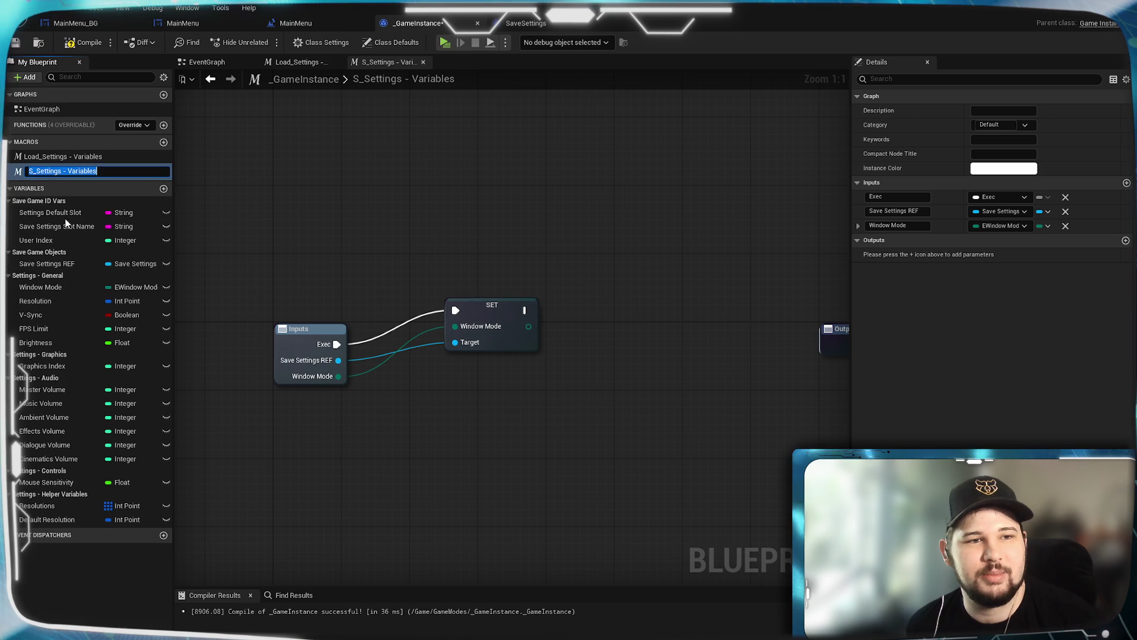
{"action": "type", "text": "ave"}
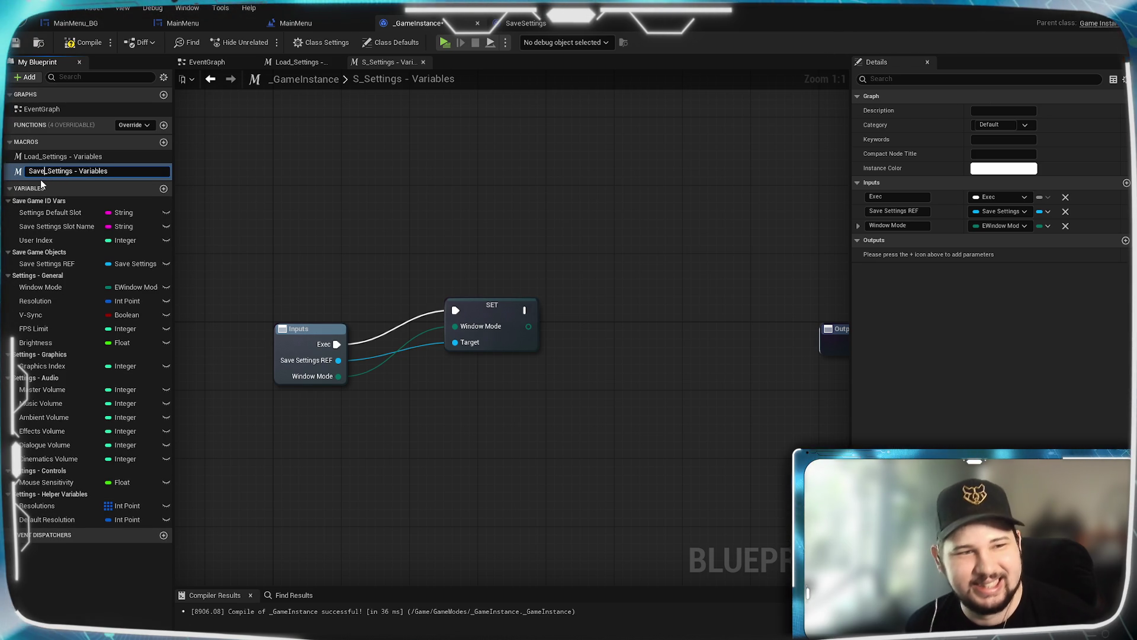
{"action": "key", "text": "Return"}
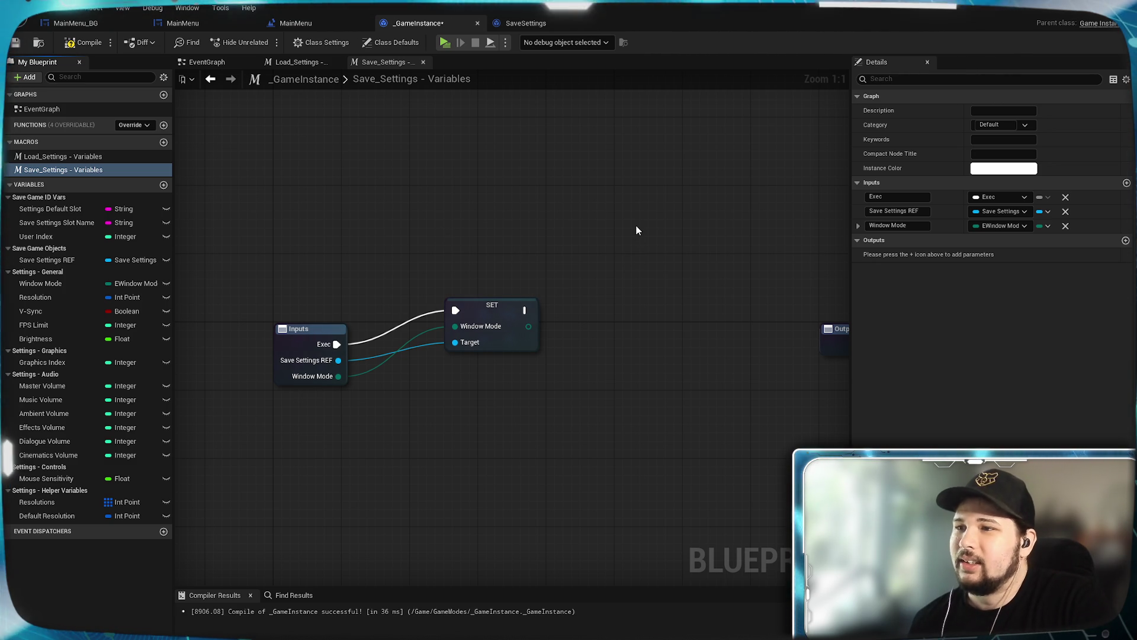
{"action": "left_click_drag", "start_coordinate": [628, 221], "coordinate": [643, 227]}
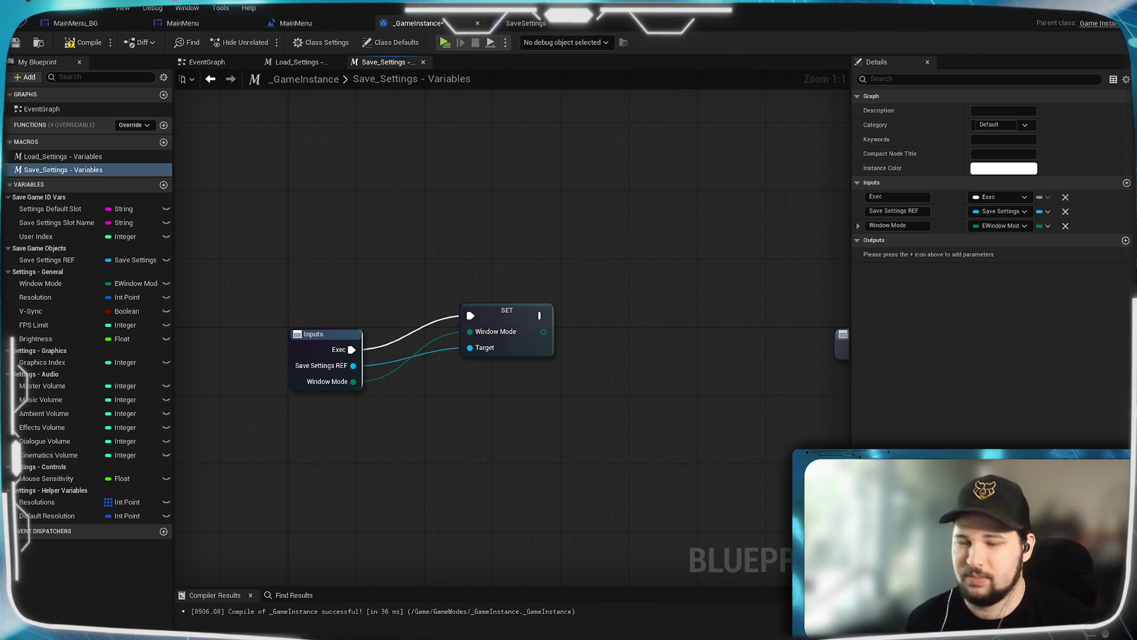
- Add a comment box reading 'Save variables from _GameInstance INTO Save_Settings' above the nodes
{"action": "key", "text": "ctrl+v"}
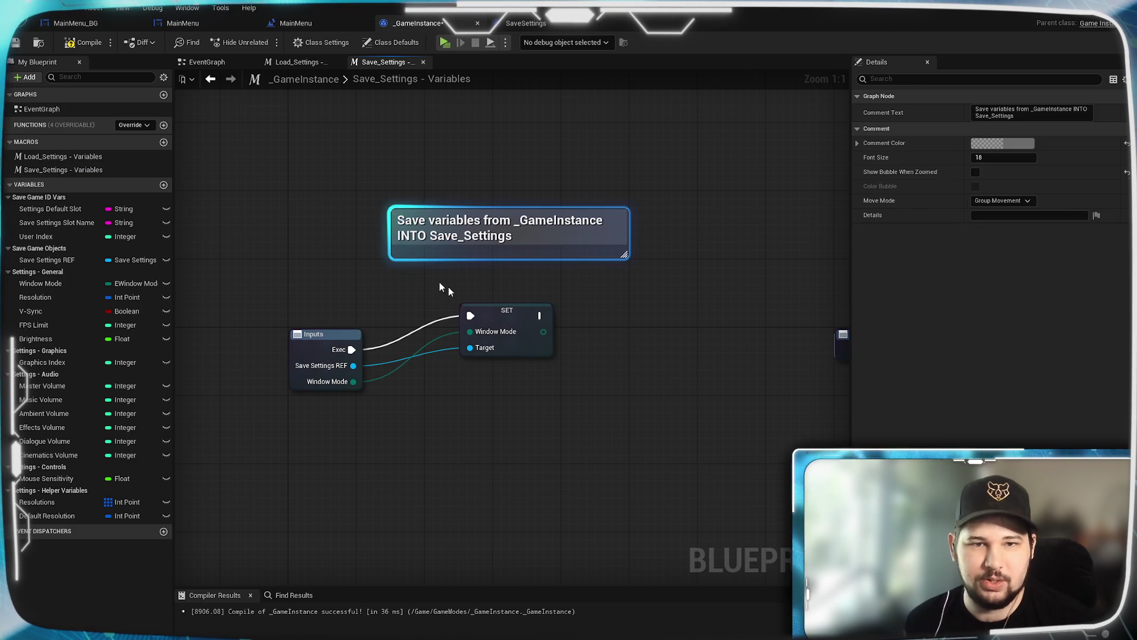
{"action": "left_click", "coordinate": [492, 193]}
{"action": "left_click_drag", "start_coordinate": [493, 193], "coordinate": [475, 165]}
{"action": "left_click_drag", "start_coordinate": [481, 229], "coordinate": [515, 212]}
{"action": "left_click", "coordinate": [597, 384]}
{"action": "key", "text": "Home"}
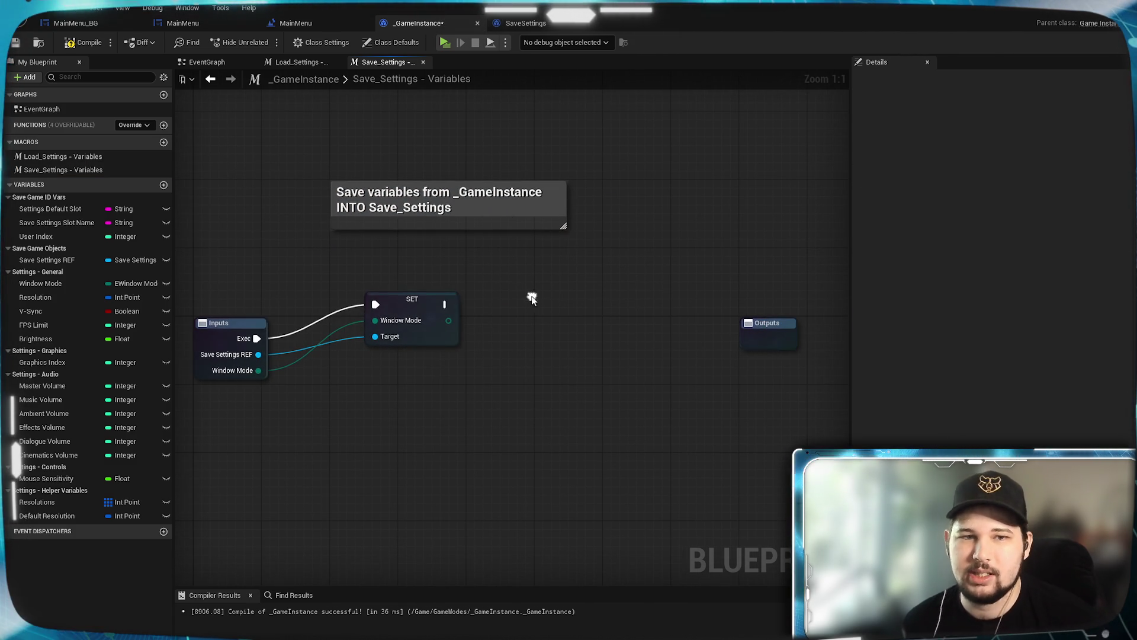
{"action": "left_click_drag", "start_coordinate": [572, 304], "coordinate": [611, 306]}
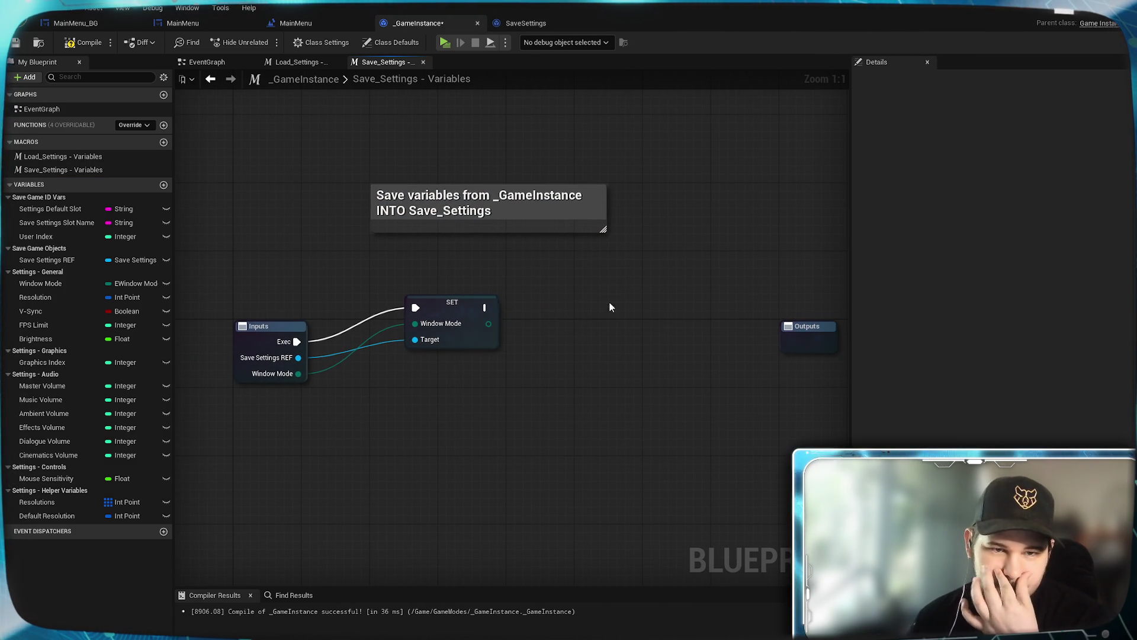
- Rearrange the SET node, comment box and Outputs node into a tidier layout
{"action": "left_click", "coordinate": [469, 322]}
{"action": "mouse_move", "coordinate": [469, 322]}
{"action": "left_mouse_down"}
{"action": "mouse_move", "coordinate": [424, 324]}
{"action": "mouse_move", "coordinate": [491, 332]}
{"action": "mouse_move", "coordinate": [468, 246]}
{"action": "mouse_move", "coordinate": [709, 323]}
{"action": "left_mouse_up"}
{"action": "mouse_move", "coordinate": [587, 349]}
{"action": "left_mouse_down"}
{"action": "mouse_move", "coordinate": [560, 304]}
{"action": "mouse_move", "coordinate": [602, 292]}
{"action": "mouse_move", "coordinate": [595, 303]}
{"action": "left_mouse_up"}
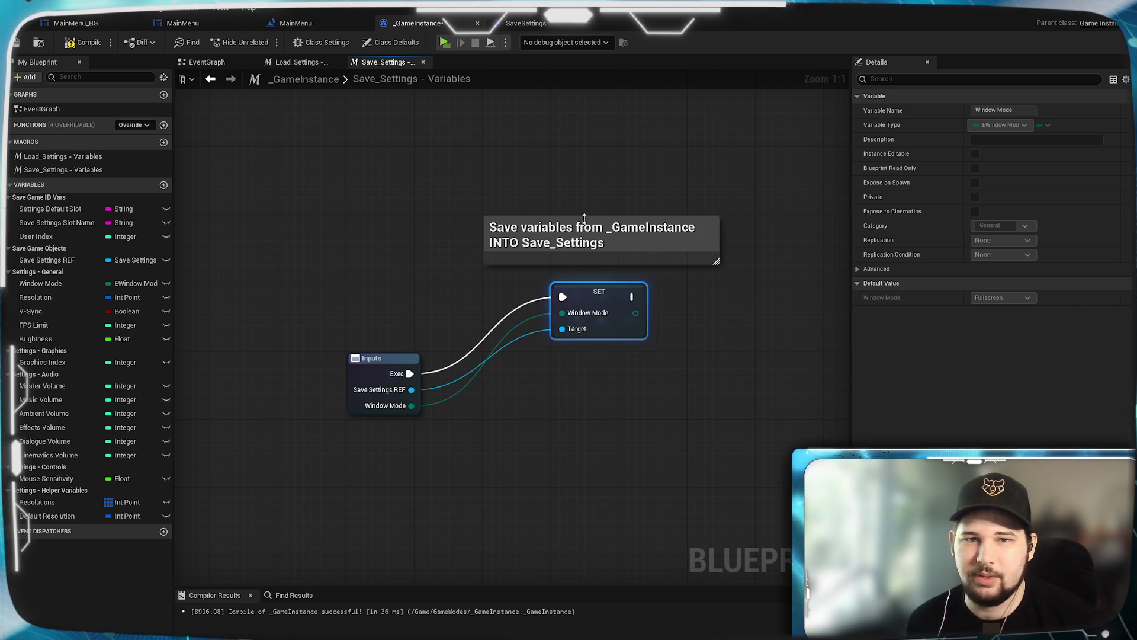
{"action": "left_click_drag", "start_coordinate": [585, 221], "coordinate": [585, 152]}
{"action": "left_click", "coordinate": [649, 447]}
{"action": "left_click_drag", "start_coordinate": [649, 447], "coordinate": [322, 420]}
{"action": "left_click_drag", "start_coordinate": [592, 346], "coordinate": [747, 468]}
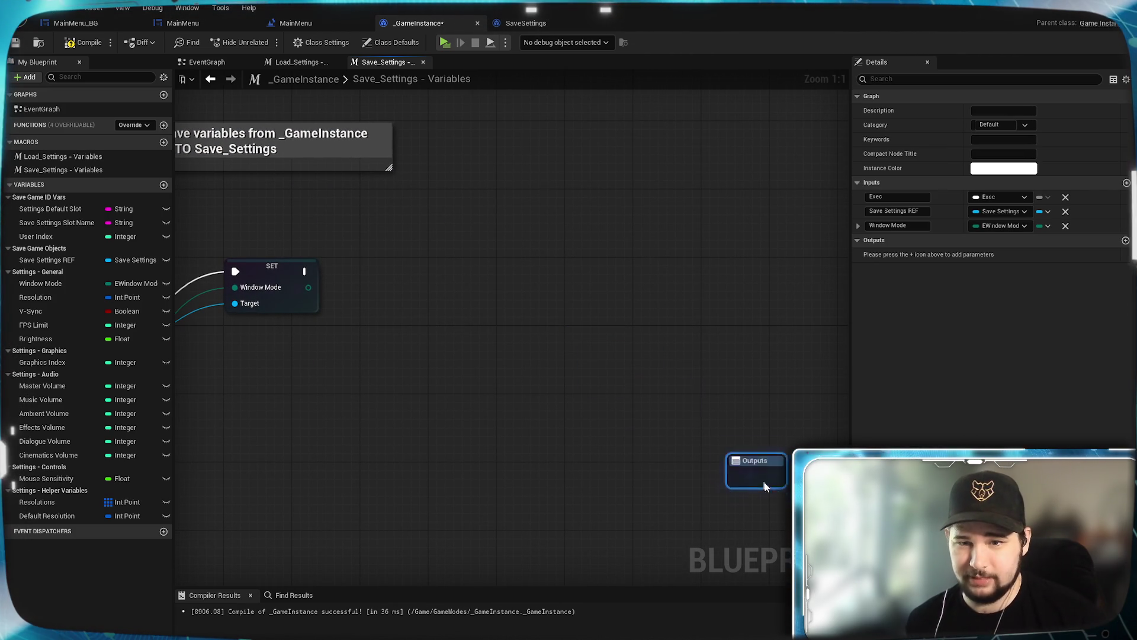
{"action": "left_click_drag", "start_coordinate": [665, 342], "coordinate": [488, 170]}
{"action": "left_click", "coordinate": [632, 343]}
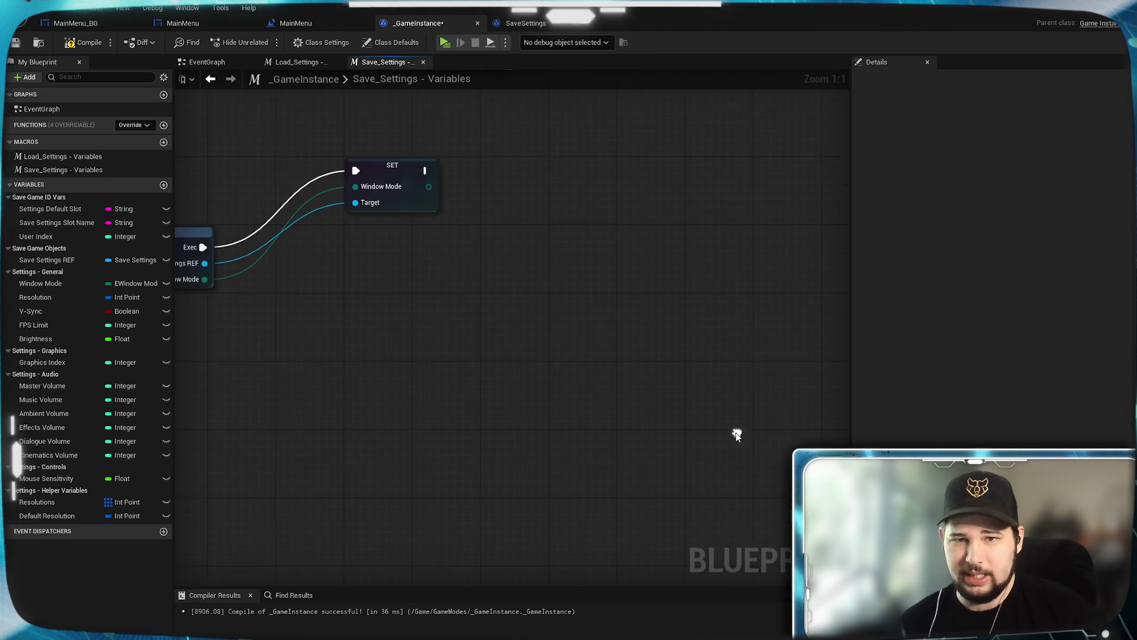
{"action": "left_click_drag", "start_coordinate": [662, 444], "coordinate": [430, 448]}
{"action": "left_click_drag", "start_coordinate": [470, 410], "coordinate": [525, 417]}
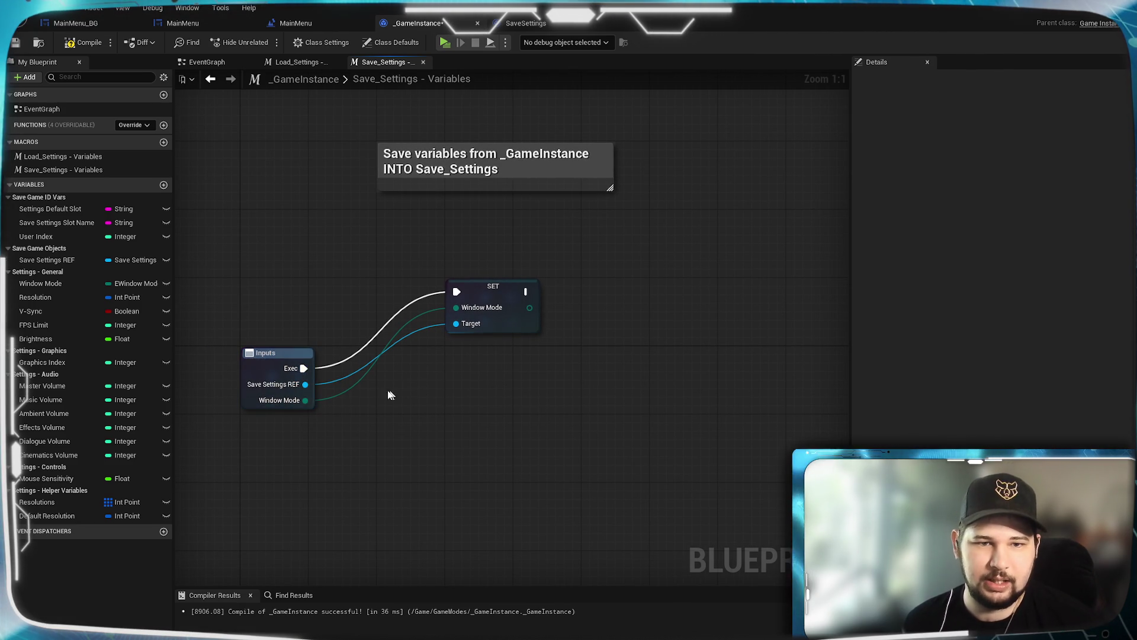
- Add a reroute point on the Save Settings REF Target wire
{"action": "left_click_drag", "start_coordinate": [306, 385], "coordinate": [592, 349]}
{"action": "left_click", "coordinate": [610, 260]}
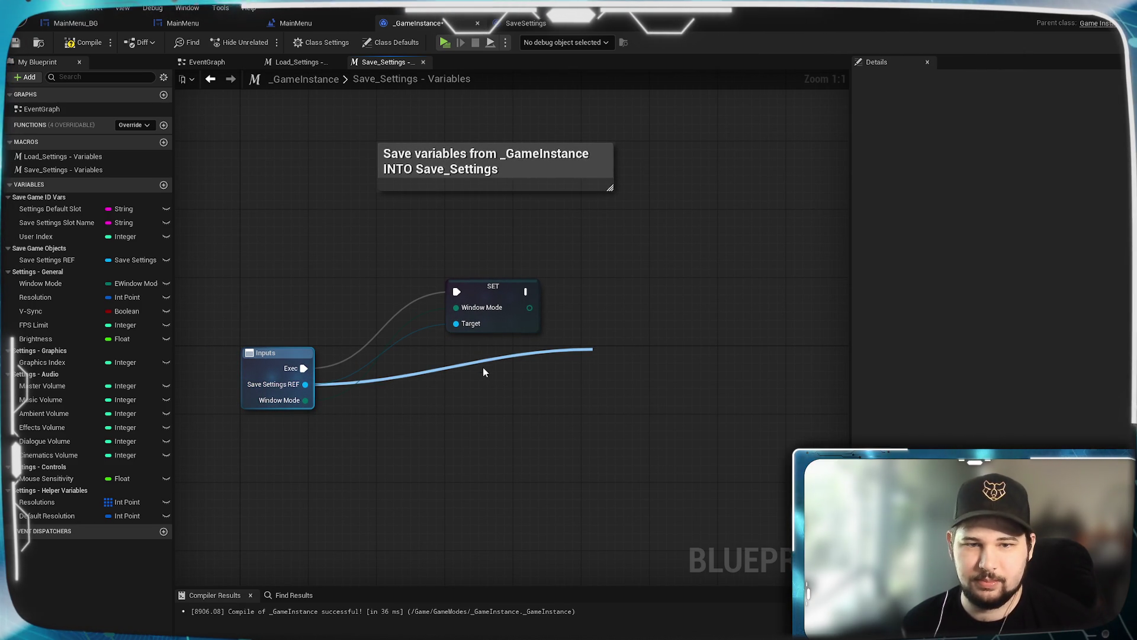
{"action": "double_click", "coordinate": [414, 335]}
{"action": "mouse_move", "coordinate": [410, 329]}
{"action": "left_mouse_down"}
{"action": "mouse_move", "coordinate": [429, 360]}
{"action": "mouse_move", "coordinate": [436, 352]}
{"action": "left_mouse_up"}
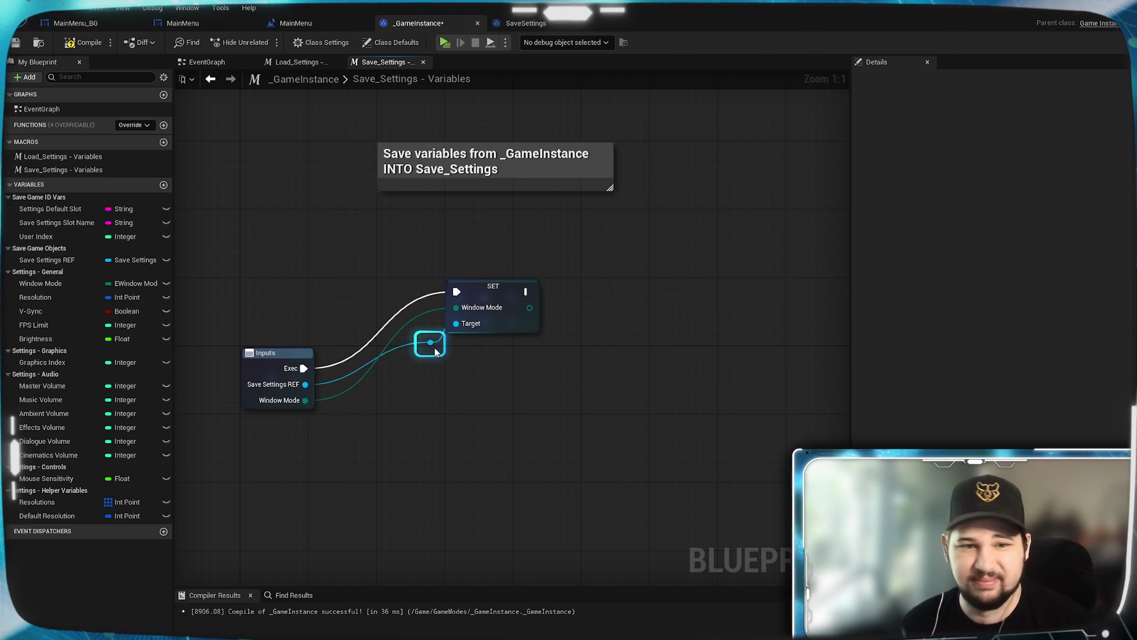
- Add a SET Resolution node from the reroute point via a 'set resolution' search
{"action": "mouse_move", "coordinate": [433, 344]}
{"action": "left_mouse_down"}
{"action": "mouse_move", "coordinate": [601, 345]}
{"action": "mouse_move", "coordinate": [610, 333]}
{"action": "left_mouse_up"}
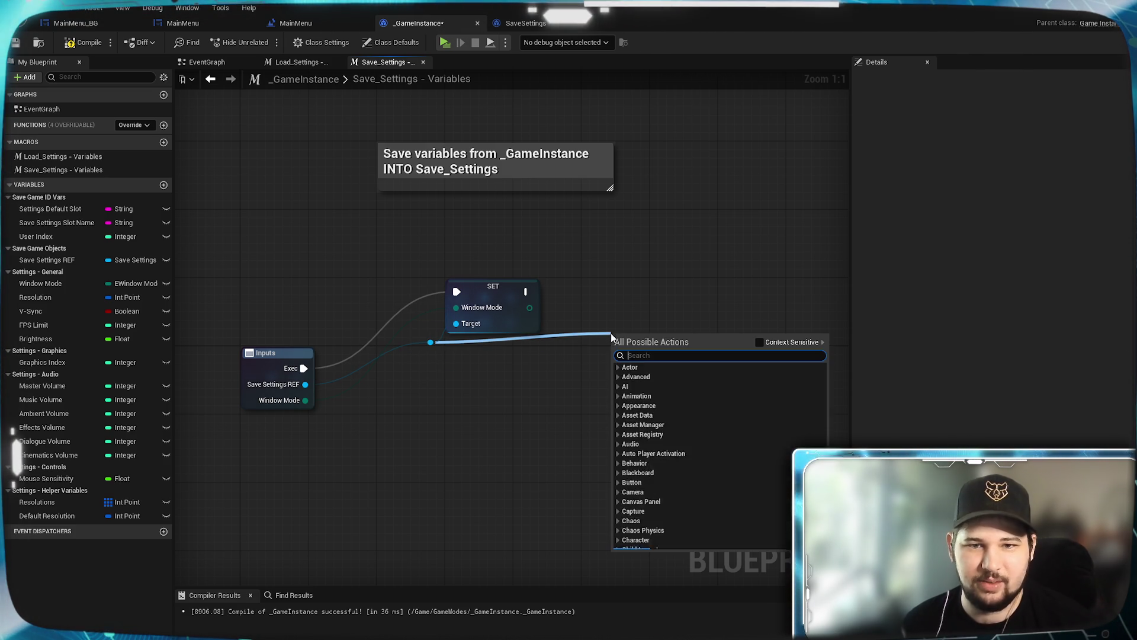
{"action": "type", "text": "set re"}
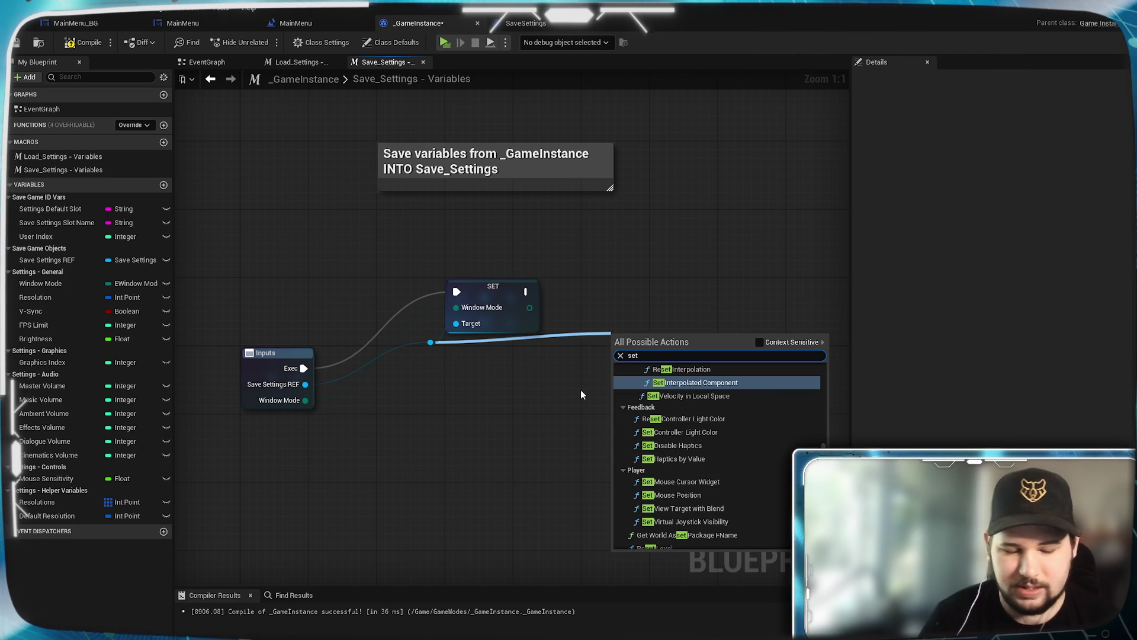
{"action": "type", "text": "sol"}
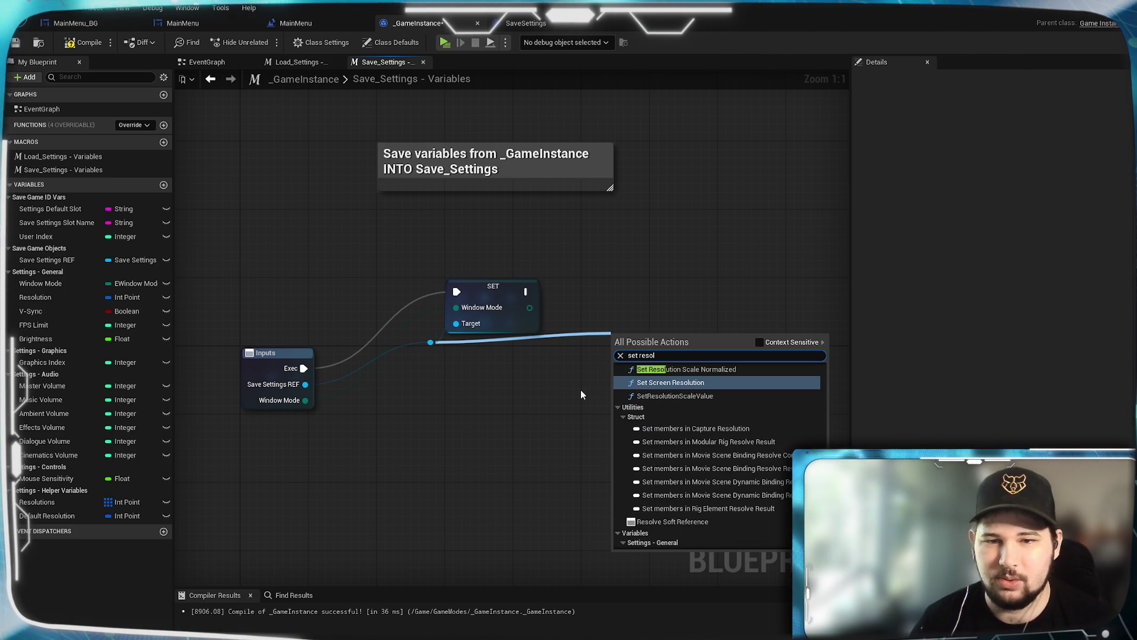
{"action": "type", "text": "ution"}
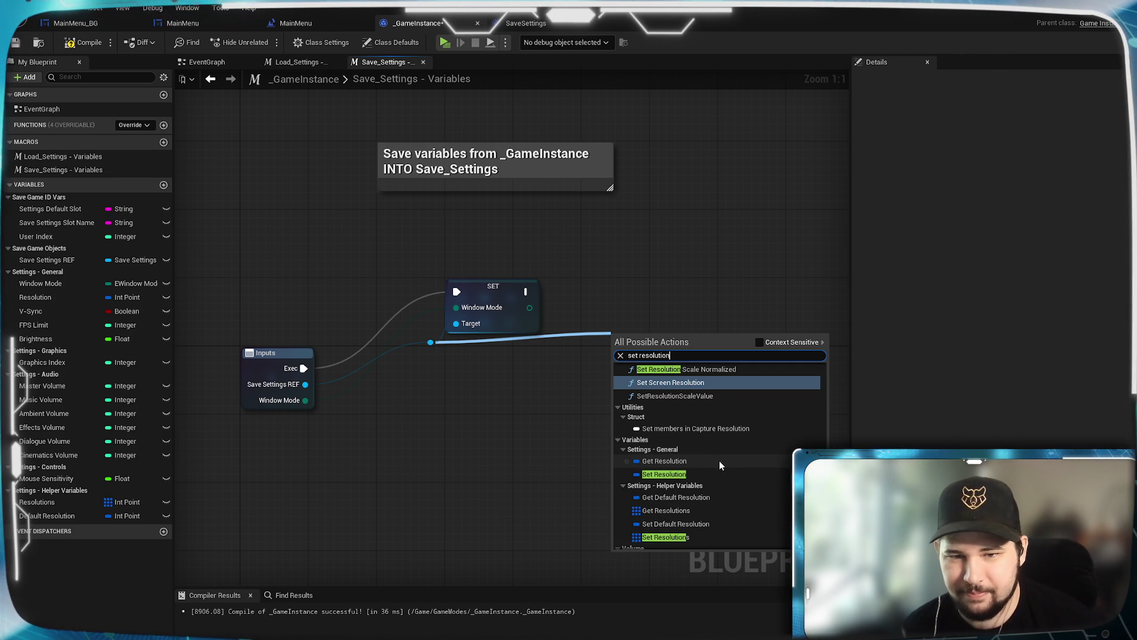
{"action": "scroll", "coordinate": [720, 461], "scroll_direction": "up", "scroll_amount": 5}
{"action": "scroll", "coordinate": [719, 461], "scroll_direction": "down", "scroll_amount": 5}
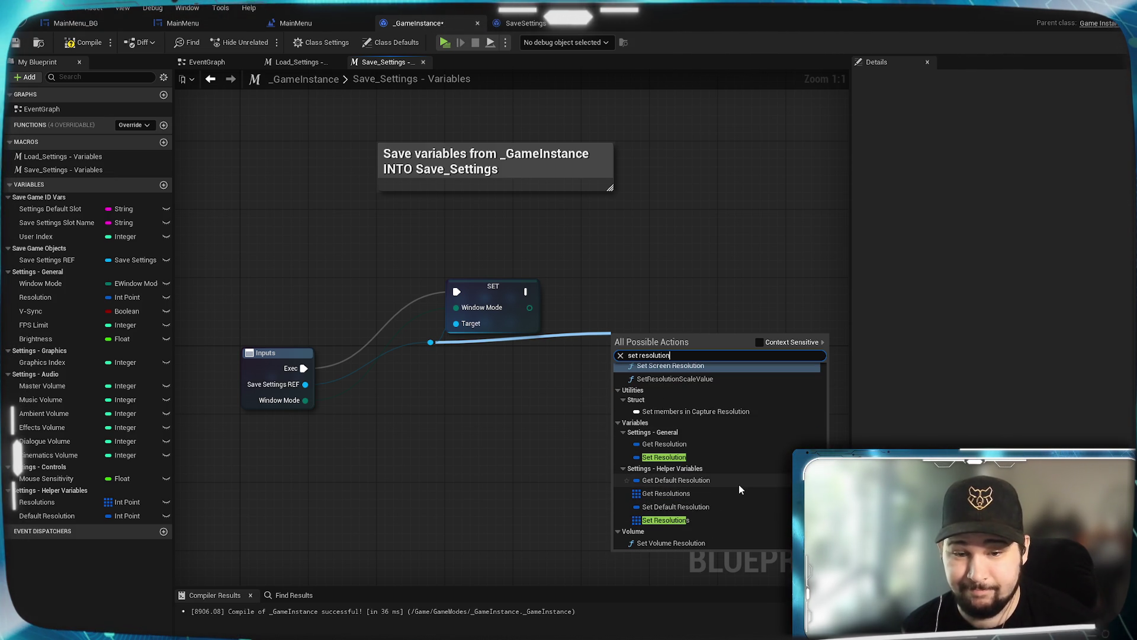
{"action": "scroll", "coordinate": [739, 486], "scroll_direction": "up", "scroll_amount": 5}
{"action": "scroll", "coordinate": [738, 484], "scroll_direction": "down", "scroll_amount": 10}
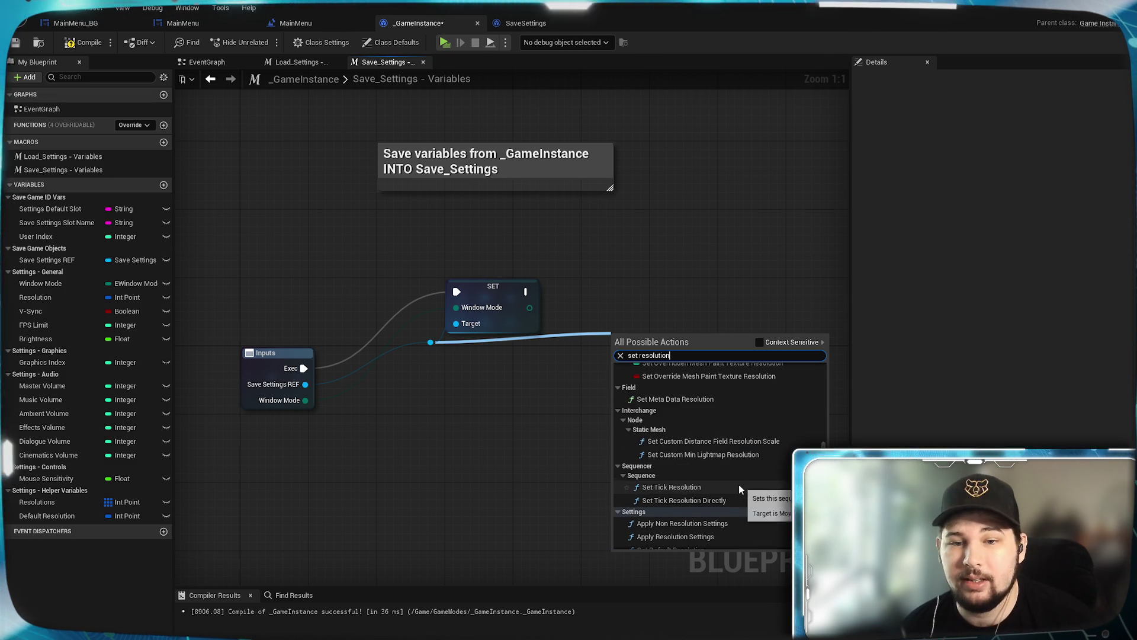
{"action": "scroll", "coordinate": [738, 485], "scroll_direction": "up", "scroll_amount": 2}
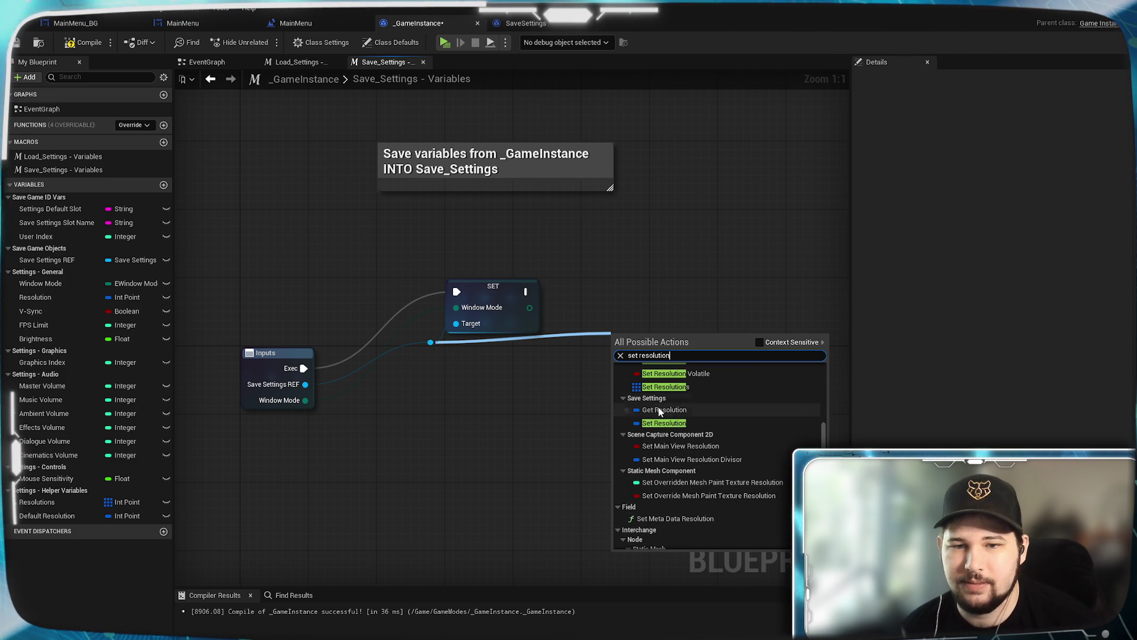
{"action": "left_click", "coordinate": [760, 342]}
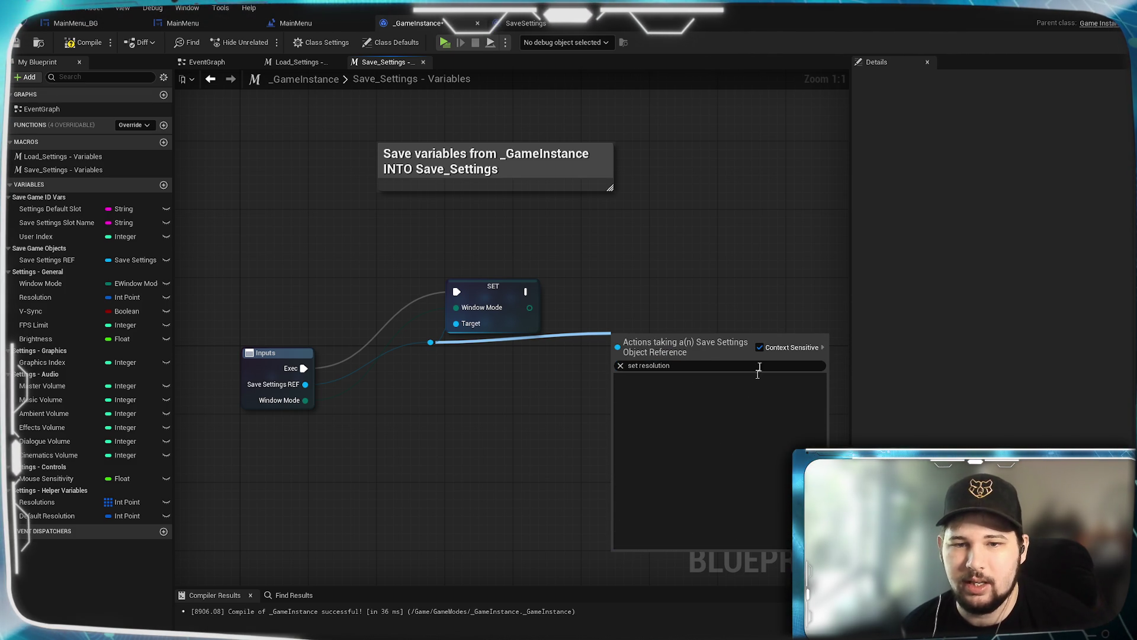
{"action": "left_click", "coordinate": [759, 347]}
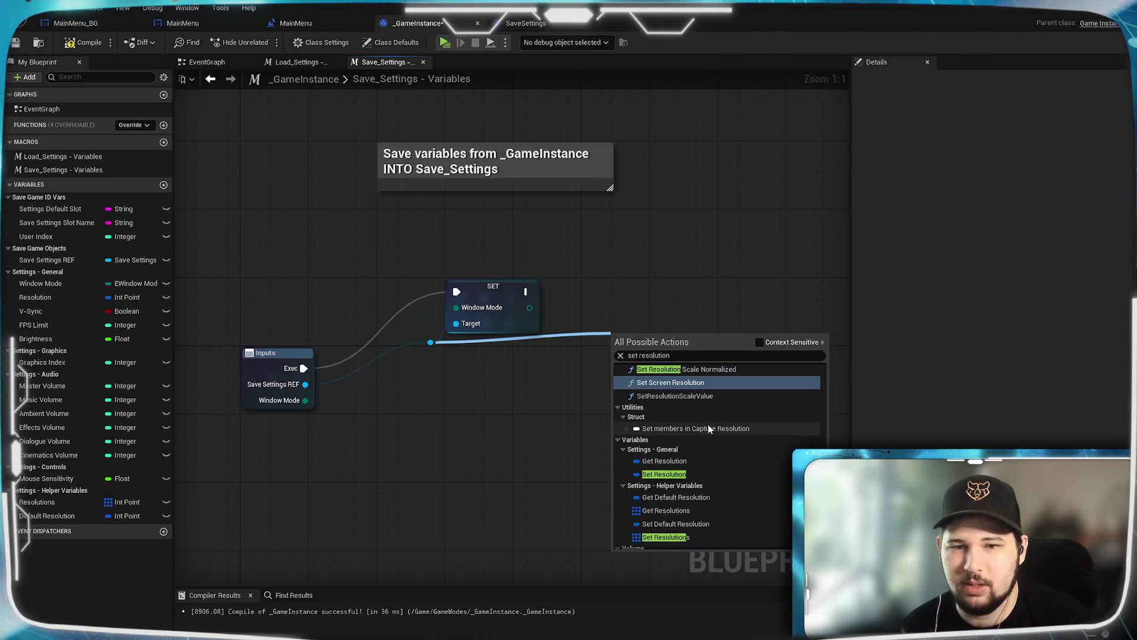
{"action": "scroll", "coordinate": [723, 477], "scroll_direction": "down", "scroll_amount": 10}
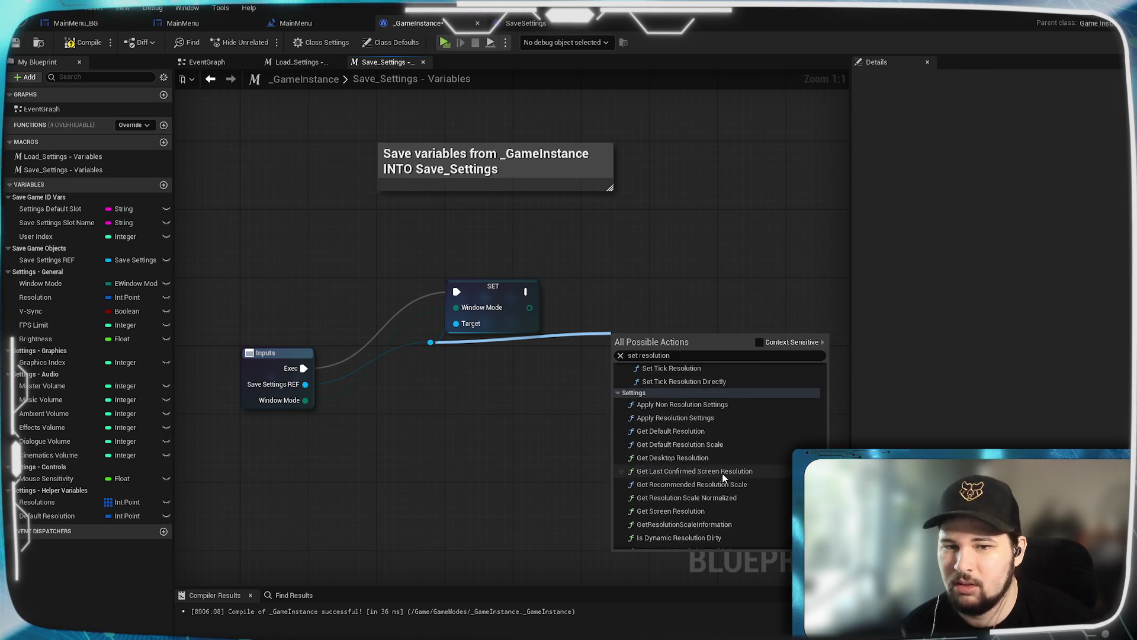
{"action": "scroll", "coordinate": [722, 477], "scroll_direction": "up", "scroll_amount": 2}
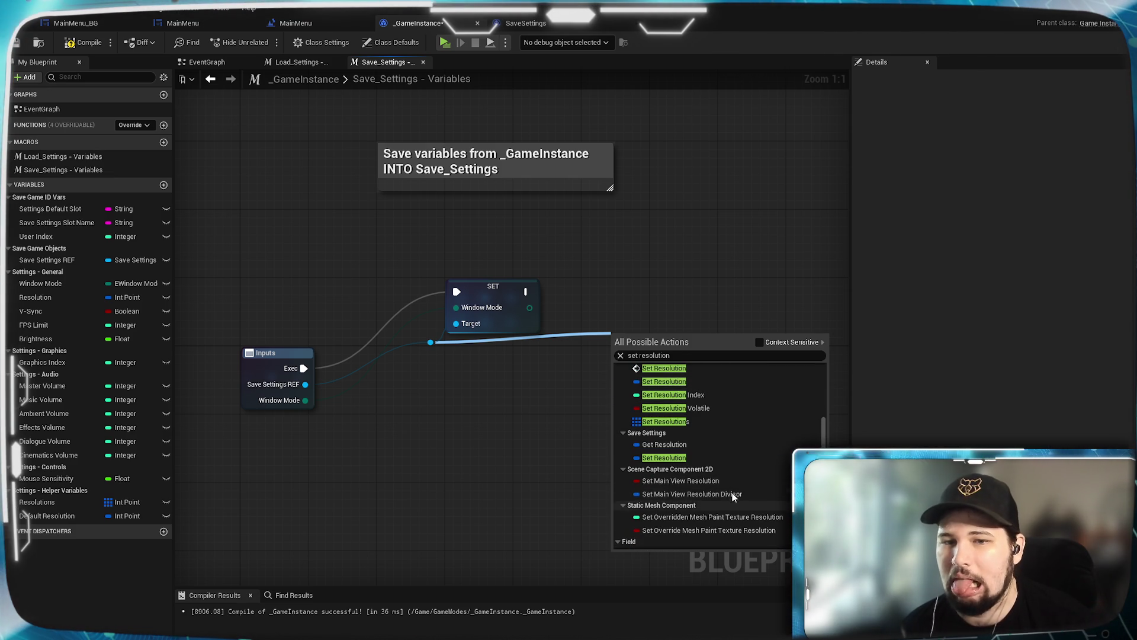
{"action": "left_click", "coordinate": [649, 456]}
- Chain SET Resolution after SET Window Mode and place it beside it
{"action": "mouse_move", "coordinate": [525, 291]}
{"action": "left_mouse_down"}
{"action": "mouse_move", "coordinate": [616, 342]}
{"action": "mouse_move", "coordinate": [348, 448]}
{"action": "mouse_move", "coordinate": [285, 371]}
{"action": "left_mouse_up"}
{"action": "left_click", "coordinate": [616, 269]}
{"action": "mouse_move", "coordinate": [662, 343]}
{"action": "left_mouse_down"}
{"action": "mouse_move", "coordinate": [630, 276]}
{"action": "mouse_move", "coordinate": [615, 297]}
{"action": "mouse_move", "coordinate": [616, 285]}
{"action": "mouse_move", "coordinate": [631, 289]}
{"action": "left_mouse_up"}
{"action": "left_click", "coordinate": [623, 377]}
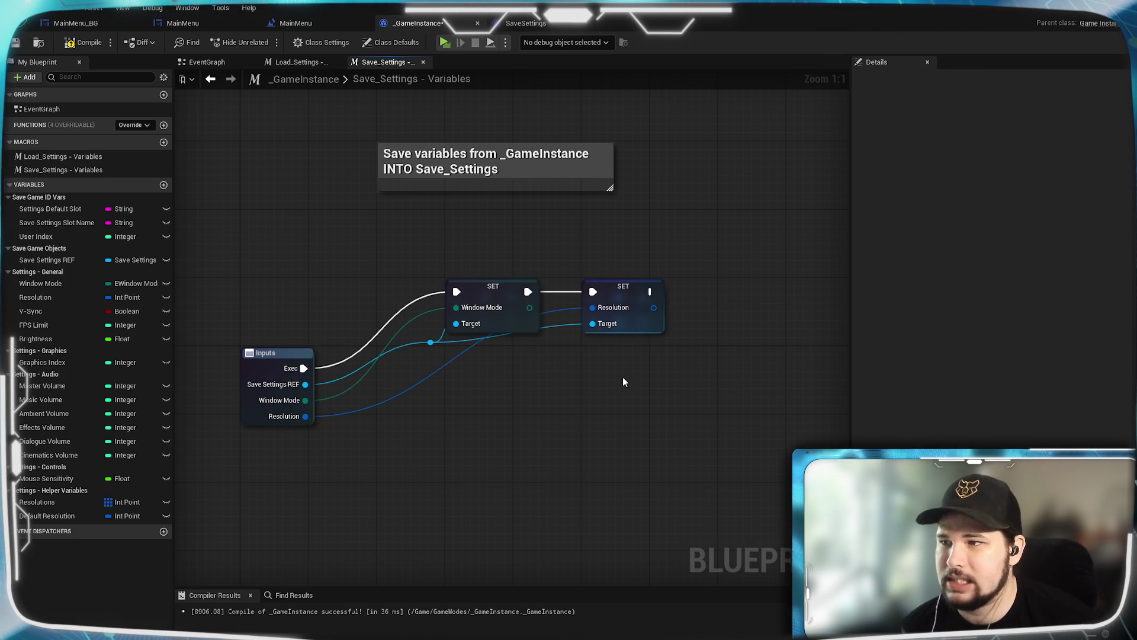
{"action": "left_click", "coordinate": [610, 292]}
{"action": "left_click", "coordinate": [602, 410]}
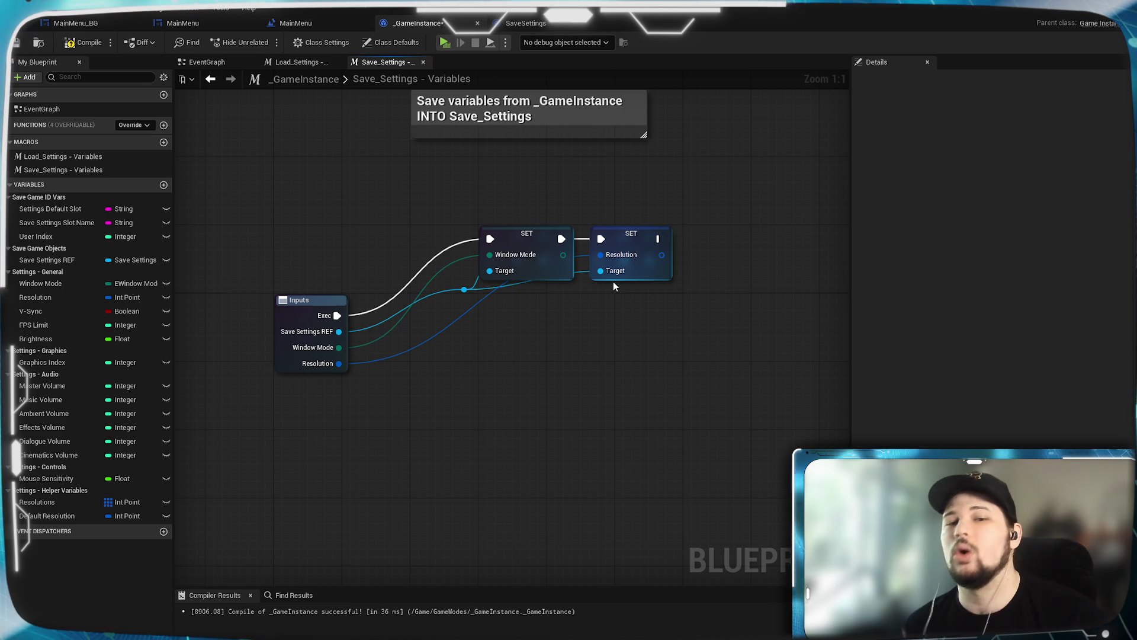
- Add a reroute point on the Target wire and shift it with the Resolution setter
{"action": "double_click", "coordinate": [579, 274]}
{"action": "left_click_drag", "start_coordinate": [580, 275], "coordinate": [585, 298]}
{"action": "left_click", "coordinate": [622, 322]}
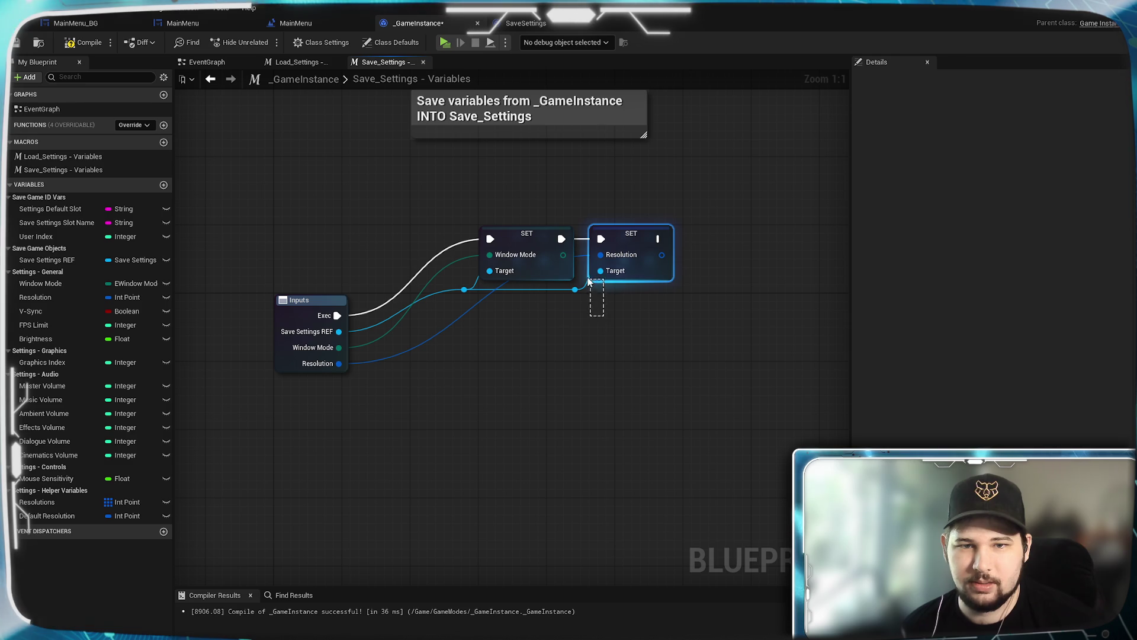
{"action": "left_click_drag", "start_coordinate": [582, 277], "coordinate": [583, 276]}
{"action": "left_click_drag", "start_coordinate": [619, 233], "coordinate": [627, 233]}
{"action": "left_click", "coordinate": [612, 368]}
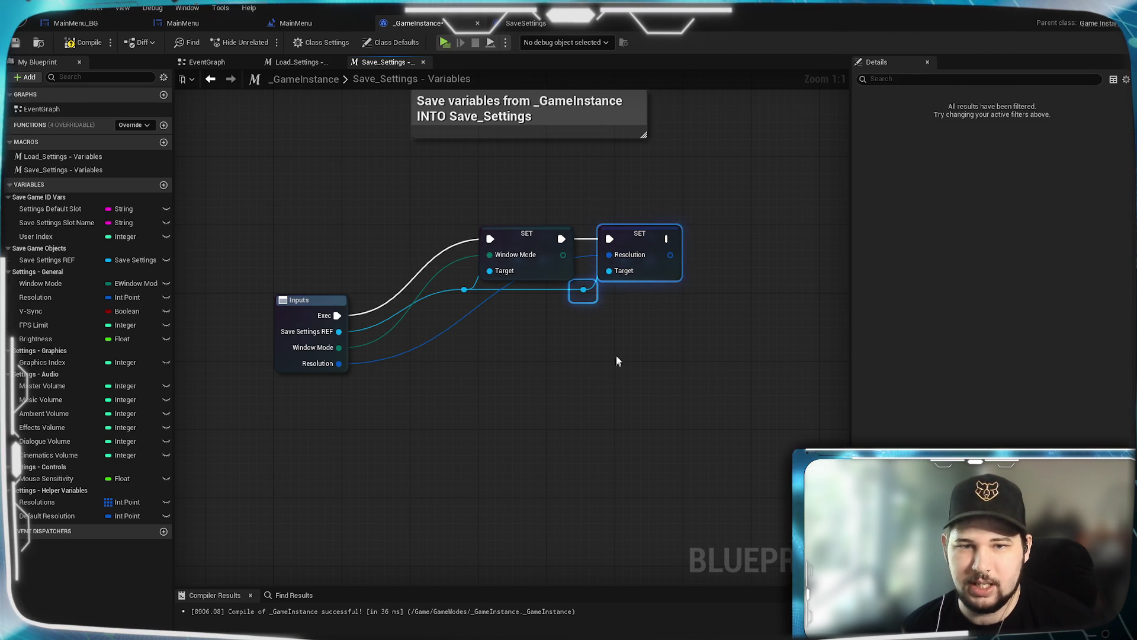
{"action": "left_click_drag", "start_coordinate": [628, 354], "coordinate": [593, 352]}
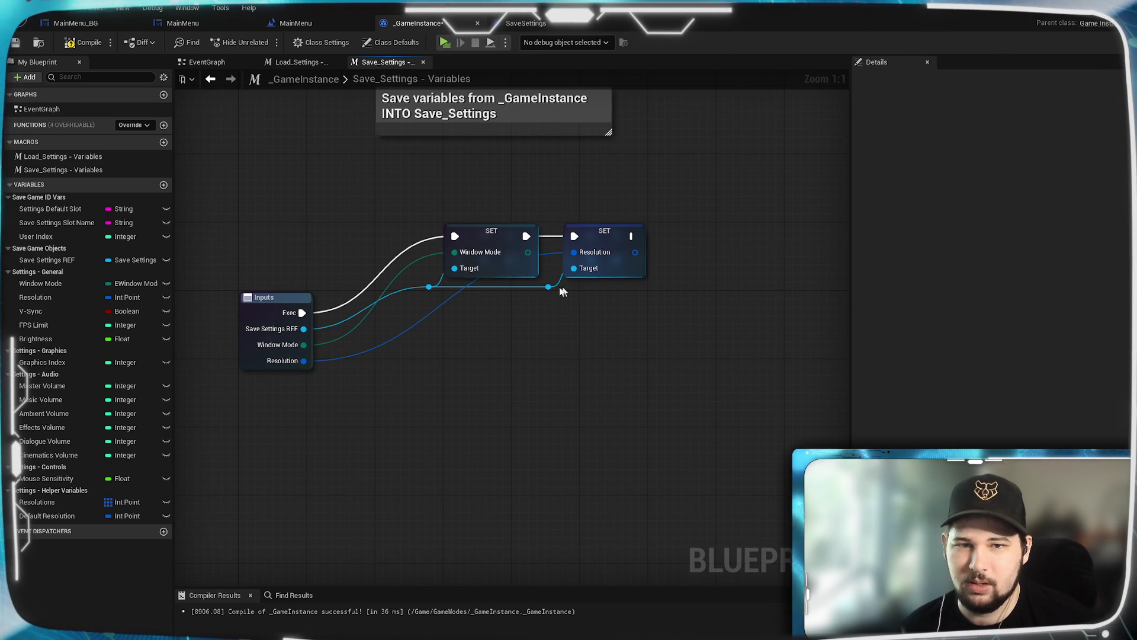
- Add a SET V-Sync node, expose V-Sync as a macro input, and chain it after Resolution
{"action": "left_click_drag", "start_coordinate": [548, 286], "coordinate": [566, 292]}
{"action": "left_click_drag", "start_coordinate": [712, 267], "coordinate": [712, 267]}
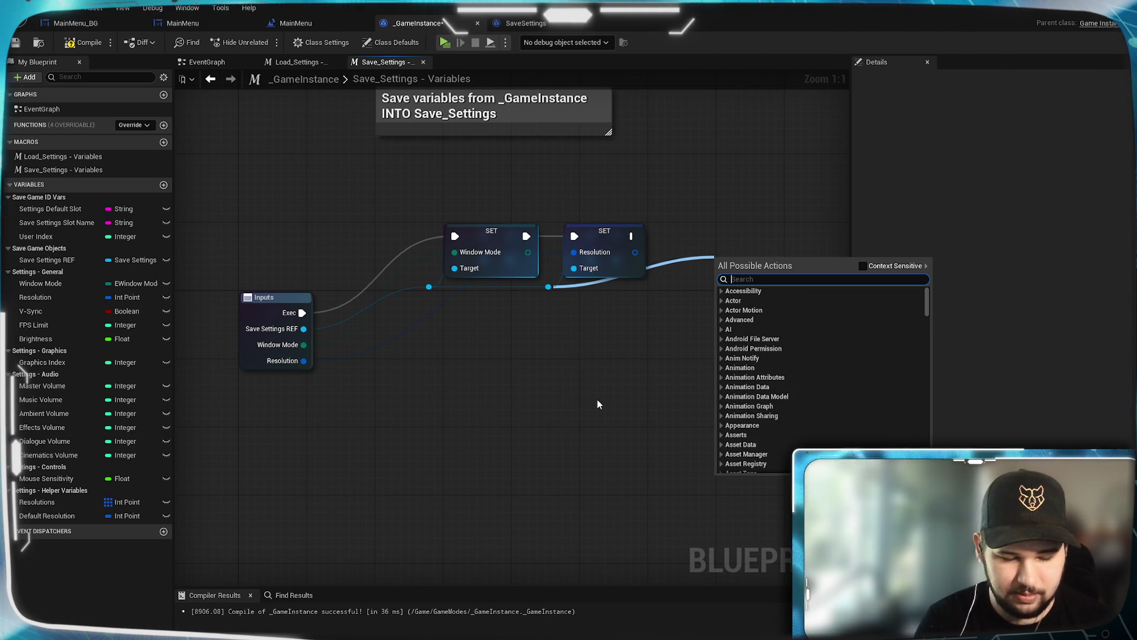
{"action": "type", "text": "set v-sync"}
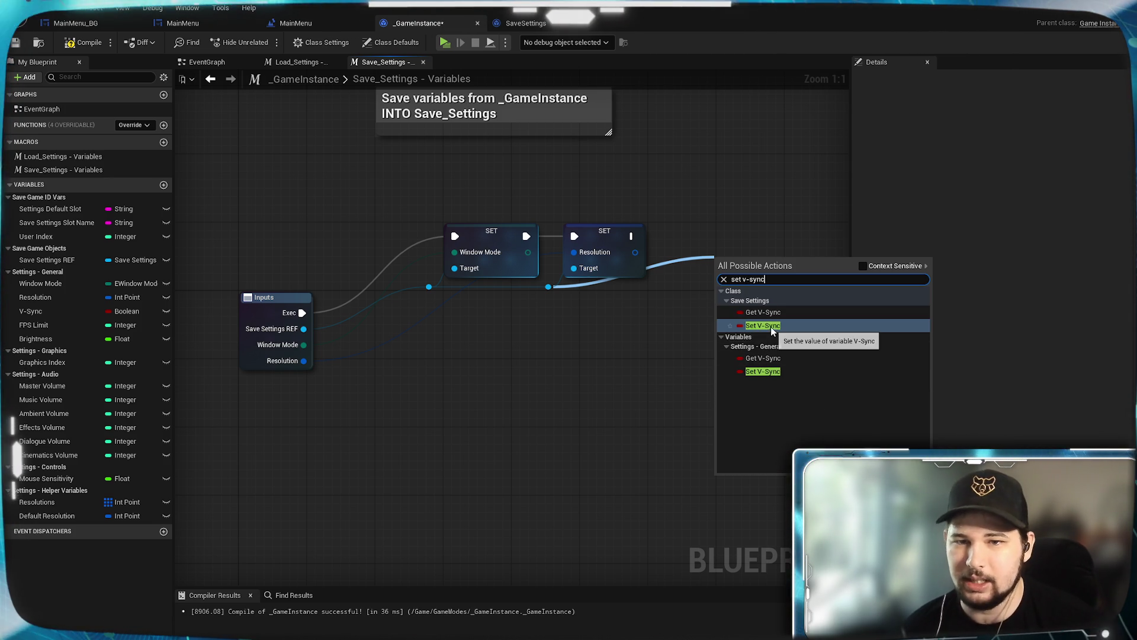
{"action": "left_click", "coordinate": [770, 326]}
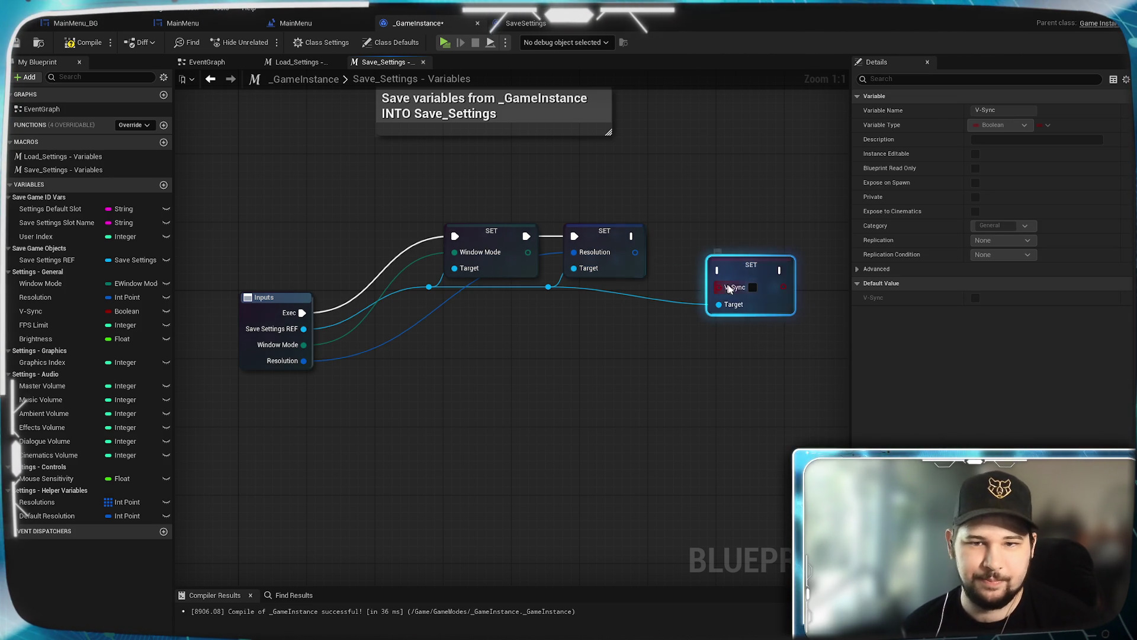
{"action": "left_click_drag", "start_coordinate": [717, 289], "coordinate": [261, 303]}
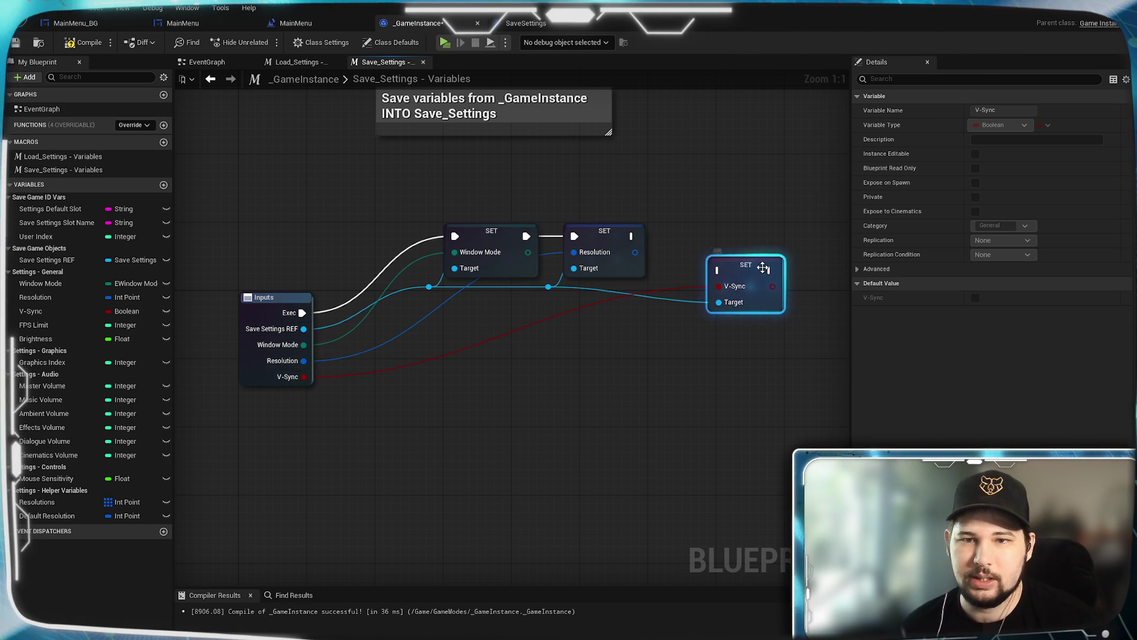
{"action": "mouse_move", "coordinate": [634, 236]}
{"action": "left_mouse_down"}
{"action": "mouse_move", "coordinate": [735, 265]}
{"action": "mouse_move", "coordinate": [698, 225]}
{"action": "left_mouse_up"}
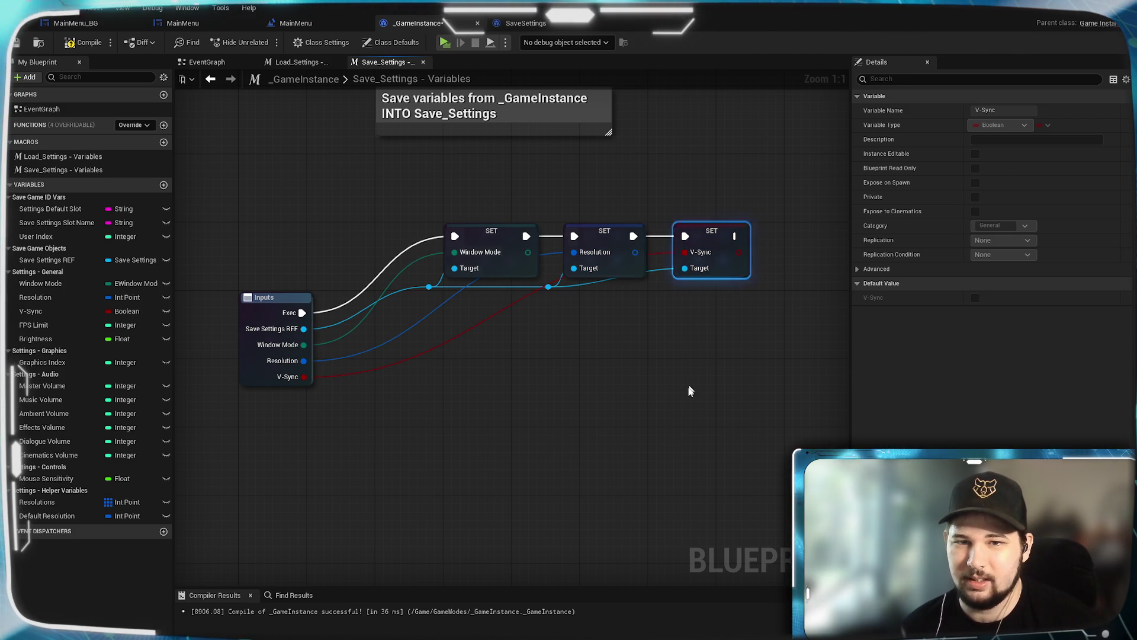
{"action": "left_click", "coordinate": [702, 346]}
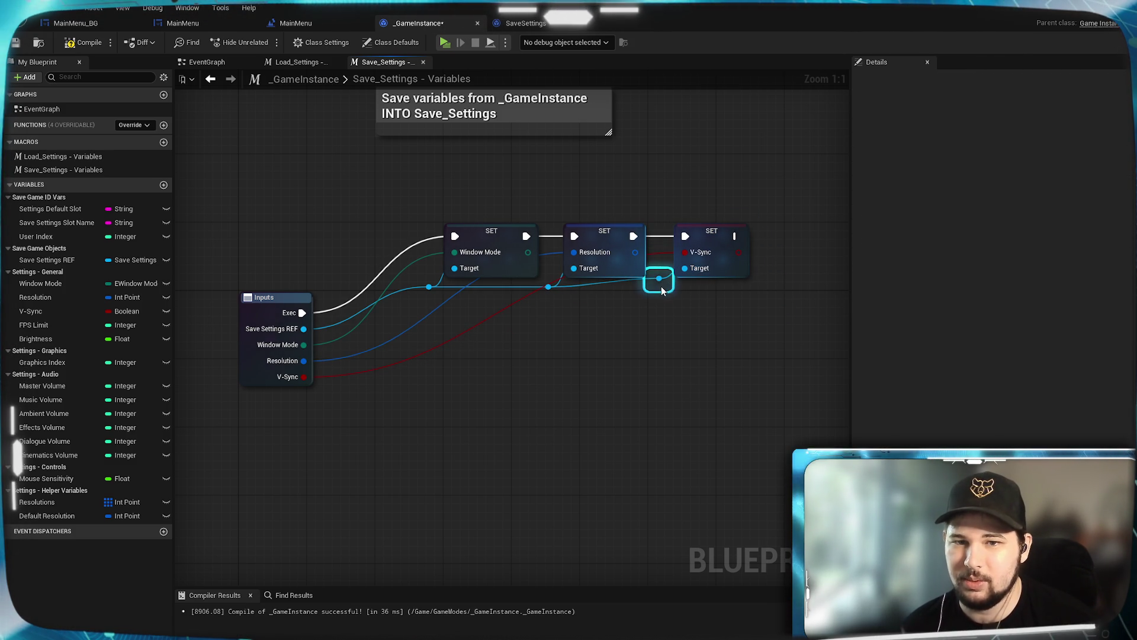
{"action": "mouse_move", "coordinate": [670, 338]}
{"action": "left_mouse_down"}
{"action": "mouse_move", "coordinate": [541, 332]}
{"action": "mouse_move", "coordinate": [718, 307]}
{"action": "mouse_move", "coordinate": [698, 292]}
{"action": "left_mouse_up"}
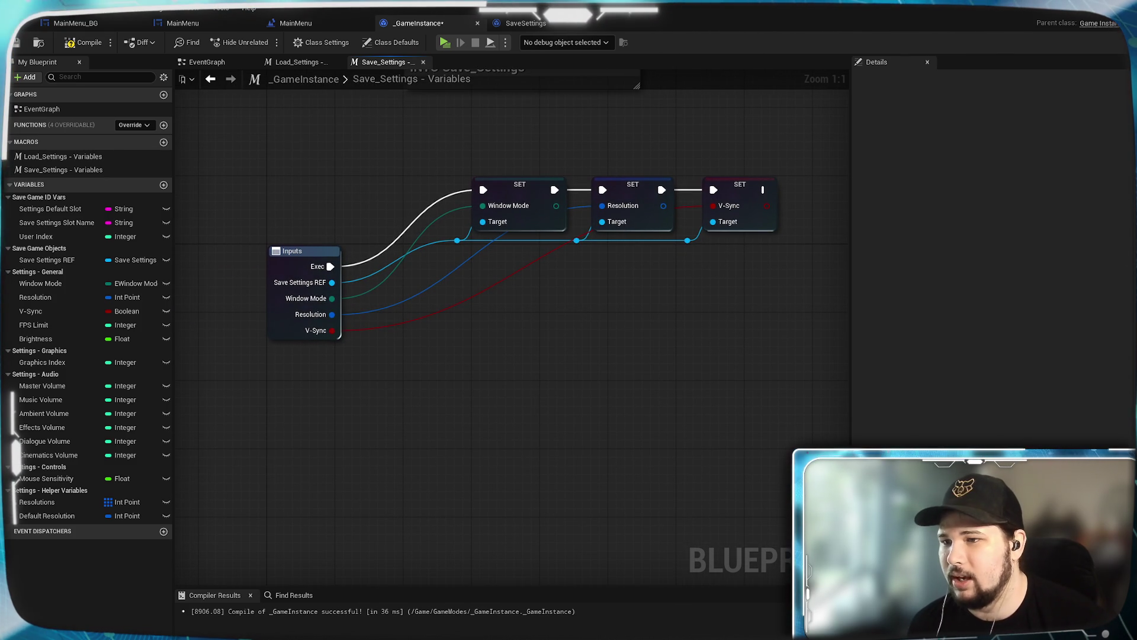
{"action": "mouse_move", "coordinate": [692, 321]}
{"action": "left_mouse_down"}
{"action": "mouse_move", "coordinate": [592, 381]}
{"action": "mouse_move", "coordinate": [546, 351]}
{"action": "left_mouse_up"}
- Add a SET FPS Limit node from the reroute, chained after V-Sync and aligned with the others
{"action": "left_click_drag", "start_coordinate": [562, 253], "coordinate": [702, 228]}
{"action": "type", "text": "set"}
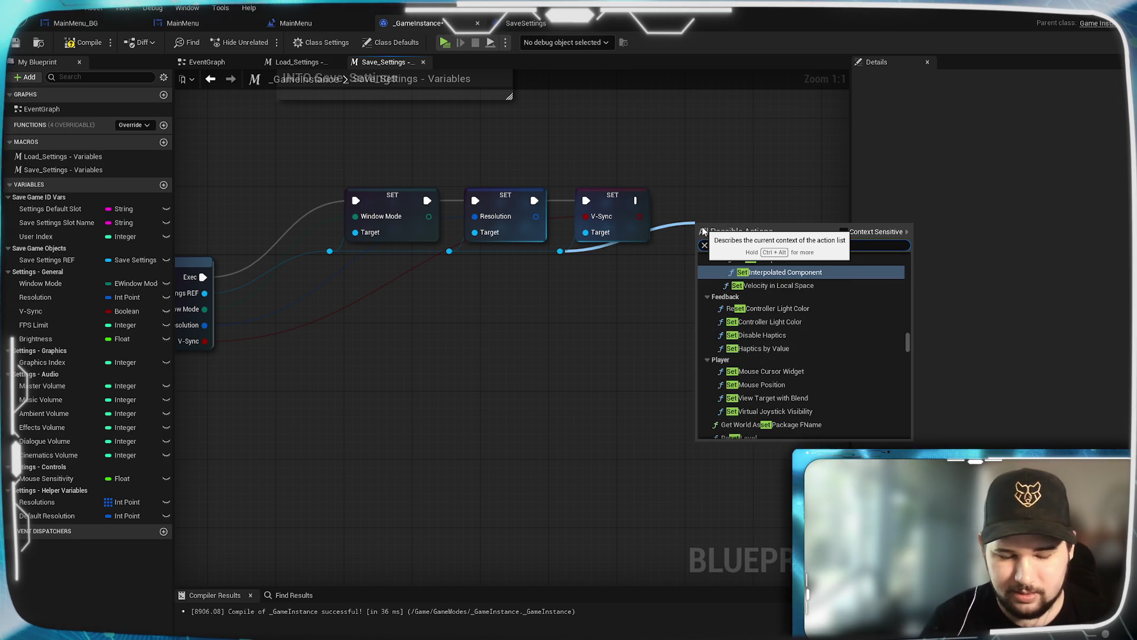
{"action": "type", "text": " fps"}
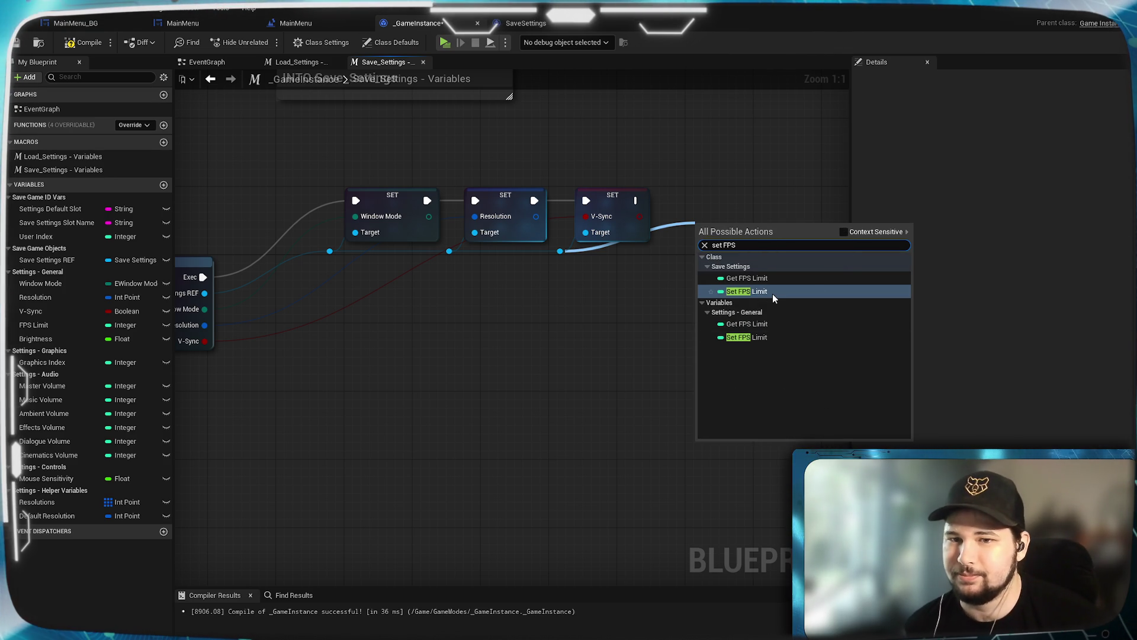
{"action": "left_click", "coordinate": [772, 294]}
{"action": "mouse_move", "coordinate": [636, 200]}
{"action": "left_mouse_down"}
{"action": "mouse_move", "coordinate": [704, 234]}
{"action": "mouse_move", "coordinate": [666, 272]}
{"action": "mouse_move", "coordinate": [187, 261]}
{"action": "mouse_move", "coordinate": [238, 290]}
{"action": "mouse_move", "coordinate": [240, 346]}
{"action": "left_mouse_up"}
{"action": "left_click", "coordinate": [643, 268]}
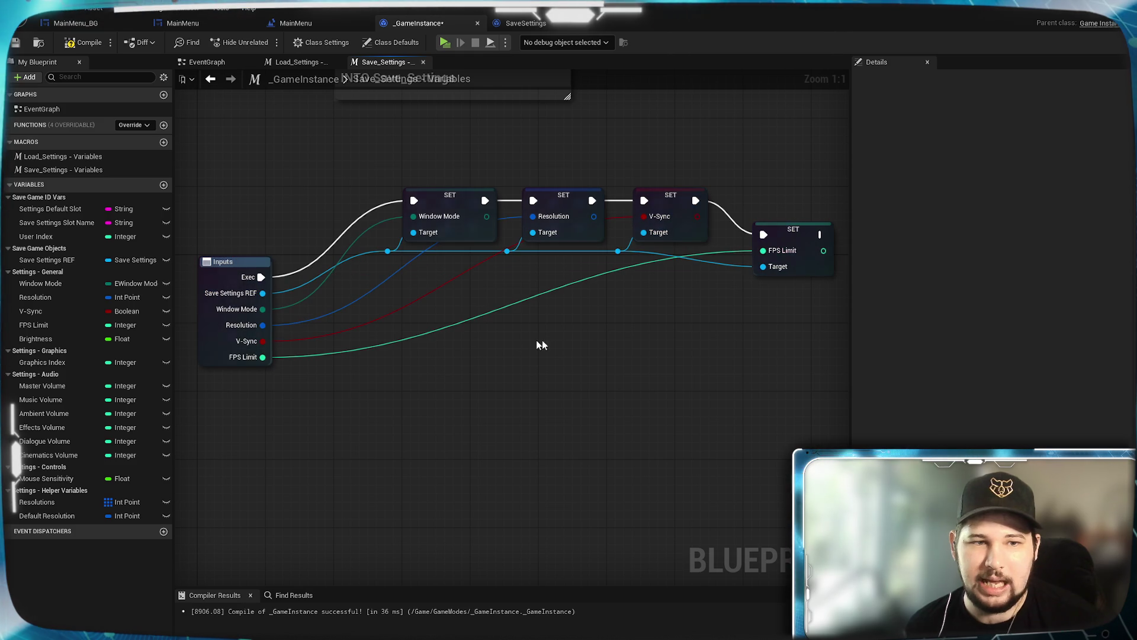
{"action": "left_click_drag", "start_coordinate": [607, 307], "coordinate": [592, 275]}
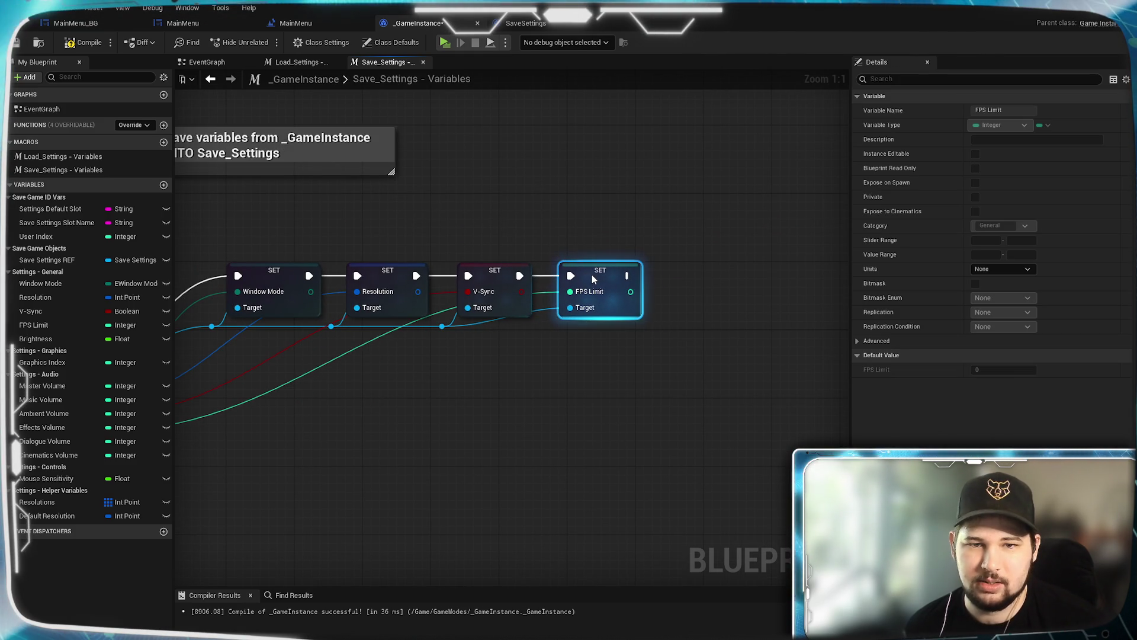
{"action": "left_click", "coordinate": [543, 311]}
- Add another reroute point on the Target wire and pull a new wire from it
{"action": "double_click", "coordinate": [543, 309]}
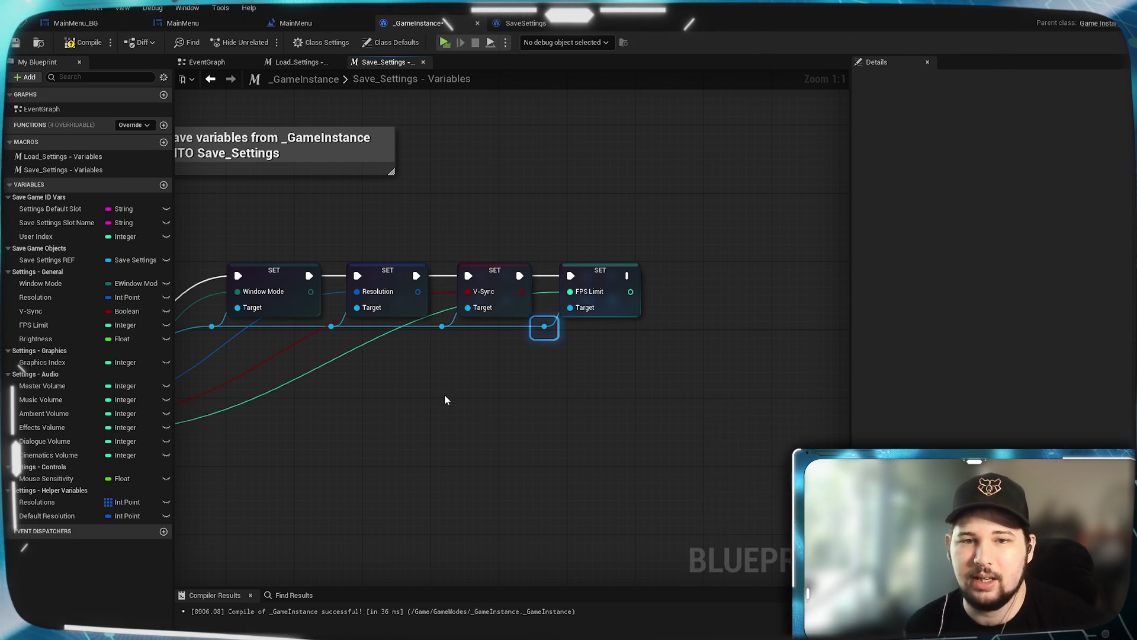
{"action": "mouse_move", "coordinate": [361, 449]}
{"action": "left_mouse_down"}
{"action": "mouse_move", "coordinate": [606, 399]}
{"action": "mouse_move", "coordinate": [487, 425]}
{"action": "left_mouse_up"}
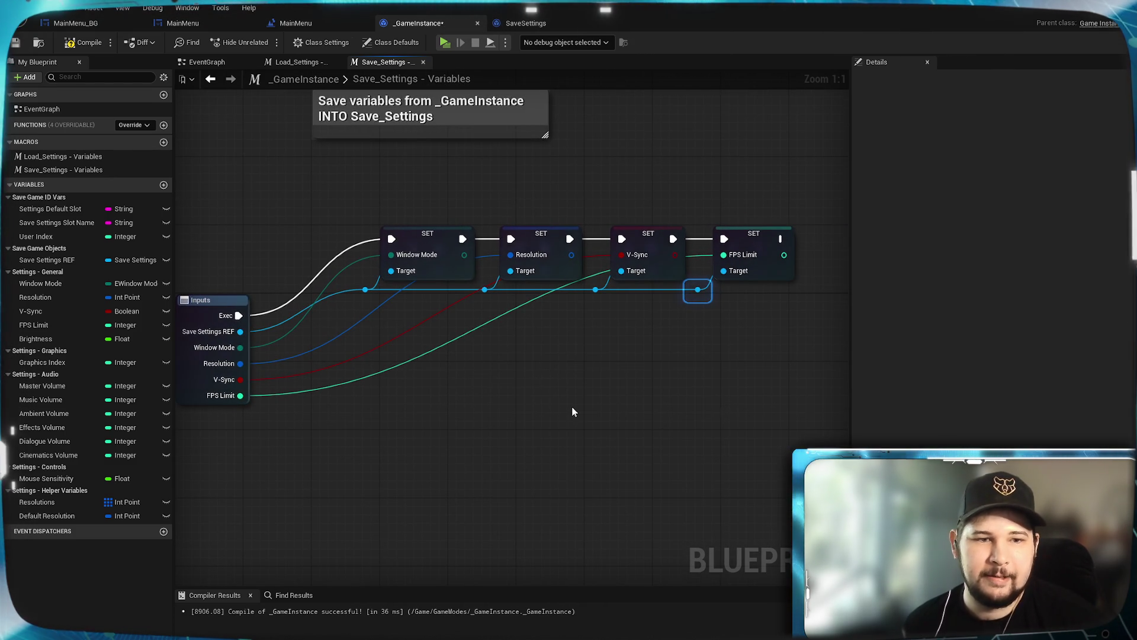
{"action": "mouse_move", "coordinate": [300, 434]}
{"action": "left_mouse_down"}
{"action": "mouse_move", "coordinate": [325, 442]}
{"action": "mouse_move", "coordinate": [448, 392]}
{"action": "mouse_move", "coordinate": [516, 388]}
{"action": "left_mouse_up"}
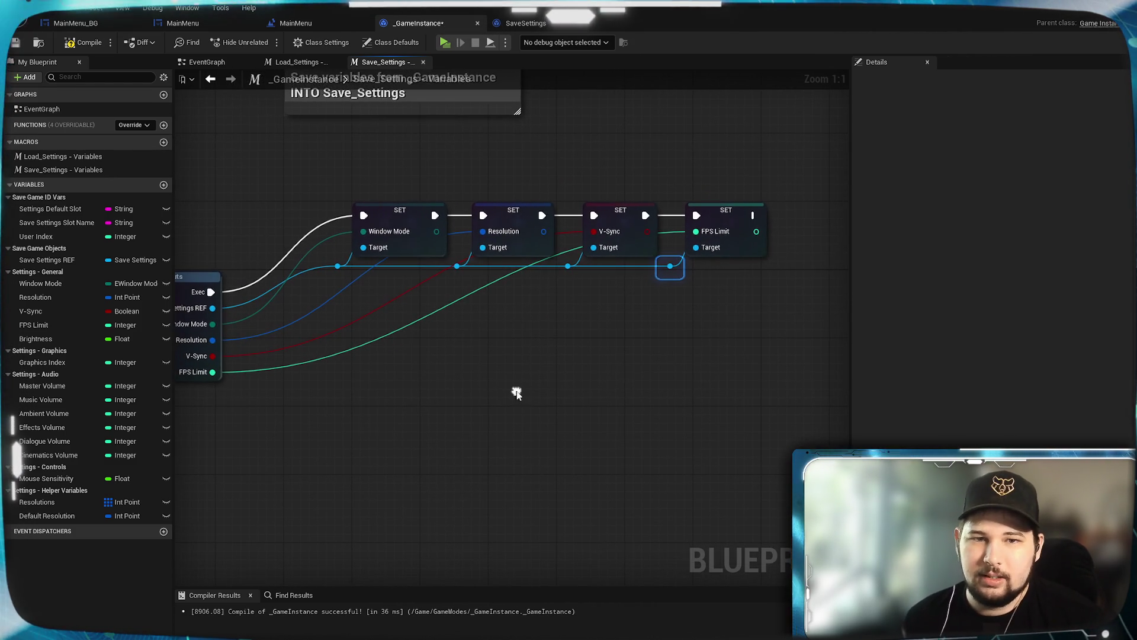
{"action": "left_click_drag", "start_coordinate": [656, 345], "coordinate": [543, 360]}
{"action": "left_click_drag", "start_coordinate": [561, 283], "coordinate": [735, 248]}
- Add a SET Brightness node after SET FPS Limit and reroute its Target onto the shared line
{"action": "type", "text": "s"}
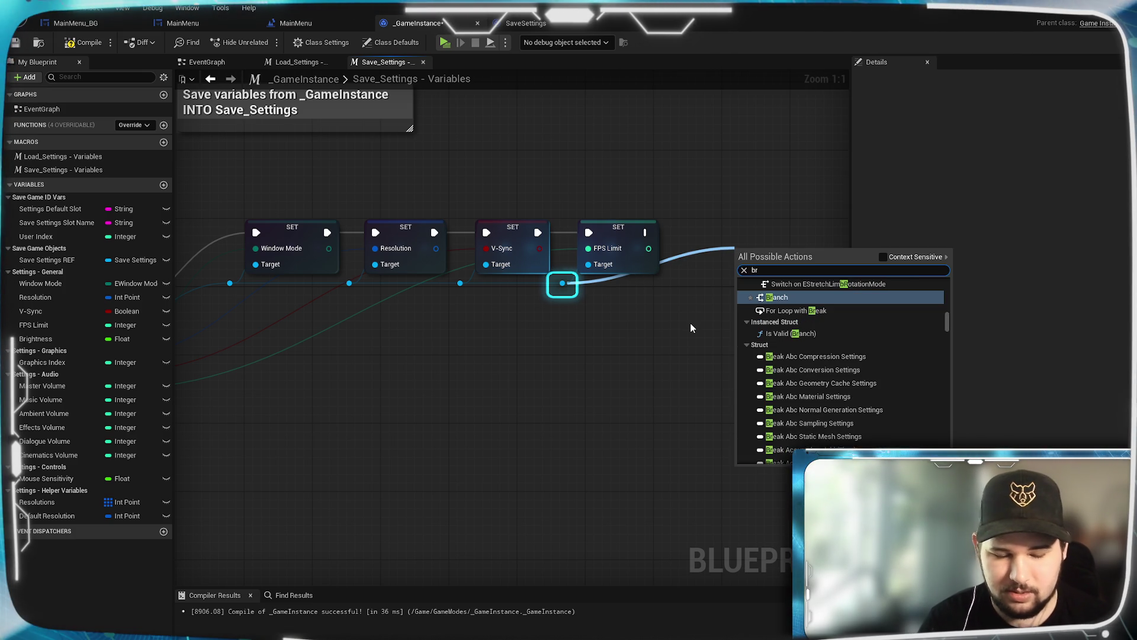
{"action": "type", "text": "et brightness"}
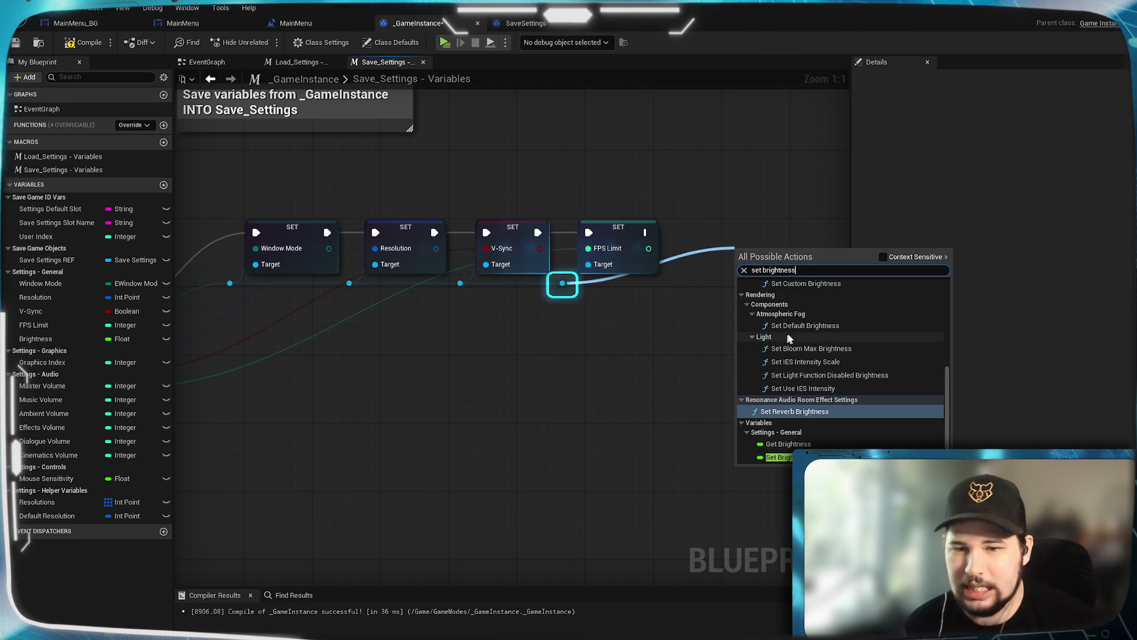
{"action": "scroll", "coordinate": [859, 414], "scroll_direction": "up", "scroll_amount": 5}
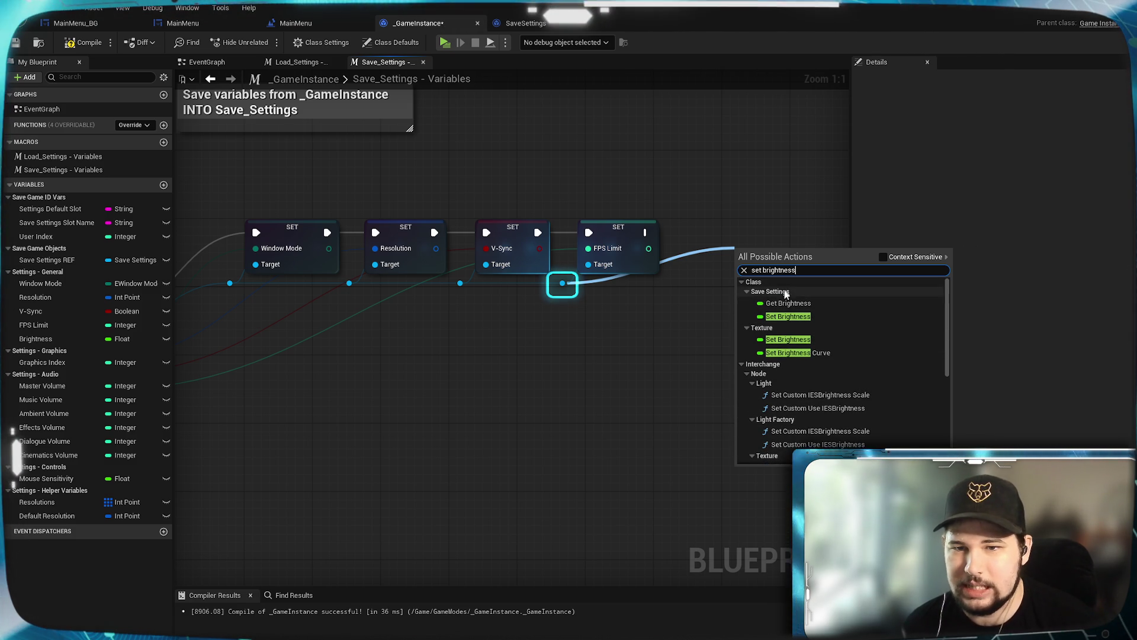
{"action": "left_click", "coordinate": [788, 317]}
{"action": "mouse_move", "coordinate": [645, 233]}
{"action": "left_mouse_down"}
{"action": "mouse_move", "coordinate": [666, 249]}
{"action": "mouse_move", "coordinate": [740, 258]}
{"action": "mouse_move", "coordinate": [721, 235]}
{"action": "left_mouse_up"}
{"action": "left_click", "coordinate": [618, 324]}
{"action": "double_click", "coordinate": [673, 266]}
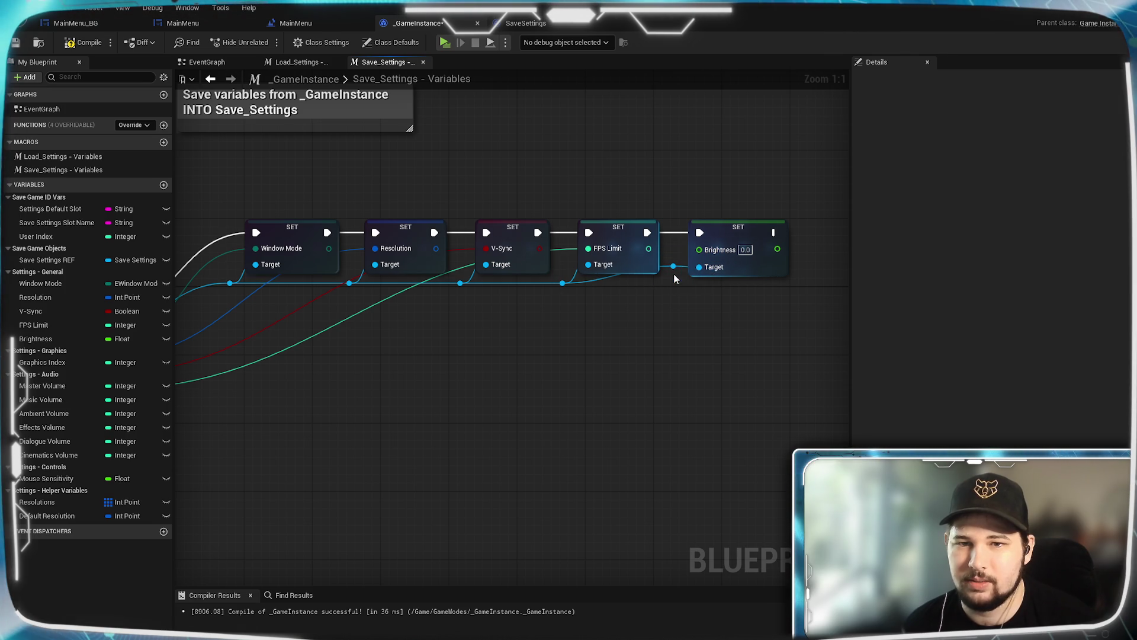
{"action": "left_click_drag", "start_coordinate": [675, 274], "coordinate": [674, 292]}
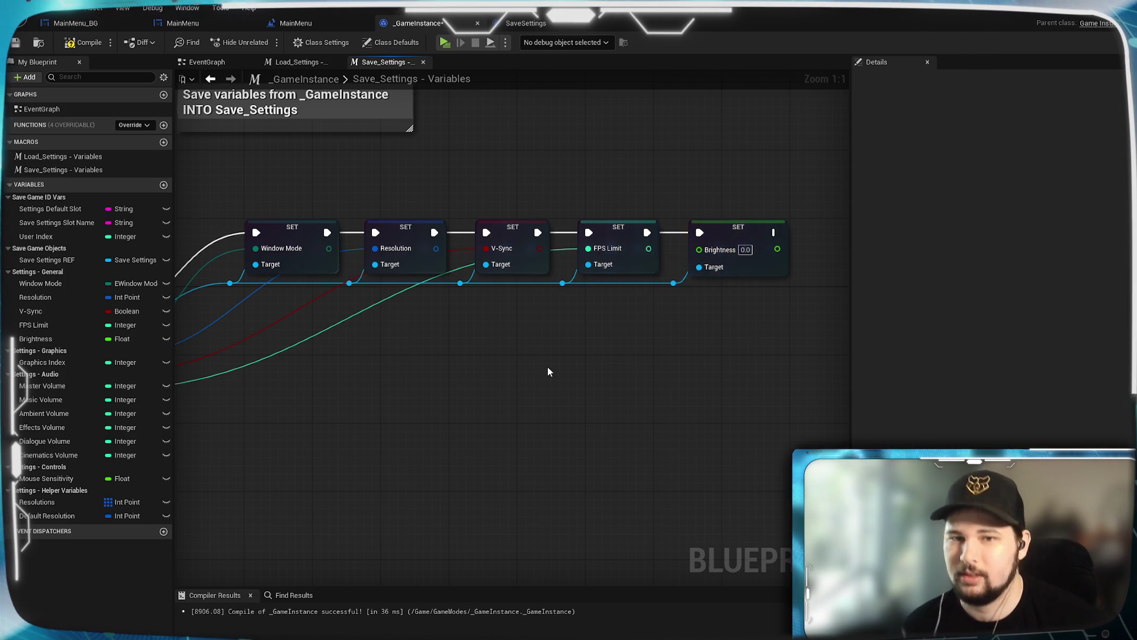
- Feed SET Brightness from a new Brightness pin on the Inputs node
{"action": "mouse_move", "coordinate": [811, 244]}
{"action": "left_mouse_down"}
{"action": "mouse_move", "coordinate": [255, 409]}
{"action": "mouse_move", "coordinate": [185, 300]}
{"action": "mouse_move", "coordinate": [341, 305]}
{"action": "mouse_move", "coordinate": [323, 312]}
{"action": "left_mouse_up"}
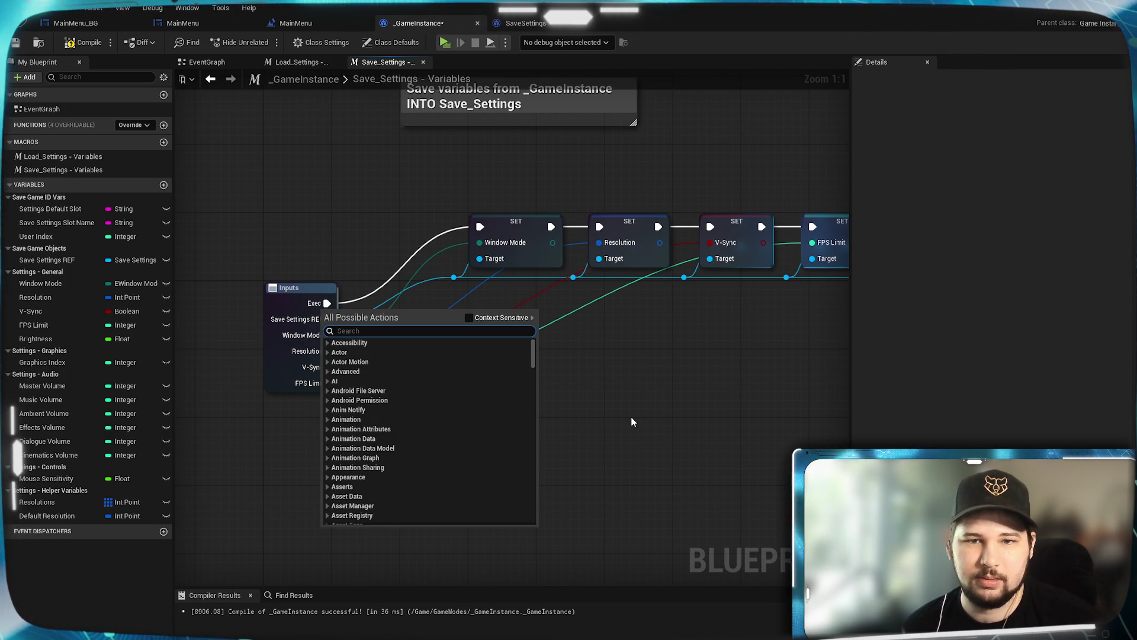
{"action": "left_click", "coordinate": [632, 424]}
{"action": "left_click_drag", "start_coordinate": [632, 421], "coordinate": [425, 412]}
{"action": "mouse_move", "coordinate": [792, 237]}
{"action": "left_mouse_down"}
{"action": "mouse_move", "coordinate": [178, 317]}
{"action": "mouse_move", "coordinate": [734, 325]}
{"action": "mouse_move", "coordinate": [762, 411]}
{"action": "mouse_move", "coordinate": [756, 424]}
{"action": "left_mouse_up"}
{"action": "left_click", "coordinate": [644, 400]}
{"action": "mouse_move", "coordinate": [644, 399]}
{"action": "left_mouse_down"}
{"action": "mouse_move", "coordinate": [484, 436]}
{"action": "mouse_move", "coordinate": [255, 417]}
{"action": "mouse_move", "coordinate": [77, 419]}
{"action": "left_mouse_up"}
{"action": "mouse_move", "coordinate": [830, 235]}
{"action": "left_mouse_down"}
{"action": "mouse_move", "coordinate": [414, 299]}
{"action": "mouse_move", "coordinate": [184, 308]}
{"action": "mouse_move", "coordinate": [468, 296]}
{"action": "mouse_move", "coordinate": [474, 308]}
{"action": "left_mouse_up"}
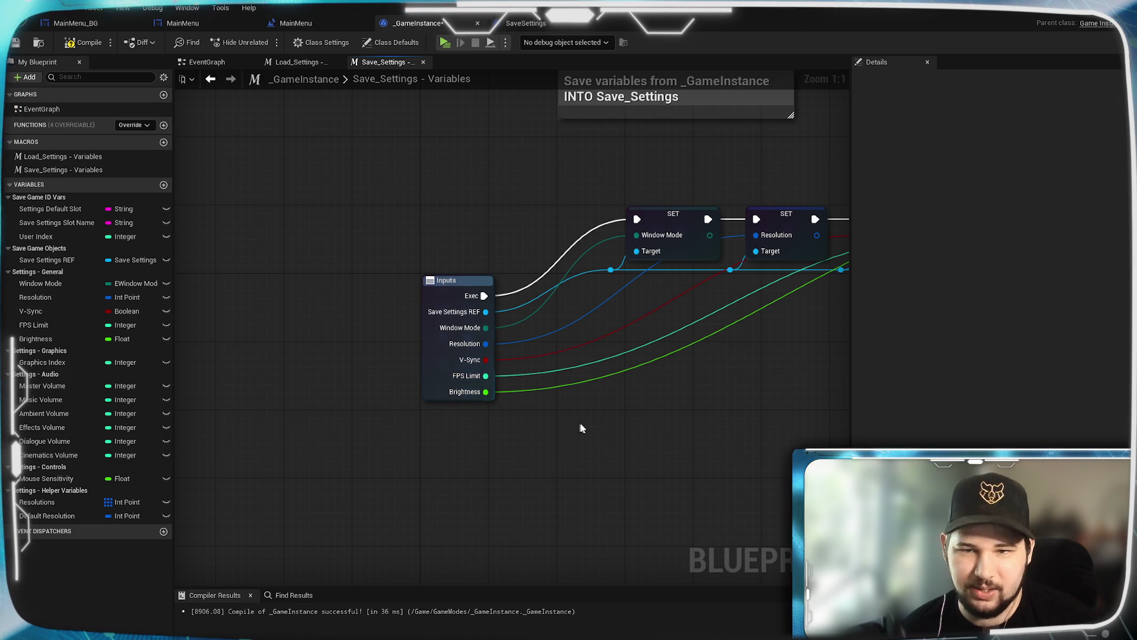
- Select all five SET nodes with their reroute points and bring up their actions
{"action": "left_click_drag", "start_coordinate": [590, 435], "coordinate": [370, 425]}
{"action": "scroll", "coordinate": [564, 454], "scroll_direction": "down", "scroll_amount": 1}
{"action": "left_click_drag", "start_coordinate": [564, 454], "coordinate": [681, 374]}
{"action": "left_click_drag", "start_coordinate": [822, 203], "coordinate": [287, 391]}
{"action": "right_click", "coordinate": [420, 254]}
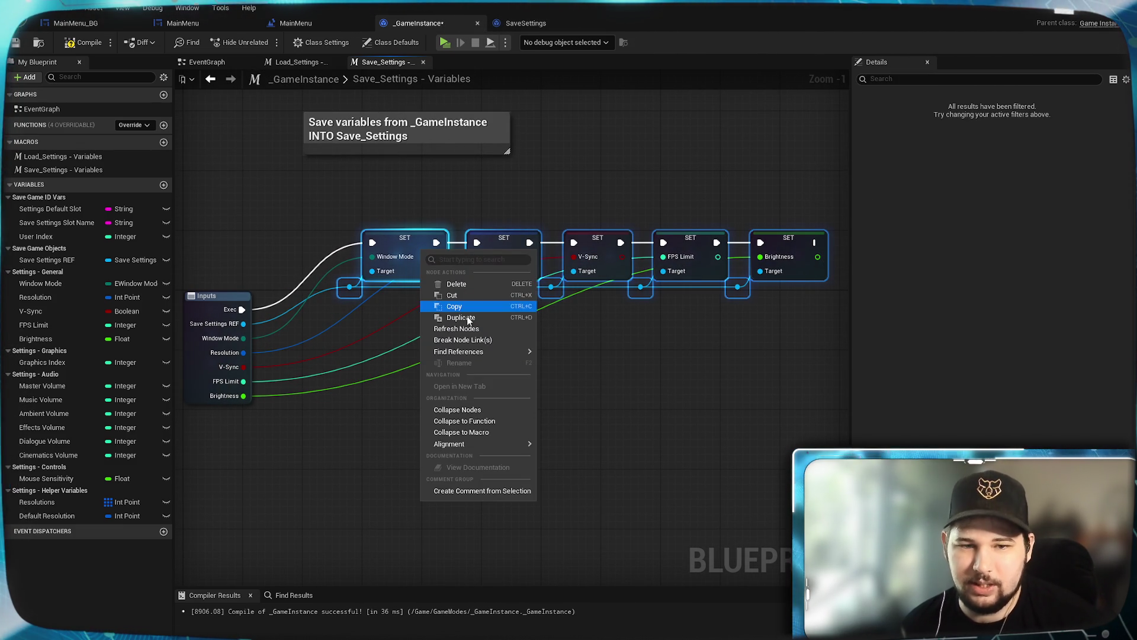
- Wrap the five SET nodes in a comment titled General and trim its edges
{"action": "mouse_move", "coordinate": [474, 444]}
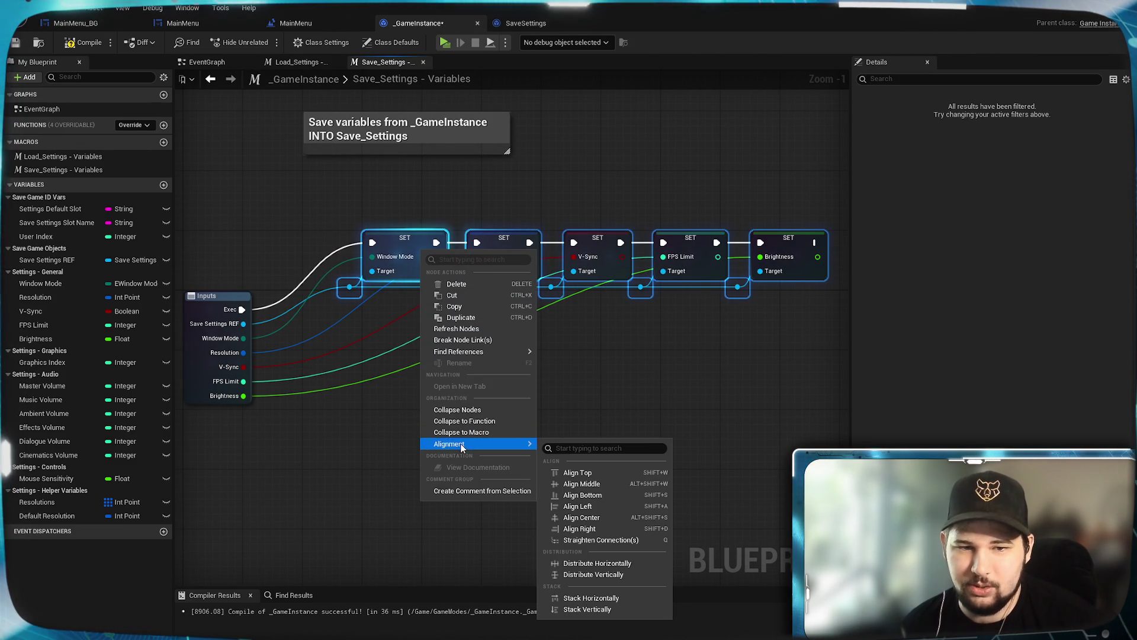
{"action": "left_click", "coordinate": [483, 491]}
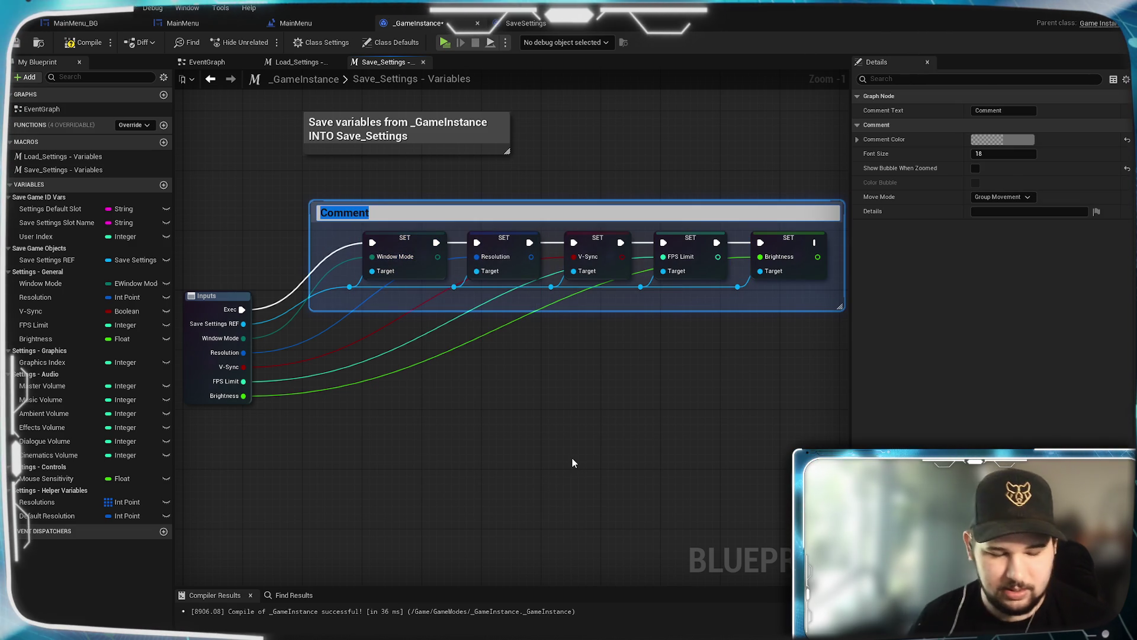
{"action": "key", "text": "Return"}
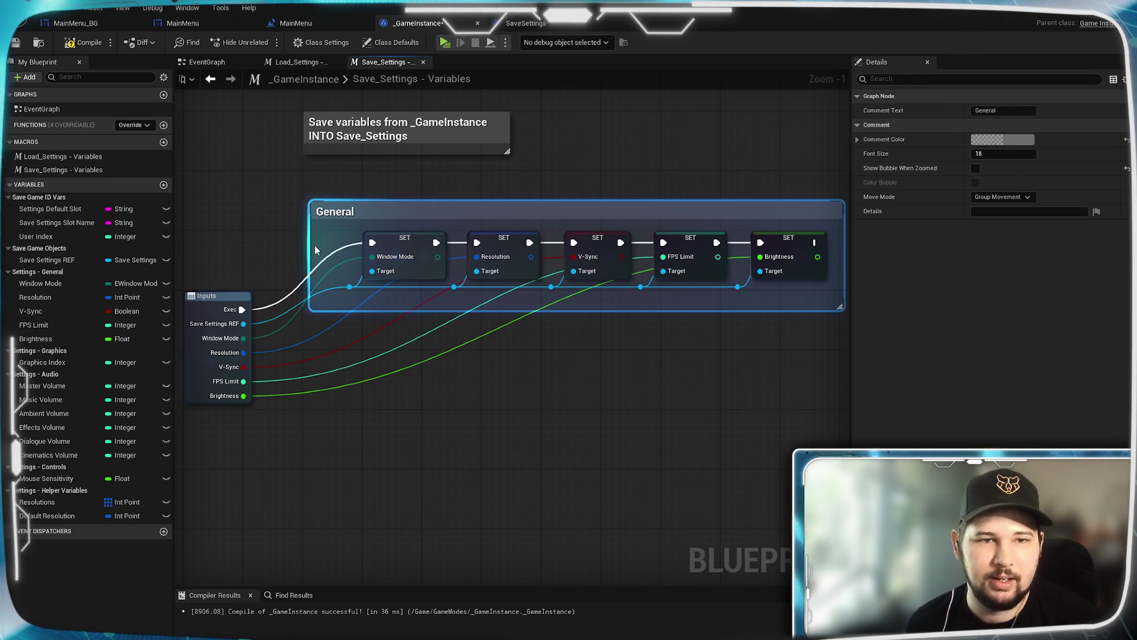
{"action": "left_click_drag", "start_coordinate": [310, 238], "coordinate": [339, 237]}
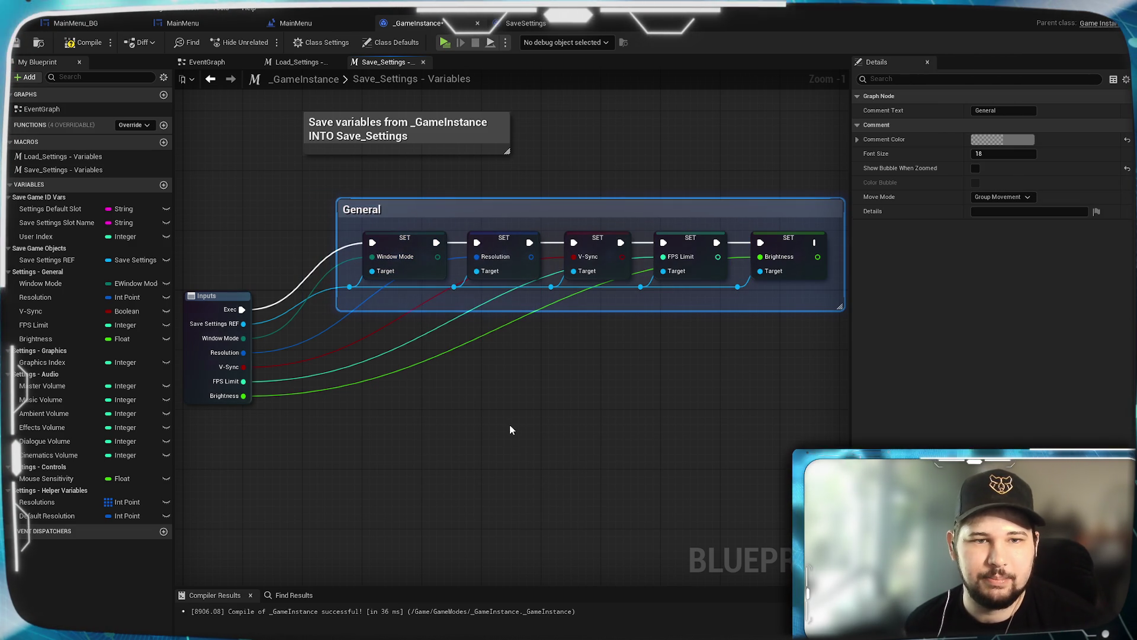
{"action": "left_click_drag", "start_coordinate": [563, 353], "coordinate": [424, 388]}
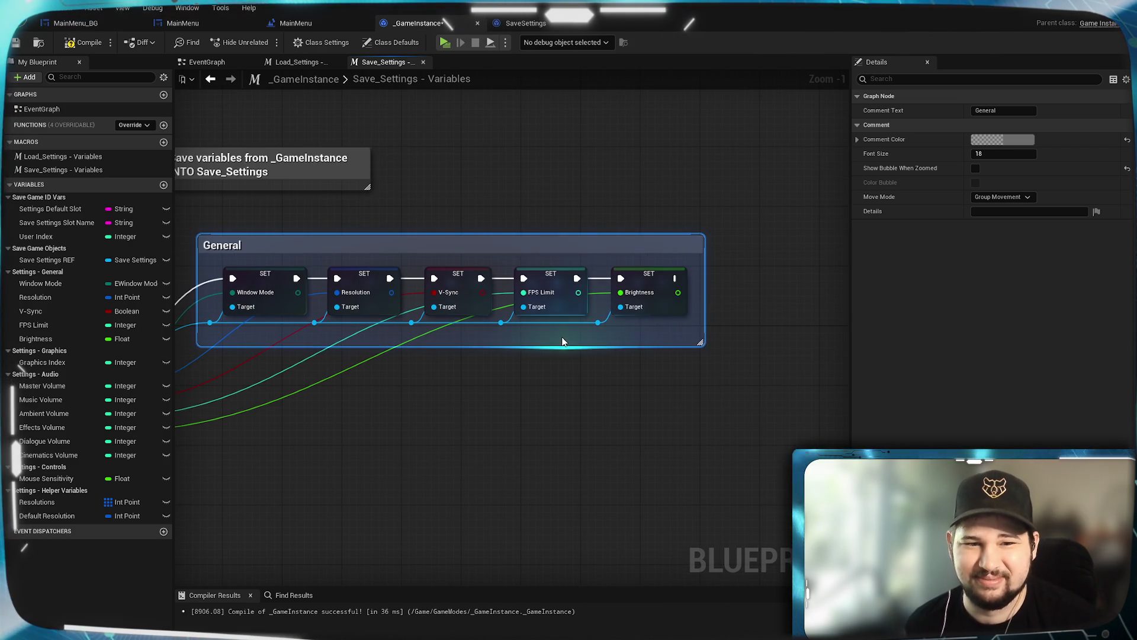
{"action": "left_click", "coordinate": [555, 347]}
{"action": "left_click_drag", "start_coordinate": [552, 345], "coordinate": [562, 336]}
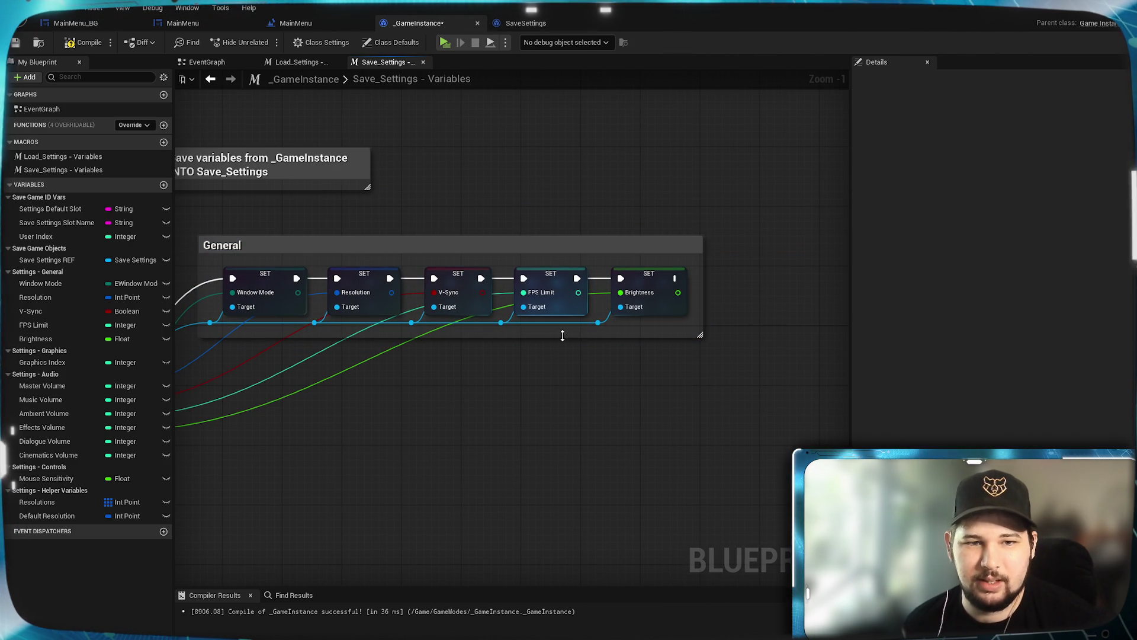
{"action": "left_click_drag", "start_coordinate": [703, 298], "coordinate": [710, 298]}
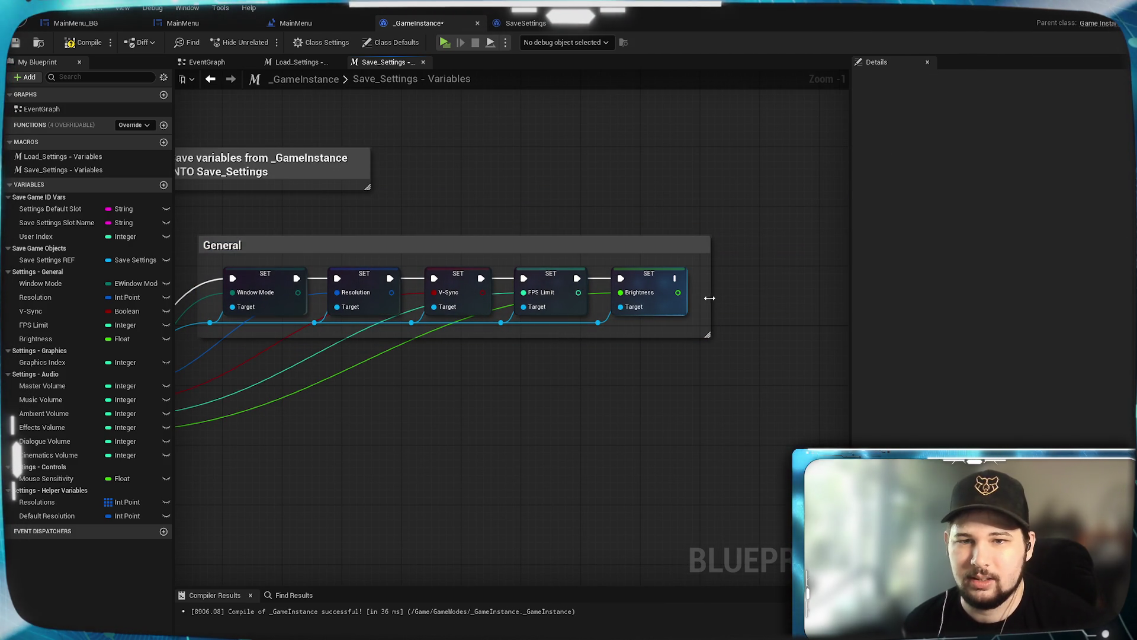
- Reposition the General group and move the header note down just above it
{"action": "mouse_move", "coordinate": [526, 429]}
{"action": "left_mouse_down"}
{"action": "mouse_move", "coordinate": [709, 373]}
{"action": "mouse_move", "coordinate": [538, 411]}
{"action": "mouse_move", "coordinate": [687, 422]}
{"action": "left_mouse_up"}
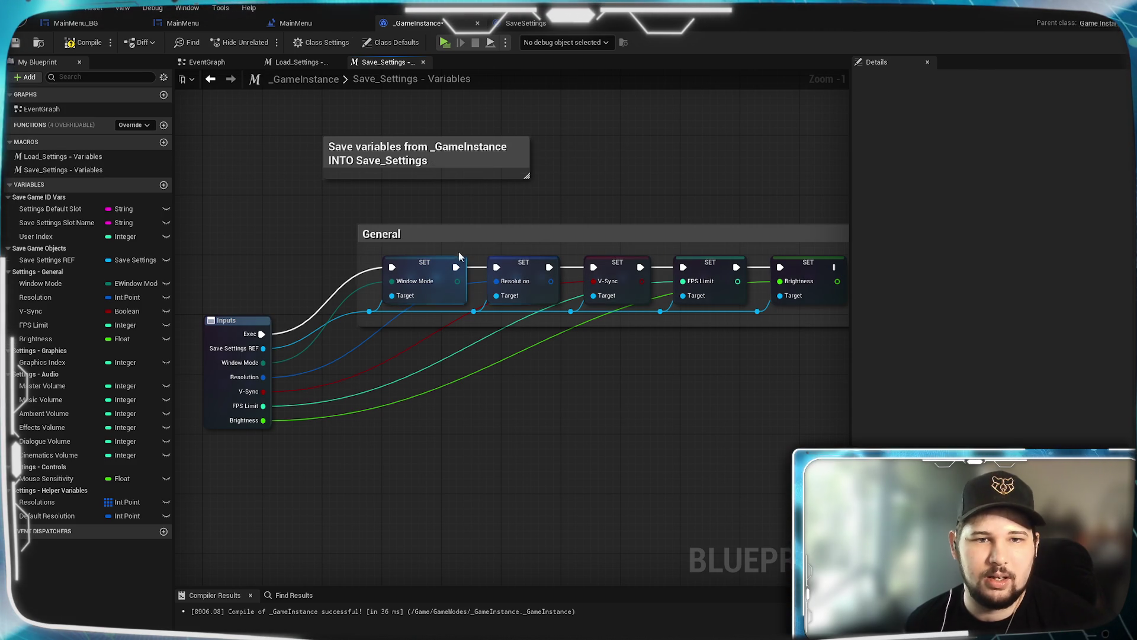
{"action": "mouse_move", "coordinate": [453, 234]}
{"action": "left_mouse_down"}
{"action": "mouse_move", "coordinate": [419, 203]}
{"action": "mouse_move", "coordinate": [482, 222]}
{"action": "mouse_move", "coordinate": [452, 232]}
{"action": "mouse_move", "coordinate": [478, 204]}
{"action": "mouse_move", "coordinate": [454, 223]}
{"action": "mouse_move", "coordinate": [456, 243]}
{"action": "mouse_move", "coordinate": [421, 268]}
{"action": "mouse_move", "coordinate": [475, 268]}
{"action": "left_mouse_up"}
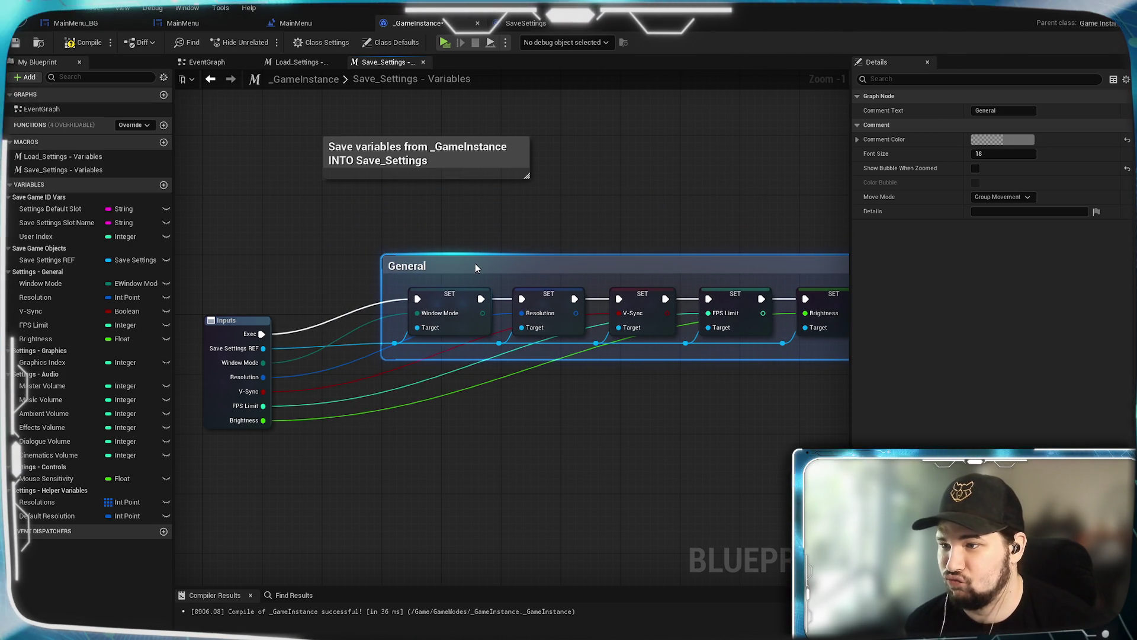
{"action": "left_click_drag", "start_coordinate": [476, 268], "coordinate": [421, 209]}
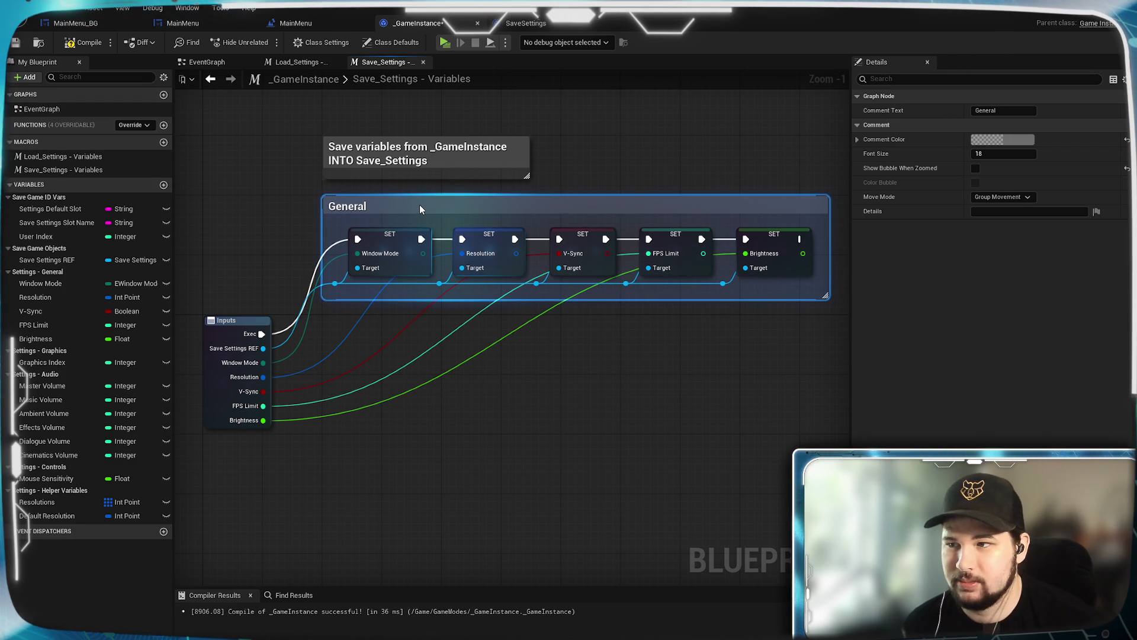
{"action": "left_click_drag", "start_coordinate": [420, 205], "coordinate": [420, 264]}
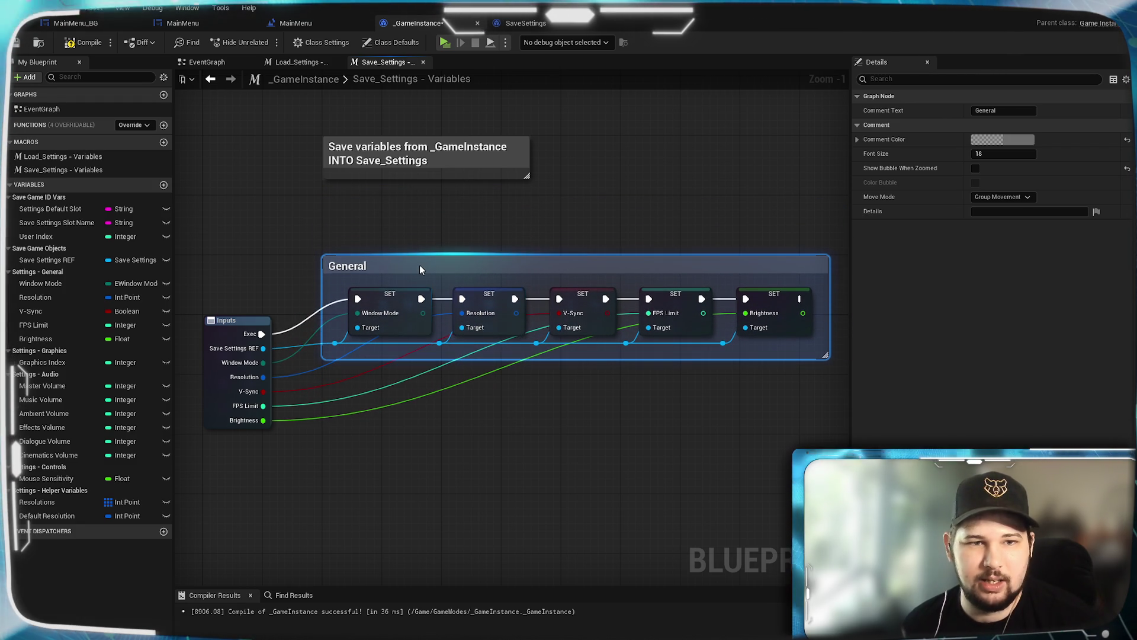
{"action": "left_click_drag", "start_coordinate": [440, 146], "coordinate": [445, 212]}
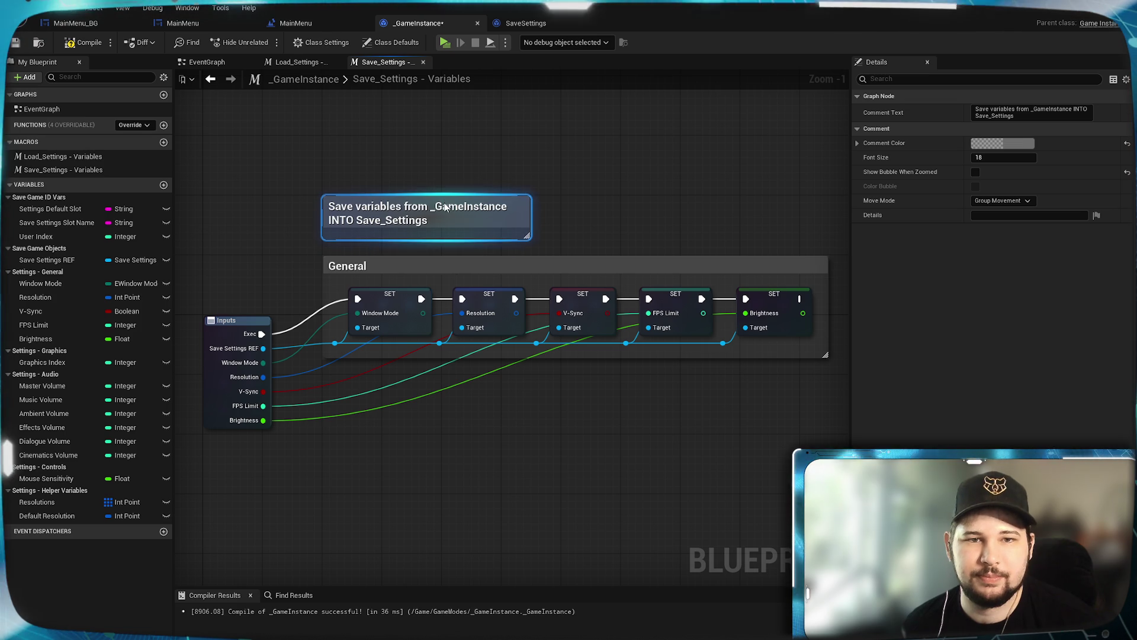
{"action": "left_click", "coordinate": [582, 234]}
{"action": "mouse_move", "coordinate": [532, 520]}
{"action": "left_mouse_down"}
{"action": "mouse_move", "coordinate": [483, 446]}
{"action": "mouse_move", "coordinate": [553, 412]}
{"action": "mouse_move", "coordinate": [601, 432]}
{"action": "mouse_move", "coordinate": [510, 426]}
{"action": "mouse_move", "coordinate": [467, 401]}
{"action": "mouse_move", "coordinate": [486, 411]}
{"action": "left_mouse_up"}
- Add SET Graphics Index off the Save Settings reference, chained after SET Brightness
{"action": "left_click_drag", "start_coordinate": [349, 274], "coordinate": [394, 396]}
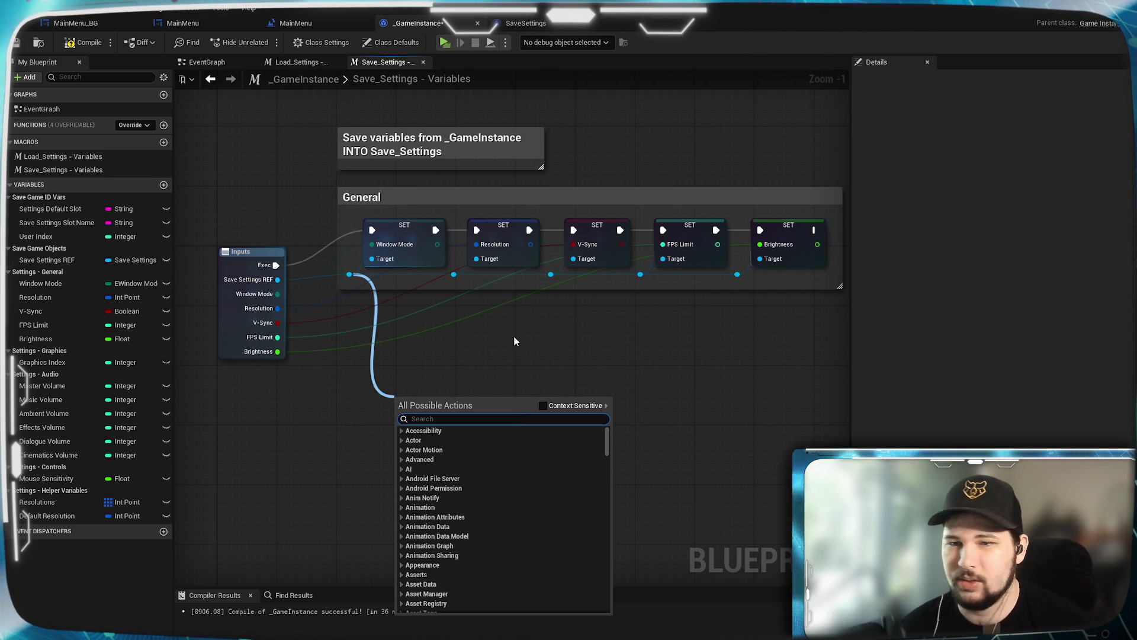
{"action": "type", "text": "set"}
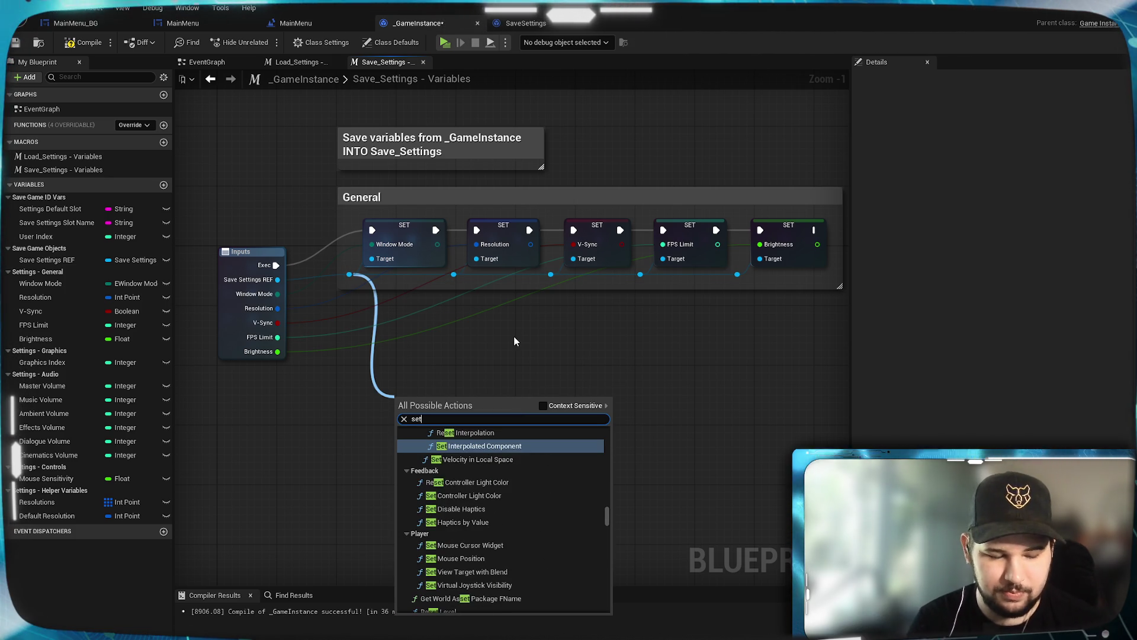
{"action": "type", "text": " graphics"}
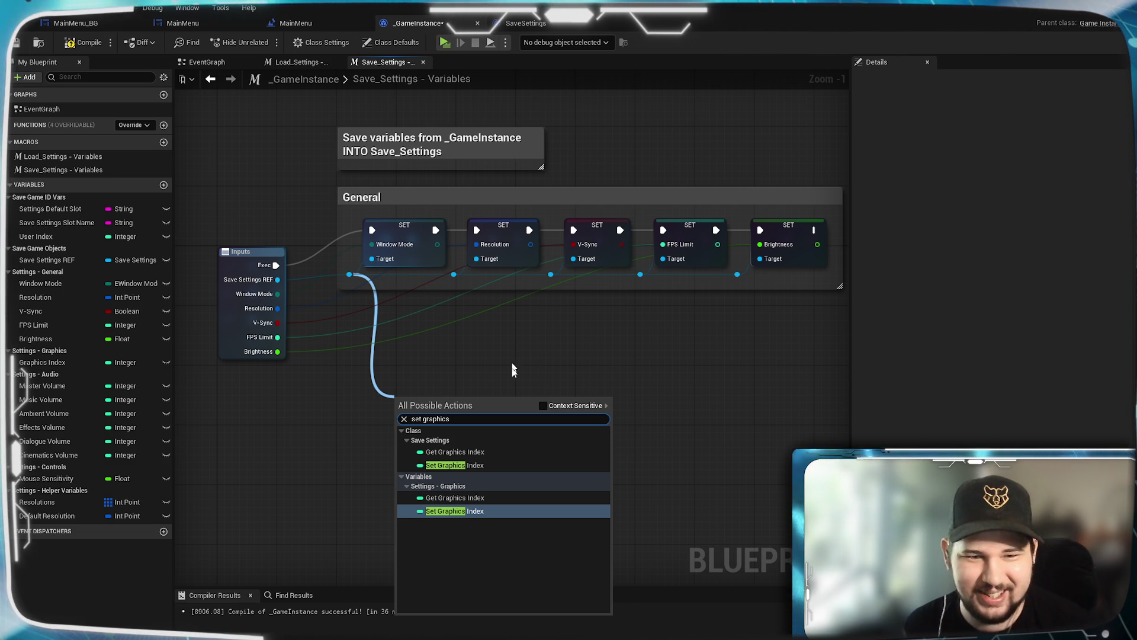
{"action": "left_click", "coordinate": [486, 466]}
{"action": "left_click_drag", "start_coordinate": [421, 390], "coordinate": [405, 320]}
{"action": "left_click", "coordinate": [464, 437]}
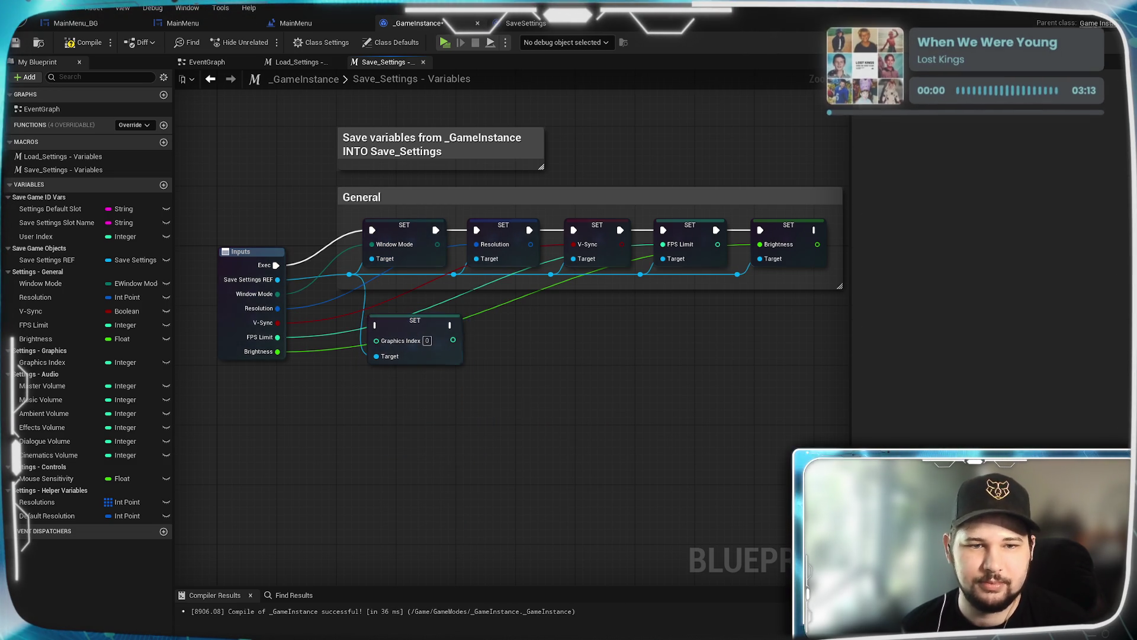
{"action": "left_click_drag", "start_coordinate": [529, 408], "coordinate": [476, 444]}
{"action": "mouse_move", "coordinate": [762, 266]}
{"action": "left_mouse_down"}
{"action": "mouse_move", "coordinate": [808, 296]}
{"action": "mouse_move", "coordinate": [318, 375]}
{"action": "mouse_move", "coordinate": [324, 362]}
{"action": "left_mouse_up"}
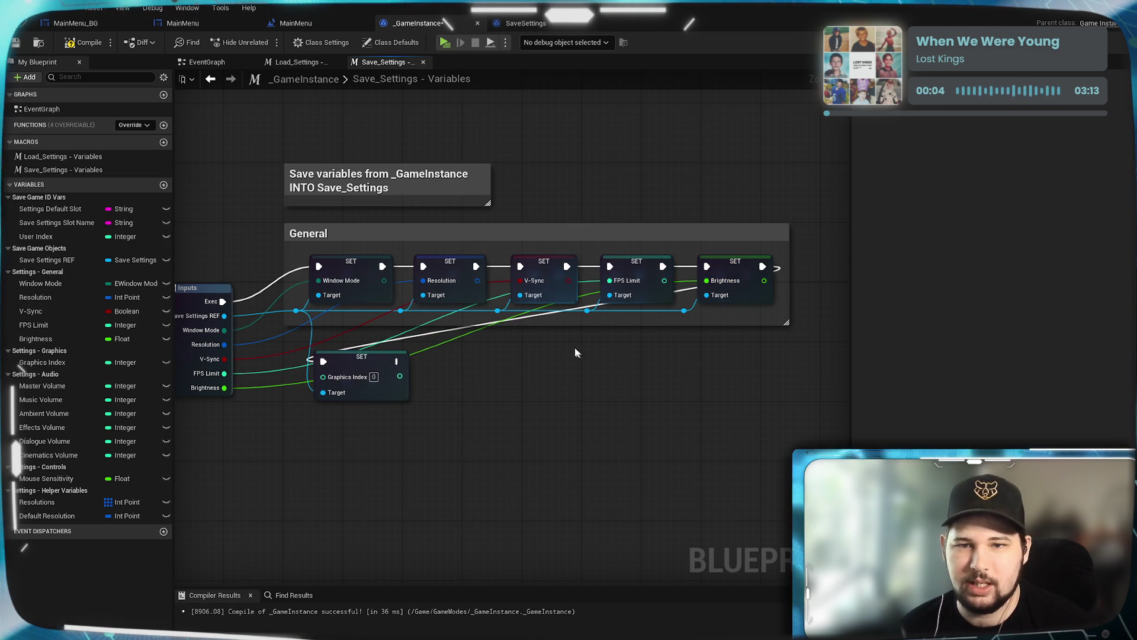
{"action": "double_click", "coordinate": [420, 331]}
- Route the Brightness-to-Graphics Index exec wire through bend points right of General and near Inputs
{"action": "mouse_move", "coordinate": [426, 330]}
{"action": "left_mouse_down"}
{"action": "mouse_move", "coordinate": [666, 348]}
{"action": "mouse_move", "coordinate": [768, 320]}
{"action": "left_mouse_up"}
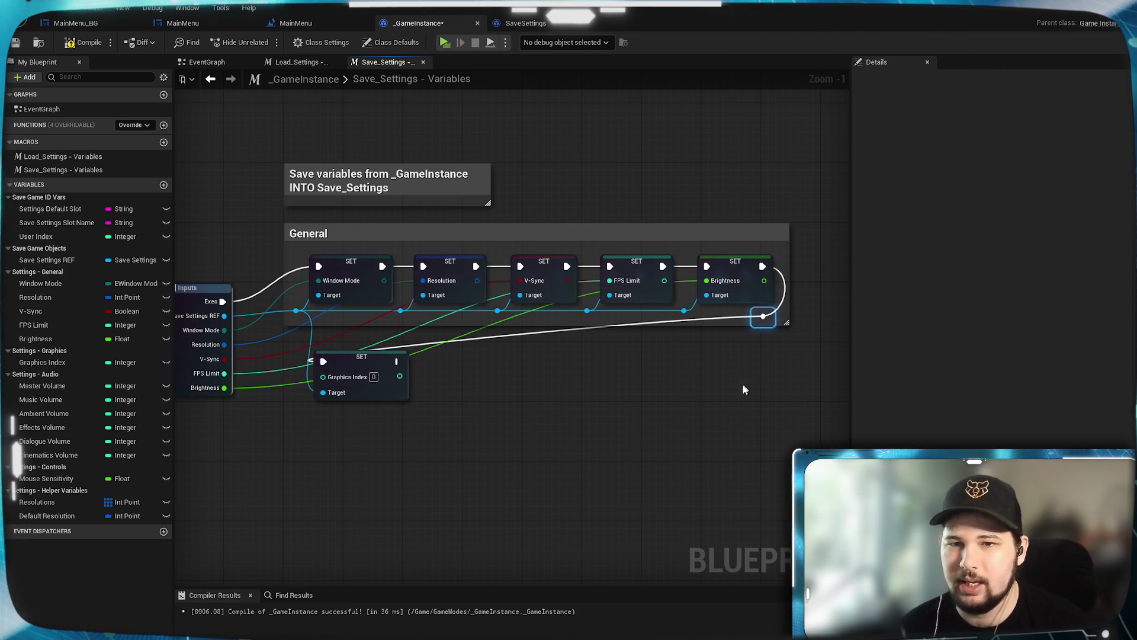
{"action": "left_click", "coordinate": [485, 336]}
{"action": "double_click", "coordinate": [486, 336]}
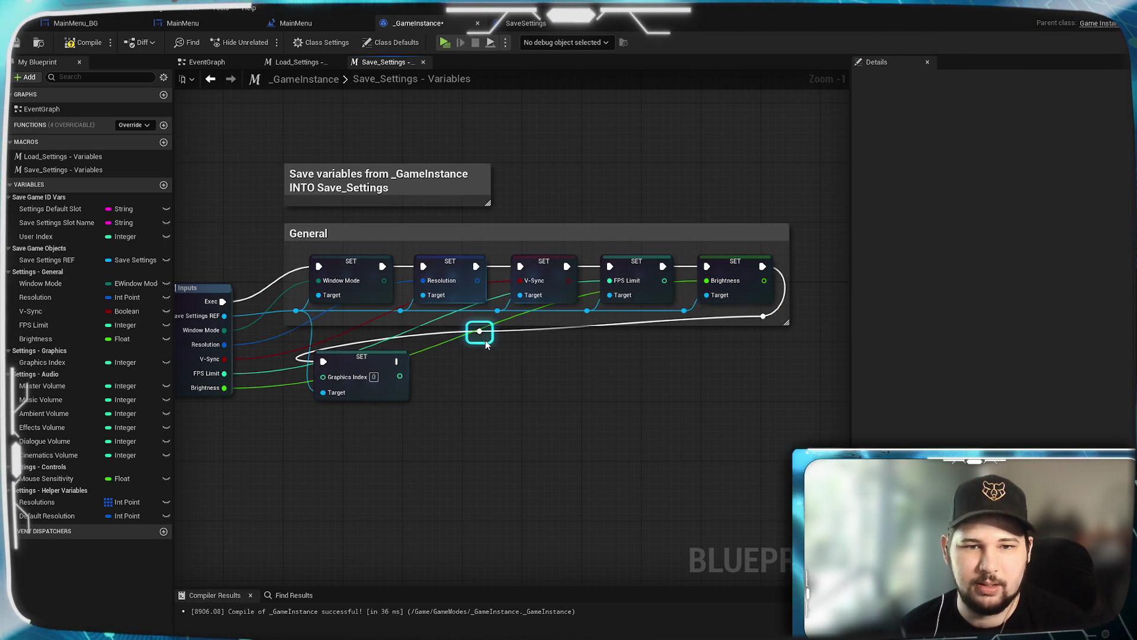
{"action": "right_click", "coordinate": [477, 335]}
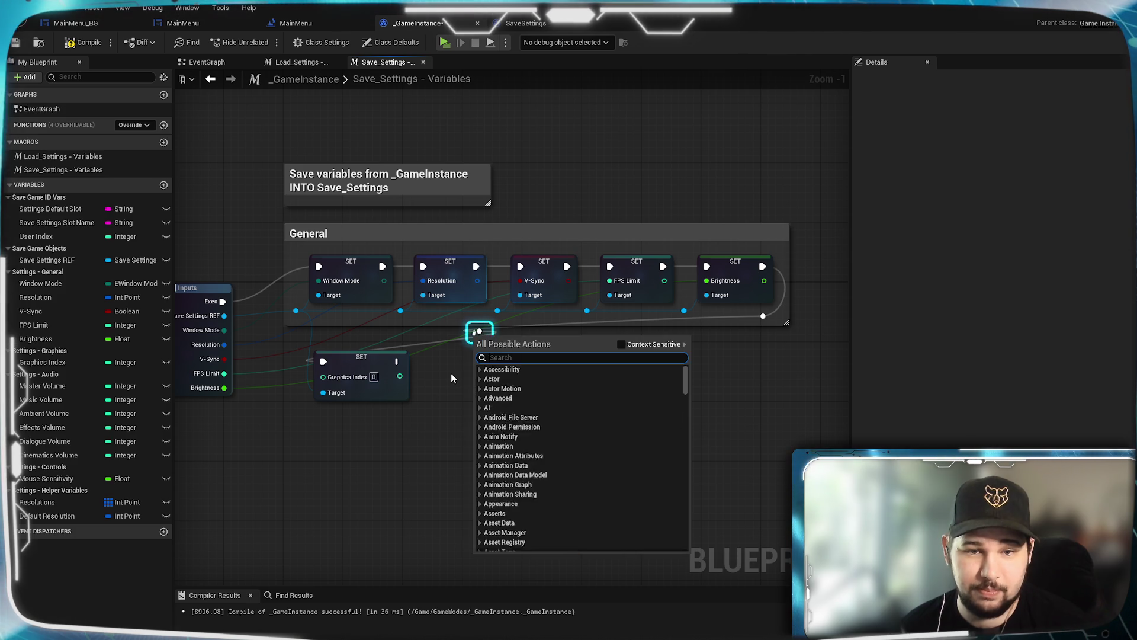
{"action": "left_click", "coordinate": [488, 354]}
{"action": "mouse_move", "coordinate": [483, 336]}
{"action": "left_mouse_down"}
{"action": "mouse_move", "coordinate": [300, 330]}
{"action": "mouse_move", "coordinate": [309, 322]}
{"action": "left_mouse_up"}
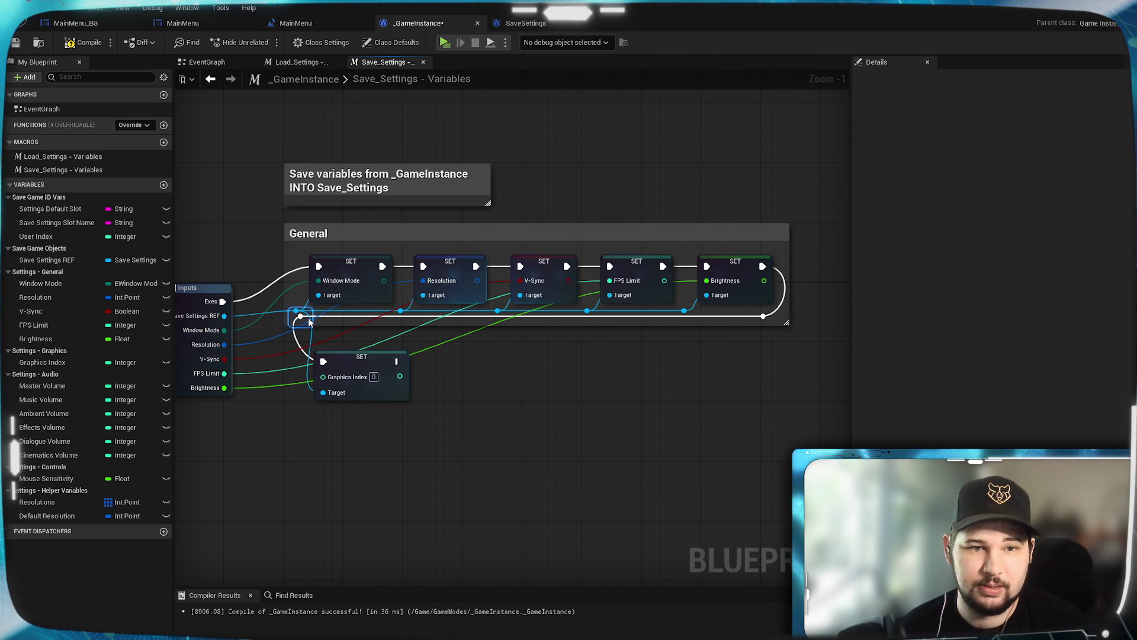
{"action": "mouse_move", "coordinate": [309, 321]}
{"action": "left_mouse_down"}
{"action": "mouse_move", "coordinate": [320, 322]}
{"action": "mouse_move", "coordinate": [300, 325]}
{"action": "left_mouse_up"}
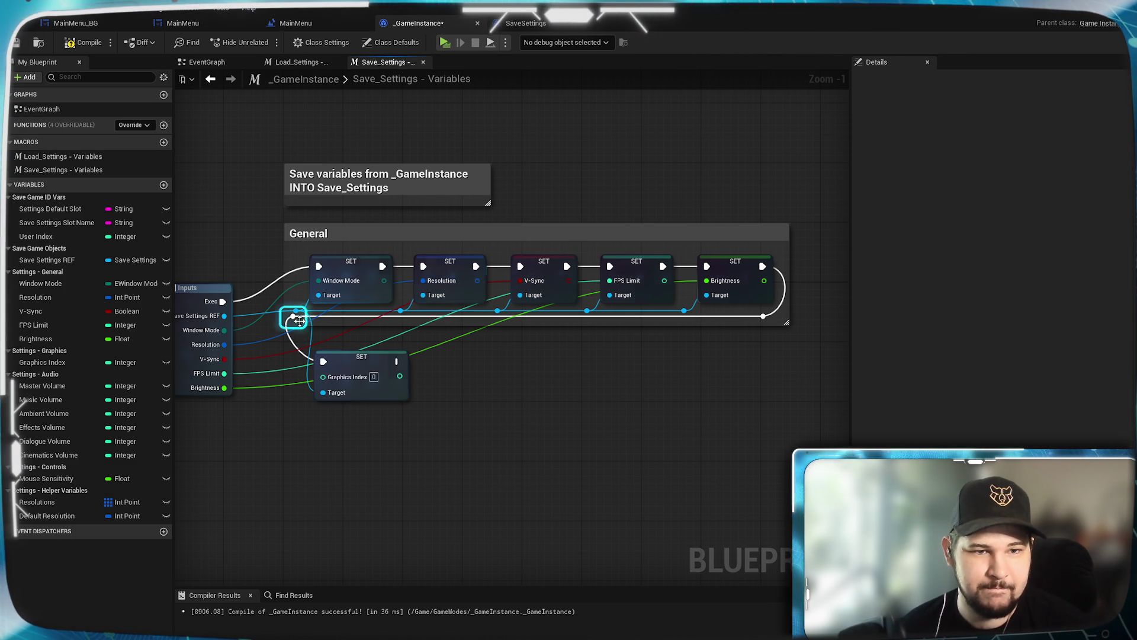
- Resize the General group and straighten the exec wire by aligning its bend points
{"action": "left_click_drag", "start_coordinate": [614, 326], "coordinate": [614, 334]}
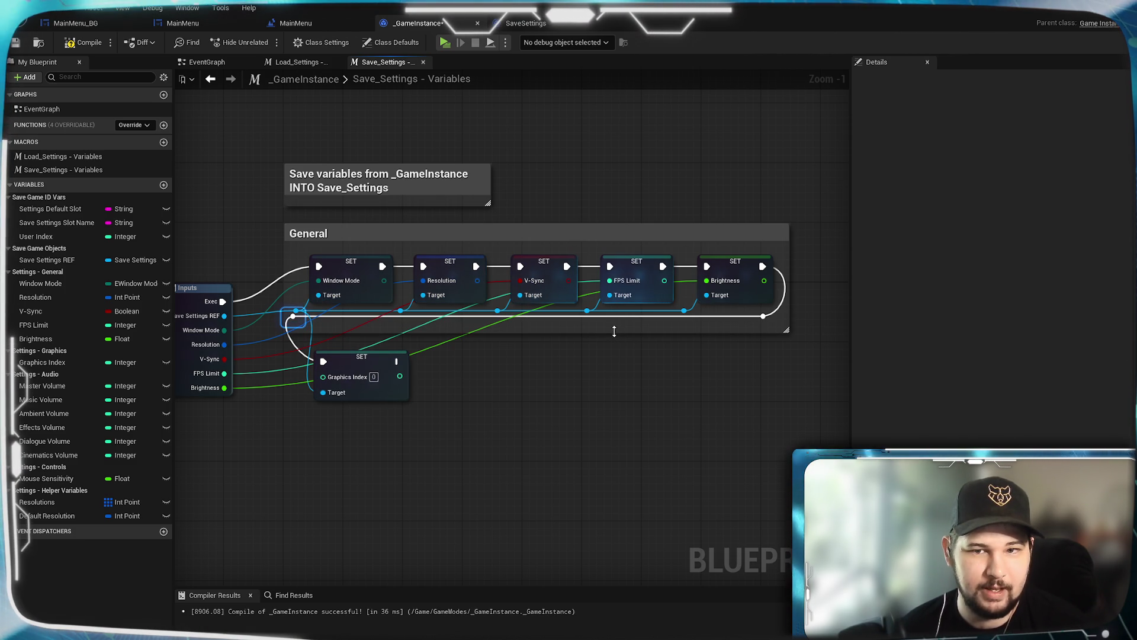
{"action": "left_click_drag", "start_coordinate": [792, 315], "coordinate": [801, 315]}
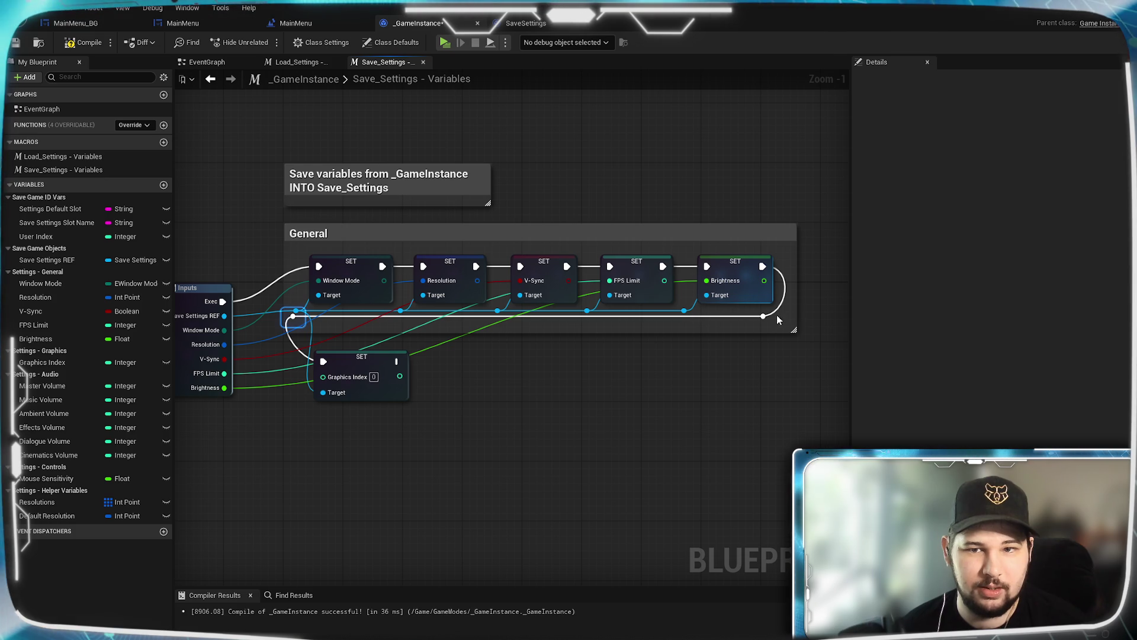
{"action": "left_click", "coordinate": [766, 318]}
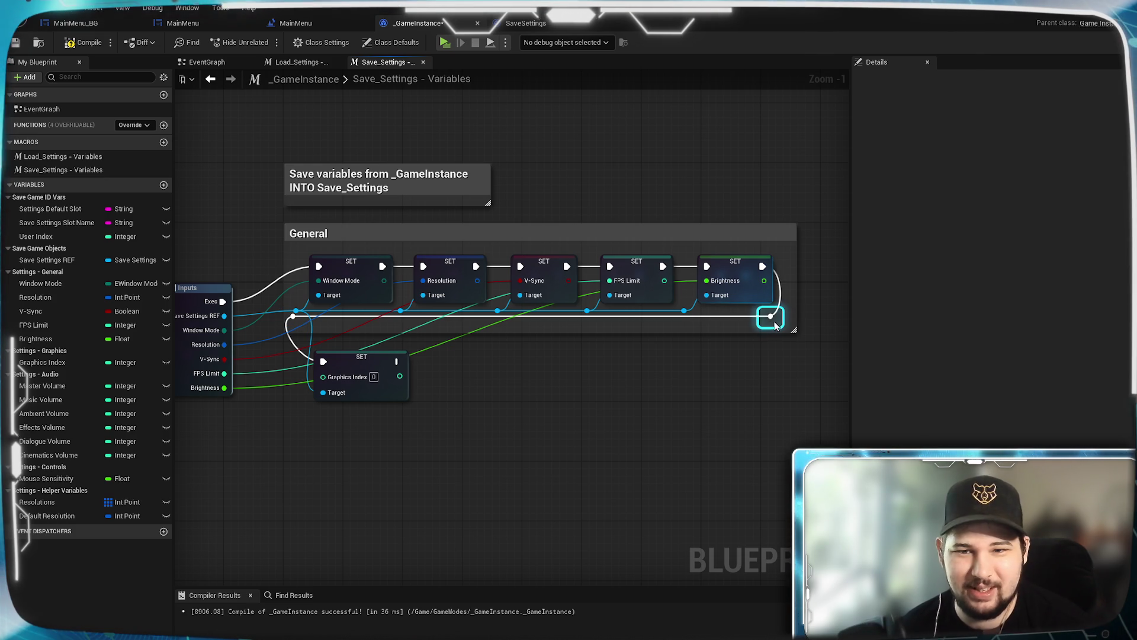
{"action": "left_click", "coordinate": [685, 382]}
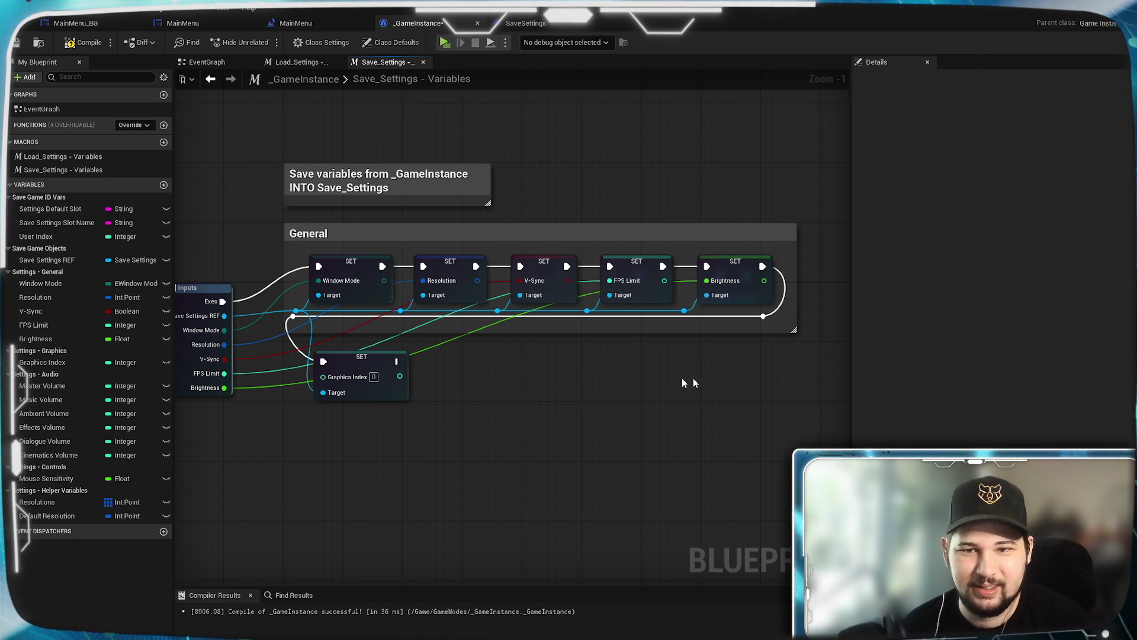
{"action": "left_click", "coordinate": [295, 322]}
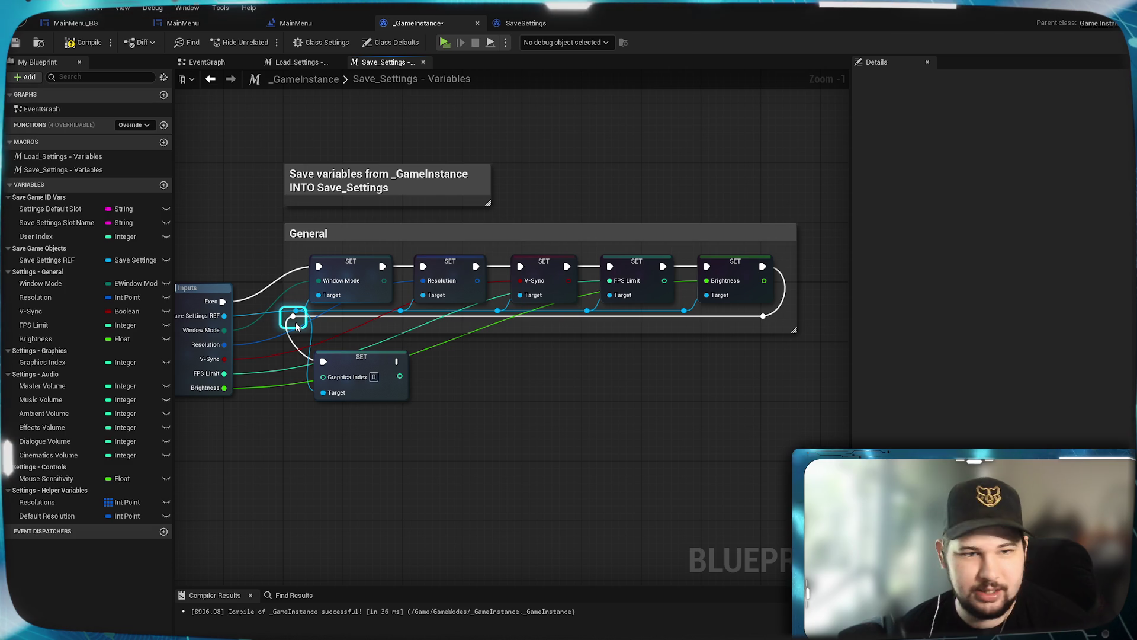
{"action": "left_click_drag", "start_coordinate": [297, 326], "coordinate": [297, 356]}
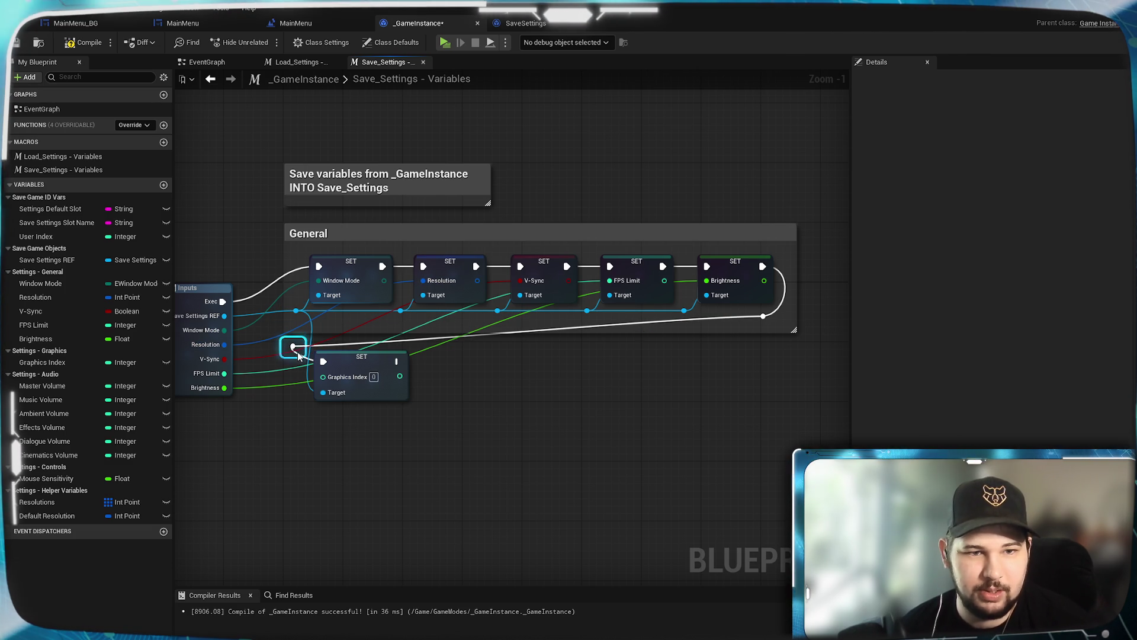
{"action": "left_click", "coordinate": [622, 375]}
{"action": "left_click_drag", "start_coordinate": [694, 324], "coordinate": [307, 316]}
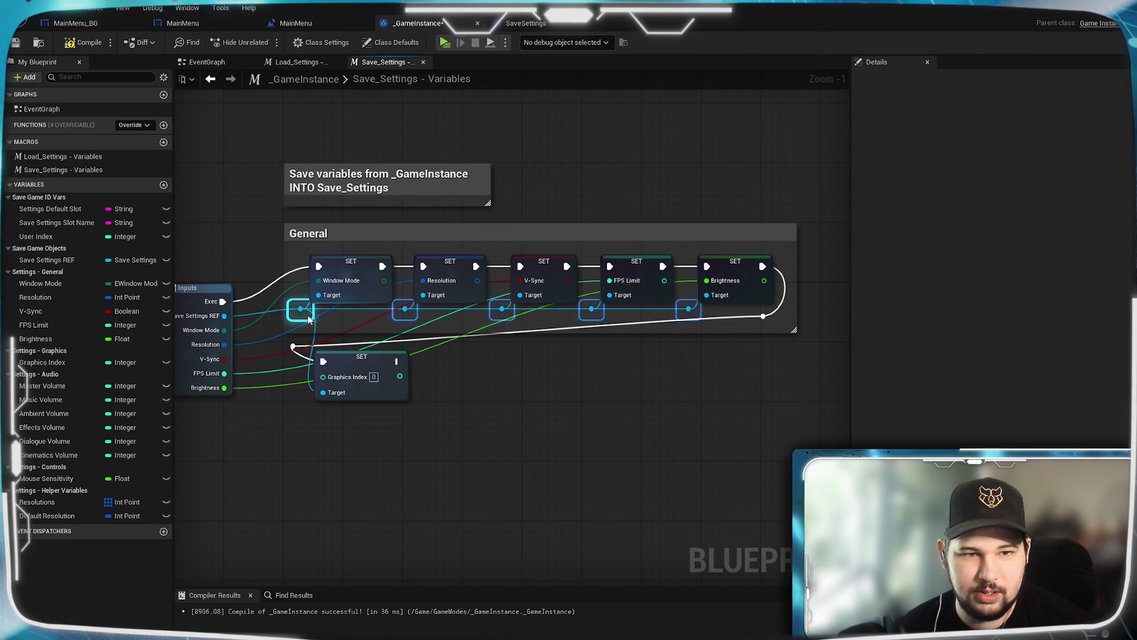
{"action": "left_click", "coordinate": [307, 348]}
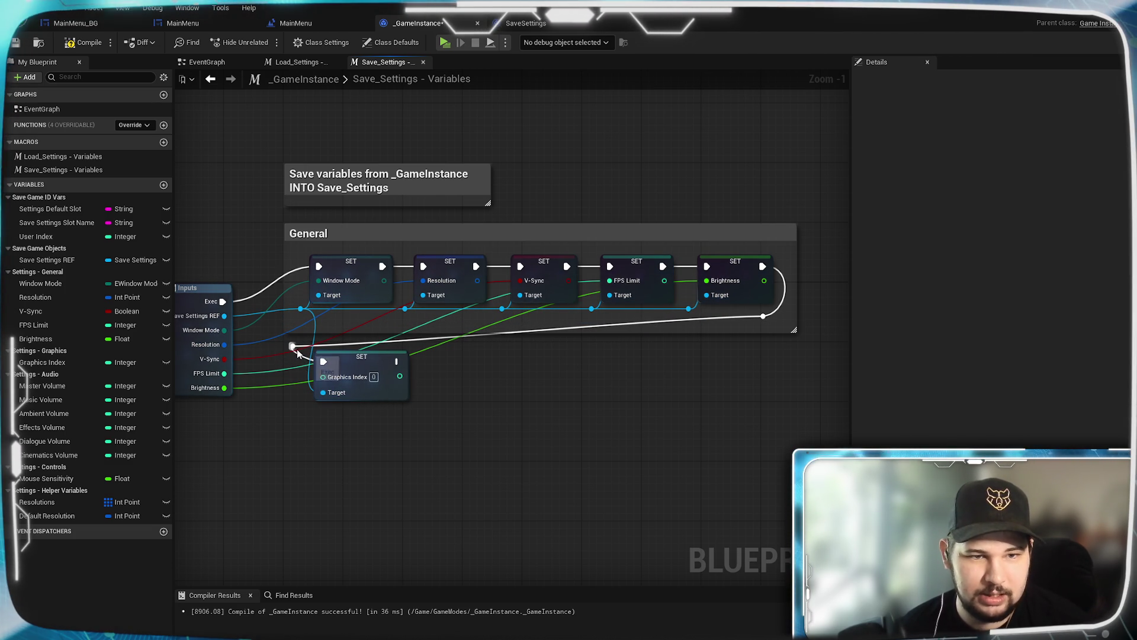
{"action": "left_click_drag", "start_coordinate": [298, 348], "coordinate": [304, 319]}
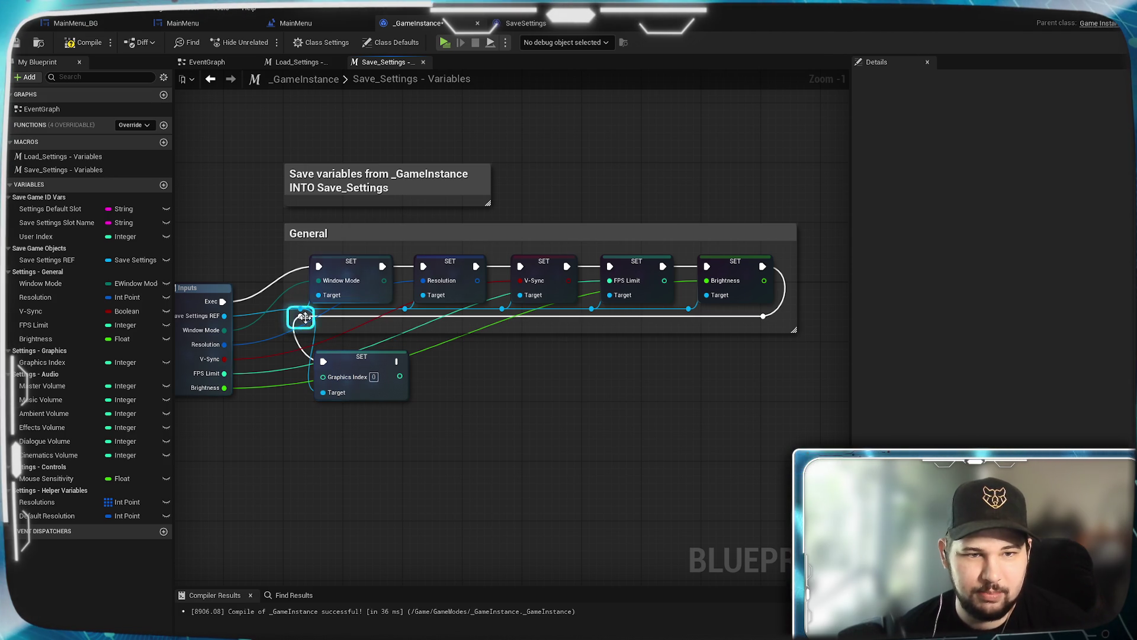
{"action": "left_click", "coordinate": [589, 387]}
- Shorten the General box, lower the Graphics Index node, and add a reroute on its Target wire
{"action": "left_click_drag", "start_coordinate": [563, 364], "coordinate": [591, 362]}
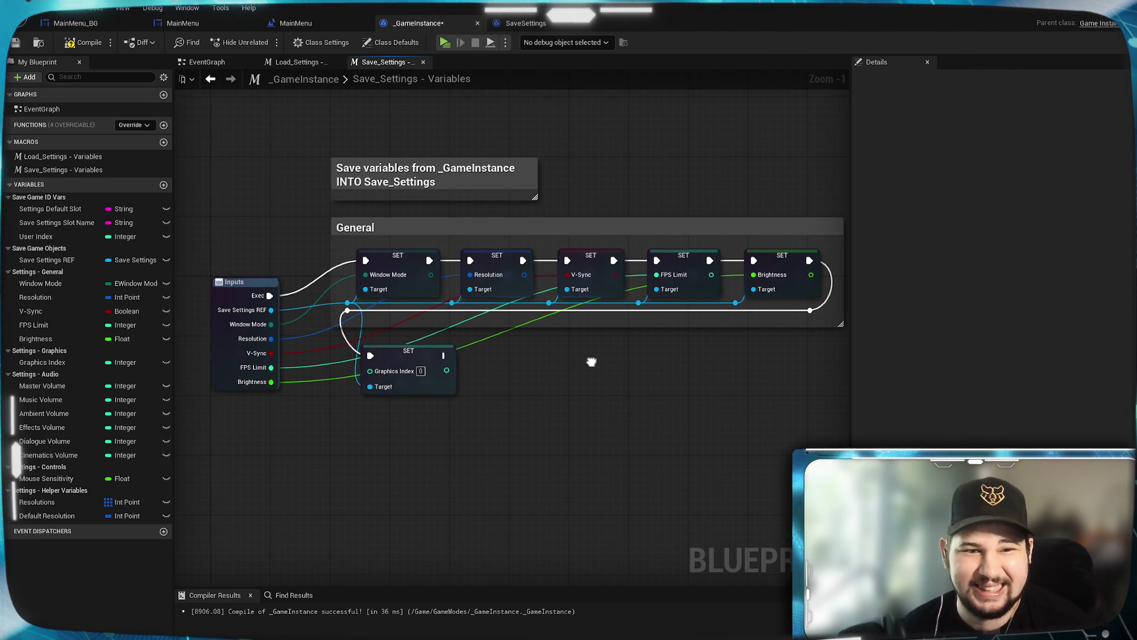
{"action": "left_click_drag", "start_coordinate": [646, 326], "coordinate": [653, 318]}
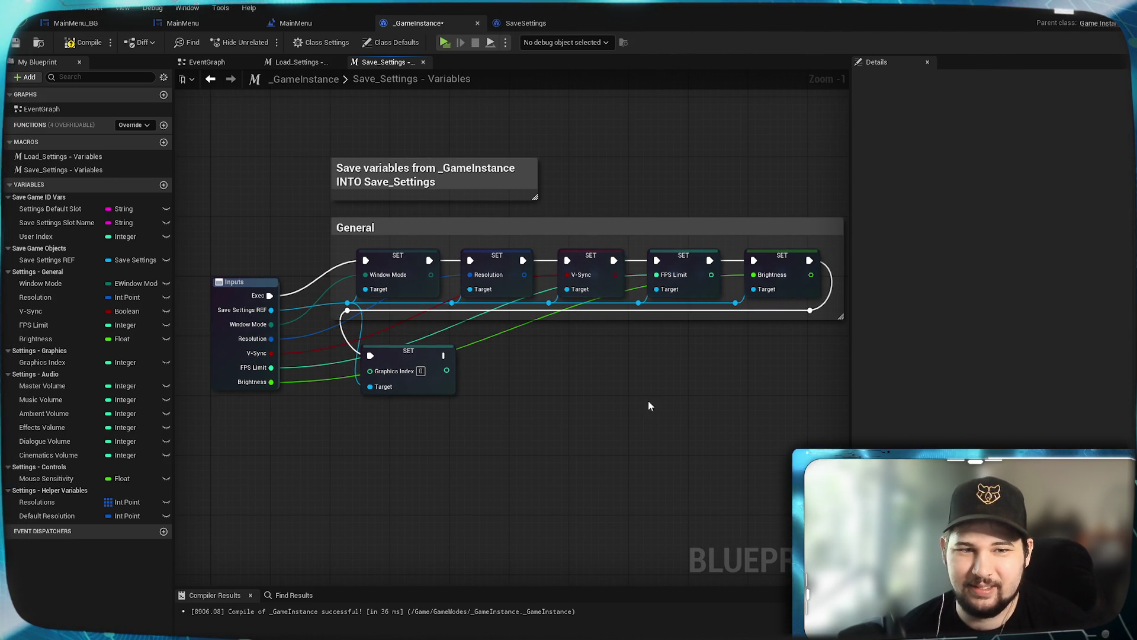
{"action": "mouse_move", "coordinate": [640, 375]}
{"action": "left_mouse_down"}
{"action": "mouse_move", "coordinate": [550, 375]}
{"action": "mouse_move", "coordinate": [660, 363]}
{"action": "left_mouse_up"}
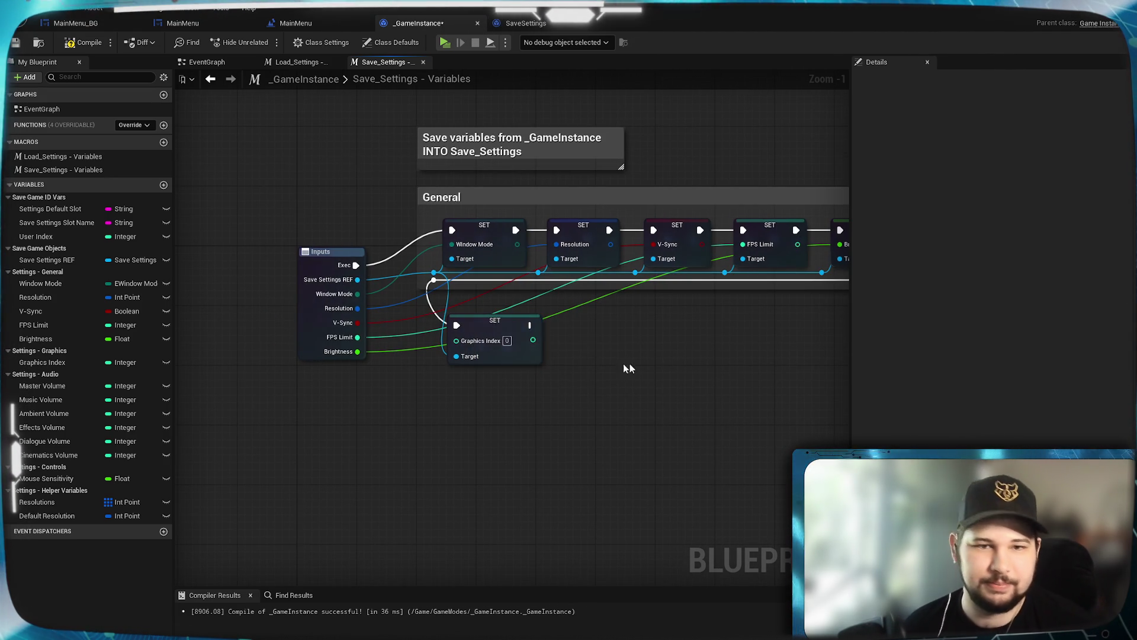
{"action": "left_click_drag", "start_coordinate": [509, 325], "coordinate": [508, 357]}
{"action": "left_click", "coordinate": [596, 445]}
{"action": "mouse_move", "coordinate": [596, 445]}
{"action": "left_mouse_down"}
{"action": "mouse_move", "coordinate": [468, 406]}
{"action": "mouse_move", "coordinate": [617, 368]}
{"action": "mouse_move", "coordinate": [584, 304]}
{"action": "mouse_move", "coordinate": [733, 358]}
{"action": "mouse_move", "coordinate": [666, 379]}
{"action": "left_mouse_up"}
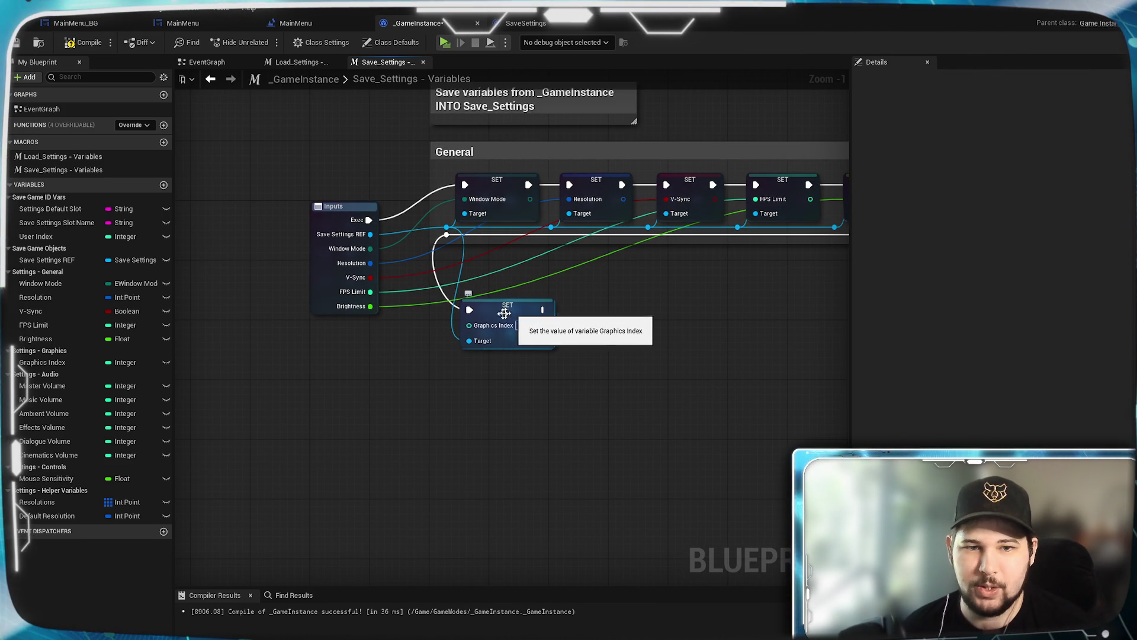
{"action": "double_click", "coordinate": [453, 338]}
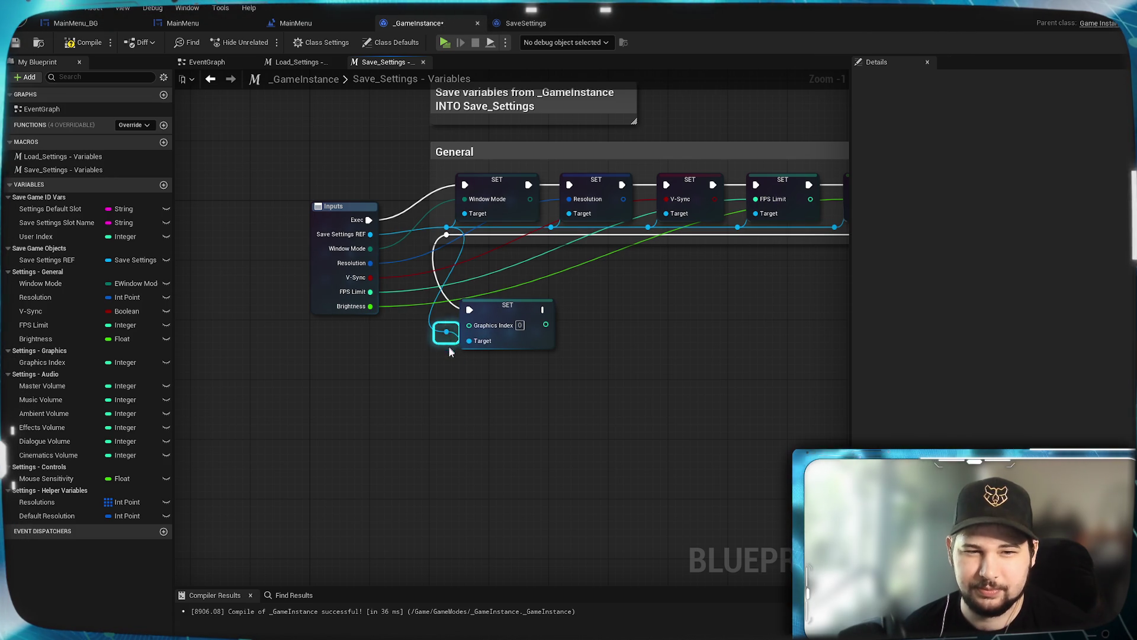
- Group SET Graphics Index and its Target reroute in a comment titled Graphics
{"action": "left_click_drag", "start_coordinate": [454, 344], "coordinate": [455, 364]}
{"action": "left_click", "coordinate": [580, 417]}
{"action": "left_click_drag", "start_coordinate": [564, 396], "coordinate": [435, 296]}
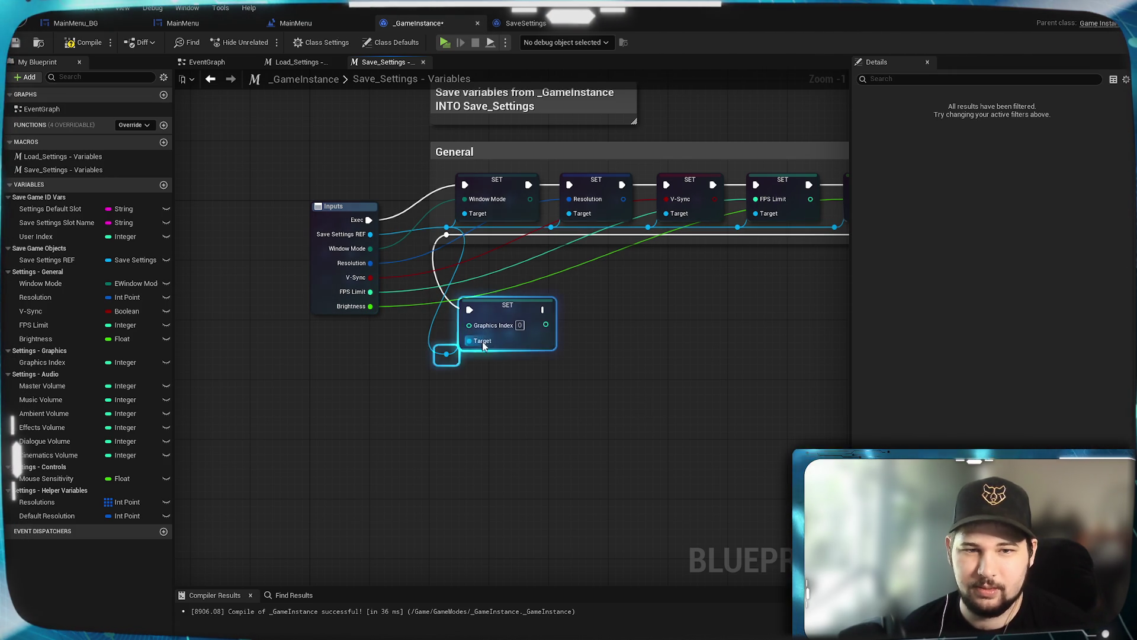
{"action": "right_click", "coordinate": [495, 314]}
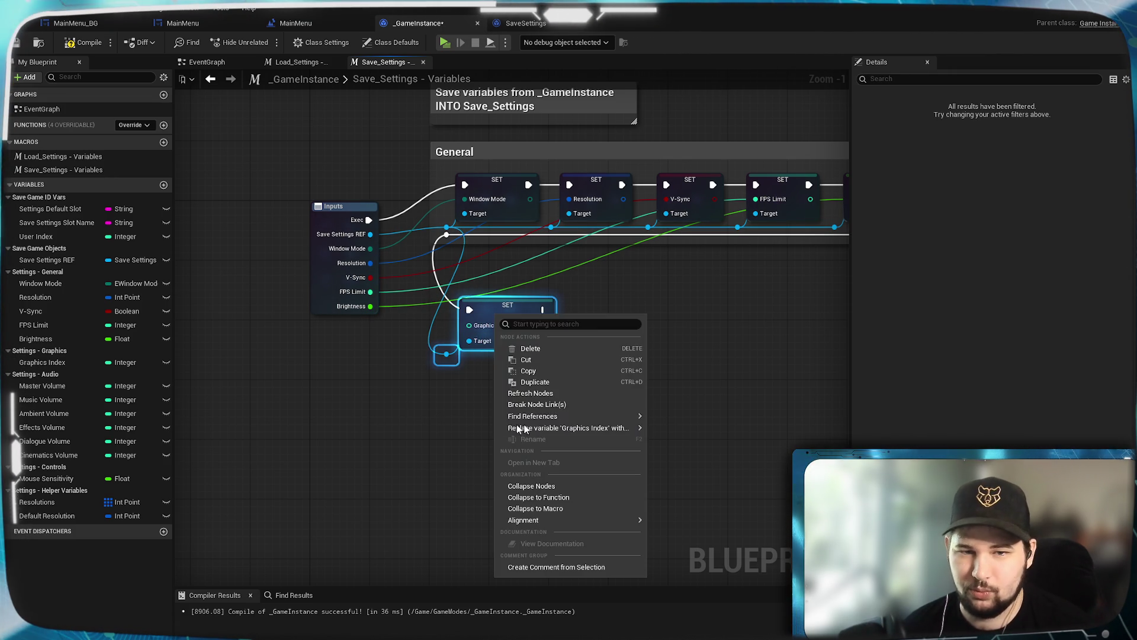
{"action": "left_click", "coordinate": [539, 566]}
{"action": "type", "text": "Graphi"}
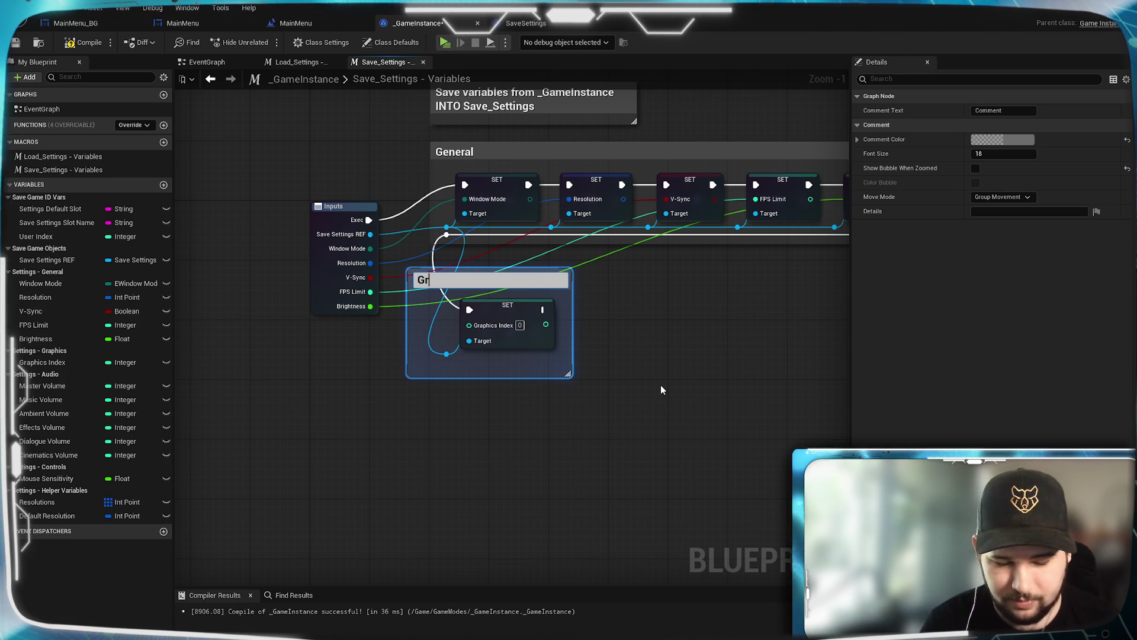
{"action": "type", "text": "cs"}
{"action": "key", "text": "Return"}
- Position the Graphics comment and tidy the SET node and reroute inside it
{"action": "left_click_drag", "start_coordinate": [504, 279], "coordinate": [521, 269]}
{"action": "mouse_move", "coordinate": [550, 359]}
{"action": "left_mouse_down"}
{"action": "mouse_move", "coordinate": [490, 329]}
{"action": "mouse_move", "coordinate": [459, 332]}
{"action": "left_mouse_up"}
{"action": "mouse_move", "coordinate": [513, 301]}
{"action": "left_mouse_down"}
{"action": "mouse_move", "coordinate": [487, 294]}
{"action": "mouse_move", "coordinate": [495, 305]}
{"action": "left_mouse_up"}
{"action": "left_click", "coordinate": [465, 351]}
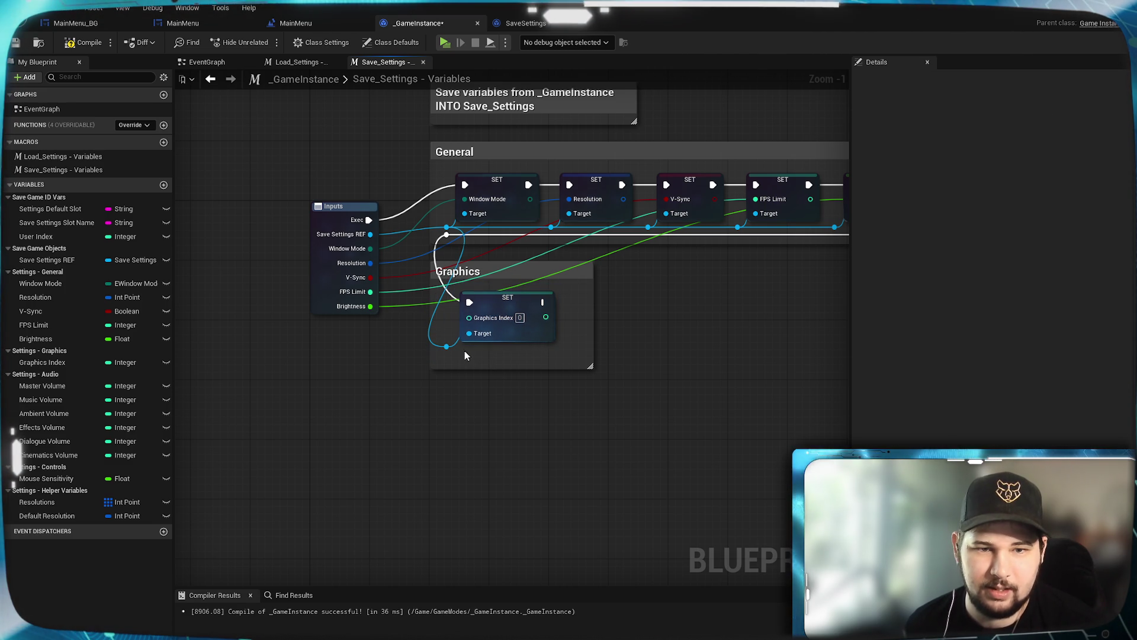
{"action": "left_click", "coordinate": [494, 299]}
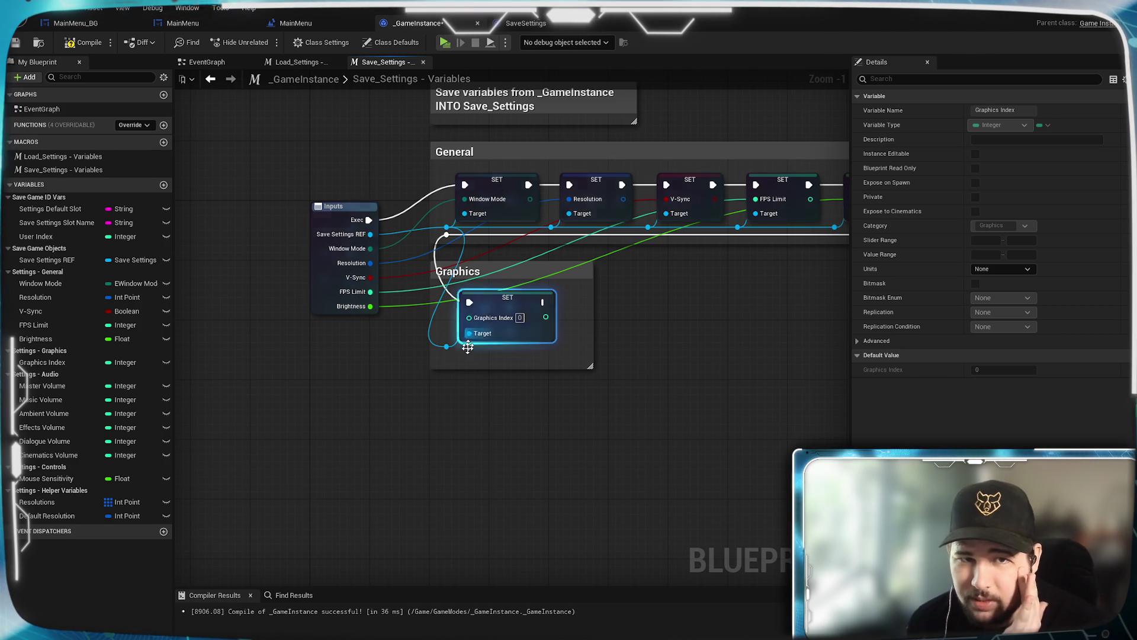
{"action": "mouse_move", "coordinate": [449, 351]}
{"action": "left_mouse_down"}
{"action": "mouse_move", "coordinate": [459, 350]}
{"action": "mouse_move", "coordinate": [446, 350]}
{"action": "left_mouse_up"}
{"action": "left_click", "coordinate": [489, 353]}
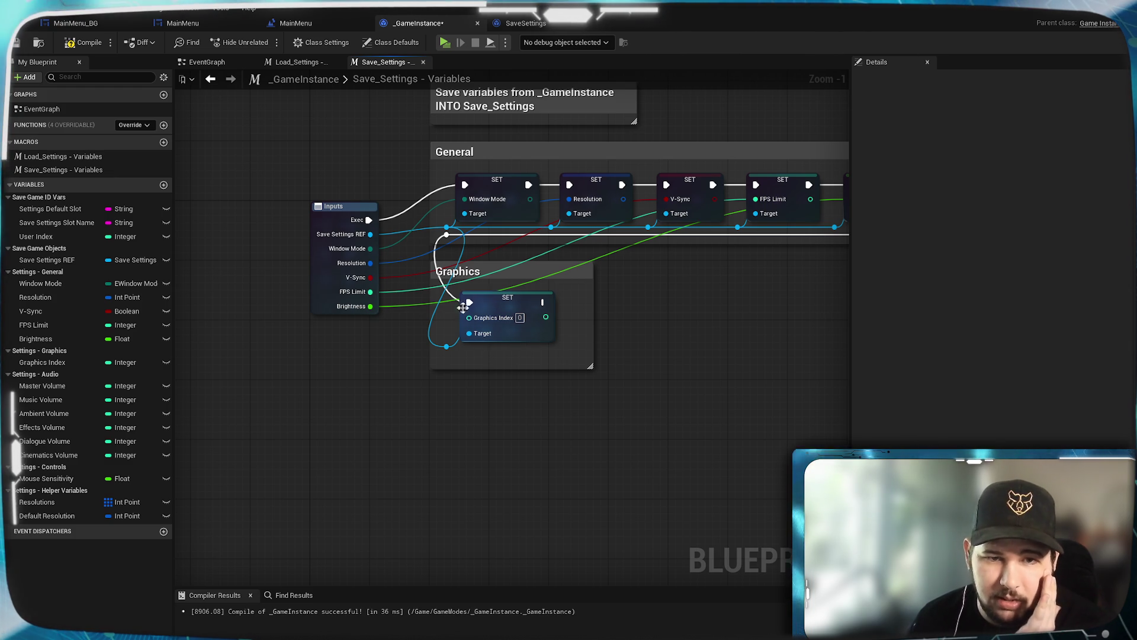
{"action": "left_click_drag", "start_coordinate": [543, 302], "coordinate": [572, 349]}
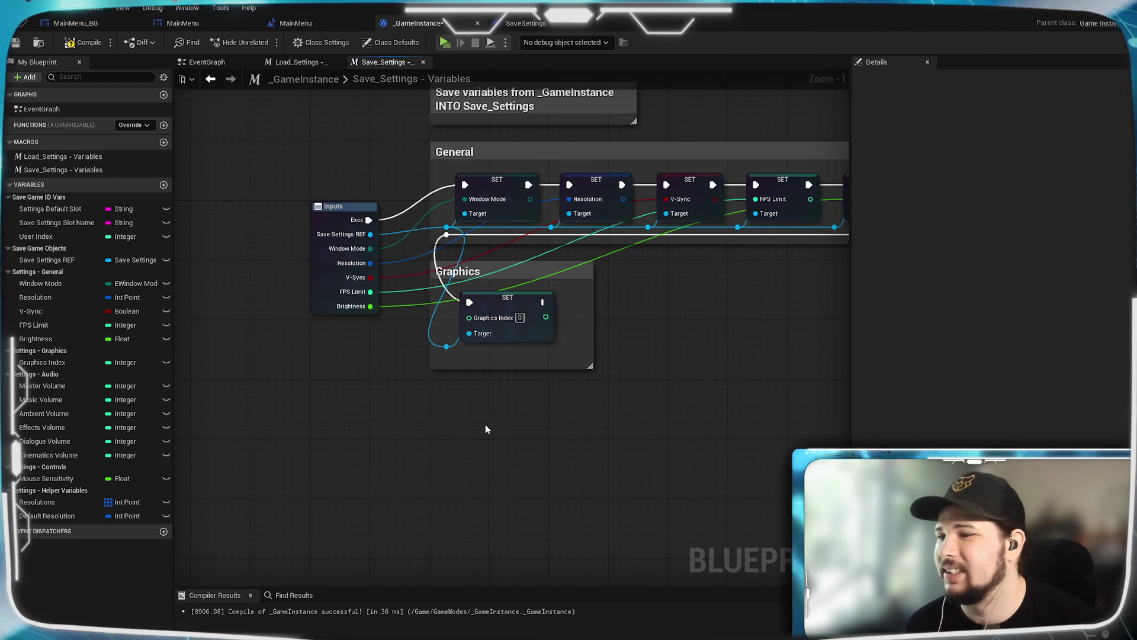
{"action": "mouse_move", "coordinate": [468, 464]}
{"action": "left_mouse_down"}
{"action": "mouse_move", "coordinate": [443, 301]}
{"action": "mouse_move", "coordinate": [446, 371]}
{"action": "left_mouse_up"}
- Add a SET Master Volume node chained after SET Graphics Index
{"action": "type", "text": "Master Volume"}
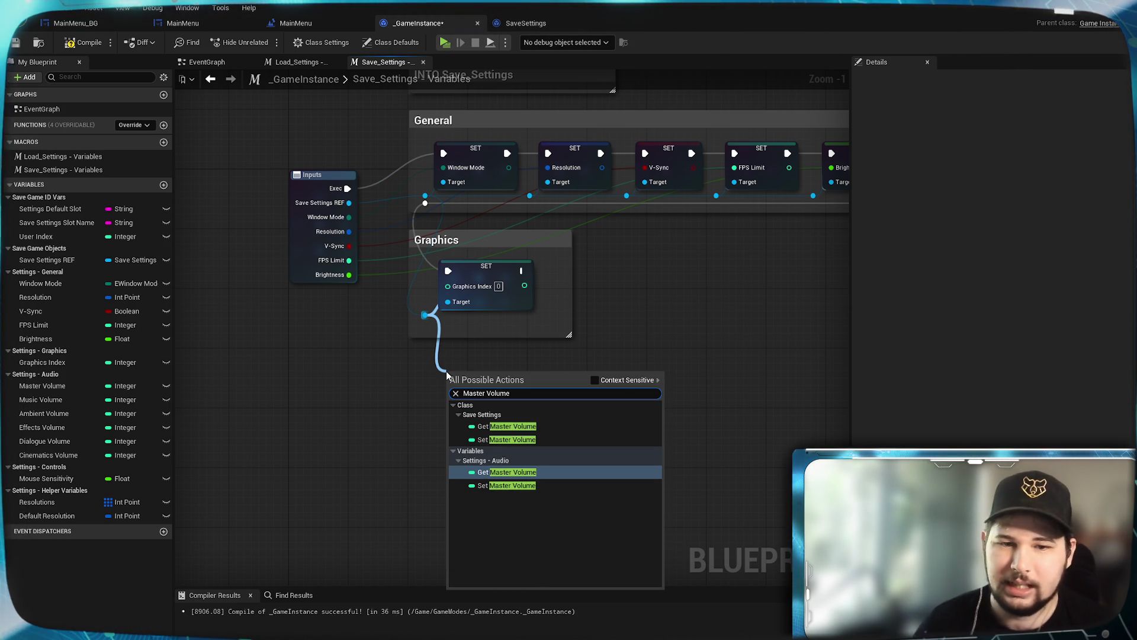
{"action": "left_click", "coordinate": [514, 439]}
{"action": "right_click", "coordinate": [515, 439]}
{"action": "key", "text": "Escape"}
{"action": "left_click", "coordinate": [595, 371]}
{"action": "mouse_move", "coordinate": [521, 271]}
{"action": "left_mouse_down"}
{"action": "mouse_move", "coordinate": [508, 386]}
{"action": "mouse_move", "coordinate": [455, 384]}
{"action": "left_mouse_up"}
- Tidy the new exec wire with two reroutes and shrink the Graphics comment box
{"action": "double_click", "coordinate": [544, 293]}
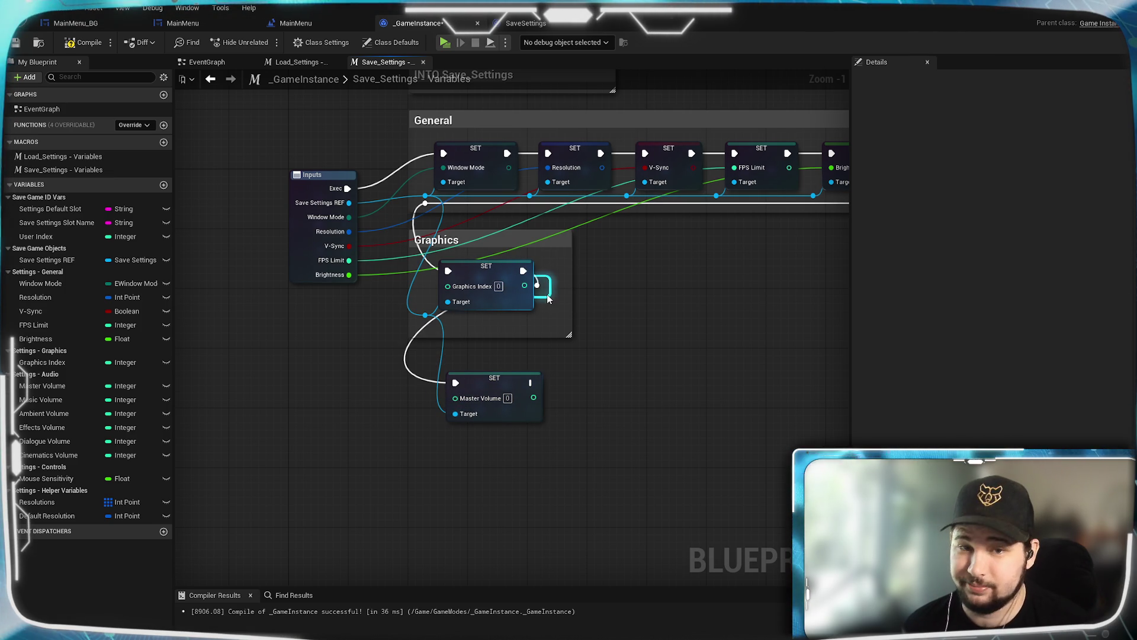
{"action": "left_click_drag", "start_coordinate": [543, 295], "coordinate": [527, 336]}
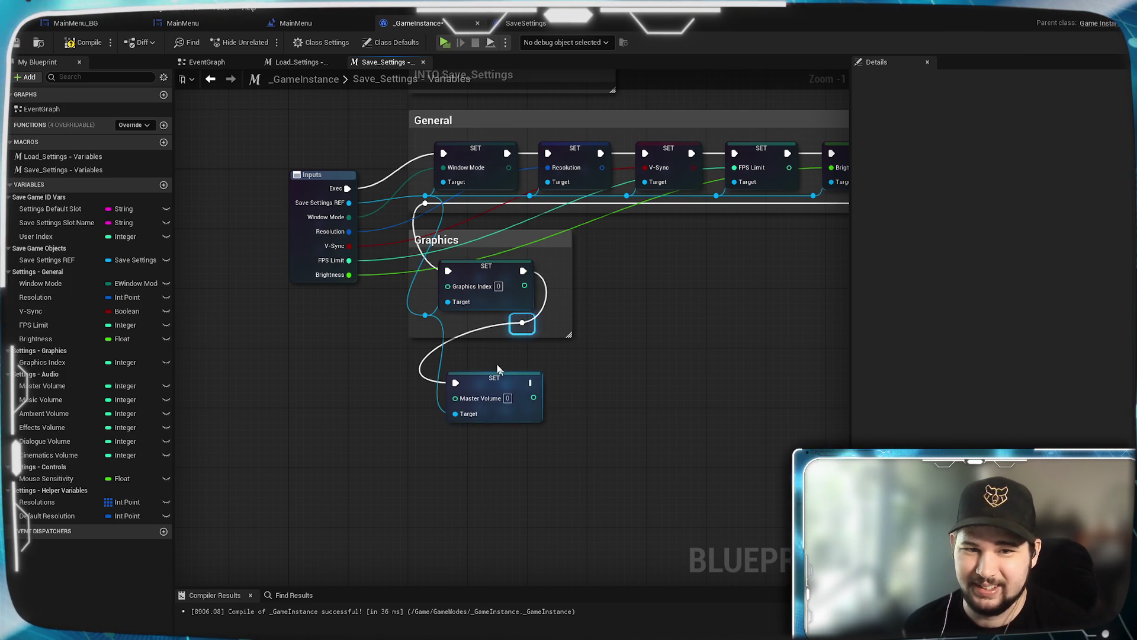
{"action": "double_click", "coordinate": [425, 375]}
{"action": "left_click_drag", "start_coordinate": [432, 373], "coordinate": [435, 332]}
{"action": "left_click", "coordinate": [545, 340]}
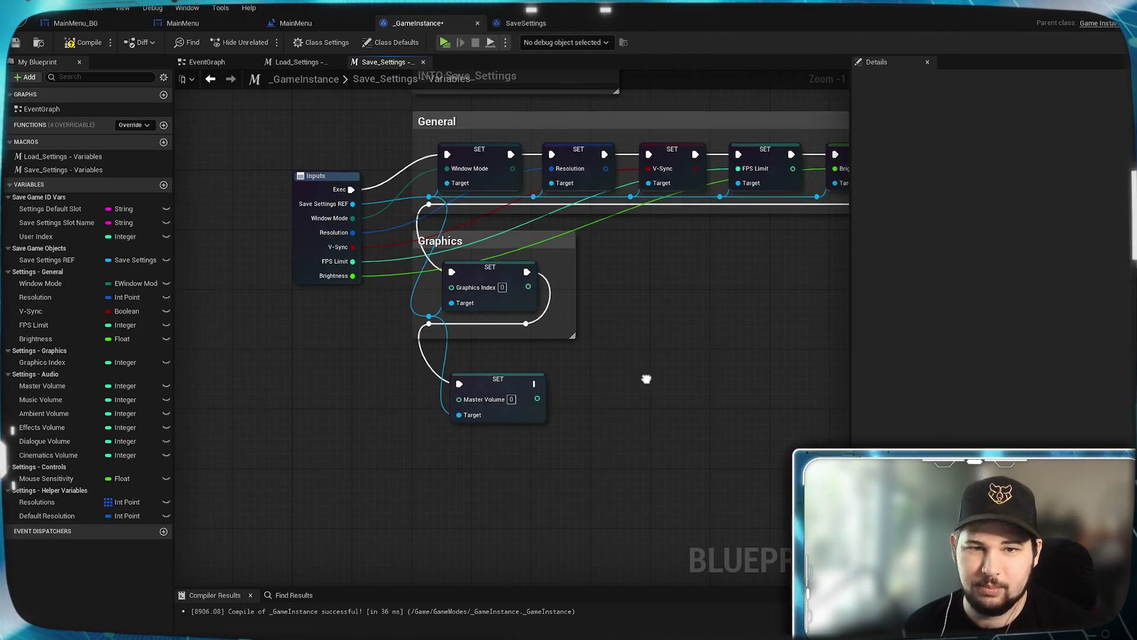
{"action": "left_click_drag", "start_coordinate": [585, 352], "coordinate": [586, 346]}
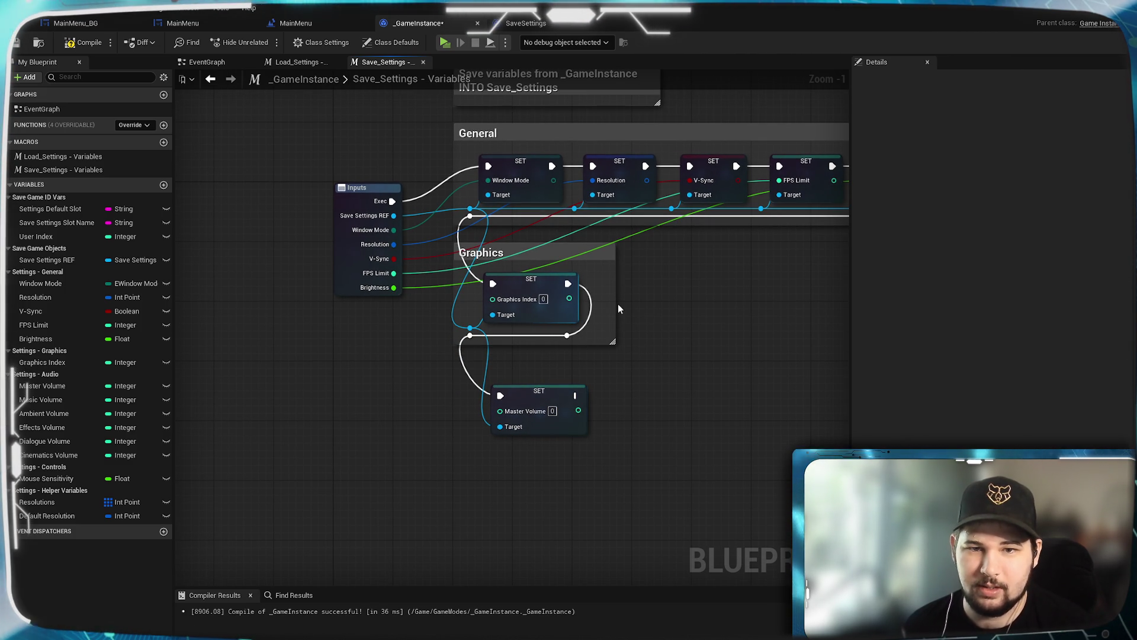
{"action": "left_click_drag", "start_coordinate": [613, 310], "coordinate": [599, 317]}
{"action": "left_click_drag", "start_coordinate": [650, 394], "coordinate": [685, 380]}
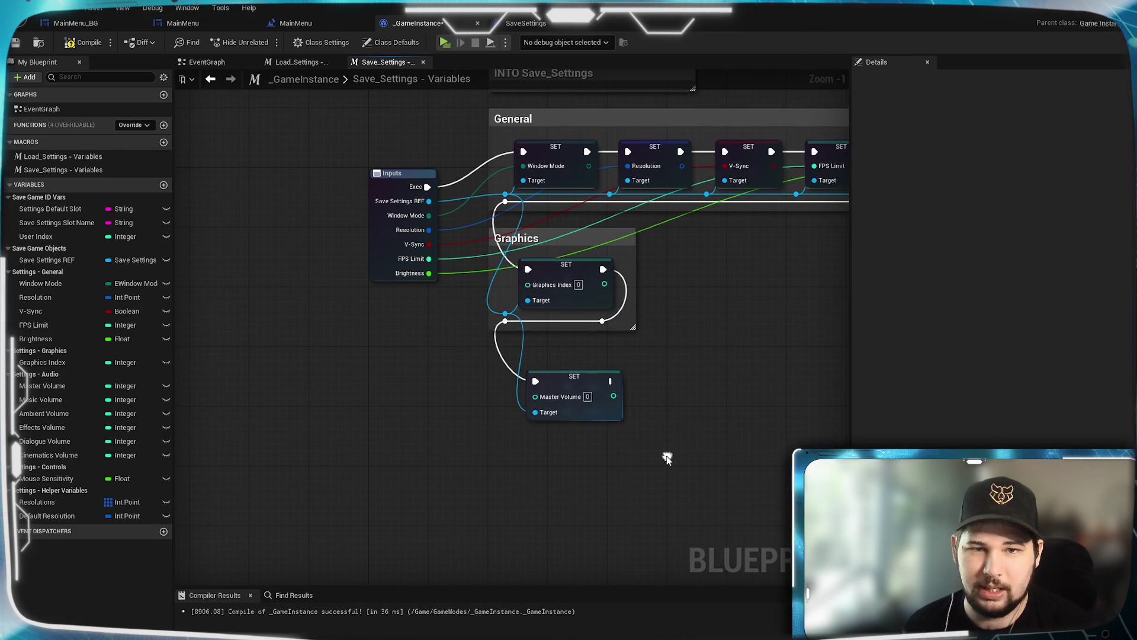
- Reroute Master Volume's Target and expose Graphics Index and Master Volume as Inputs pins
{"action": "left_click", "coordinate": [554, 384]}
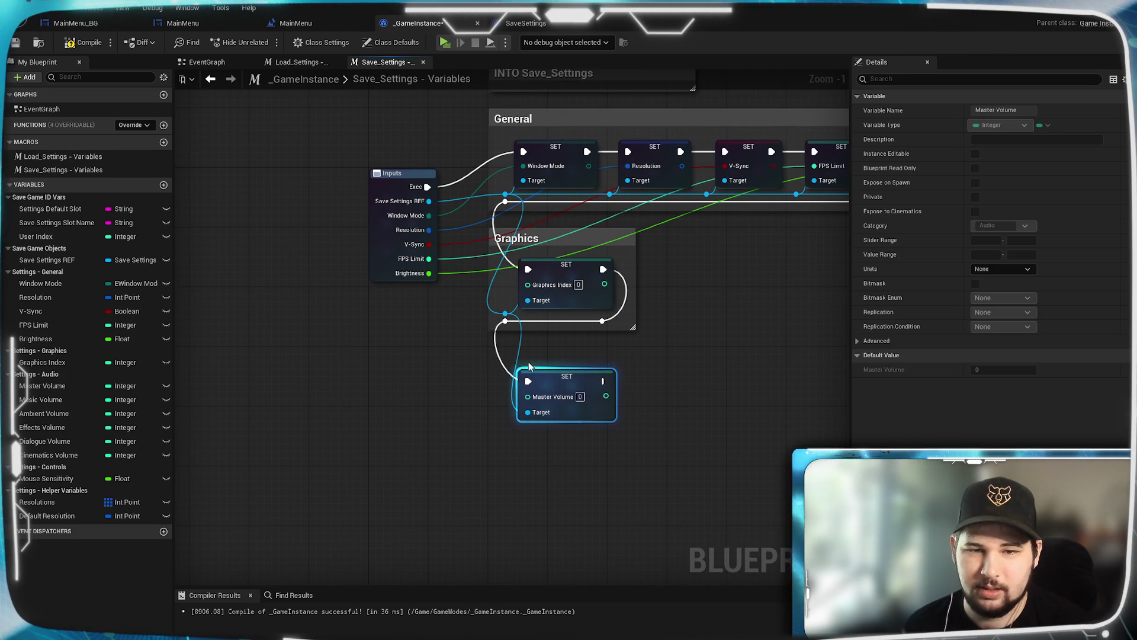
{"action": "double_click", "coordinate": [517, 347]}
{"action": "left_click_drag", "start_coordinate": [518, 347], "coordinate": [510, 427]}
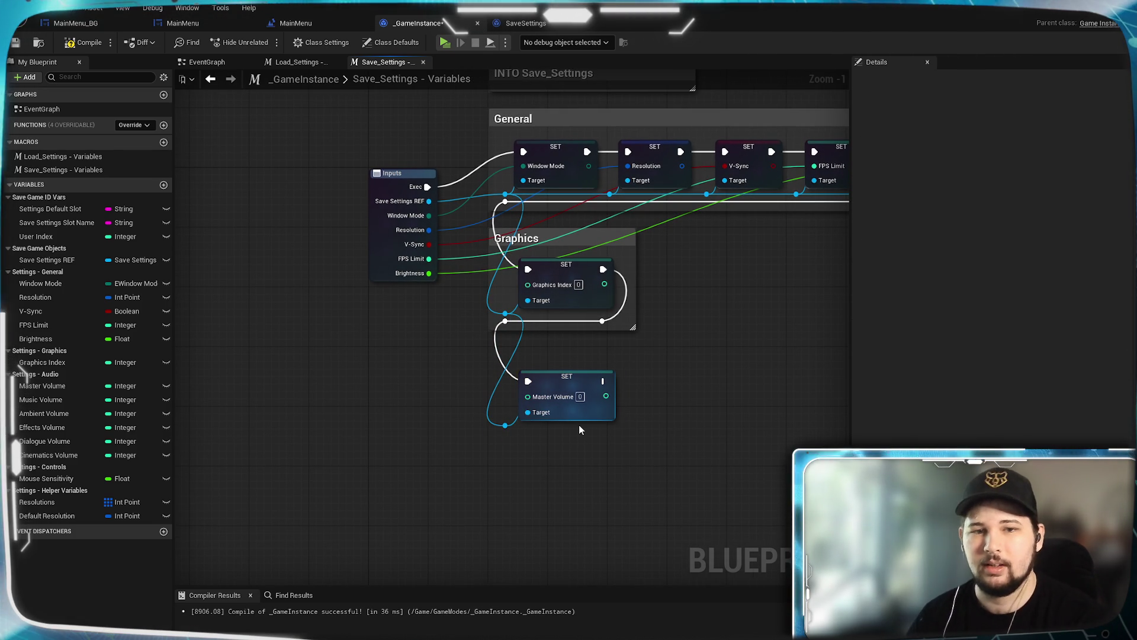
{"action": "mouse_move", "coordinate": [706, 477]}
{"action": "left_mouse_down"}
{"action": "mouse_move", "coordinate": [574, 474]}
{"action": "mouse_move", "coordinate": [691, 401]}
{"action": "left_mouse_up"}
{"action": "mouse_move", "coordinate": [494, 274]}
{"action": "left_mouse_down"}
{"action": "mouse_move", "coordinate": [441, 224]}
{"action": "mouse_move", "coordinate": [360, 176]}
{"action": "left_mouse_up"}
{"action": "left_click_drag", "start_coordinate": [496, 385], "coordinate": [361, 177]}
{"action": "left_click_drag", "start_coordinate": [635, 462], "coordinate": [509, 357]}
- Add a SET Music Volume node beside Master Volume
{"action": "mouse_move", "coordinate": [379, 377]}
{"action": "left_mouse_down"}
{"action": "mouse_move", "coordinate": [464, 376]}
{"action": "mouse_move", "coordinate": [584, 343]}
{"action": "left_mouse_up"}
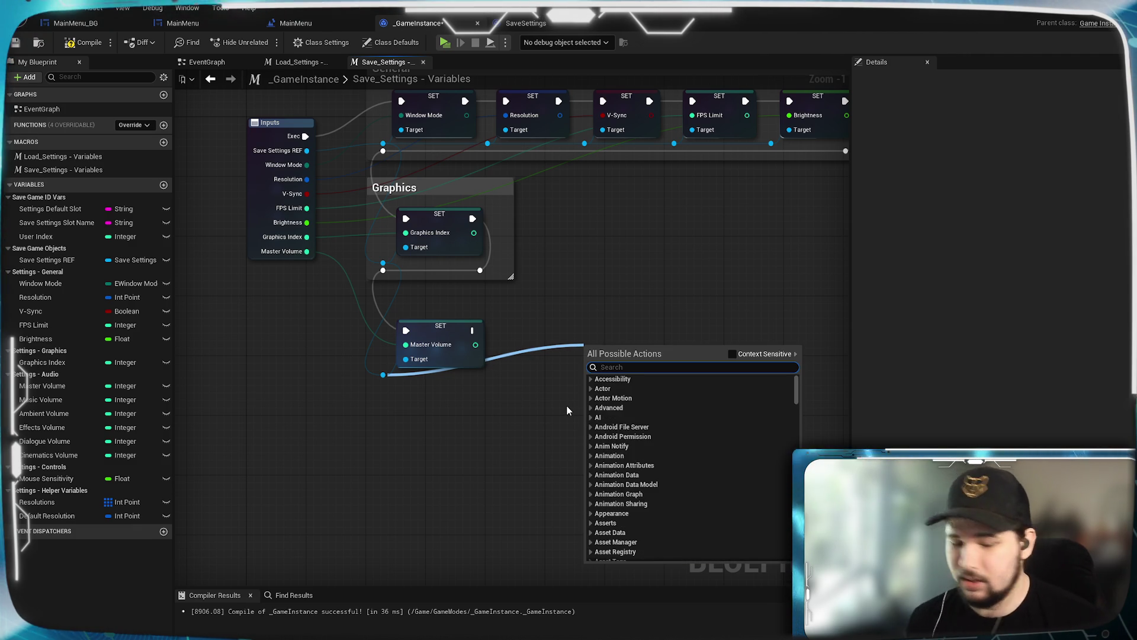
{"action": "type", "text": "set"}
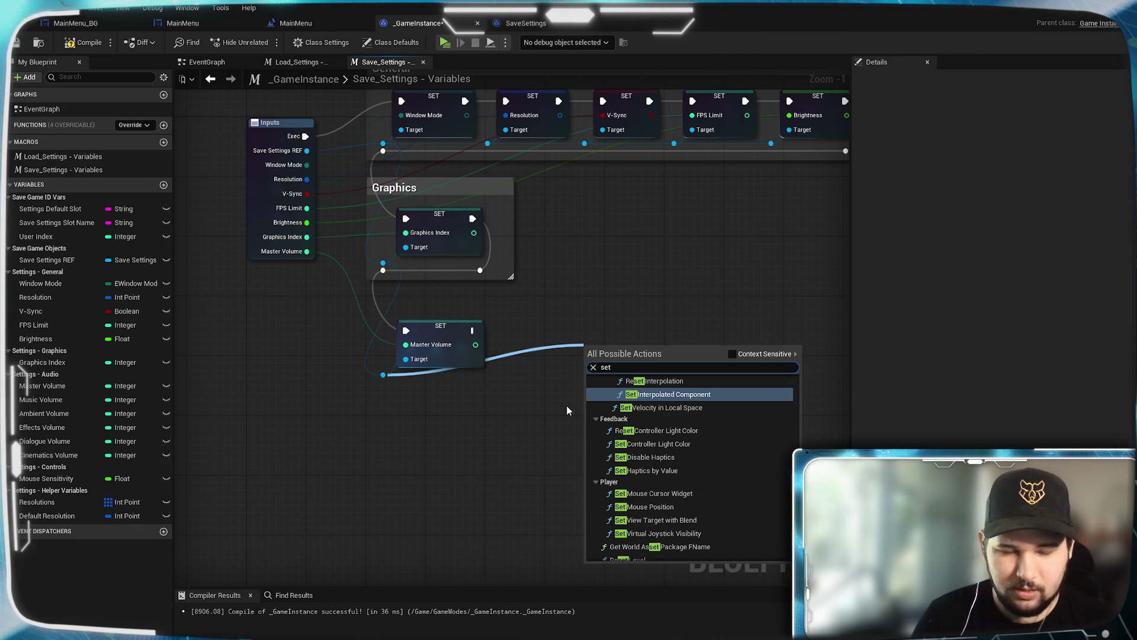
{"action": "type", "text": " music v"}
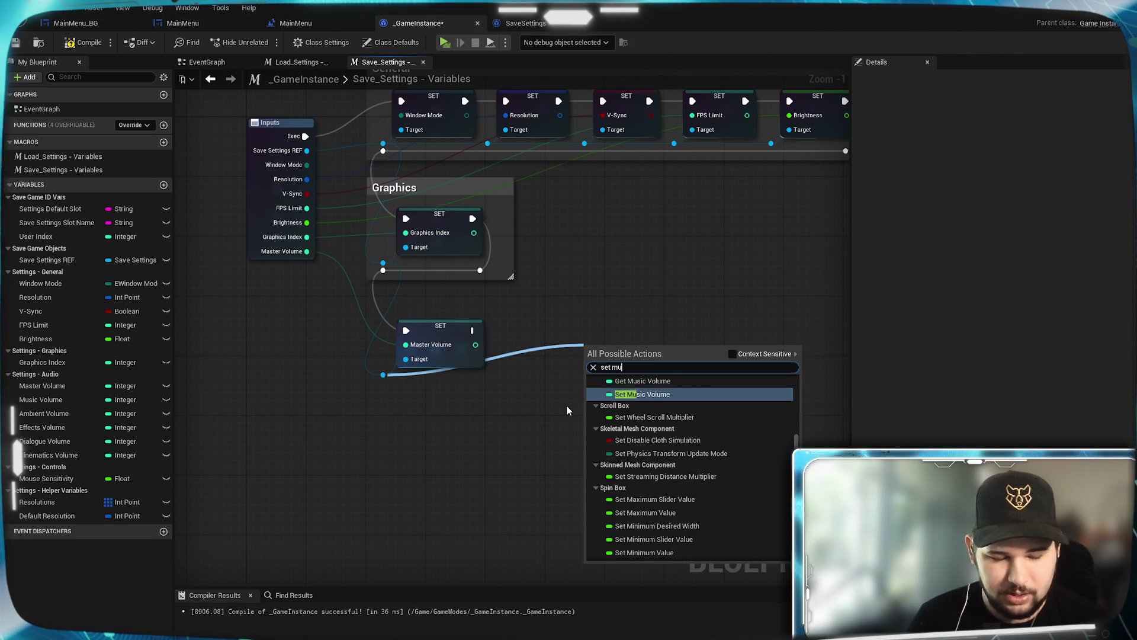
{"action": "type", "text": "olume"}
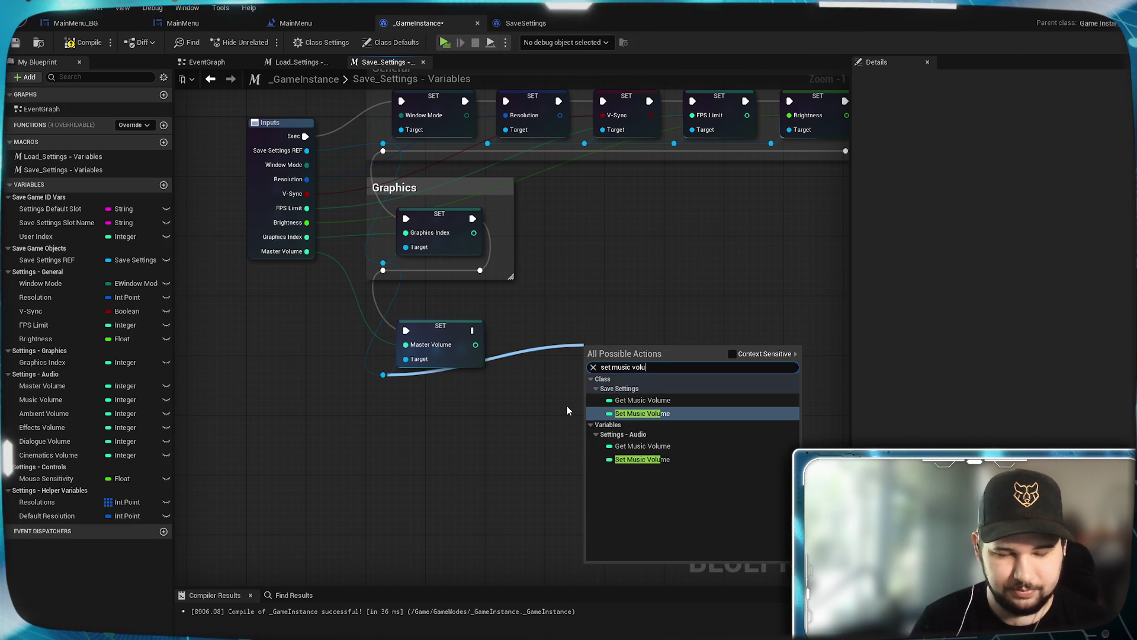
{"action": "left_click", "coordinate": [628, 415]}
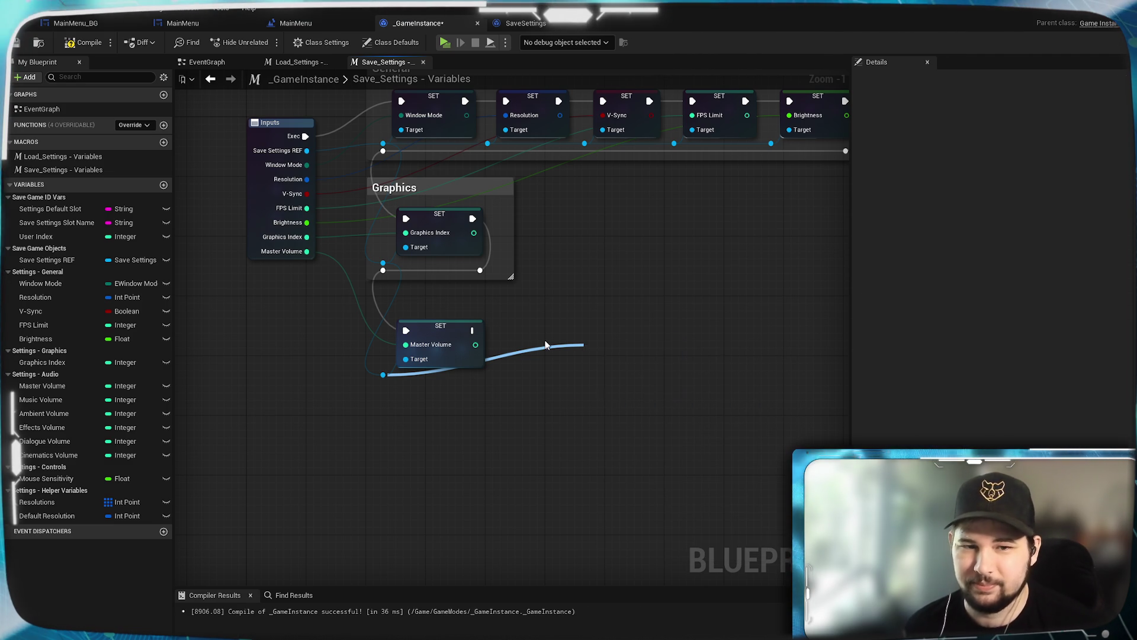
{"action": "mouse_move", "coordinate": [615, 359]}
{"action": "left_mouse_down"}
{"action": "mouse_move", "coordinate": [539, 333]}
{"action": "mouse_move", "coordinate": [498, 378]}
{"action": "mouse_move", "coordinate": [664, 338]}
{"action": "left_mouse_up"}
- Add SET Ambient Volume aligned with the row, with a reroute on its Target wire
{"action": "type", "text": "set"}
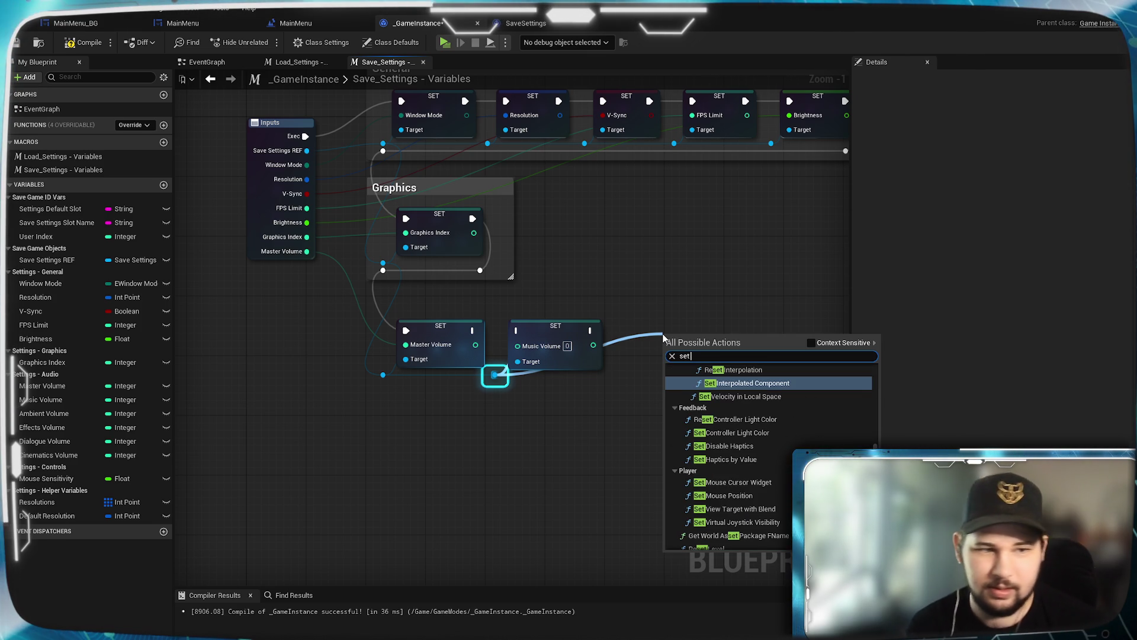
{"action": "type", "text": " am"}
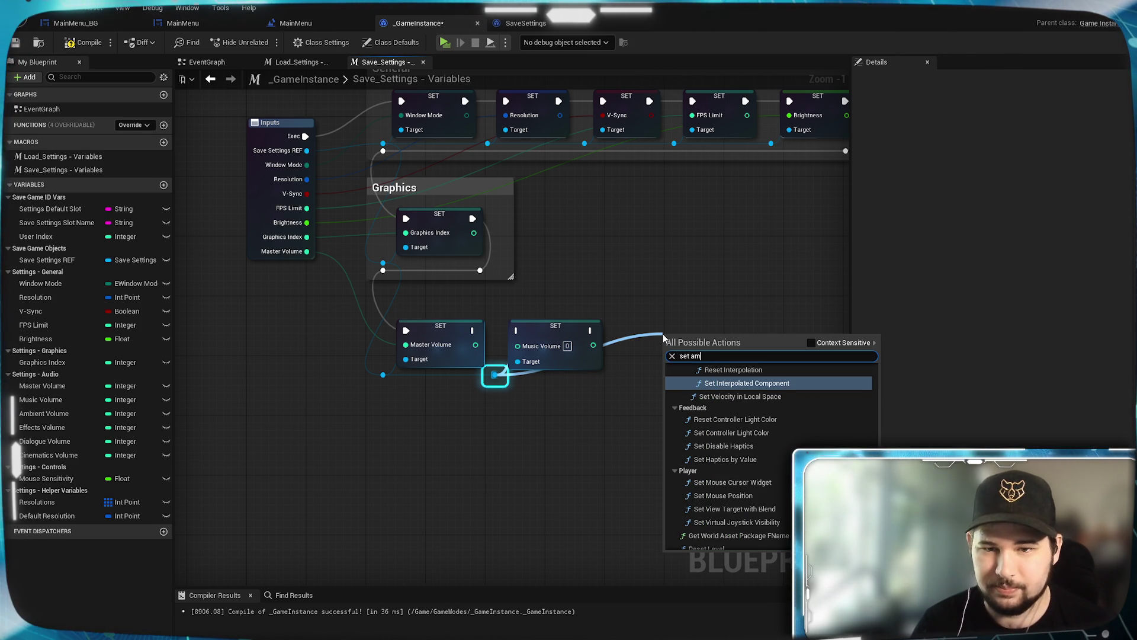
{"action": "type", "text": "bient volume"}
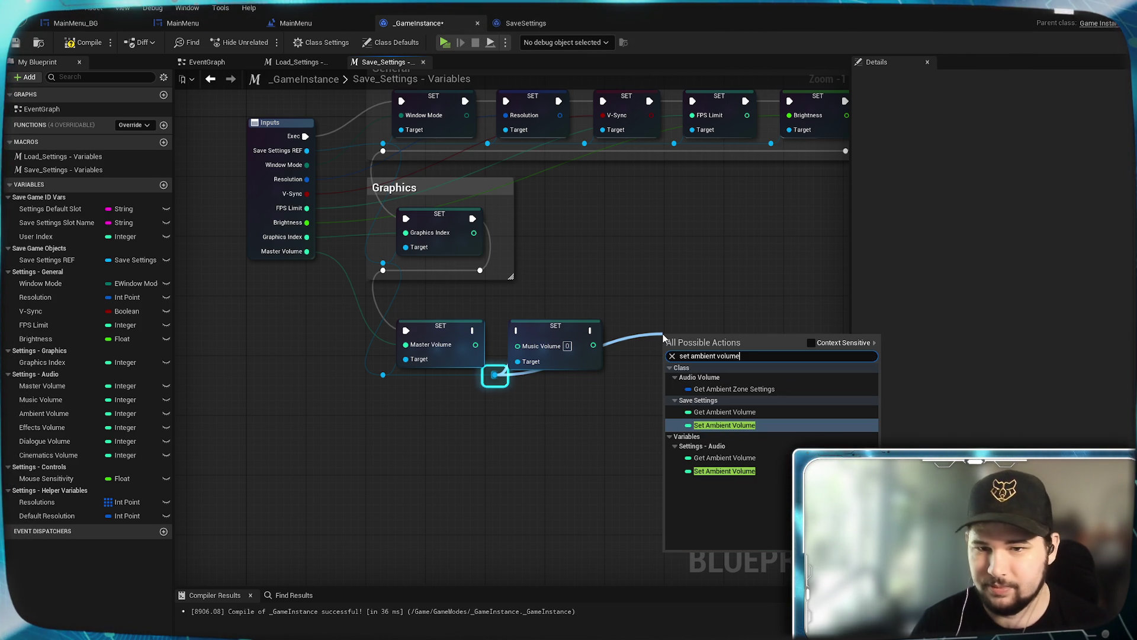
{"action": "left_click", "coordinate": [722, 424]}
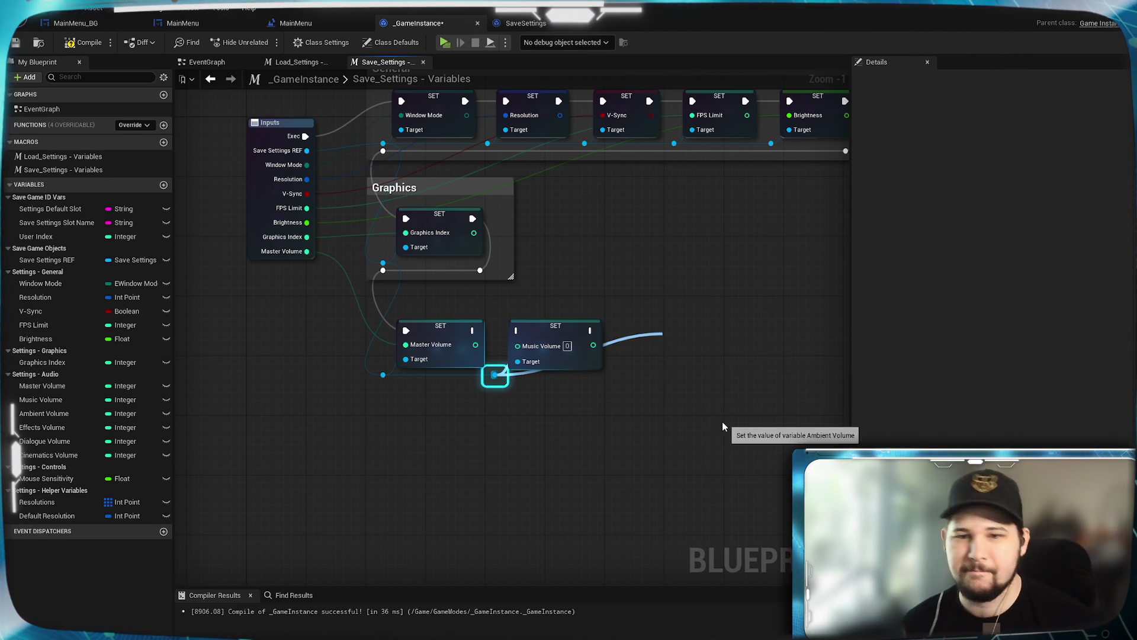
{"action": "left_click_drag", "start_coordinate": [679, 345], "coordinate": [660, 333]}
{"action": "left_click", "coordinate": [636, 400]}
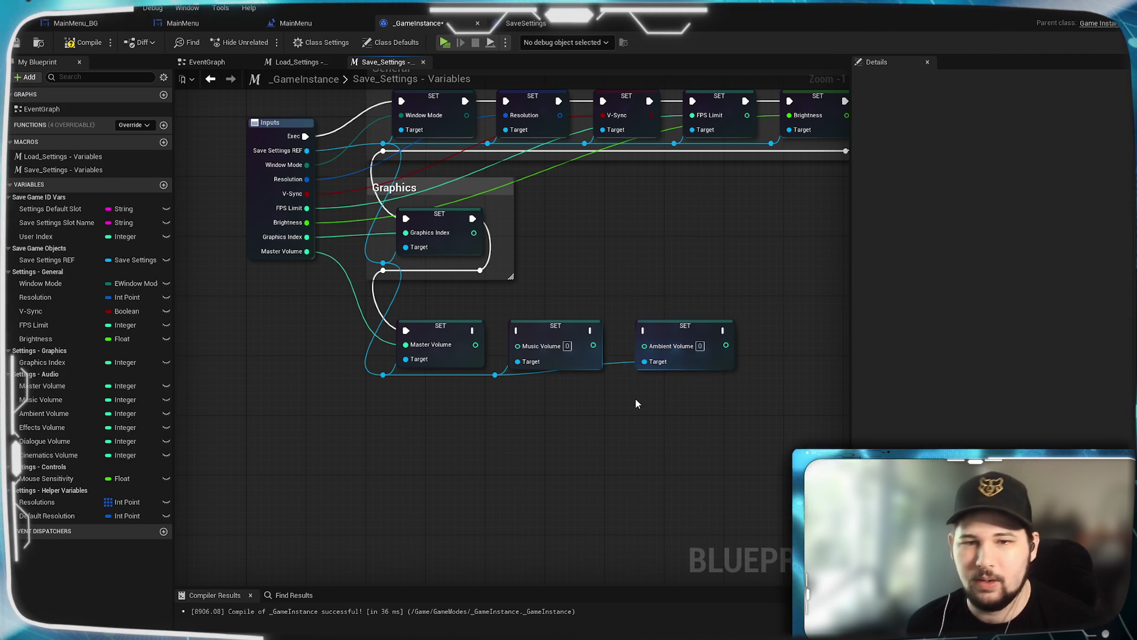
{"action": "double_click", "coordinate": [618, 363]}
{"action": "left_click_drag", "start_coordinate": [617, 364], "coordinate": [628, 378]}
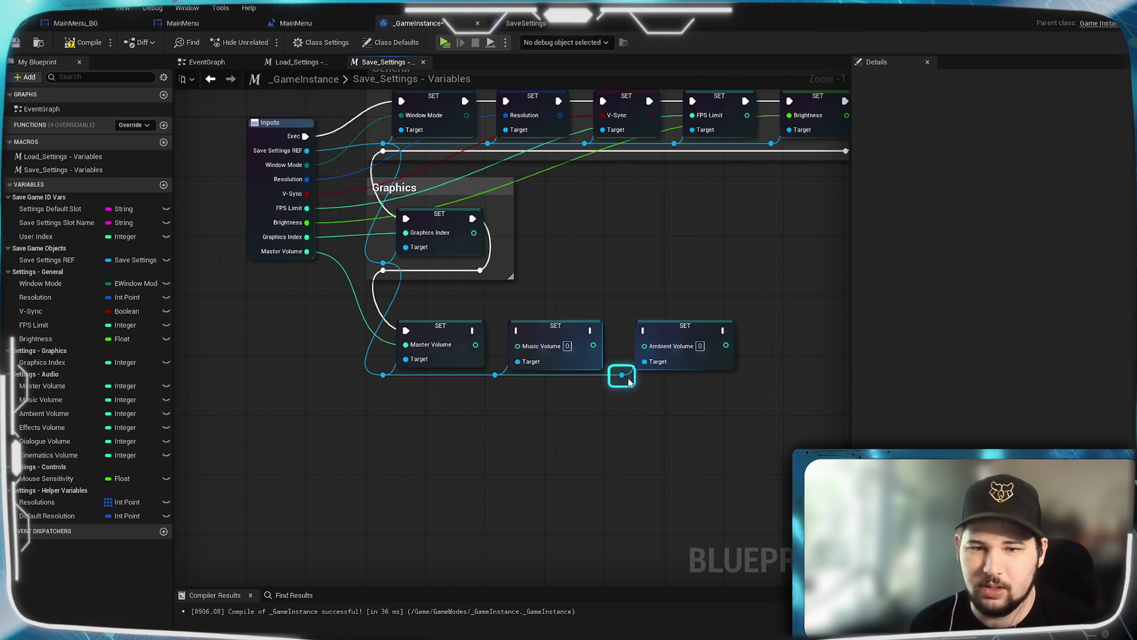
{"action": "mouse_move", "coordinate": [739, 424]}
{"action": "left_mouse_down"}
{"action": "mouse_move", "coordinate": [633, 318]}
{"action": "mouse_move", "coordinate": [644, 321]}
{"action": "left_mouse_up"}
{"action": "left_click", "coordinate": [657, 469]}
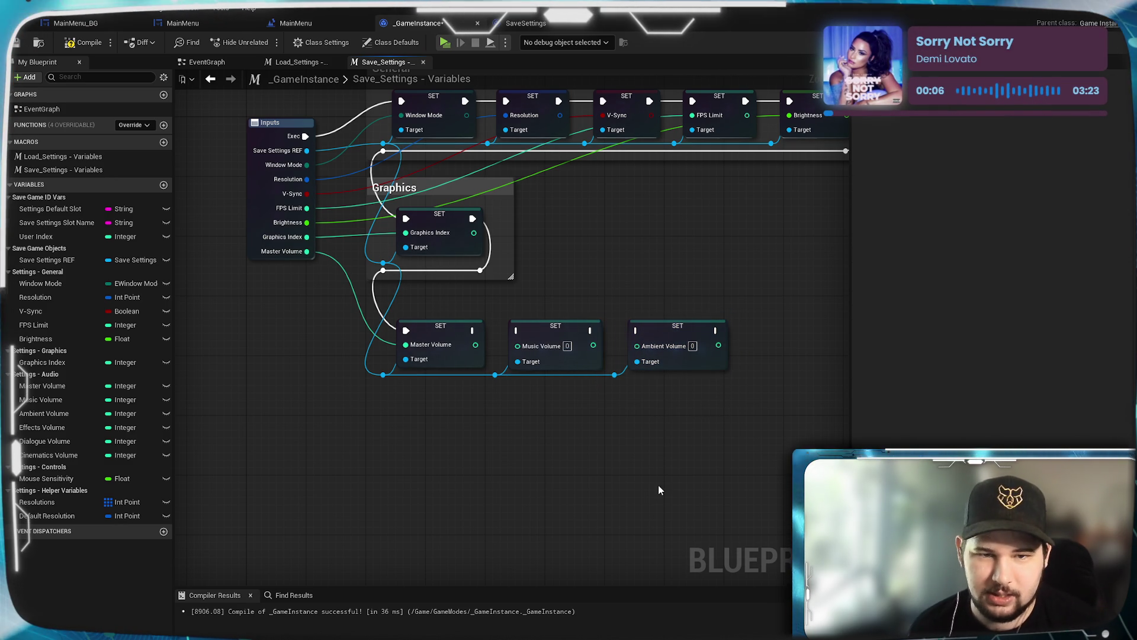
- Chain Master, Music and Ambient Volume execs and feed Music and Ambient from new Inputs pins
{"action": "left_click_drag", "start_coordinate": [510, 329], "coordinate": [513, 332]}
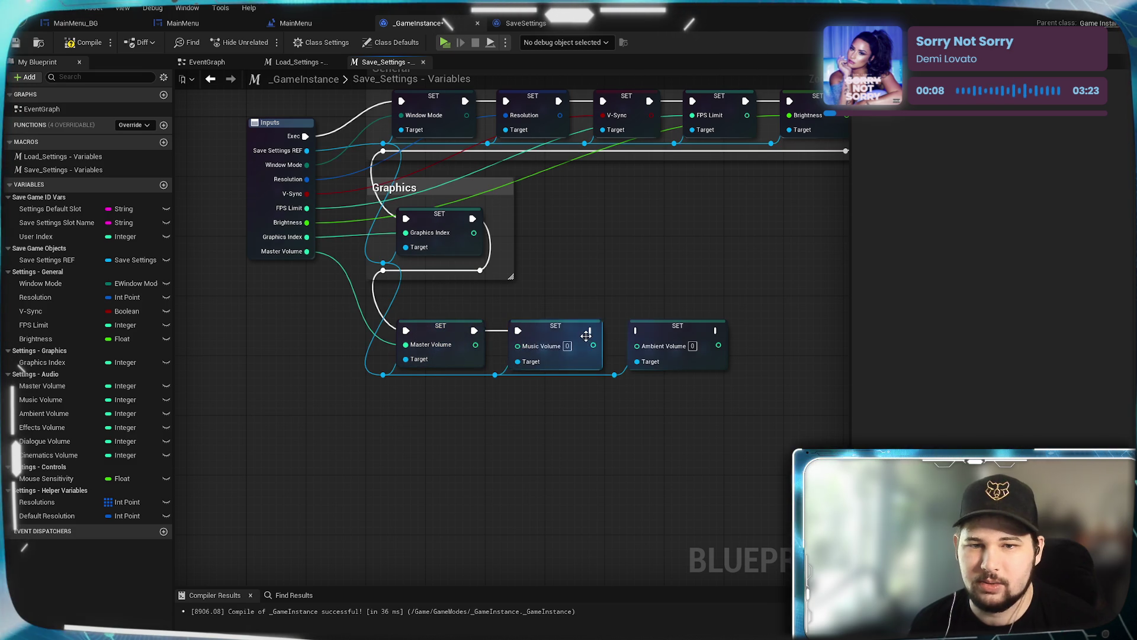
{"action": "left_click", "coordinate": [599, 333]}
{"action": "left_click_drag", "start_coordinate": [590, 330], "coordinate": [637, 330]}
{"action": "mouse_move", "coordinate": [518, 349]}
{"action": "left_mouse_down"}
{"action": "mouse_move", "coordinate": [355, 237]}
{"action": "mouse_move", "coordinate": [307, 266]}
{"action": "left_mouse_up"}
{"action": "left_click_drag", "start_coordinate": [637, 346], "coordinate": [287, 177]}
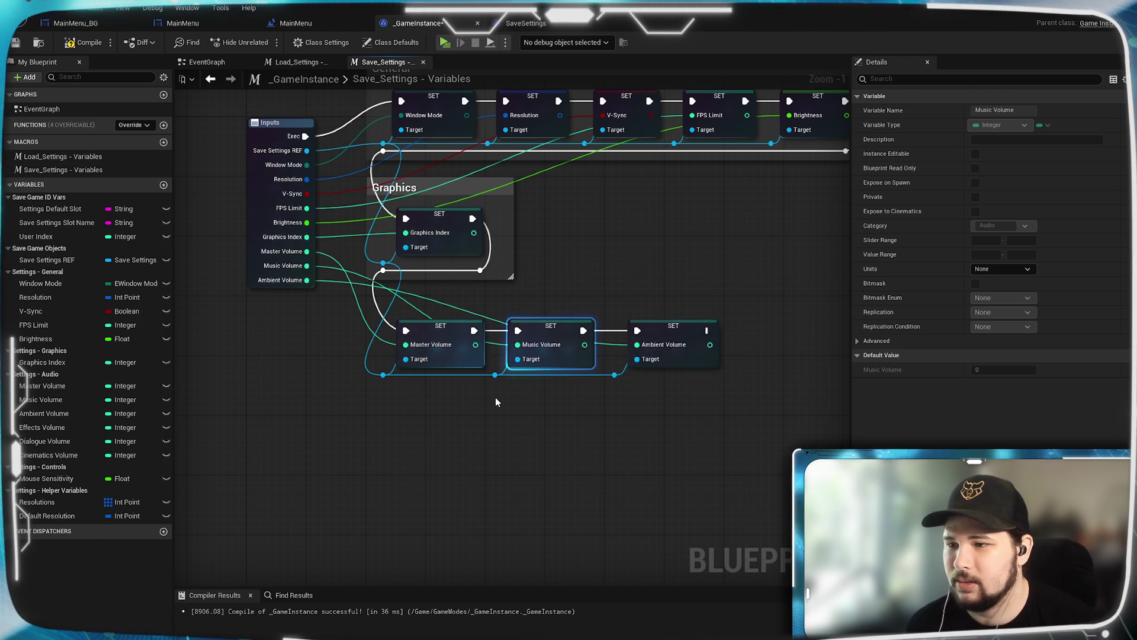
- Add SET Effects Volume beside Ambient Volume with its Target rerouted under the row
{"action": "left_click_drag", "start_coordinate": [668, 424], "coordinate": [459, 439]}
{"action": "left_click_drag", "start_coordinate": [405, 392], "coordinate": [570, 369]}
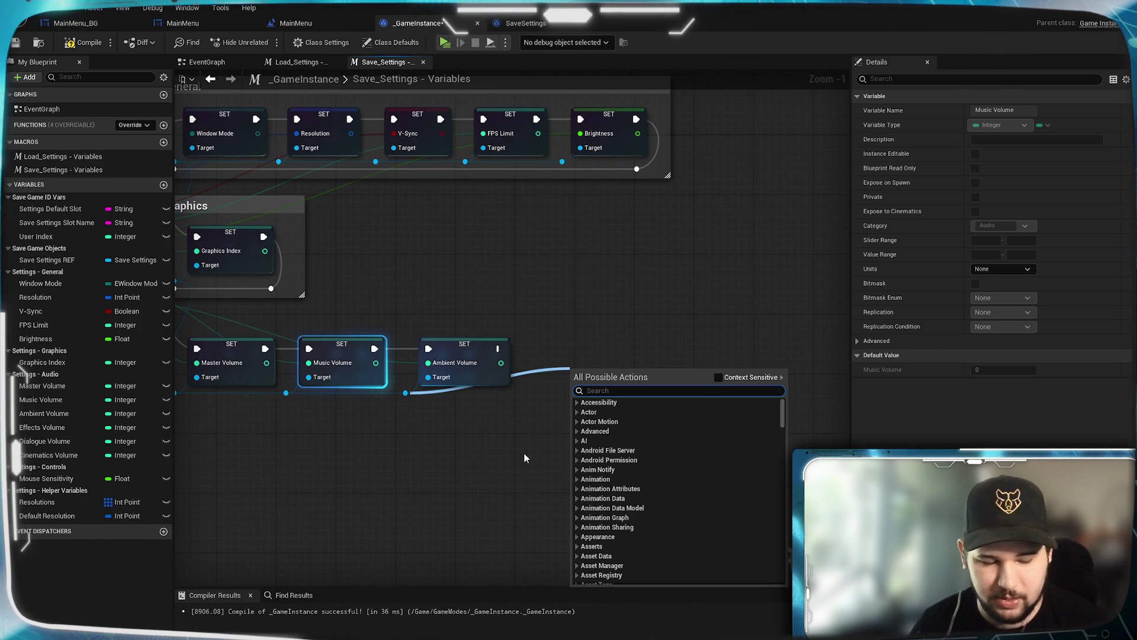
{"action": "type", "text": "set effects "}
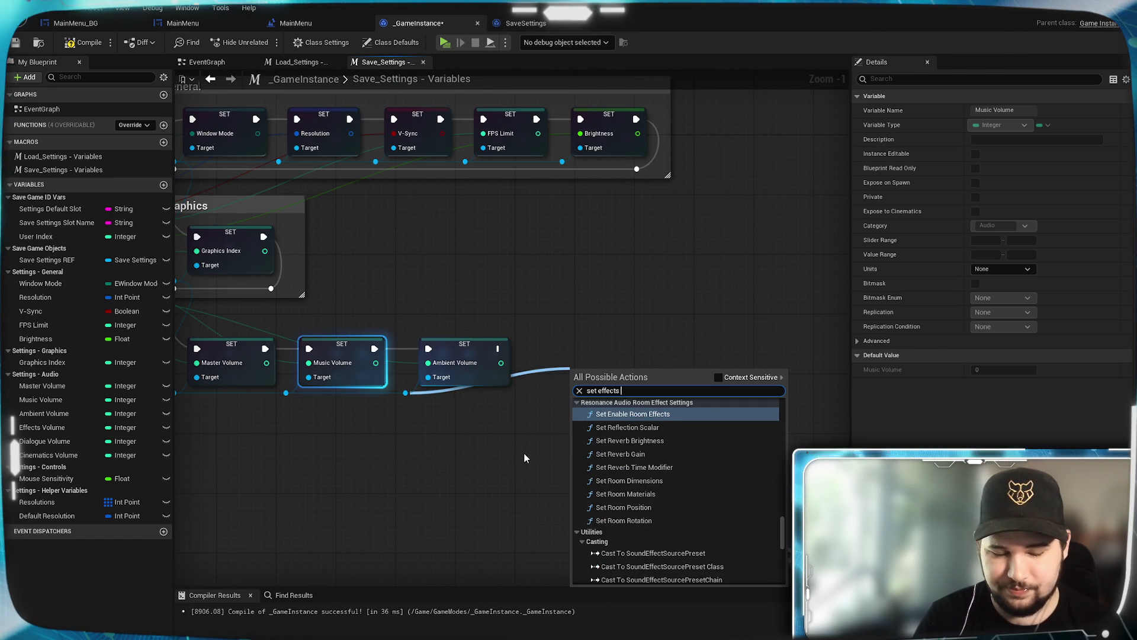
{"action": "type", "text": "volume"}
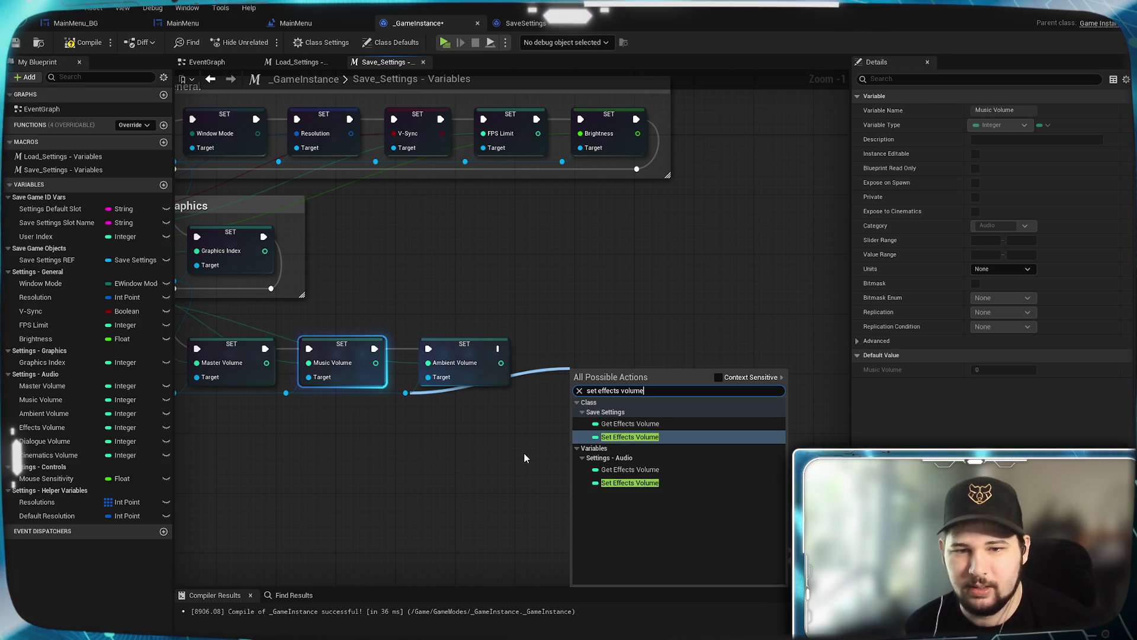
{"action": "left_click", "coordinate": [630, 437]}
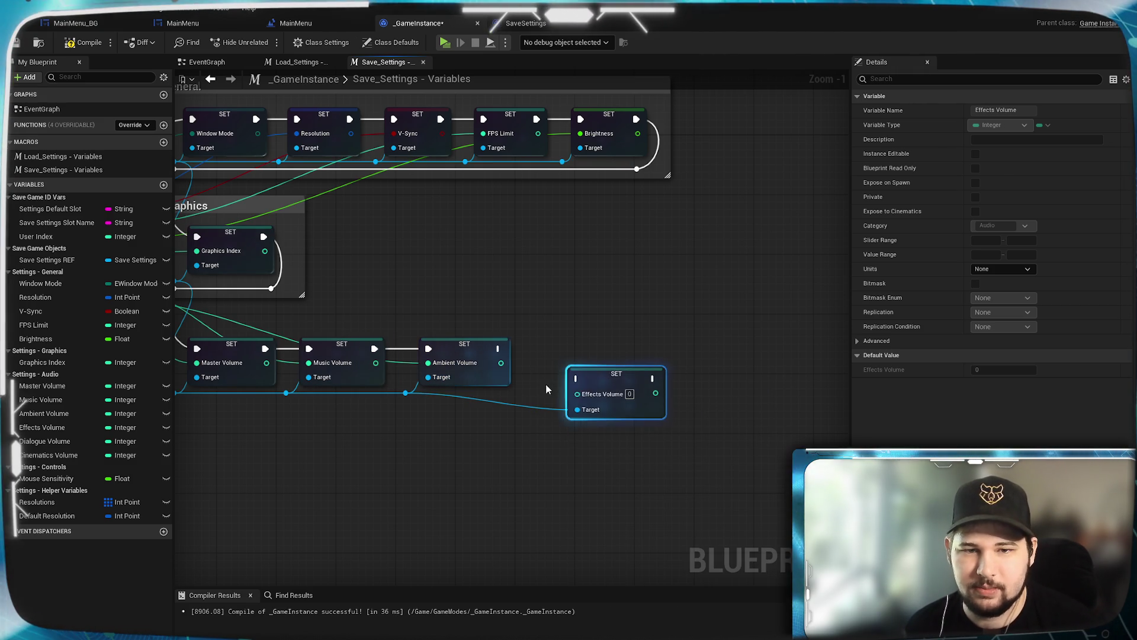
{"action": "left_click_drag", "start_coordinate": [592, 373], "coordinate": [570, 344]}
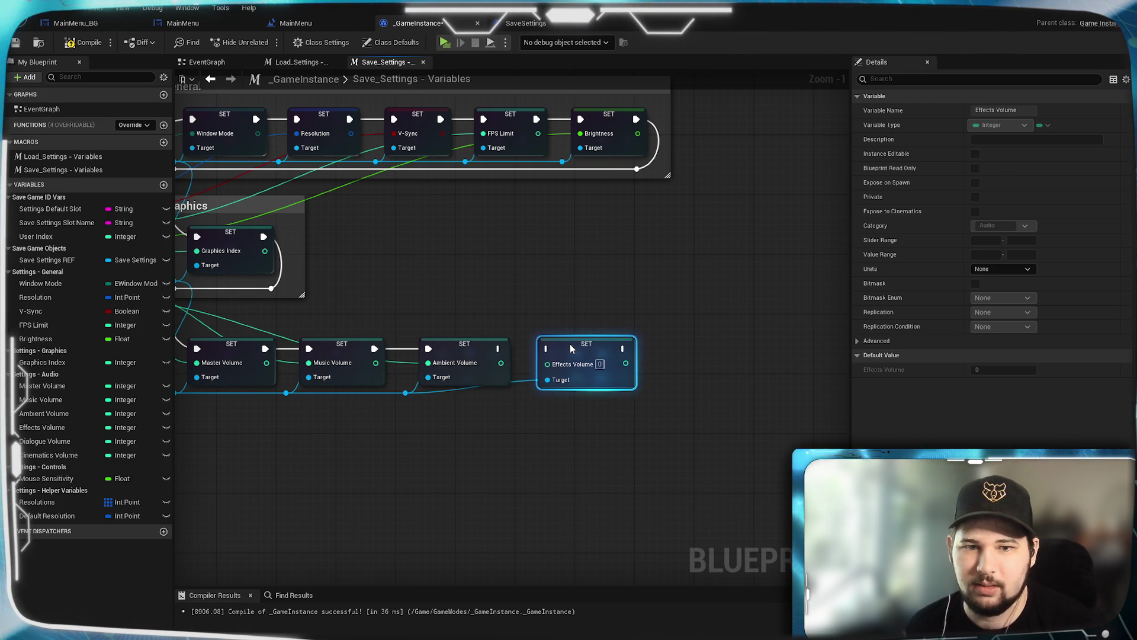
{"action": "left_click", "coordinate": [544, 445]}
{"action": "double_click", "coordinate": [529, 383]}
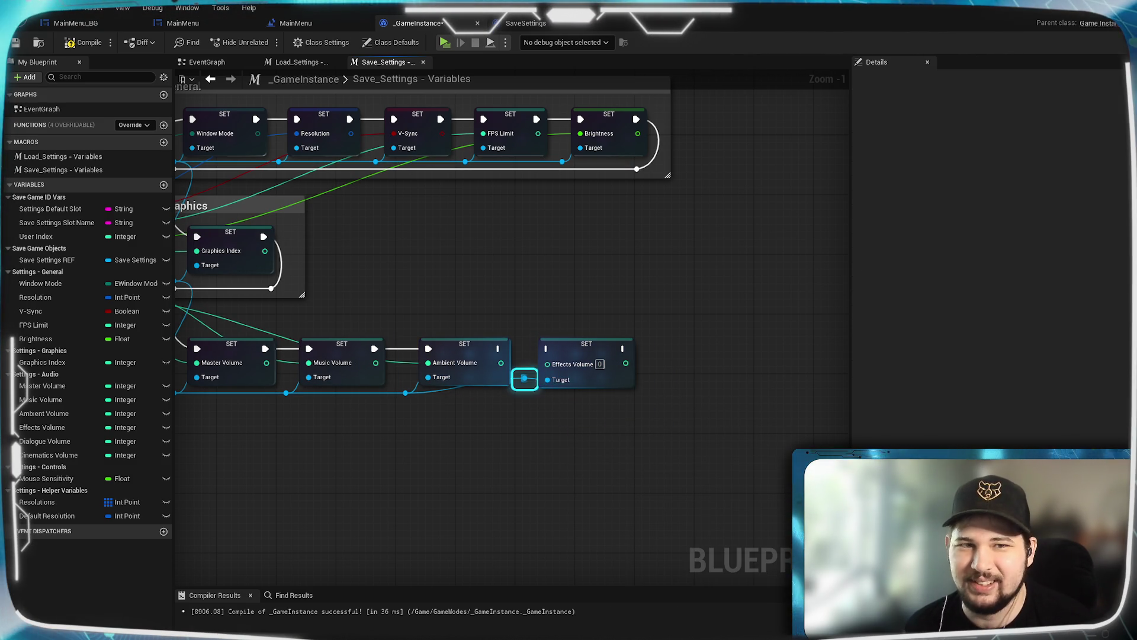
{"action": "mouse_move", "coordinate": [532, 387]}
{"action": "left_mouse_down"}
{"action": "mouse_move", "coordinate": [525, 393]}
{"action": "mouse_move", "coordinate": [676, 363]}
{"action": "left_mouse_up"}
{"action": "left_click", "coordinate": [604, 394]}
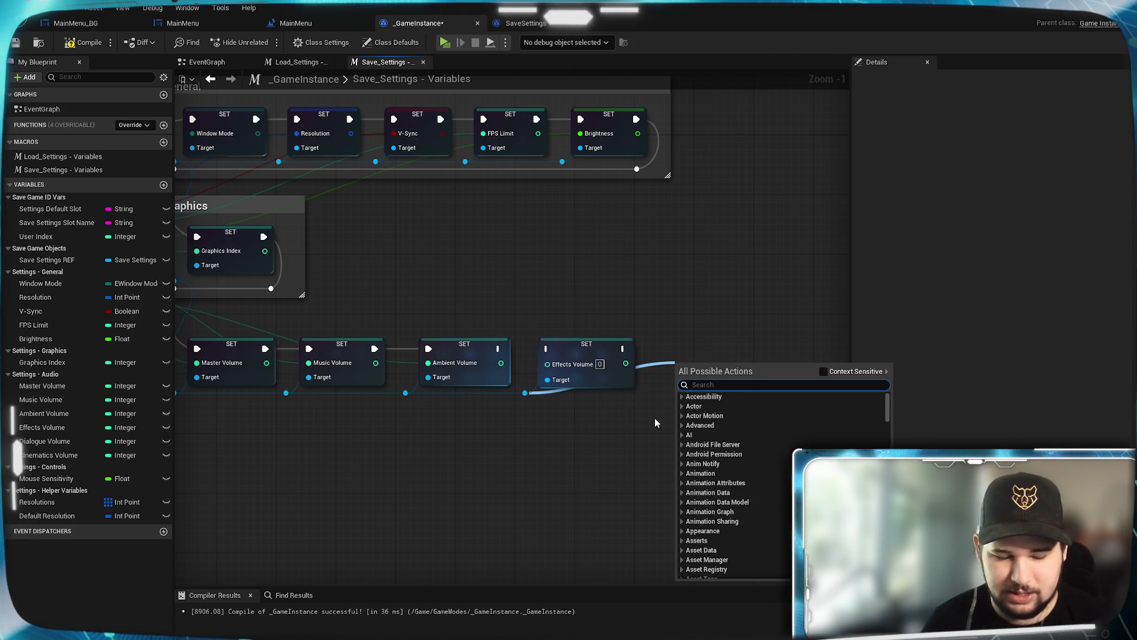
- Add a SET Dialogue Volume node, line it up with the audio row, and align its reroute
{"action": "type", "text": "set"}
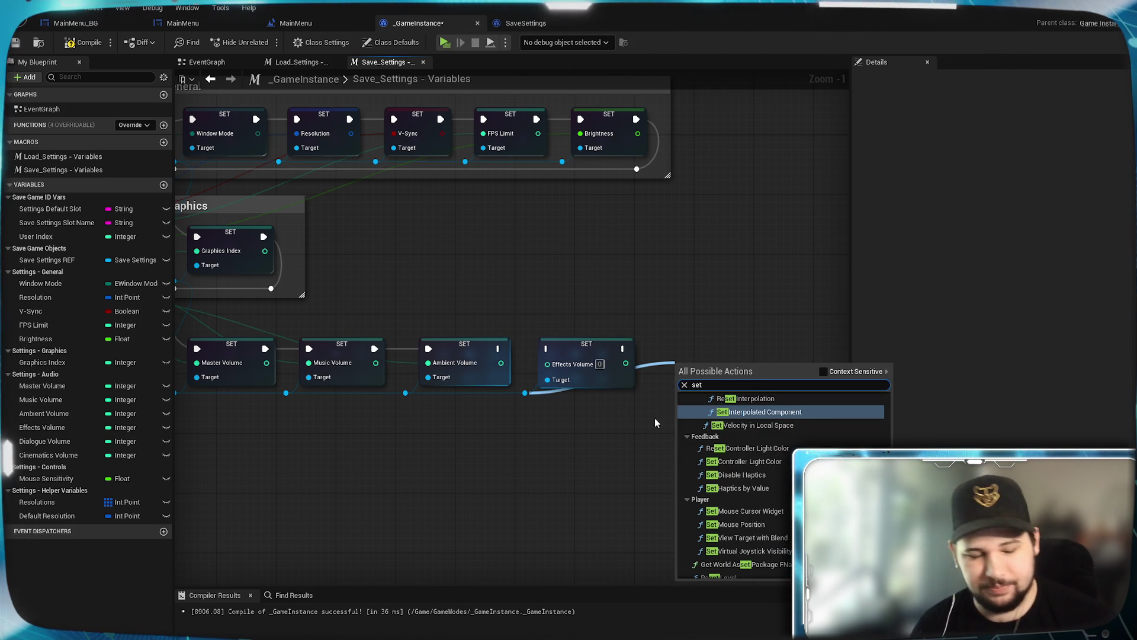
{"action": "type", "text": " dialogue"}
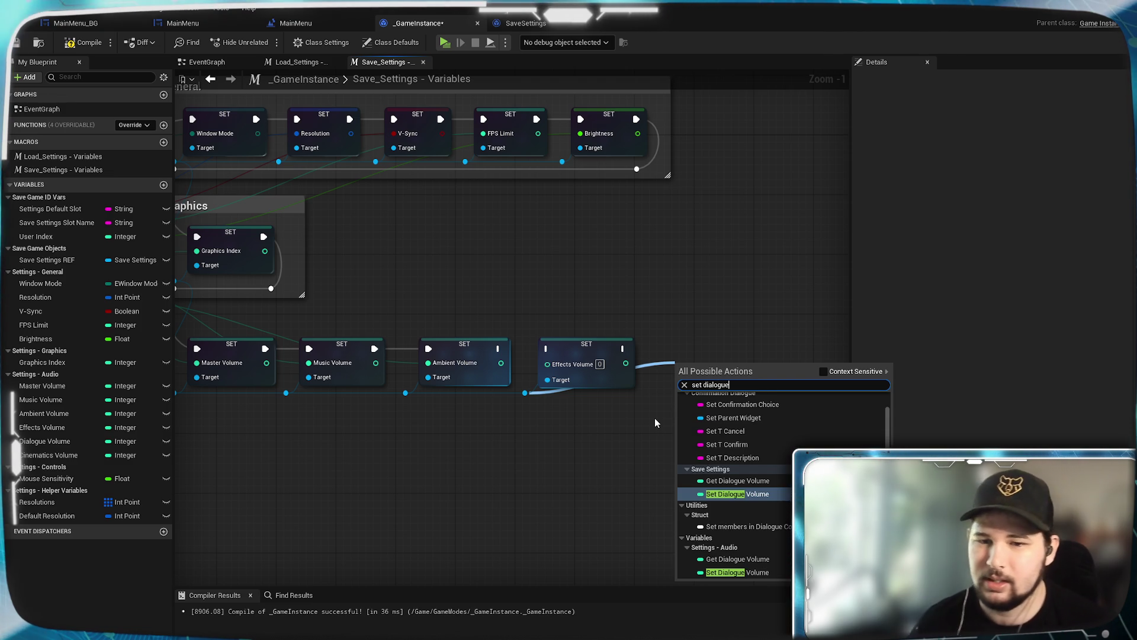
{"action": "left_click", "coordinate": [729, 494]}
{"action": "left_click_drag", "start_coordinate": [696, 359], "coordinate": [688, 337]}
{"action": "left_click", "coordinate": [647, 385]}
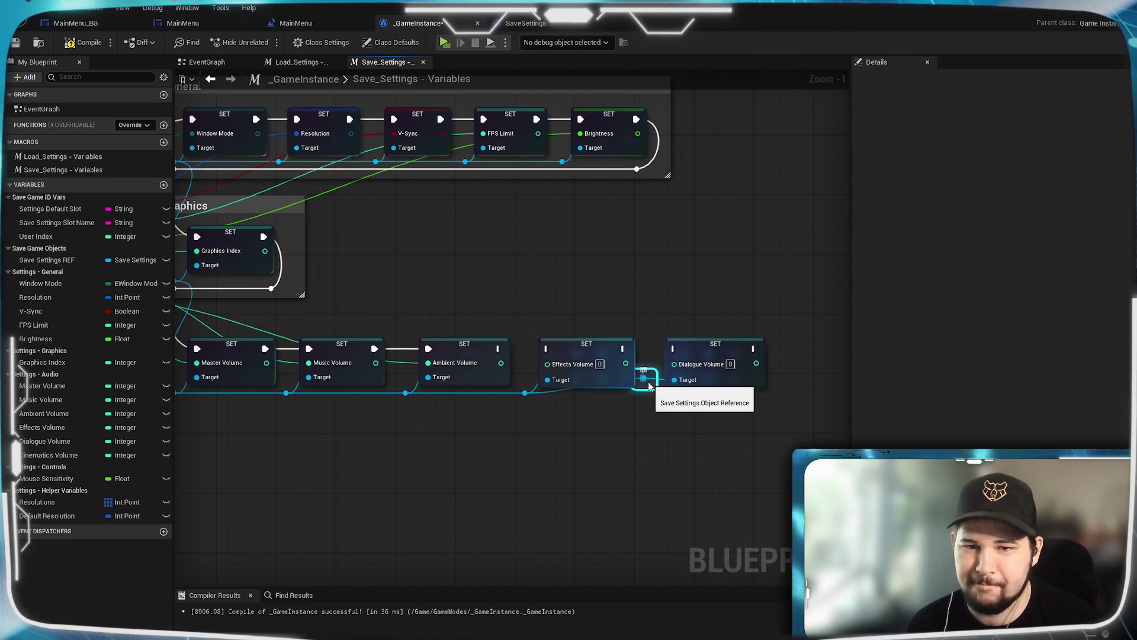
{"action": "mouse_move", "coordinate": [650, 388]}
{"action": "left_mouse_down"}
{"action": "mouse_move", "coordinate": [668, 423]}
{"action": "mouse_move", "coordinate": [634, 421]}
{"action": "mouse_move", "coordinate": [574, 389]}
{"action": "left_mouse_up"}
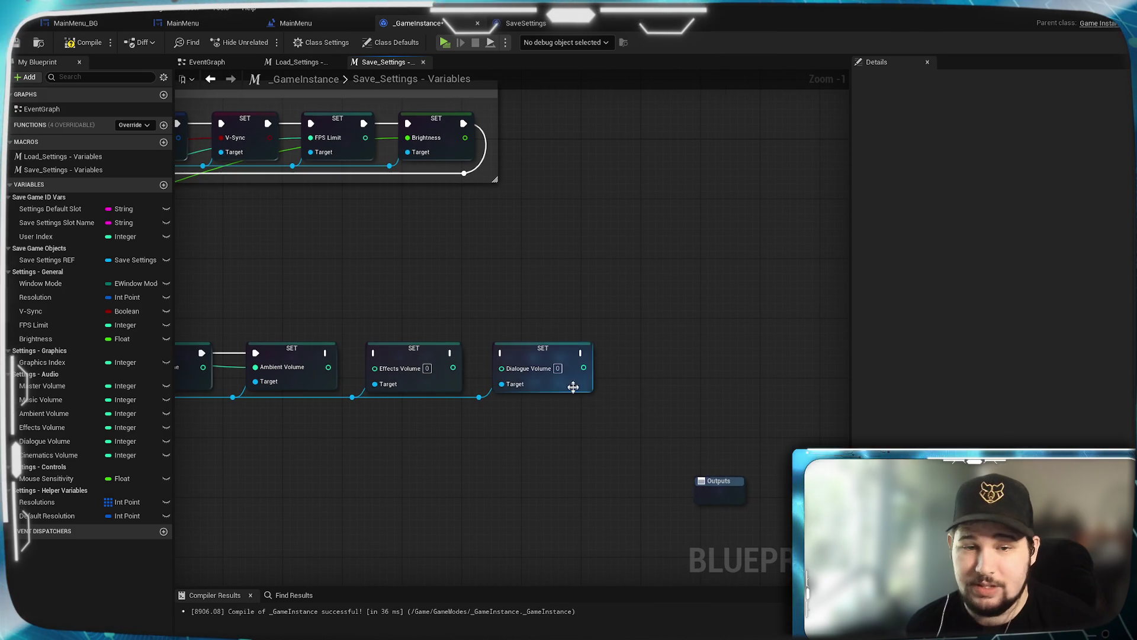
- Add a SET Cinematics Volume node from the Target wire at the row's end and level its reroute
{"action": "left_click_drag", "start_coordinate": [478, 397], "coordinate": [658, 385]}
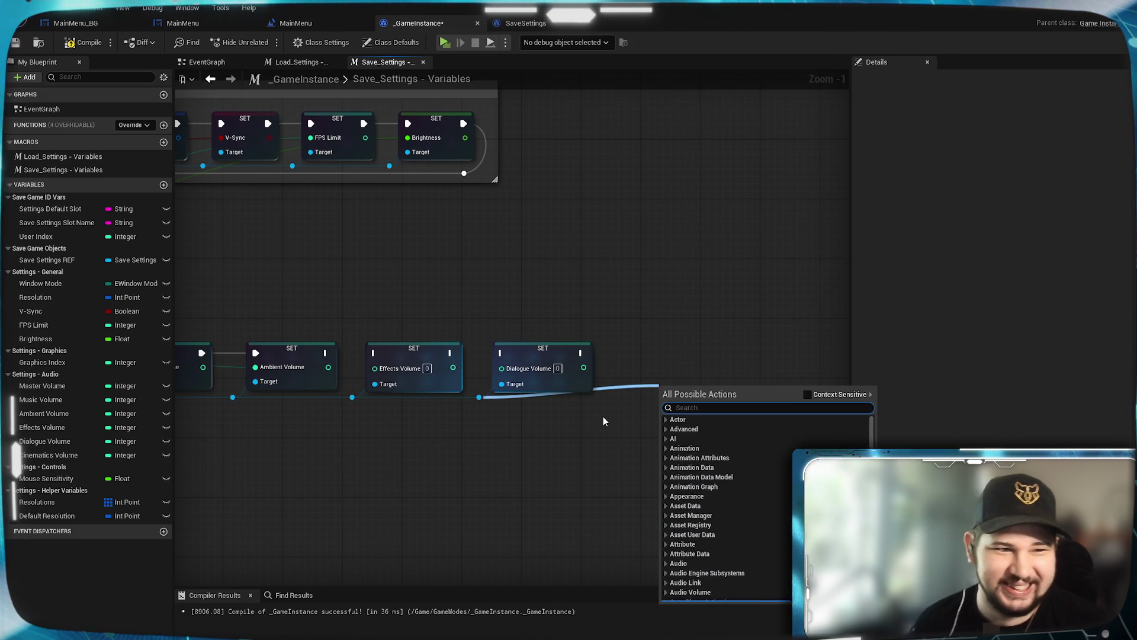
{"action": "type", "text": "set cine"}
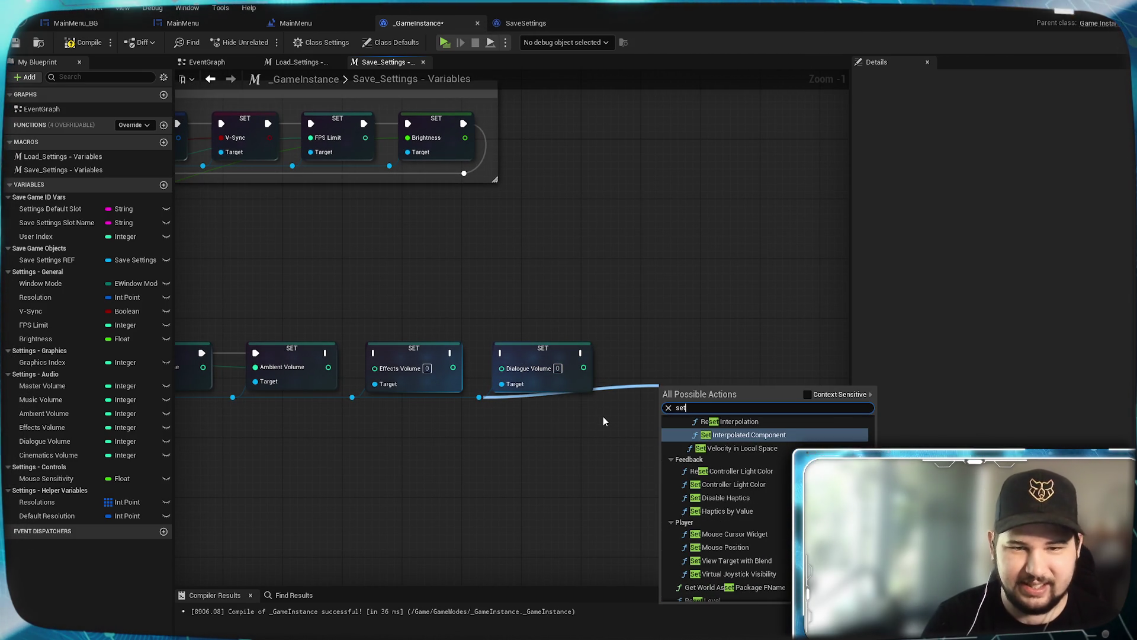
{"action": "type", "text": "matic"}
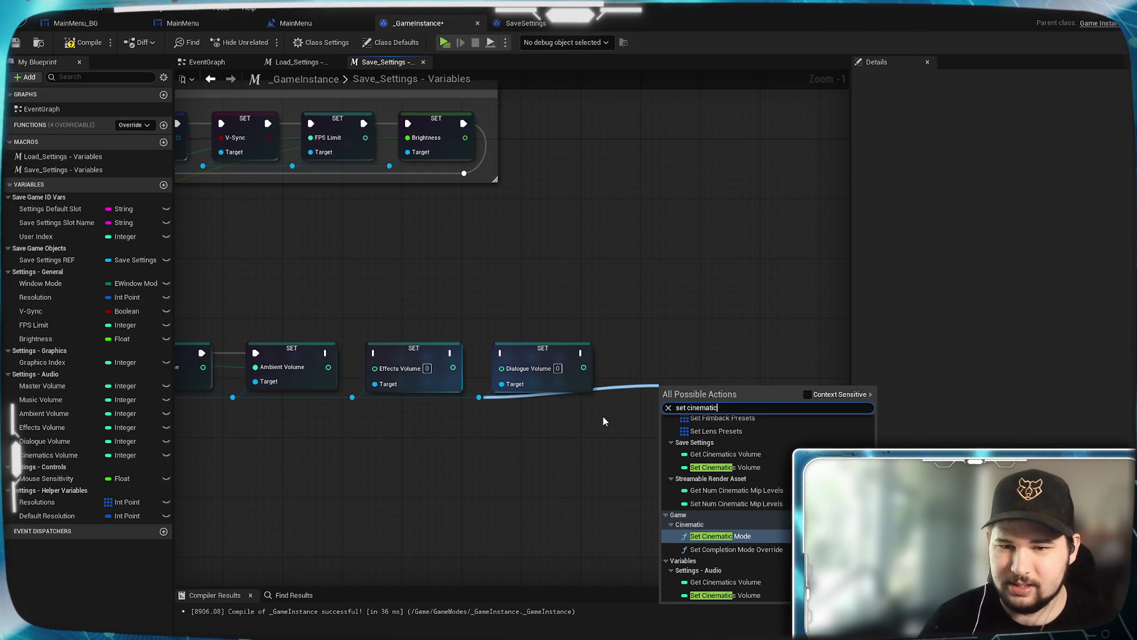
{"action": "left_click", "coordinate": [713, 467]}
{"action": "left_click_drag", "start_coordinate": [689, 403], "coordinate": [651, 356]}
{"action": "left_click", "coordinate": [617, 397]}
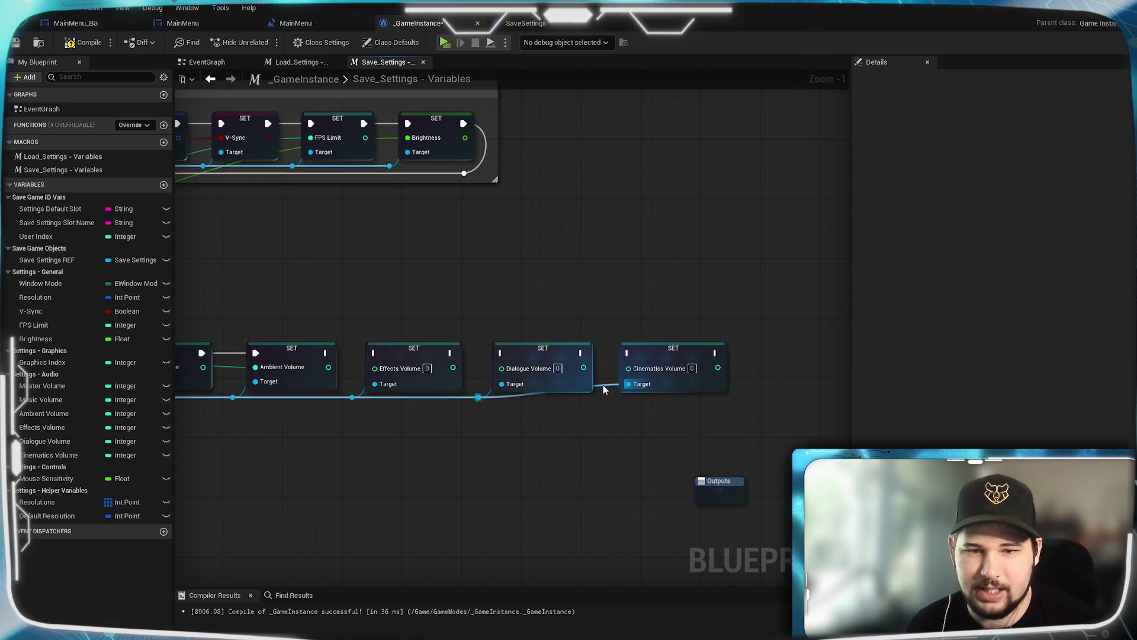
{"action": "left_click_drag", "start_coordinate": [601, 387], "coordinate": [608, 404]}
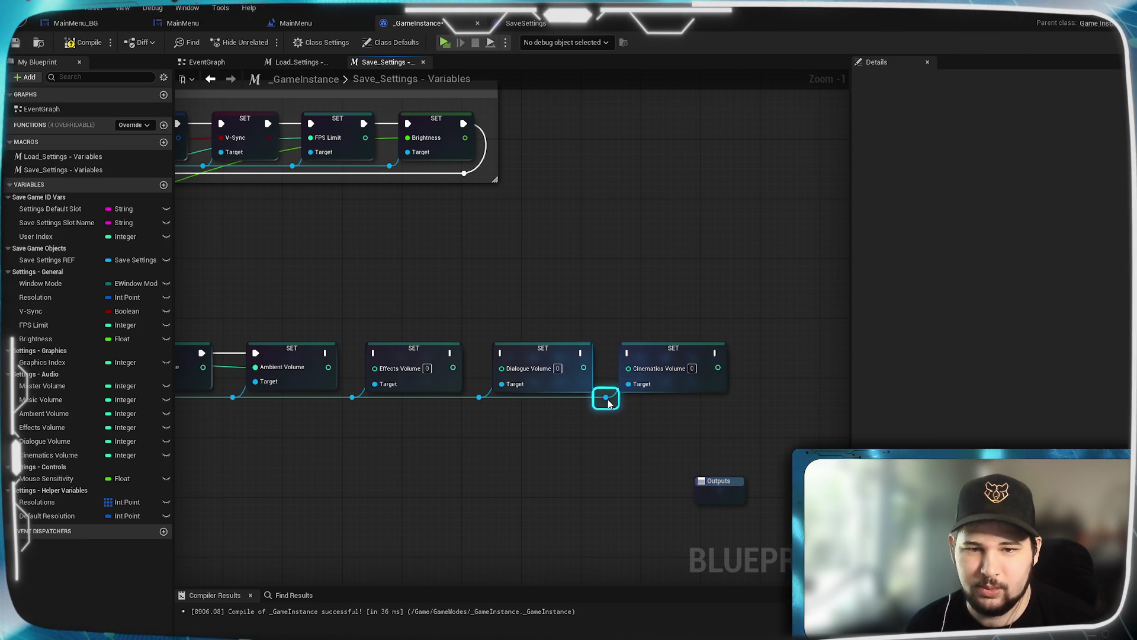
- Chain the exec pins Ambient → Effects → Dialogue → Cinematics Volume
{"action": "mouse_move", "coordinate": [320, 460]}
{"action": "left_mouse_down"}
{"action": "mouse_move", "coordinate": [545, 472]}
{"action": "mouse_move", "coordinate": [510, 418]}
{"action": "left_mouse_up"}
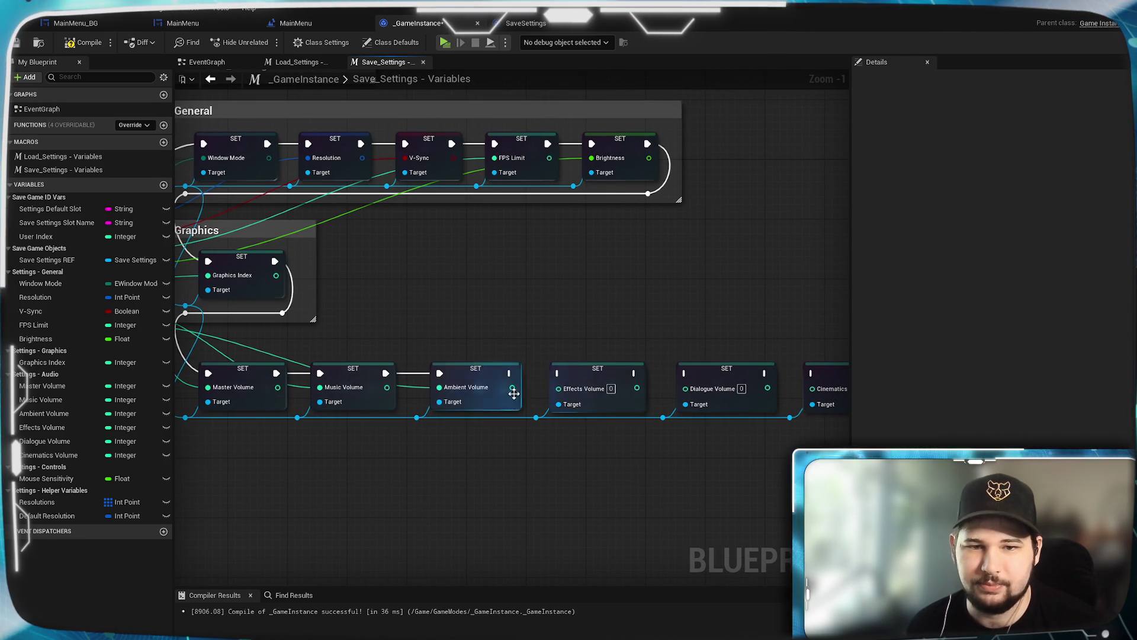
{"action": "left_click_drag", "start_coordinate": [512, 373], "coordinate": [559, 374]}
{"action": "left_click_drag", "start_coordinate": [634, 373], "coordinate": [684, 374]}
{"action": "left_click_drag", "start_coordinate": [698, 475], "coordinate": [657, 415]}
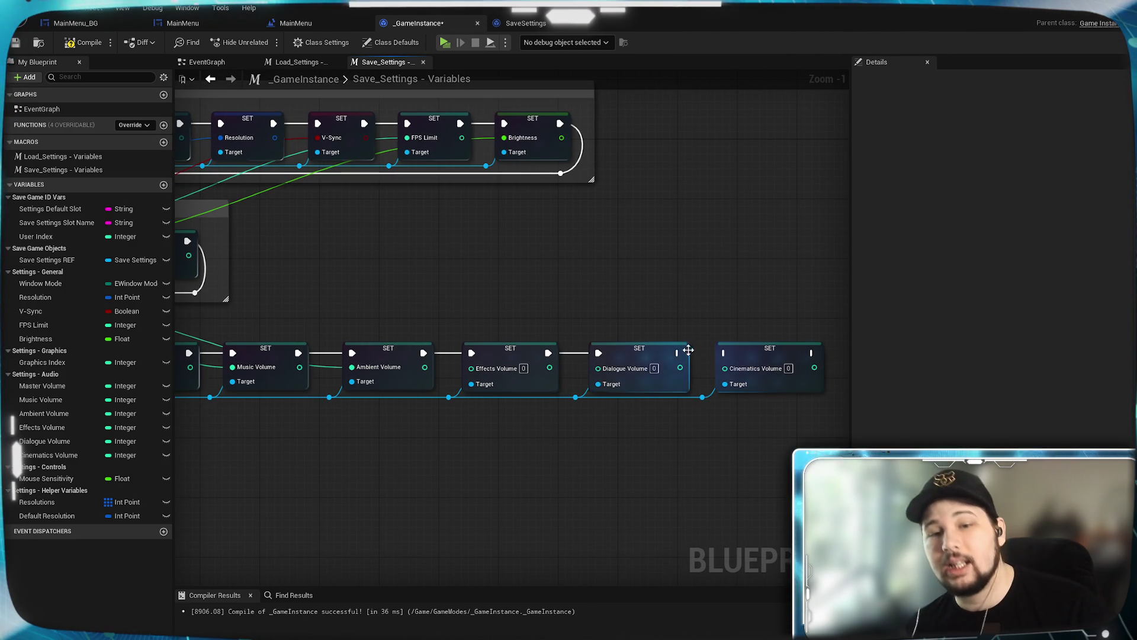
{"action": "left_click_drag", "start_coordinate": [676, 354], "coordinate": [726, 356]}
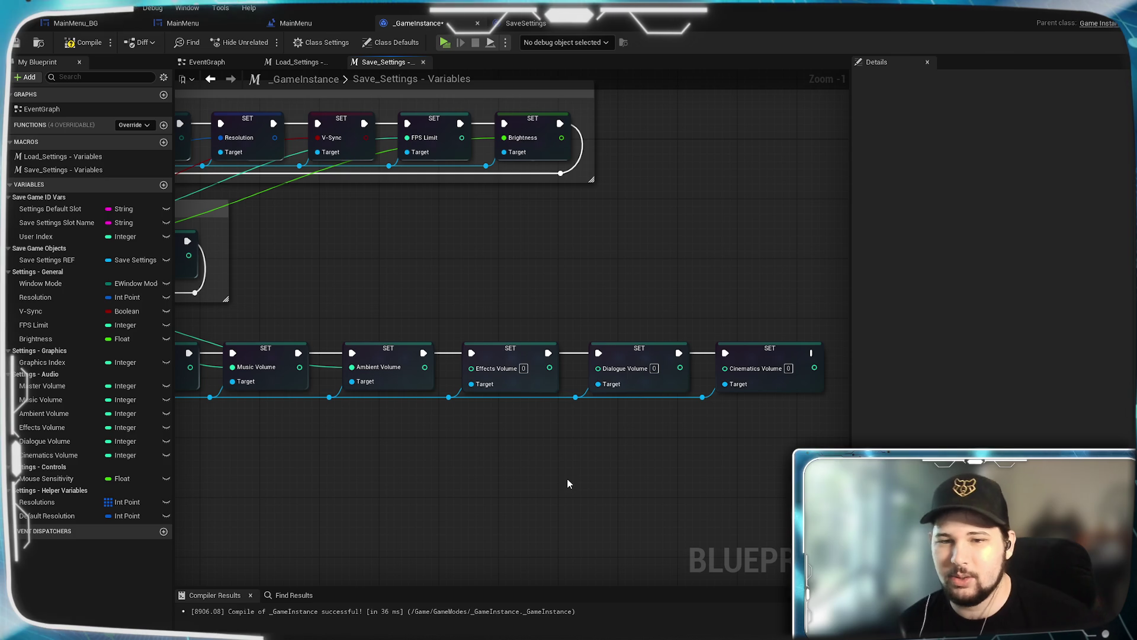
- Shift the graph view slightly
{"action": "mouse_move", "coordinate": [473, 463]}
{"action": "left_mouse_down"}
{"action": "mouse_move", "coordinate": [555, 478]}
{"action": "mouse_move", "coordinate": [488, 455]}
{"action": "mouse_move", "coordinate": [680, 498]}
{"action": "left_mouse_up"}
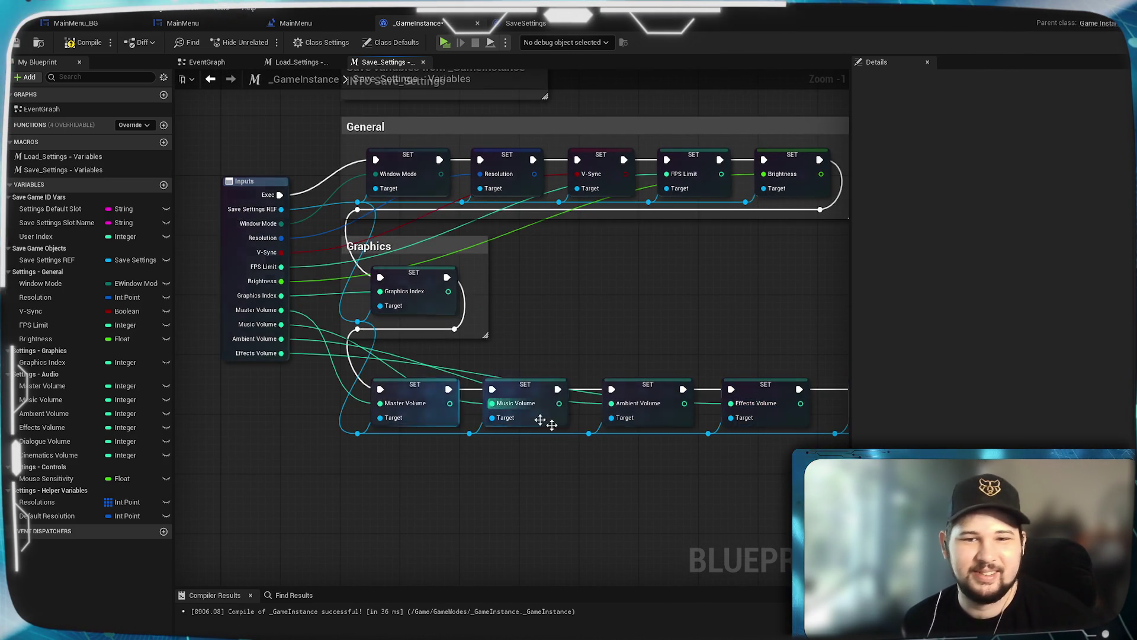
- Wire the Cinematics Volume and Dialogue Volume values to new pins on the Inputs node
{"action": "mouse_move", "coordinate": [218, 379]}
{"action": "left_mouse_down"}
{"action": "mouse_move", "coordinate": [650, 382]}
{"action": "mouse_move", "coordinate": [381, 432]}
{"action": "mouse_move", "coordinate": [177, 415]}
{"action": "left_mouse_up"}
{"action": "mouse_move", "coordinate": [721, 347]}
{"action": "left_mouse_down"}
{"action": "mouse_move", "coordinate": [254, 264]}
{"action": "mouse_move", "coordinate": [138, 262]}
{"action": "mouse_move", "coordinate": [381, 145]}
{"action": "left_mouse_up"}
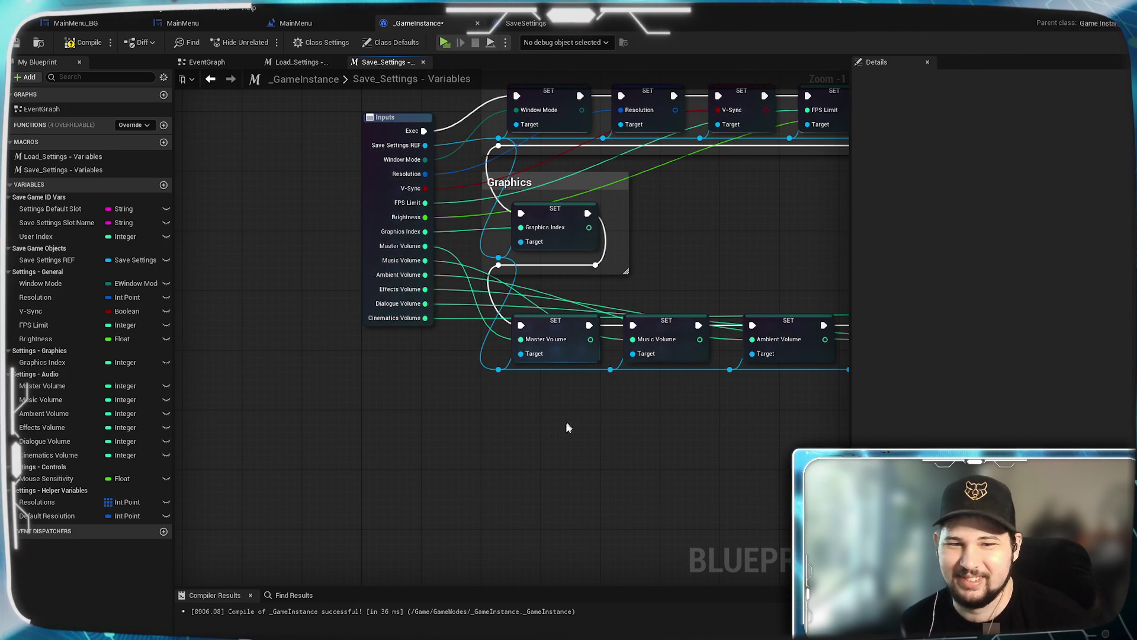
{"action": "left_click_drag", "start_coordinate": [566, 424], "coordinate": [266, 414]}
- Zoom out and marquee-select all six Audio SET nodes
{"action": "scroll", "coordinate": [445, 422], "scroll_direction": "down", "scroll_amount": 1}
{"action": "scroll", "coordinate": [438, 418], "scroll_direction": "down", "scroll_amount": 1}
{"action": "mouse_move", "coordinate": [837, 373]}
{"action": "left_mouse_down"}
{"action": "mouse_move", "coordinate": [394, 298]}
{"action": "mouse_move", "coordinate": [243, 305]}
{"action": "left_mouse_up"}
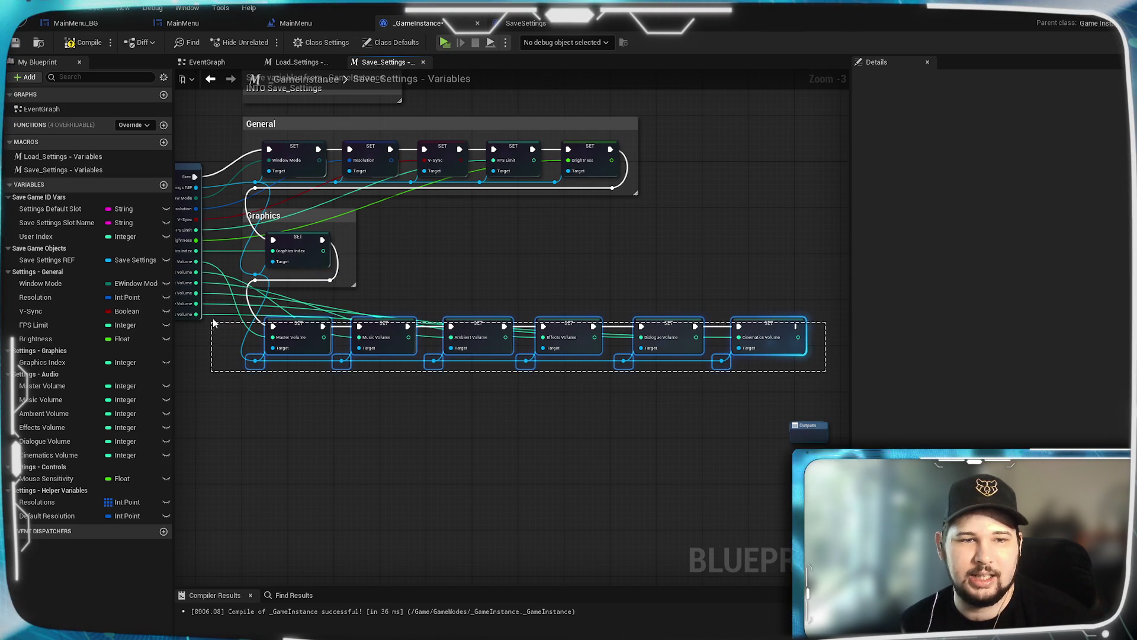
- Wrap the six audio SET nodes in a comment titled 'Audio' and tighten its left edge
{"action": "right_click", "coordinate": [303, 346]}
{"action": "mouse_move", "coordinate": [334, 553]}
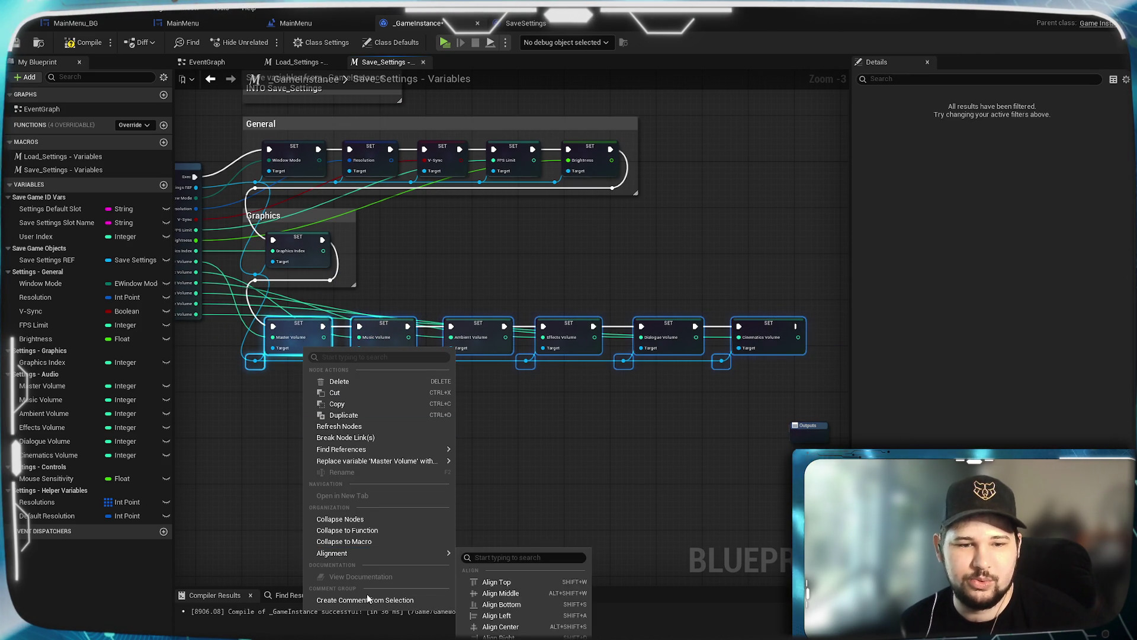
{"action": "left_click", "coordinate": [344, 600]}
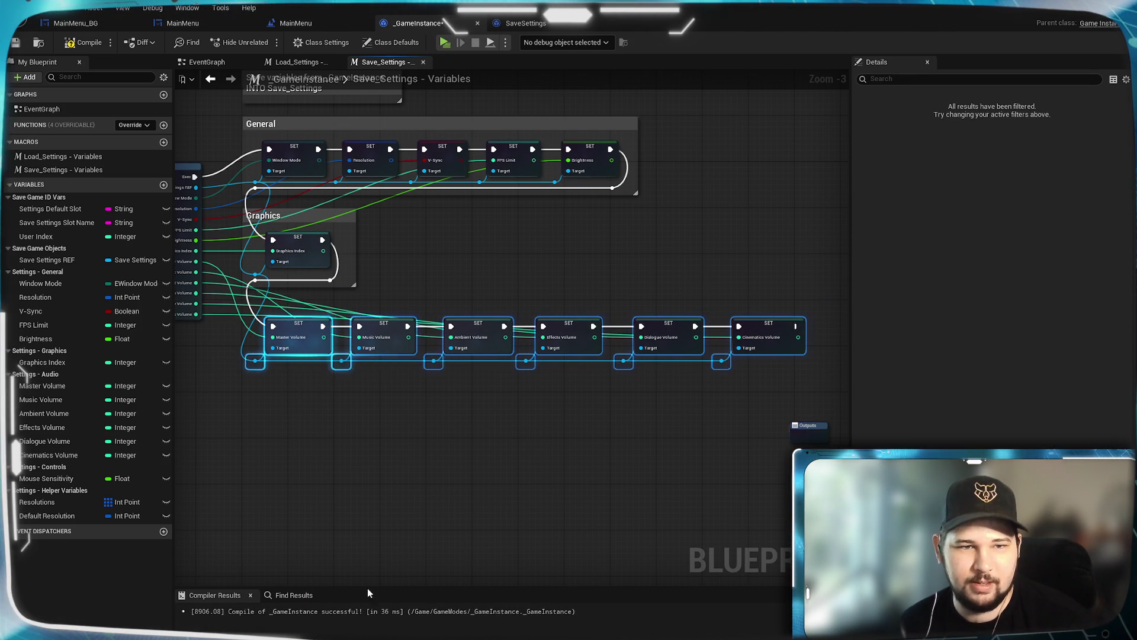
{"action": "type", "text": "Audio"}
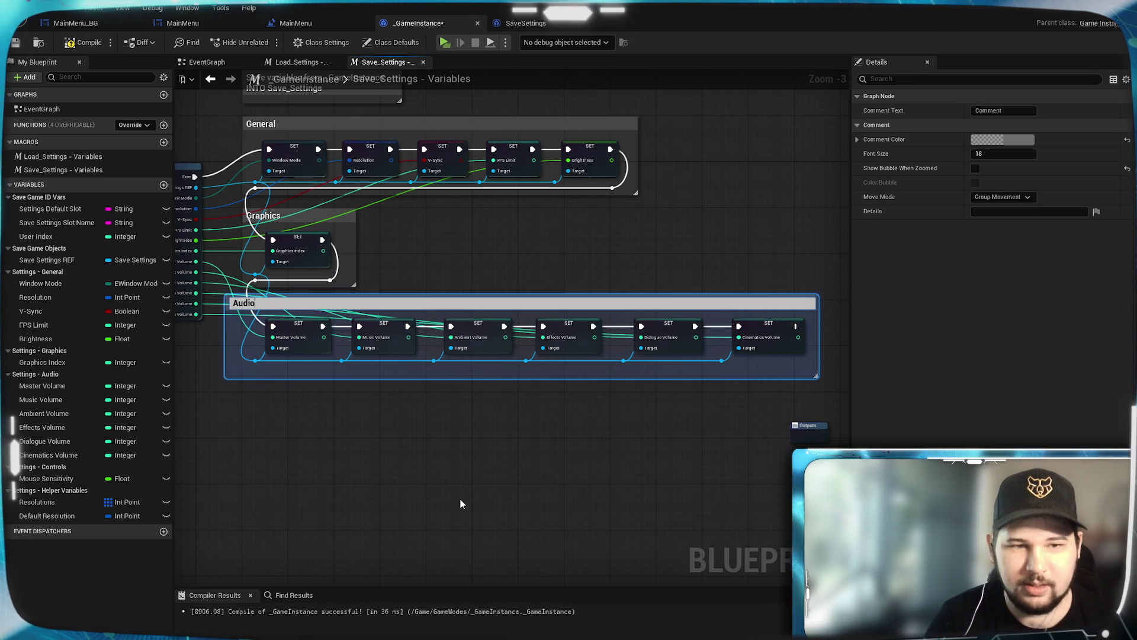
{"action": "key", "text": "Return"}
{"action": "scroll", "coordinate": [461, 504], "scroll_direction": "up", "scroll_amount": 2}
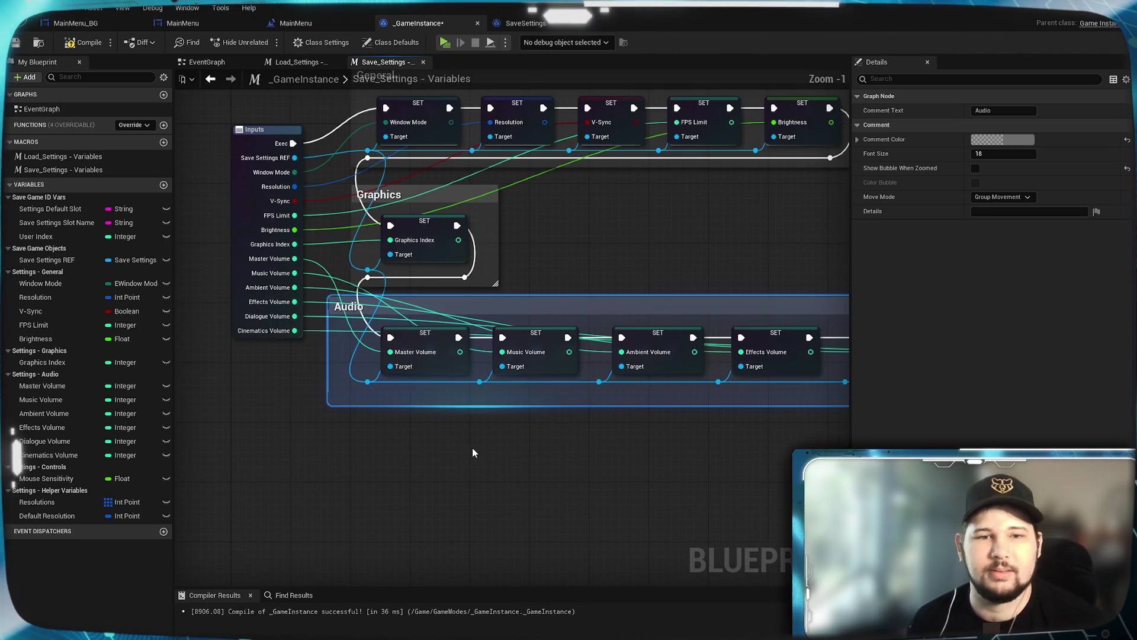
{"action": "left_click_drag", "start_coordinate": [330, 339], "coordinate": [354, 340]}
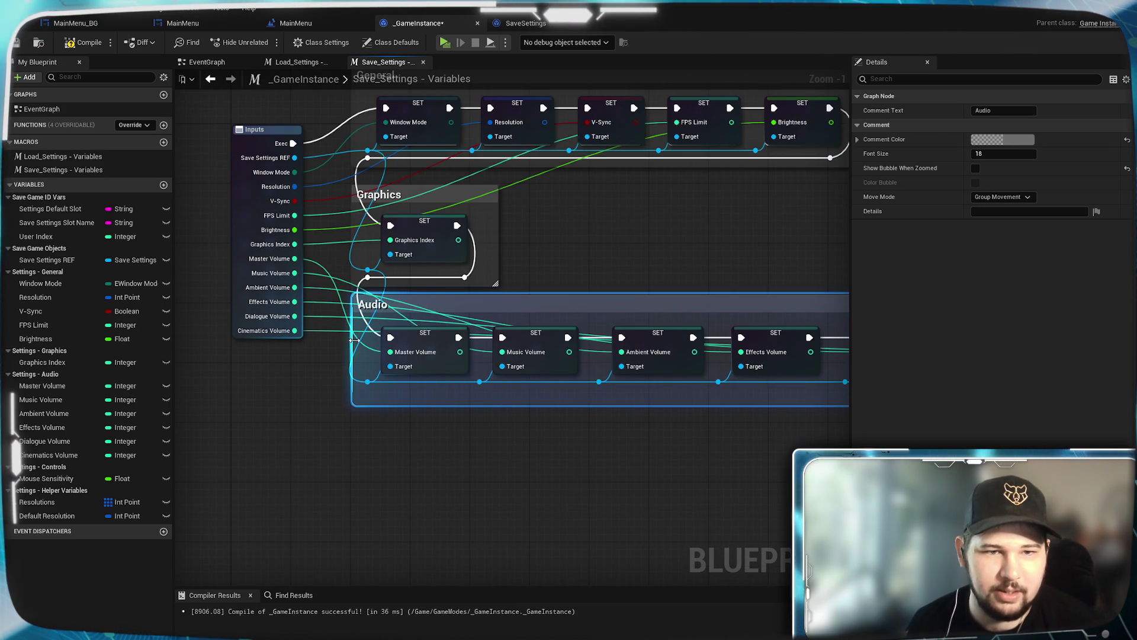
{"action": "left_click", "coordinate": [367, 426]}
{"action": "scroll", "coordinate": [560, 455], "scroll_direction": "down", "scroll_amount": 1}
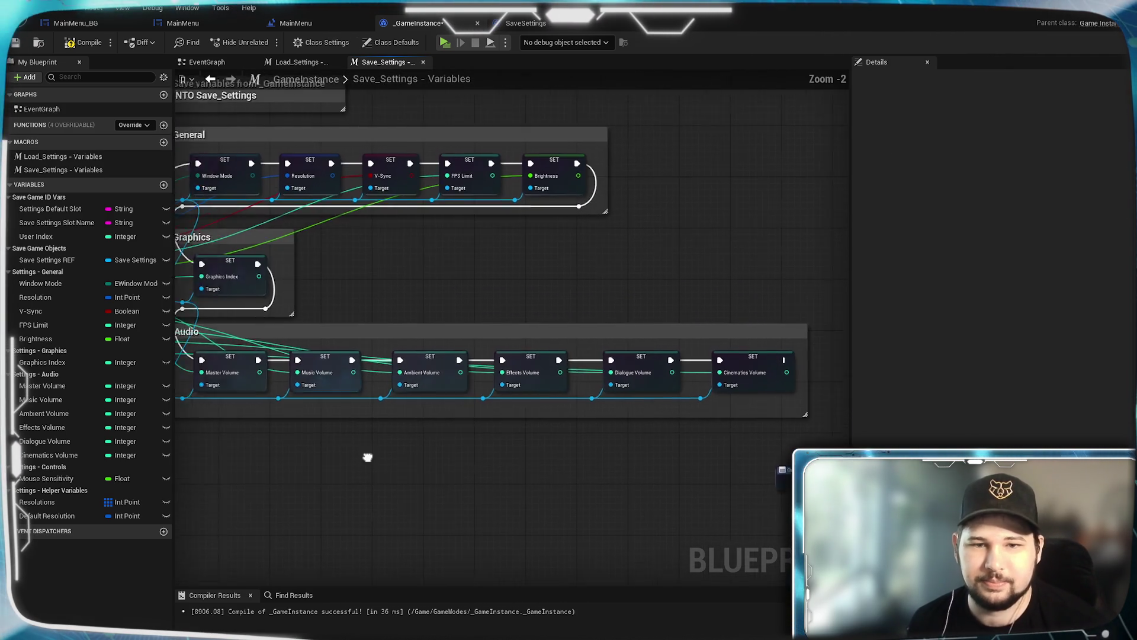
- Select and inspect the Audio SET nodes, their reroute row and the Audio comment box
{"action": "left_click_drag", "start_coordinate": [804, 411], "coordinate": [285, 379]}
{"action": "scroll", "coordinate": [284, 379], "scroll_direction": "up", "scroll_amount": 2}
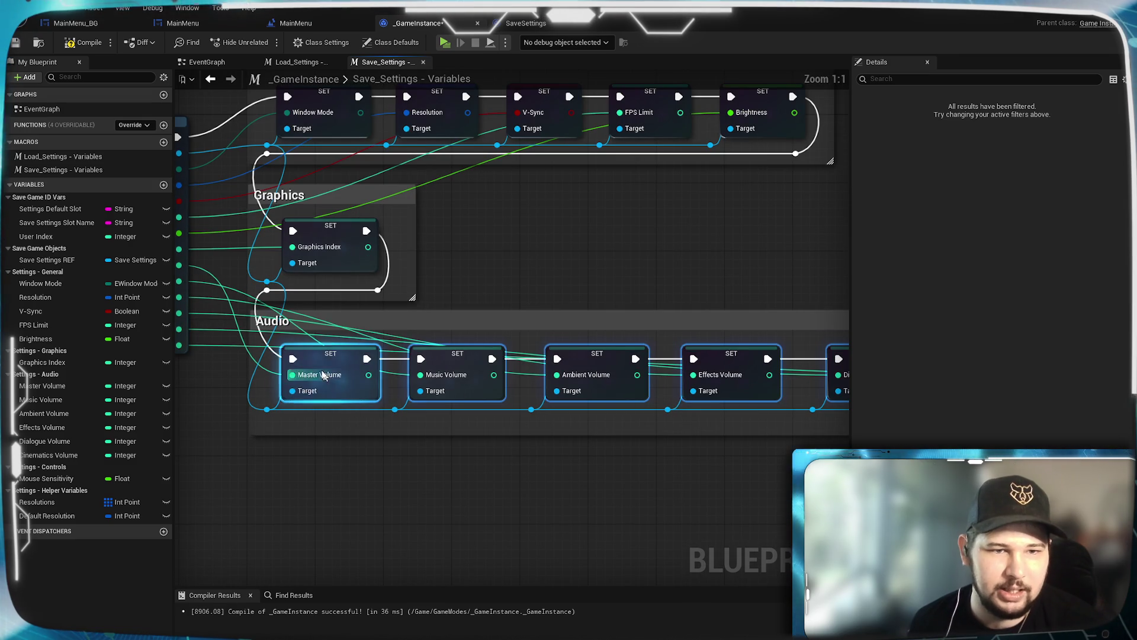
{"action": "left_click", "coordinate": [299, 439]}
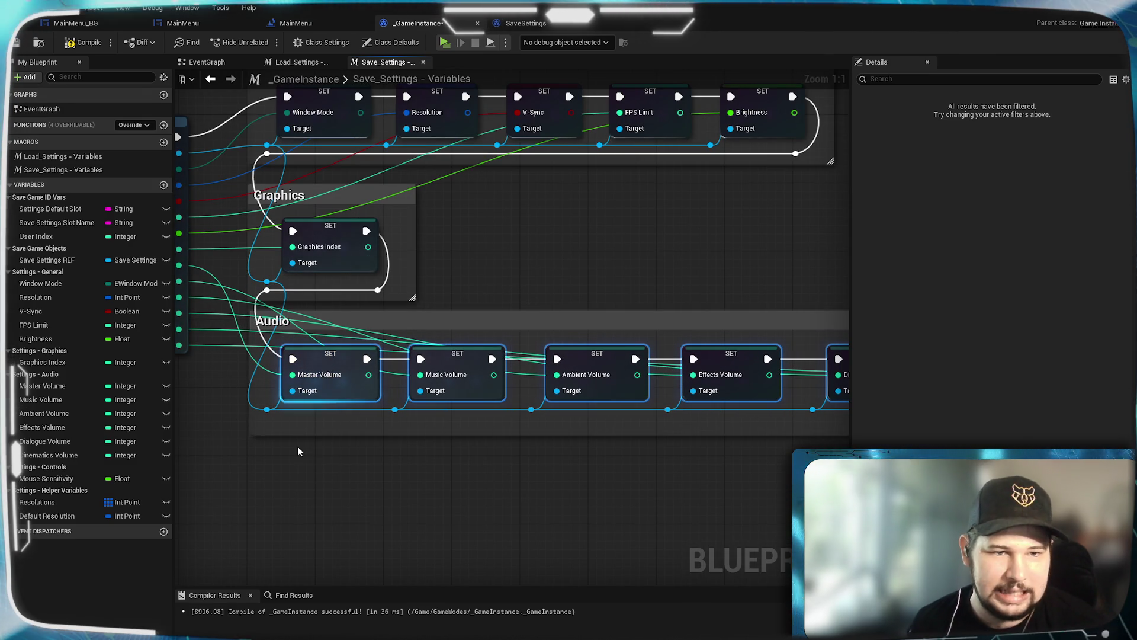
{"action": "scroll", "coordinate": [265, 427], "scroll_direction": "down", "scroll_amount": 1}
{"action": "left_click_drag", "start_coordinate": [408, 464], "coordinate": [408, 506]}
{"action": "scroll", "coordinate": [741, 431], "scroll_direction": "down", "scroll_amount": 1}
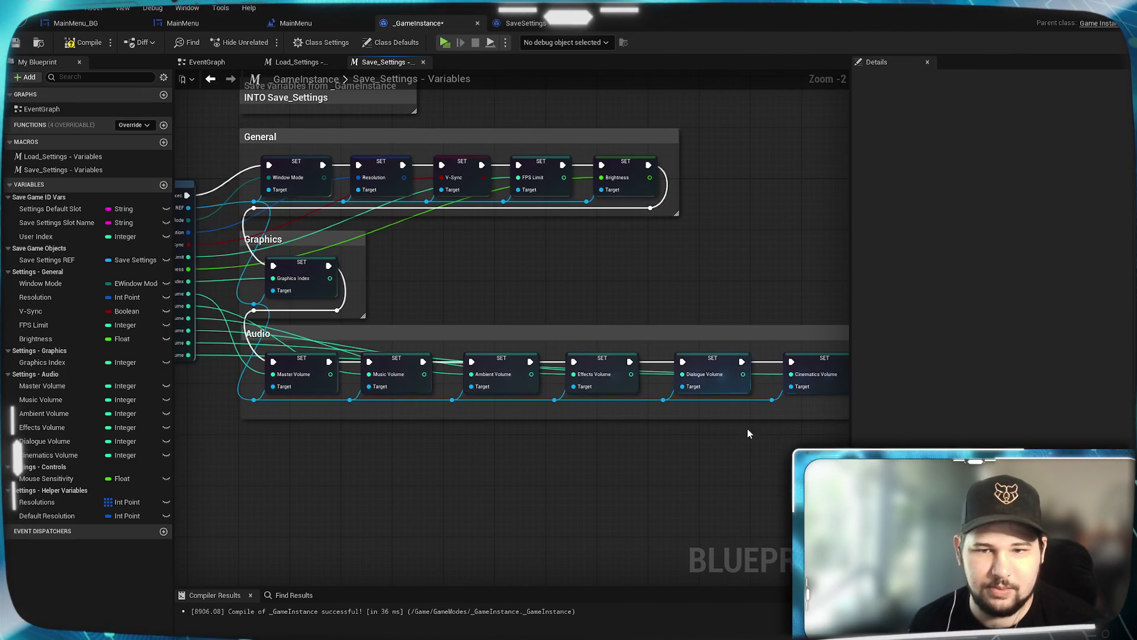
{"action": "mouse_move", "coordinate": [792, 412]}
{"action": "left_mouse_down"}
{"action": "mouse_move", "coordinate": [321, 399]}
{"action": "mouse_move", "coordinate": [247, 410]}
{"action": "mouse_move", "coordinate": [272, 400]}
{"action": "left_mouse_up"}
{"action": "scroll", "coordinate": [237, 420], "scroll_direction": "up", "scroll_amount": 2}
{"action": "left_click", "coordinate": [278, 407]}
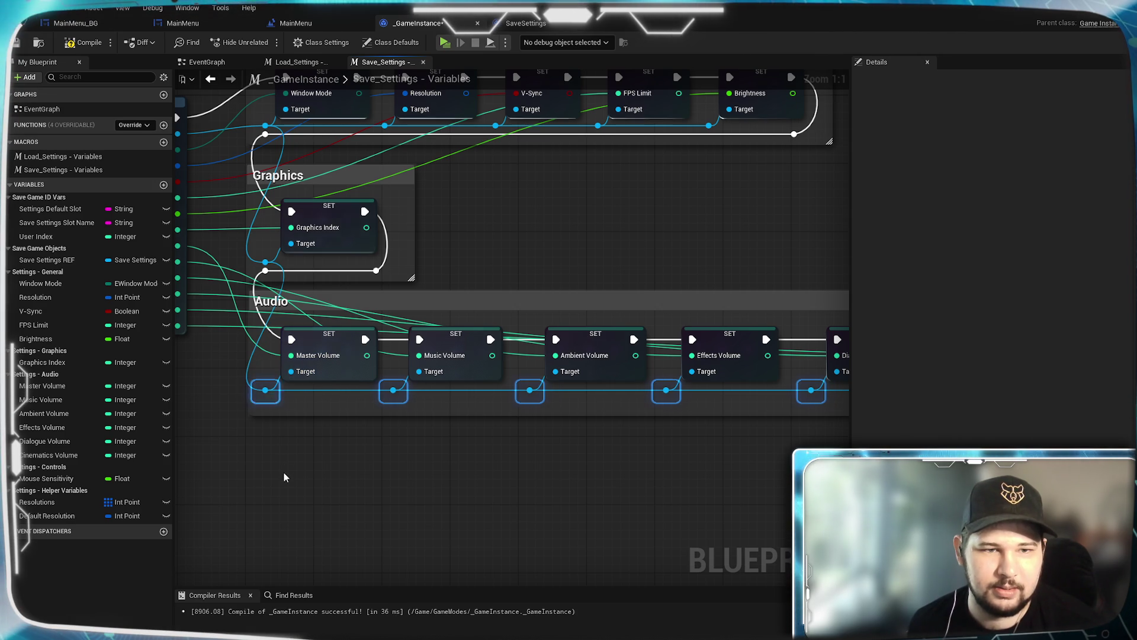
{"action": "left_click", "coordinate": [429, 298]}
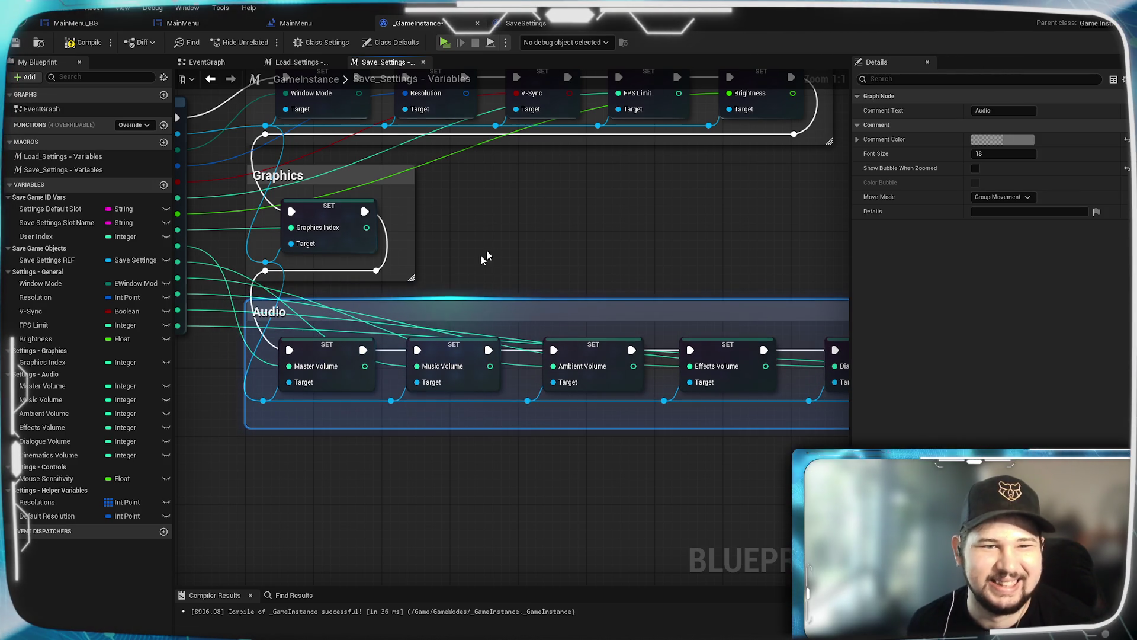
{"action": "left_click", "coordinate": [454, 432]}
- Pan the macro graph and marquee-select all the Audio SET nodes again
{"action": "scroll", "coordinate": [454, 432], "scroll_direction": "down", "scroll_amount": 1}
{"action": "left_click_drag", "start_coordinate": [454, 432], "coordinate": [321, 395]}
{"action": "scroll", "coordinate": [321, 395], "scroll_direction": "down", "scroll_amount": 1}
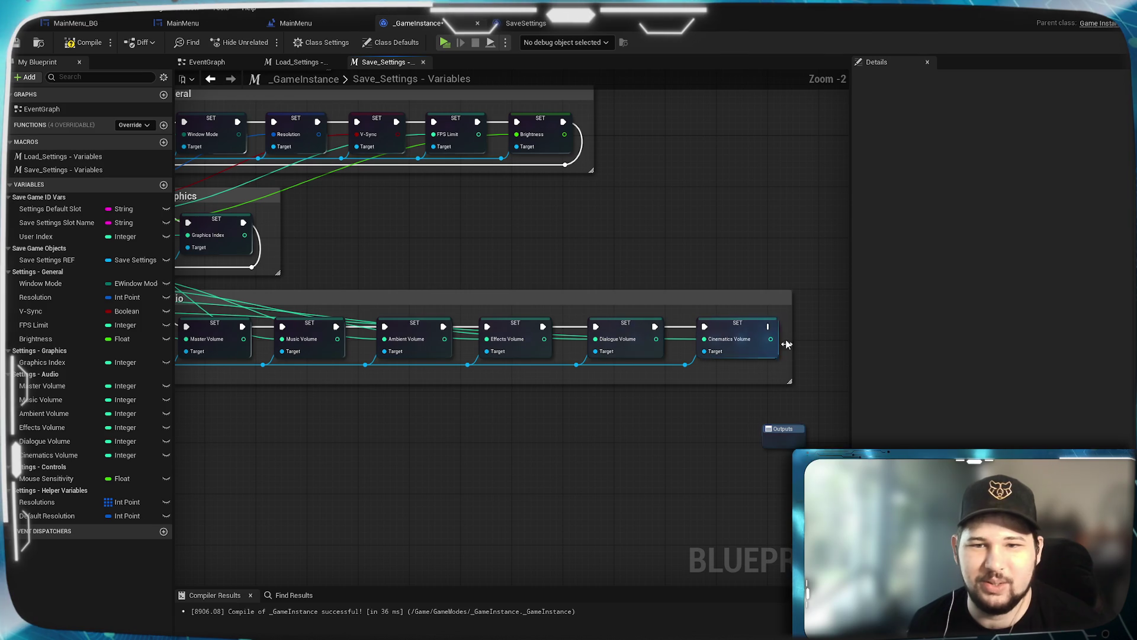
{"action": "left_click_drag", "start_coordinate": [770, 314], "coordinate": [178, 367]}
{"action": "left_click_drag", "start_coordinate": [269, 426], "coordinate": [488, 411]}
{"action": "scroll", "coordinate": [488, 411], "scroll_direction": "up", "scroll_amount": 1}
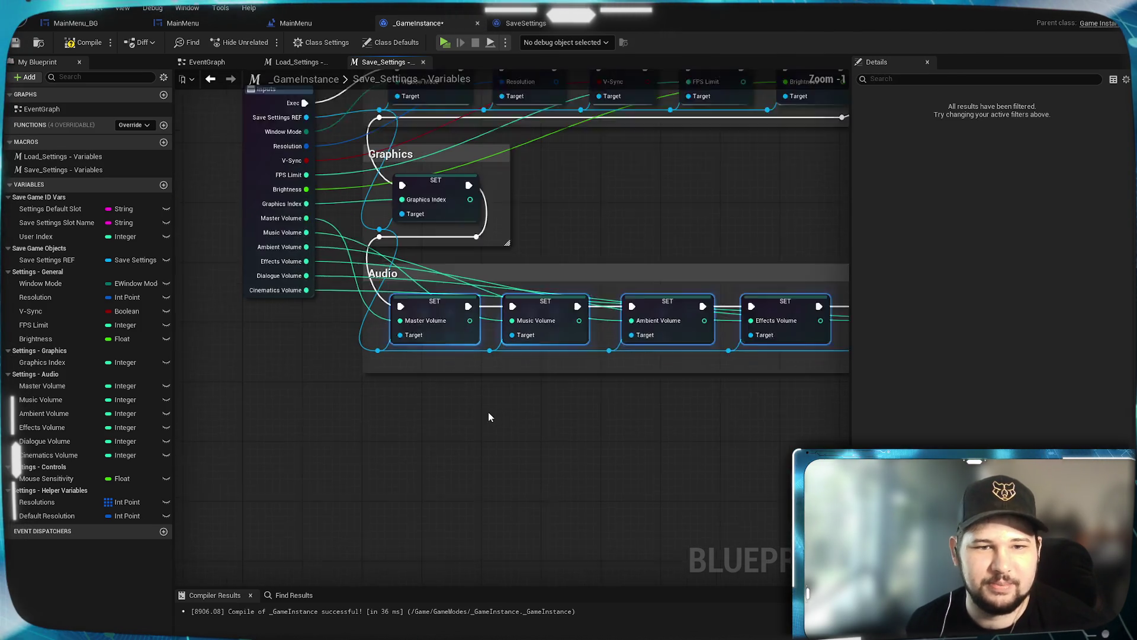
{"action": "scroll", "coordinate": [427, 286], "scroll_direction": "up", "scroll_amount": 1}
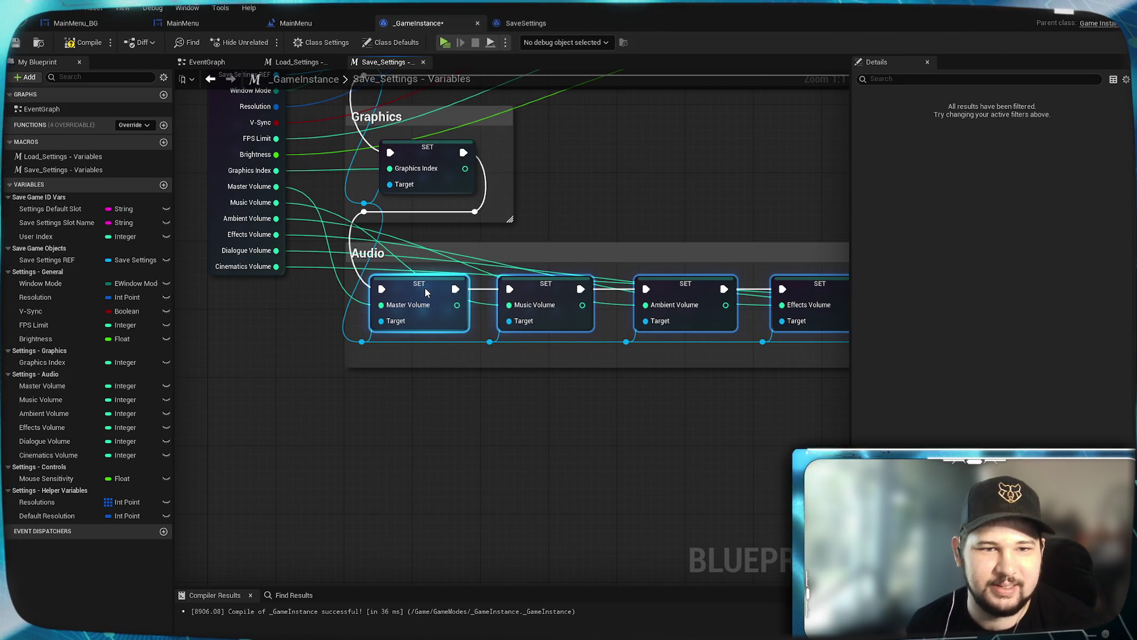
- Nudge the Graphics Index SET node slightly left inside the Graphics comment
{"action": "mouse_move", "coordinate": [566, 155]}
{"action": "left_mouse_down"}
{"action": "mouse_move", "coordinate": [619, 274]}
{"action": "mouse_move", "coordinate": [579, 272]}
{"action": "left_mouse_up"}
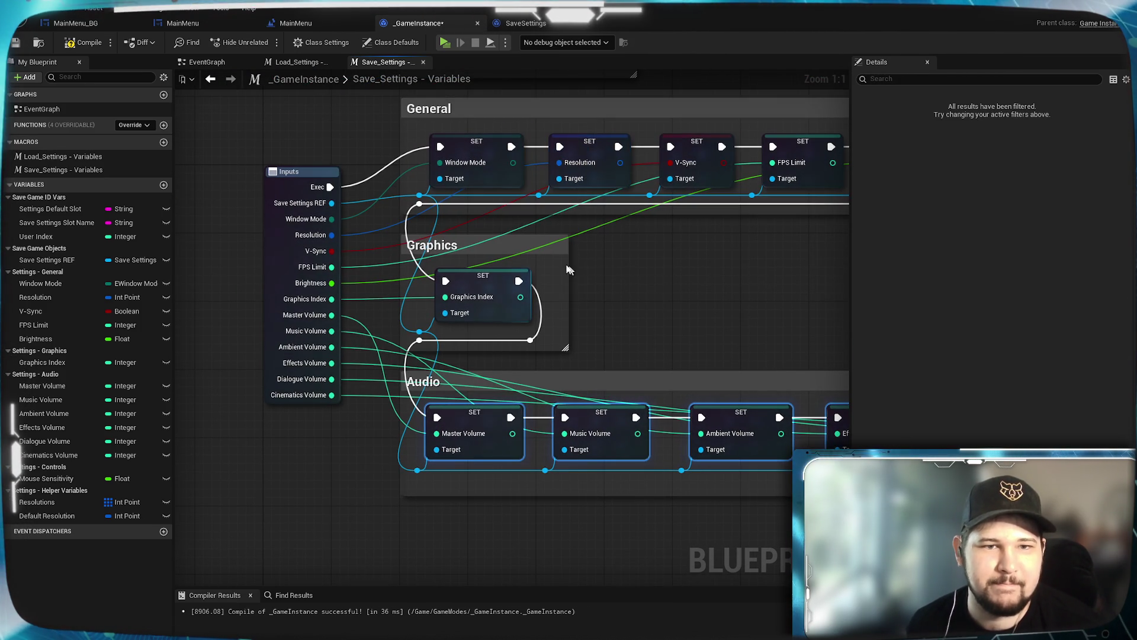
{"action": "left_click", "coordinate": [545, 250]}
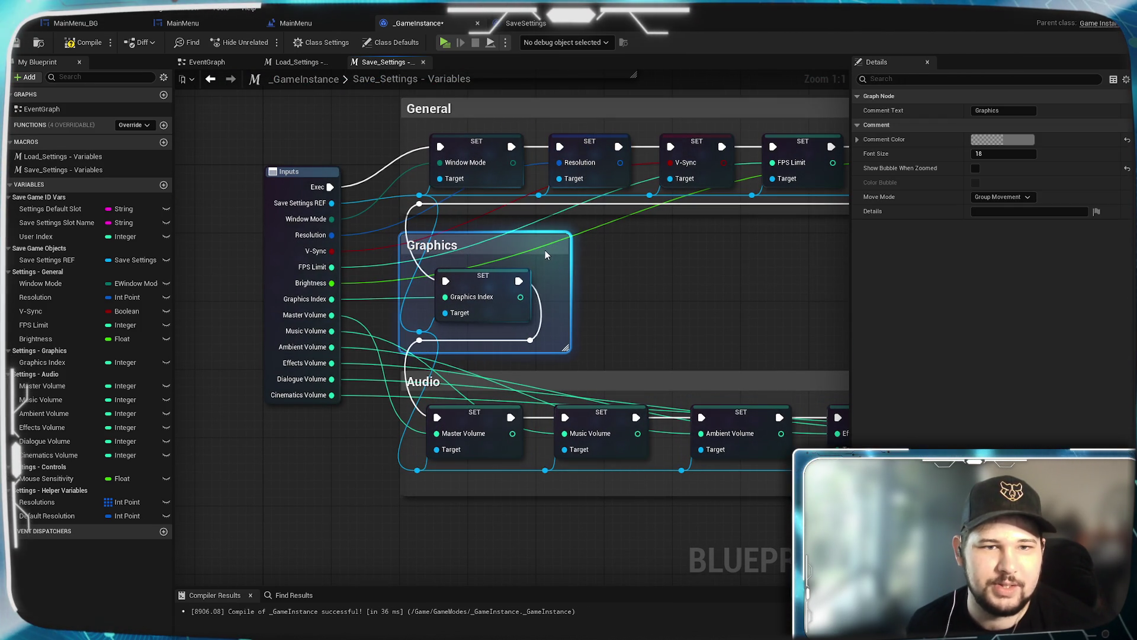
{"action": "left_click", "coordinate": [624, 290]}
{"action": "left_click_drag", "start_coordinate": [481, 280], "coordinate": [483, 283]}
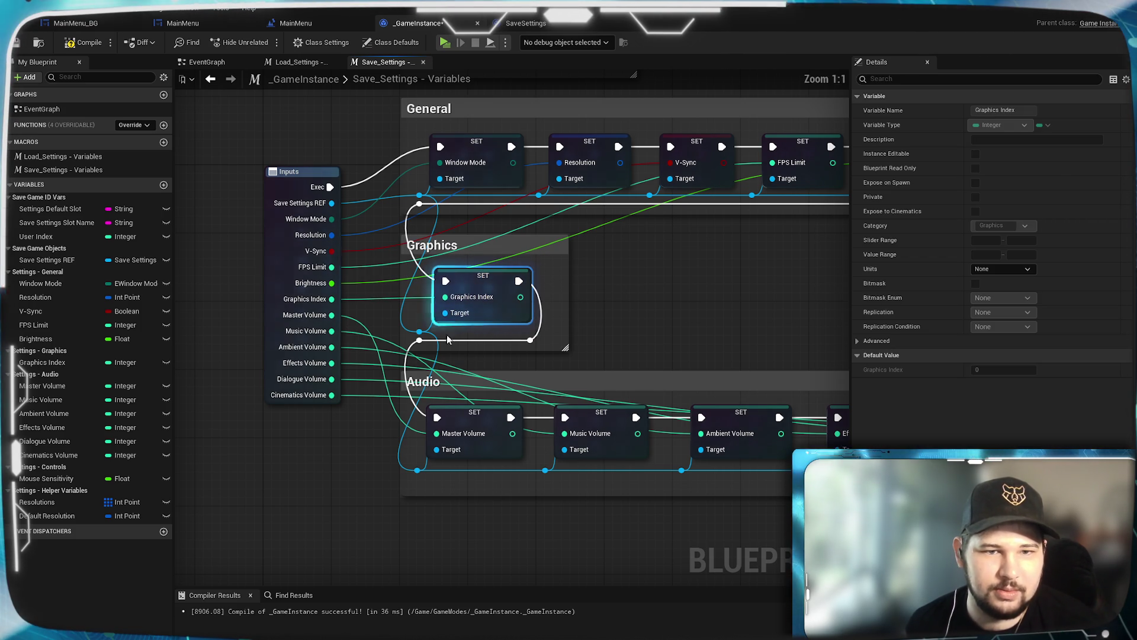
- Re-check the Audio SET nodes and reroute row by selecting and deselecting them
{"action": "scroll", "coordinate": [470, 418], "scroll_direction": "down", "scroll_amount": 5}
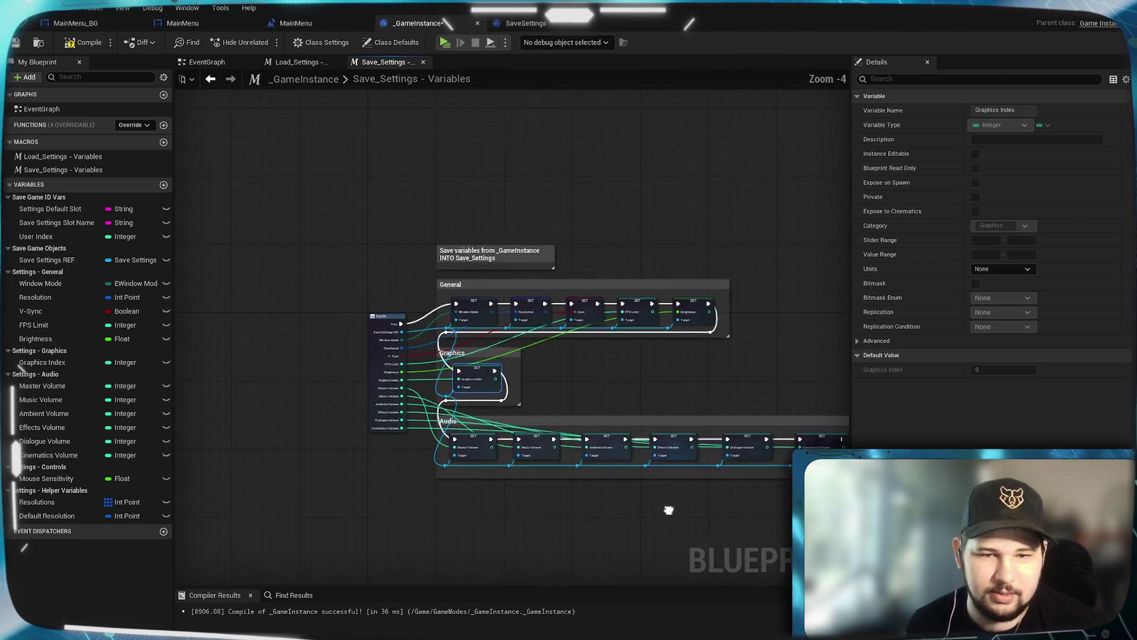
{"action": "scroll", "coordinate": [515, 460], "scroll_direction": "up", "scroll_amount": 2}
{"action": "left_click_drag", "start_coordinate": [779, 364], "coordinate": [260, 385]}
{"action": "scroll", "coordinate": [260, 385], "scroll_direction": "up", "scroll_amount": 3}
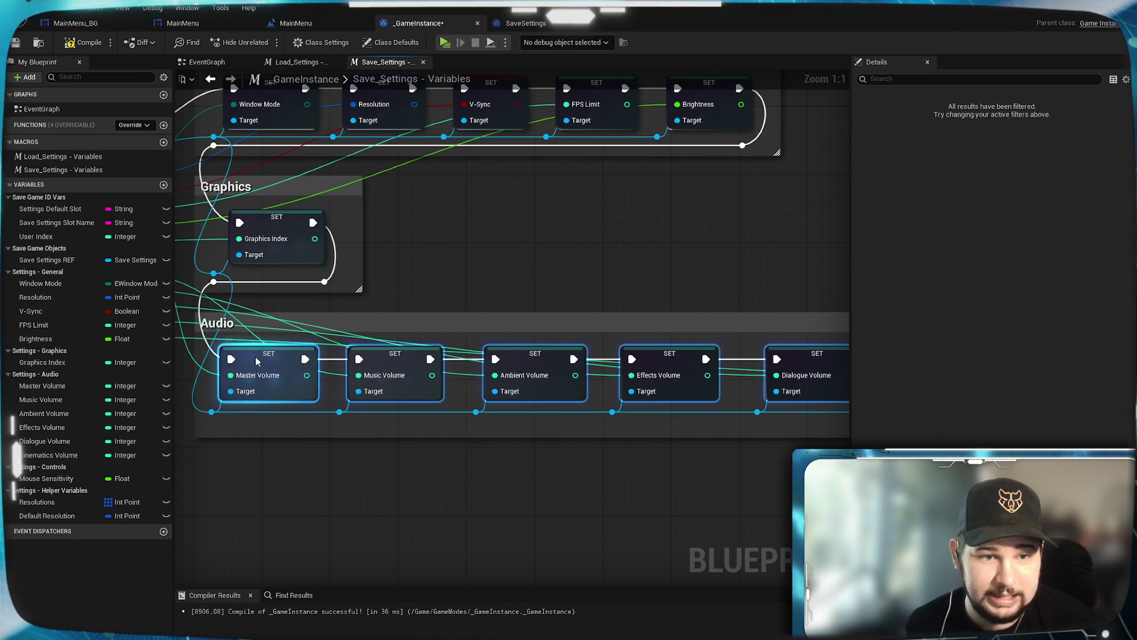
{"action": "mouse_move", "coordinate": [265, 463]}
{"action": "left_mouse_down"}
{"action": "mouse_move", "coordinate": [420, 454]}
{"action": "mouse_move", "coordinate": [442, 464]}
{"action": "left_mouse_up"}
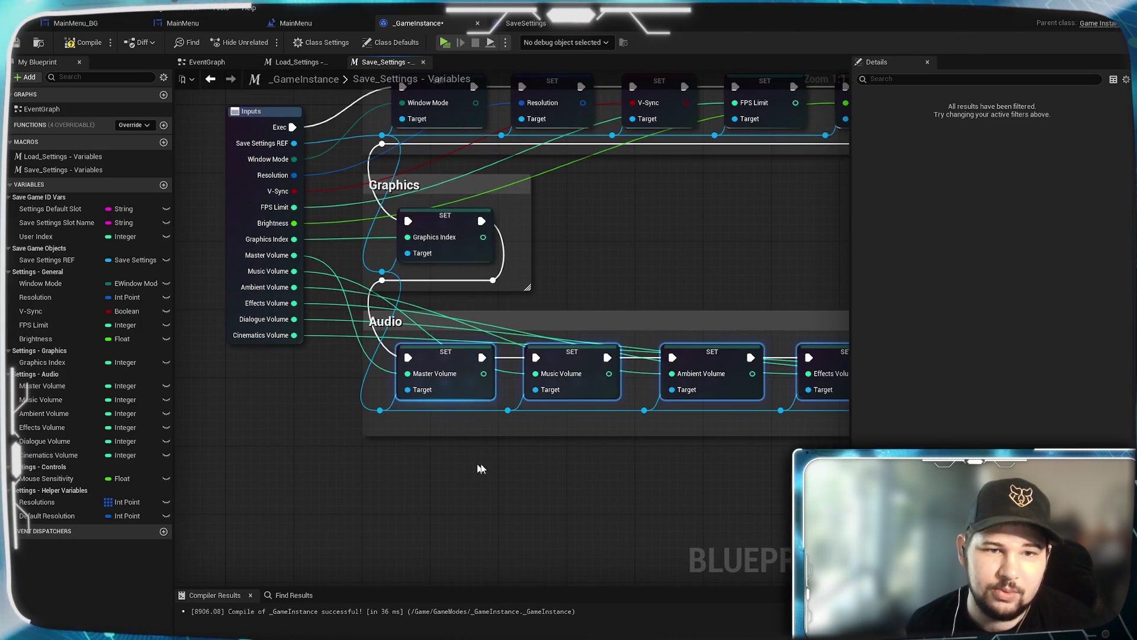
{"action": "left_click", "coordinate": [470, 437]}
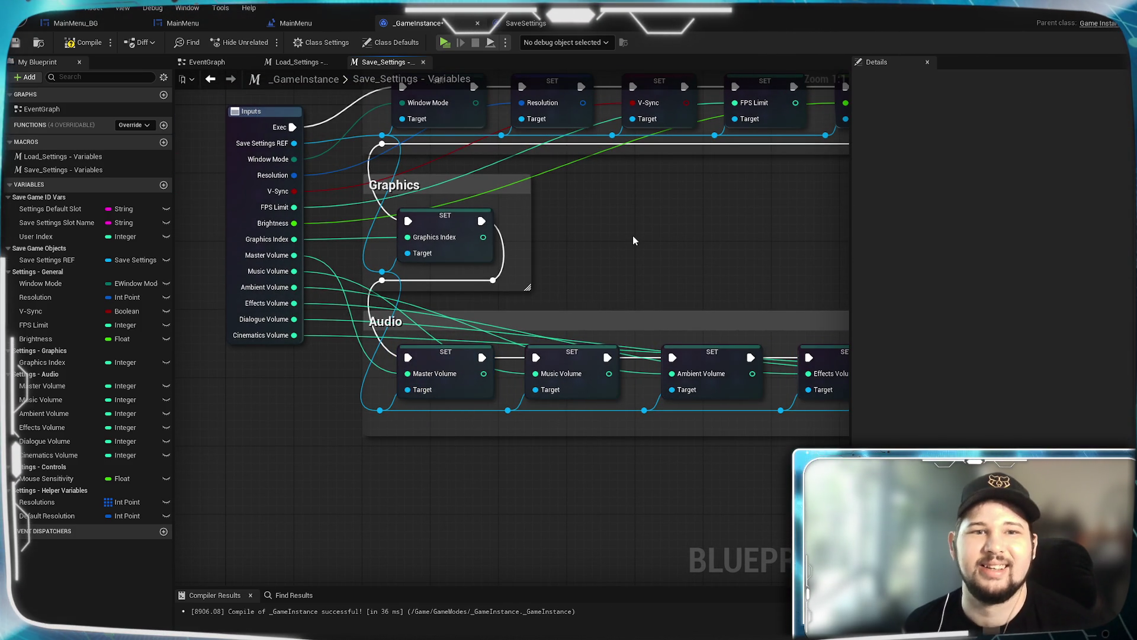
{"action": "scroll", "coordinate": [640, 507], "scroll_direction": "down", "scroll_amount": 2}
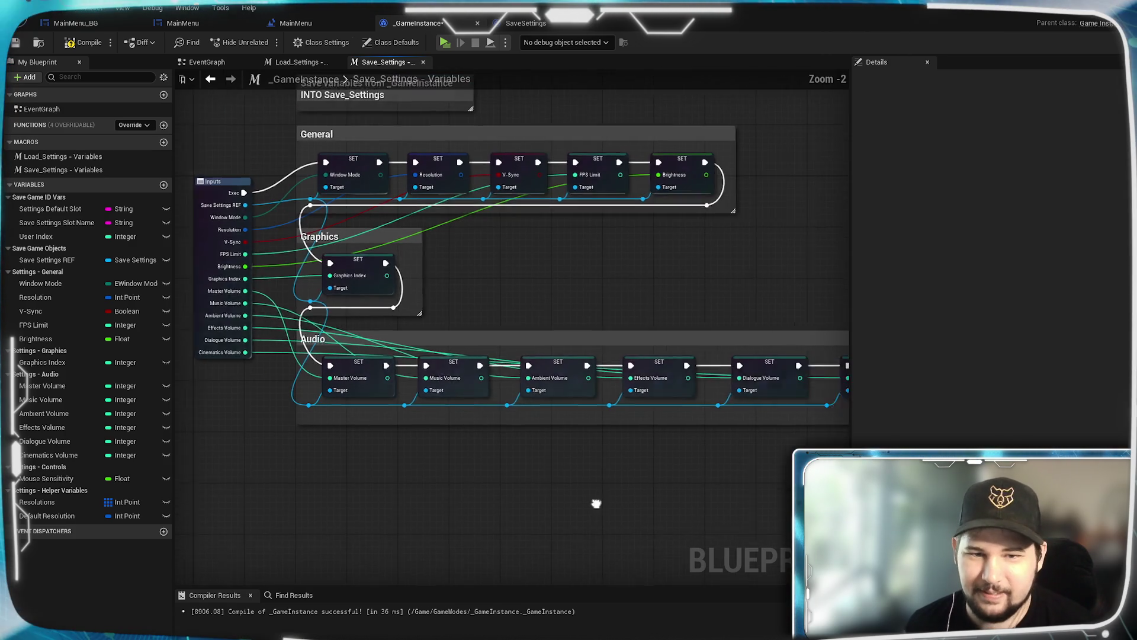
{"action": "mouse_move", "coordinate": [413, 404]}
{"action": "left_mouse_down"}
{"action": "mouse_move", "coordinate": [335, 410]}
{"action": "mouse_move", "coordinate": [338, 393]}
{"action": "left_mouse_up"}
{"action": "scroll", "coordinate": [335, 410], "scroll_direction": "up", "scroll_amount": 2}
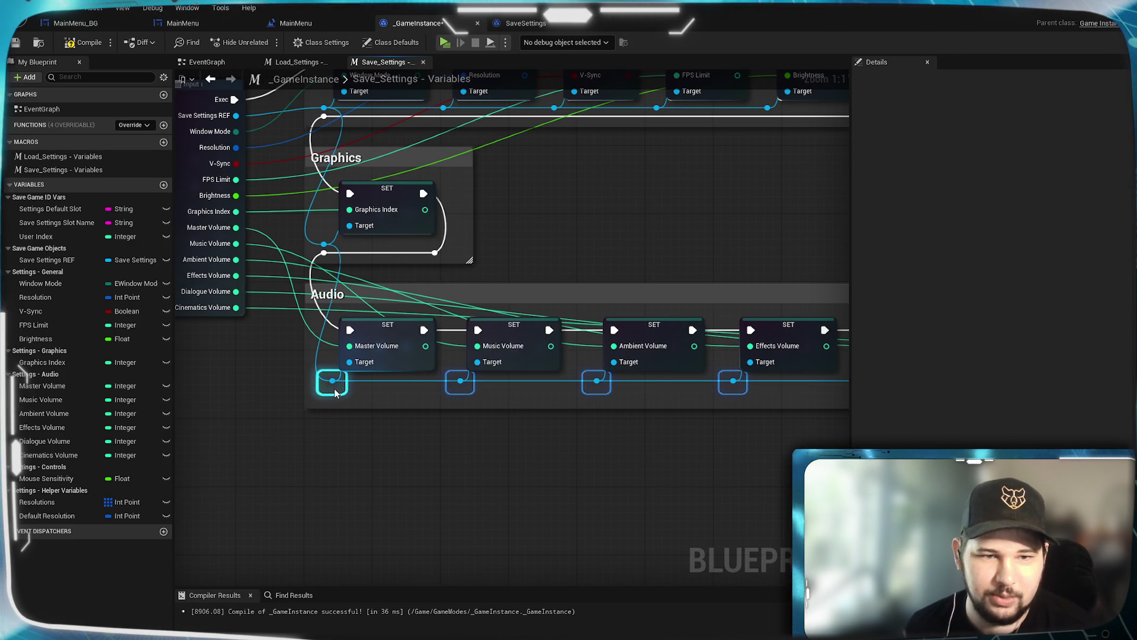
{"action": "left_click", "coordinate": [340, 456]}
{"action": "scroll", "coordinate": [339, 456], "scroll_direction": "down", "scroll_amount": 2}
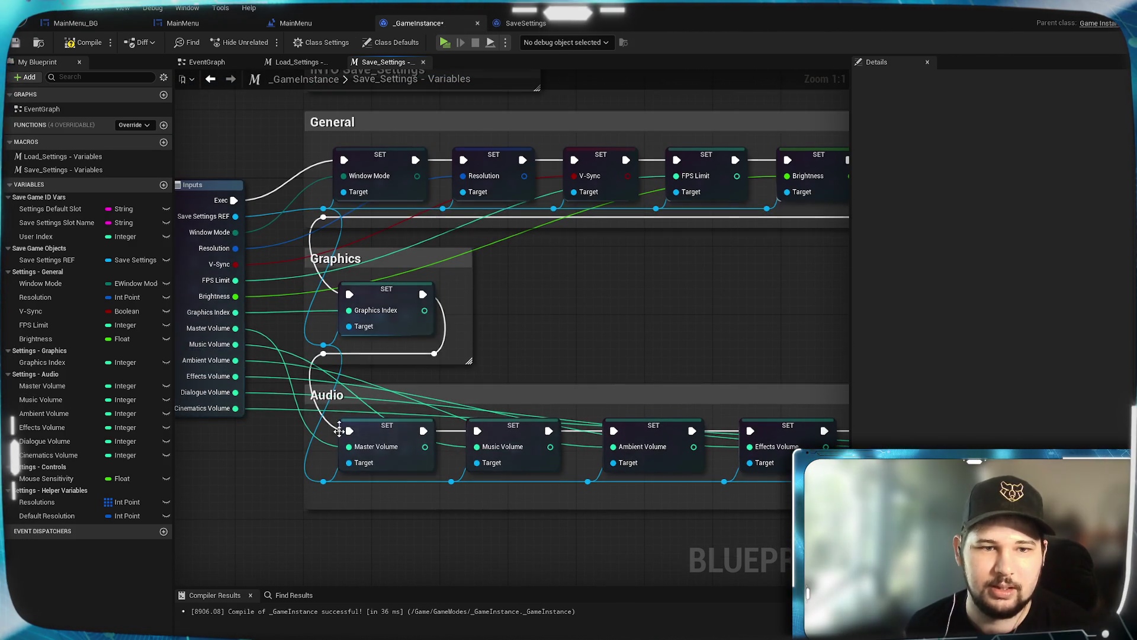
{"action": "mouse_move", "coordinate": [518, 456]}
{"action": "left_mouse_down"}
{"action": "mouse_move", "coordinate": [460, 451]}
{"action": "mouse_move", "coordinate": [685, 430]}
{"action": "left_mouse_up"}
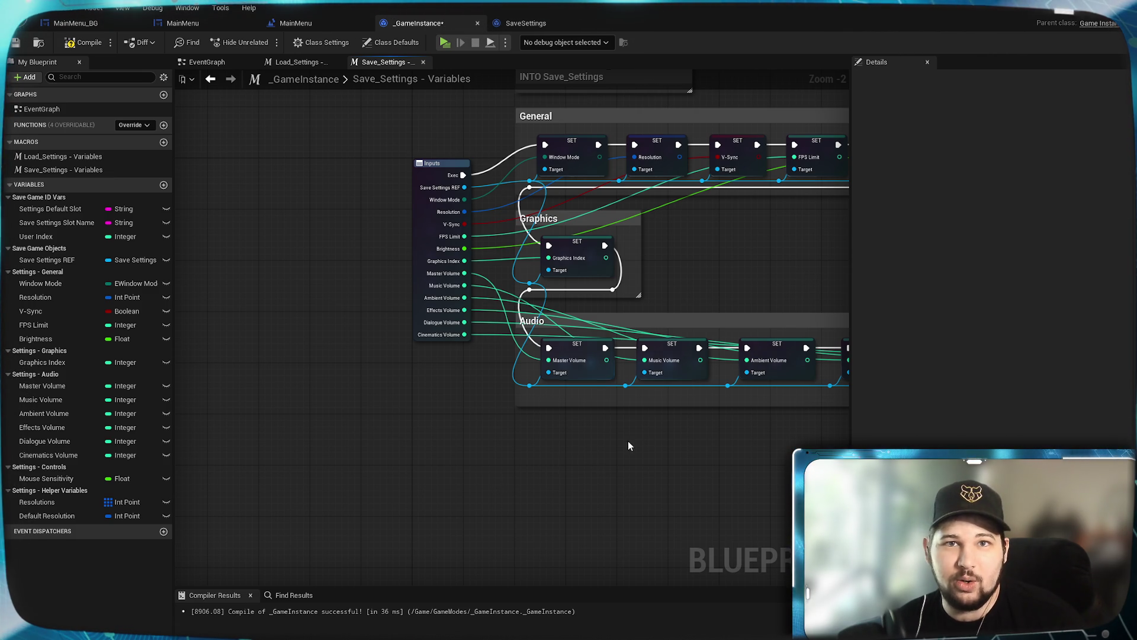
{"action": "scroll", "coordinate": [639, 453], "scroll_direction": "down", "scroll_amount": 2}
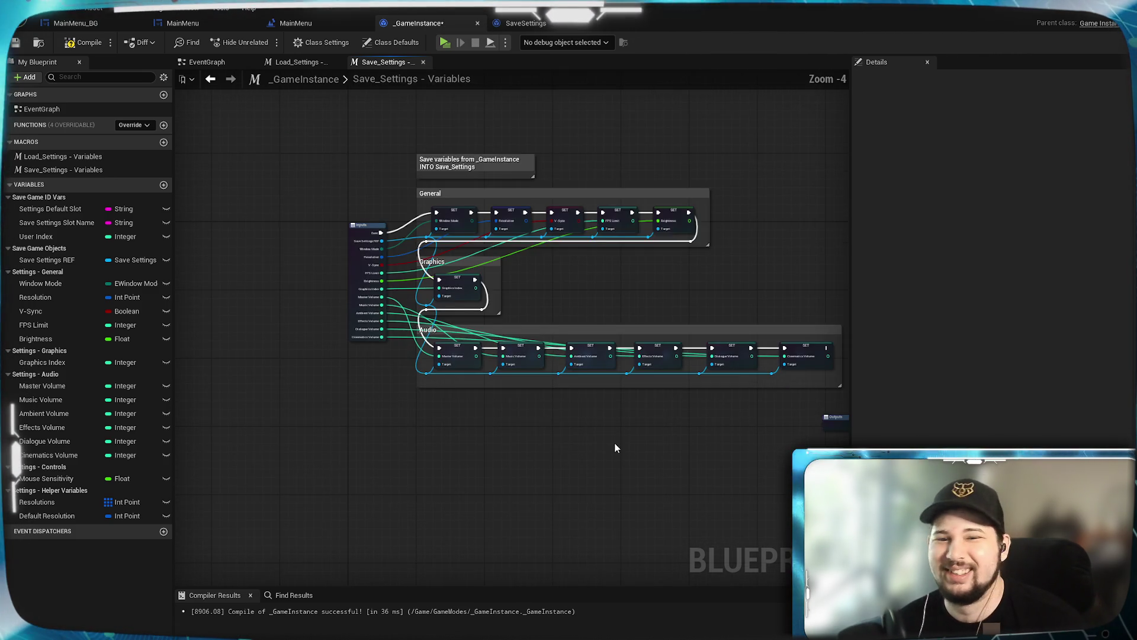
{"action": "mouse_move", "coordinate": [489, 418]}
{"action": "left_mouse_down"}
{"action": "mouse_move", "coordinate": [426, 414]}
{"action": "mouse_move", "coordinate": [482, 439]}
{"action": "mouse_move", "coordinate": [569, 449]}
{"action": "left_mouse_up"}
{"action": "scroll", "coordinate": [475, 435], "scroll_direction": "up", "scroll_amount": 4}
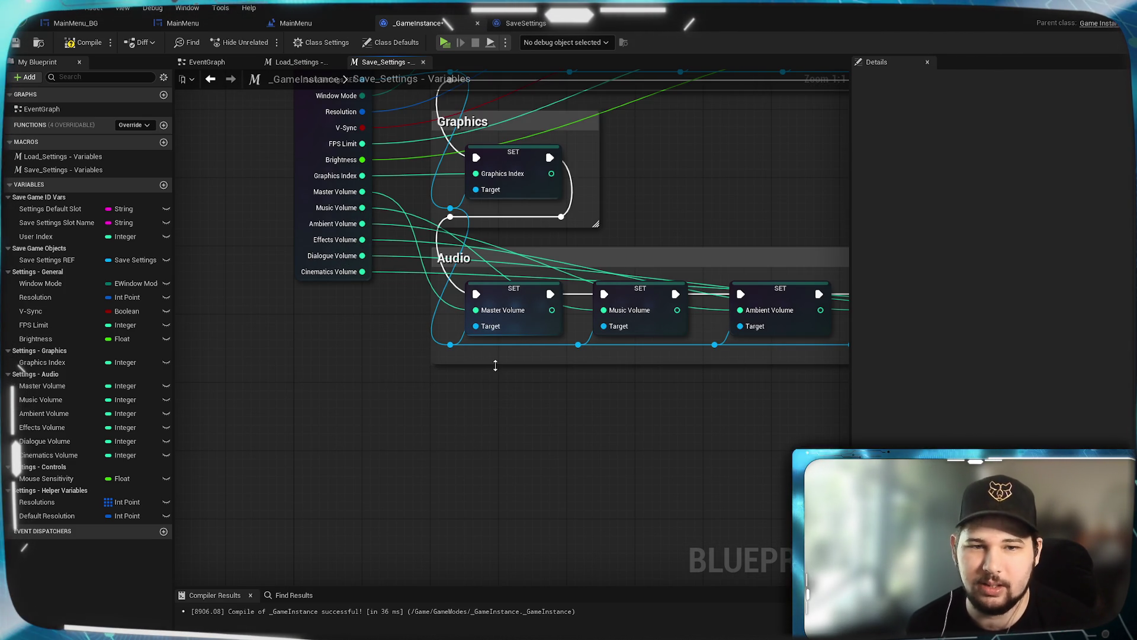
{"action": "scroll", "coordinate": [490, 449], "scroll_direction": "down", "scroll_amount": 3}
{"action": "mouse_move", "coordinate": [490, 449]}
{"action": "left_mouse_down"}
{"action": "mouse_move", "coordinate": [510, 462]}
{"action": "mouse_move", "coordinate": [475, 457]}
{"action": "mouse_move", "coordinate": [601, 422]}
{"action": "mouse_move", "coordinate": [510, 422]}
{"action": "mouse_move", "coordinate": [426, 396]}
{"action": "mouse_move", "coordinate": [427, 465]}
{"action": "mouse_move", "coordinate": [492, 388]}
{"action": "left_mouse_up"}
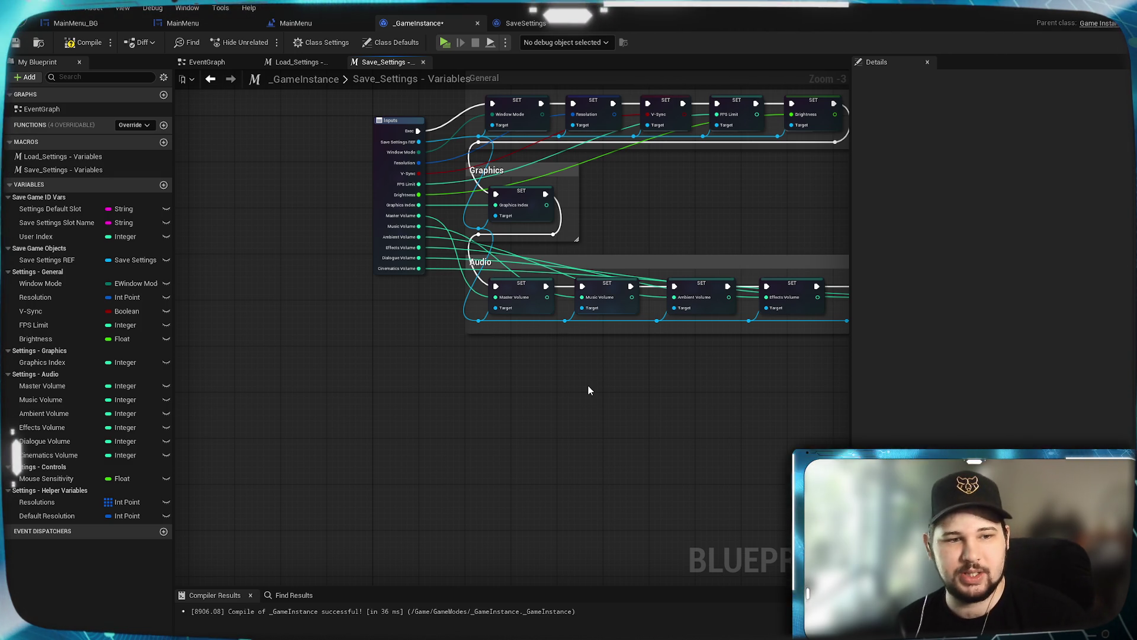
{"action": "scroll", "coordinate": [532, 411], "scroll_direction": "up", "scroll_amount": 2}
{"action": "scroll", "coordinate": [532, 411], "scroll_direction": "down", "scroll_amount": 1}
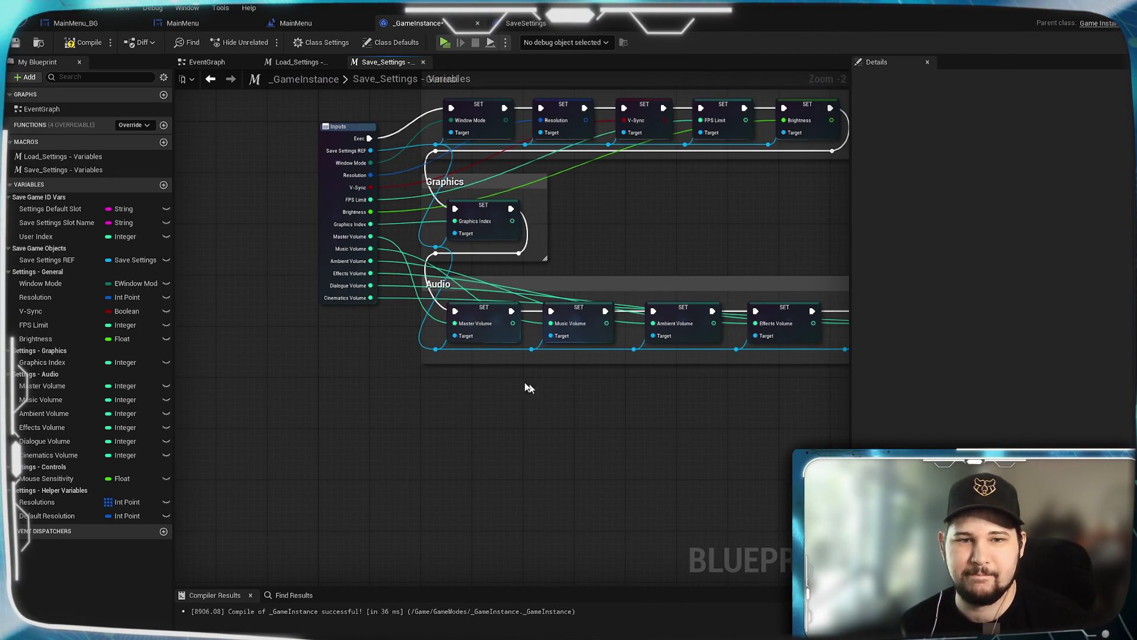
- Add a SET Mouse Sensitivity node and chain its exec after Cinematics Volume SET
{"action": "mouse_move", "coordinate": [441, 349]}
{"action": "left_mouse_down"}
{"action": "mouse_move", "coordinate": [498, 418]}
{"action": "mouse_move", "coordinate": [460, 407]}
{"action": "left_mouse_up"}
{"action": "type", "text": "set mouse sensi"}
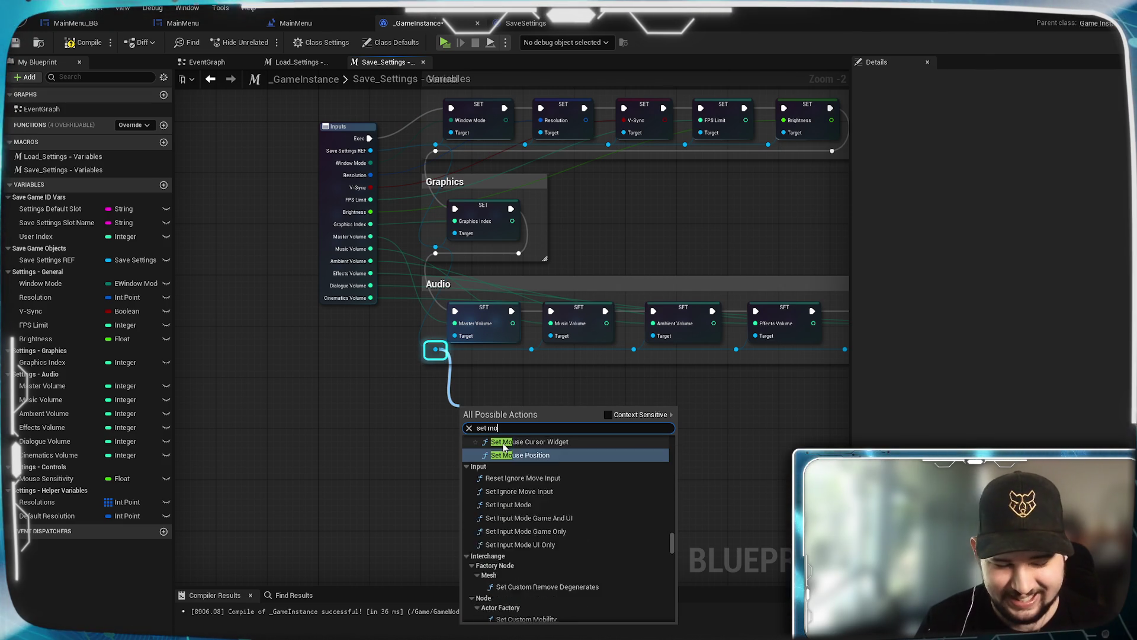
{"action": "type", "text": "ti"}
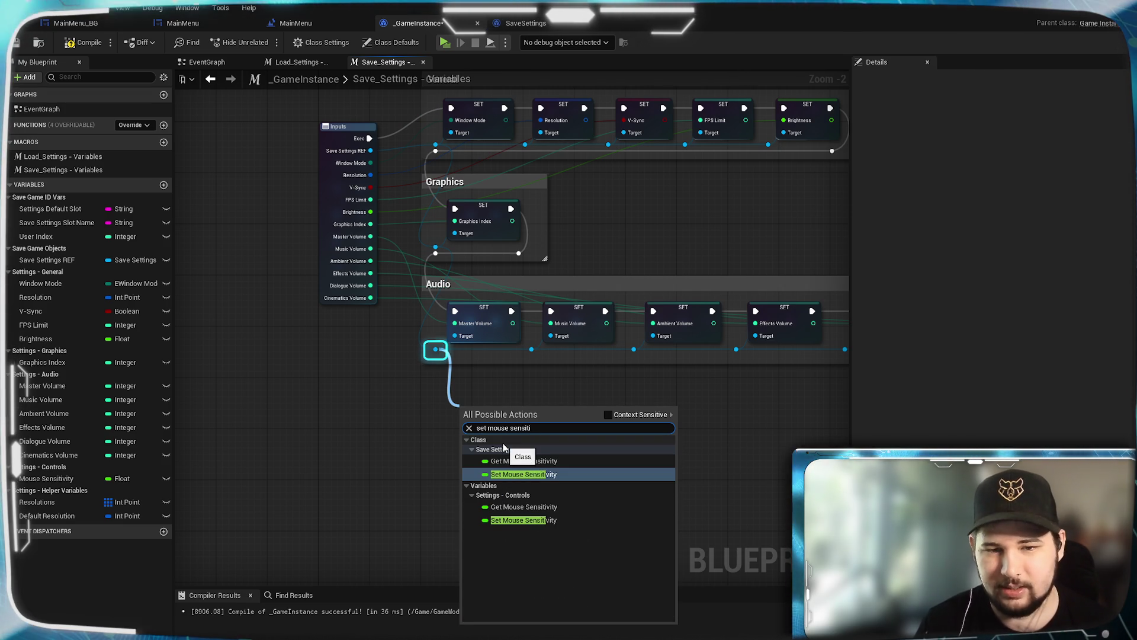
{"action": "left_click", "coordinate": [524, 474]}
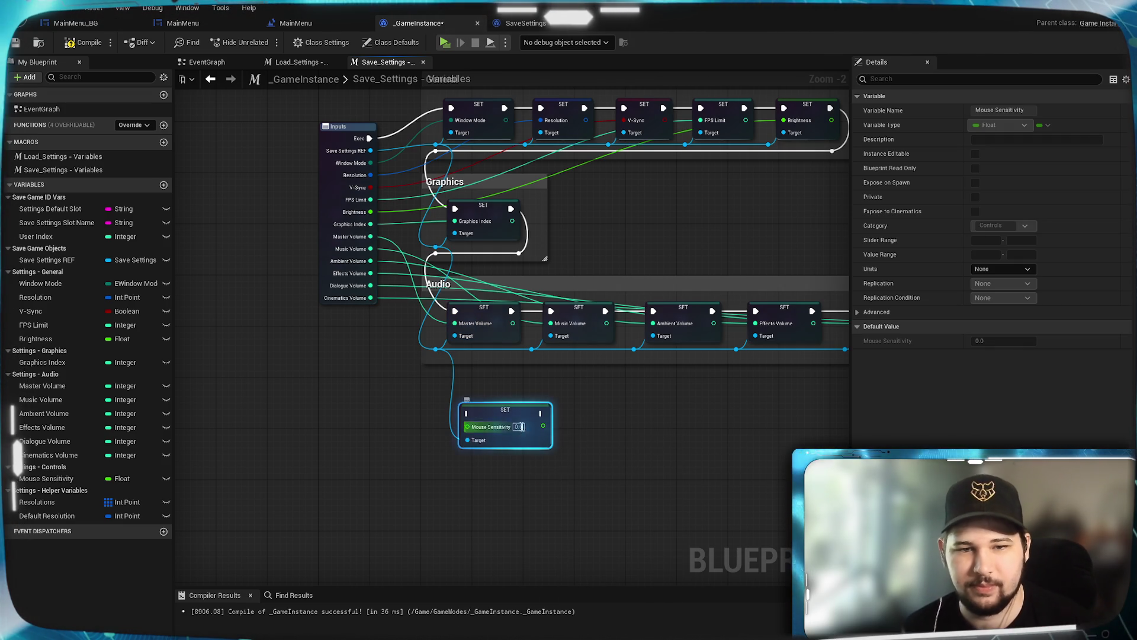
{"action": "scroll", "coordinate": [535, 456], "scroll_direction": "down", "scroll_amount": 1}
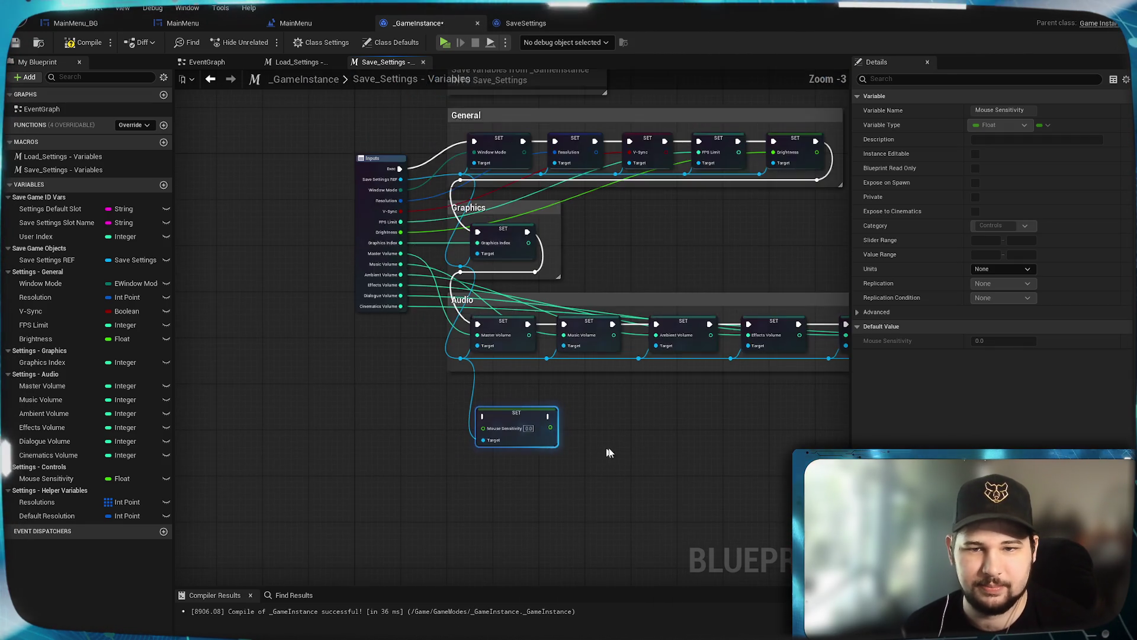
{"action": "left_click_drag", "start_coordinate": [602, 449], "coordinate": [372, 455]}
{"action": "mouse_move", "coordinate": [728, 327]}
{"action": "left_mouse_down"}
{"action": "mouse_move", "coordinate": [332, 444]}
{"action": "mouse_move", "coordinate": [210, 425]}
{"action": "left_mouse_up"}
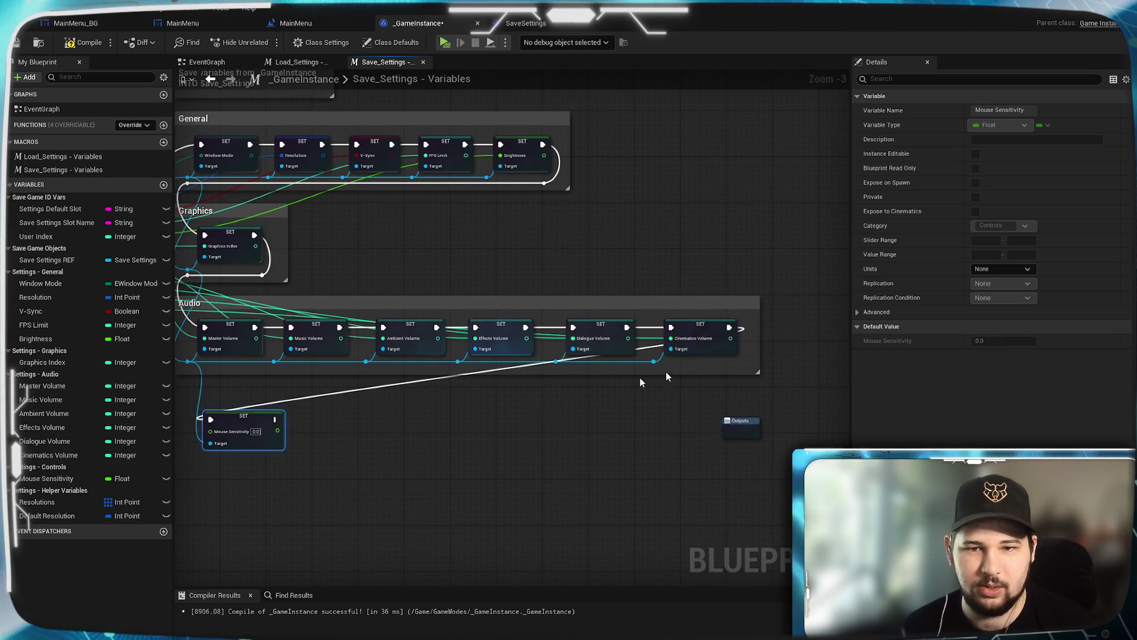
- Add reroute points on the exec and Target wires and position them beside the Audio group
{"action": "double_click", "coordinate": [407, 380]}
{"action": "mouse_move", "coordinate": [406, 381]}
{"action": "left_mouse_down"}
{"action": "mouse_move", "coordinate": [729, 367]}
{"action": "mouse_move", "coordinate": [320, 400]}
{"action": "left_mouse_up"}
{"action": "scroll", "coordinate": [675, 453], "scroll_direction": "up", "scroll_amount": 3}
{"action": "left_click_drag", "start_coordinate": [636, 403], "coordinate": [442, 367]}
{"action": "left_click", "coordinate": [489, 454]}
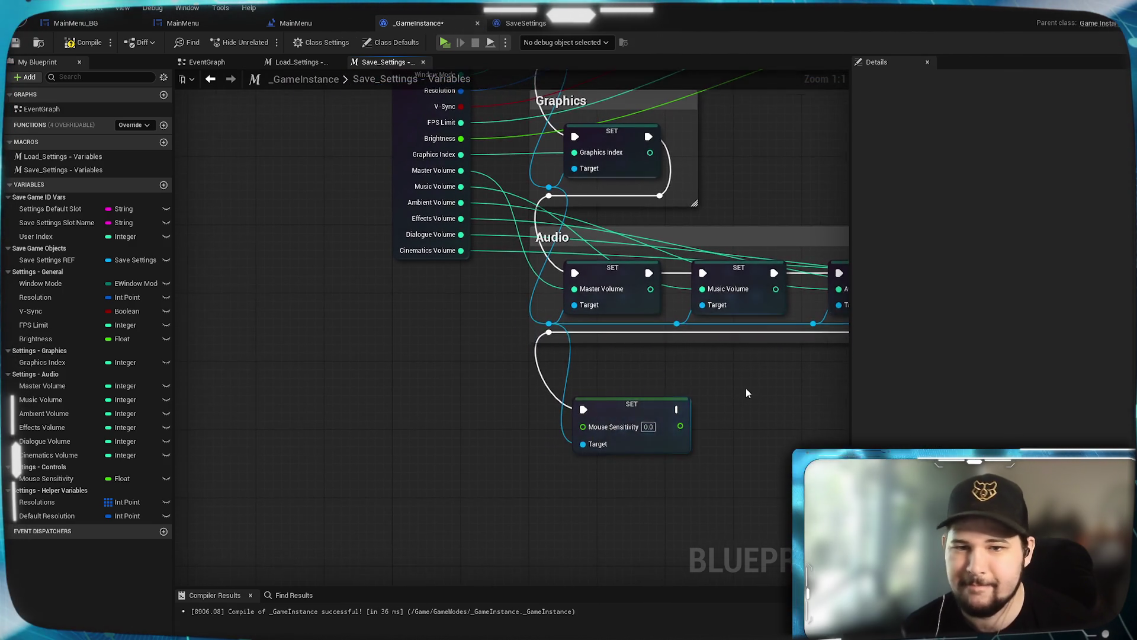
{"action": "double_click", "coordinate": [517, 404]}
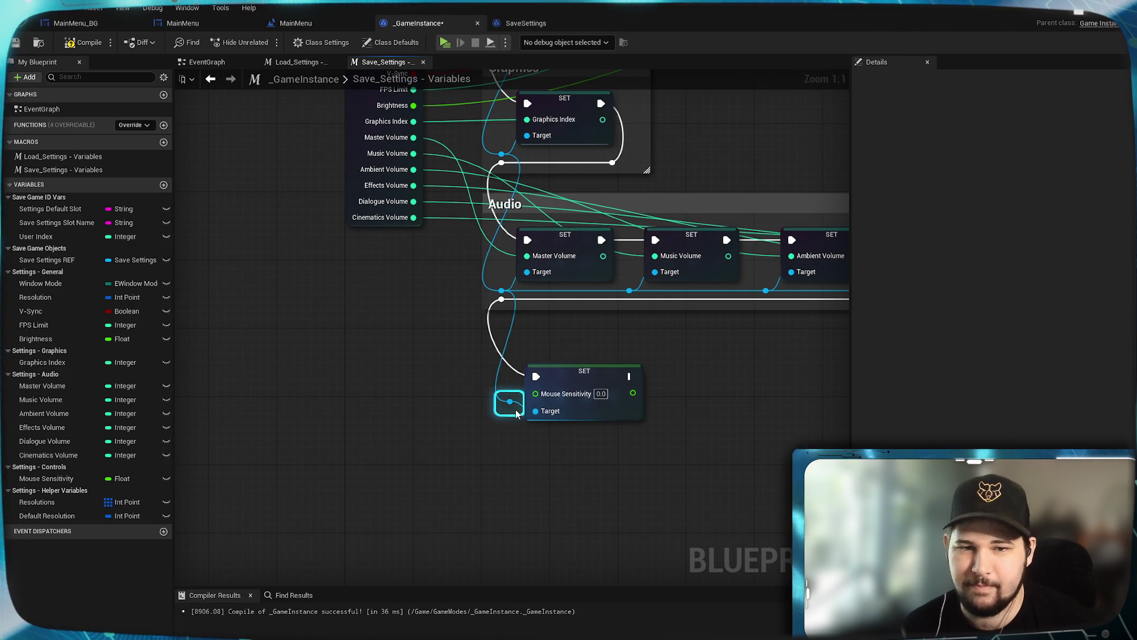
{"action": "left_click_drag", "start_coordinate": [509, 408], "coordinate": [510, 427]}
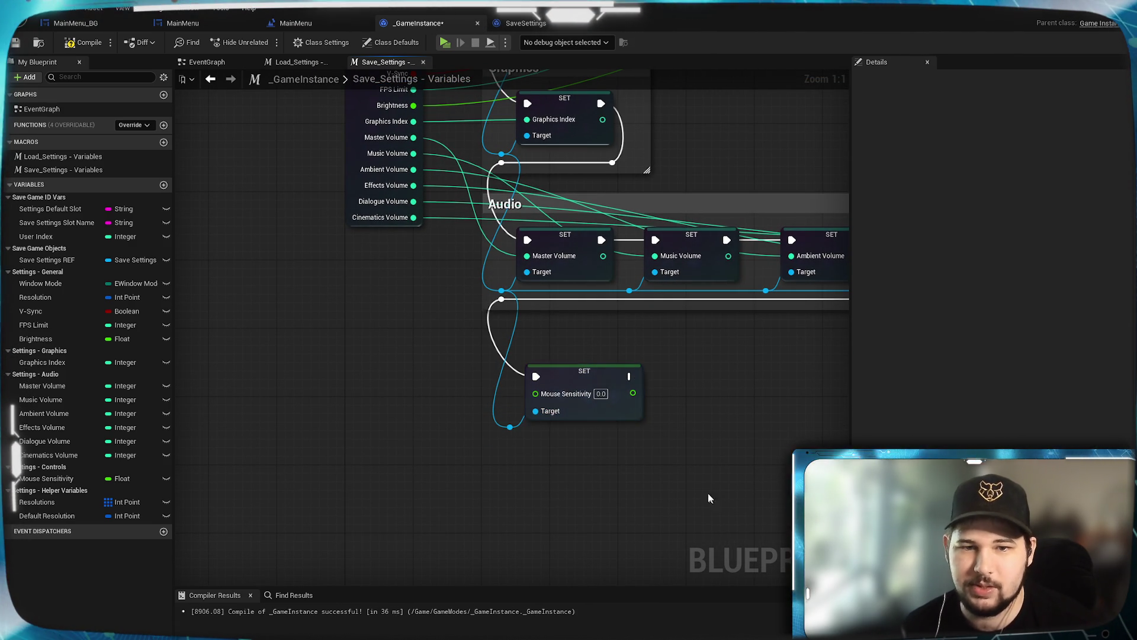
{"action": "left_click_drag", "start_coordinate": [709, 496], "coordinate": [491, 356]}
- Wrap the selected nodes in a comment titled 'Controls' and nudge it right
{"action": "right_click", "coordinate": [560, 378]}
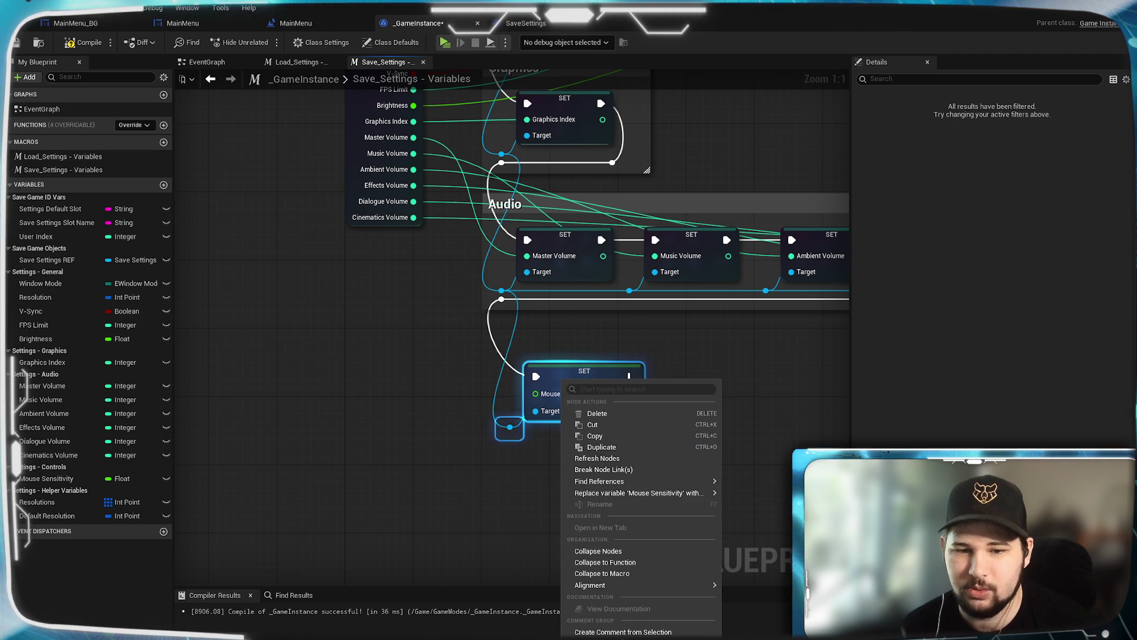
{"action": "left_click", "coordinate": [618, 637]}
{"action": "type", "text": "cCont"}
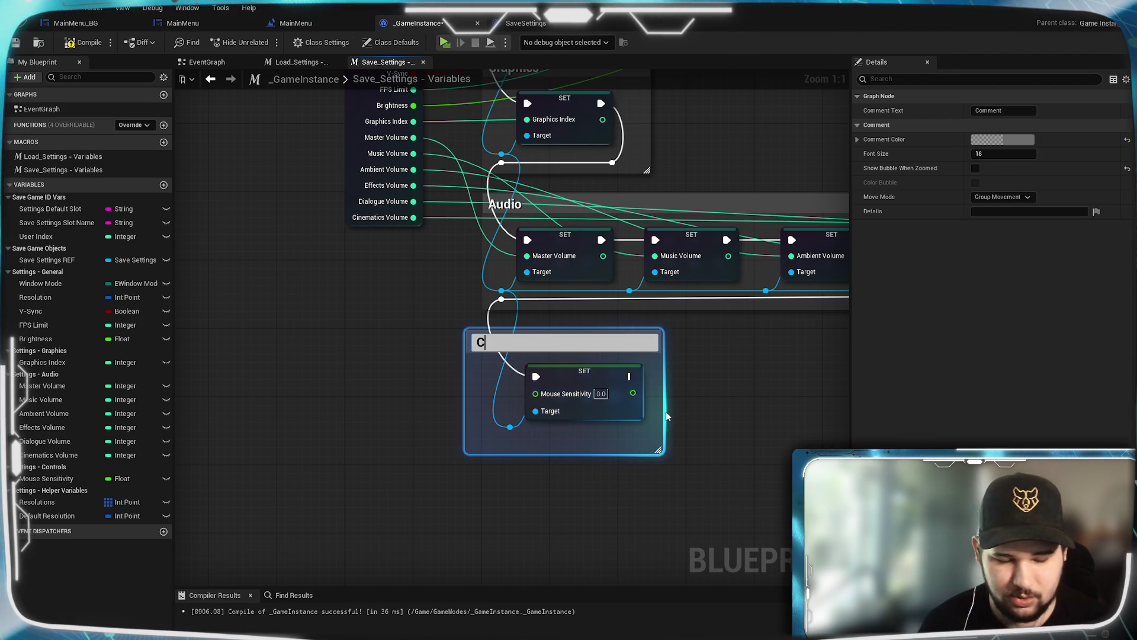
{"action": "type", "text": "rols"}
{"action": "key", "text": "Return"}
{"action": "left_click_drag", "start_coordinate": [587, 336], "coordinate": [604, 338]}
{"action": "left_click", "coordinate": [407, 471]}
- Shift the Mouse Sensitivity SET node left, add another Target reroute, and shrink the Controls box
{"action": "left_click", "coordinate": [618, 378]}
{"action": "mouse_move", "coordinate": [619, 378]}
{"action": "left_mouse_down"}
{"action": "mouse_move", "coordinate": [598, 371]}
{"action": "mouse_move", "coordinate": [595, 382]}
{"action": "left_mouse_up"}
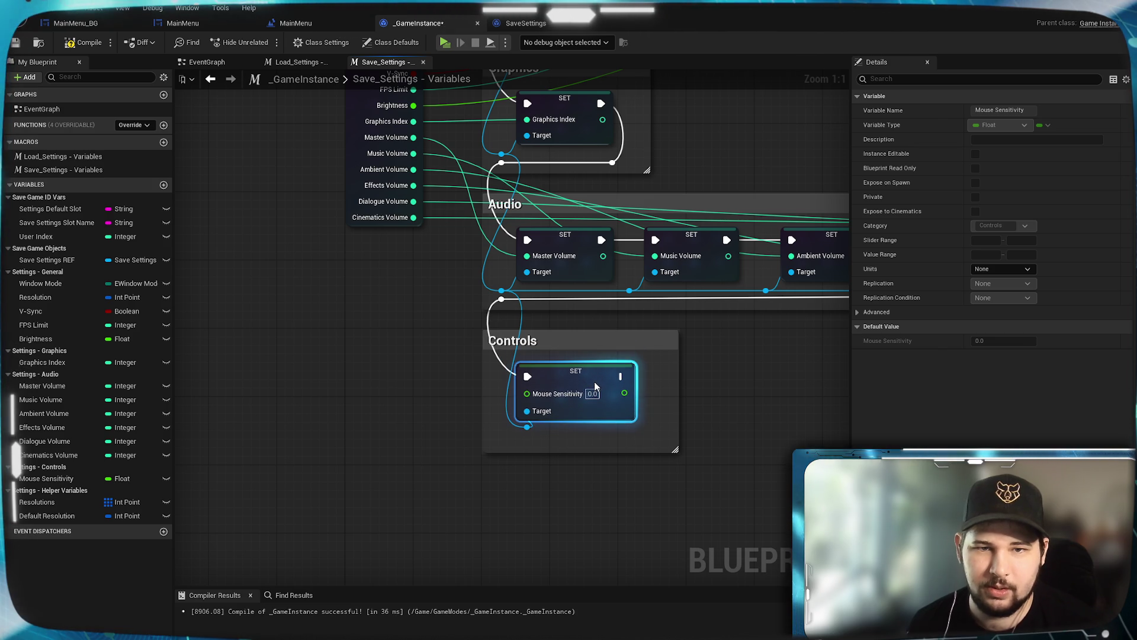
{"action": "double_click", "coordinate": [519, 432]}
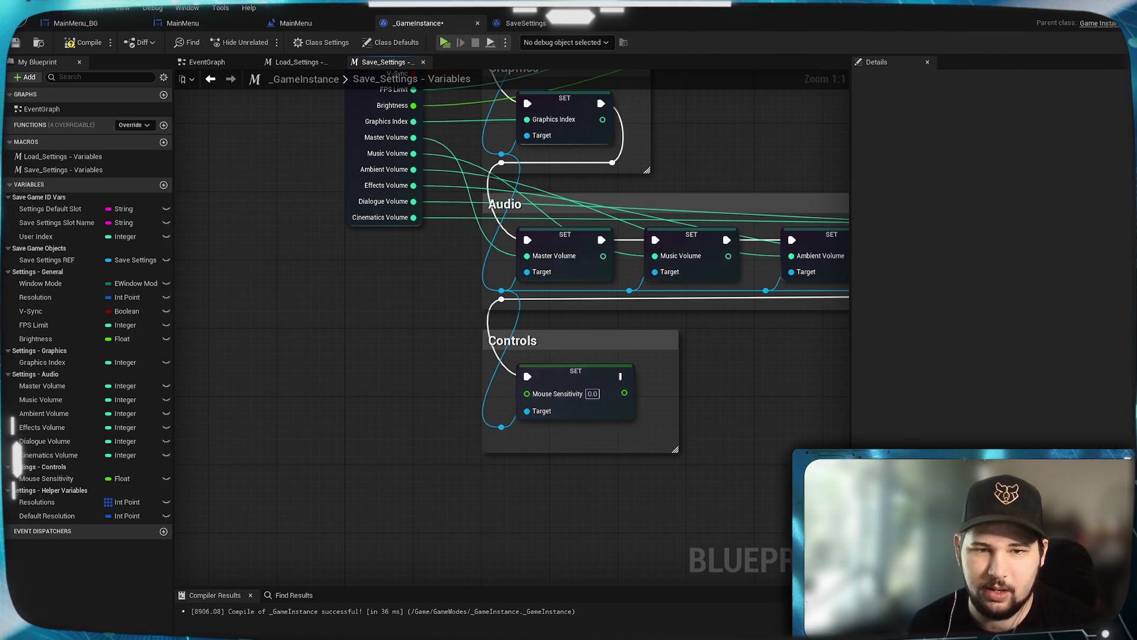
{"action": "left_click_drag", "start_coordinate": [389, 403], "coordinate": [386, 480]}
{"action": "left_click_drag", "start_coordinate": [668, 489], "coordinate": [658, 491]}
{"action": "left_click_drag", "start_coordinate": [571, 526], "coordinate": [571, 518]}
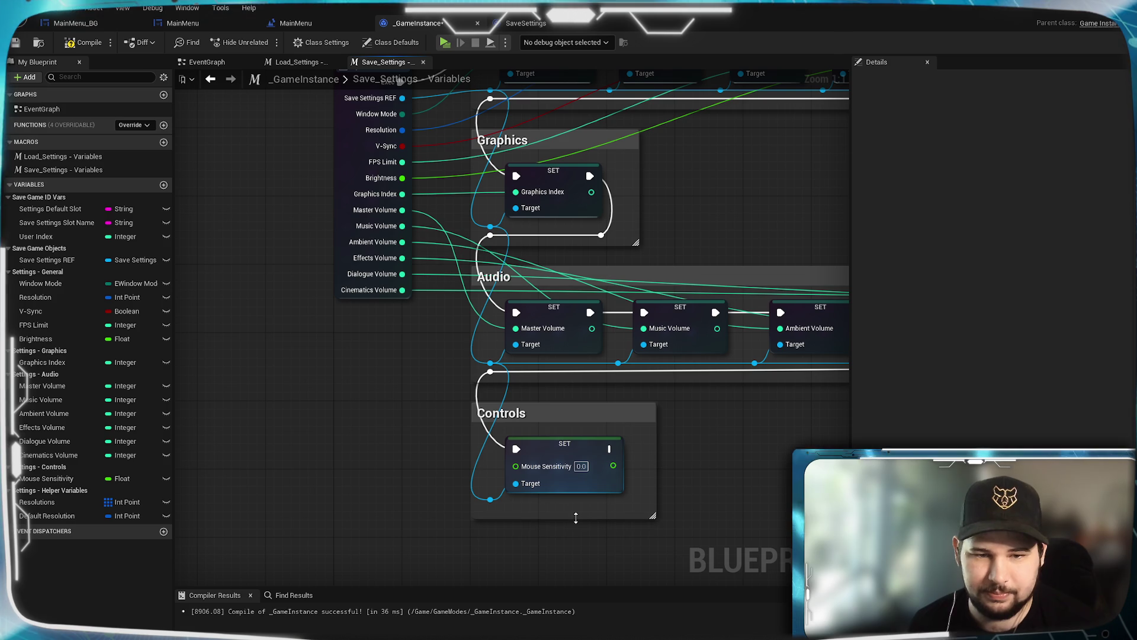
{"action": "left_click_drag", "start_coordinate": [379, 426], "coordinate": [363, 393]}
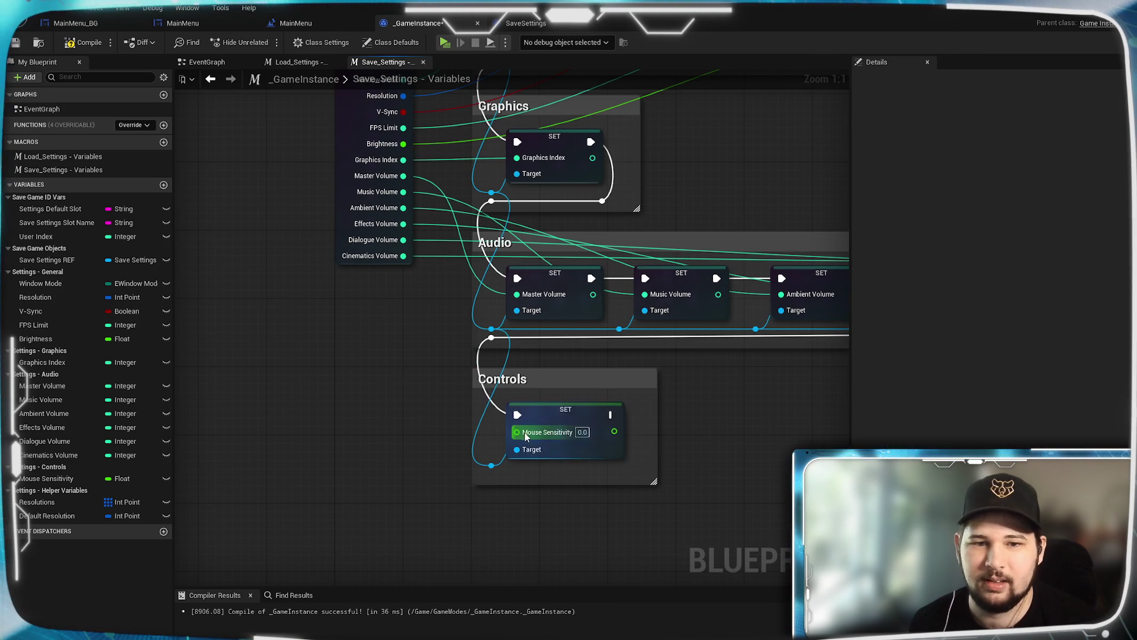
- Expose Mouse Sensitivity as a new macro input on the Inputs node
{"action": "mouse_move", "coordinate": [517, 436]}
{"action": "left_mouse_down"}
{"action": "mouse_move", "coordinate": [414, 267]}
{"action": "mouse_move", "coordinate": [353, 129]}
{"action": "left_mouse_up"}
{"action": "scroll", "coordinate": [375, 338], "scroll_direction": "down", "scroll_amount": 2}
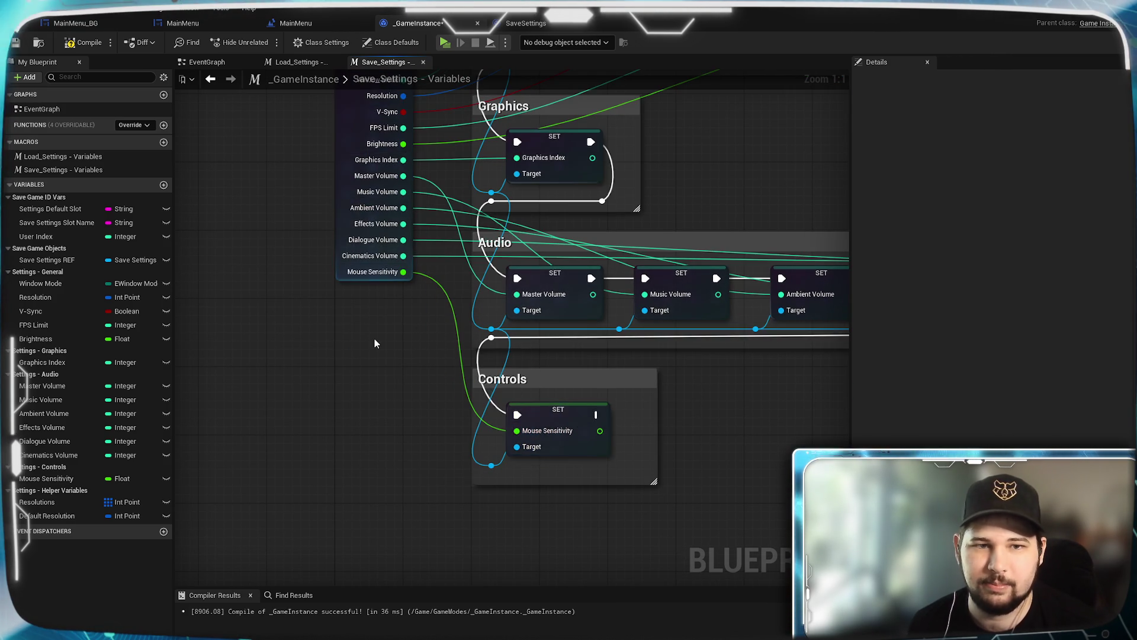
{"action": "scroll", "coordinate": [373, 360], "scroll_direction": "down", "scroll_amount": 2}
{"action": "mouse_move", "coordinate": [375, 373]}
{"action": "left_mouse_down"}
{"action": "mouse_move", "coordinate": [315, 472]}
{"action": "mouse_move", "coordinate": [513, 429]}
{"action": "mouse_move", "coordinate": [553, 436]}
{"action": "left_mouse_up"}
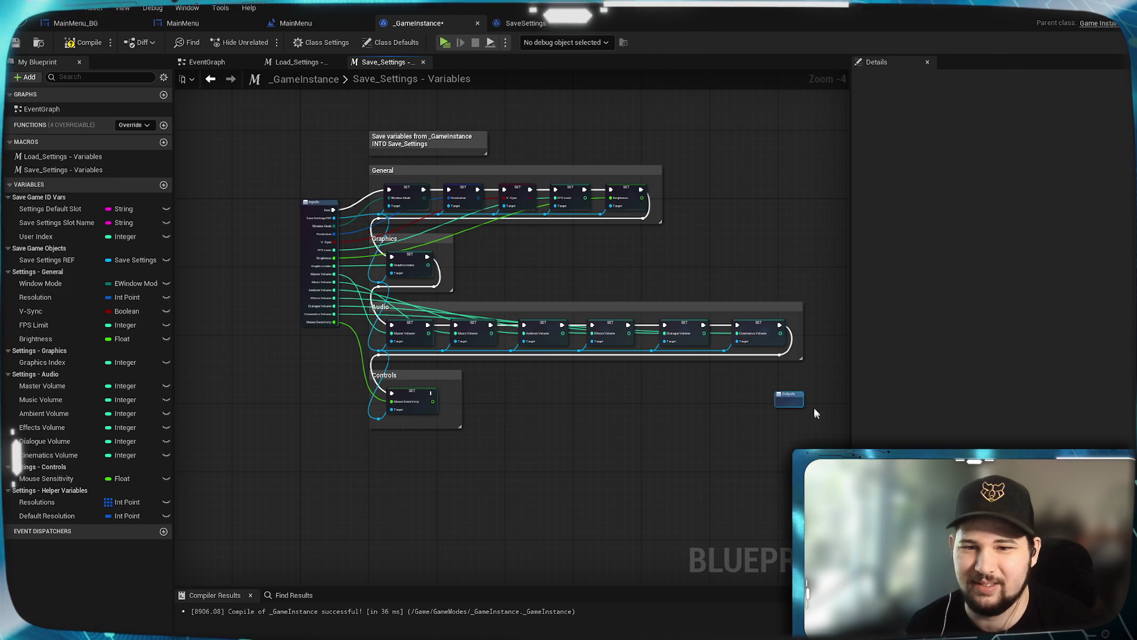
- Place the Outputs node beside Controls and give it an exec output named 'then'
{"action": "scroll", "coordinate": [544, 402], "scroll_direction": "up", "scroll_amount": 2}
{"action": "left_click_drag", "start_coordinate": [664, 436], "coordinate": [551, 427]}
{"action": "mouse_move", "coordinate": [805, 397]}
{"action": "left_mouse_down"}
{"action": "mouse_move", "coordinate": [378, 384]}
{"action": "mouse_move", "coordinate": [719, 404]}
{"action": "left_mouse_up"}
{"action": "scroll", "coordinate": [711, 415], "scroll_direction": "up", "scroll_amount": 2}
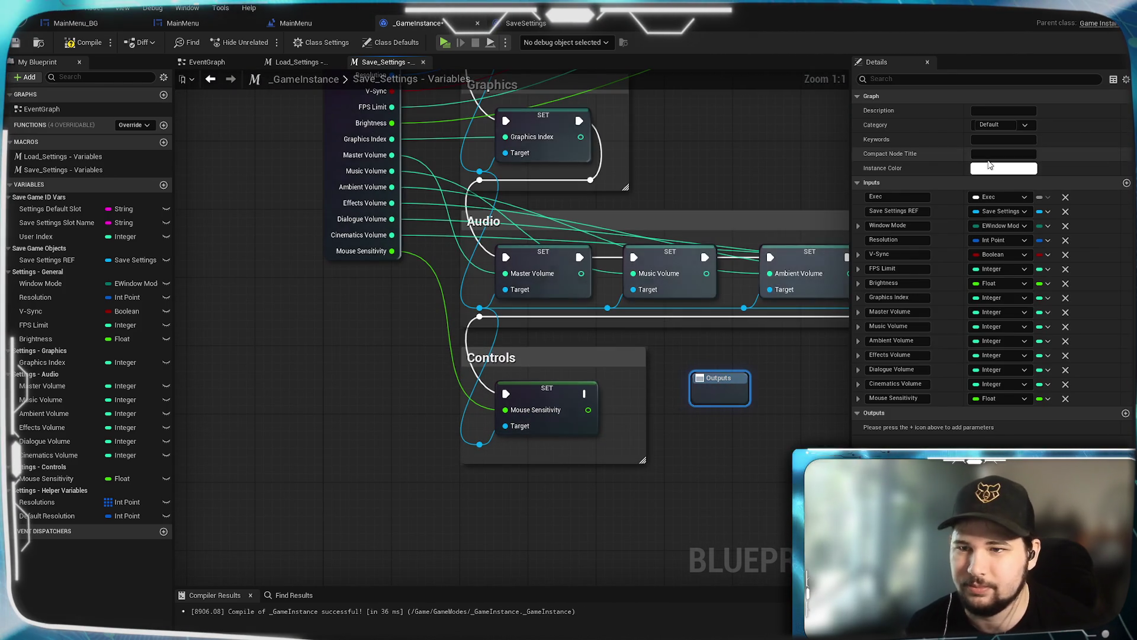
{"action": "left_click", "coordinate": [1125, 413]}
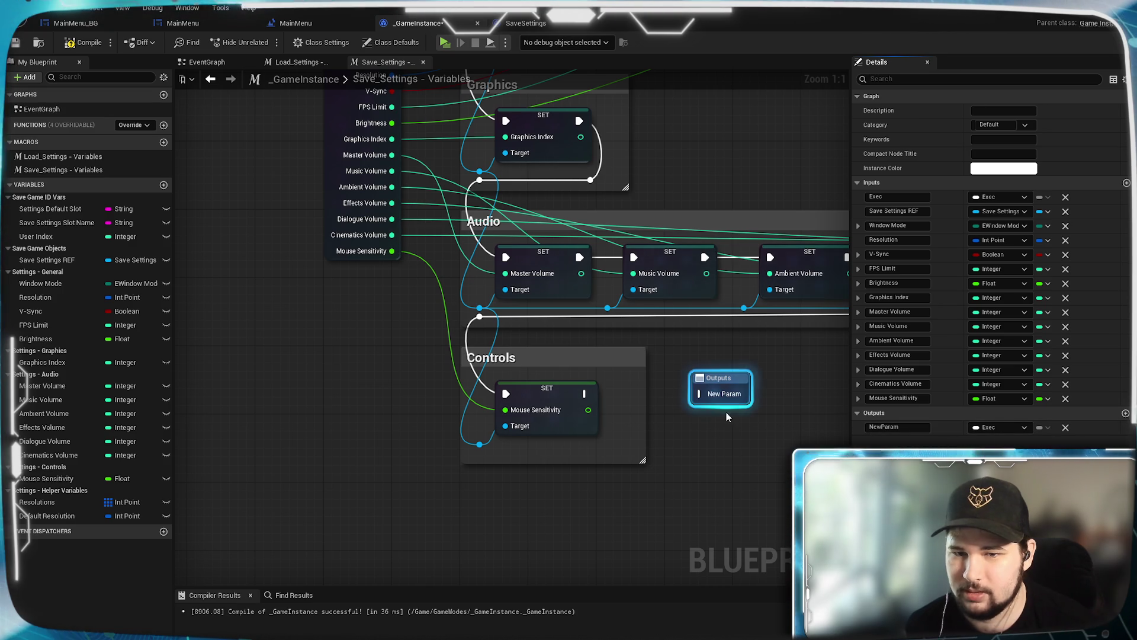
{"action": "left_click", "coordinate": [895, 427]}
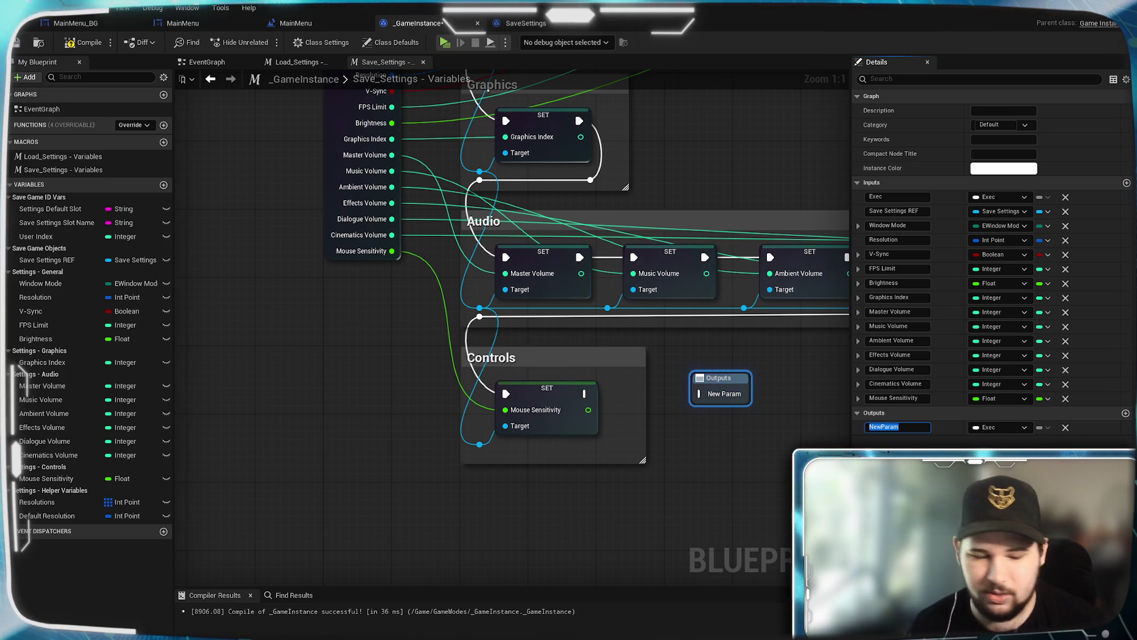
{"action": "type", "text": "then"}
{"action": "key", "text": "Return"}
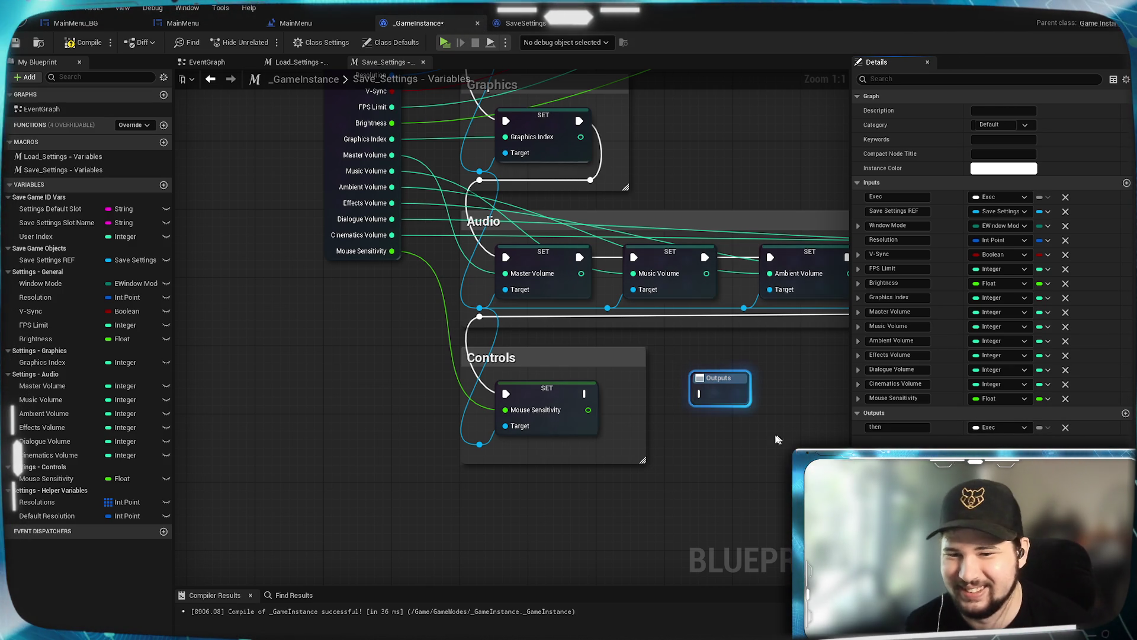
- Wire SET Mouse Sensitivity's exec to the 'then' pin and compile the blueprint
{"action": "left_click_drag", "start_coordinate": [585, 393], "coordinate": [698, 389]}
{"action": "left_click", "coordinate": [705, 461]}
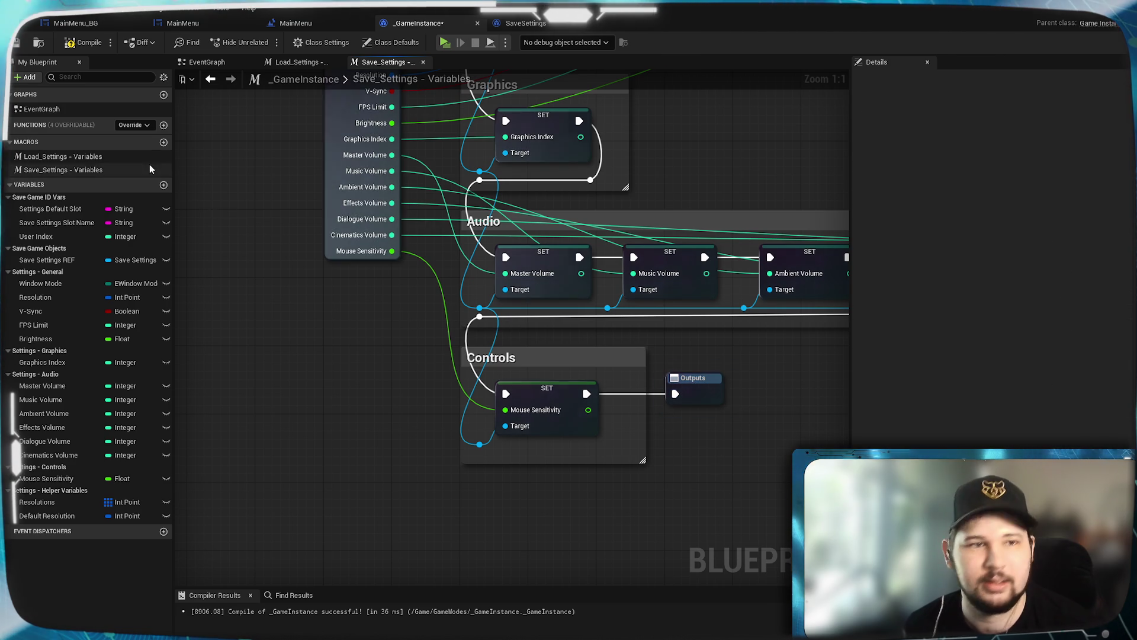
{"action": "left_click", "coordinate": [83, 43]}
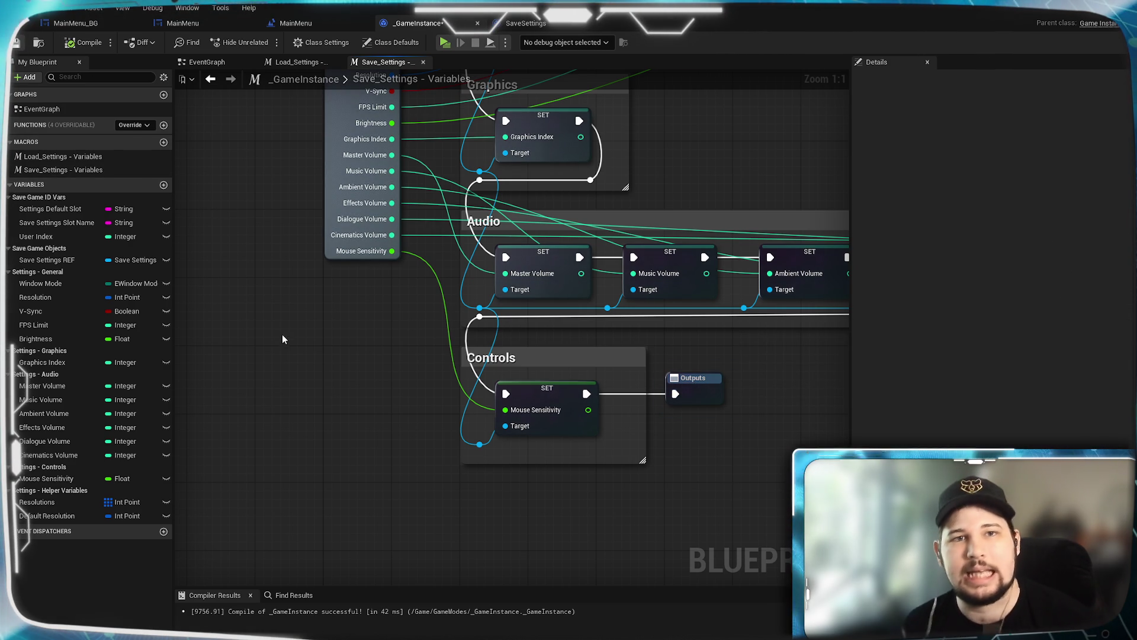
- Pan around the Save_Settings macro graph to review it, ending at the Inputs node
{"action": "scroll", "coordinate": [271, 321], "scroll_direction": "down", "scroll_amount": 3}
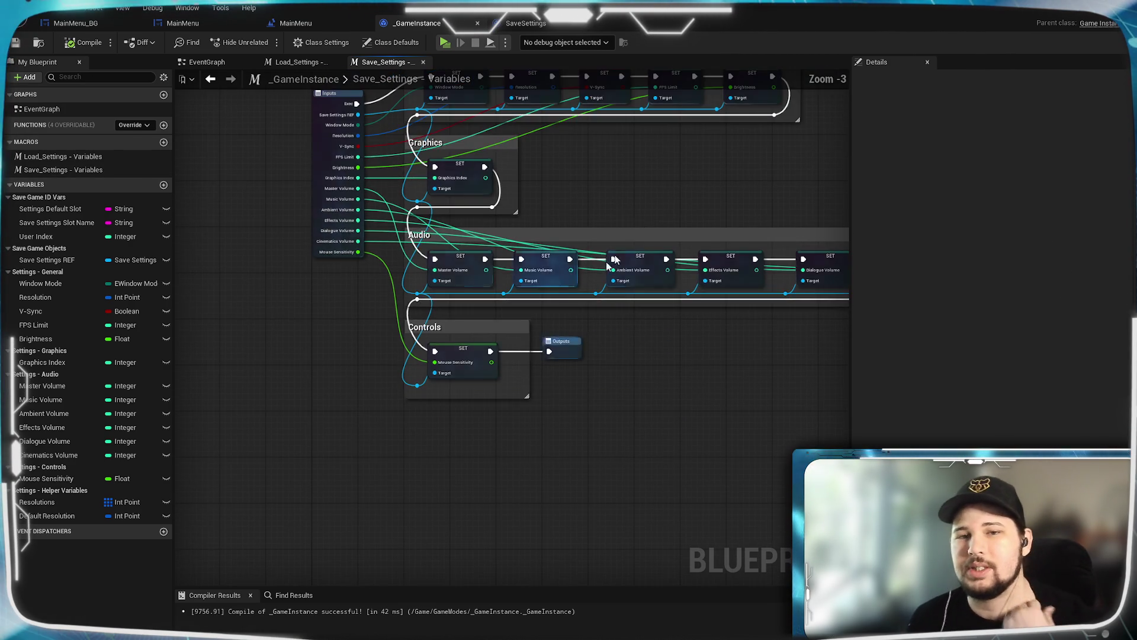
{"action": "mouse_move", "coordinate": [564, 312]}
{"action": "left_mouse_down"}
{"action": "mouse_move", "coordinate": [498, 300]}
{"action": "mouse_move", "coordinate": [542, 287]}
{"action": "mouse_move", "coordinate": [437, 253]}
{"action": "mouse_move", "coordinate": [578, 282]}
{"action": "left_mouse_up"}
{"action": "scroll", "coordinate": [620, 310], "scroll_direction": "up", "scroll_amount": 3}
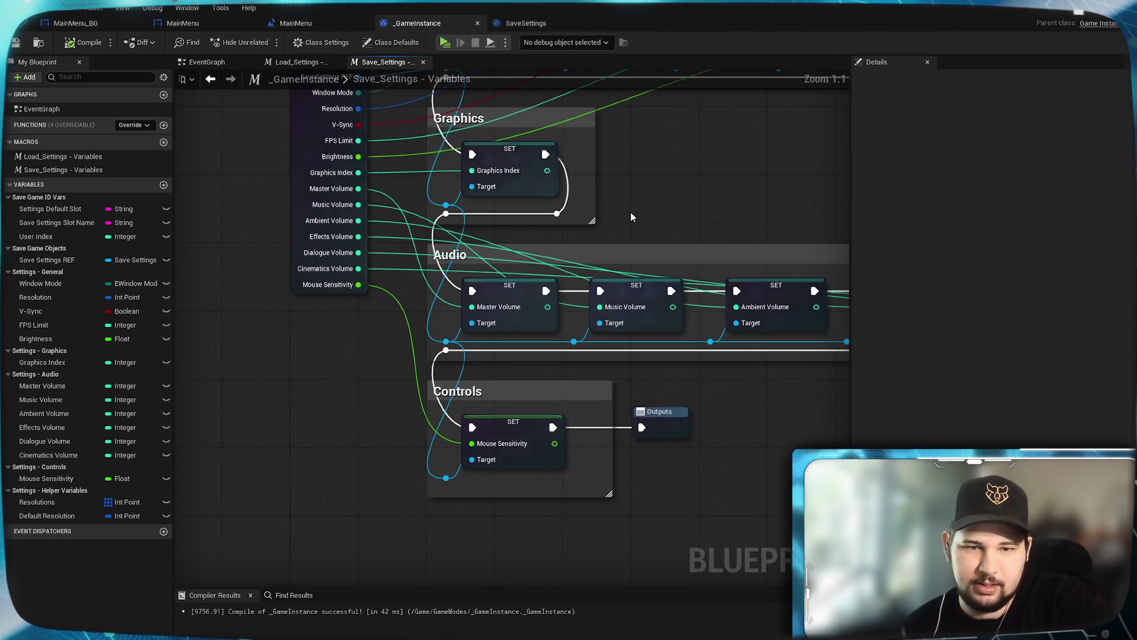
{"action": "mouse_move", "coordinate": [638, 199]}
{"action": "left_mouse_down"}
{"action": "mouse_move", "coordinate": [627, 236]}
{"action": "mouse_move", "coordinate": [641, 241]}
{"action": "left_mouse_up"}
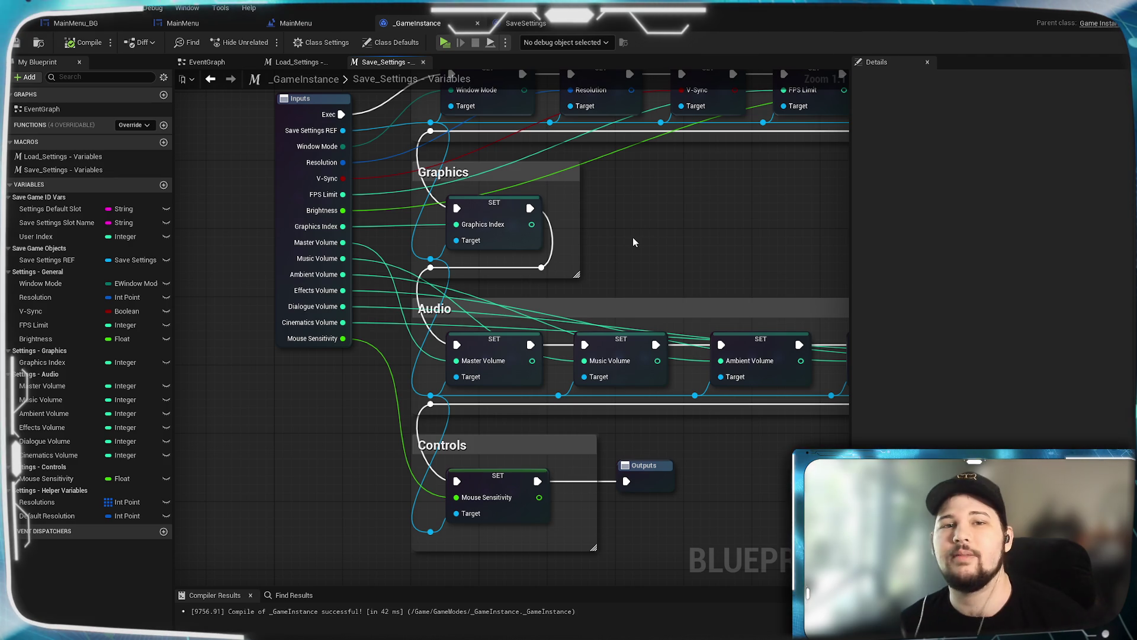
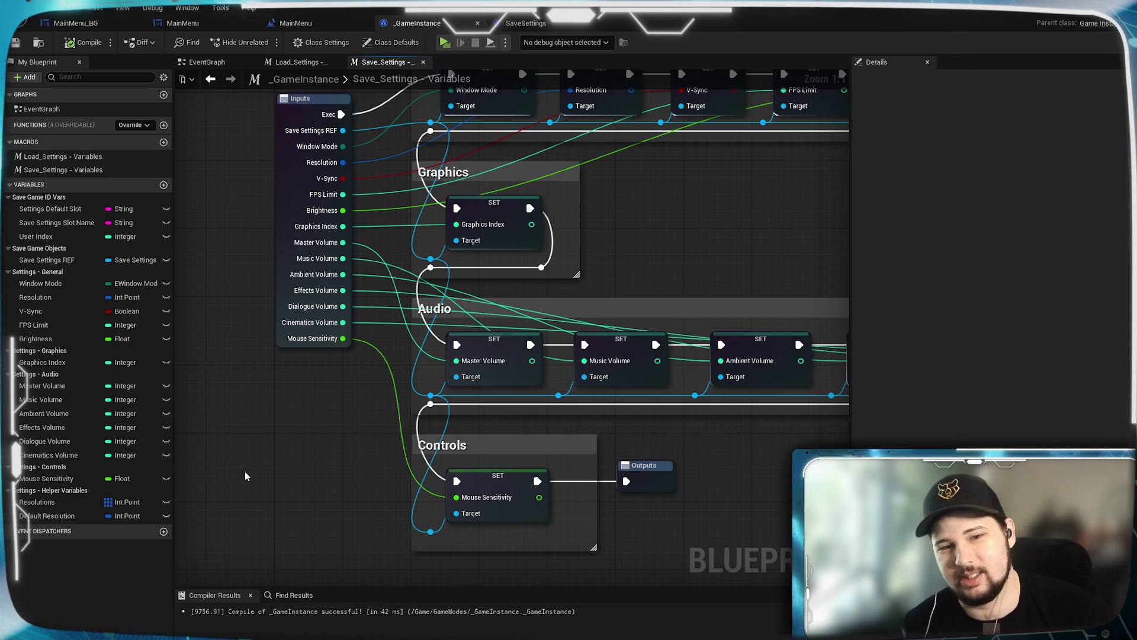
- Review the grouped Save_Settings nodes, then switch to the empty Load_Settings macro graph
{"action": "left_click_drag", "start_coordinate": [282, 431], "coordinate": [271, 352]}
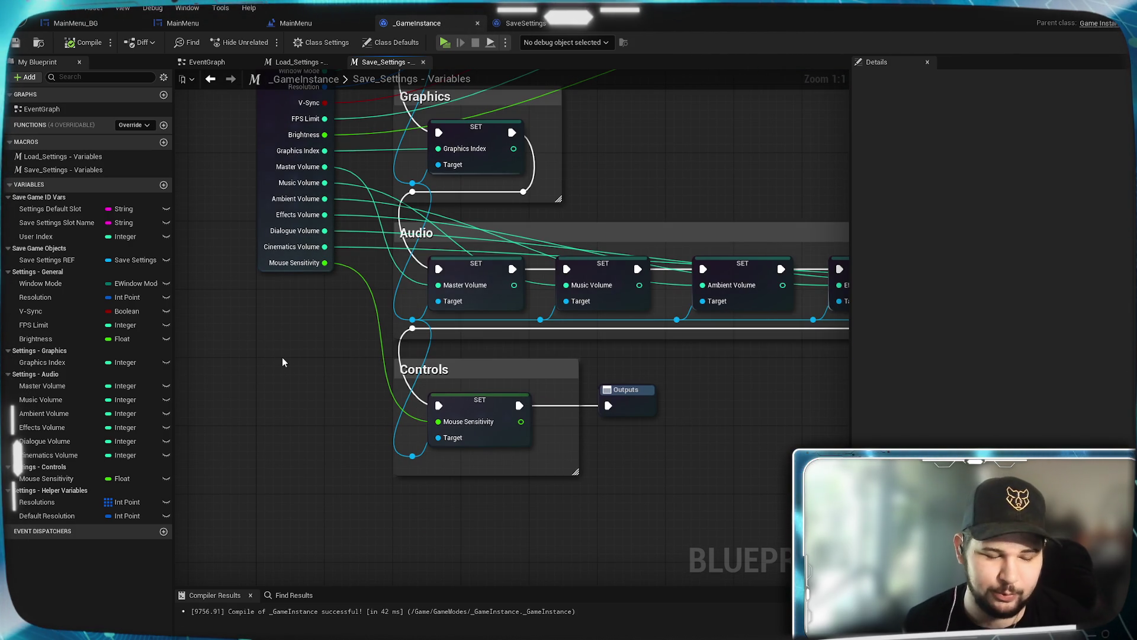
{"action": "left_click_drag", "start_coordinate": [321, 365], "coordinate": [320, 381]}
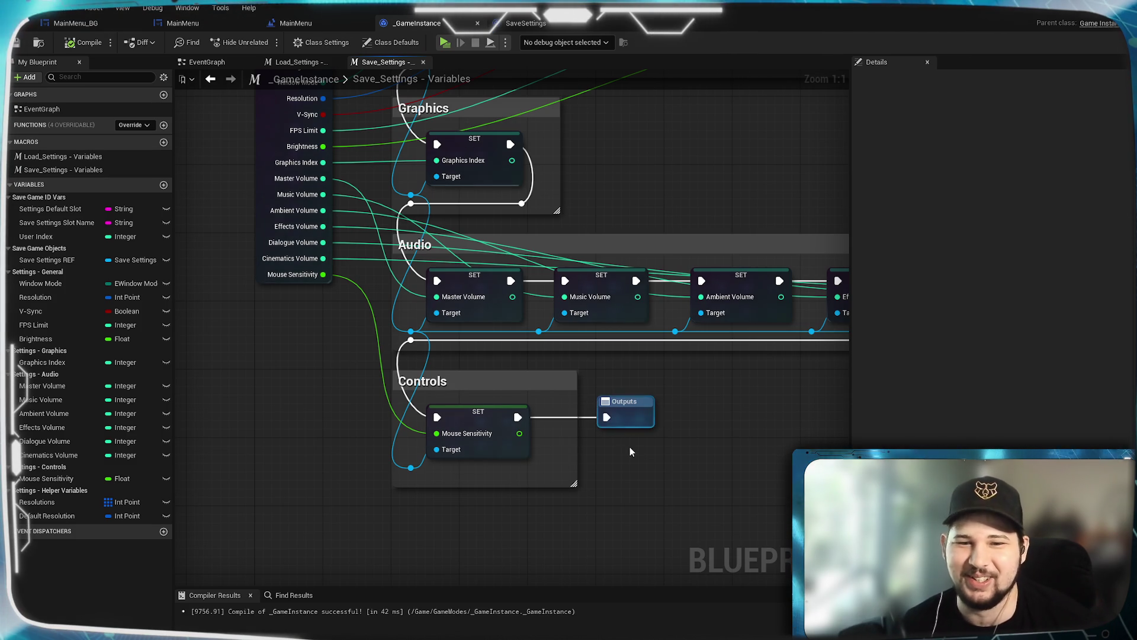
{"action": "mouse_move", "coordinate": [276, 453]}
{"action": "left_mouse_down"}
{"action": "mouse_move", "coordinate": [284, 333]}
{"action": "mouse_move", "coordinate": [260, 371]}
{"action": "left_mouse_up"}
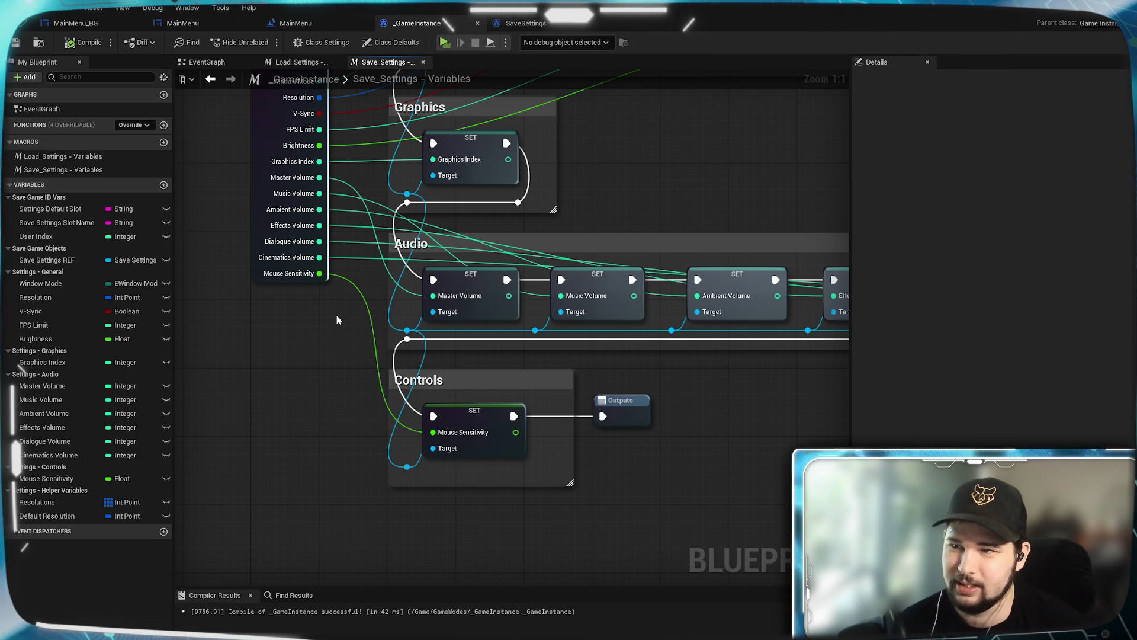
{"action": "left_click_drag", "start_coordinate": [302, 318], "coordinate": [294, 398]}
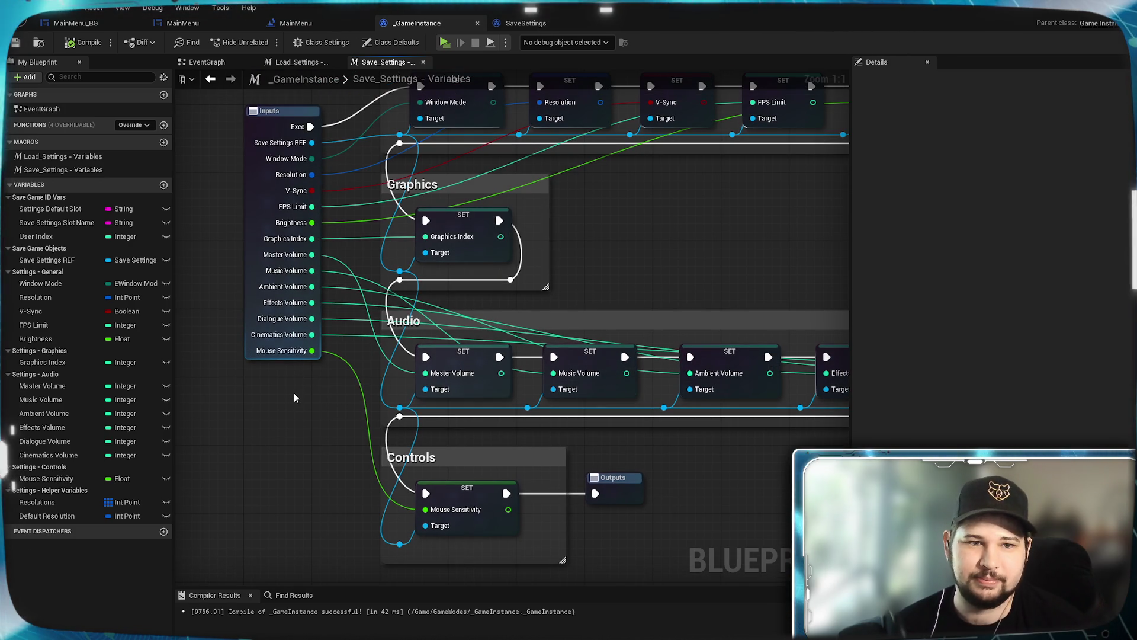
{"action": "left_click_drag", "start_coordinate": [288, 450], "coordinate": [286, 392]}
{"action": "left_click", "coordinate": [289, 63]}
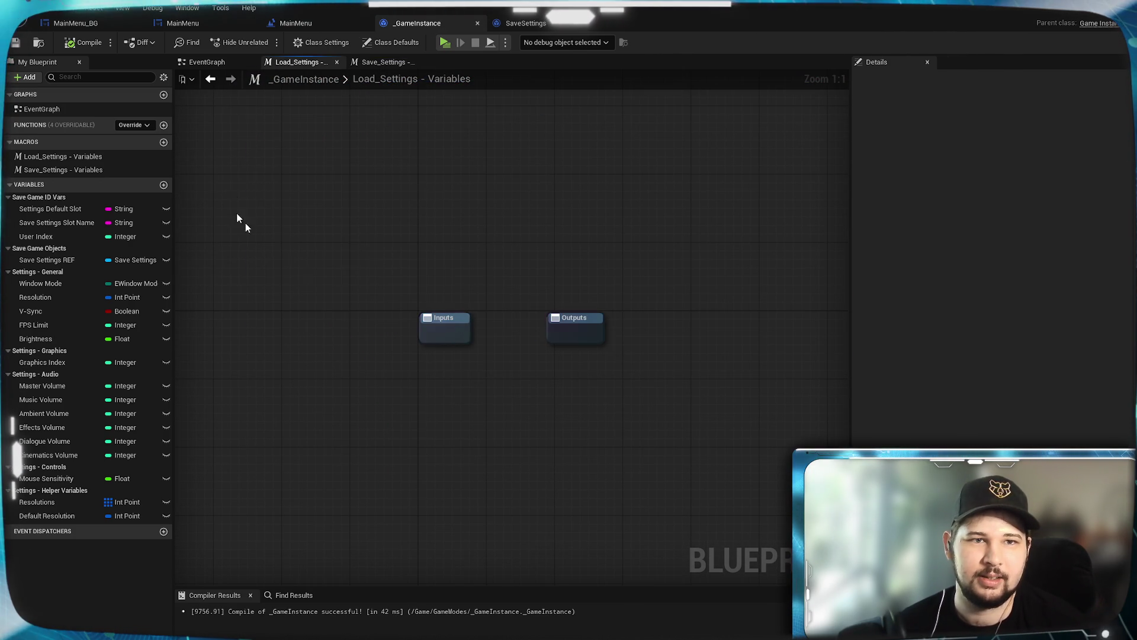
- Move the Outputs node far right and add an 'exec' input to the Inputs node
{"action": "mouse_move", "coordinate": [444, 267]}
{"action": "left_mouse_down"}
{"action": "mouse_move", "coordinate": [414, 244]}
{"action": "mouse_move", "coordinate": [236, 218]}
{"action": "left_mouse_up"}
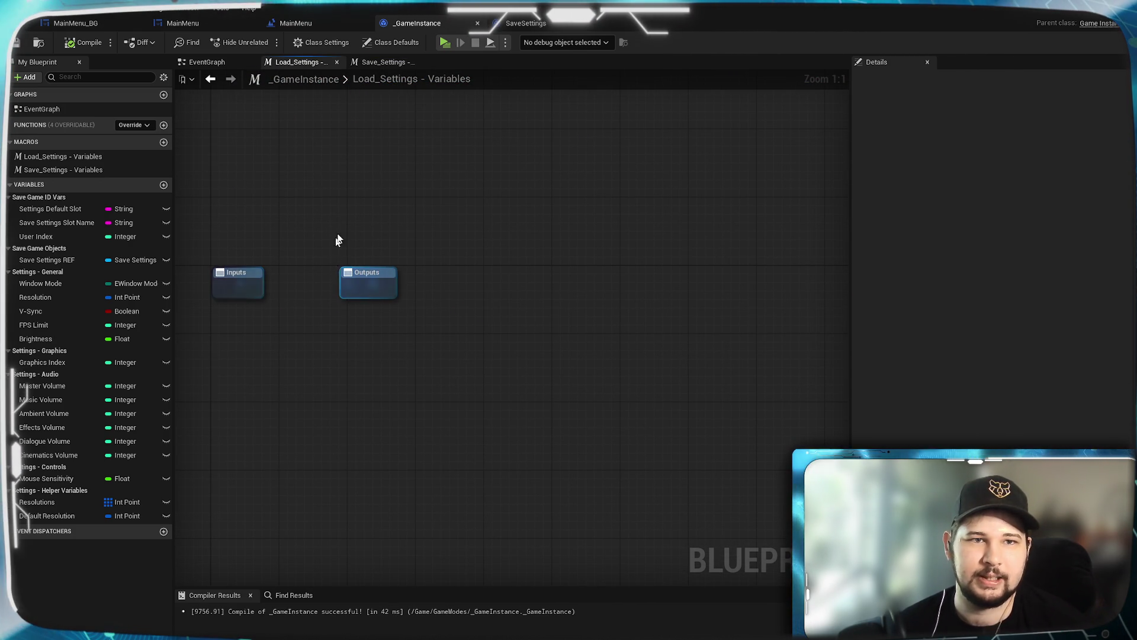
{"action": "mouse_move", "coordinate": [363, 287]}
{"action": "left_mouse_down"}
{"action": "mouse_move", "coordinate": [774, 349]}
{"action": "mouse_move", "coordinate": [792, 301]}
{"action": "mouse_move", "coordinate": [790, 315]}
{"action": "mouse_move", "coordinate": [568, 303]}
{"action": "mouse_move", "coordinate": [762, 332]}
{"action": "mouse_move", "coordinate": [819, 266]}
{"action": "left_mouse_up"}
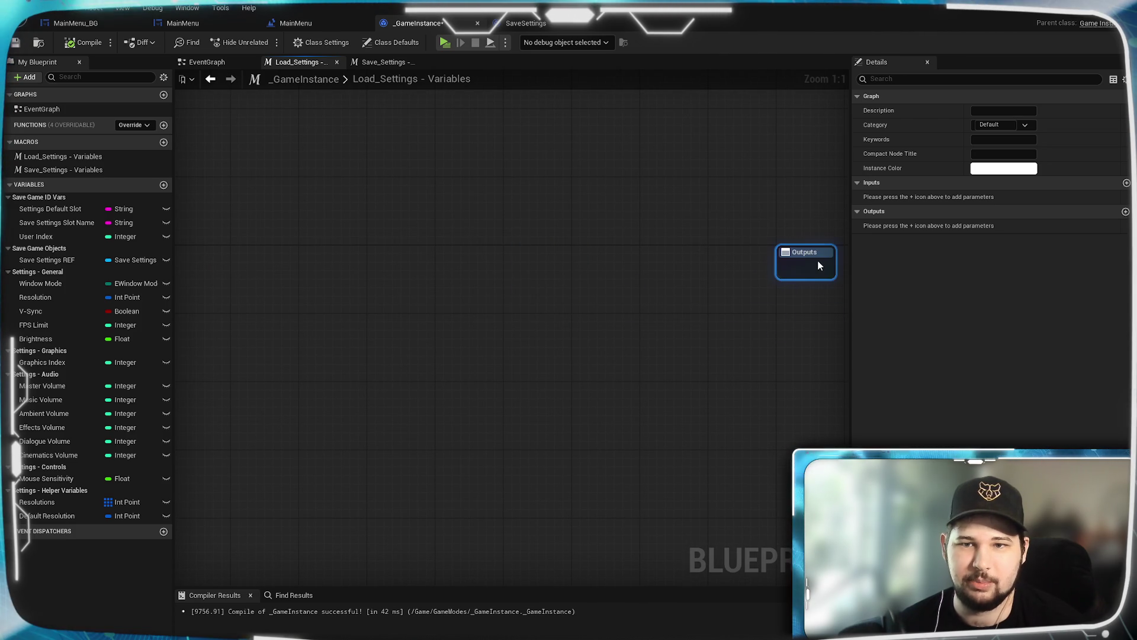
{"action": "mouse_move", "coordinate": [330, 353]}
{"action": "left_mouse_down"}
{"action": "mouse_move", "coordinate": [453, 341]}
{"action": "mouse_move", "coordinate": [492, 367]}
{"action": "left_mouse_up"}
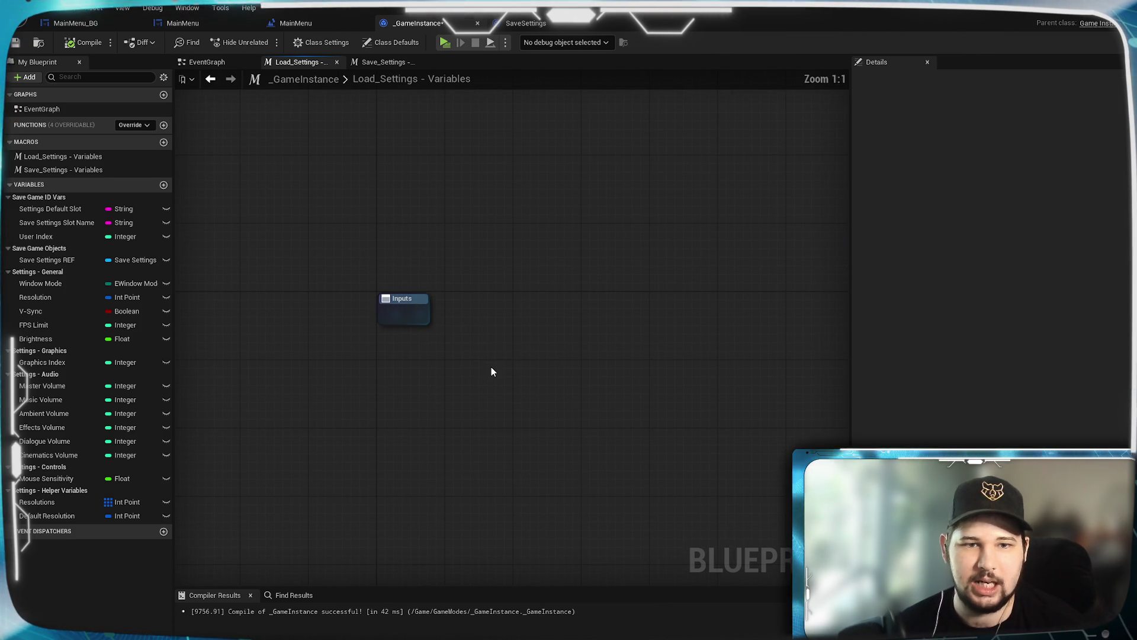
{"action": "left_click", "coordinate": [418, 310]}
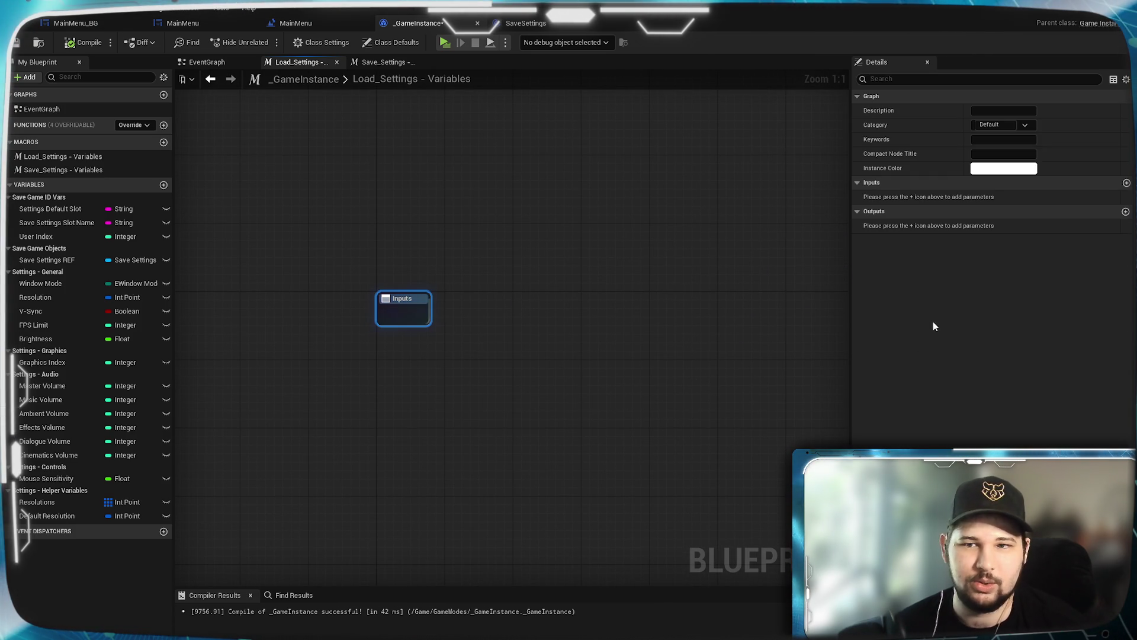
{"action": "left_click", "coordinate": [1126, 183]}
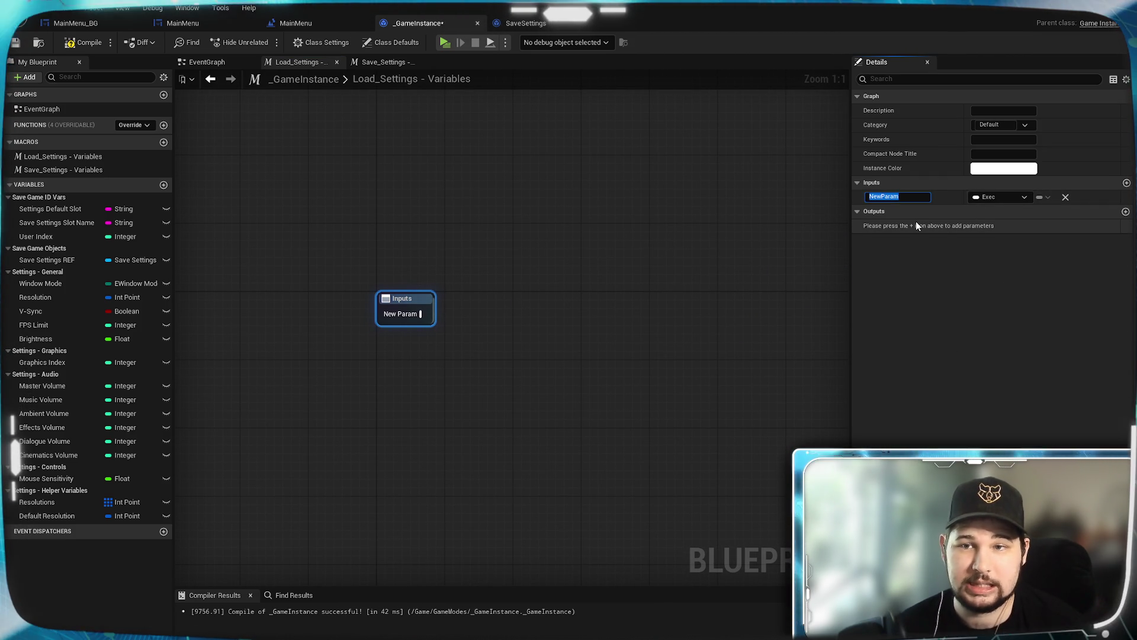
{"action": "type", "text": "Save Settings REF"}
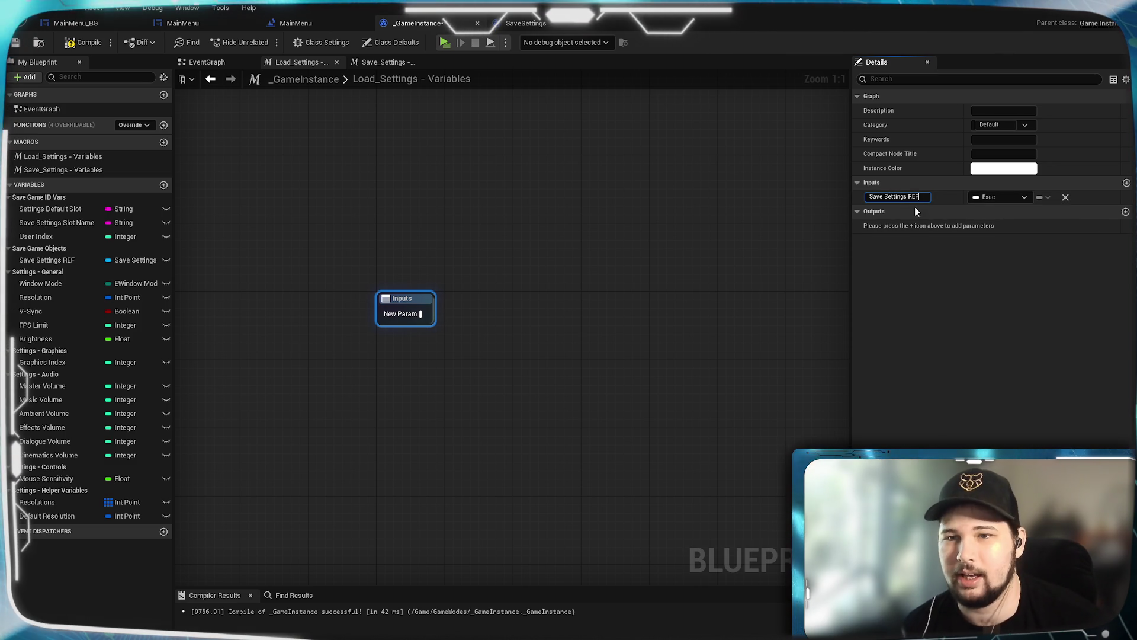
{"action": "left_click", "coordinate": [919, 197]}
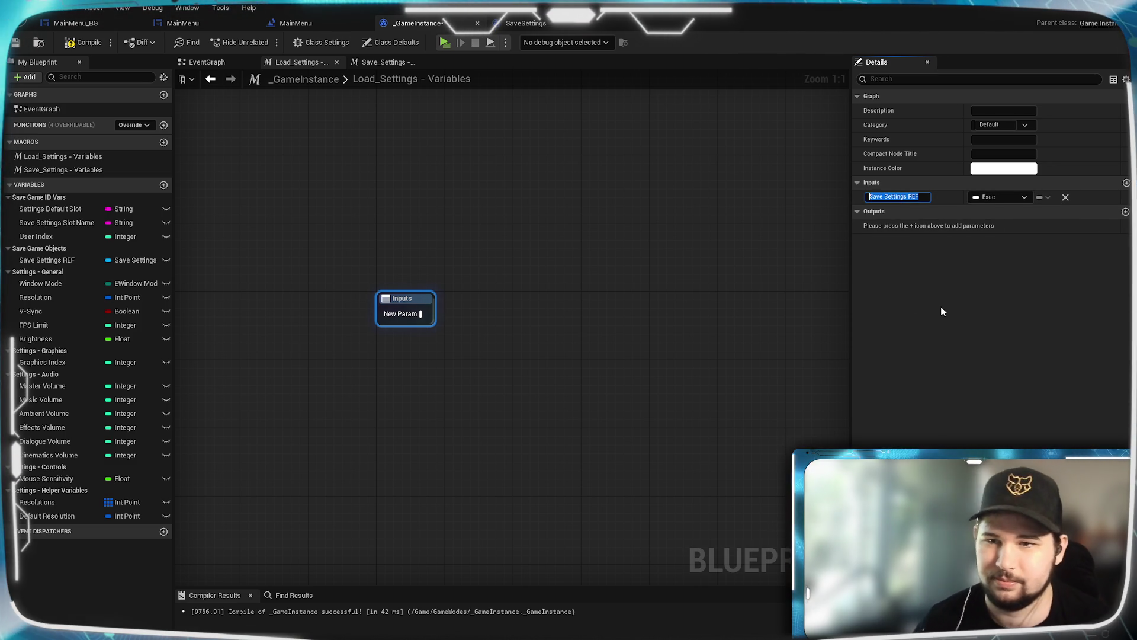
{"action": "type", "text": "exec"}
{"action": "key", "text": "Return"}
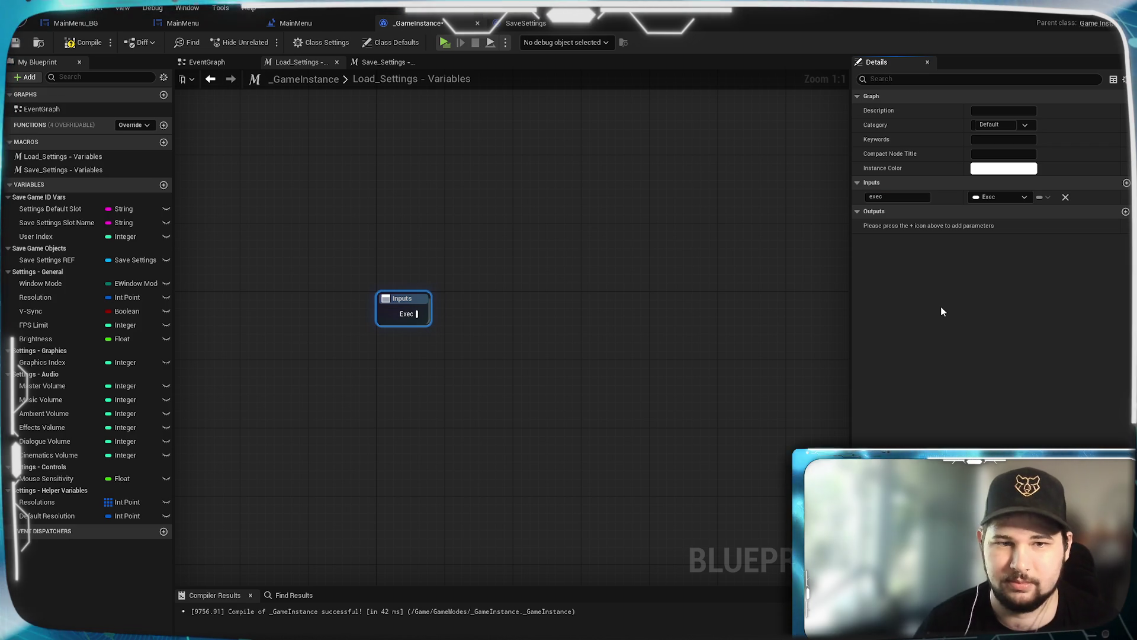
- Add a 'Save Settings REF' input of Save Settings object type, then compile and save
{"action": "left_click", "coordinate": [1127, 183]}
{"action": "left_click", "coordinate": [895, 211]}
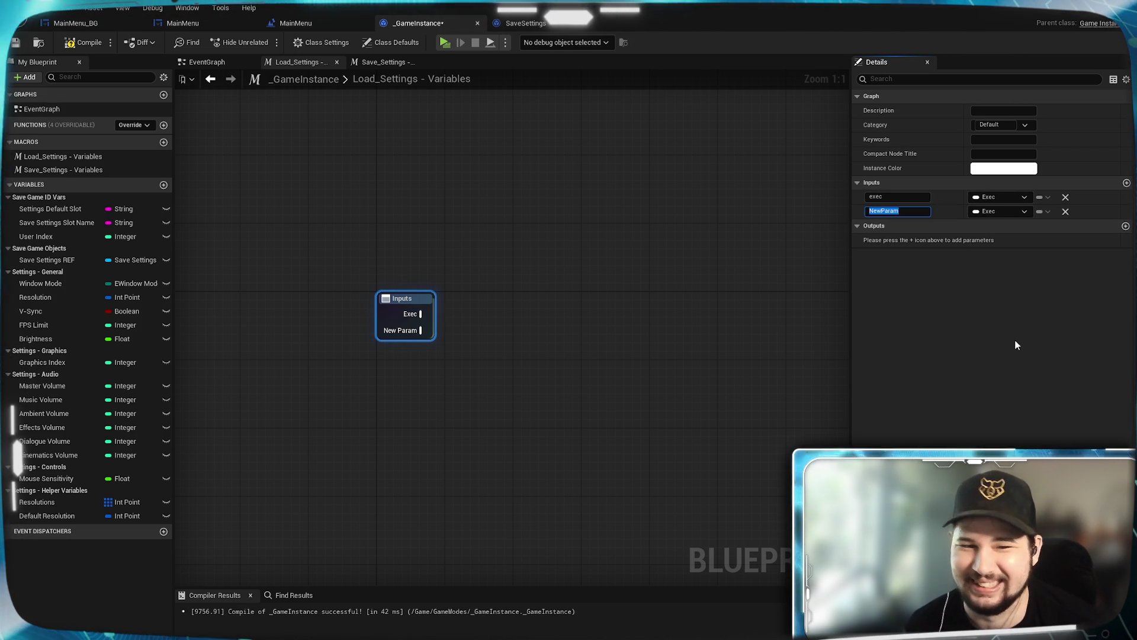
{"action": "type", "text": "Save"}
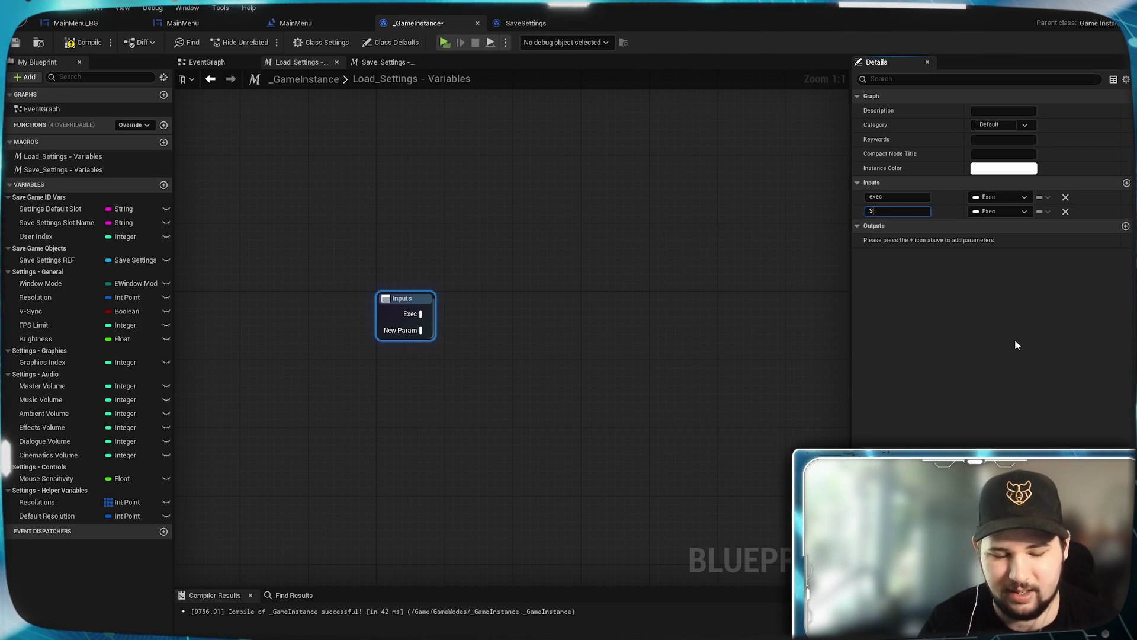
{"action": "type", "text": " Setti"}
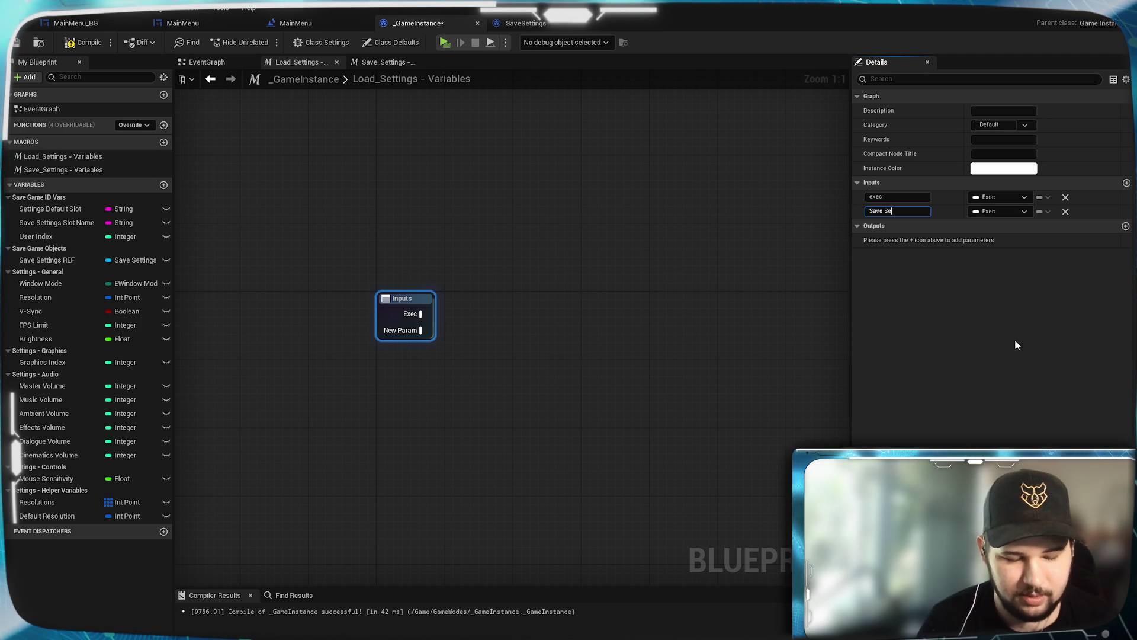
{"action": "type", "text": "ngs REF"}
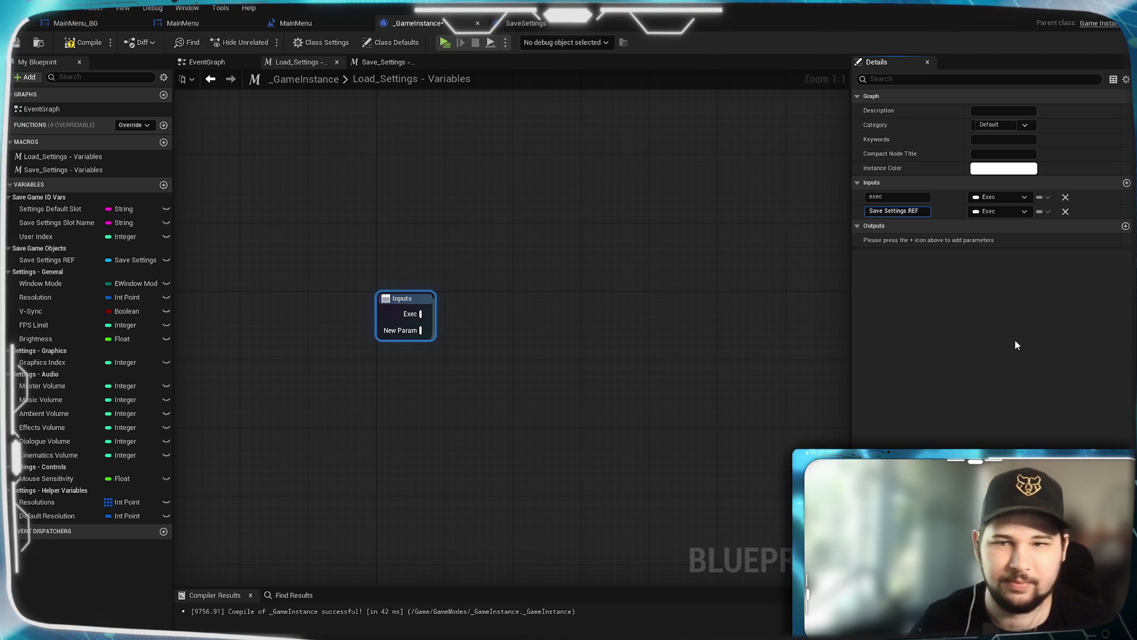
{"action": "left_click", "coordinate": [997, 213]}
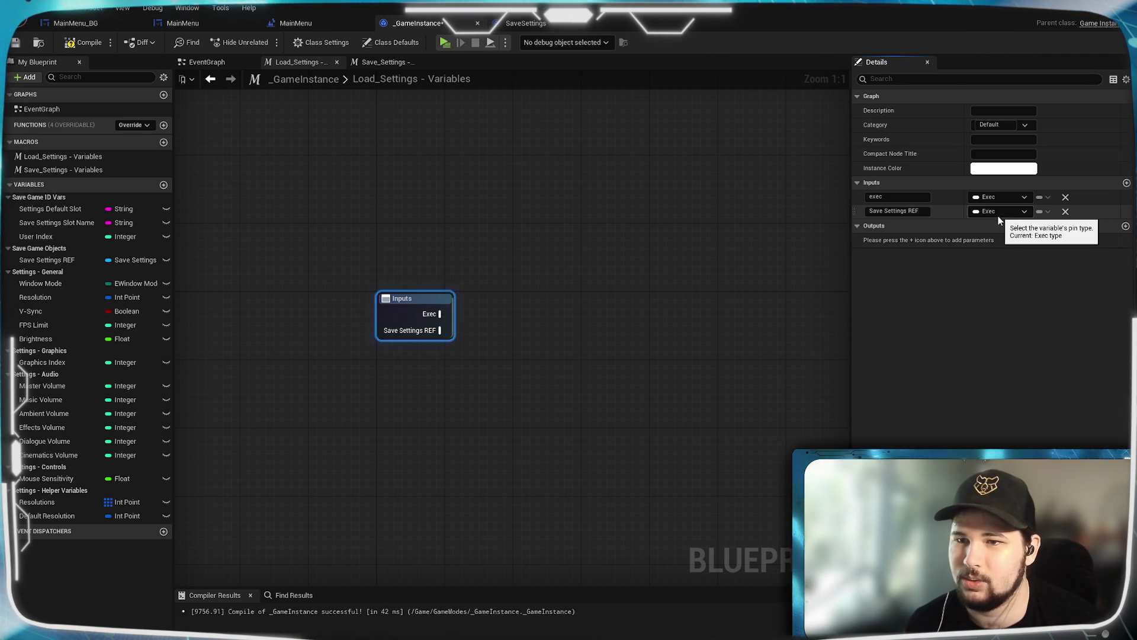
{"action": "left_click", "coordinate": [998, 213]}
{"action": "type", "text": "Save "}
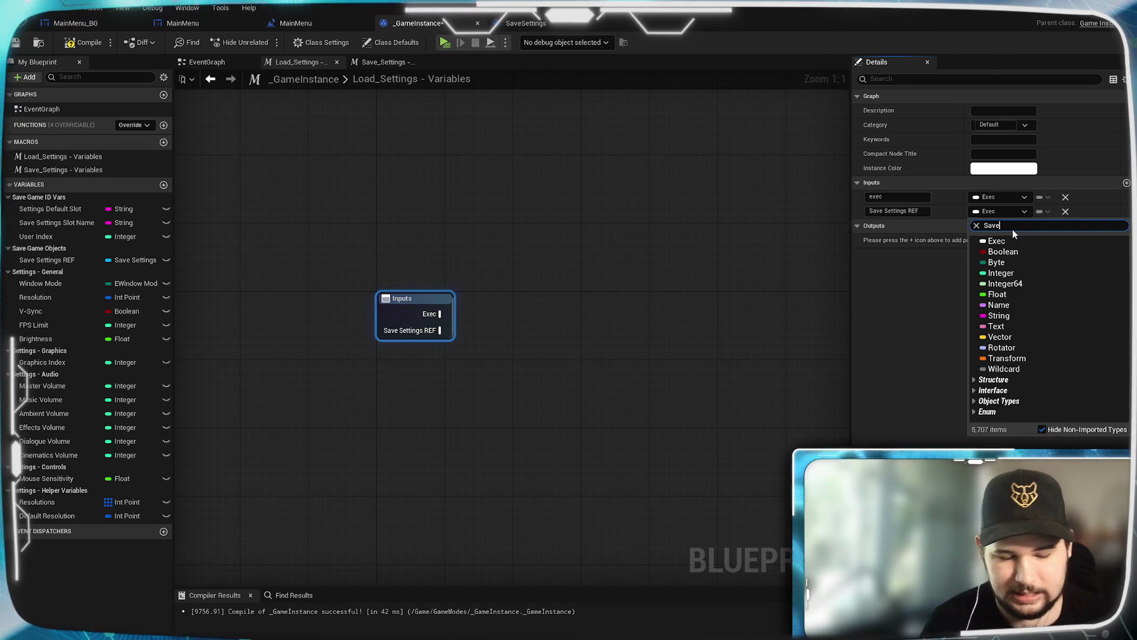
{"action": "type", "text": "Sett"}
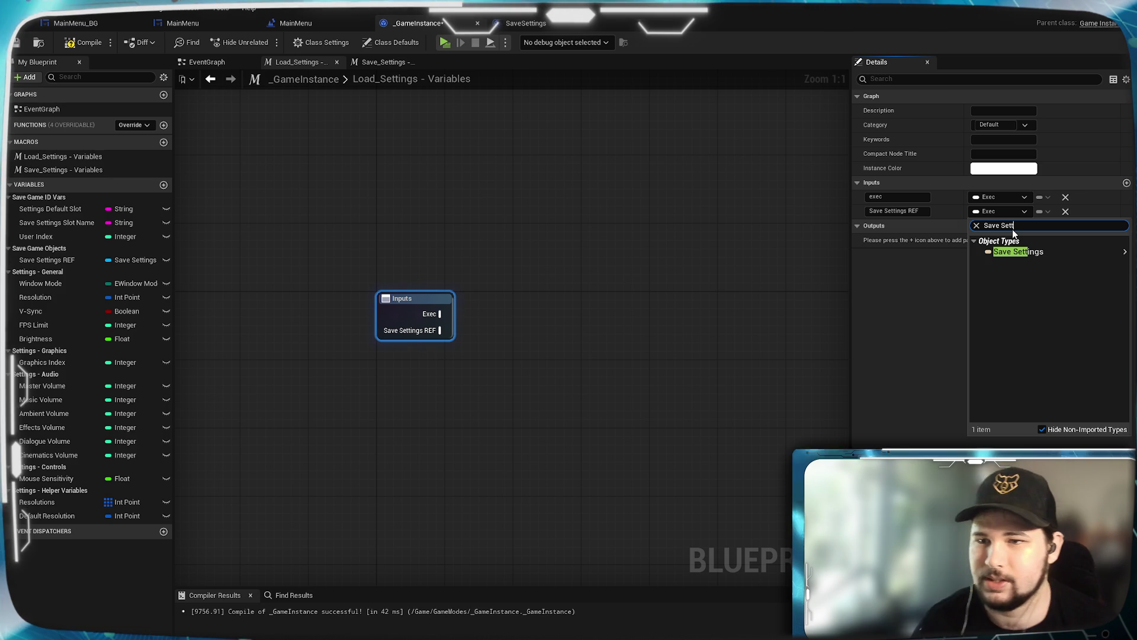
{"action": "left_click", "coordinate": [1094, 254]}
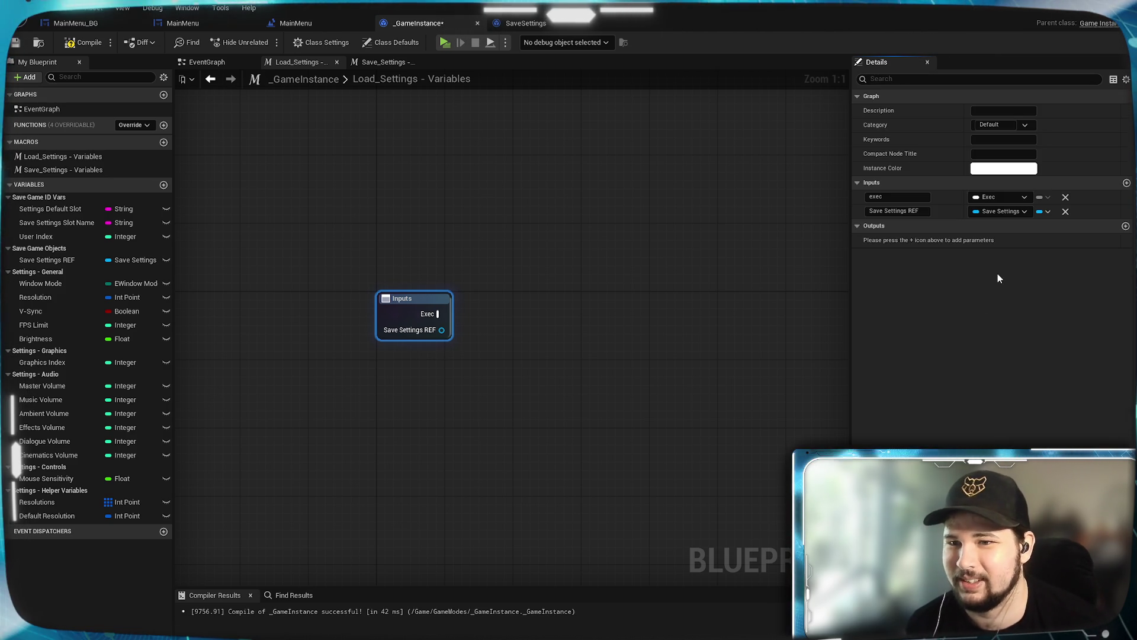
{"action": "left_click", "coordinate": [86, 42]}
{"action": "left_click", "coordinate": [16, 42]}
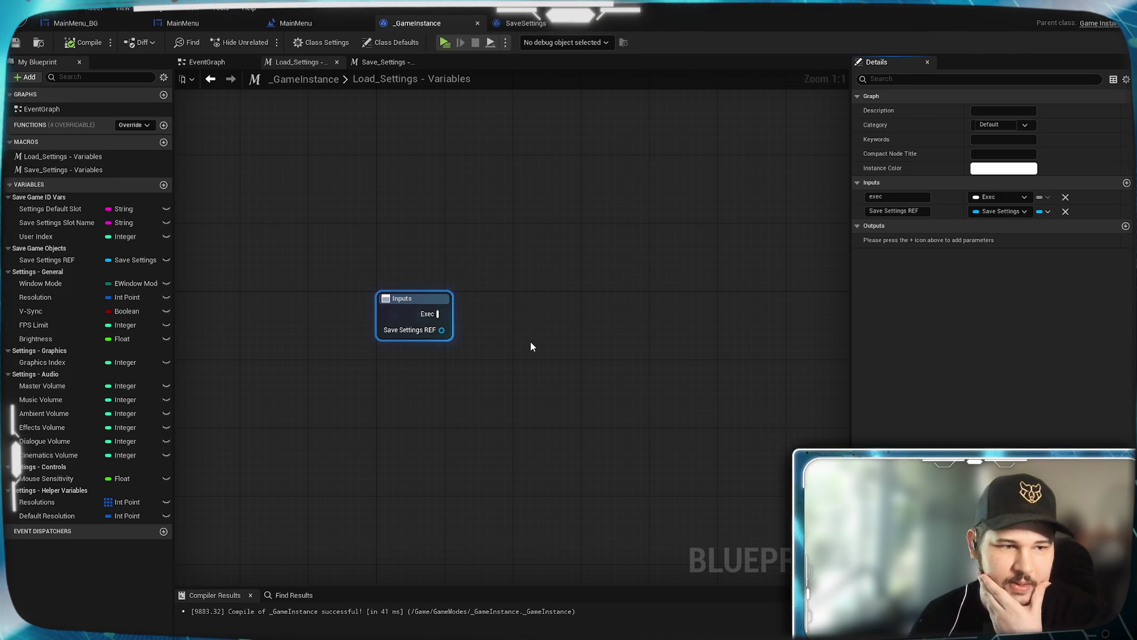
- Add a Get Window Mode node wired from Save Settings REF and position it
{"action": "left_click_drag", "start_coordinate": [531, 339], "coordinate": [436, 333]}
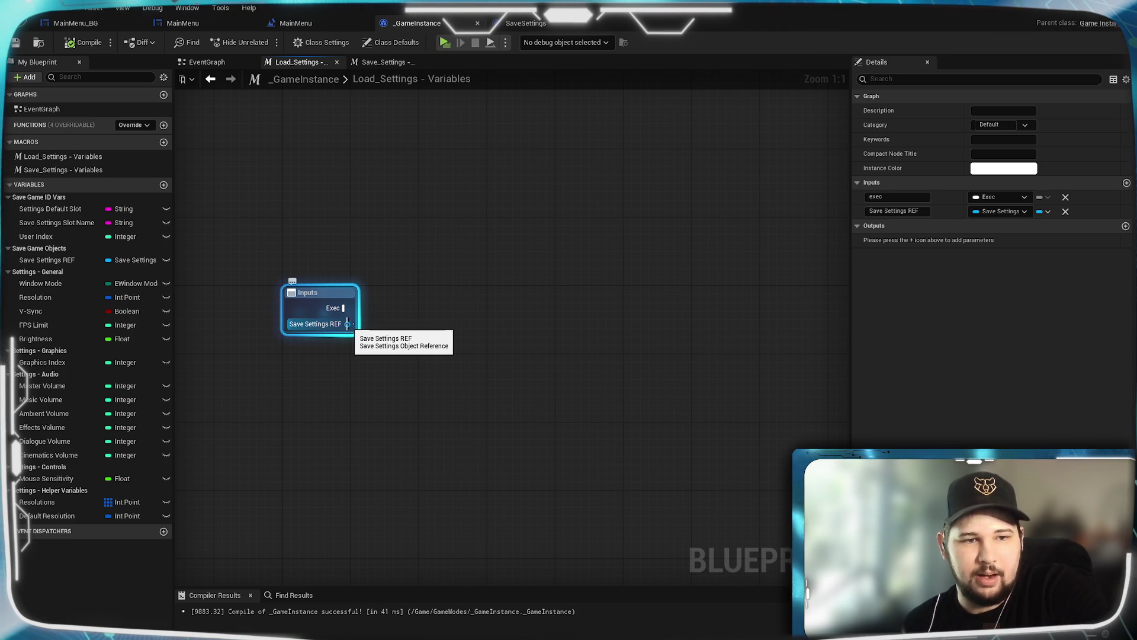
{"action": "left_click_drag", "start_coordinate": [347, 324], "coordinate": [512, 268]}
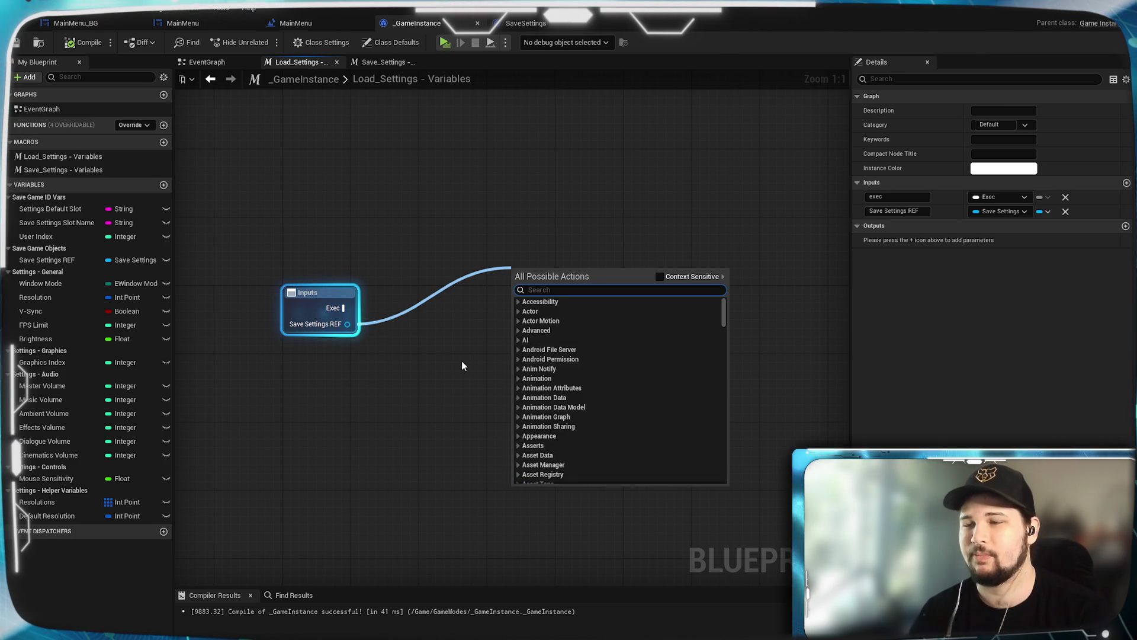
{"action": "type", "text": "get wi"}
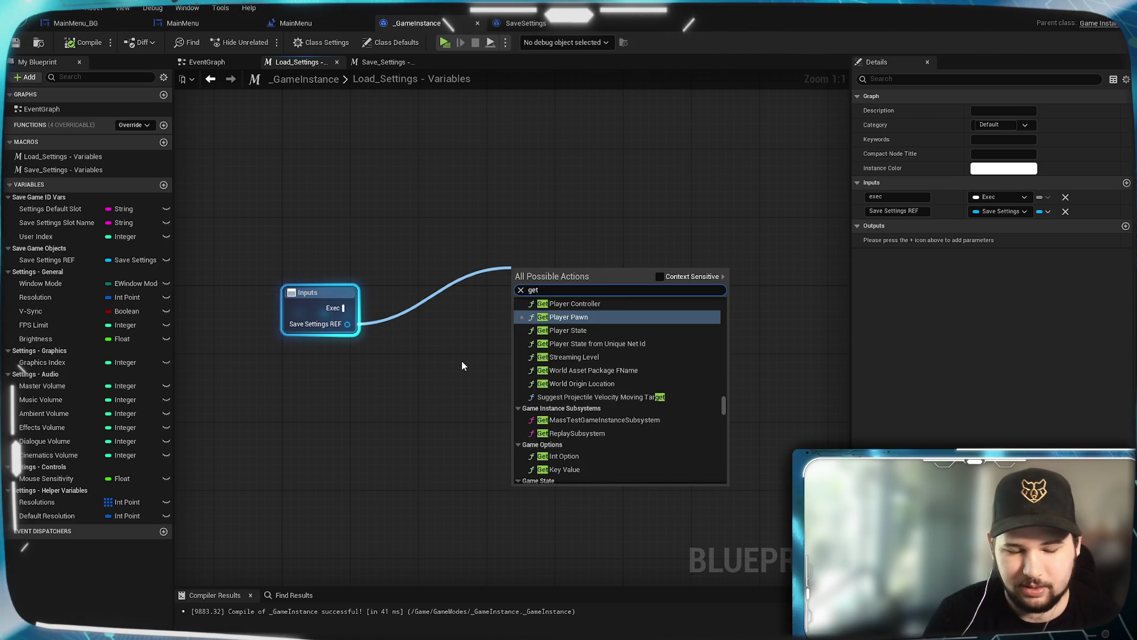
{"action": "type", "text": "ndow mod"}
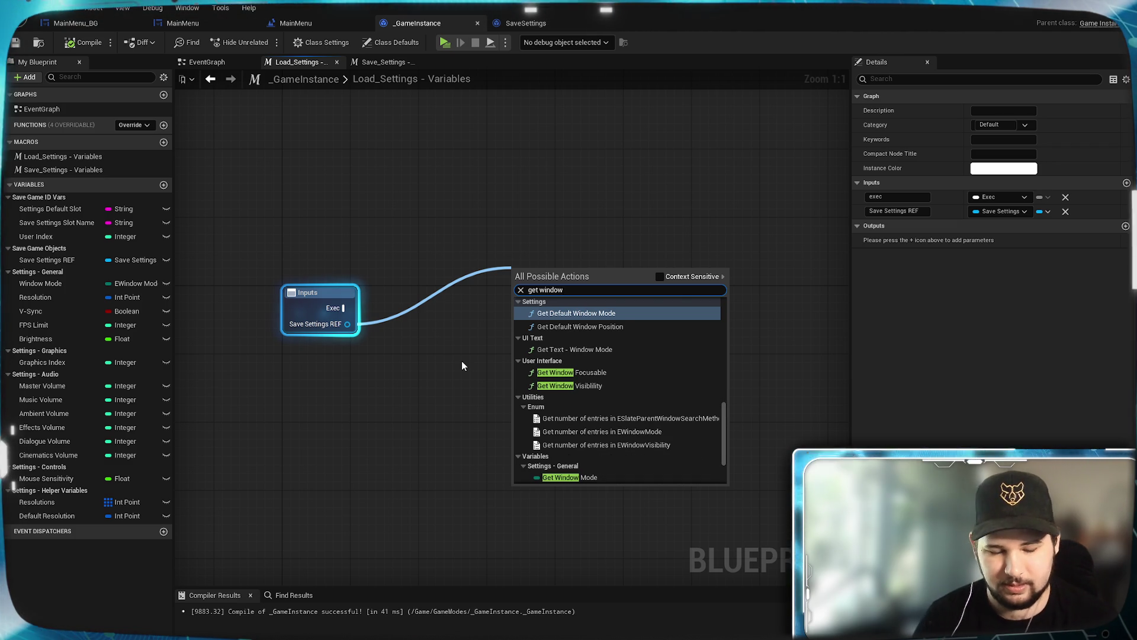
{"action": "type", "text": "e"}
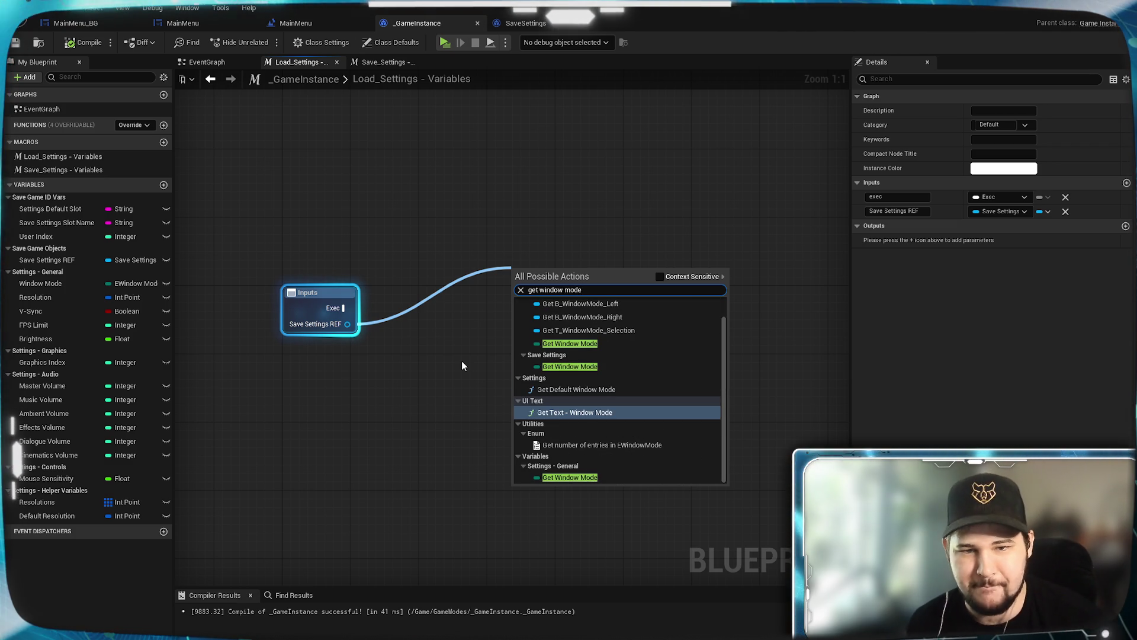
{"action": "left_click", "coordinate": [570, 367]}
{"action": "right_click", "coordinate": [542, 283]}
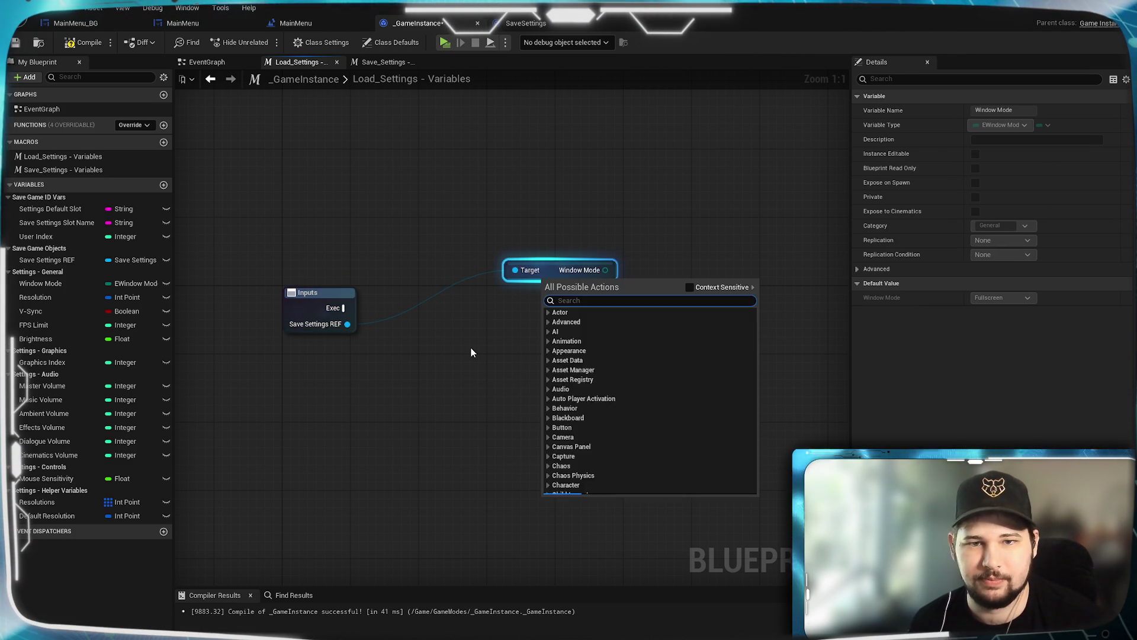
{"action": "left_click", "coordinate": [539, 193]}
{"action": "mouse_move", "coordinate": [570, 266]}
{"action": "left_mouse_down"}
{"action": "mouse_move", "coordinate": [545, 291]}
{"action": "mouse_move", "coordinate": [528, 282]}
{"action": "left_mouse_up"}
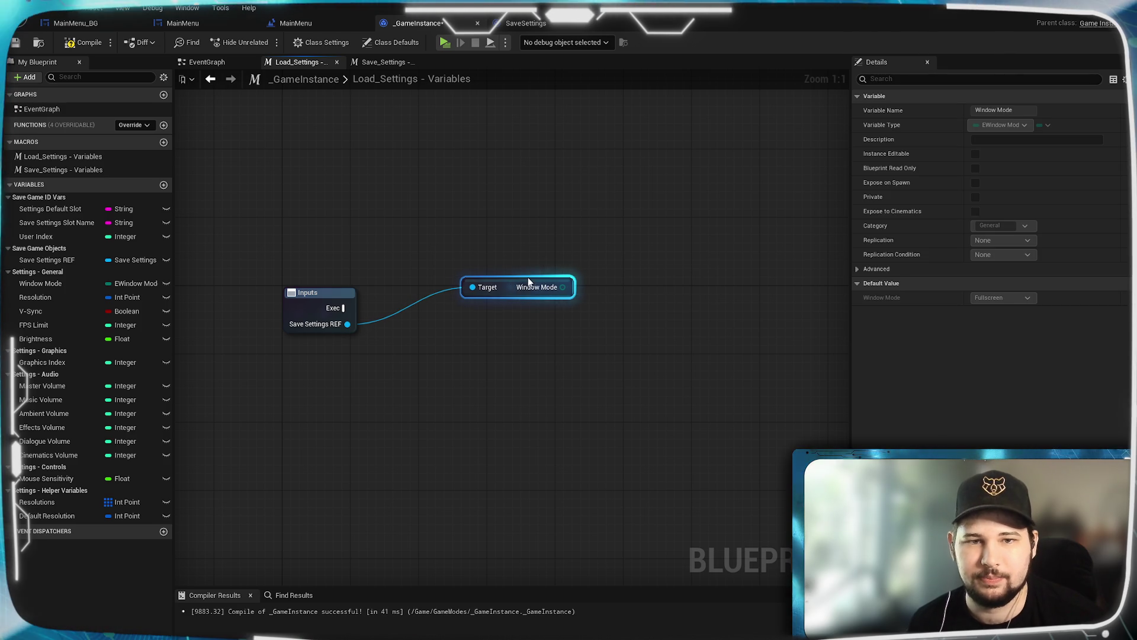
{"action": "left_click", "coordinate": [563, 225]}
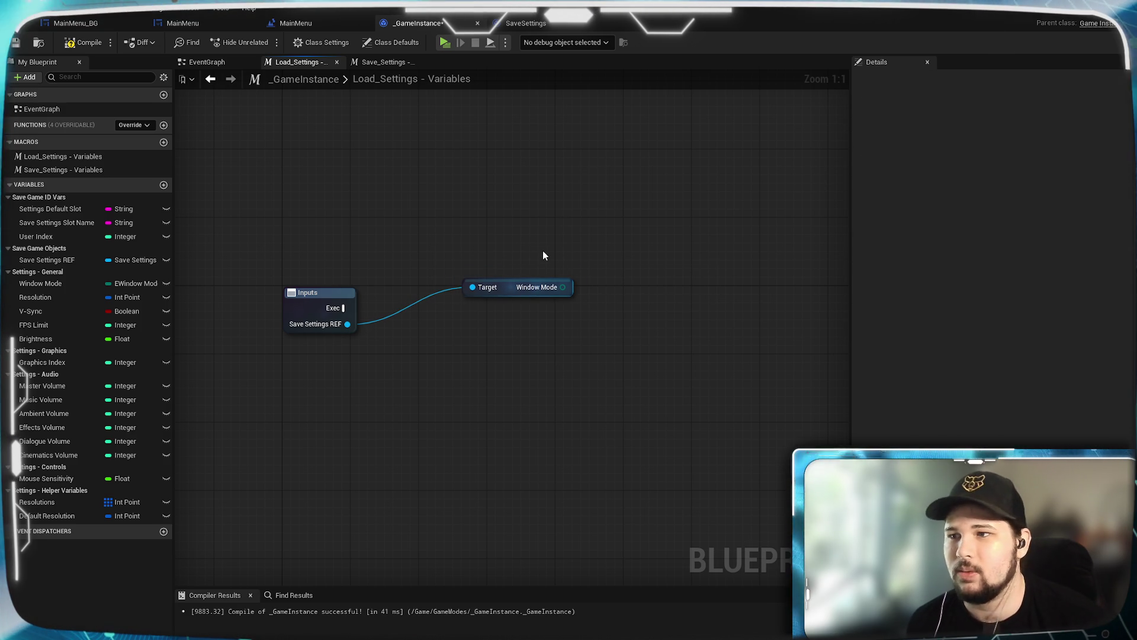
- Place a SET Window Mode node above the getter and add a reroute on the reference wire
{"action": "left_click_drag", "start_coordinate": [564, 288], "coordinate": [482, 260]}
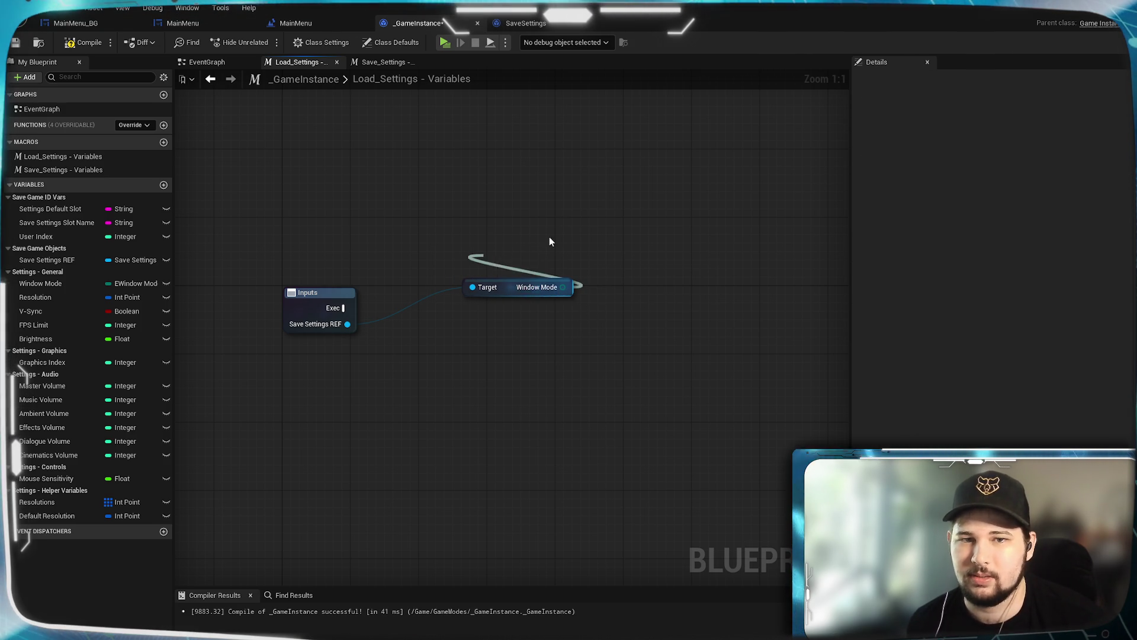
{"action": "type", "text": "set"}
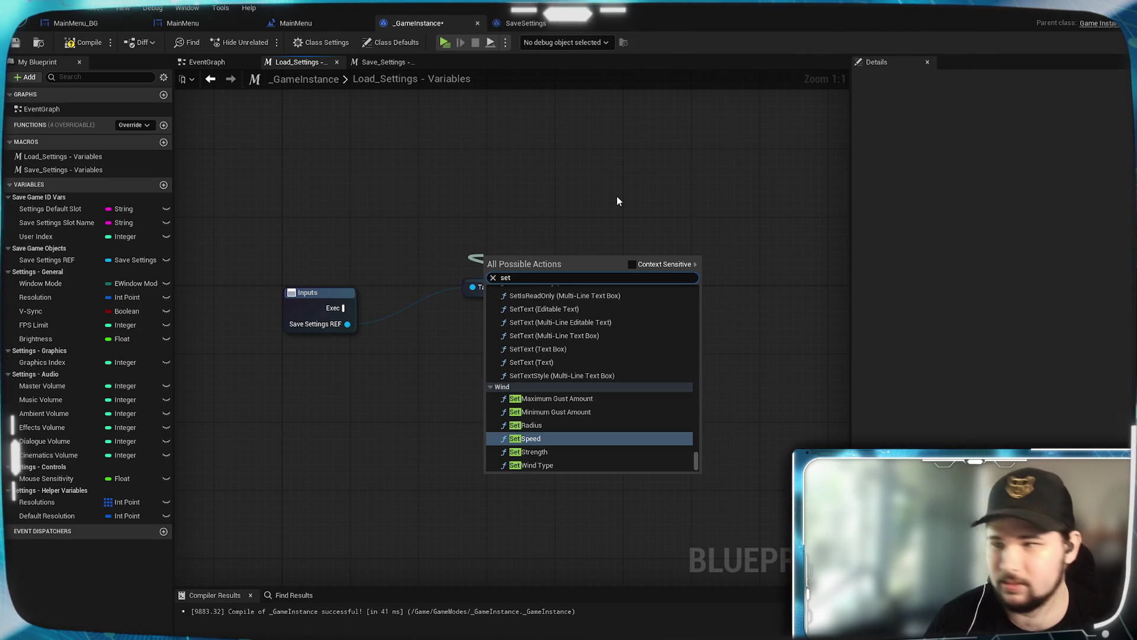
{"action": "type", "text": " window mod"}
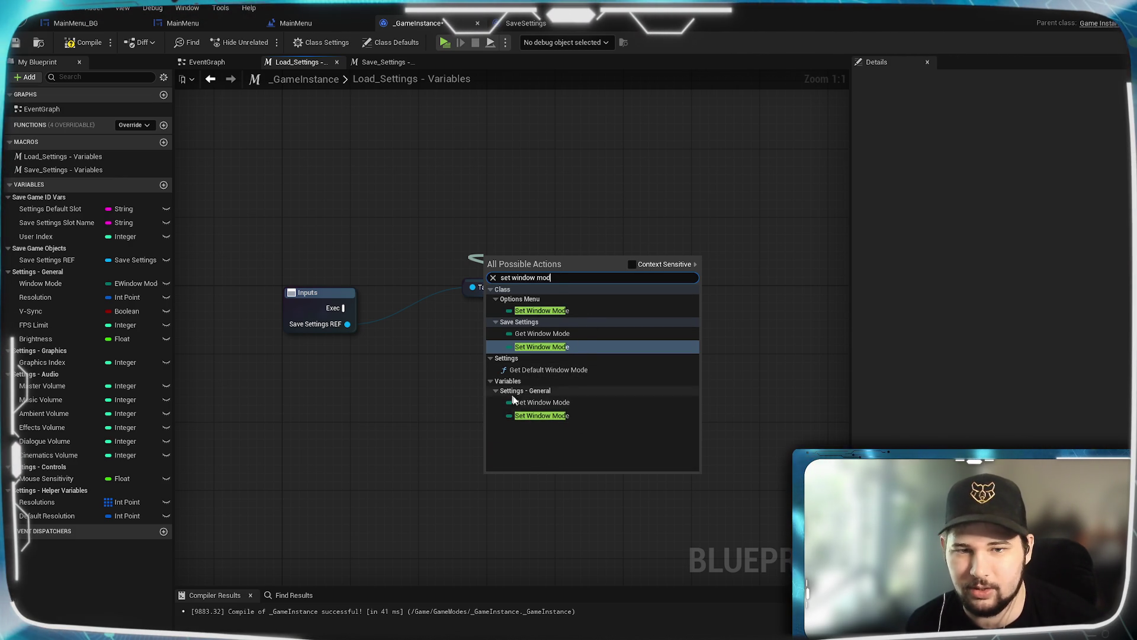
{"action": "left_click", "coordinate": [542, 416]}
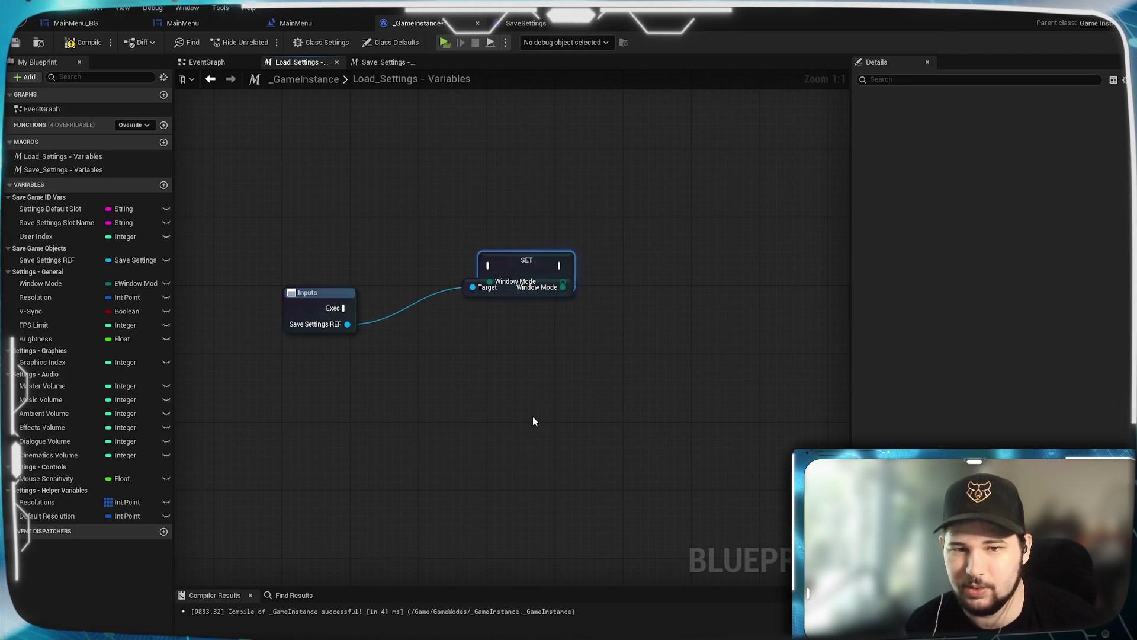
{"action": "mouse_move", "coordinate": [550, 267]}
{"action": "left_mouse_down"}
{"action": "mouse_move", "coordinate": [532, 233]}
{"action": "mouse_move", "coordinate": [535, 243]}
{"action": "left_mouse_up"}
{"action": "left_click", "coordinate": [649, 347]}
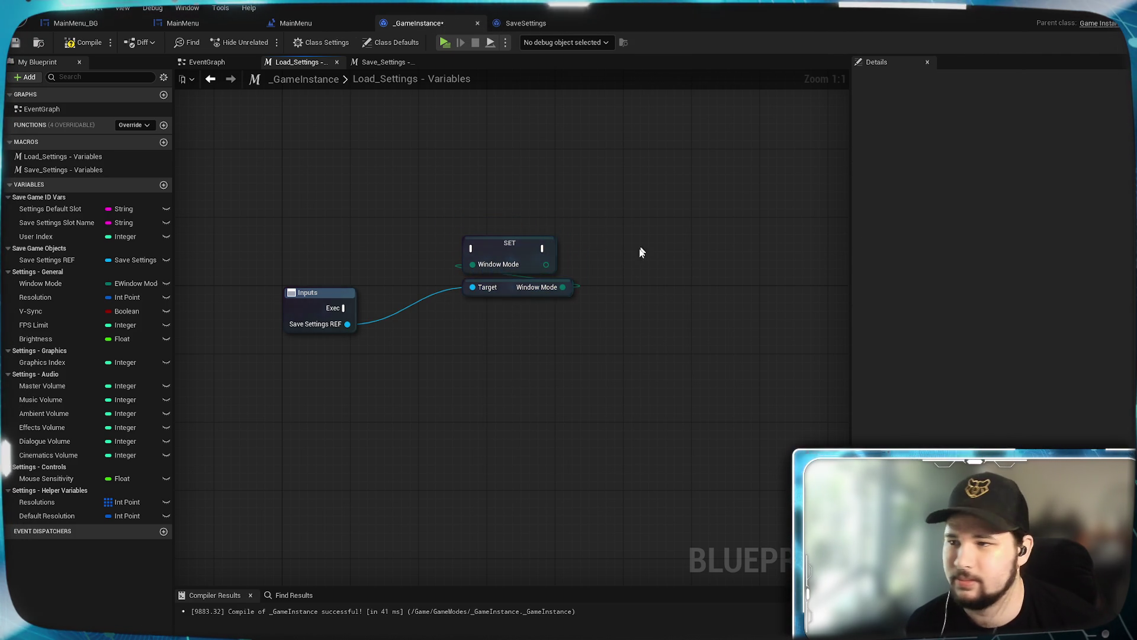
{"action": "left_click_drag", "start_coordinate": [645, 240], "coordinate": [538, 320]}
{"action": "left_click_drag", "start_coordinate": [462, 358], "coordinate": [620, 305]}
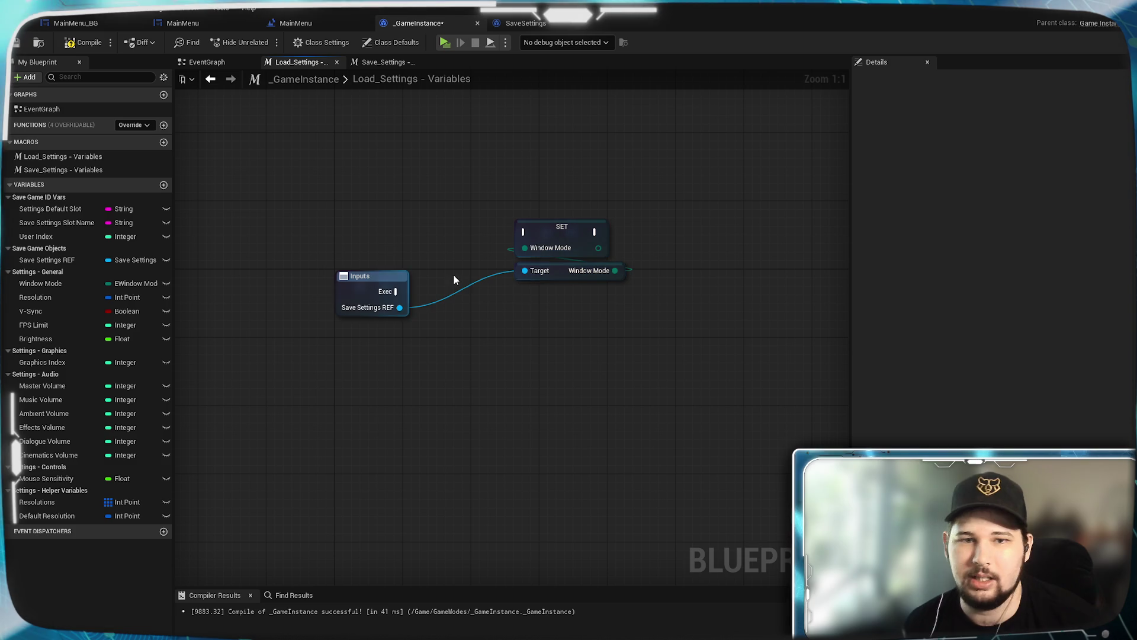
{"action": "double_click", "coordinate": [466, 282]}
{"action": "mouse_move", "coordinate": [465, 280]}
{"action": "left_mouse_down"}
{"action": "mouse_move", "coordinate": [510, 303]}
{"action": "mouse_move", "coordinate": [468, 327]}
{"action": "mouse_move", "coordinate": [368, 332]}
{"action": "mouse_move", "coordinate": [500, 308]}
{"action": "left_mouse_up"}
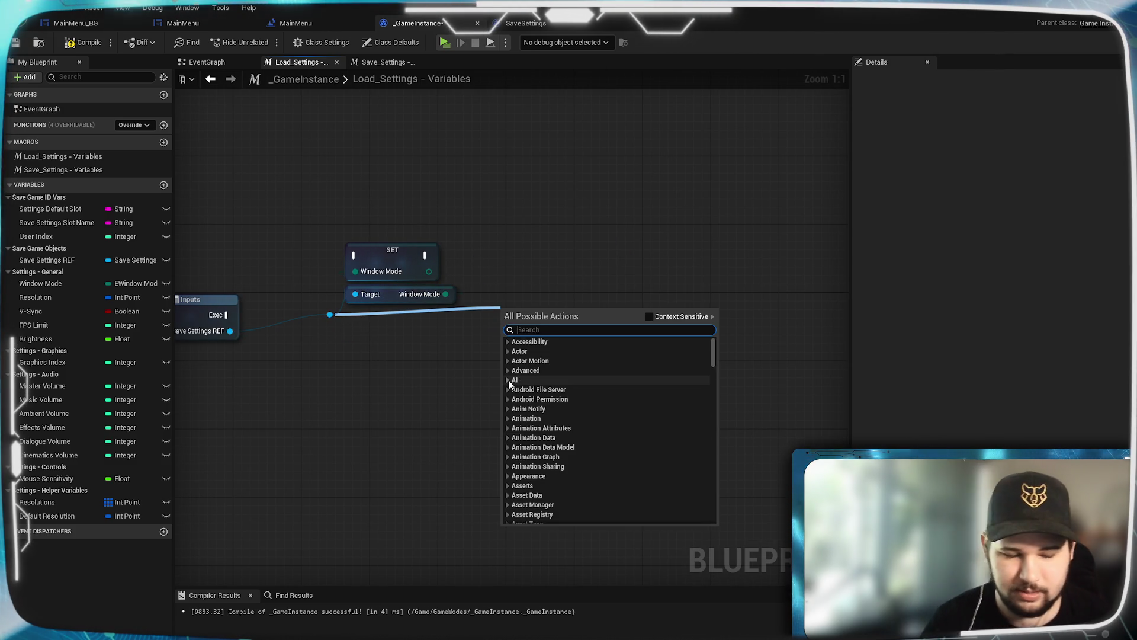
- Add Get Resolution and Get V-Sync getters in the row, each with a reroute point
{"action": "type", "text": "get resol"}
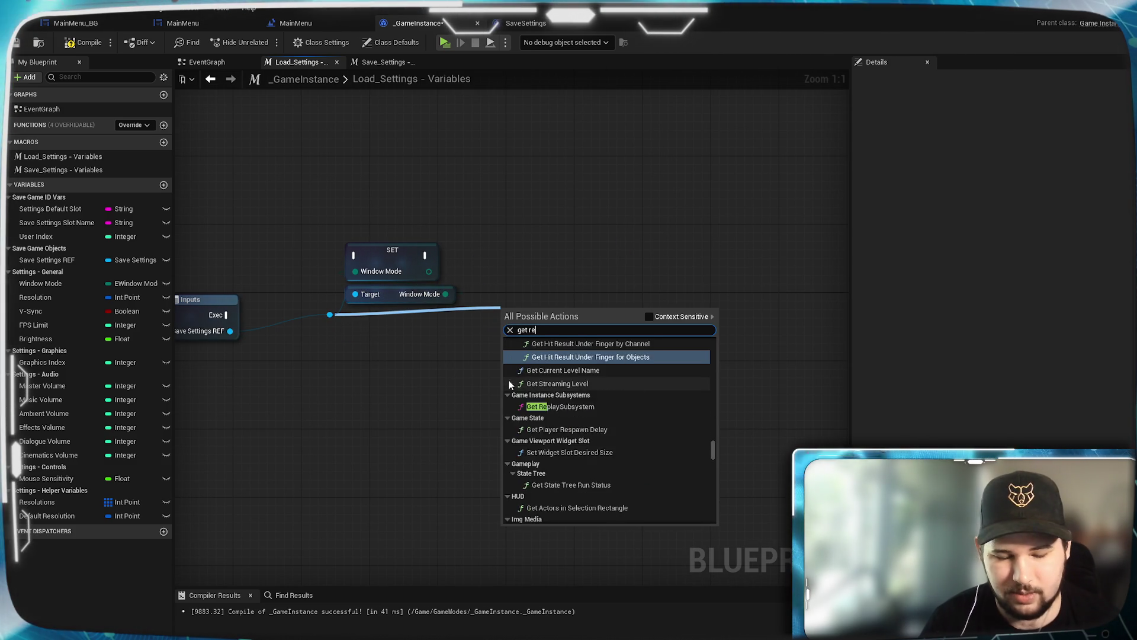
{"action": "type", "text": "ution"}
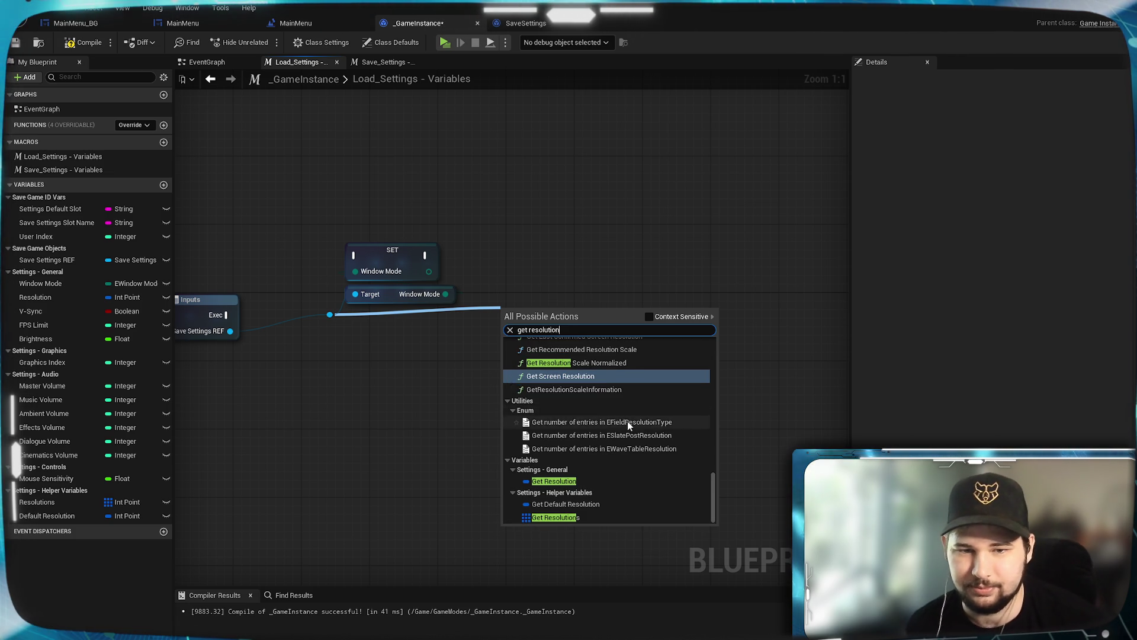
{"action": "scroll", "coordinate": [627, 422], "scroll_direction": "up", "scroll_amount": 3}
{"action": "scroll", "coordinate": [628, 422], "scroll_direction": "up", "scroll_amount": 5}
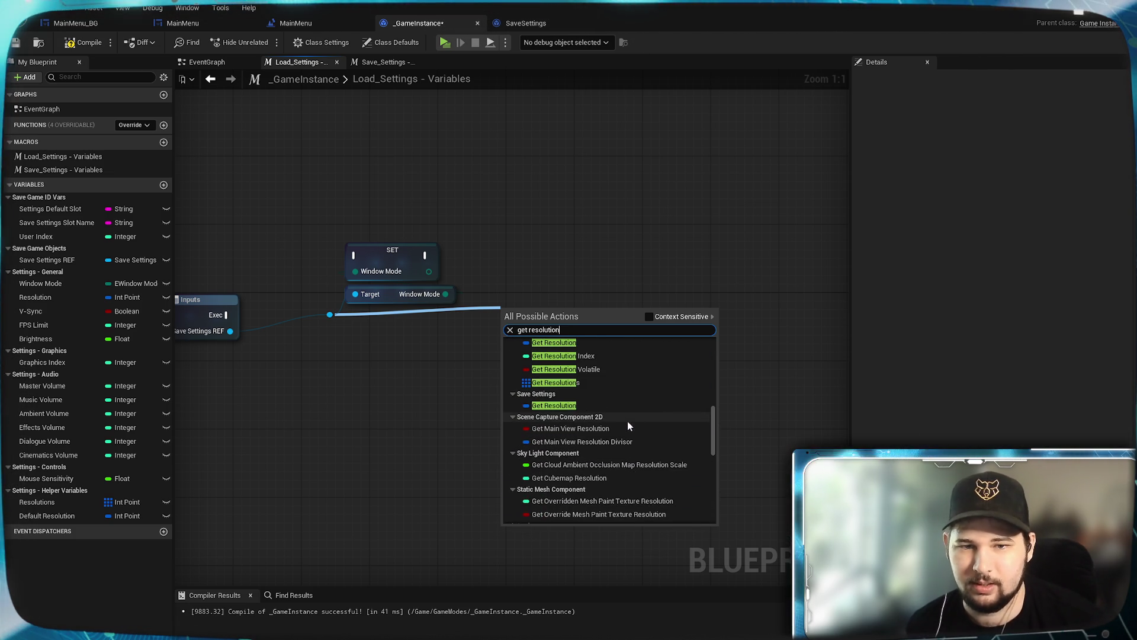
{"action": "left_click", "coordinate": [601, 405]}
{"action": "left_click_drag", "start_coordinate": [552, 311], "coordinate": [546, 294]}
{"action": "left_click", "coordinate": [514, 326]}
{"action": "double_click", "coordinate": [378, 309]}
{"action": "mouse_move", "coordinate": [378, 309]}
{"action": "left_mouse_down"}
{"action": "mouse_move", "coordinate": [474, 336]}
{"action": "mouse_move", "coordinate": [649, 307]}
{"action": "left_mouse_up"}
{"action": "left_click", "coordinate": [480, 356]}
{"action": "type", "text": "get"}
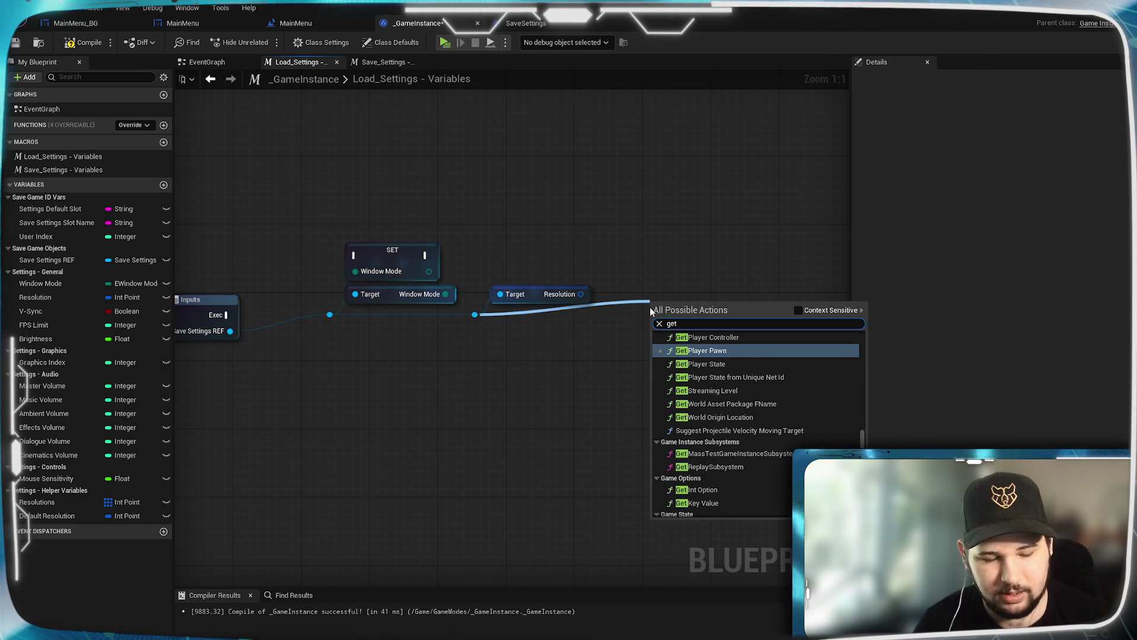
{"action": "type", "text": " v-sync"}
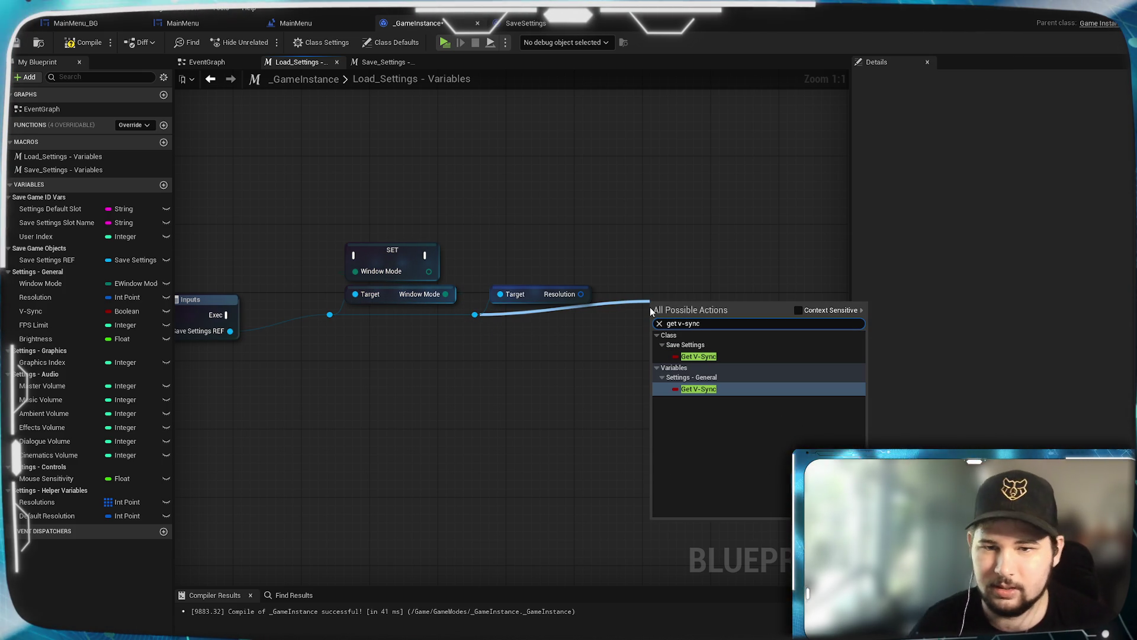
{"action": "left_click", "coordinate": [693, 356]}
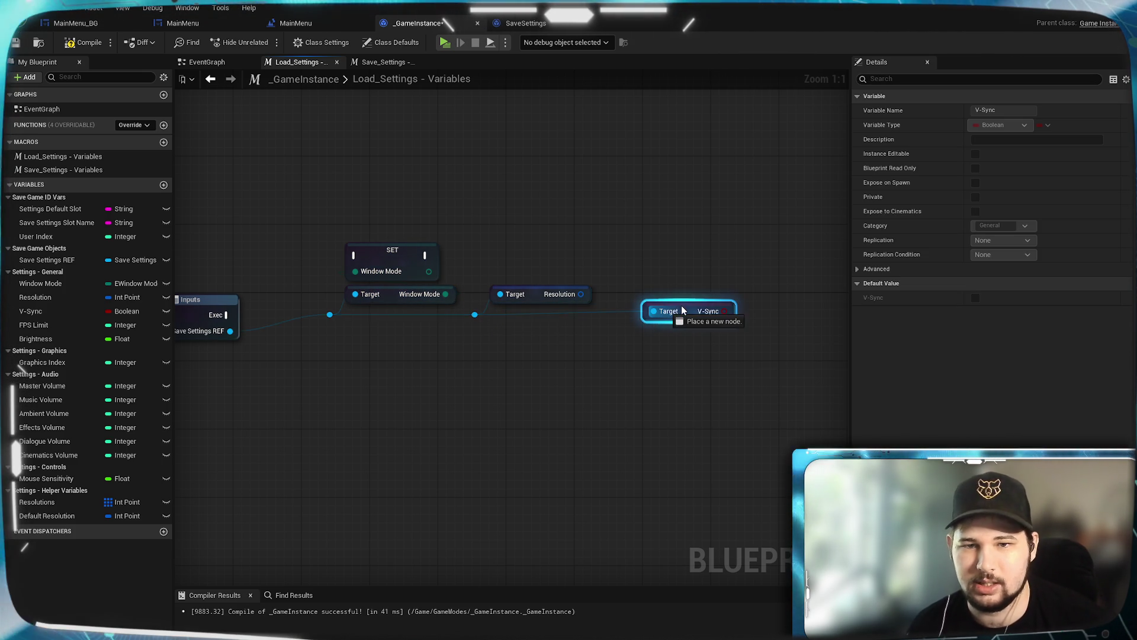
{"action": "mouse_move", "coordinate": [683, 311]}
{"action": "left_mouse_down"}
{"action": "mouse_move", "coordinate": [669, 294]}
{"action": "mouse_move", "coordinate": [616, 322]}
{"action": "mouse_move", "coordinate": [741, 304]}
{"action": "left_mouse_up"}
{"action": "left_click", "coordinate": [613, 308]}
{"action": "double_click", "coordinate": [613, 295]}
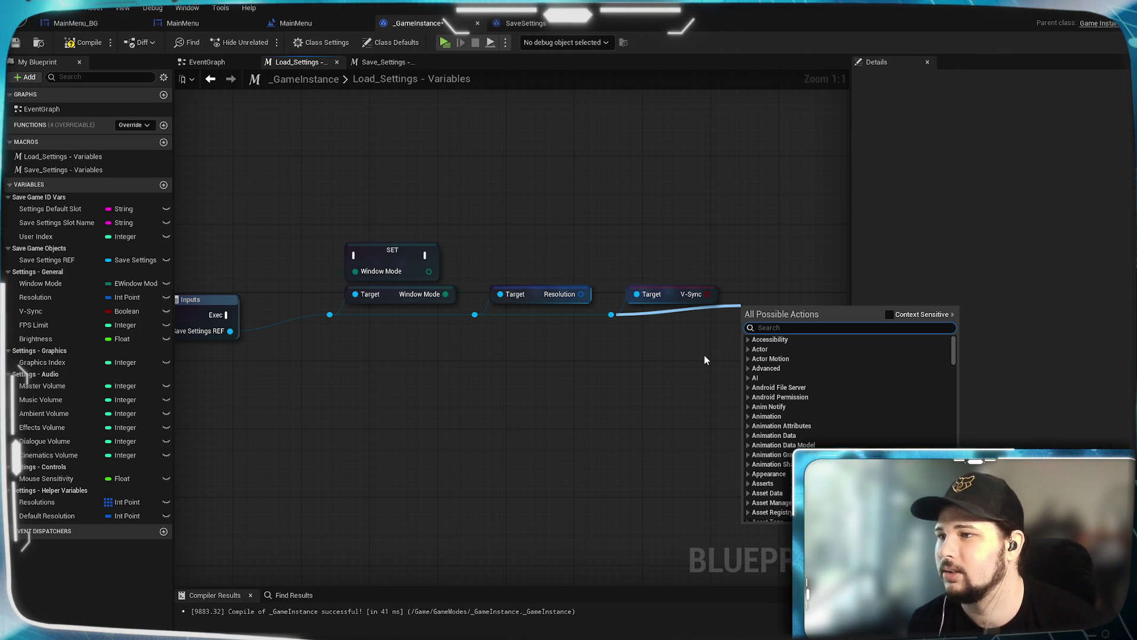
- Add Get FPS Limit and Get Brightness getters, delete a stray reroute, and shift Outputs right
{"action": "type", "text": "get"}
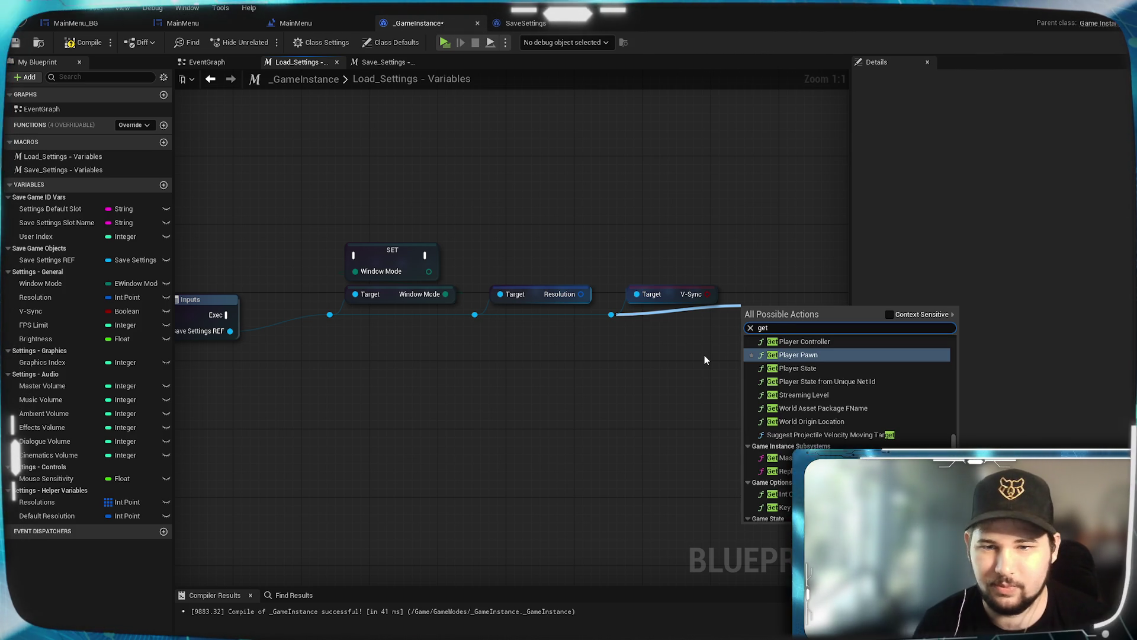
{"action": "type", "text": " fps limi"}
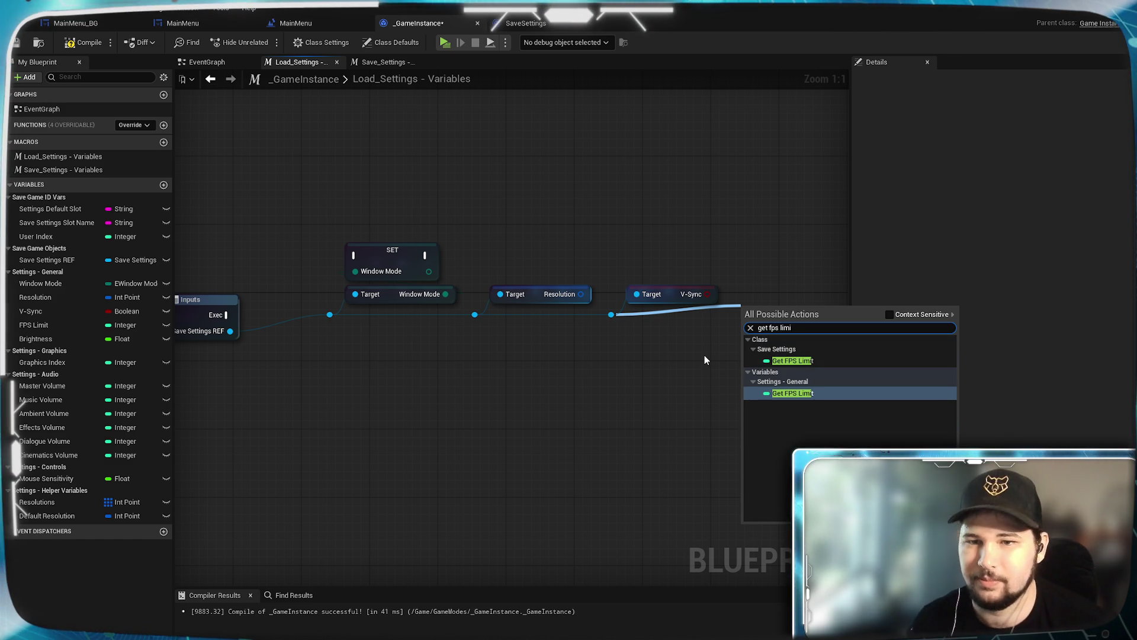
{"action": "left_click", "coordinate": [772, 362]}
{"action": "left_click_drag", "start_coordinate": [772, 317], "coordinate": [787, 307]}
{"action": "double_click", "coordinate": [653, 312]}
{"action": "left_click_drag", "start_coordinate": [652, 312], "coordinate": [736, 324]}
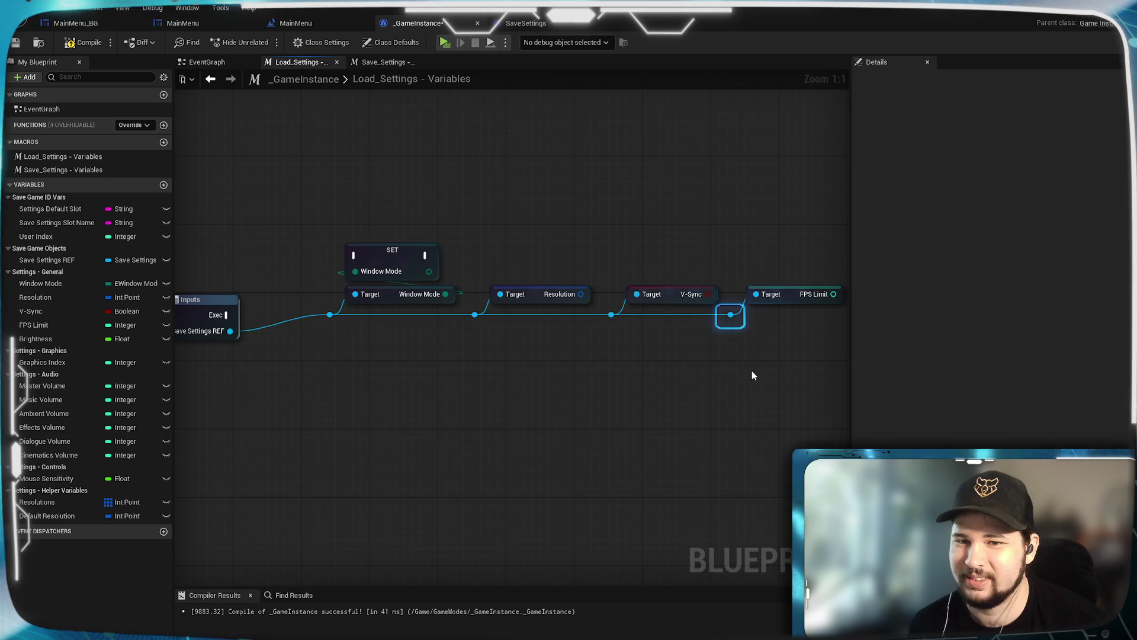
{"action": "left_click_drag", "start_coordinate": [750, 371], "coordinate": [538, 382]}
{"action": "left_click_drag", "start_coordinate": [500, 320], "coordinate": [640, 308]}
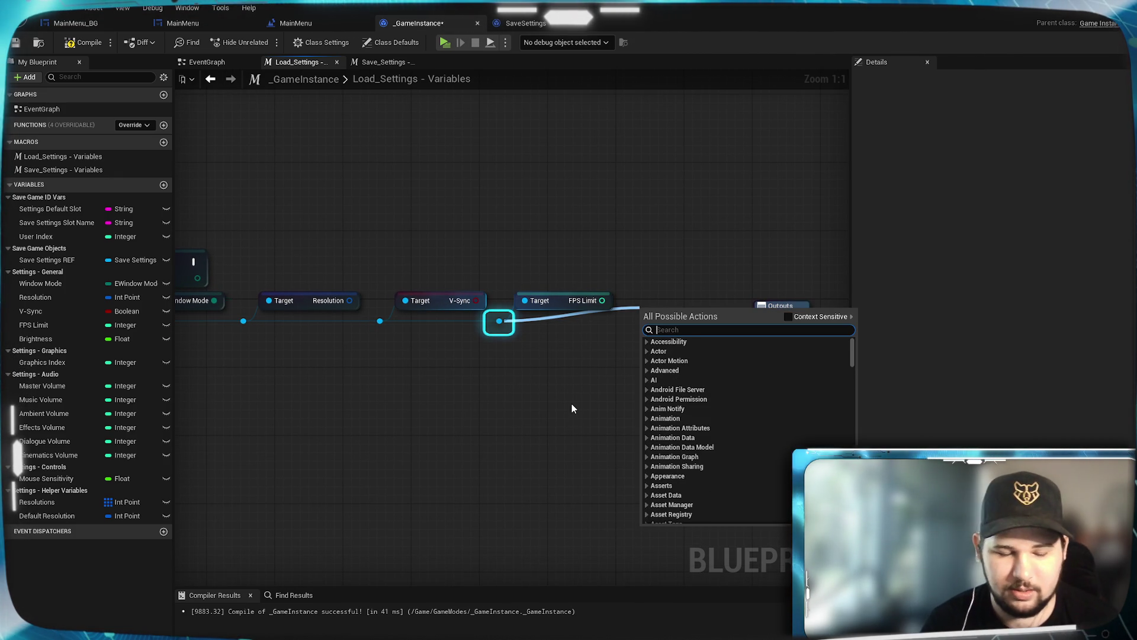
{"action": "type", "text": "get brig"}
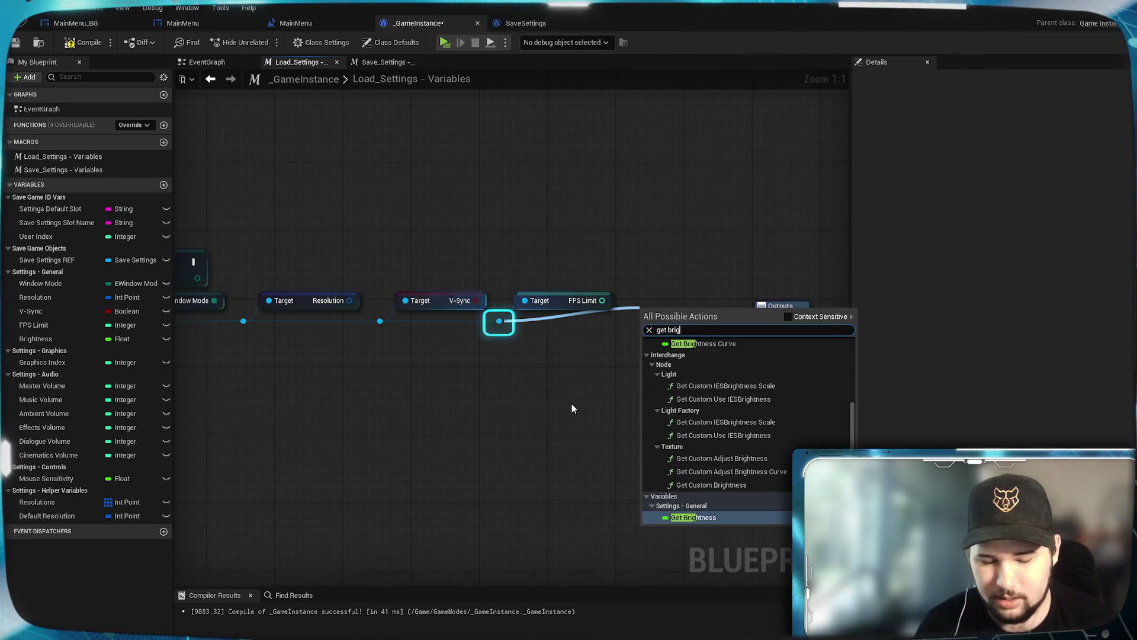
{"action": "type", "text": "htness"}
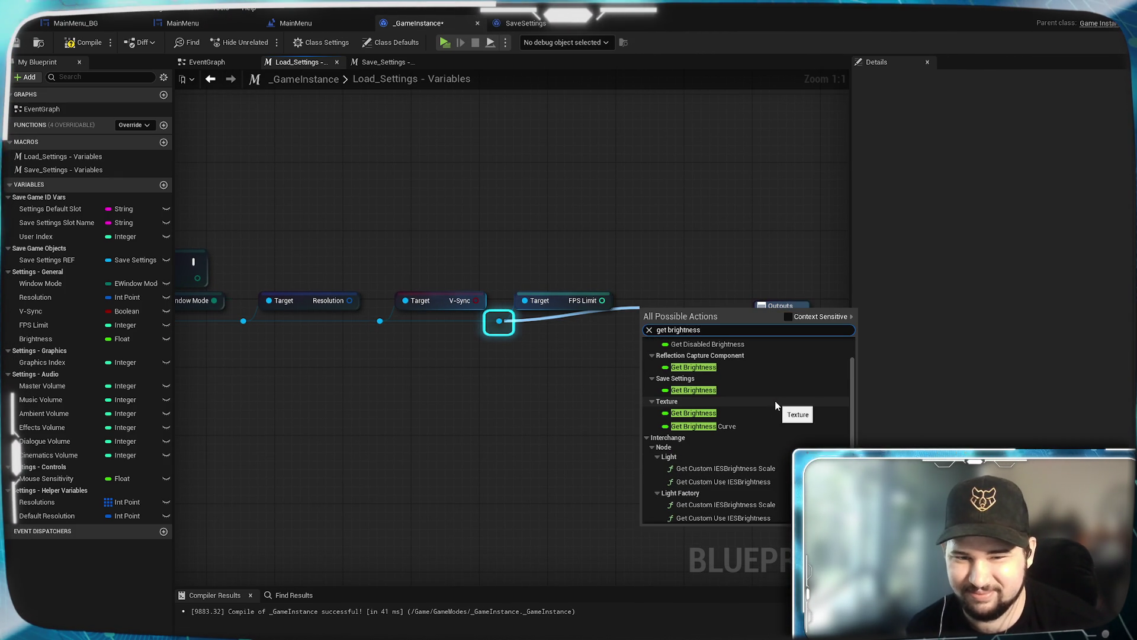
{"action": "left_click", "coordinate": [734, 391]}
{"action": "left_click_drag", "start_coordinate": [683, 317], "coordinate": [695, 300]}
{"action": "left_click", "coordinate": [621, 304]}
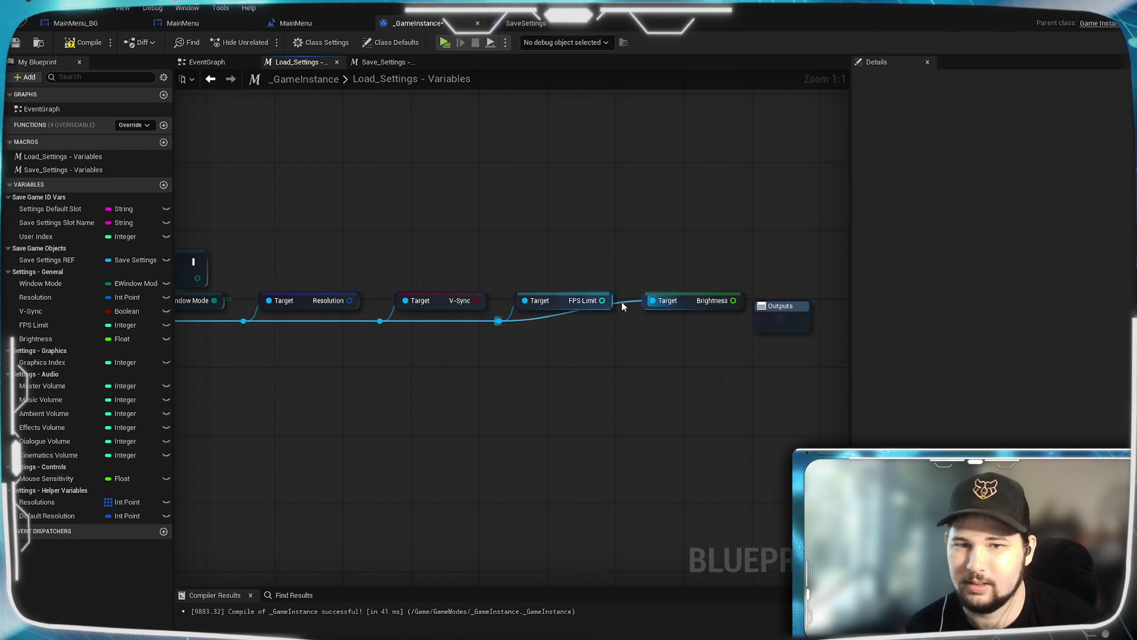
{"action": "double_click", "coordinate": [621, 303]}
{"action": "left_click_drag", "start_coordinate": [622, 309], "coordinate": [625, 330]}
{"action": "key", "text": "Delete"}
{"action": "mouse_move", "coordinate": [779, 432]}
{"action": "left_mouse_down"}
{"action": "mouse_move", "coordinate": [549, 337]}
{"action": "mouse_move", "coordinate": [613, 334]}
{"action": "left_mouse_up"}
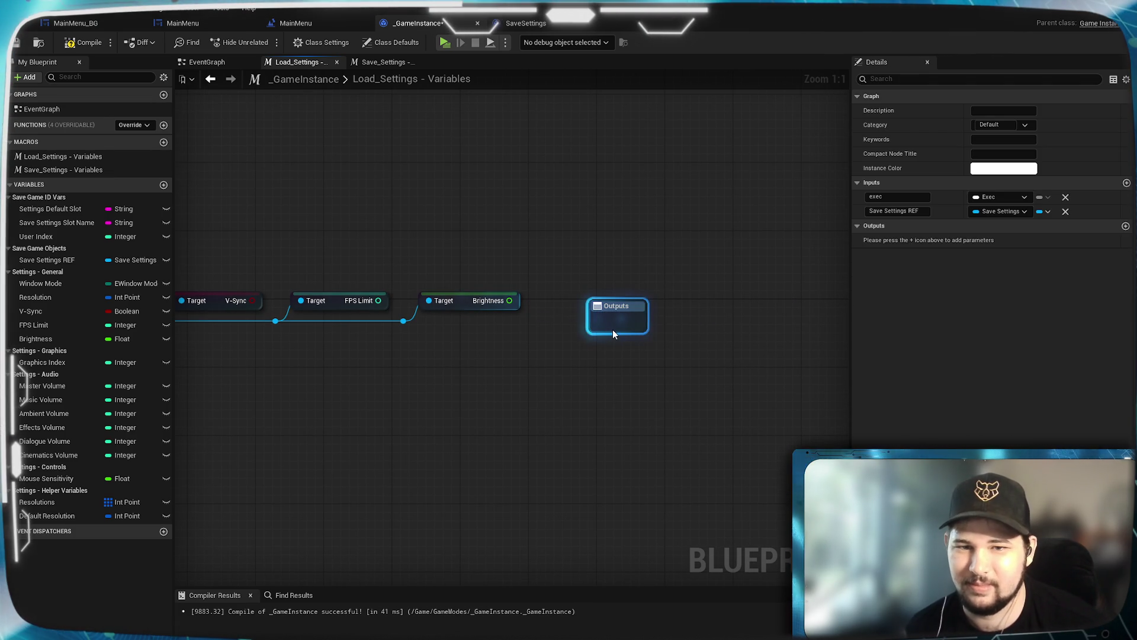
{"action": "left_click", "coordinate": [627, 379]}
{"action": "mouse_move", "coordinate": [628, 380]}
{"action": "left_mouse_down"}
{"action": "mouse_move", "coordinate": [635, 395]}
{"action": "mouse_move", "coordinate": [619, 400]}
{"action": "mouse_move", "coordinate": [592, 384]}
{"action": "left_mouse_up"}
{"action": "left_click_drag", "start_coordinate": [421, 284], "coordinate": [428, 402]}
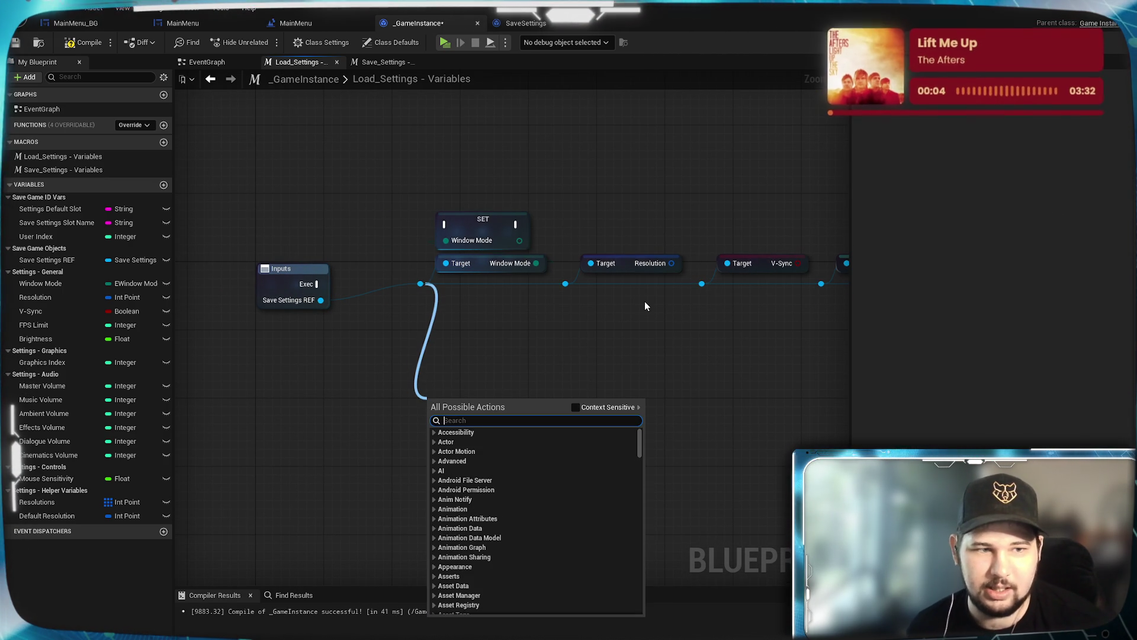
- Add Get Graphics Index and Get Master Volume getters off the reference with reroutes
{"action": "type", "text": "get graphics index"}
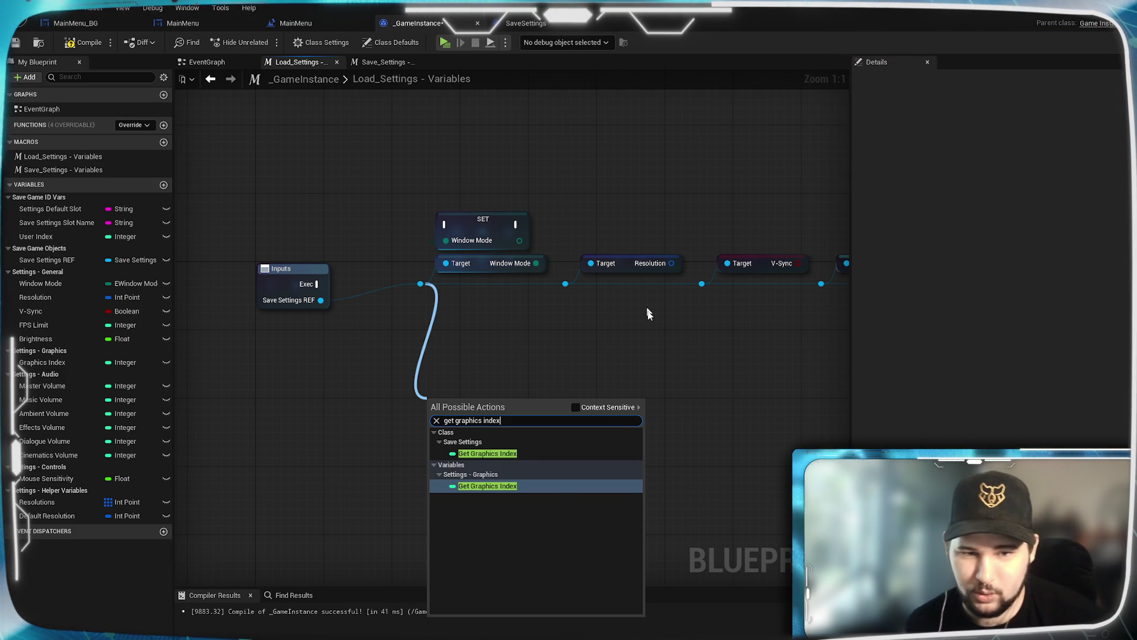
{"action": "left_click", "coordinate": [517, 453]}
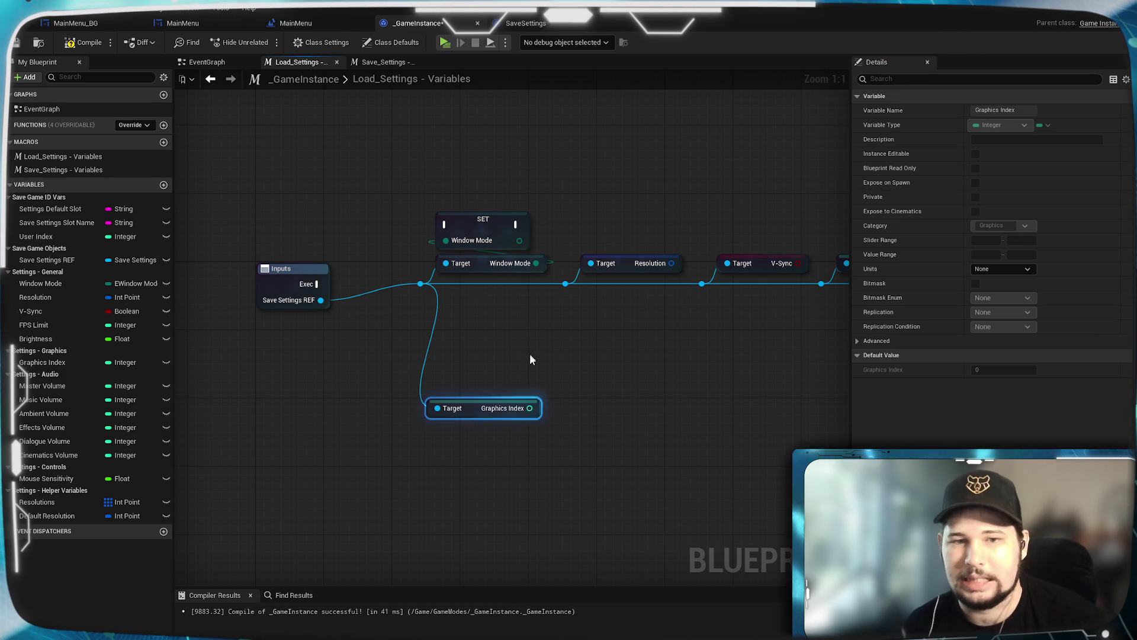
{"action": "left_click", "coordinate": [630, 340]}
{"action": "left_click_drag", "start_coordinate": [577, 411], "coordinate": [586, 326]}
{"action": "double_click", "coordinate": [438, 285]}
{"action": "mouse_move", "coordinate": [438, 284]}
{"action": "left_mouse_down"}
{"action": "mouse_move", "coordinate": [427, 319]}
{"action": "mouse_move", "coordinate": [462, 424]}
{"action": "left_mouse_up"}
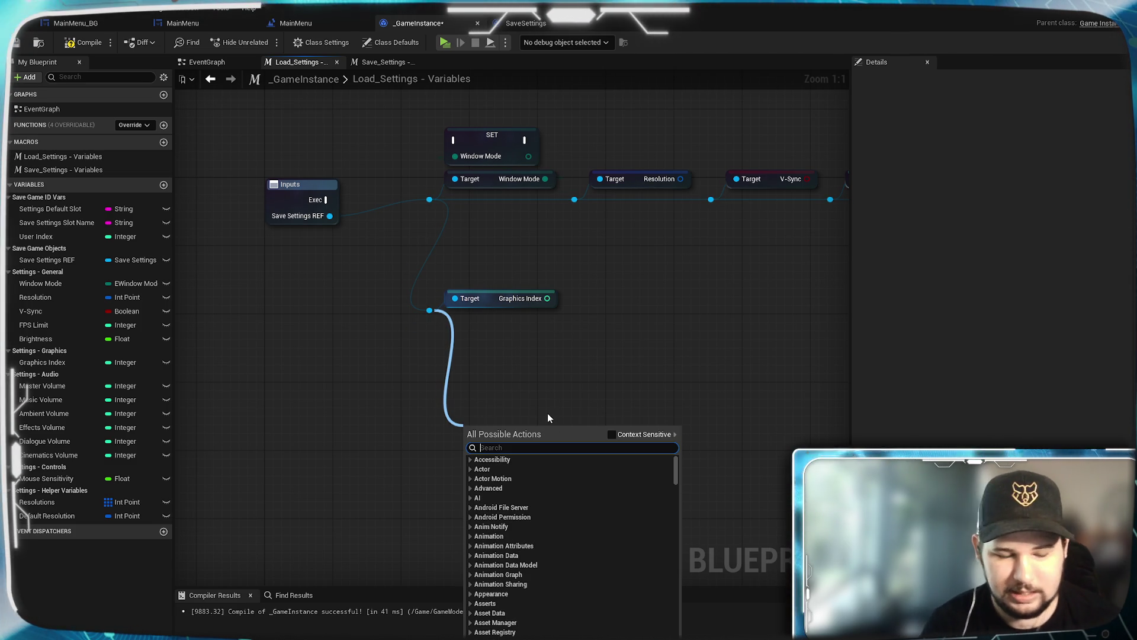
{"action": "type", "text": "get m,"}
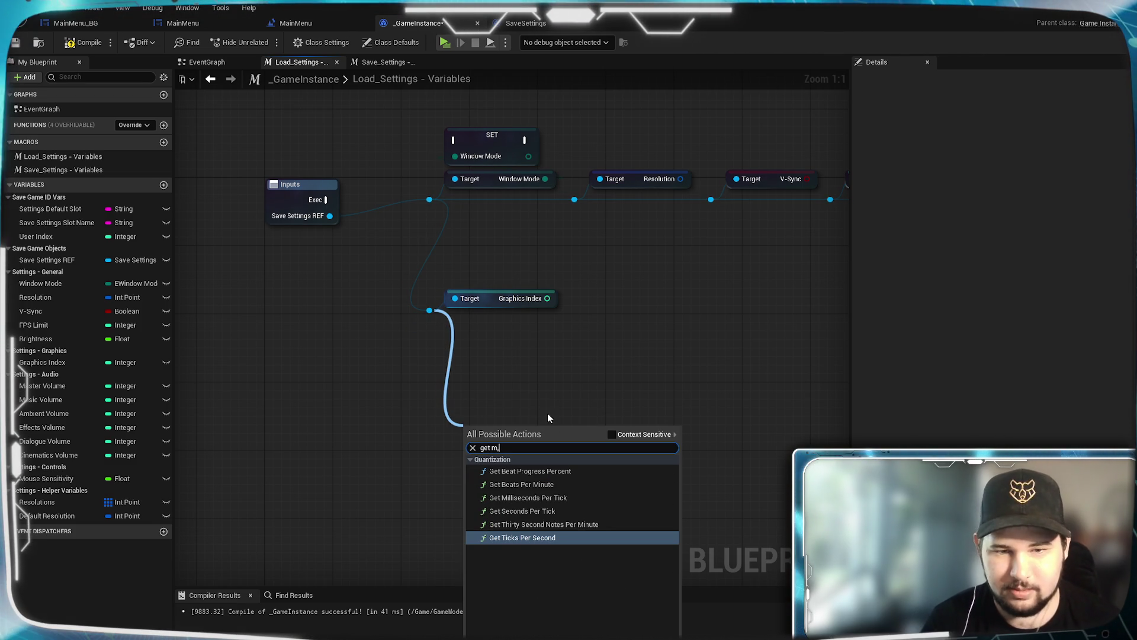
{"action": "type", "text": "aster"}
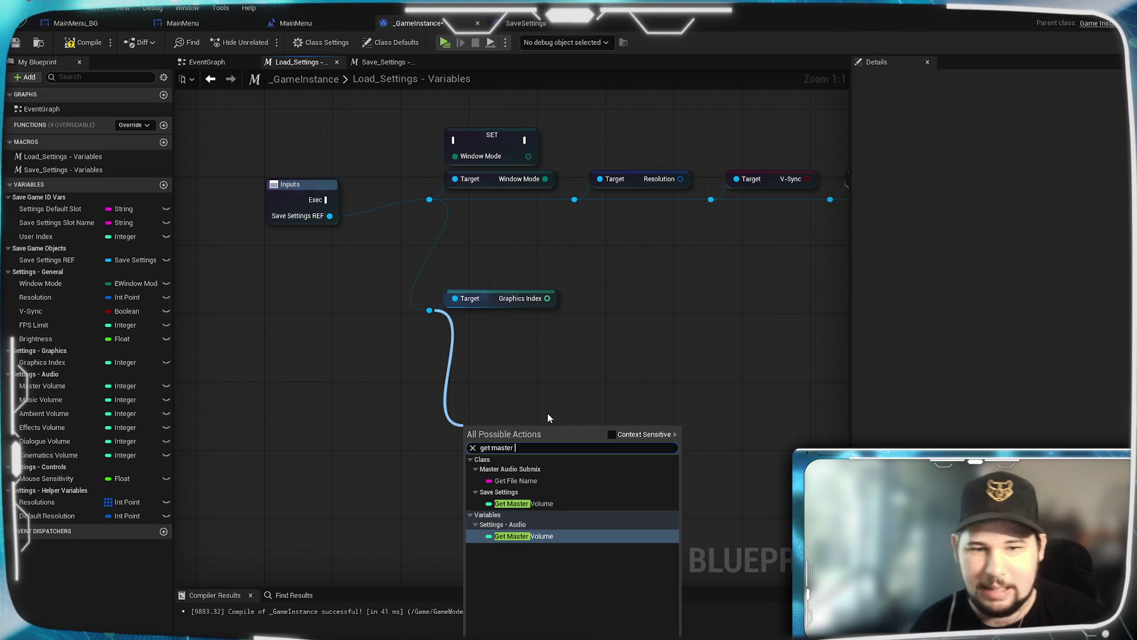
{"action": "left_click", "coordinate": [559, 504]}
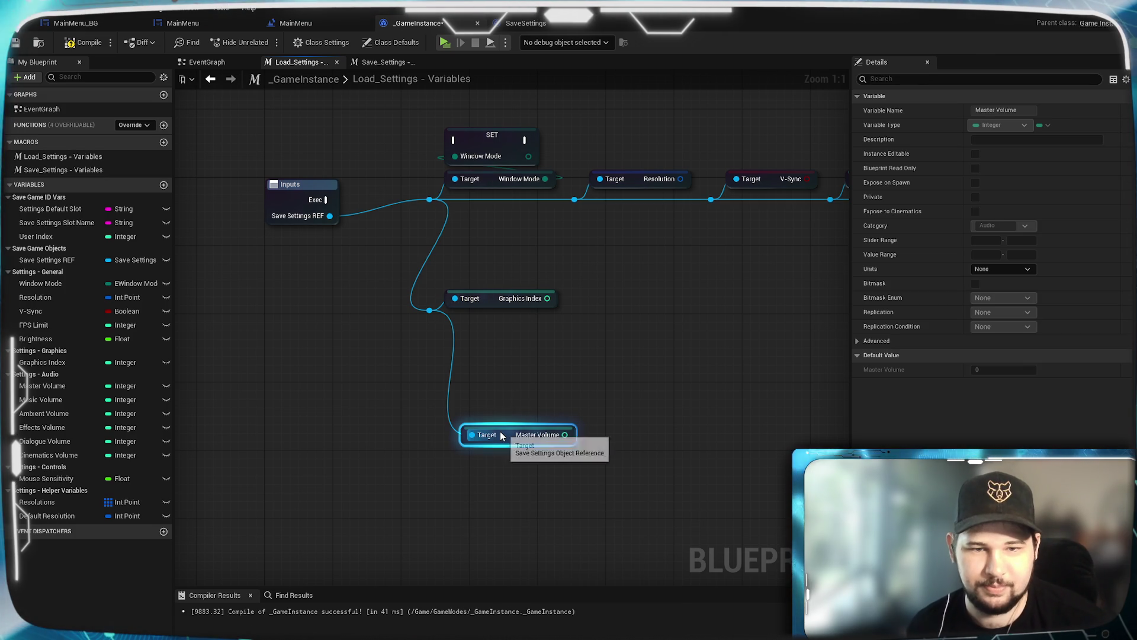
{"action": "mouse_move", "coordinate": [503, 431]}
{"action": "left_mouse_down"}
{"action": "mouse_move", "coordinate": [479, 385]}
{"action": "mouse_move", "coordinate": [487, 422]}
{"action": "mouse_move", "coordinate": [430, 448]}
{"action": "left_mouse_up"}
{"action": "left_click", "coordinate": [425, 423]}
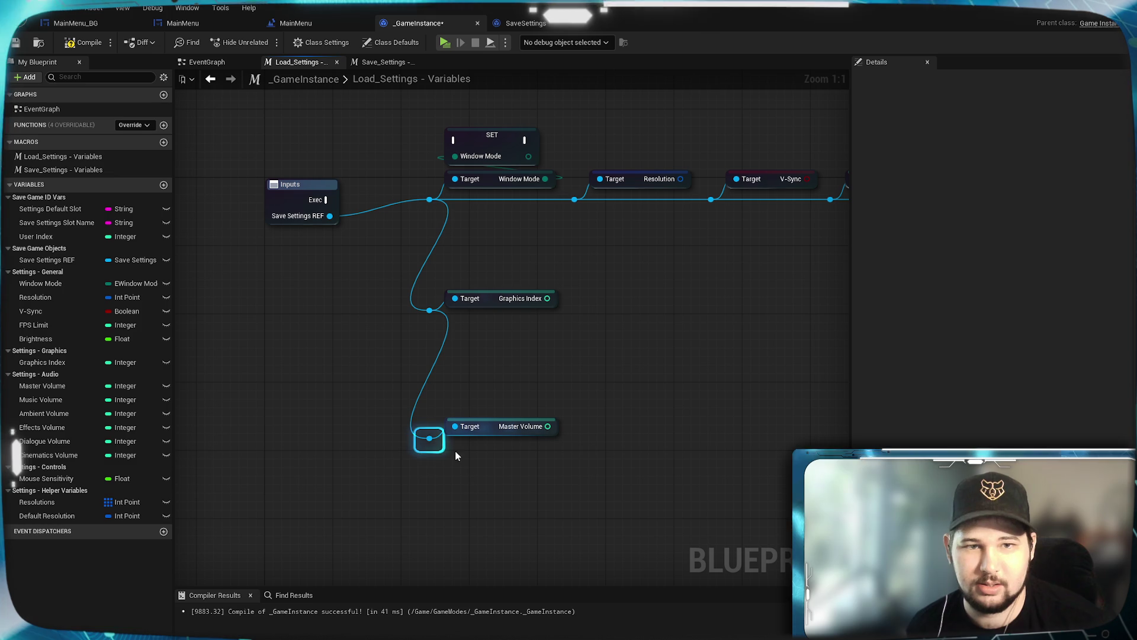
{"action": "left_click_drag", "start_coordinate": [431, 303], "coordinate": [431, 304]}
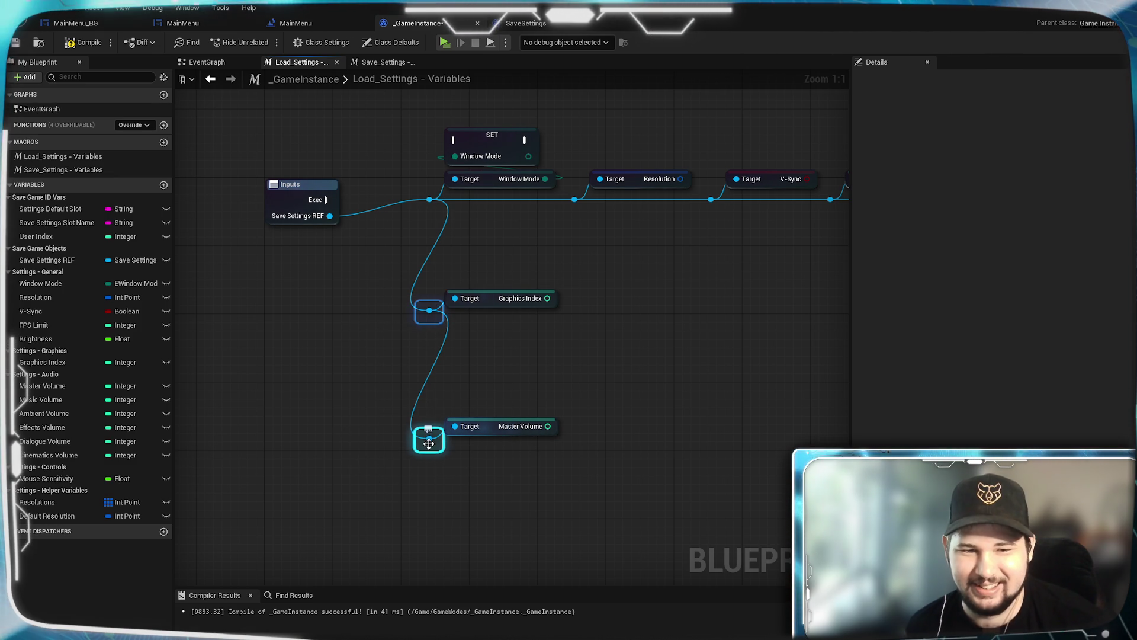
{"action": "left_click", "coordinate": [481, 513]}
- Add Get Music Volume and Get Ambient Volume getters to the audio row with reroutes
{"action": "left_click_drag", "start_coordinate": [429, 447], "coordinate": [636, 450]}
{"action": "type", "text": "get"}
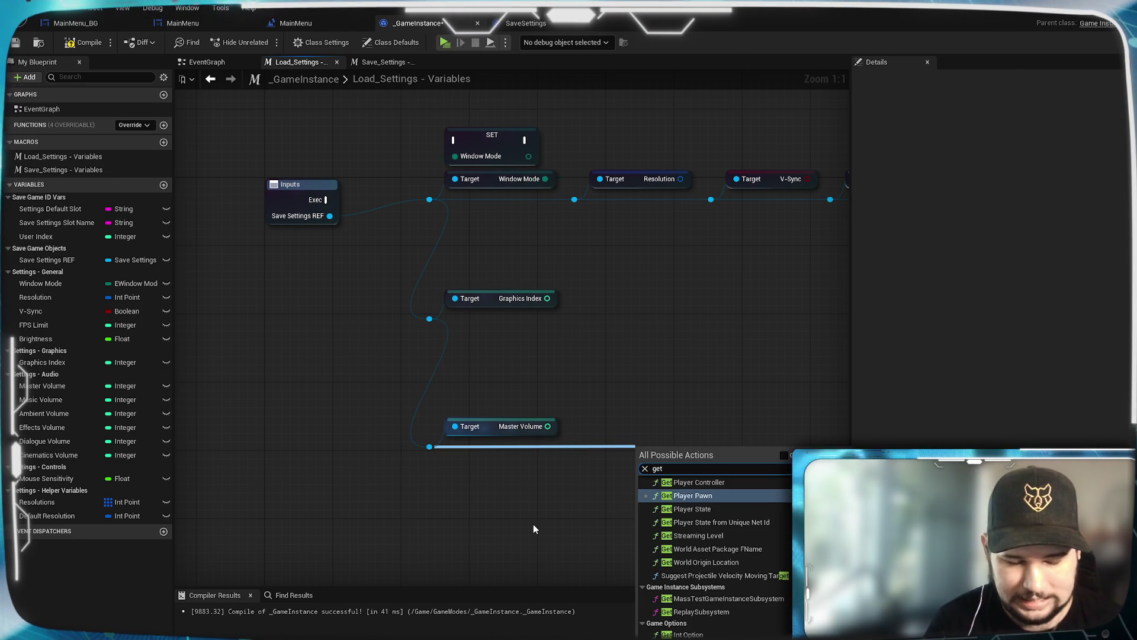
{"action": "type", "text": " music"}
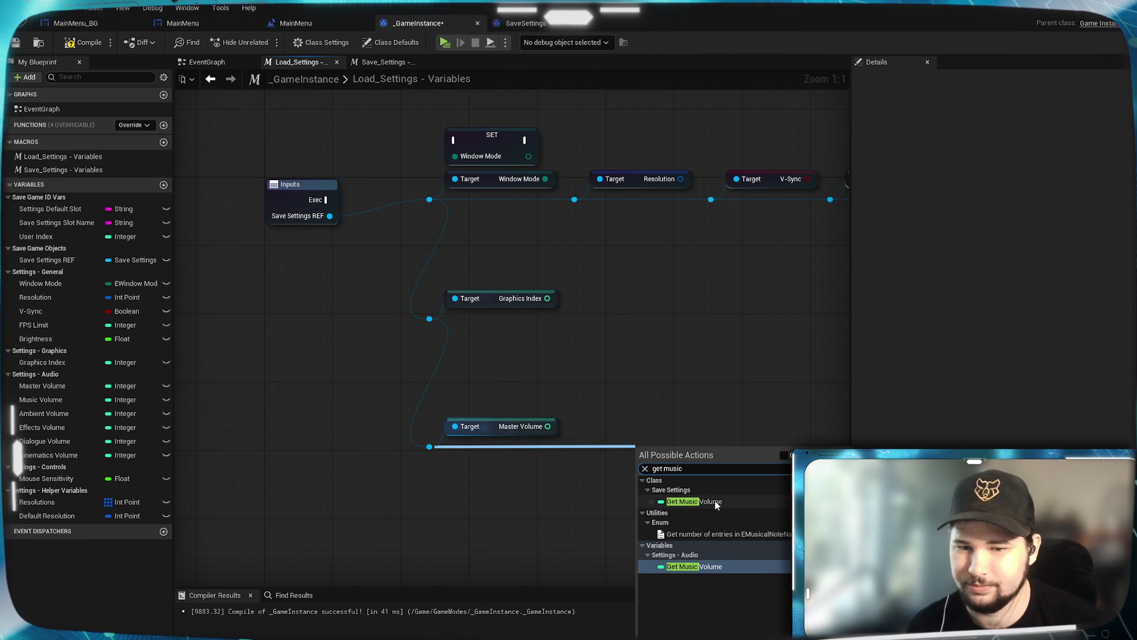
{"action": "left_click", "coordinate": [708, 500]}
{"action": "left_click_drag", "start_coordinate": [599, 511], "coordinate": [463, 453]}
{"action": "double_click", "coordinate": [465, 391]}
{"action": "mouse_move", "coordinate": [553, 397]}
{"action": "left_mouse_down"}
{"action": "mouse_move", "coordinate": [525, 379]}
{"action": "mouse_move", "coordinate": [528, 360]}
{"action": "left_mouse_up"}
{"action": "mouse_move", "coordinate": [464, 390]}
{"action": "left_mouse_down"}
{"action": "mouse_move", "coordinate": [655, 386]}
{"action": "mouse_move", "coordinate": [677, 368]}
{"action": "left_mouse_up"}
{"action": "type", "text": "get"}
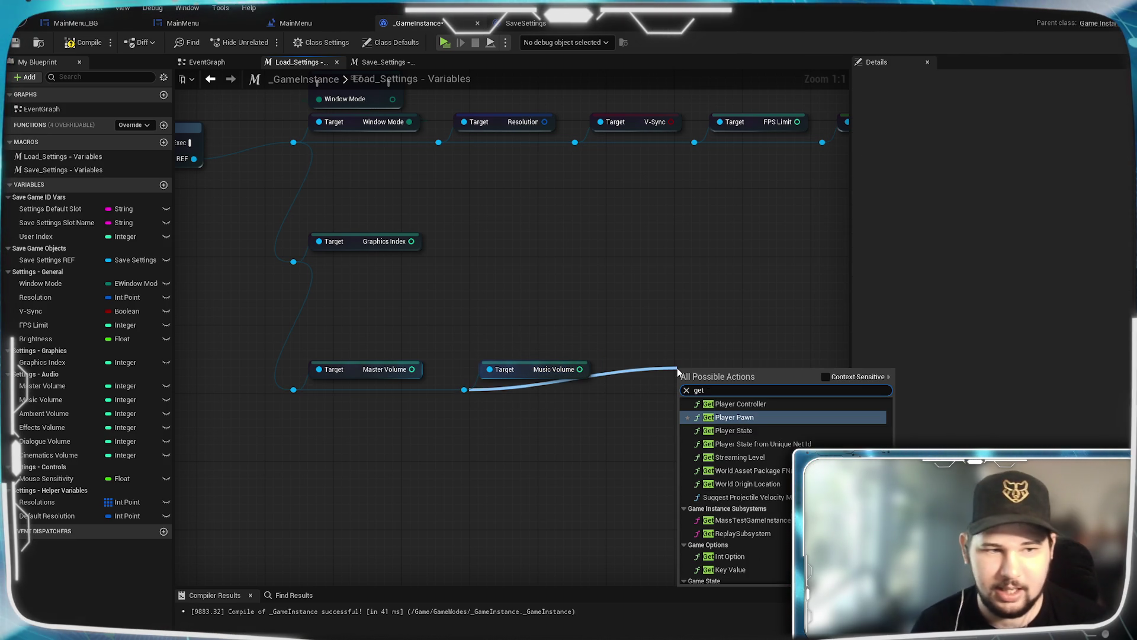
{"action": "type", "text": " ambient cole"}
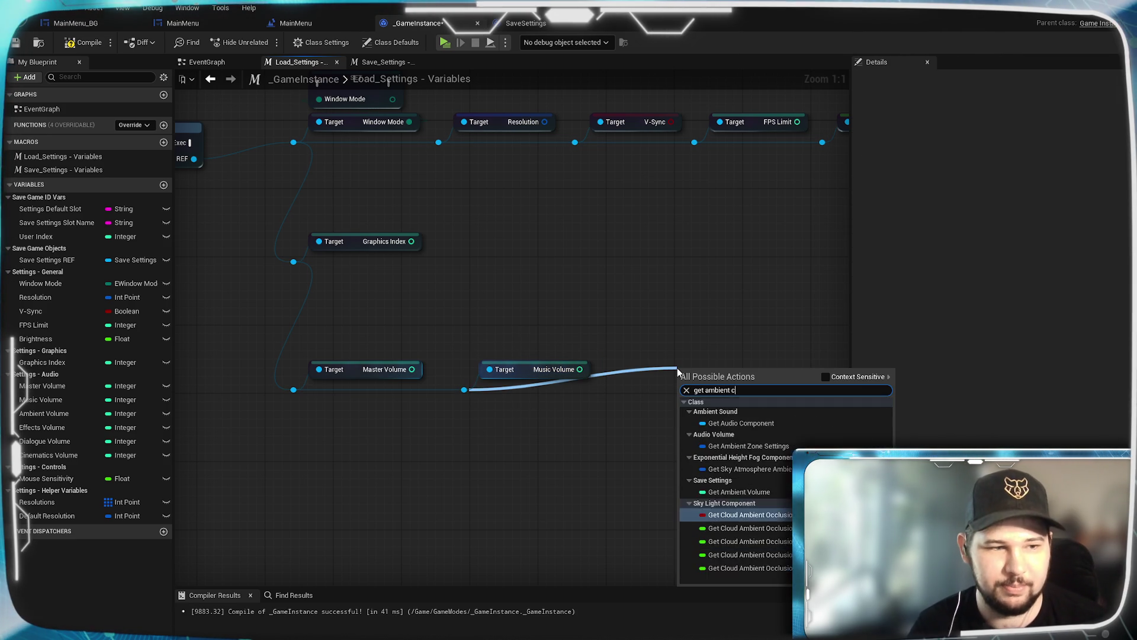
{"action": "key", "text": "BackSpace"}
{"action": "key", "text": "BackSpace"}
{"action": "key", "text": "BackSpace"}
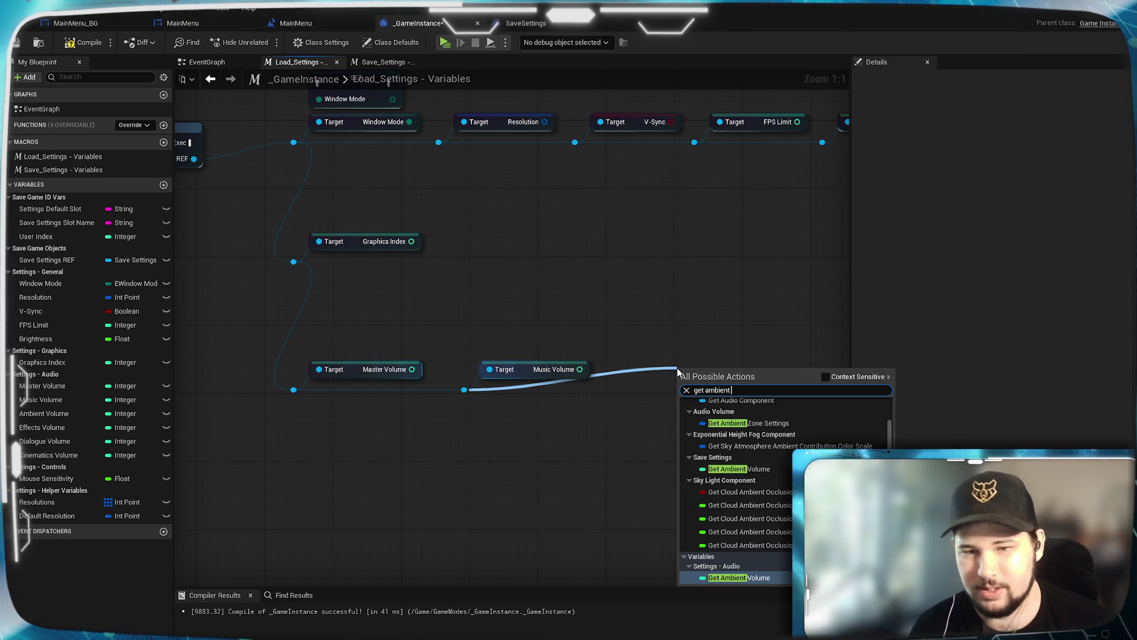
{"action": "type", "text": "volu"}
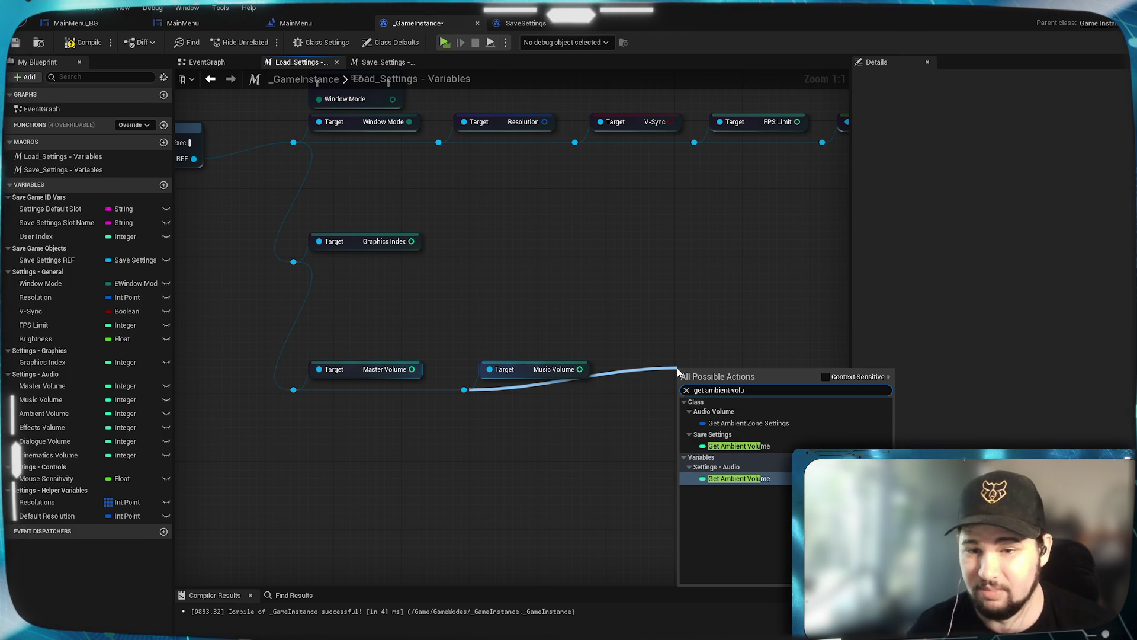
{"action": "left_click", "coordinate": [748, 445]}
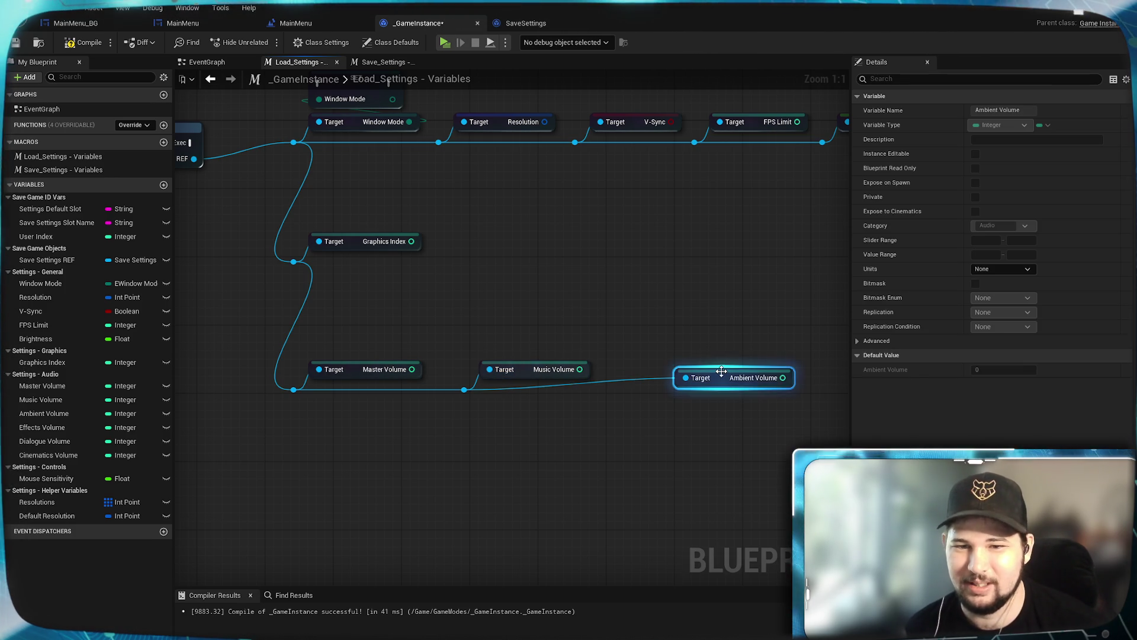
{"action": "left_click_drag", "start_coordinate": [694, 369], "coordinate": [677, 369]}
{"action": "double_click", "coordinate": [607, 369]}
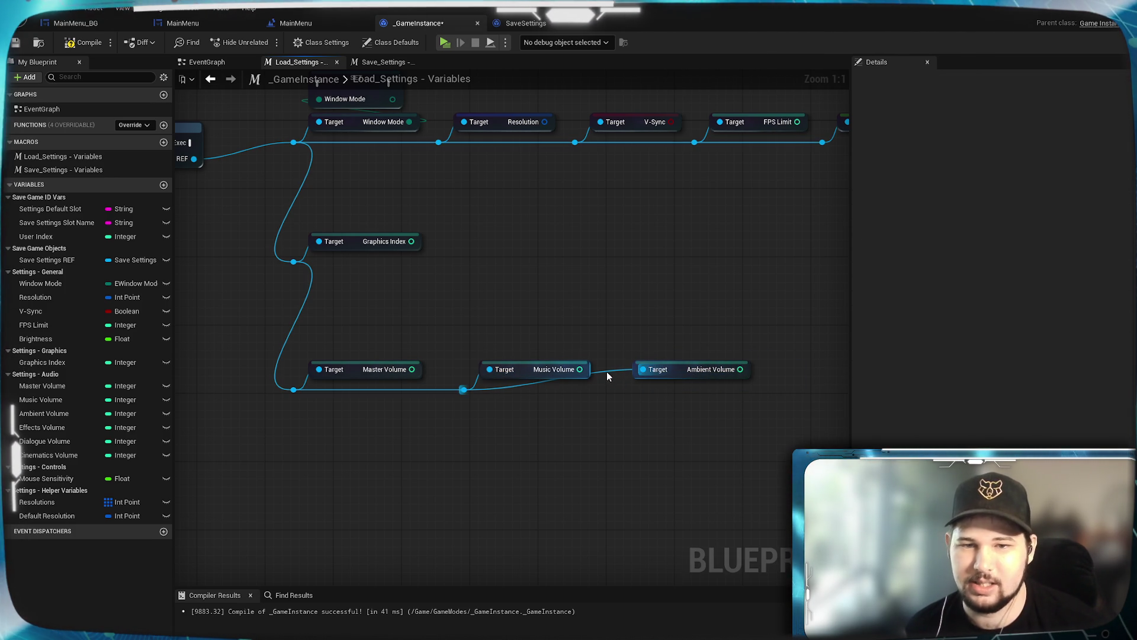
{"action": "left_click_drag", "start_coordinate": [606, 374], "coordinate": [621, 399]}
{"action": "left_click_drag", "start_coordinate": [730, 433], "coordinate": [537, 436]}
{"action": "left_click_drag", "start_coordinate": [423, 392], "coordinate": [606, 381]}
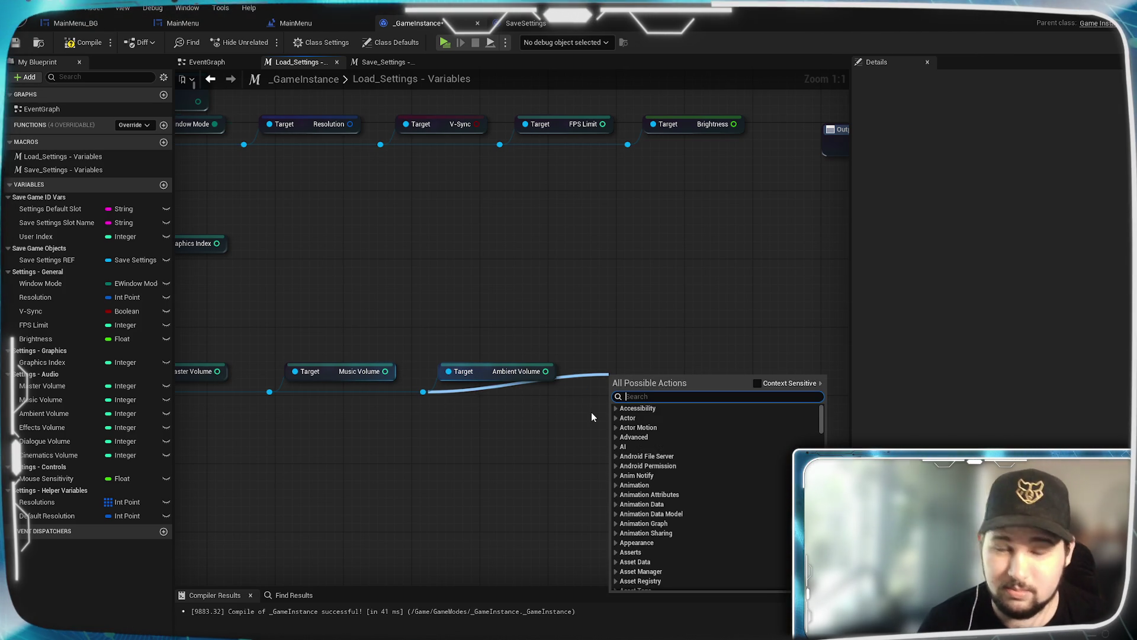
- Add Get Effects Volume and Get Dialogue Volume getters after Ambient Volume, wired with reroutes
{"action": "type", "text": "get"}
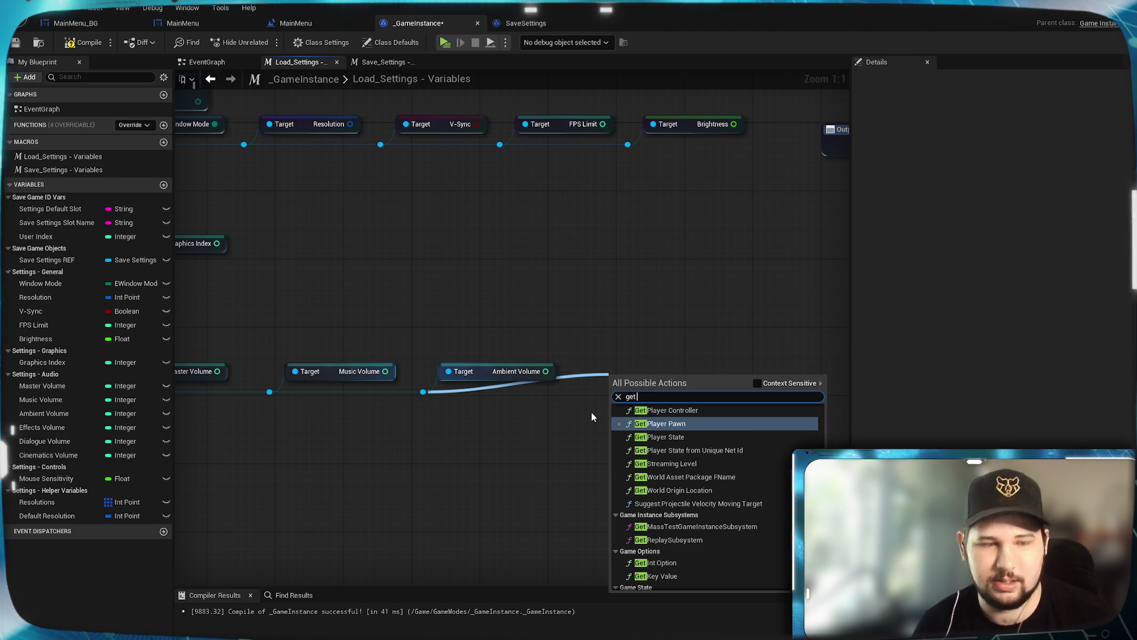
{"action": "type", "text": " effects volu"}
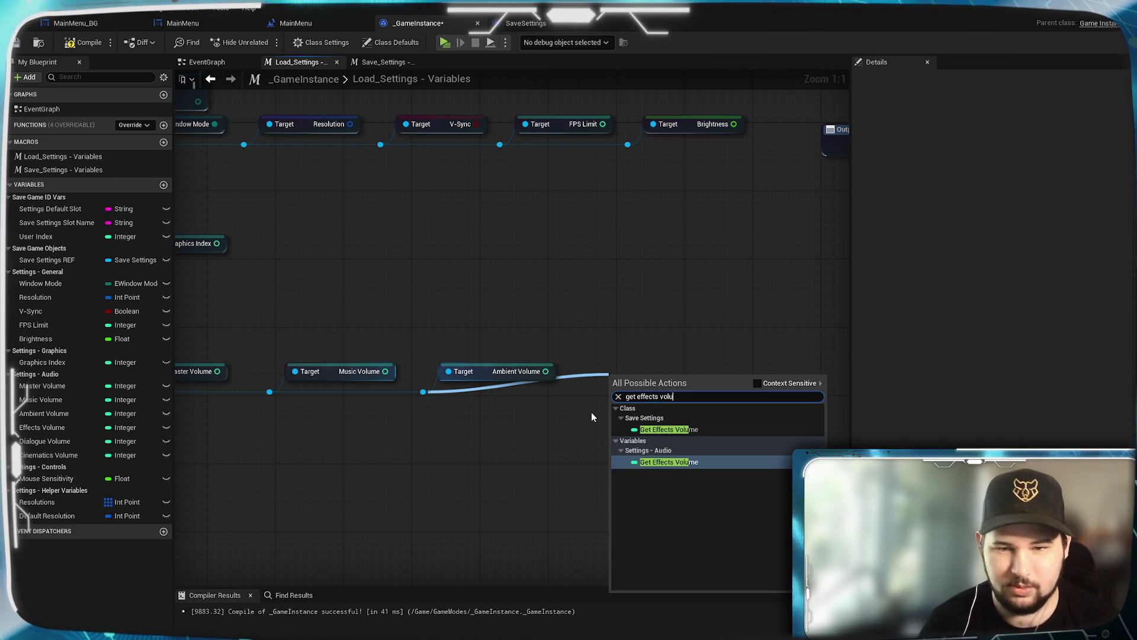
{"action": "left_click", "coordinate": [671, 427]}
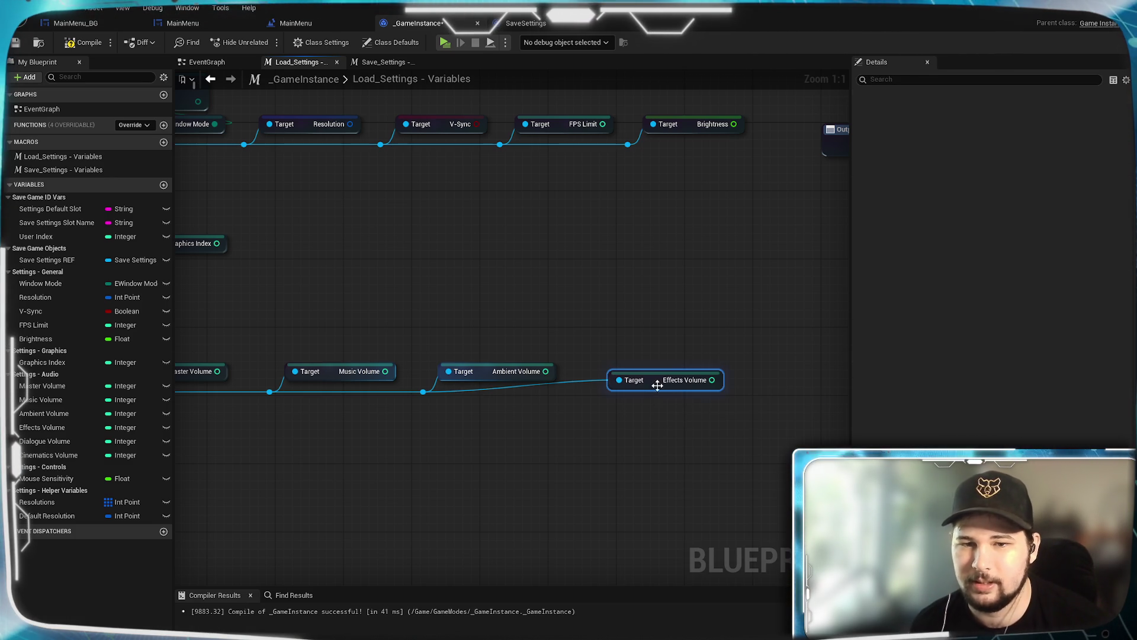
{"action": "mouse_move", "coordinate": [649, 384]}
{"action": "left_mouse_down"}
{"action": "mouse_move", "coordinate": [638, 370]}
{"action": "mouse_move", "coordinate": [596, 372]}
{"action": "mouse_move", "coordinate": [577, 392]}
{"action": "mouse_move", "coordinate": [646, 392]}
{"action": "mouse_move", "coordinate": [509, 378]}
{"action": "left_mouse_up"}
{"action": "double_click", "coordinate": [577, 369]}
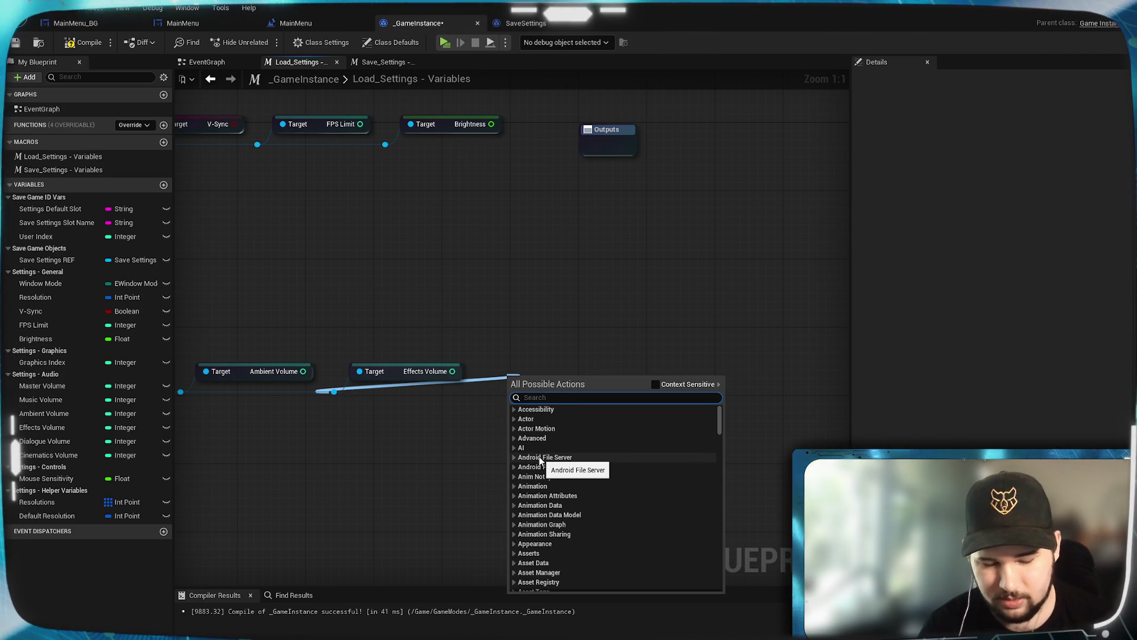
{"action": "type", "text": "get dialogue "}
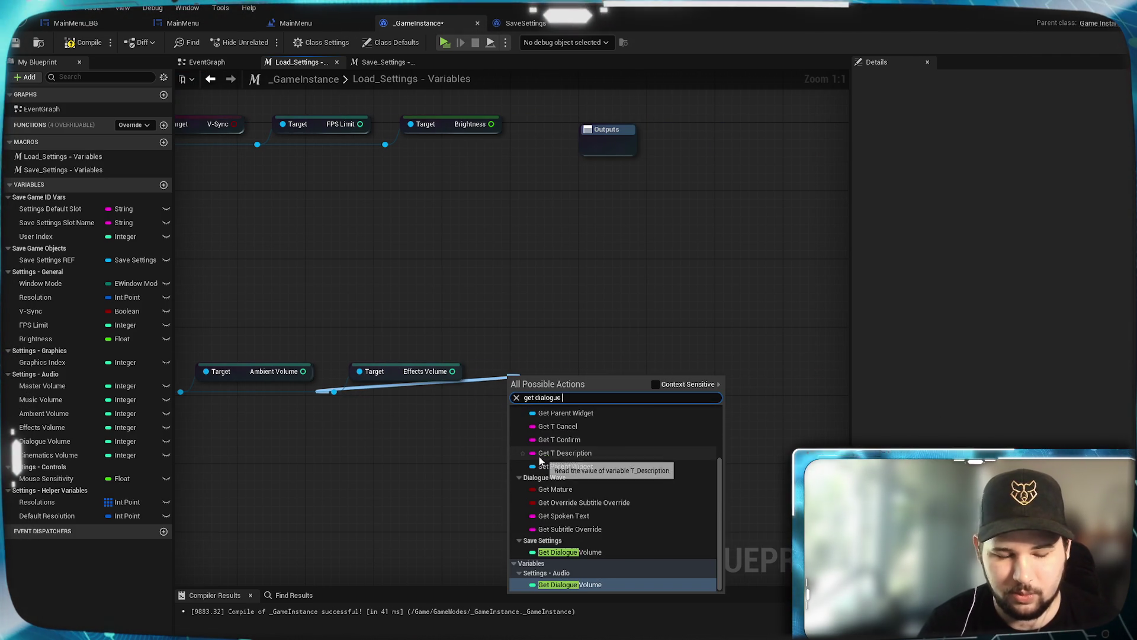
{"action": "type", "text": "volume"}
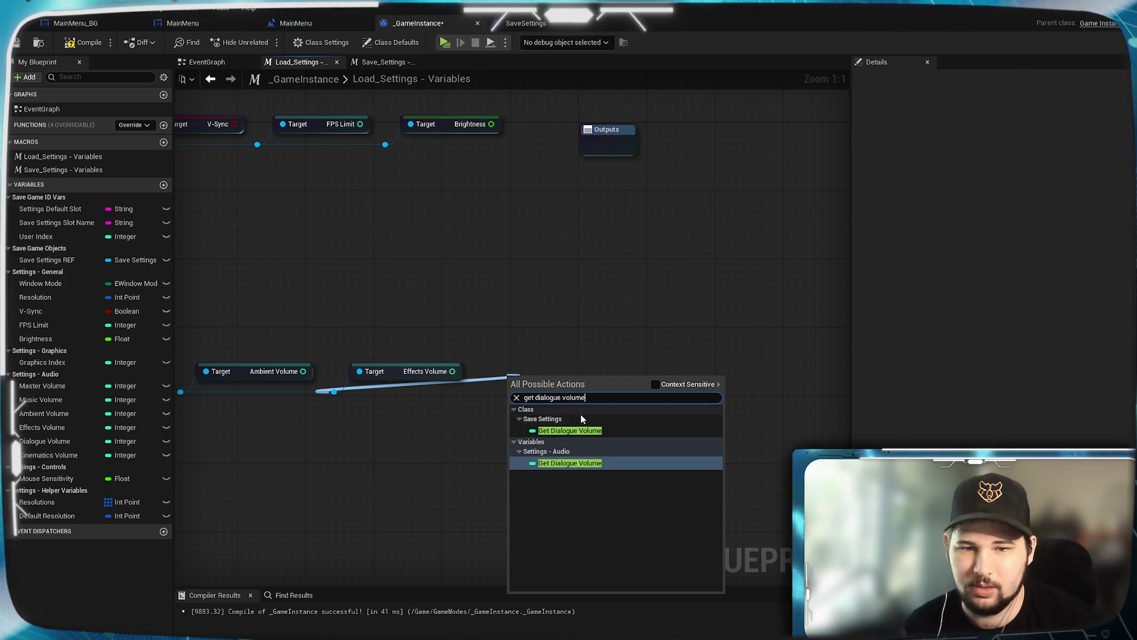
{"action": "left_click", "coordinate": [575, 429]}
{"action": "left_click_drag", "start_coordinate": [567, 370], "coordinate": [578, 362]}
{"action": "left_click", "coordinate": [372, 405]}
{"action": "left_click_drag", "start_coordinate": [339, 389], "coordinate": [523, 372]}
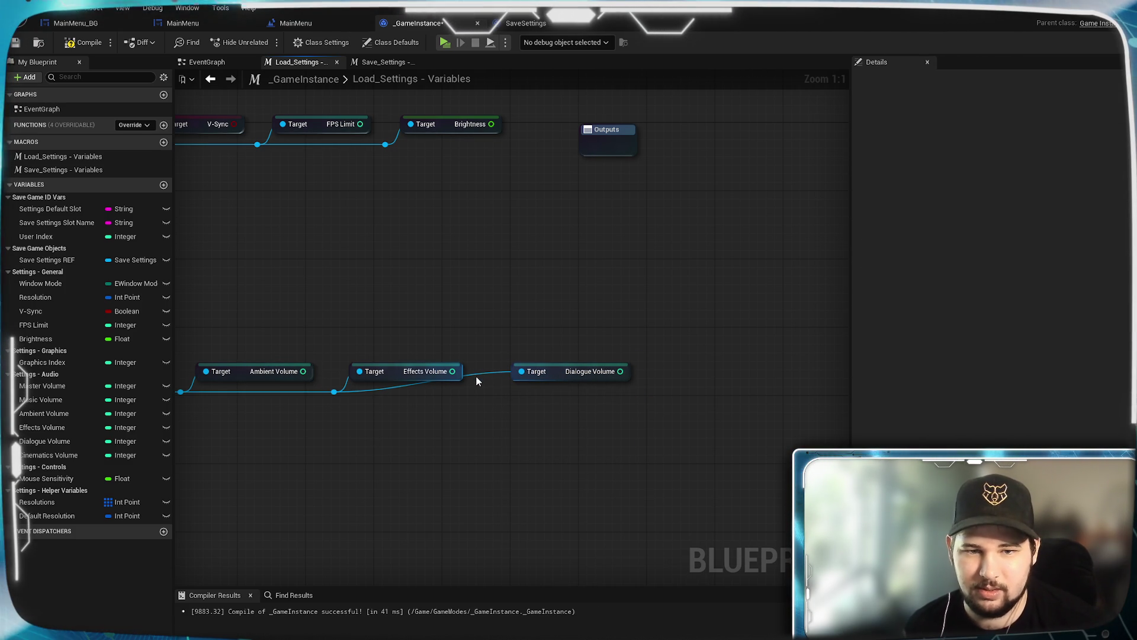
{"action": "double_click", "coordinate": [475, 374]}
{"action": "left_click_drag", "start_coordinate": [475, 374], "coordinate": [496, 391]}
{"action": "left_click", "coordinate": [502, 307]}
{"action": "left_click", "coordinate": [498, 402]}
- Add the Get Cinematics Volume getter, then begin a Mouse Sensitivity search below Master Volume
{"action": "left_click_drag", "start_coordinate": [620, 371], "coordinate": [686, 374]}
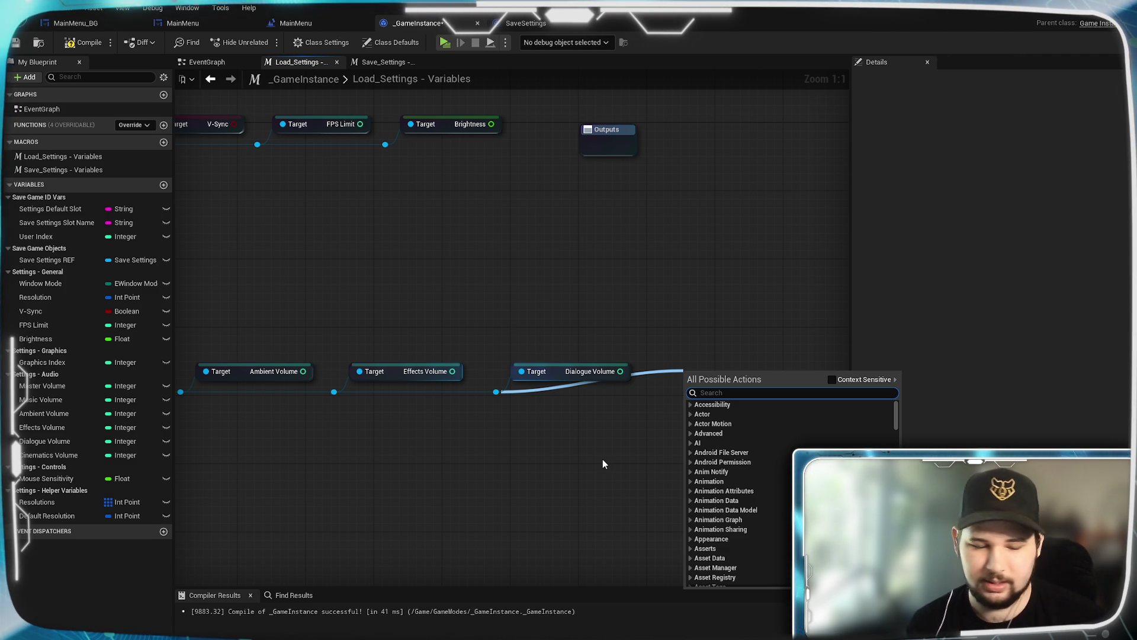
{"action": "type", "text": "get cin"}
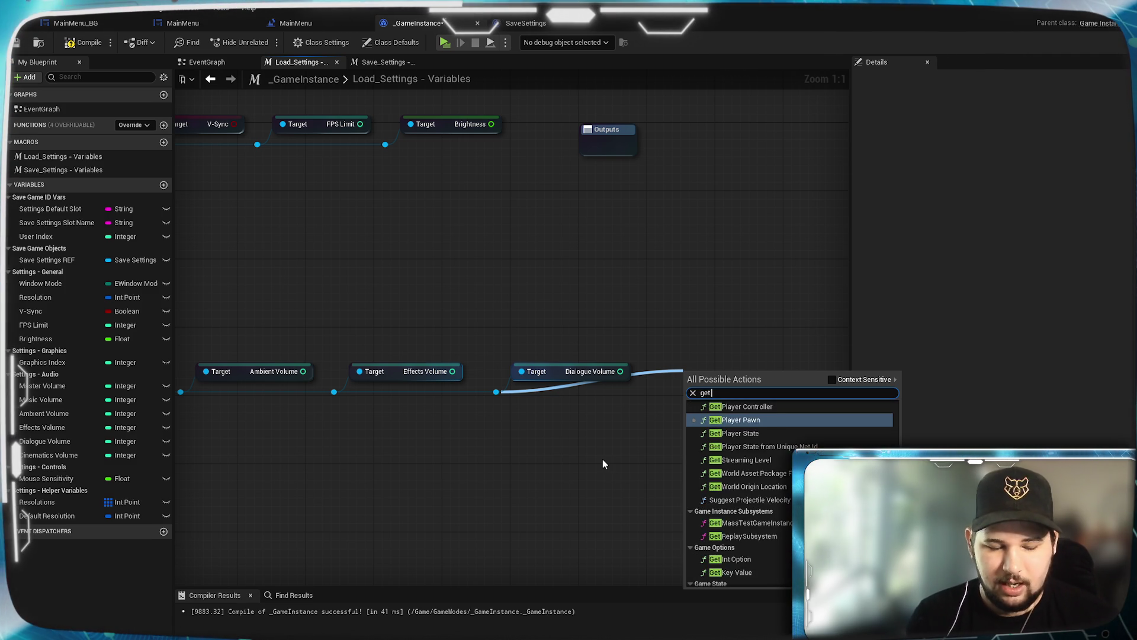
{"action": "type", "text": "ematics"}
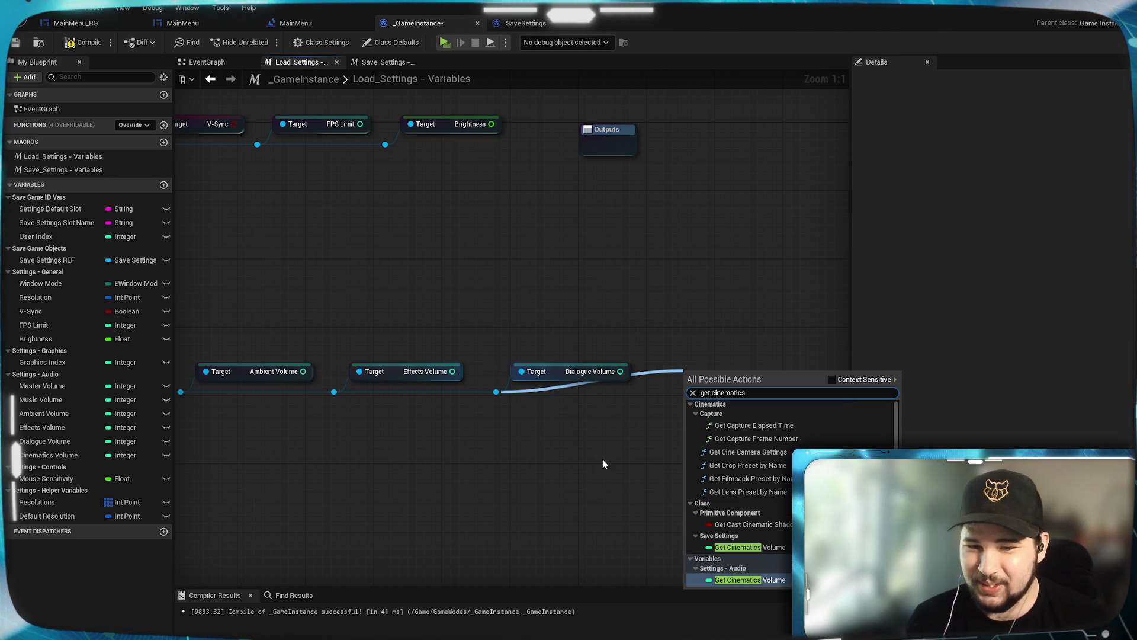
{"action": "key", "text": "Return"}
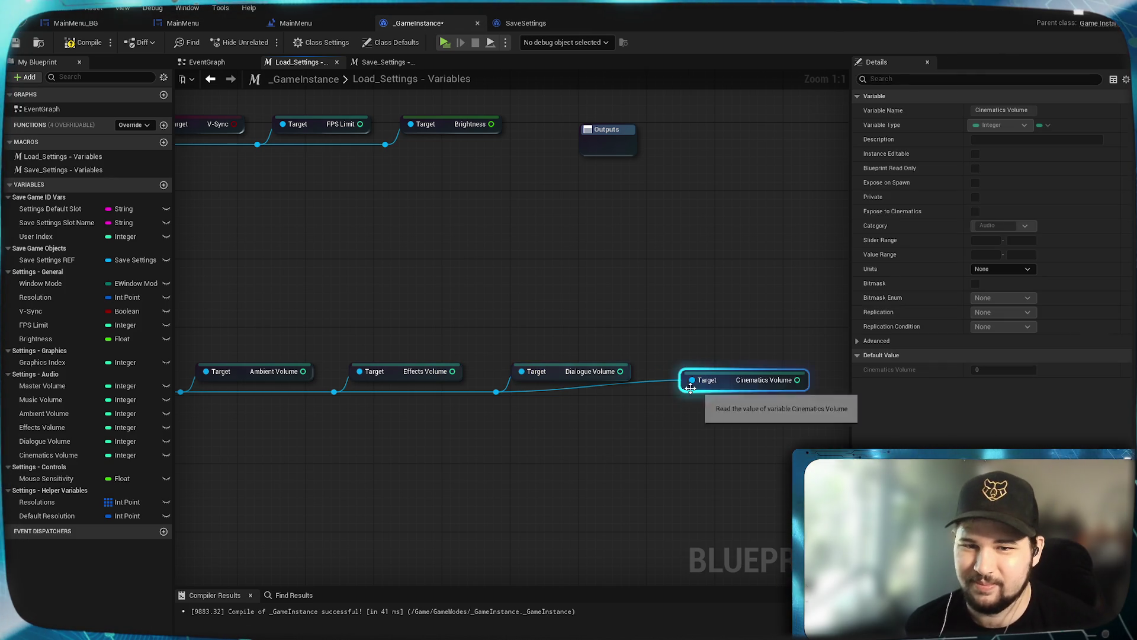
{"action": "left_click_drag", "start_coordinate": [724, 373], "coordinate": [717, 365]}
{"action": "double_click", "coordinate": [650, 367]}
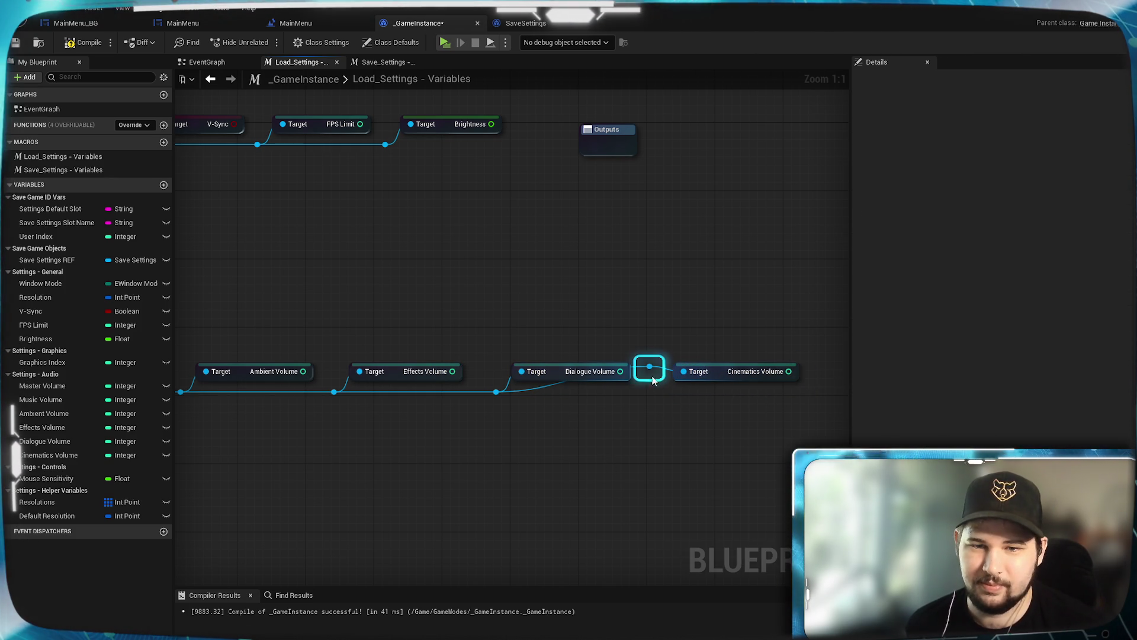
{"action": "left_click", "coordinate": [582, 470]}
{"action": "mouse_move", "coordinate": [582, 469]}
{"action": "left_mouse_down"}
{"action": "mouse_move", "coordinate": [427, 463]}
{"action": "mouse_move", "coordinate": [746, 416]}
{"action": "left_mouse_up"}
{"action": "left_click_drag", "start_coordinate": [465, 329], "coordinate": [457, 425]}
{"action": "type", "text": "get"}
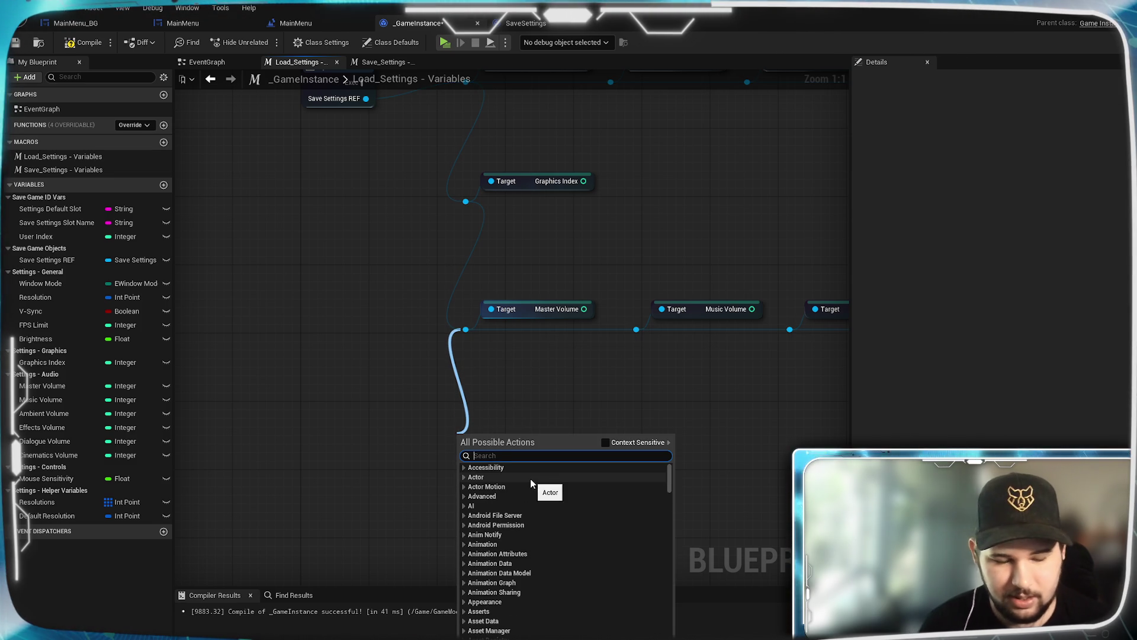
{"action": "type", "text": " mouse s"}
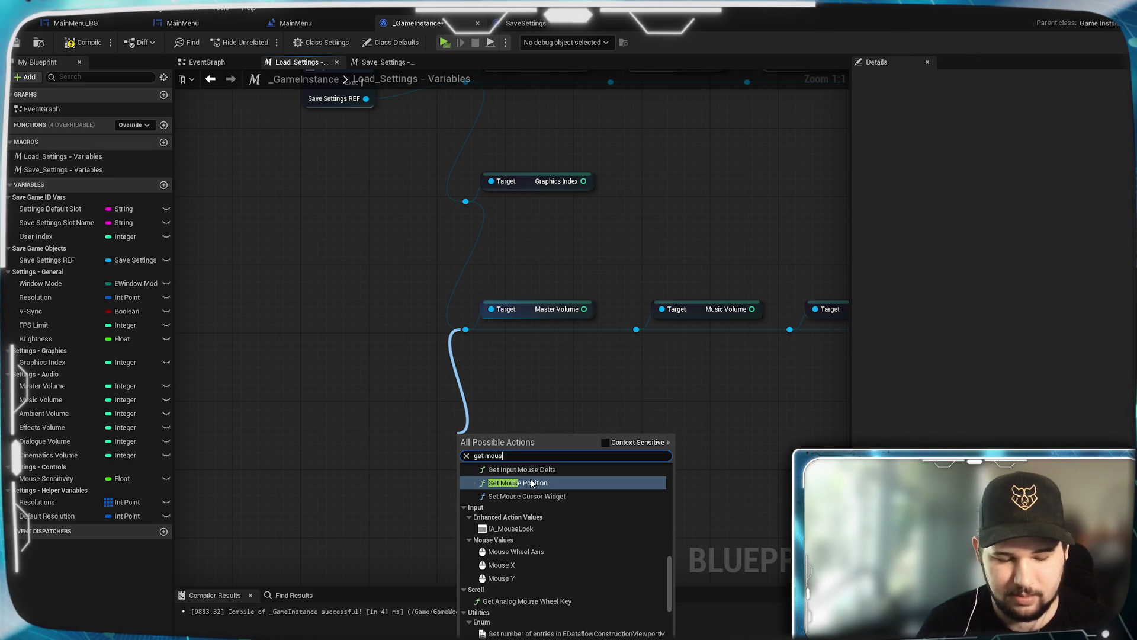
{"action": "type", "text": "ensi"}
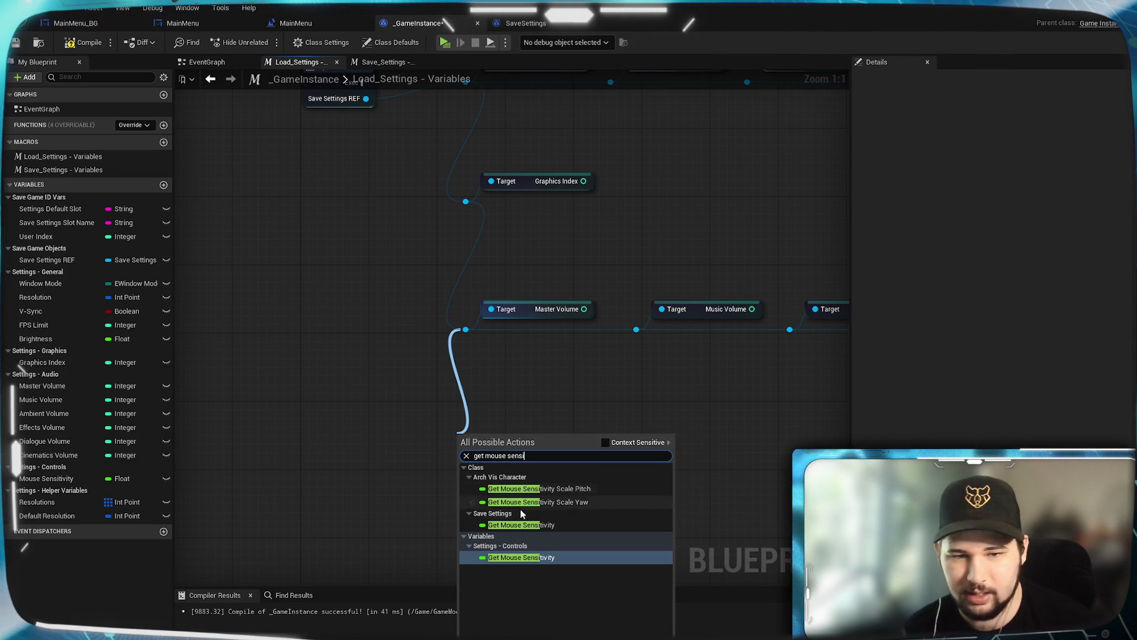
- Place the Get Mouse Sensitivity getter wired to Save Settings REF with a reroute knot beside it
{"action": "key", "text": "Return"}
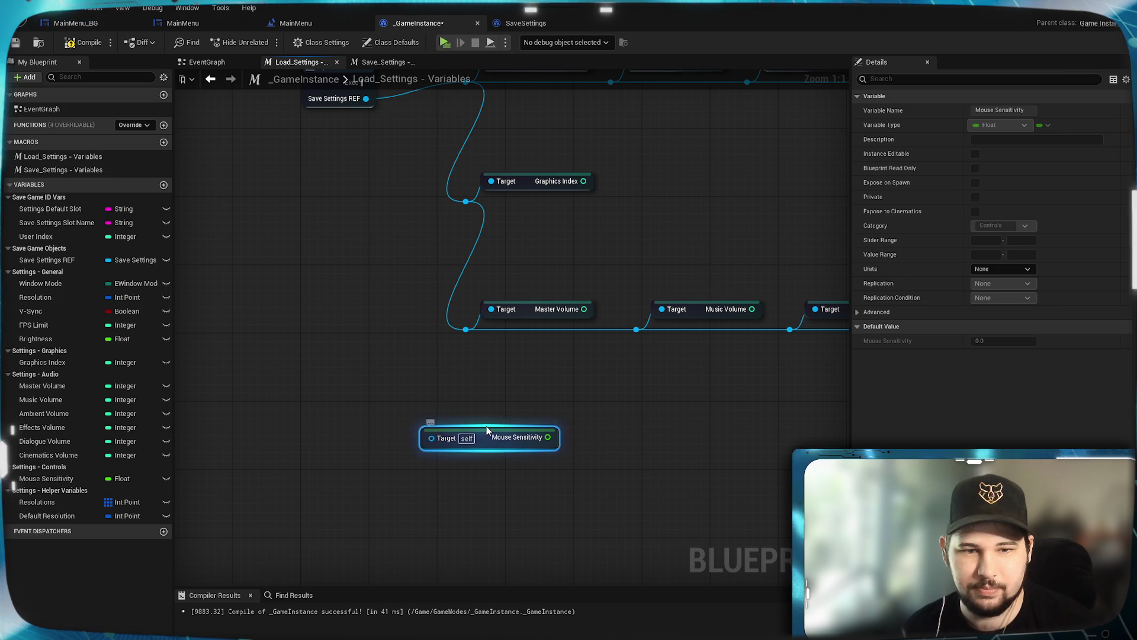
{"action": "left_click_drag", "start_coordinate": [485, 428], "coordinate": [587, 393]}
{"action": "mouse_move", "coordinate": [465, 330]}
{"action": "left_mouse_down"}
{"action": "mouse_move", "coordinate": [531, 403]}
{"action": "mouse_move", "coordinate": [515, 449]}
{"action": "mouse_move", "coordinate": [531, 423]}
{"action": "mouse_move", "coordinate": [535, 445]}
{"action": "left_mouse_up"}
{"action": "left_click", "coordinate": [488, 481]}
{"action": "left_click", "coordinate": [646, 365]}
{"action": "left_click", "coordinate": [470, 425]}
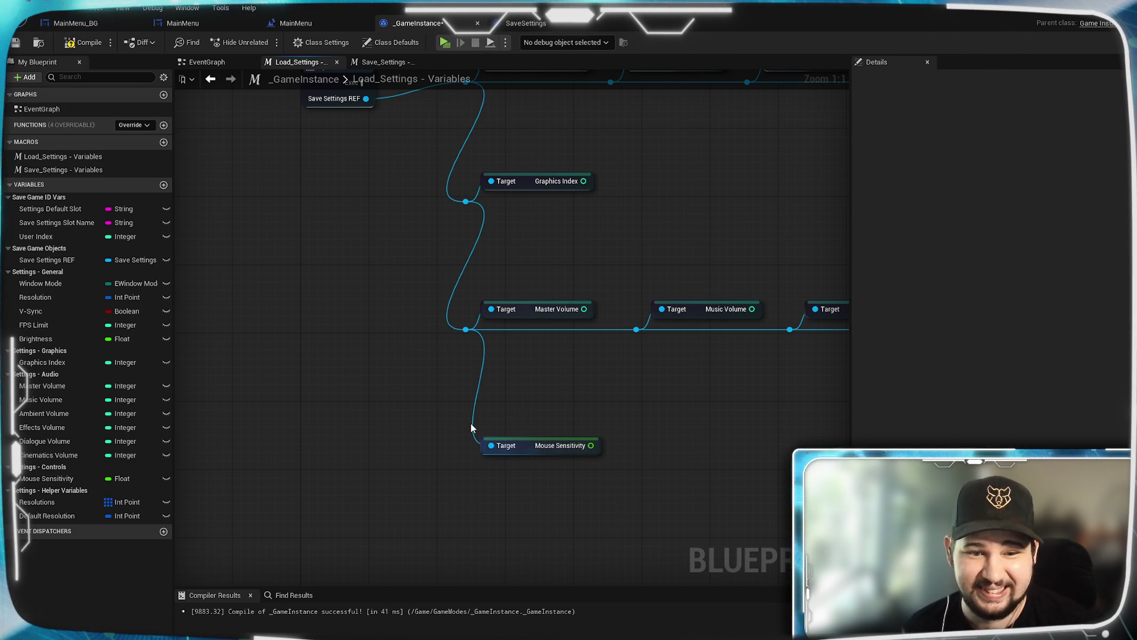
{"action": "double_click", "coordinate": [470, 422]}
{"action": "left_click_drag", "start_coordinate": [476, 419], "coordinate": [473, 463]}
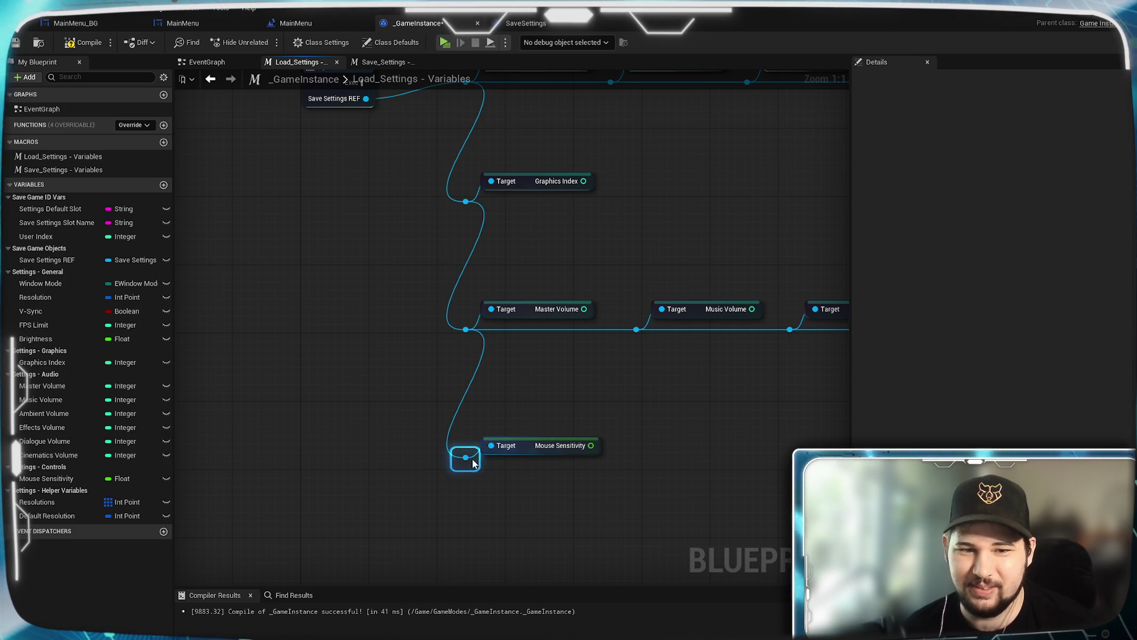
- Connect the Inputs exec pin to SET Window Mode's exec input
{"action": "mouse_move", "coordinate": [651, 152]}
{"action": "left_mouse_down"}
{"action": "mouse_move", "coordinate": [601, 354]}
{"action": "mouse_move", "coordinate": [530, 384]}
{"action": "left_mouse_up"}
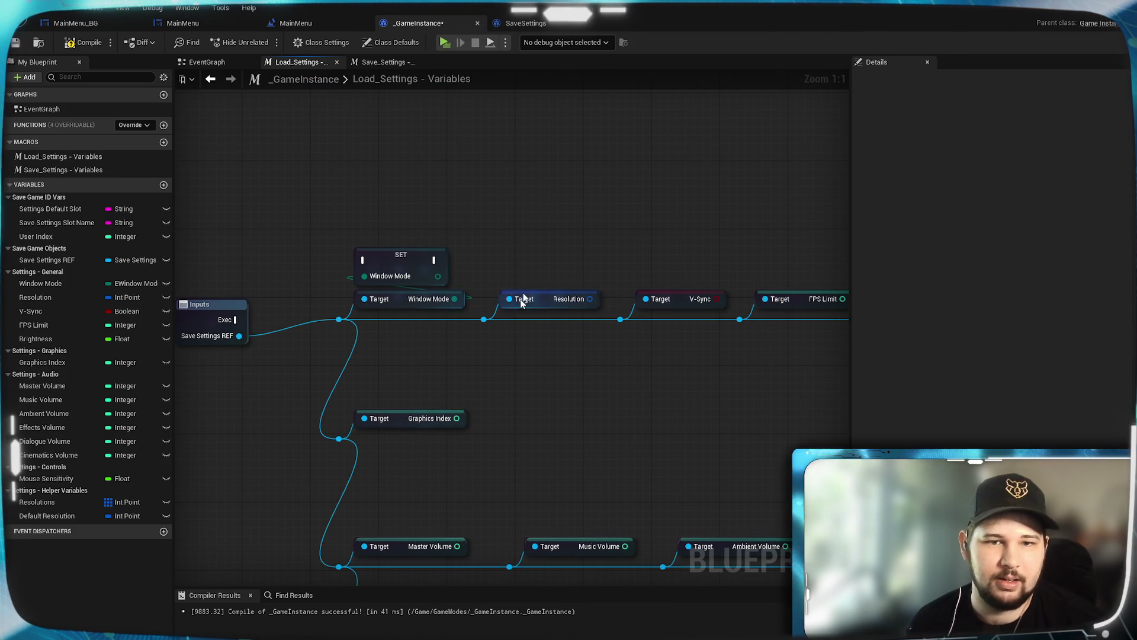
{"action": "mouse_move", "coordinate": [630, 222]}
{"action": "left_mouse_down"}
{"action": "mouse_move", "coordinate": [387, 239]}
{"action": "mouse_move", "coordinate": [698, 249]}
{"action": "left_mouse_up"}
{"action": "mouse_move", "coordinate": [303, 329]}
{"action": "left_mouse_down"}
{"action": "mouse_move", "coordinate": [325, 346]}
{"action": "mouse_move", "coordinate": [433, 272]}
{"action": "left_mouse_up"}
{"action": "mouse_move", "coordinate": [602, 201]}
{"action": "left_mouse_down"}
{"action": "mouse_move", "coordinate": [630, 209]}
{"action": "mouse_move", "coordinate": [532, 217]}
{"action": "left_mouse_up"}
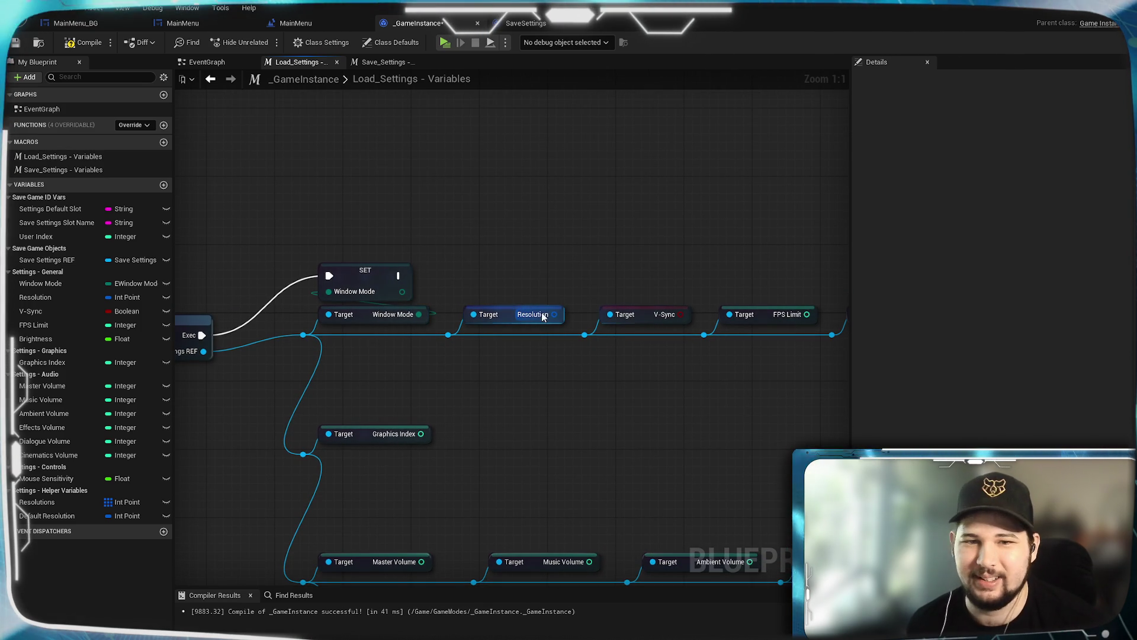
{"action": "left_click_drag", "start_coordinate": [558, 319], "coordinate": [480, 277]}
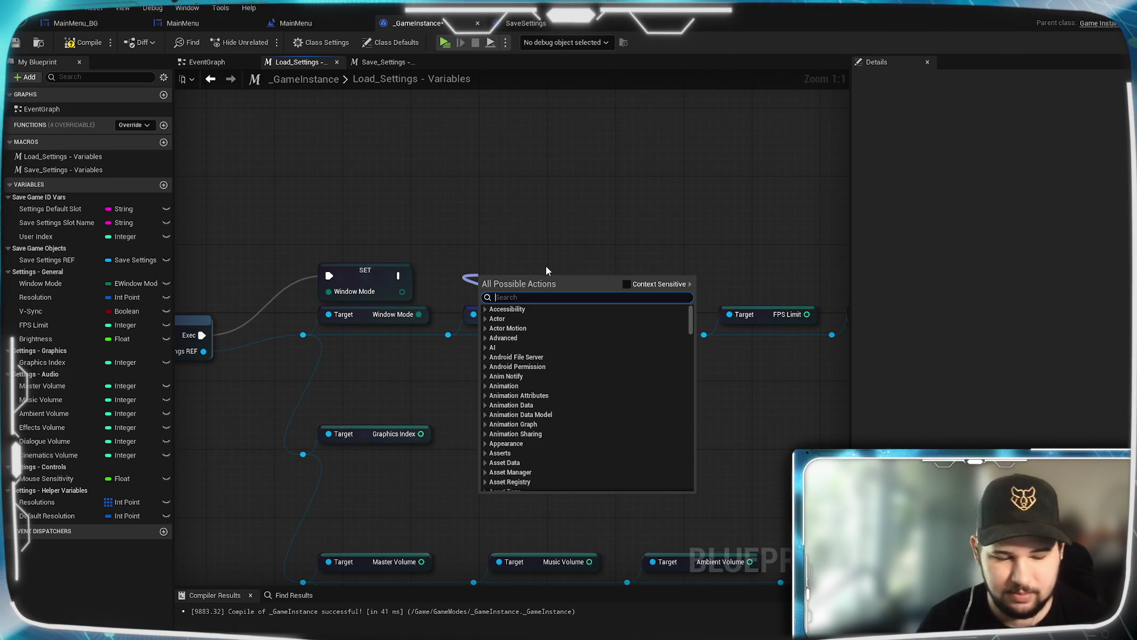
- Add a SET Resolution node fed by the Resolution getter and chain it after SET Window Mode
{"action": "left_click", "coordinate": [626, 286]}
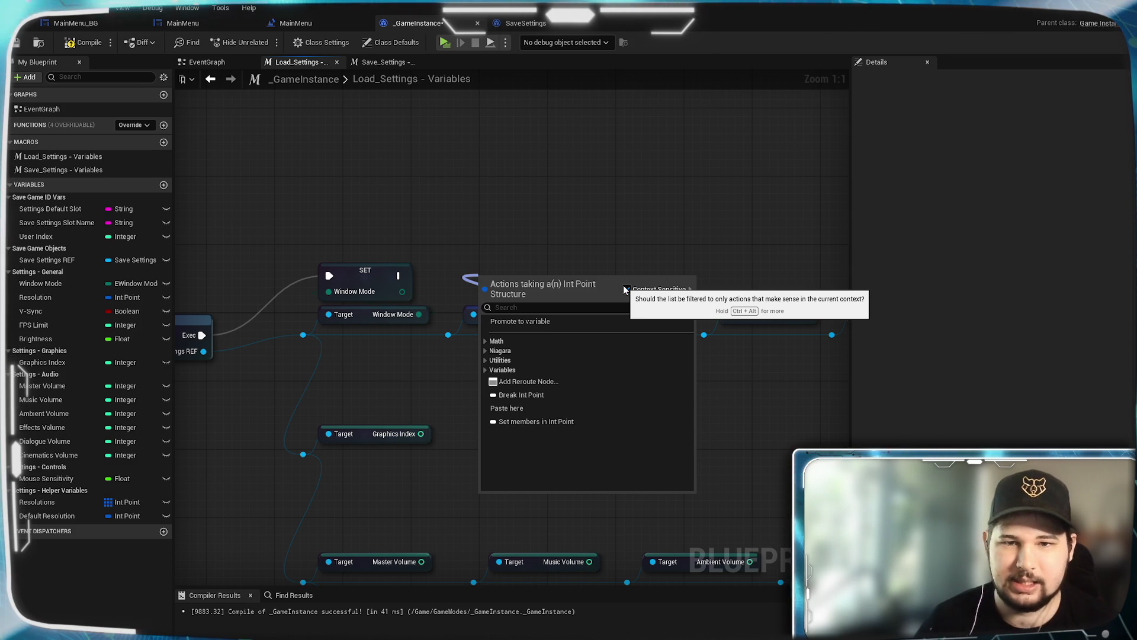
{"action": "type", "text": "set"}
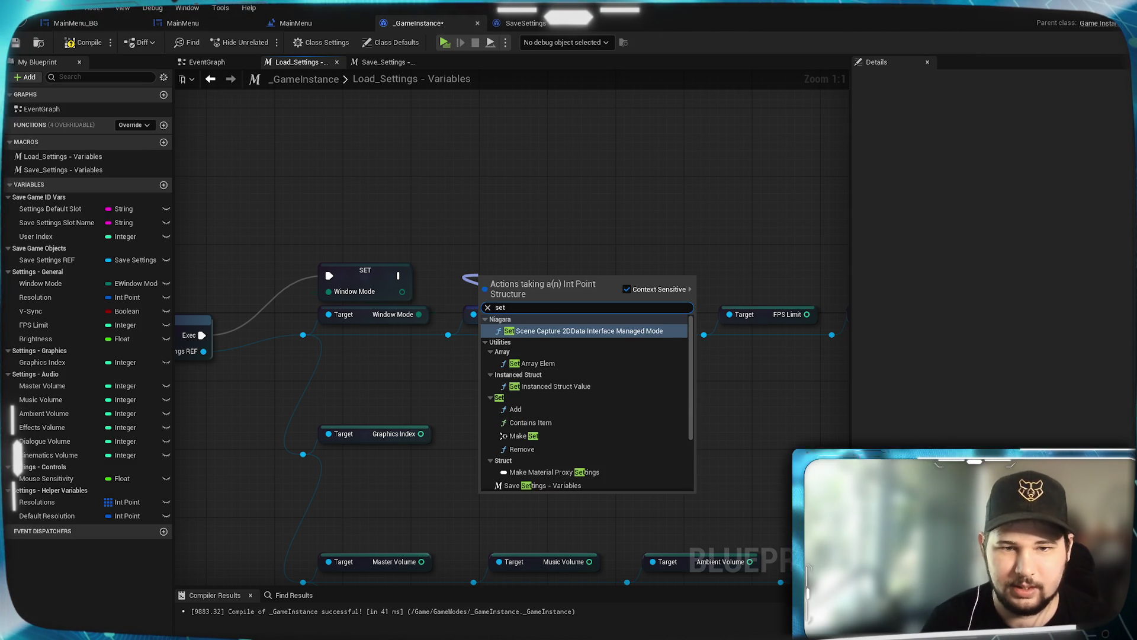
{"action": "type", "text": " resol"}
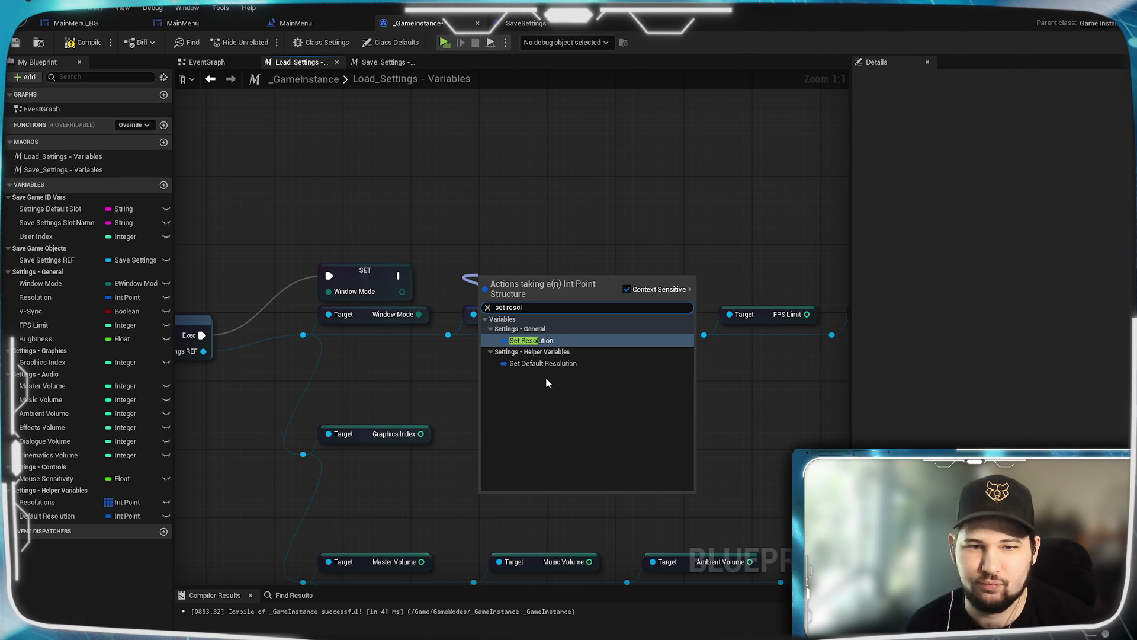
{"action": "left_click", "coordinate": [532, 341]}
{"action": "left_click_drag", "start_coordinate": [521, 278], "coordinate": [513, 269]}
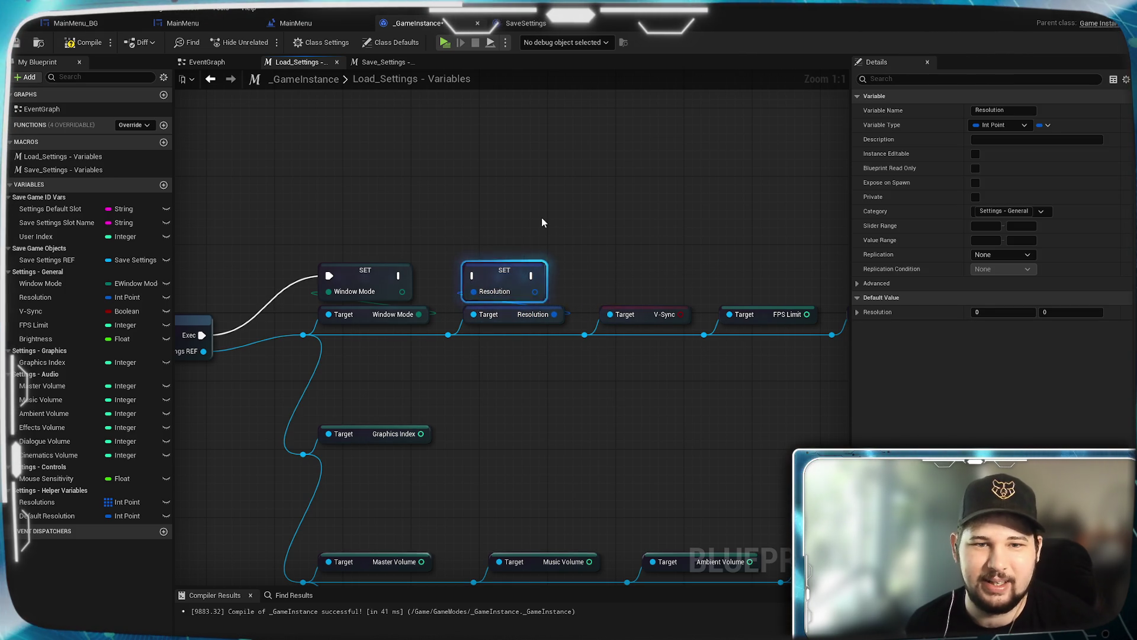
{"action": "left_click", "coordinate": [539, 229]}
{"action": "left_click_drag", "start_coordinate": [400, 275], "coordinate": [471, 275]}
- Add the Settings - General SET V-Sync node from the V-Sync getter and delete the wrong setter
{"action": "mouse_move", "coordinate": [562, 323]}
{"action": "left_mouse_down"}
{"action": "mouse_move", "coordinate": [438, 323]}
{"action": "mouse_move", "coordinate": [495, 314]}
{"action": "mouse_move", "coordinate": [486, 282]}
{"action": "left_mouse_up"}
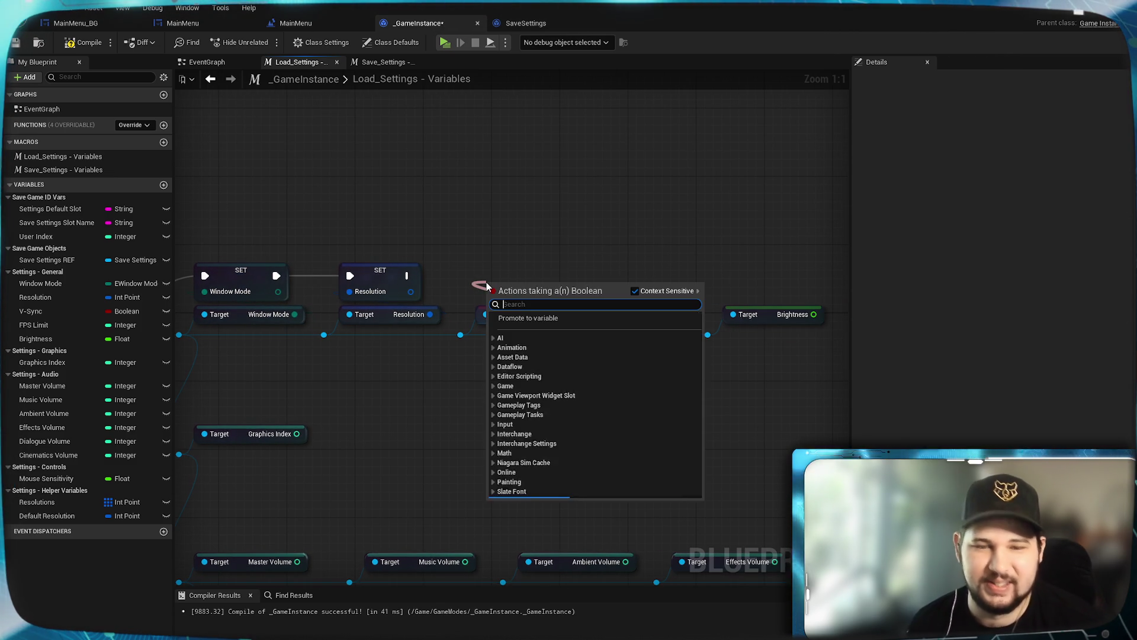
{"action": "type", "text": "set"}
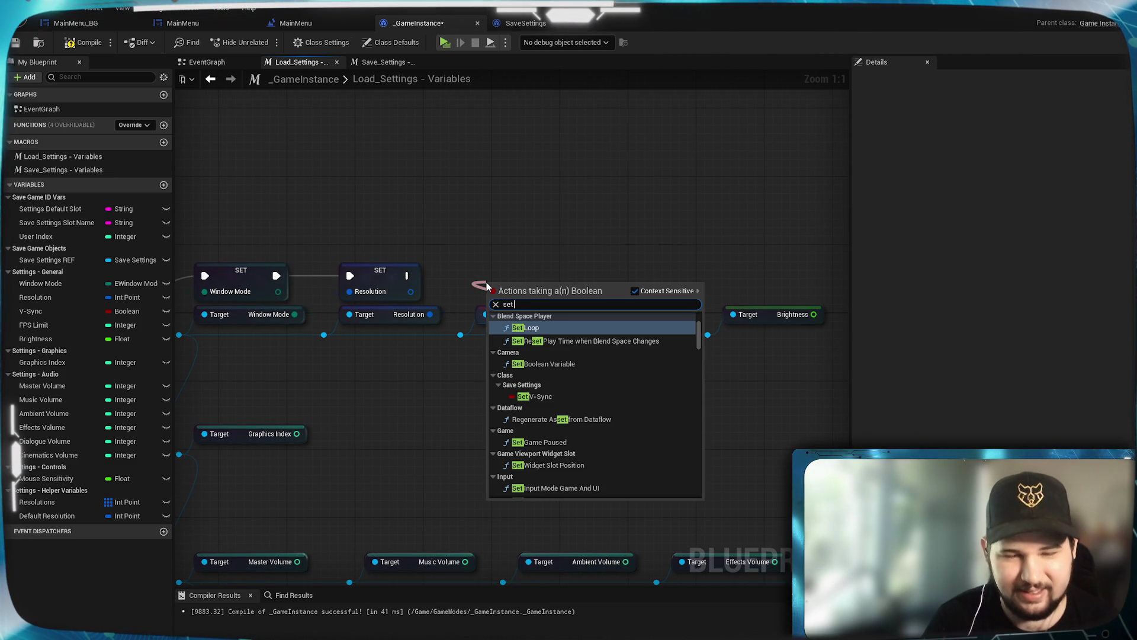
{"action": "type", "text": " v-"}
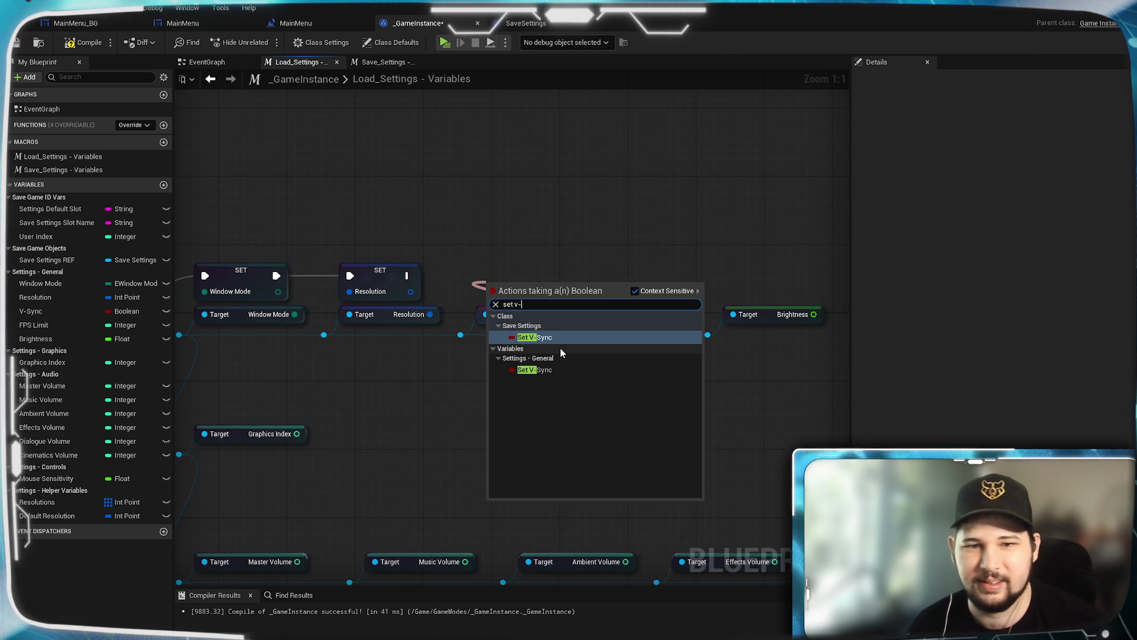
{"action": "left_click", "coordinate": [557, 339]}
{"action": "left_click_drag", "start_coordinate": [540, 292], "coordinate": [534, 243]}
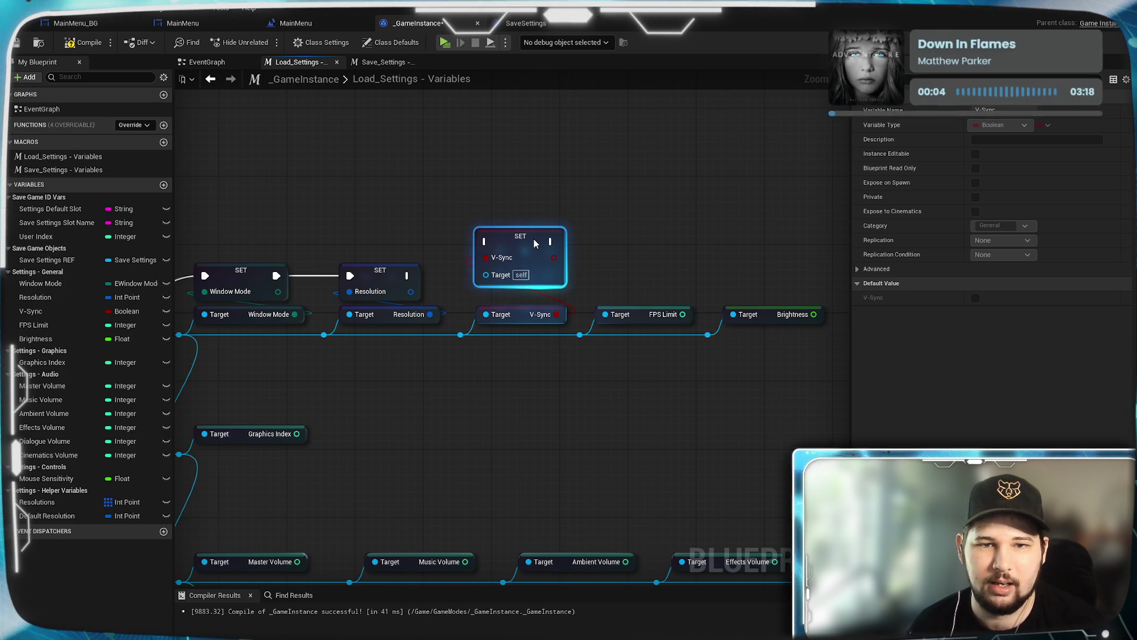
{"action": "left_click_drag", "start_coordinate": [534, 239], "coordinate": [534, 185]}
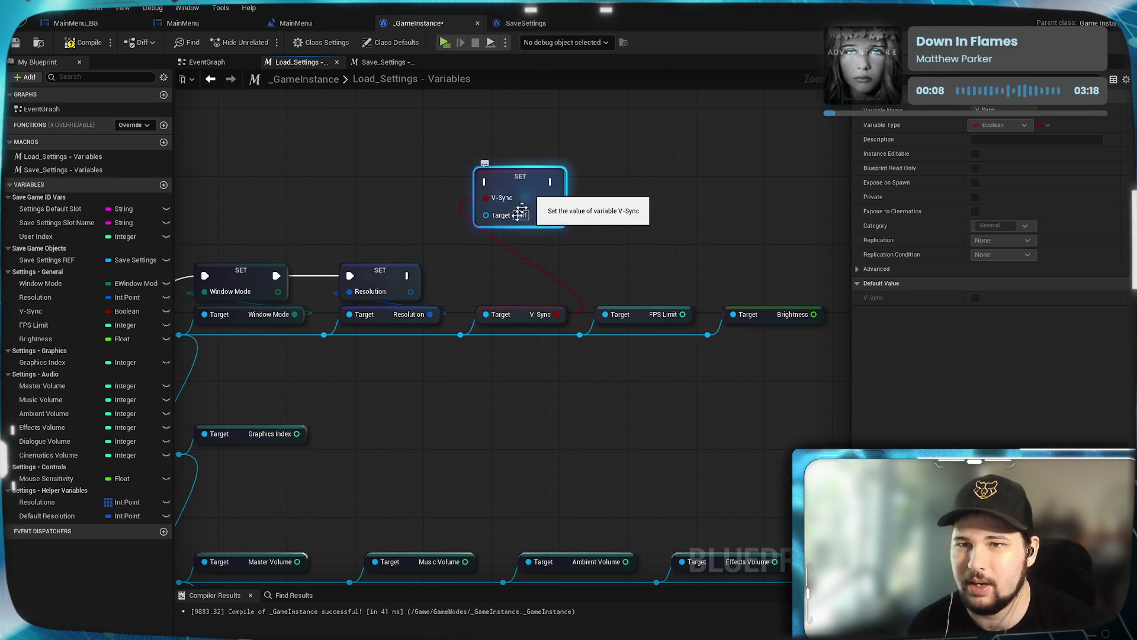
{"action": "left_click_drag", "start_coordinate": [555, 315], "coordinate": [582, 247]}
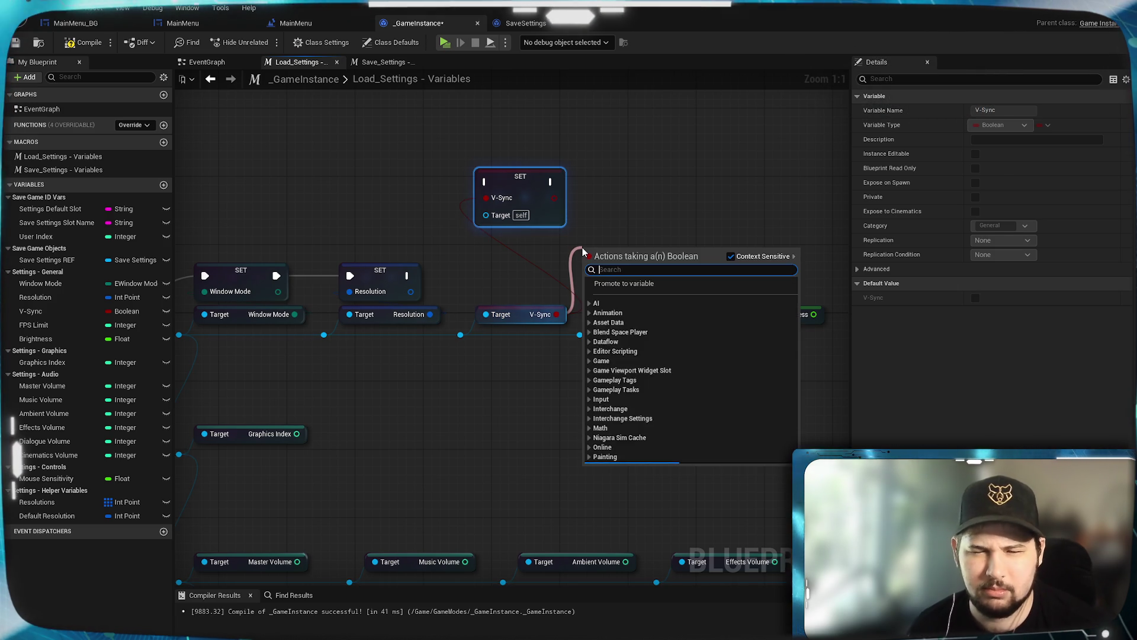
{"action": "type", "text": "set v"}
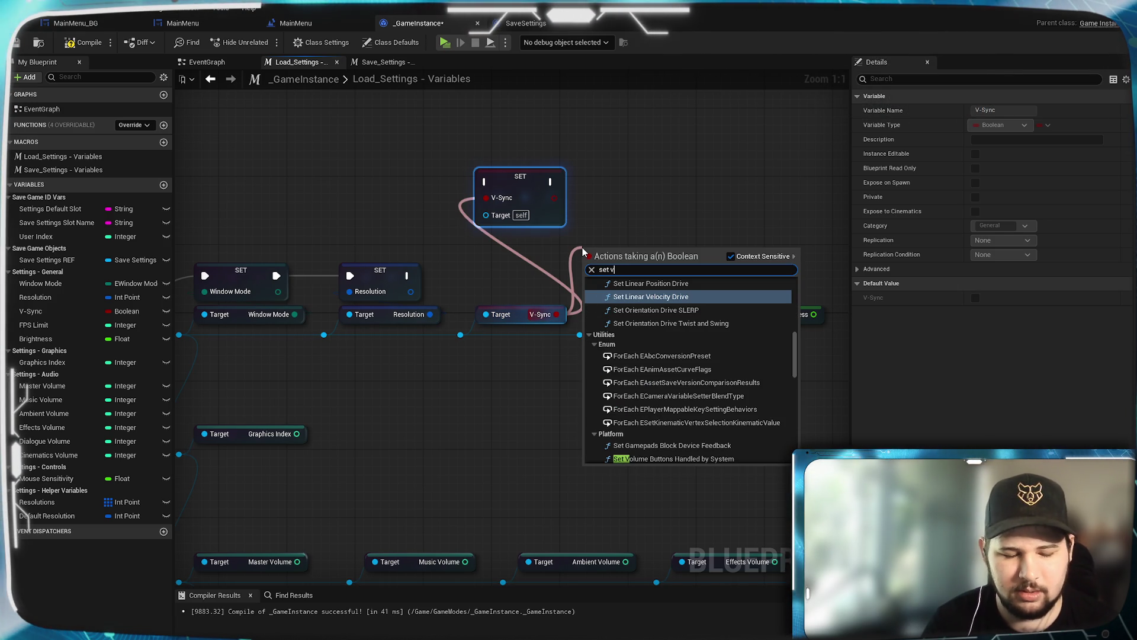
{"action": "type", "text": "-syn"}
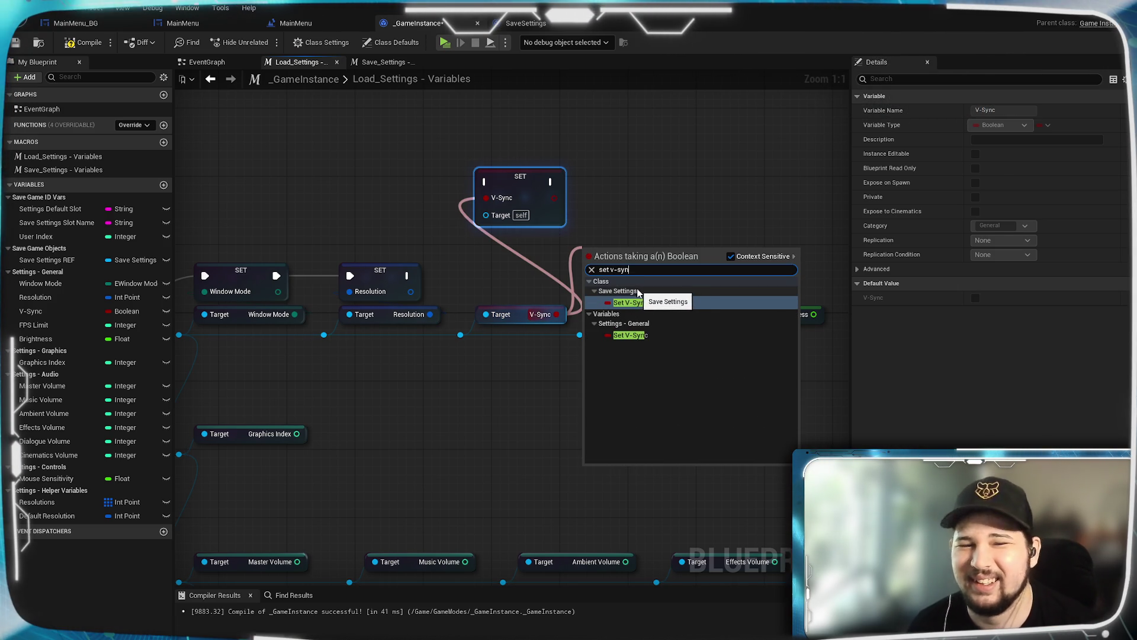
{"action": "left_click", "coordinate": [631, 336]}
{"action": "left_click", "coordinate": [536, 175]}
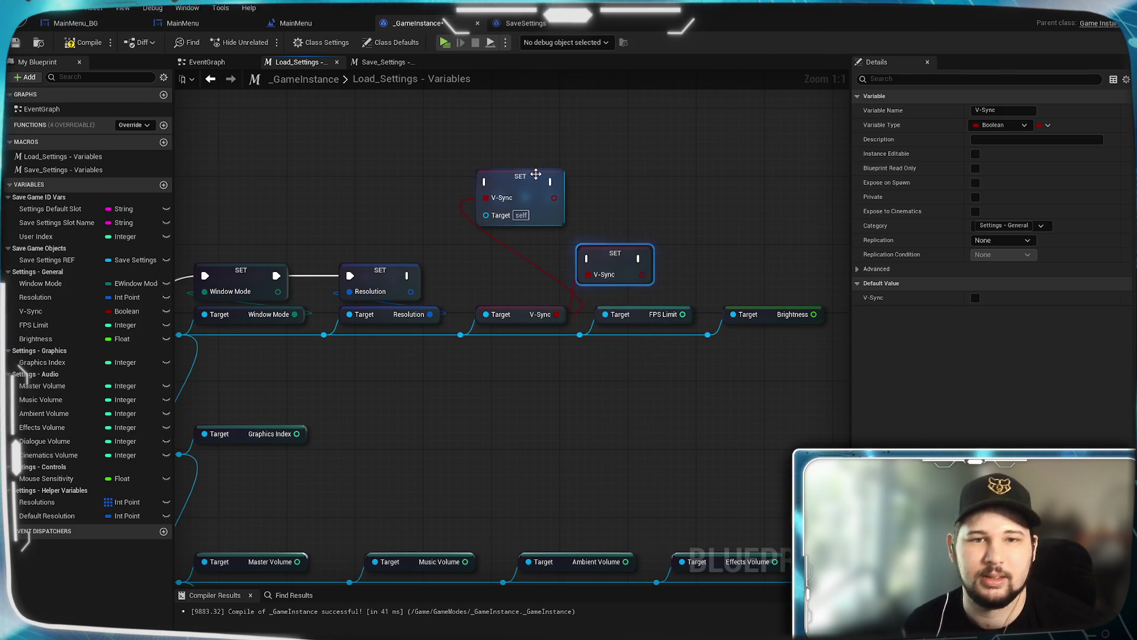
{"action": "key", "text": "Delete"}
- Chain SET V-Sync's execution after SET Resolution
{"action": "left_click_drag", "start_coordinate": [588, 258], "coordinate": [501, 273]}
{"action": "left_click", "coordinate": [443, 243]}
{"action": "mouse_move", "coordinate": [407, 275]}
{"action": "left_mouse_down"}
{"action": "mouse_move", "coordinate": [533, 251]}
{"action": "mouse_move", "coordinate": [589, 259]}
{"action": "mouse_move", "coordinate": [499, 271]}
{"action": "left_mouse_up"}
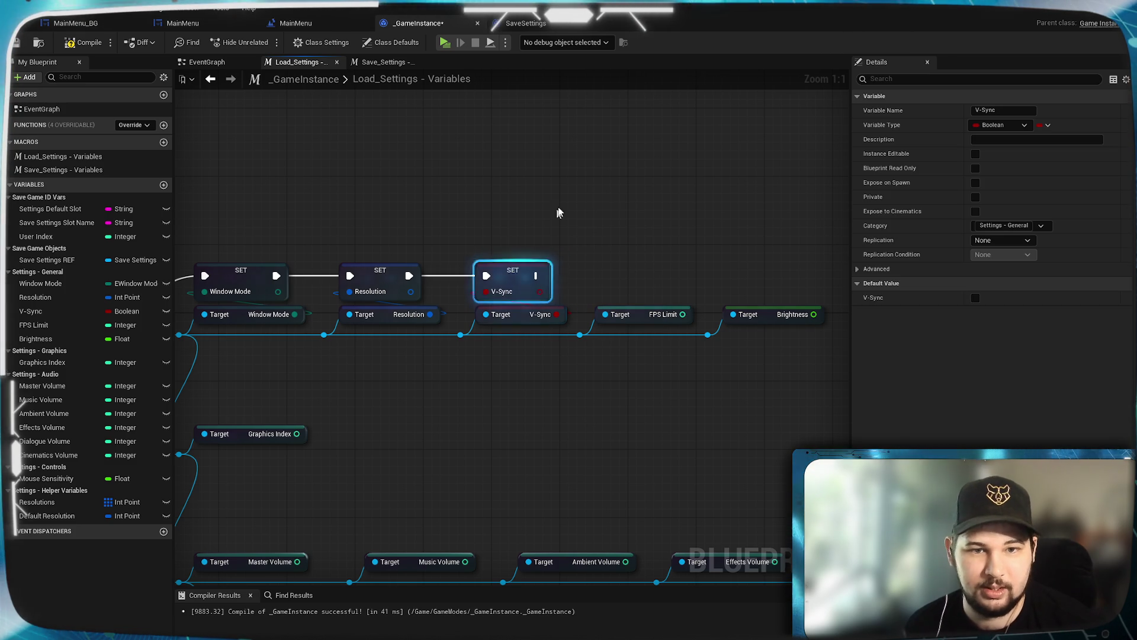
{"action": "left_click", "coordinate": [649, 237]}
{"action": "left_click_drag", "start_coordinate": [650, 238], "coordinate": [569, 220]}
{"action": "left_click_drag", "start_coordinate": [602, 297], "coordinate": [546, 261]}
- Add a SET FPS Limit node from its getter and chain it after SET V-Sync
{"action": "type", "text": "set"}
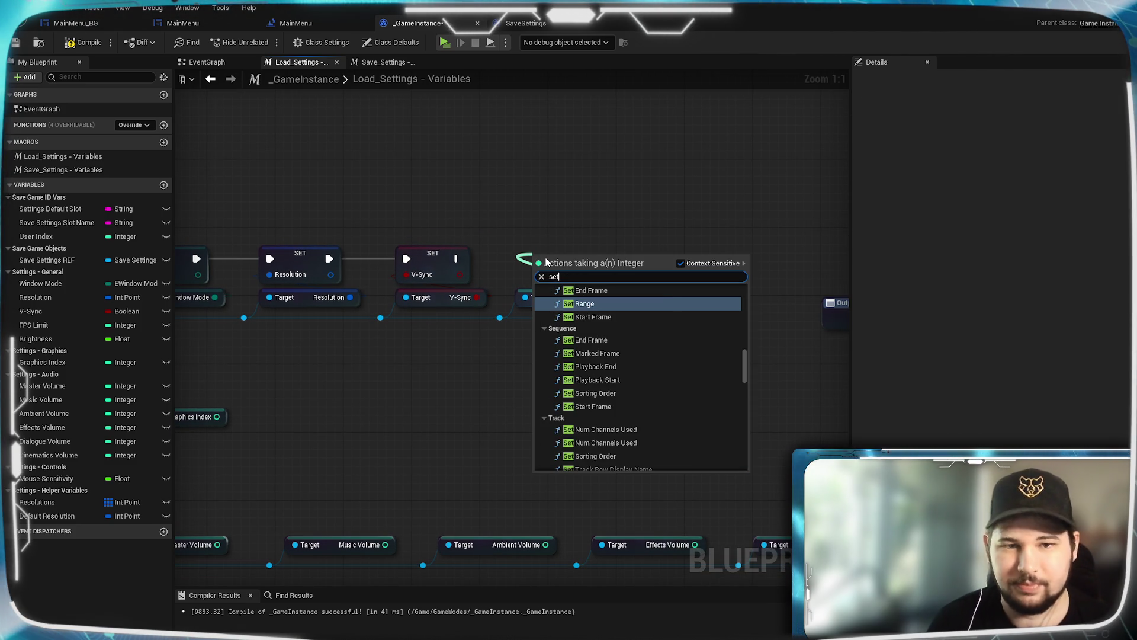
{"action": "type", "text": " fps limit"}
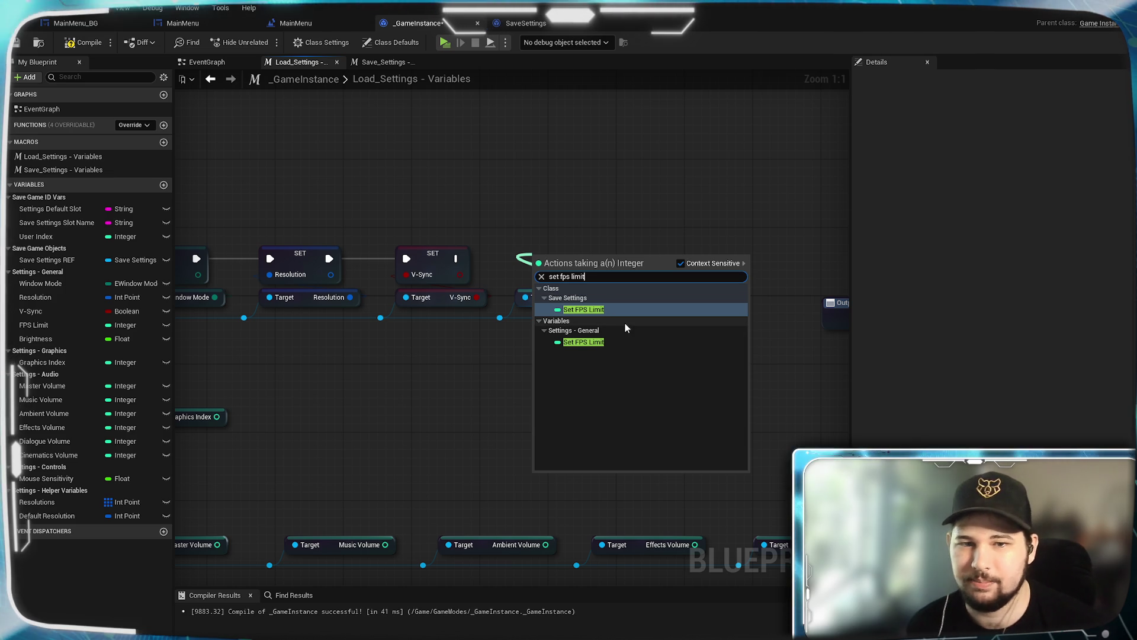
{"action": "left_click", "coordinate": [609, 340]}
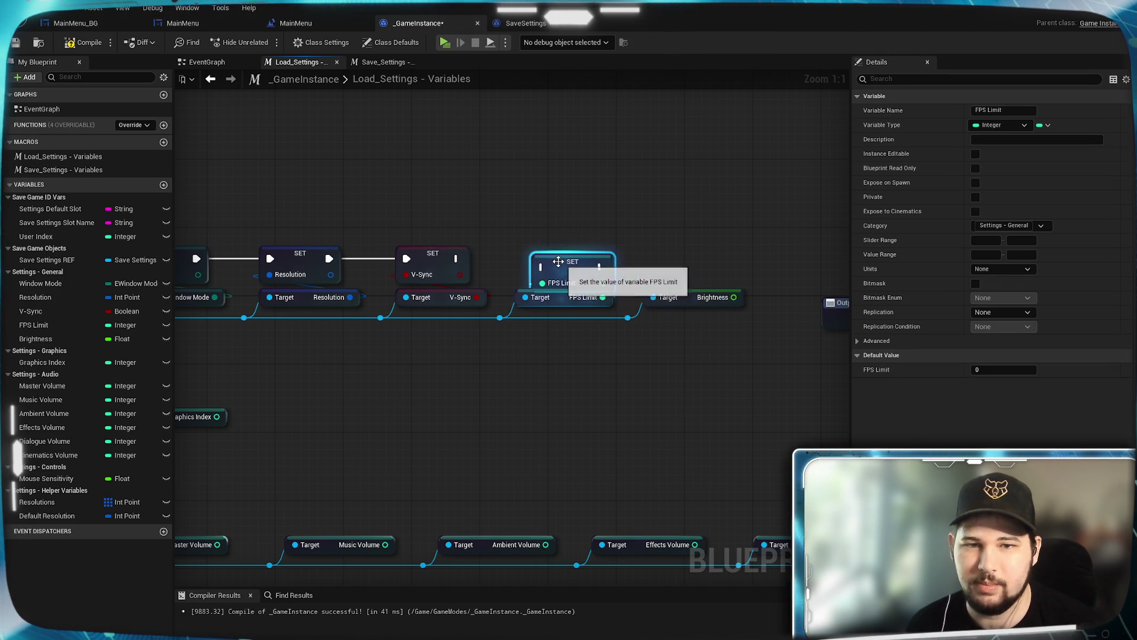
{"action": "left_click_drag", "start_coordinate": [562, 262], "coordinate": [541, 251]}
{"action": "left_click_drag", "start_coordinate": [456, 258], "coordinate": [538, 268]}
- Add a SET Brightness node from its getter and chain it after SET FPS Limit
{"action": "left_click_drag", "start_coordinate": [734, 298], "coordinate": [665, 258]}
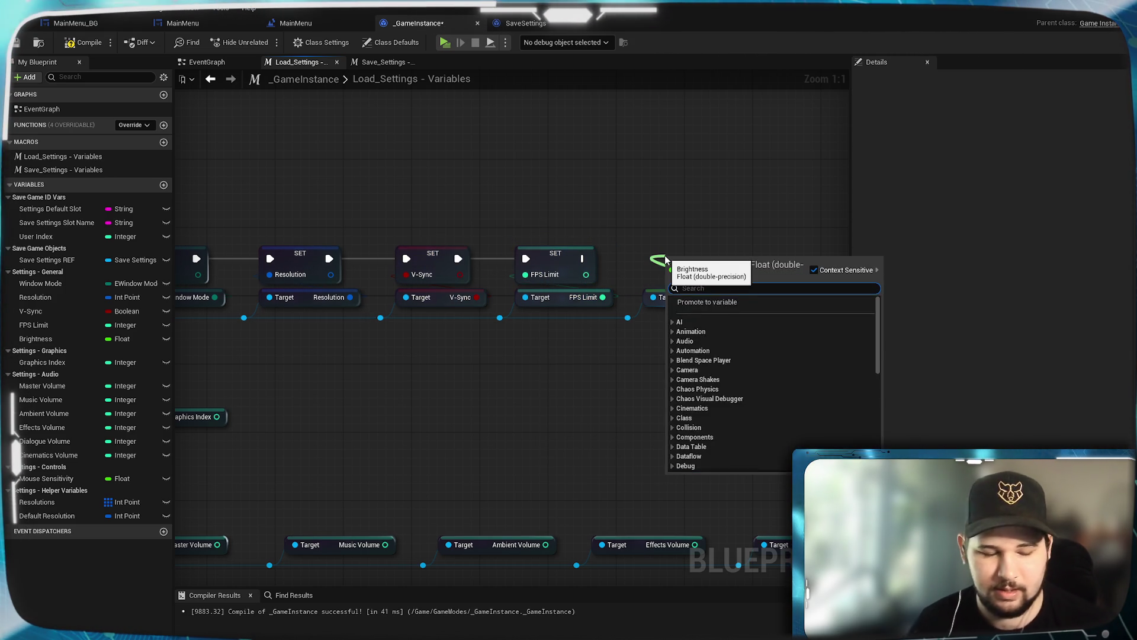
{"action": "type", "text": "set brightne"}
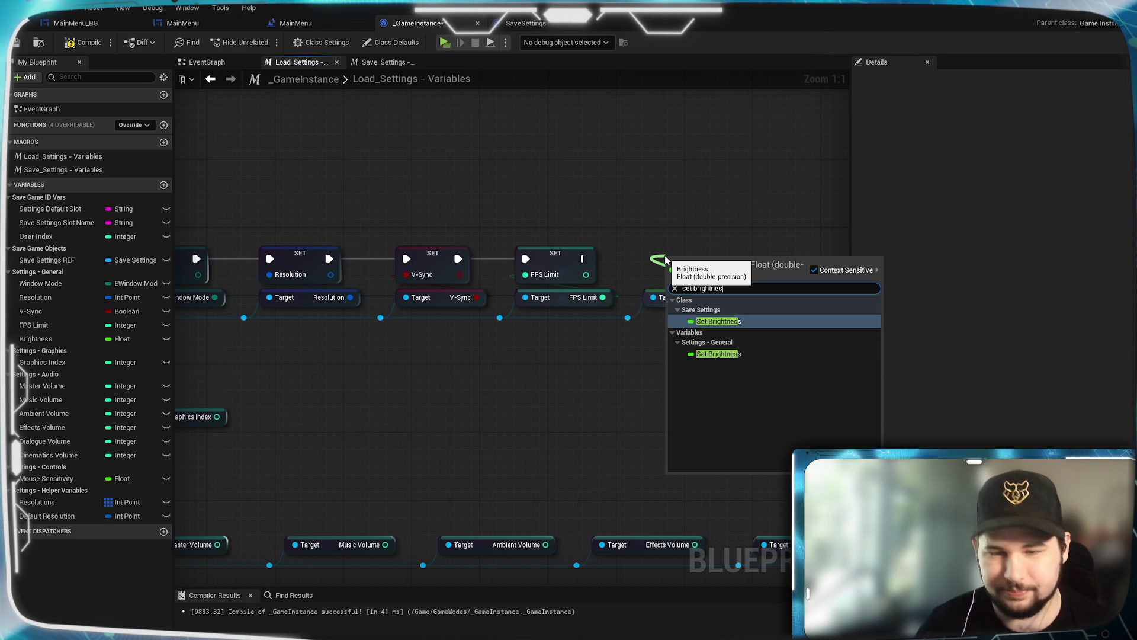
{"action": "type", "text": "s"}
{"action": "left_click", "coordinate": [743, 353]}
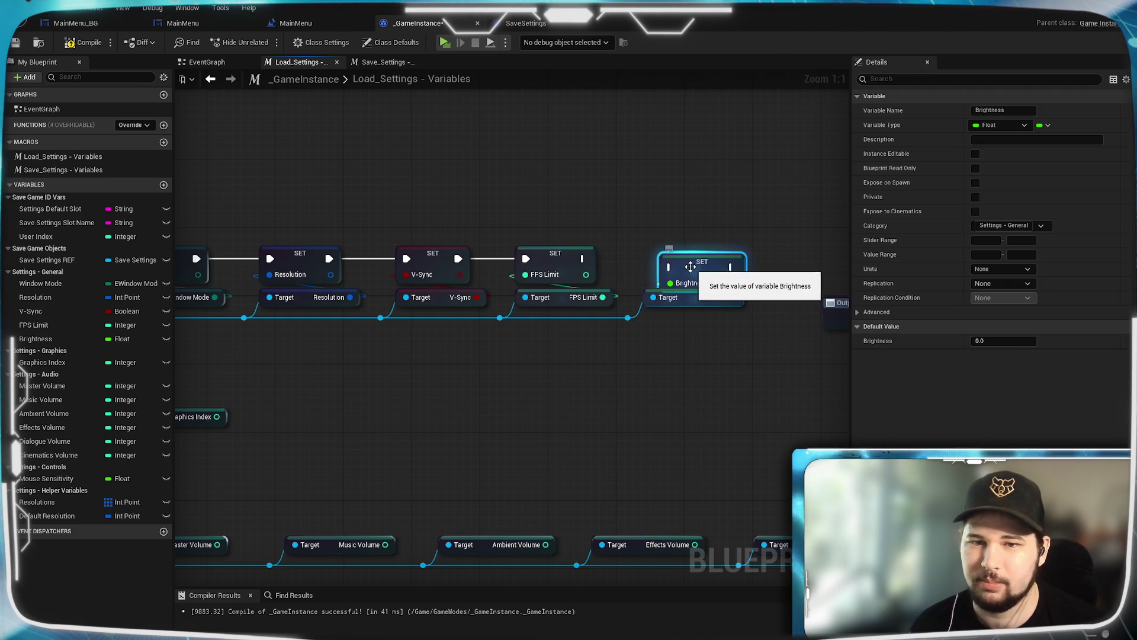
{"action": "left_click_drag", "start_coordinate": [583, 259], "coordinate": [654, 258]}
{"action": "left_click_drag", "start_coordinate": [529, 218], "coordinate": [827, 174]}
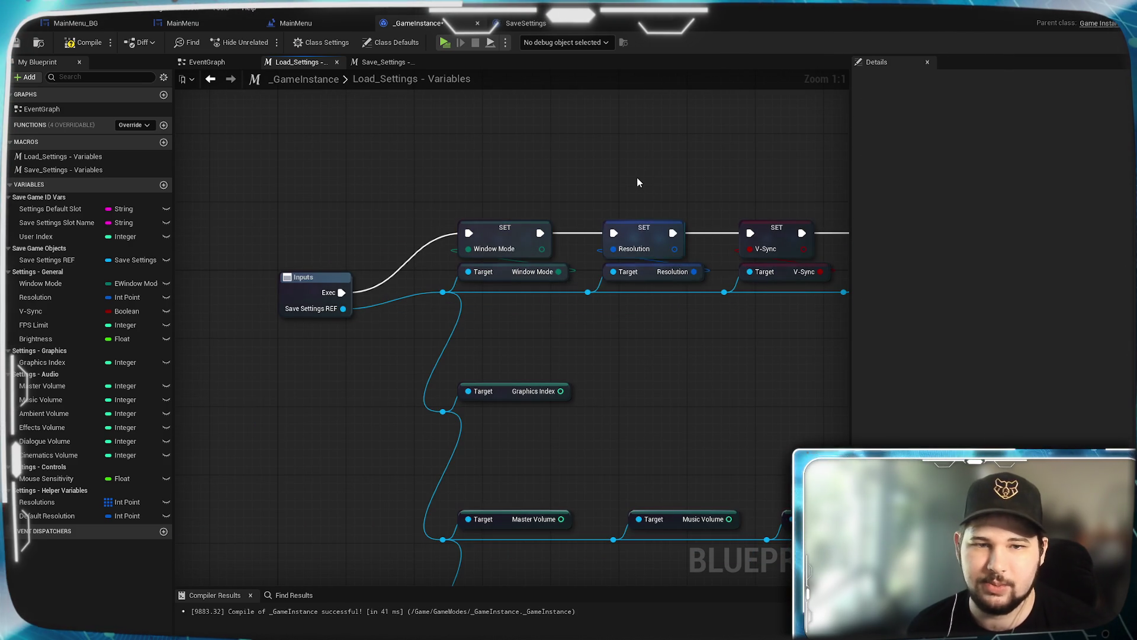
- Shift the Resolution and V-Sync setter, getter and knot groups left to tighten spacing
{"action": "left_click_drag", "start_coordinate": [596, 311], "coordinate": [708, 210]}
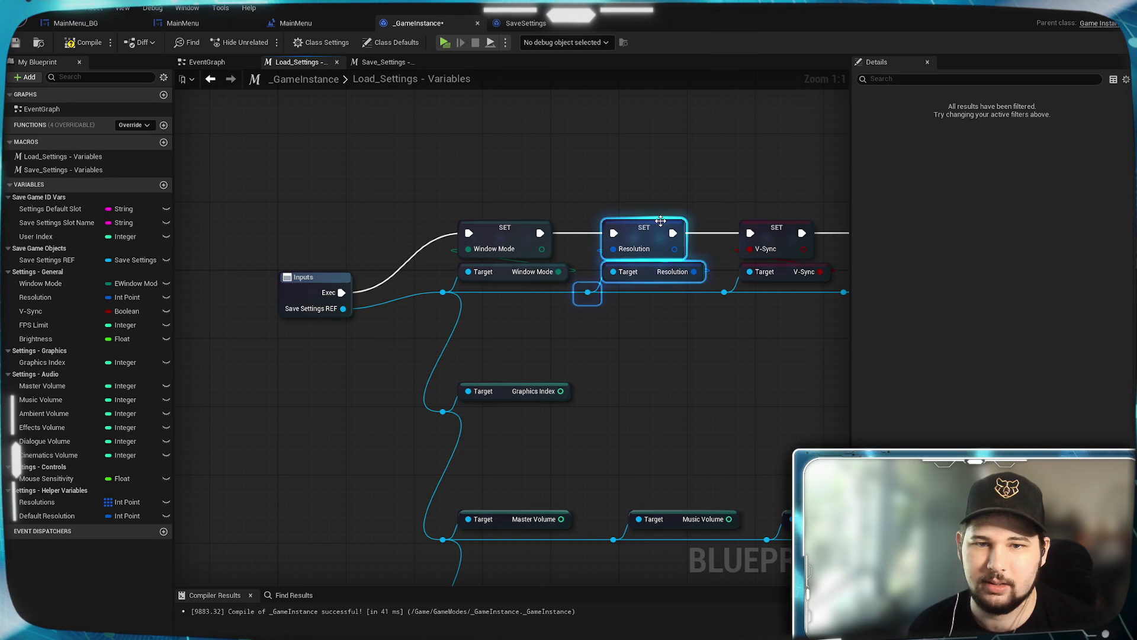
{"action": "left_click_drag", "start_coordinate": [632, 233], "coordinate": [617, 229]}
{"action": "left_click", "coordinate": [677, 404]}
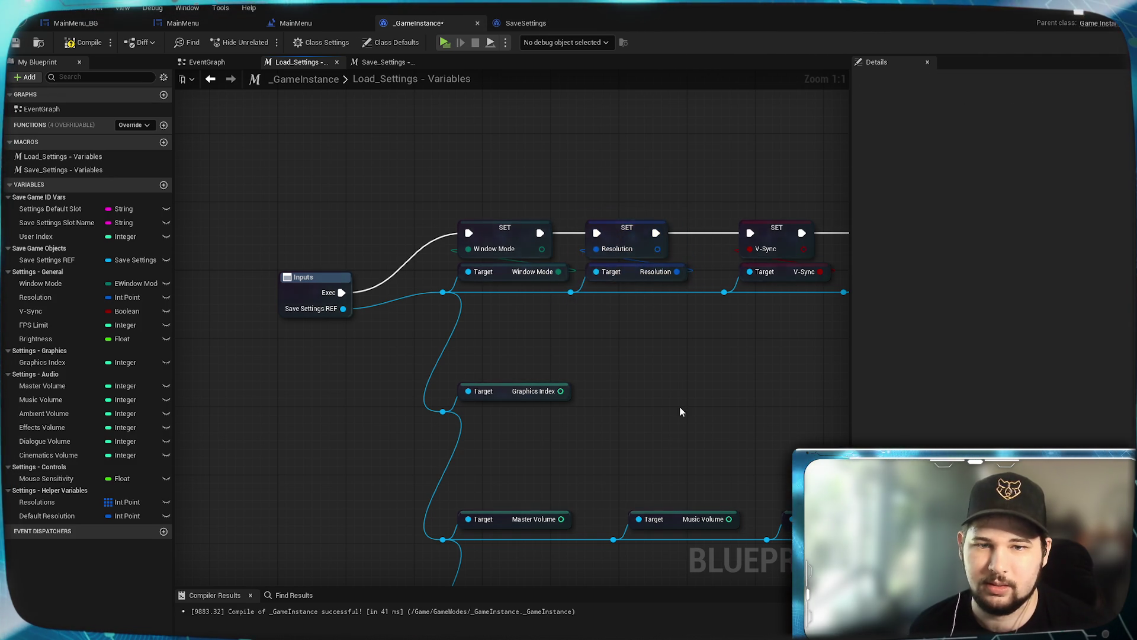
{"action": "left_click_drag", "start_coordinate": [677, 404], "coordinate": [571, 379]}
{"action": "mouse_move", "coordinate": [599, 290]}
{"action": "left_mouse_down"}
{"action": "mouse_move", "coordinate": [693, 197]}
{"action": "mouse_move", "coordinate": [656, 210]}
{"action": "mouse_move", "coordinate": [644, 154]}
{"action": "left_mouse_up"}
{"action": "left_click_drag", "start_coordinate": [672, 228], "coordinate": [647, 229]}
- Tighten the FPS Limit and Brightness groups, then select the whole row of SET nodes
{"action": "left_click_drag", "start_coordinate": [645, 326], "coordinate": [355, 360]}
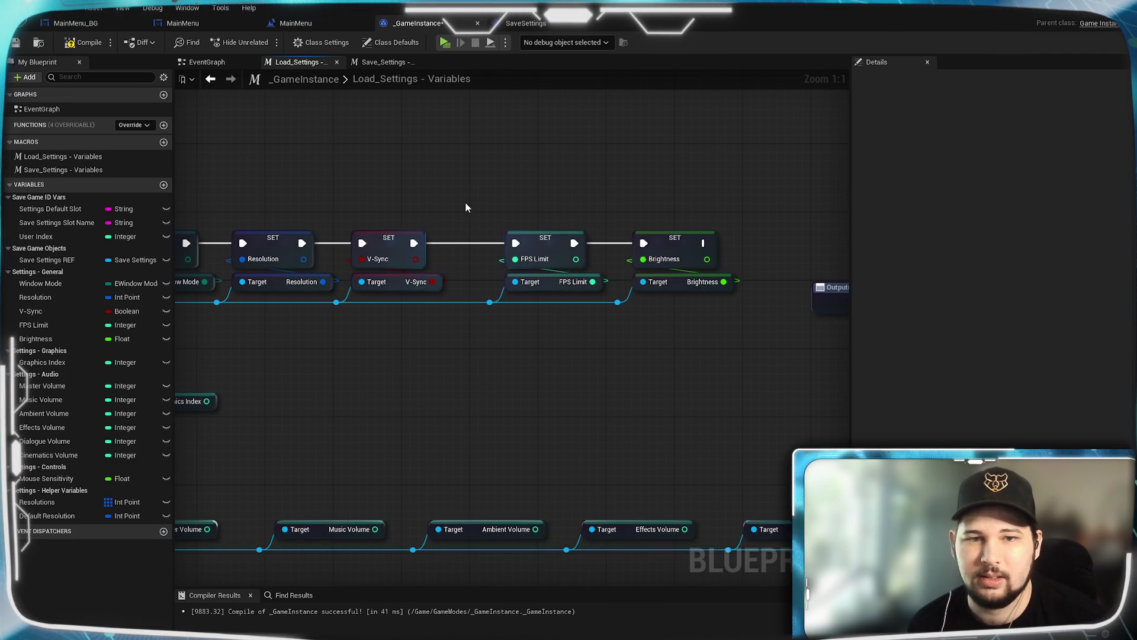
{"action": "left_click_drag", "start_coordinate": [468, 211], "coordinate": [442, 308]}
{"action": "left_click", "coordinate": [506, 385]}
{"action": "left_click_drag", "start_coordinate": [506, 385], "coordinate": [414, 392]}
{"action": "left_click_drag", "start_coordinate": [516, 213], "coordinate": [622, 329]}
{"action": "left_click_drag", "start_coordinate": [588, 253], "coordinate": [527, 254]}
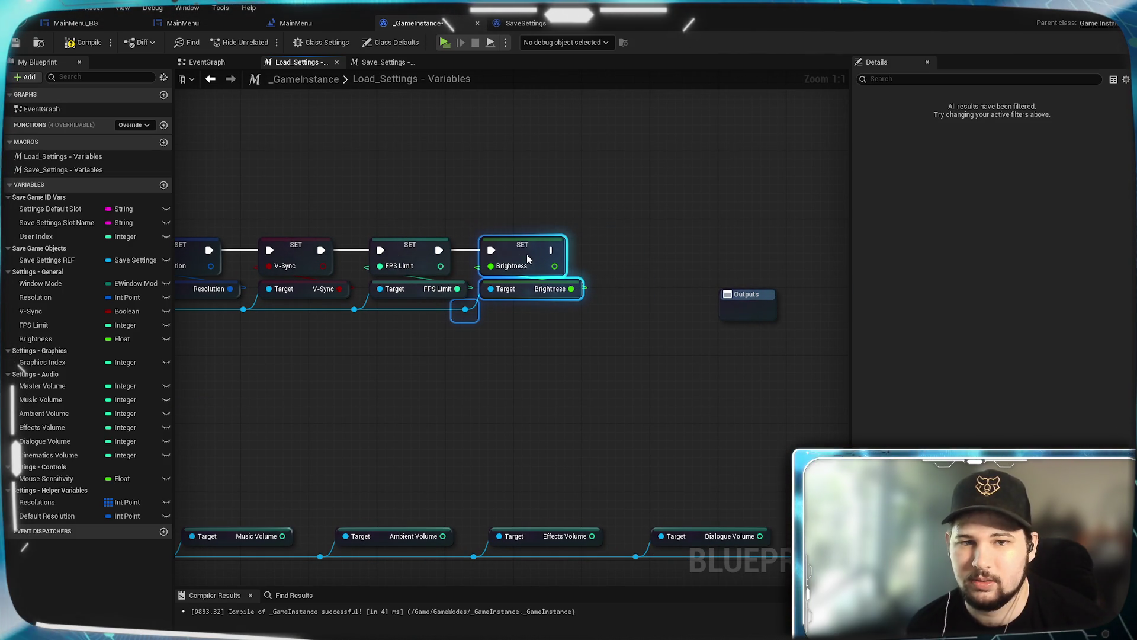
{"action": "left_click", "coordinate": [485, 401]}
{"action": "mouse_move", "coordinate": [407, 378]}
{"action": "left_mouse_down"}
{"action": "mouse_move", "coordinate": [666, 363]}
{"action": "mouse_move", "coordinate": [467, 368]}
{"action": "left_mouse_up"}
{"action": "left_click_drag", "start_coordinate": [616, 354], "coordinate": [533, 227]}
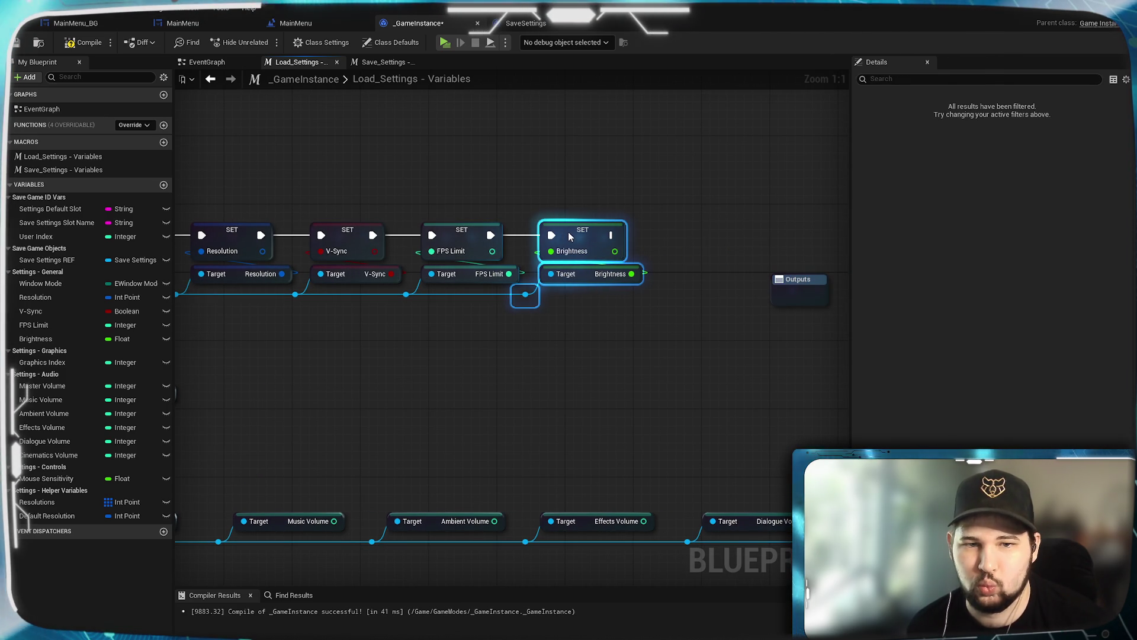
{"action": "left_click", "coordinate": [530, 374]}
{"action": "mouse_move", "coordinate": [377, 365]}
{"action": "left_mouse_down"}
{"action": "mouse_move", "coordinate": [652, 355]}
{"action": "mouse_move", "coordinate": [557, 363]}
{"action": "left_mouse_up"}
{"action": "left_click_drag", "start_coordinate": [815, 326], "coordinate": [244, 183]}
- Wrap the five selected SET nodes in a comment titled General and tighten its left edge
{"action": "right_click", "coordinate": [325, 243]}
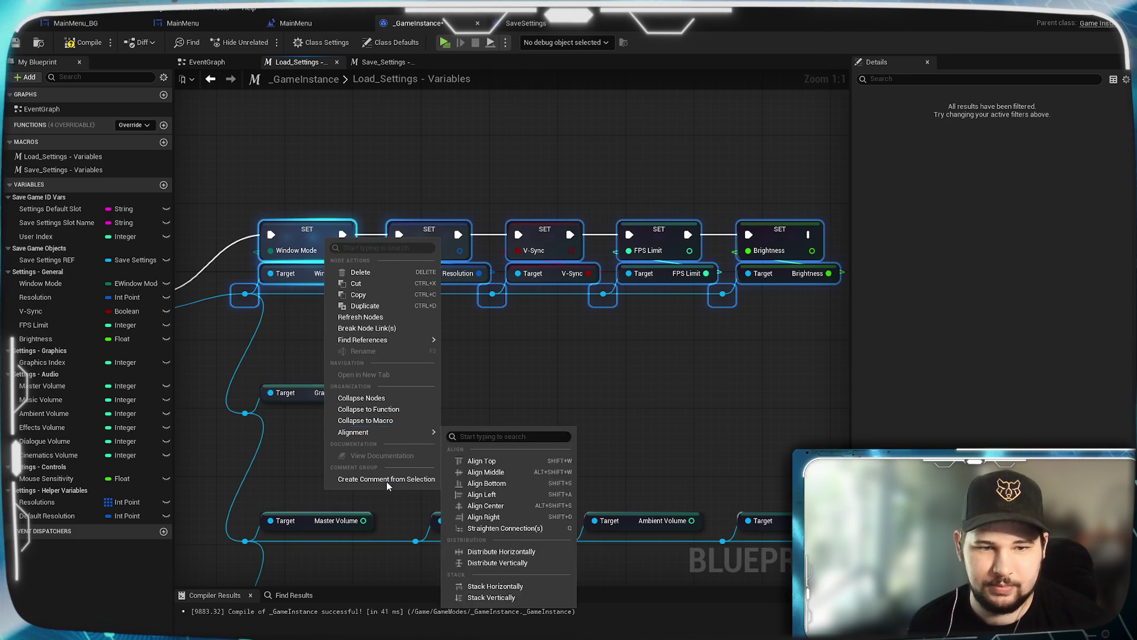
{"action": "key", "text": "Escape"}
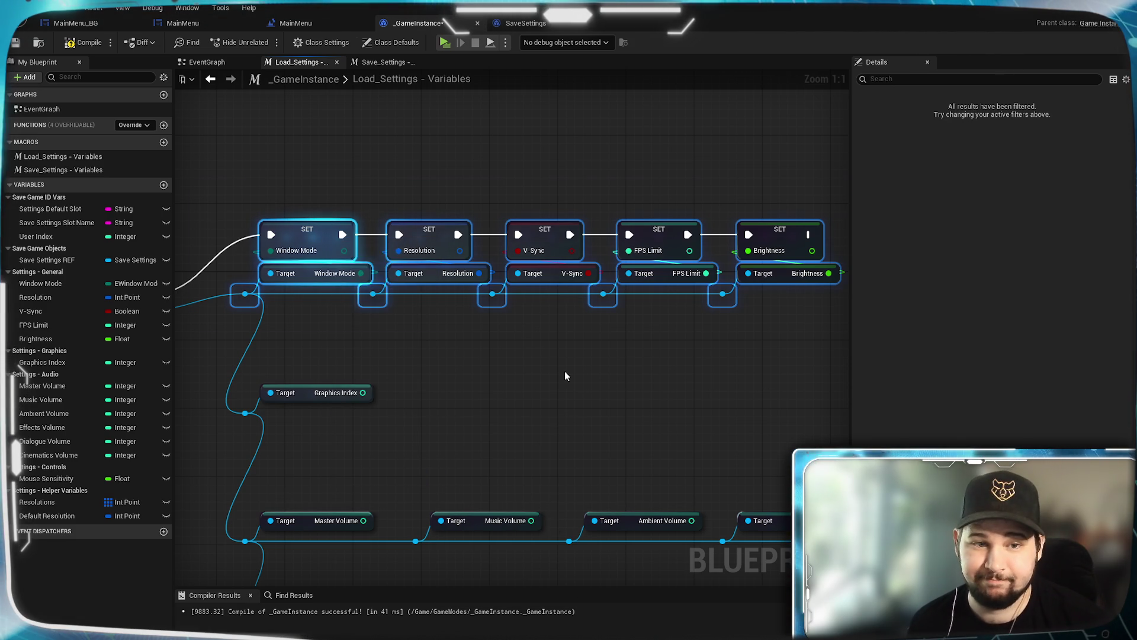
{"action": "key", "text": "c"}
{"action": "type", "text": "hic"}
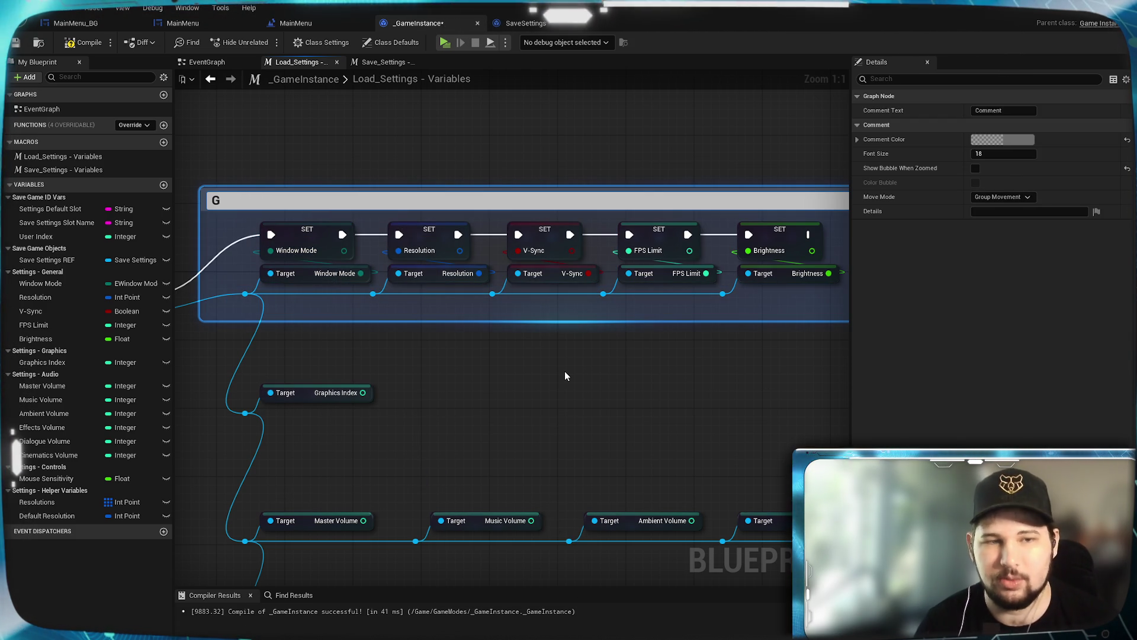
{"action": "type", "text": "l"}
{"action": "key", "text": "Return"}
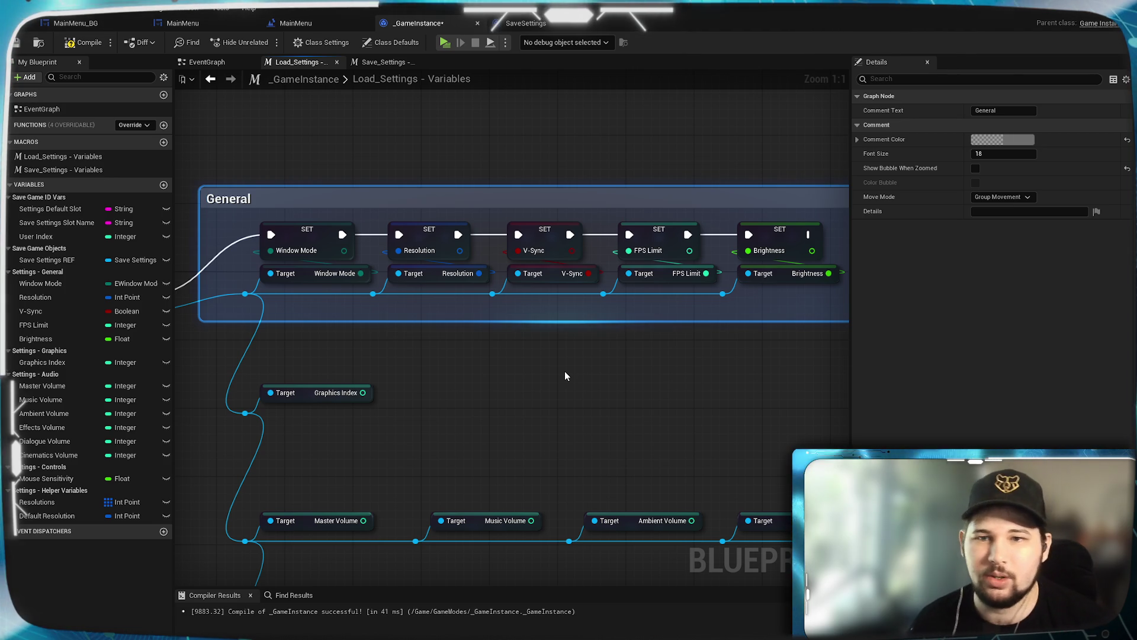
{"action": "mouse_move", "coordinate": [297, 256]}
{"action": "left_mouse_down"}
{"action": "mouse_move", "coordinate": [338, 256]}
{"action": "mouse_move", "coordinate": [328, 277]}
{"action": "mouse_move", "coordinate": [339, 278]}
{"action": "left_mouse_up"}
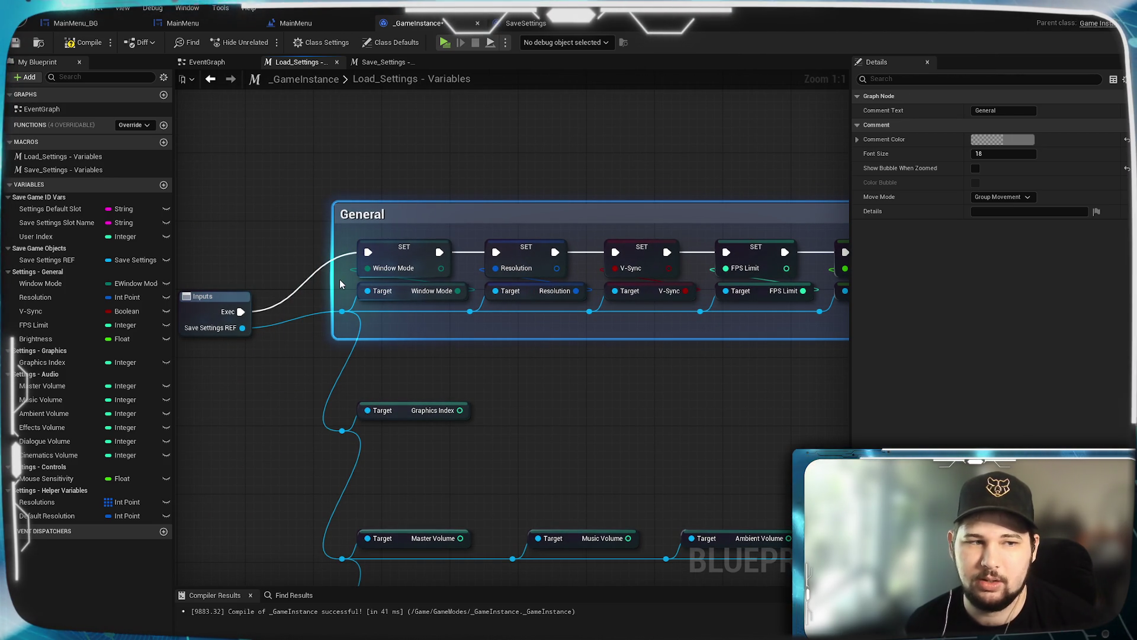
- Move the General comment box up and nudge its SET nodes into alignment
{"action": "left_click", "coordinate": [605, 402]}
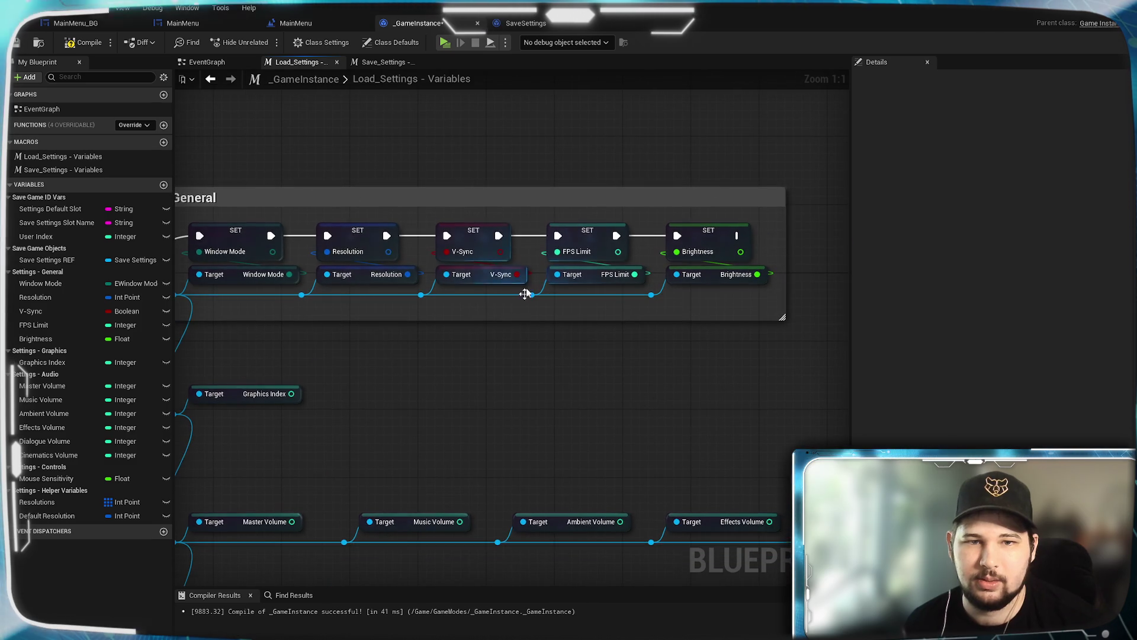
{"action": "mouse_move", "coordinate": [557, 222]}
{"action": "left_mouse_down"}
{"action": "mouse_move", "coordinate": [542, 191]}
{"action": "mouse_move", "coordinate": [550, 175]}
{"action": "left_mouse_up"}
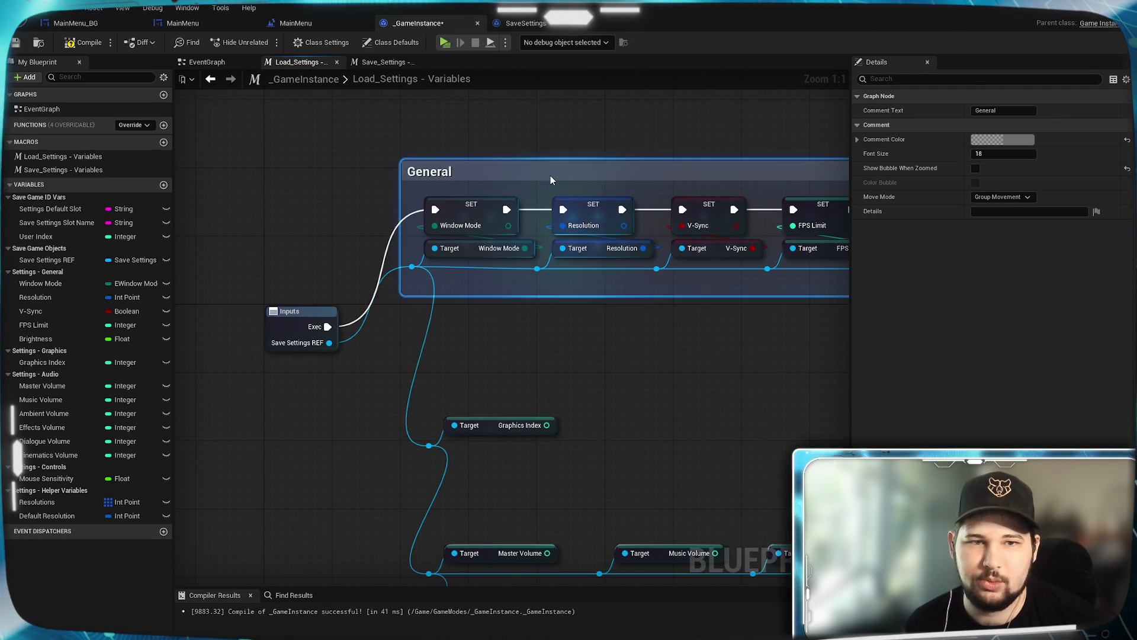
{"action": "left_click", "coordinate": [524, 134]}
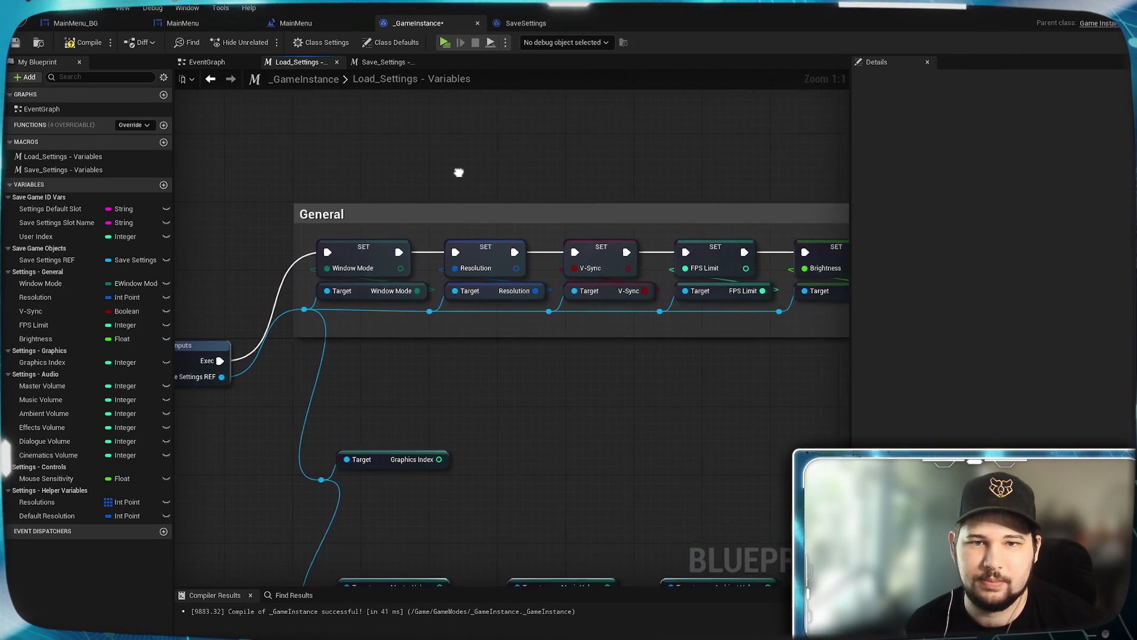
{"action": "scroll", "coordinate": [593, 242], "scroll_direction": "down", "scroll_amount": 1}
{"action": "mouse_move", "coordinate": [819, 231]}
{"action": "left_mouse_down"}
{"action": "mouse_move", "coordinate": [515, 299]}
{"action": "mouse_move", "coordinate": [299, 300]}
{"action": "left_mouse_up"}
{"action": "scroll", "coordinate": [237, 223], "scroll_direction": "up", "scroll_amount": 1}
{"action": "left_click_drag", "start_coordinate": [350, 236], "coordinate": [353, 233]}
{"action": "left_click", "coordinate": [446, 351]}
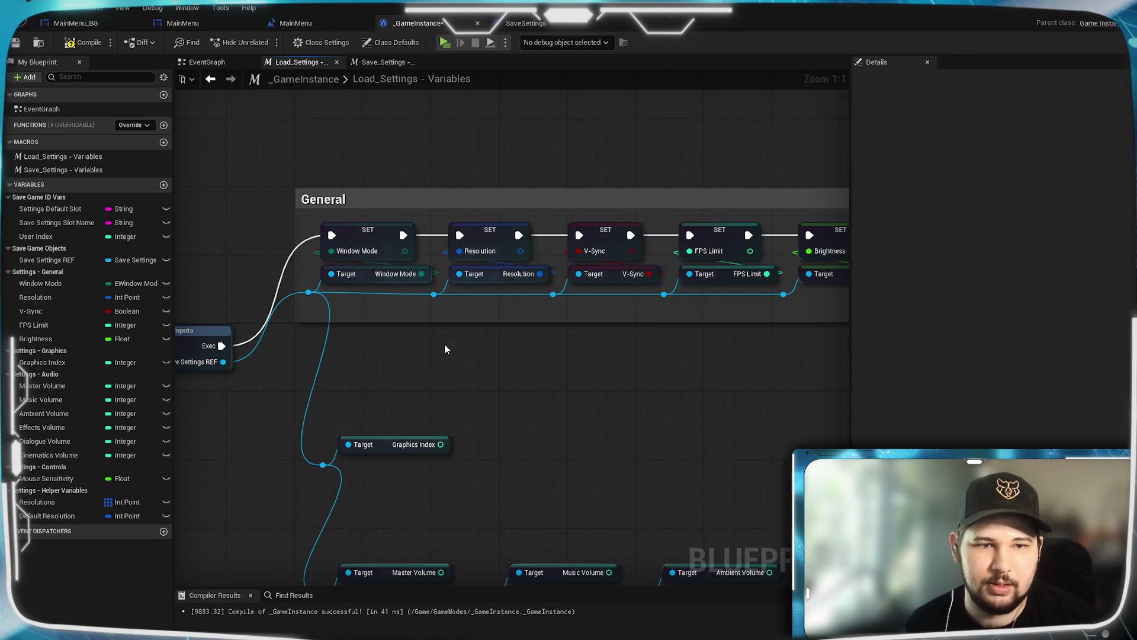
- Realign the four reroute knots beneath the General row's getters
{"action": "mouse_move", "coordinate": [781, 307]}
{"action": "left_mouse_down"}
{"action": "mouse_move", "coordinate": [265, 290]}
{"action": "mouse_move", "coordinate": [275, 296]}
{"action": "mouse_move", "coordinate": [267, 287]}
{"action": "mouse_move", "coordinate": [268, 299]}
{"action": "left_mouse_up"}
{"action": "left_click", "coordinate": [453, 344]}
{"action": "left_click", "coordinate": [421, 366]}
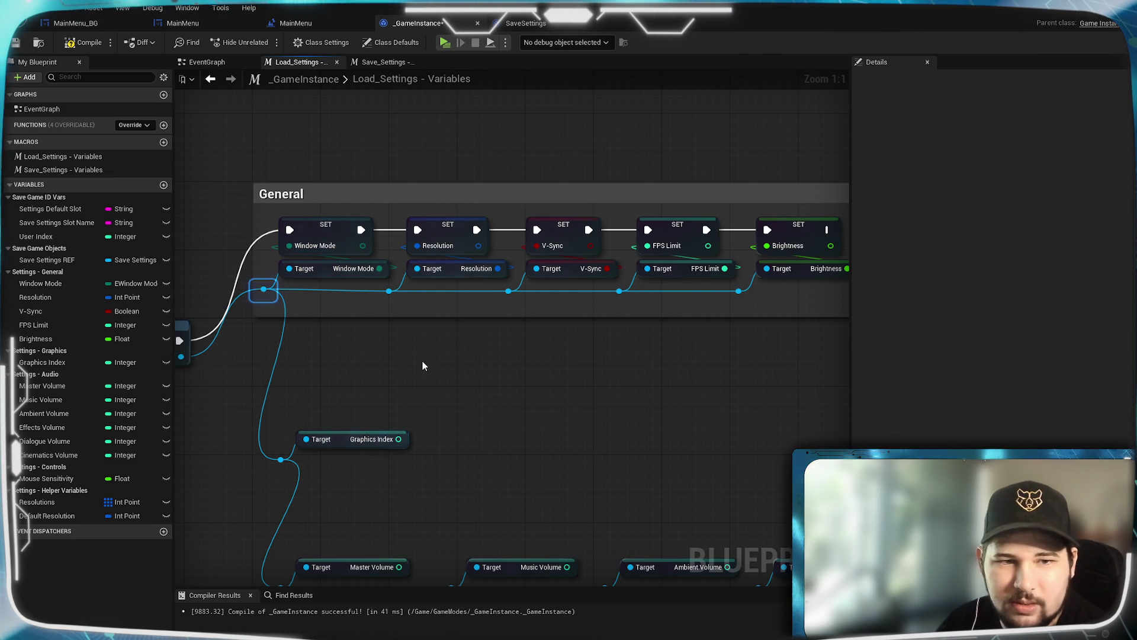
{"action": "mouse_move", "coordinate": [764, 311]}
{"action": "left_mouse_down"}
{"action": "mouse_move", "coordinate": [379, 277]}
{"action": "mouse_move", "coordinate": [398, 297]}
{"action": "left_mouse_up"}
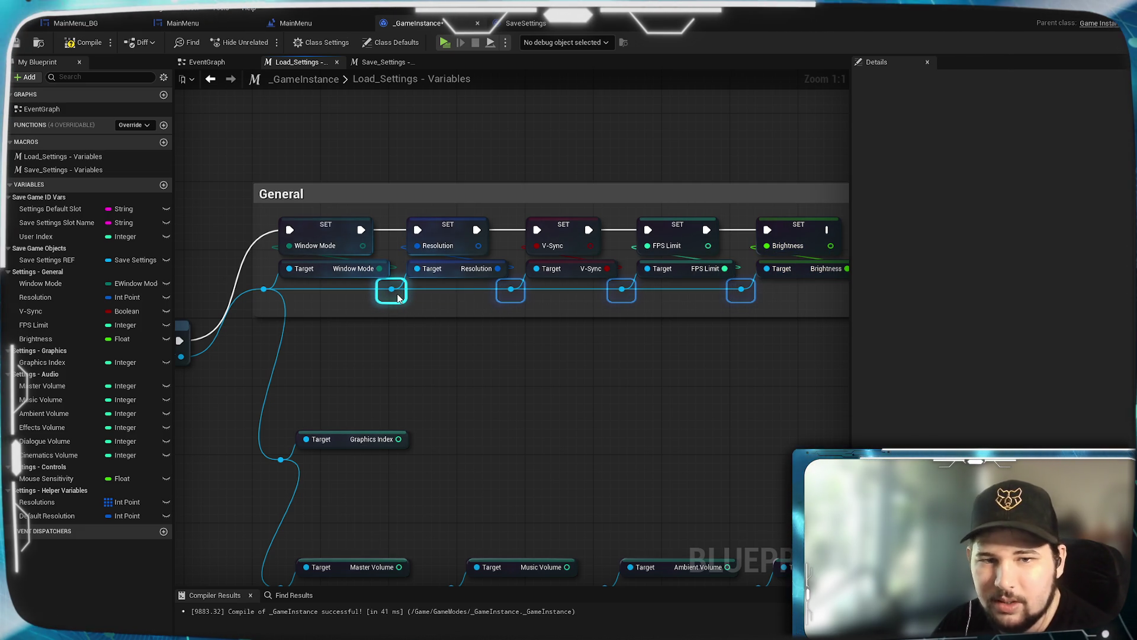
{"action": "left_click", "coordinate": [441, 354]}
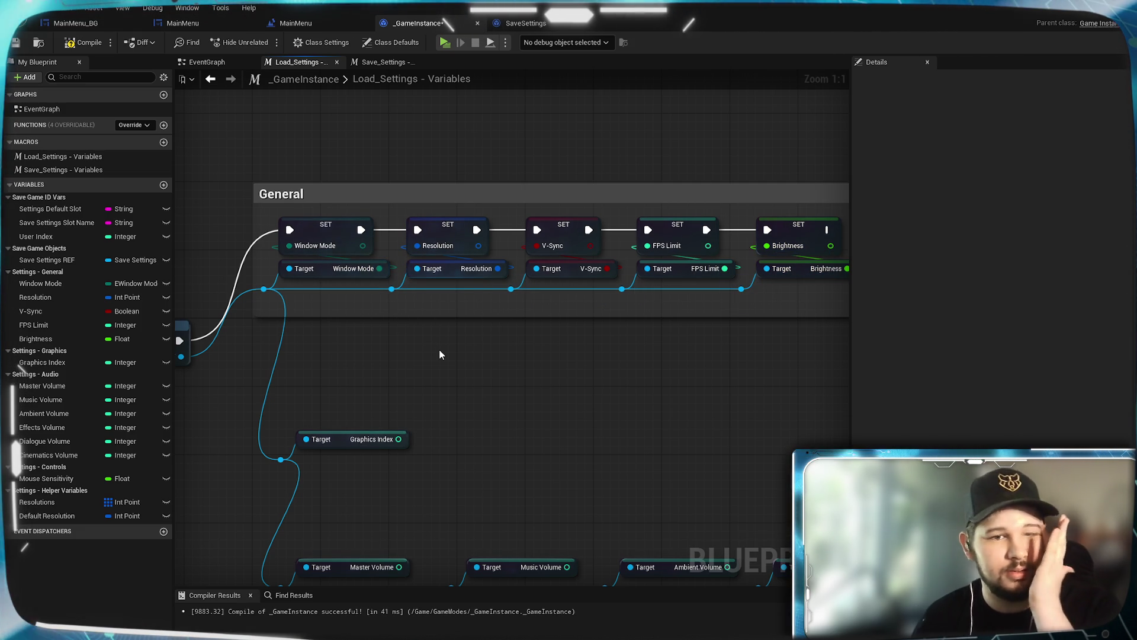
{"action": "mouse_move", "coordinate": [445, 332]}
{"action": "left_mouse_down"}
{"action": "mouse_move", "coordinate": [500, 356]}
{"action": "mouse_move", "coordinate": [500, 375]}
{"action": "mouse_move", "coordinate": [642, 317]}
{"action": "mouse_move", "coordinate": [670, 333]}
{"action": "left_mouse_up"}
{"action": "mouse_move", "coordinate": [552, 418]}
{"action": "left_mouse_down"}
{"action": "mouse_move", "coordinate": [525, 365]}
{"action": "mouse_move", "coordinate": [599, 332]}
{"action": "mouse_move", "coordinate": [480, 407]}
{"action": "mouse_move", "coordinate": [426, 373]}
{"action": "left_mouse_up"}
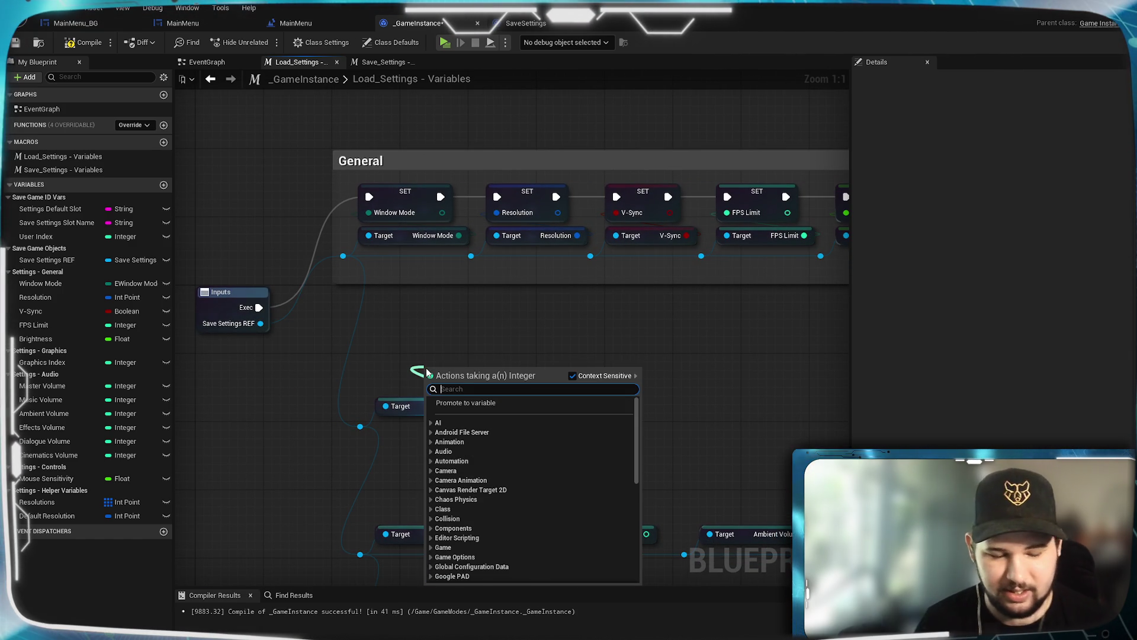
- Add a SET Graphics Index node above its getter and chain it after SET Brightness
{"action": "type", "text": "set graphics"}
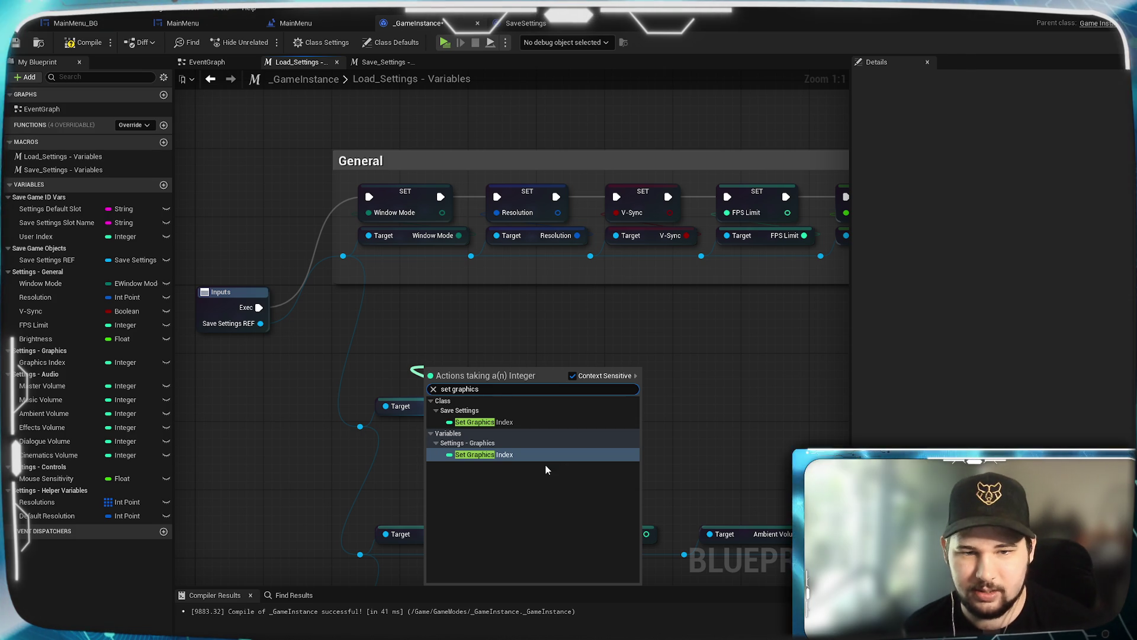
{"action": "left_click", "coordinate": [531, 456]}
{"action": "mouse_move", "coordinate": [465, 382]}
{"action": "left_mouse_down"}
{"action": "mouse_move", "coordinate": [465, 363]}
{"action": "mouse_move", "coordinate": [400, 346]}
{"action": "mouse_move", "coordinate": [415, 353]}
{"action": "mouse_move", "coordinate": [410, 369]}
{"action": "left_mouse_up"}
{"action": "left_click_drag", "start_coordinate": [438, 413], "coordinate": [430, 416]}
{"action": "left_click", "coordinate": [483, 390]}
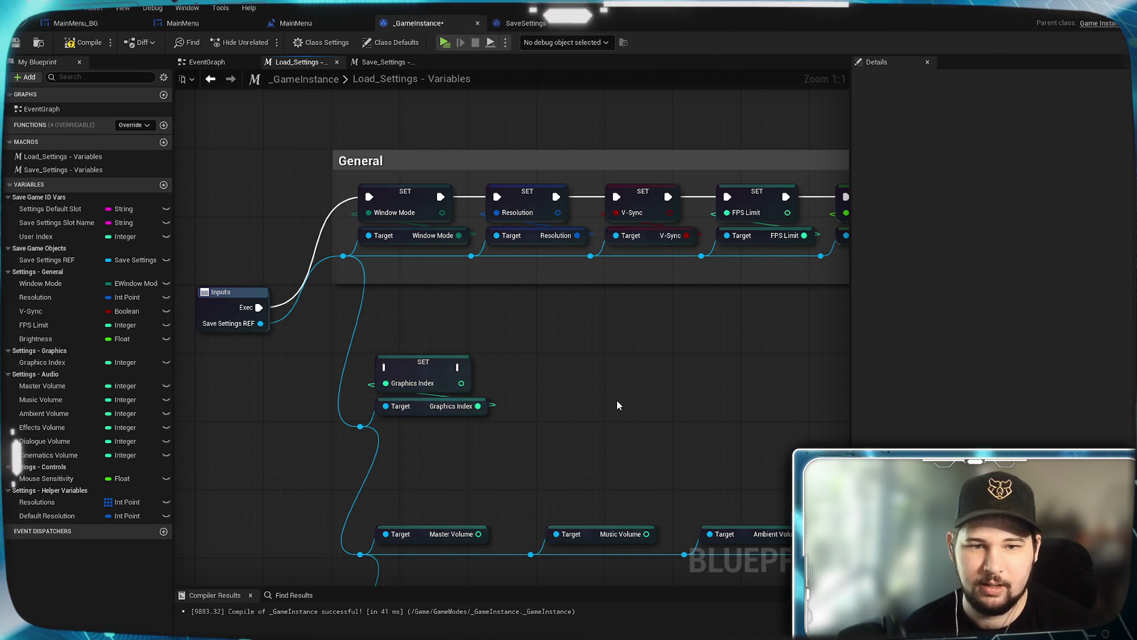
{"action": "scroll", "coordinate": [617, 401], "scroll_direction": "down", "scroll_amount": 2}
{"action": "mouse_move", "coordinate": [779, 273]}
{"action": "left_mouse_down"}
{"action": "mouse_move", "coordinate": [773, 285]}
{"action": "mouse_move", "coordinate": [388, 402]}
{"action": "left_mouse_up"}
- Add two aligned reroute knots on the new wire beside Brightness's output
{"action": "left_click_drag", "start_coordinate": [592, 434], "coordinate": [550, 440]}
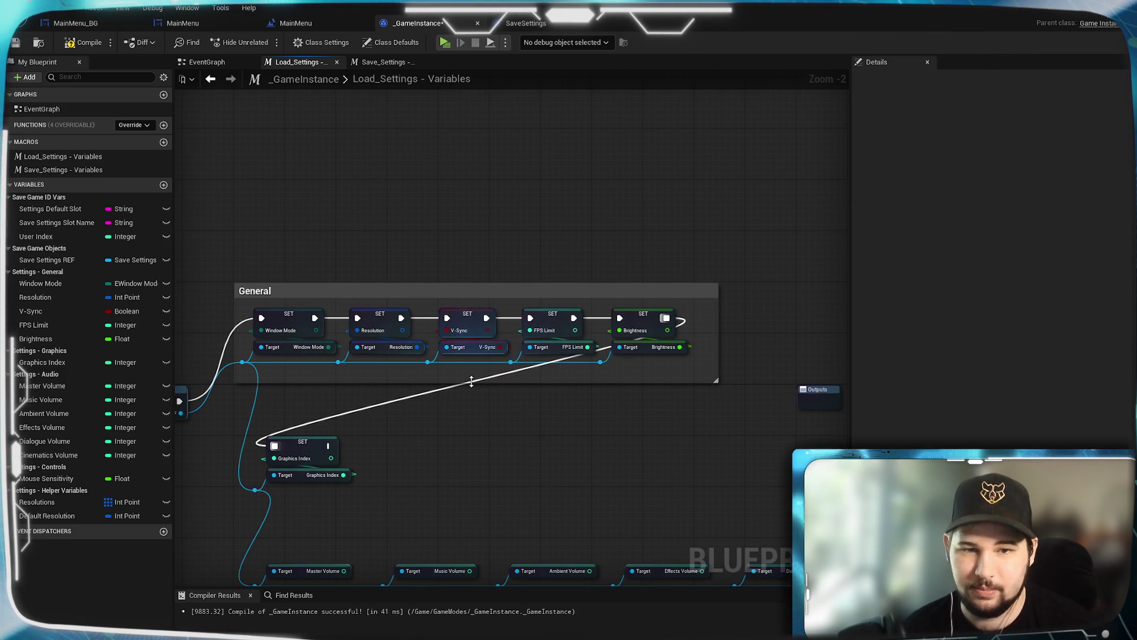
{"action": "double_click", "coordinate": [485, 376]}
{"action": "left_click_drag", "start_coordinate": [491, 378], "coordinate": [672, 381]}
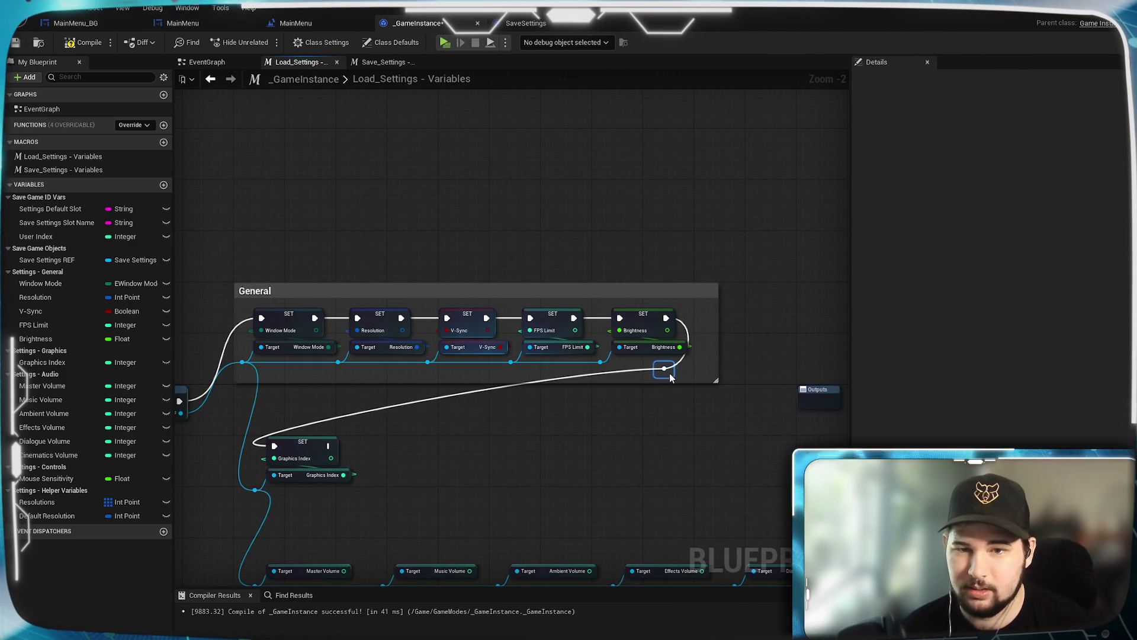
{"action": "scroll", "coordinate": [671, 405], "scroll_direction": "up", "scroll_amount": 2}
{"action": "left_click_drag", "start_coordinate": [662, 359], "coordinate": [697, 358]}
{"action": "double_click", "coordinate": [690, 301]}
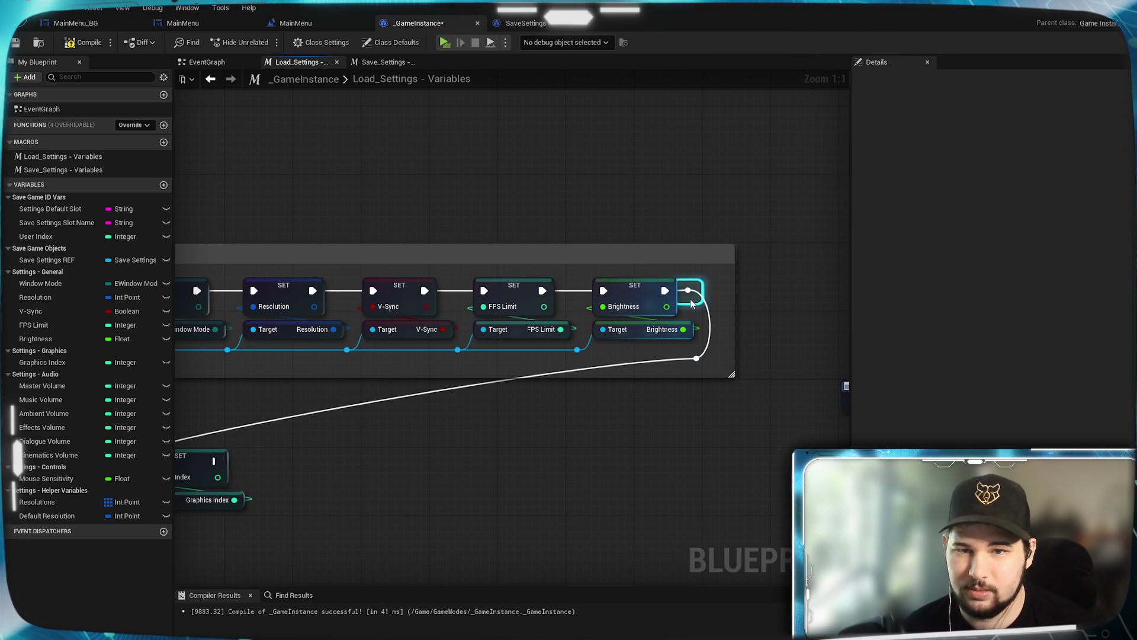
{"action": "left_click_drag", "start_coordinate": [691, 297], "coordinate": [701, 299]}
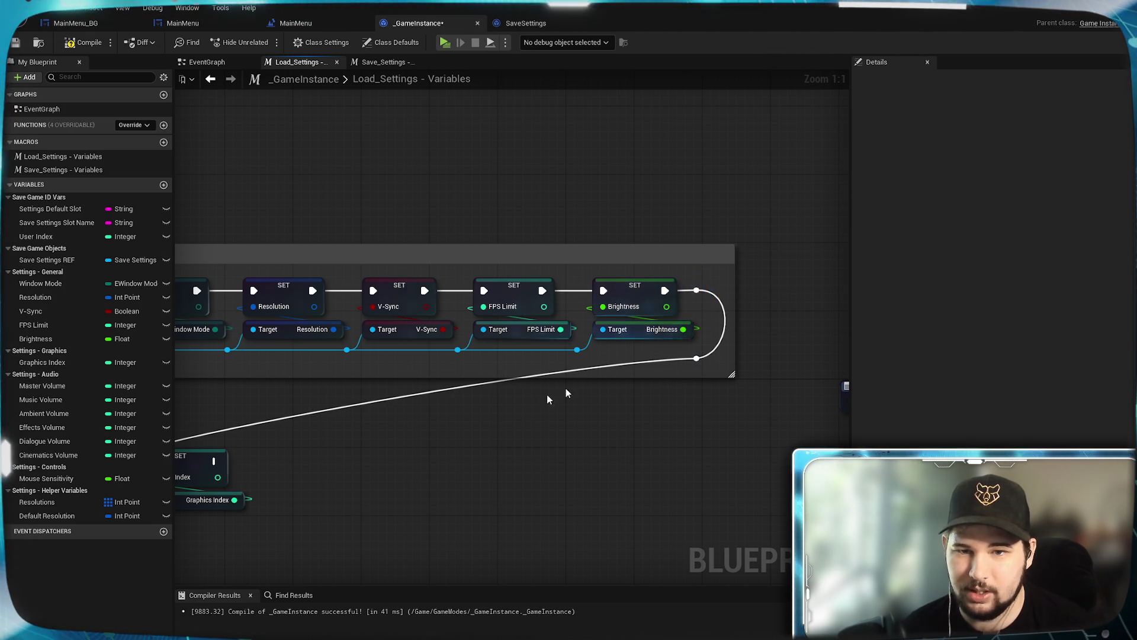
{"action": "left_click_drag", "start_coordinate": [610, 382], "coordinate": [959, 363]}
- Route the wire through knots near SET Graphics Index and raise the General comment's bottom edge
{"action": "double_click", "coordinate": [625, 399]}
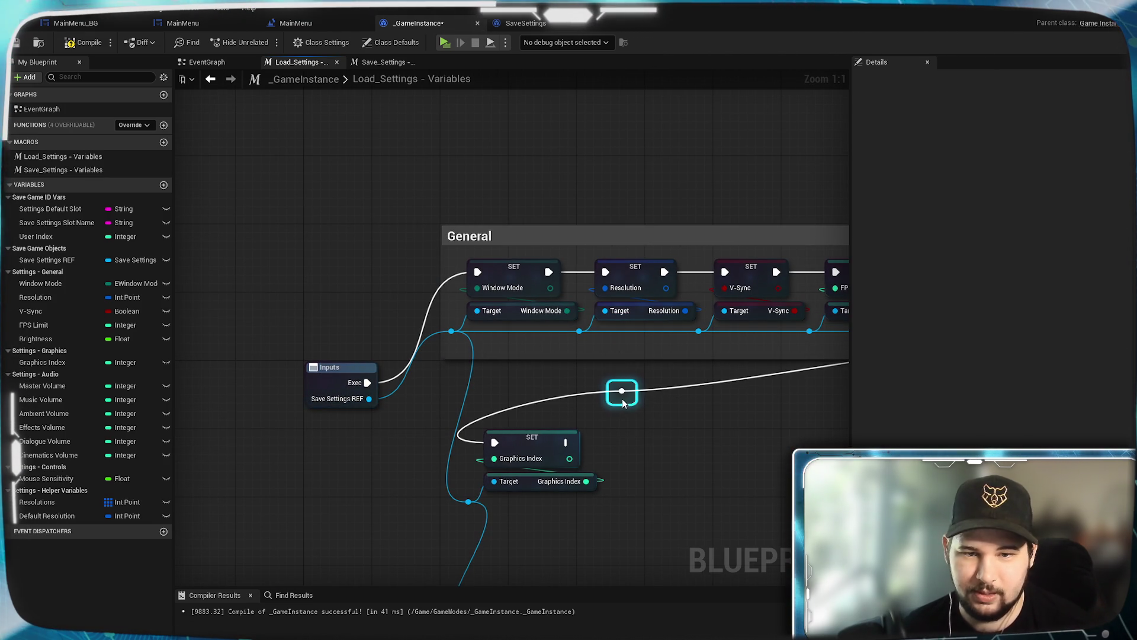
{"action": "left_click_drag", "start_coordinate": [624, 399], "coordinate": [453, 348]}
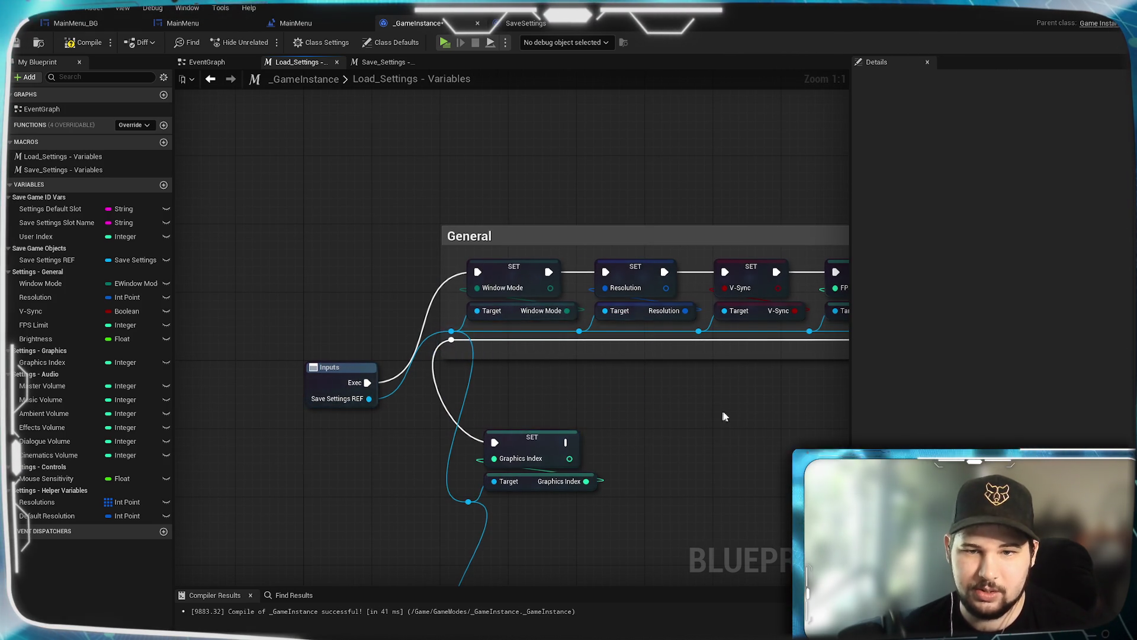
{"action": "scroll", "coordinate": [705, 419], "scroll_direction": "down", "scroll_amount": 2}
{"action": "scroll", "coordinate": [514, 373], "scroll_direction": "up", "scroll_amount": 2}
{"action": "mouse_move", "coordinate": [545, 339]}
{"action": "left_mouse_down"}
{"action": "mouse_move", "coordinate": [545, 323]}
{"action": "mouse_move", "coordinate": [637, 347]}
{"action": "left_mouse_up"}
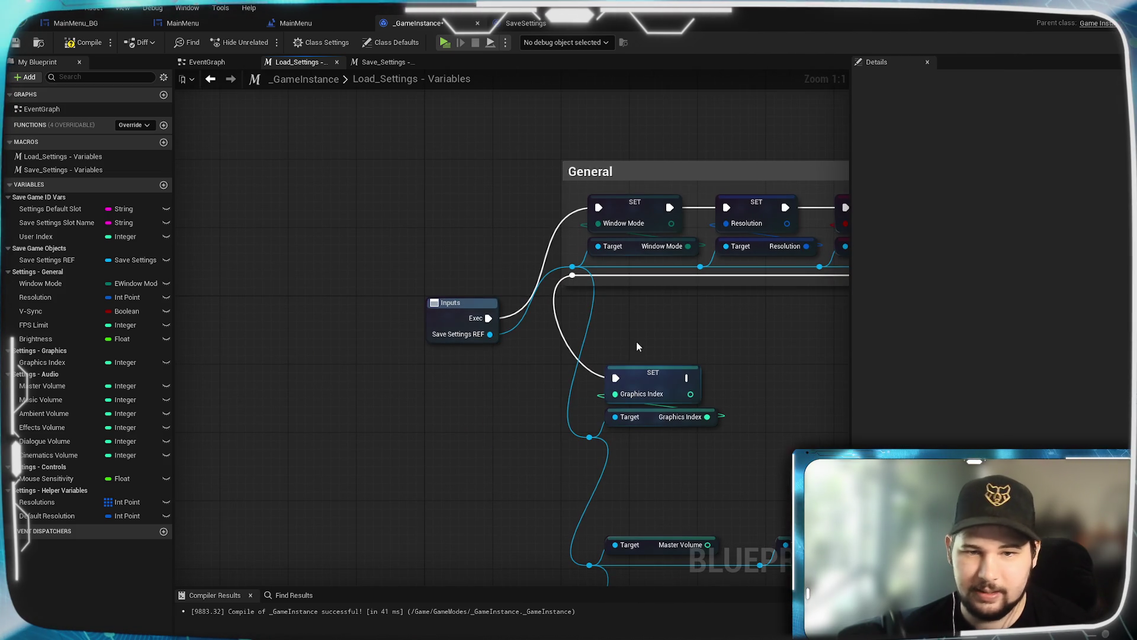
{"action": "double_click", "coordinate": [581, 362]}
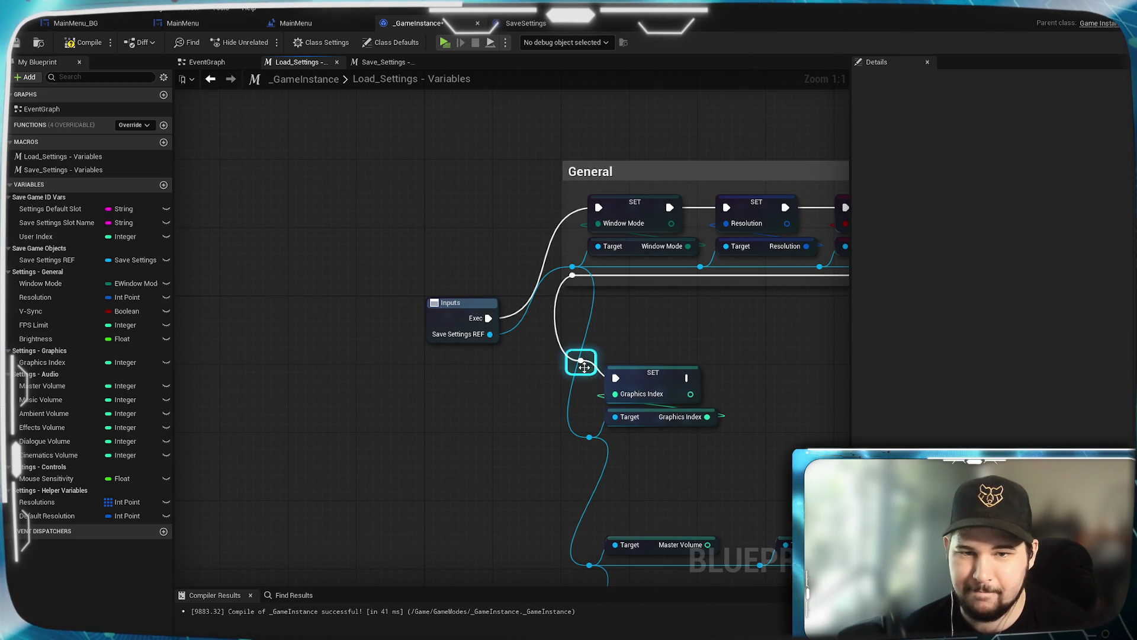
{"action": "left_click_drag", "start_coordinate": [585, 370], "coordinate": [573, 392]}
{"action": "left_click", "coordinate": [665, 326]}
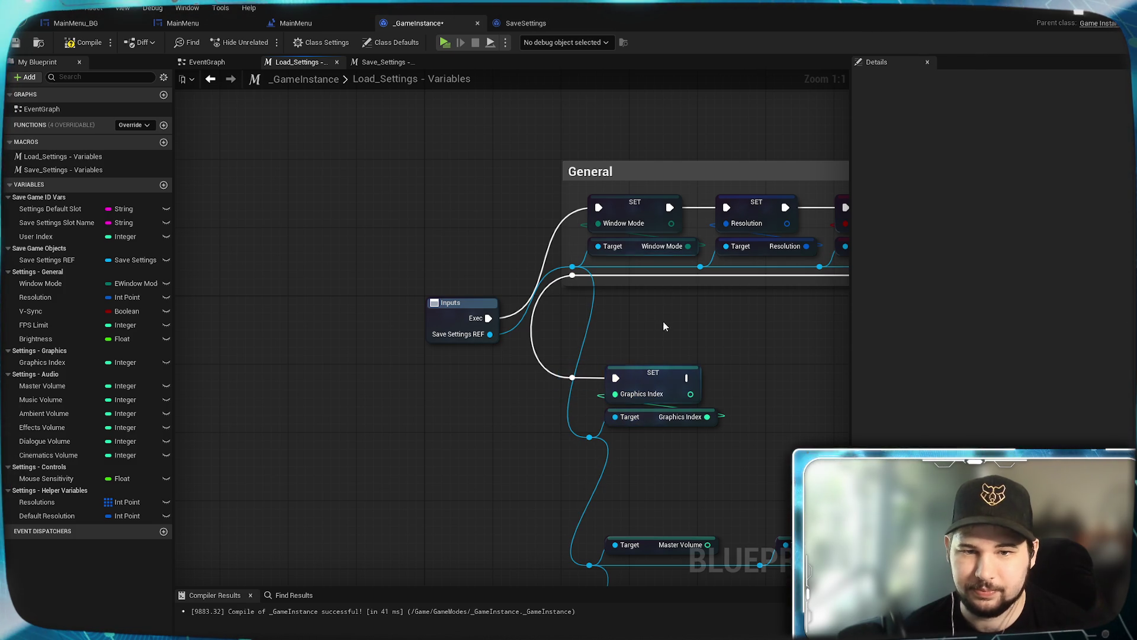
{"action": "left_click_drag", "start_coordinate": [740, 352], "coordinate": [705, 349]}
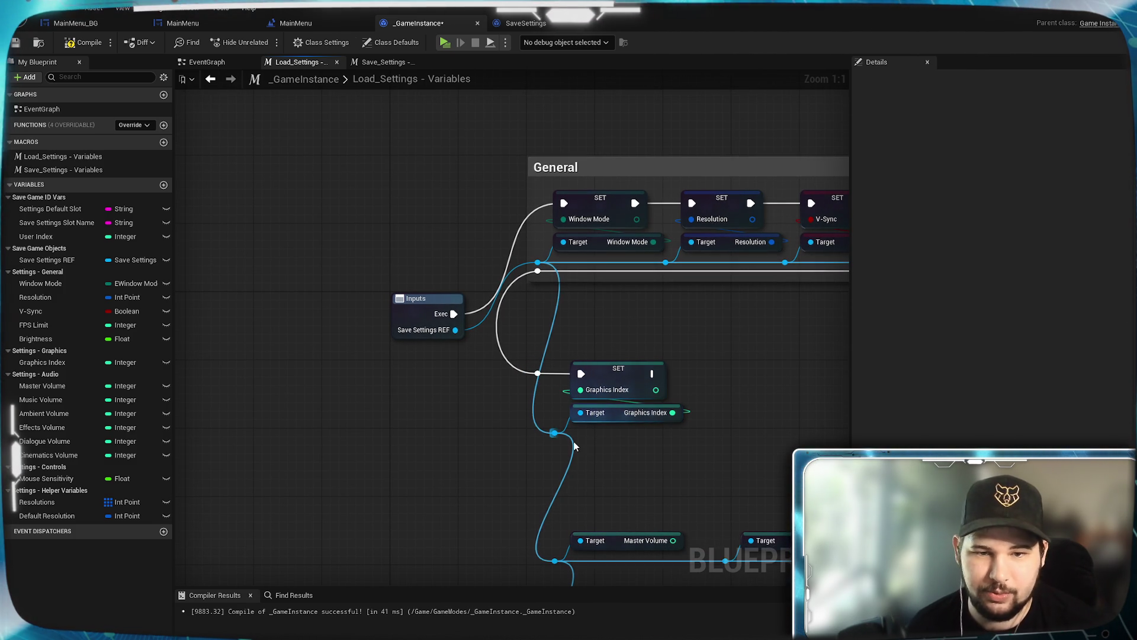
{"action": "mouse_move", "coordinate": [685, 459]}
{"action": "left_mouse_down"}
{"action": "mouse_move", "coordinate": [603, 453]}
{"action": "mouse_move", "coordinate": [598, 338]}
{"action": "mouse_move", "coordinate": [330, 470]}
{"action": "mouse_move", "coordinate": [594, 452]}
{"action": "left_mouse_up"}
{"action": "left_click_drag", "start_coordinate": [677, 330], "coordinate": [408, 451]}
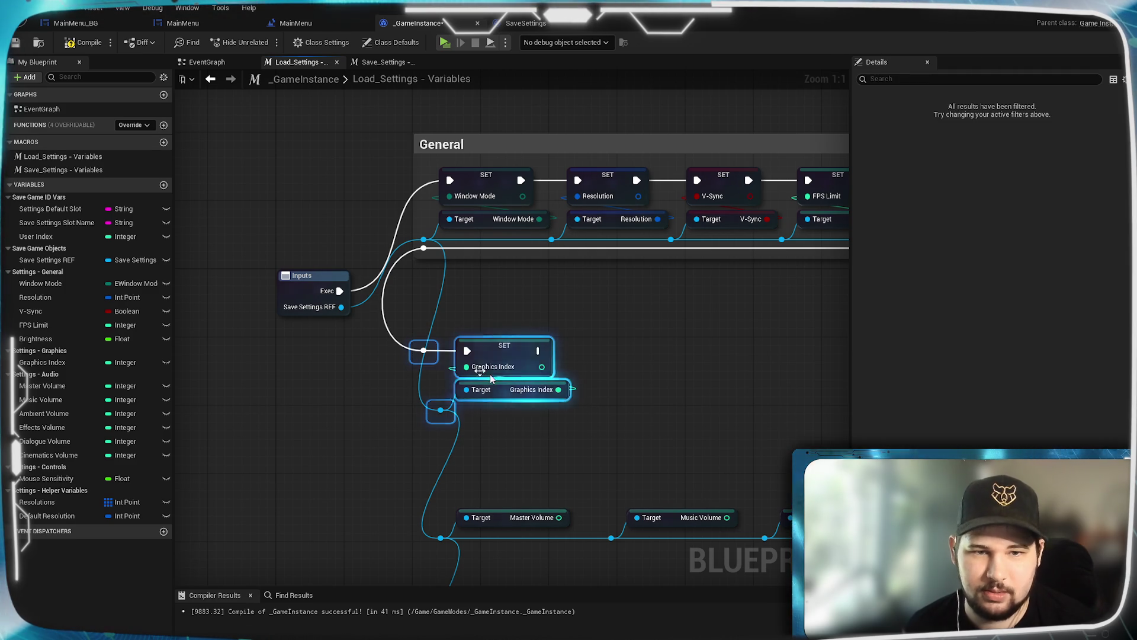
- Wrap the Graphics Index nodes in a comment titled Graphics and move it beneath General
{"action": "right_click", "coordinate": [489, 344]}
{"action": "left_click", "coordinate": [534, 598]}
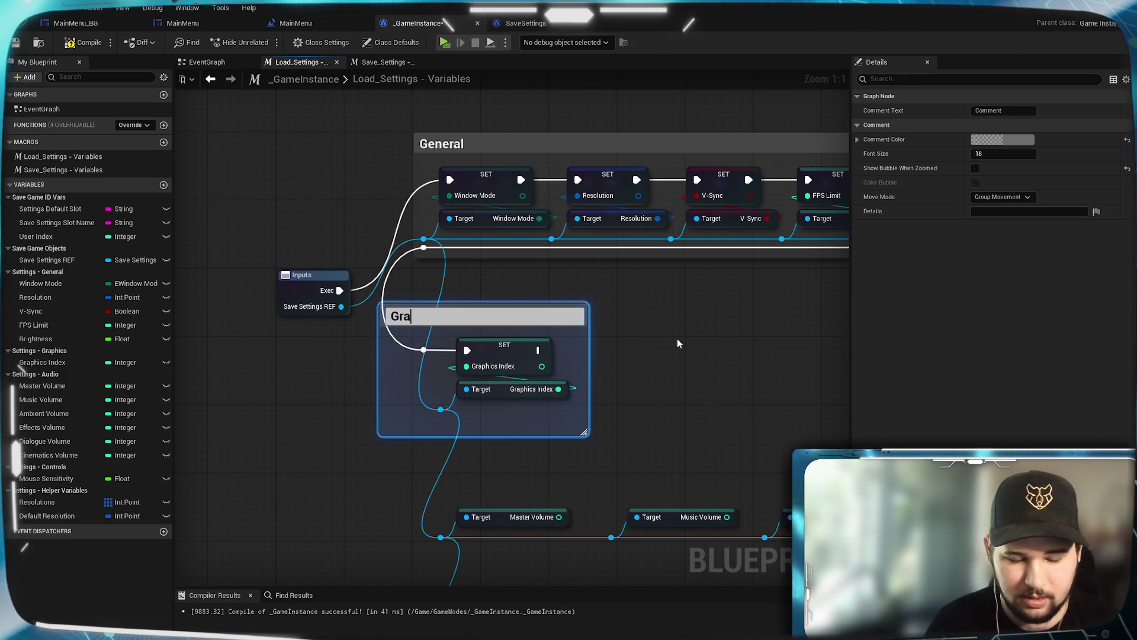
{"action": "type", "text": "cs"}
{"action": "key", "text": "Return"}
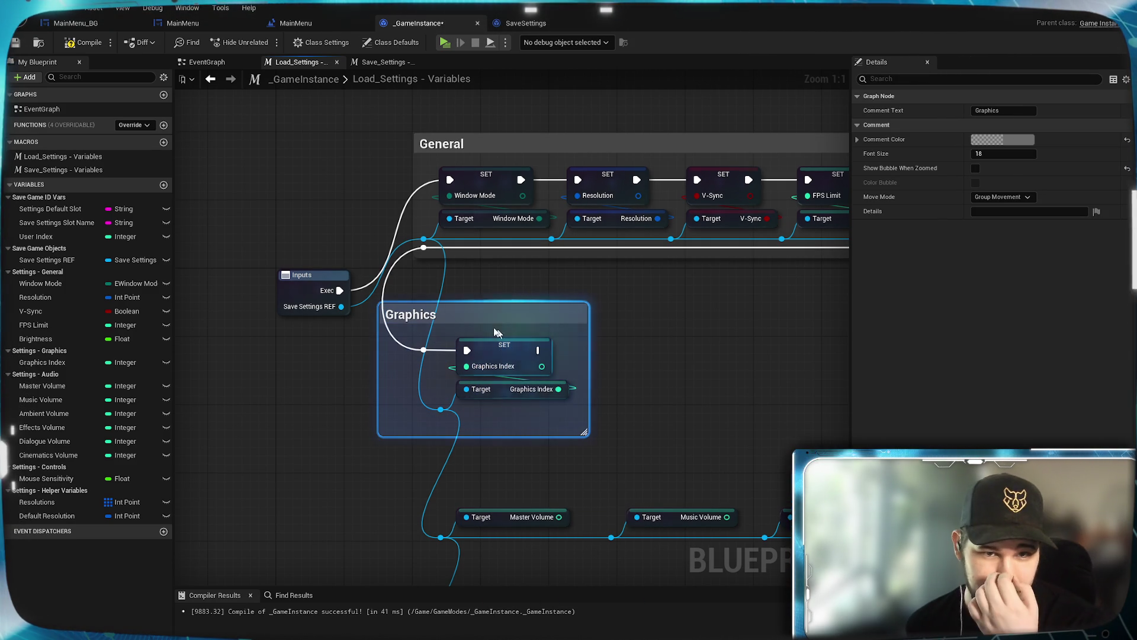
{"action": "left_click_drag", "start_coordinate": [480, 314], "coordinate": [514, 287]}
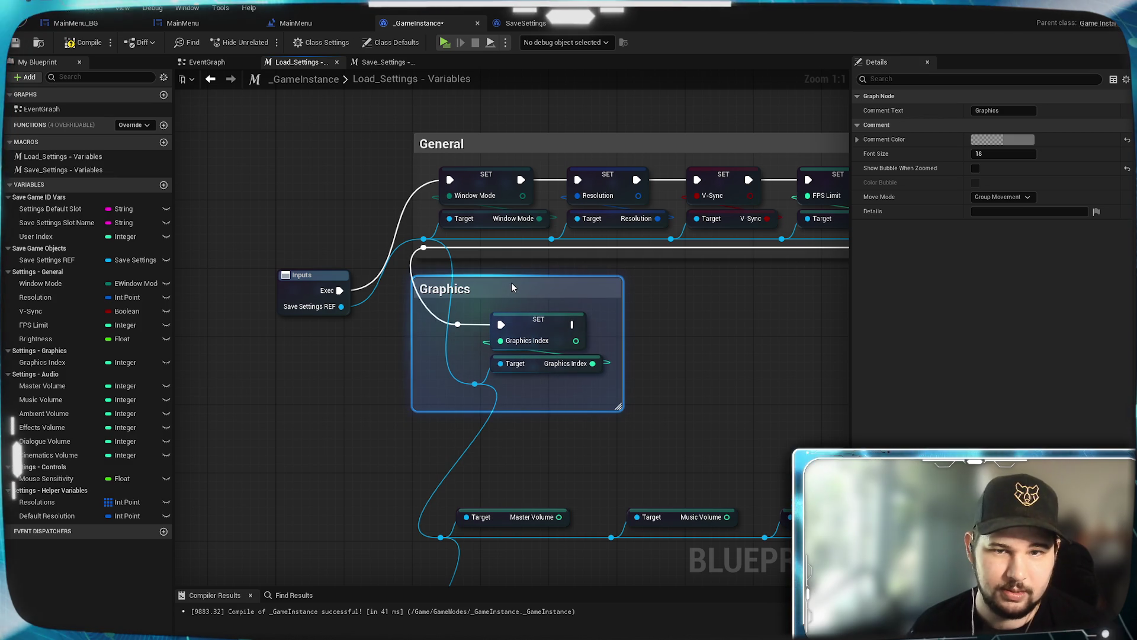
{"action": "left_click", "coordinate": [675, 408]}
- Shift the SET Graphics Index nodes and reroutes left inside the Graphics comment
{"action": "mouse_move", "coordinate": [658, 392]}
{"action": "left_mouse_down"}
{"action": "mouse_move", "coordinate": [453, 313]}
{"action": "mouse_move", "coordinate": [504, 323]}
{"action": "mouse_move", "coordinate": [484, 325]}
{"action": "left_mouse_up"}
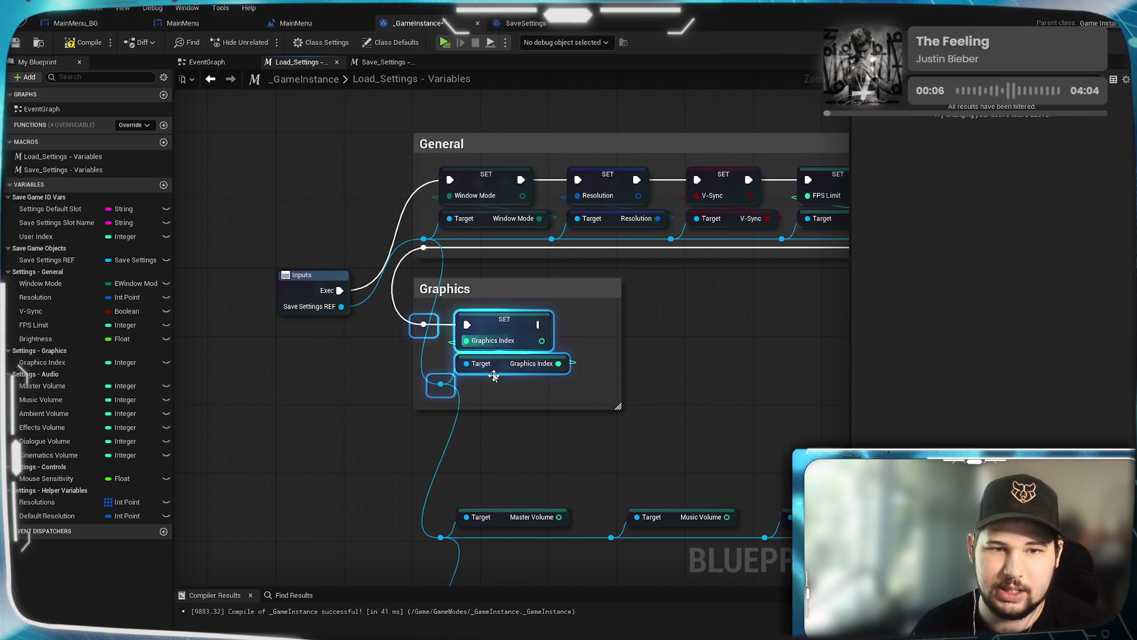
{"action": "left_click", "coordinate": [507, 391]}
{"action": "left_click_drag", "start_coordinate": [586, 396], "coordinate": [426, 313]}
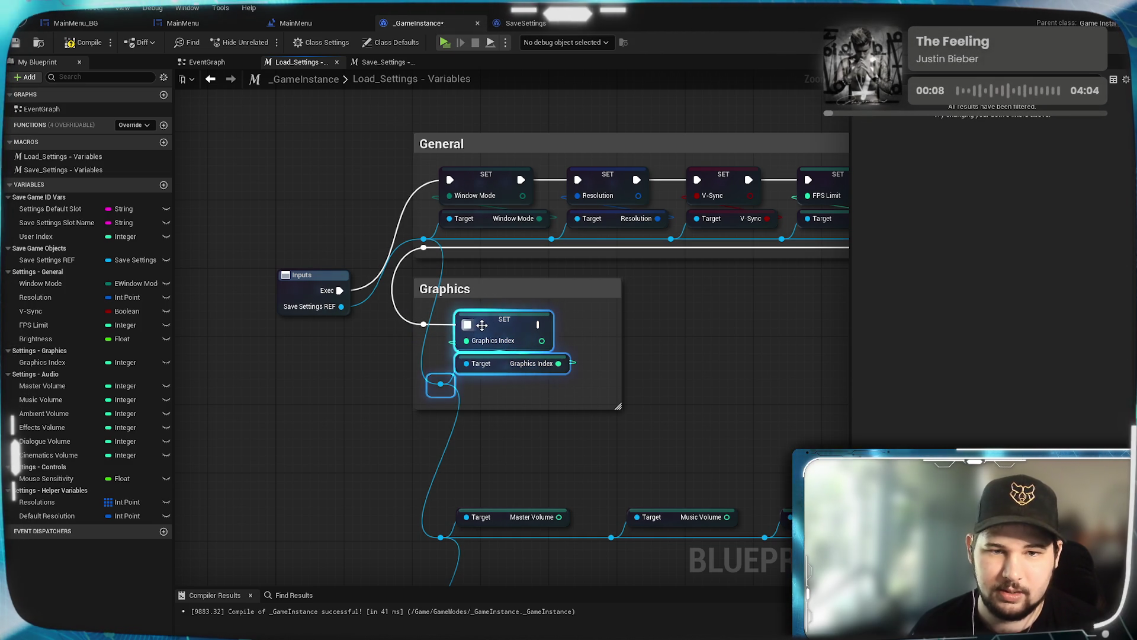
{"action": "left_click_drag", "start_coordinate": [492, 330], "coordinate": [475, 330]}
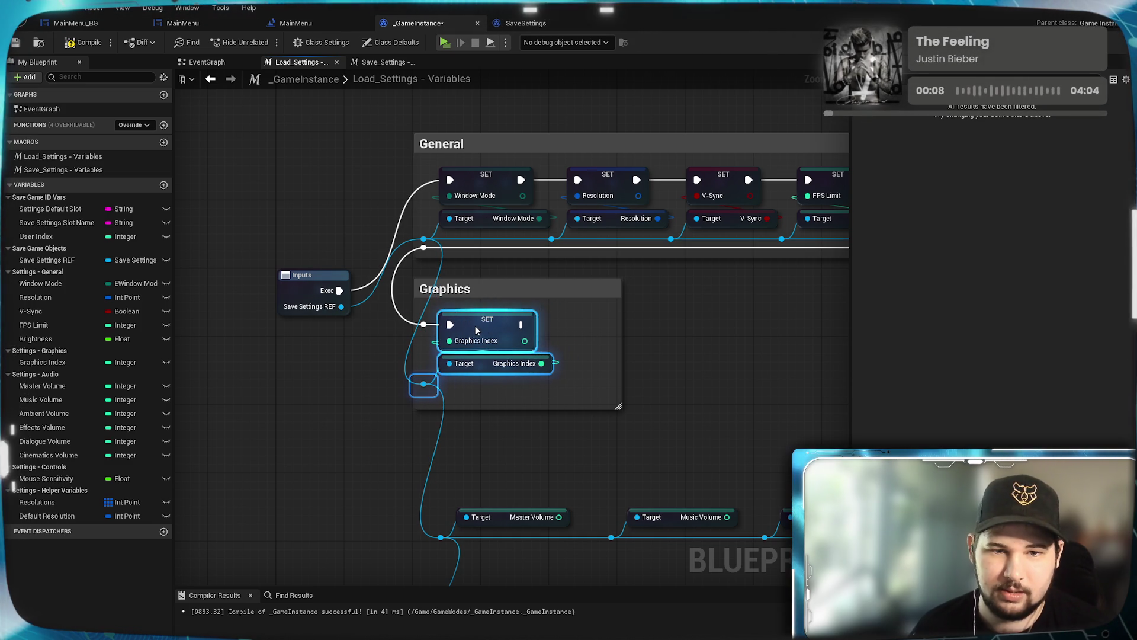
{"action": "left_click", "coordinate": [451, 391]}
{"action": "left_click", "coordinate": [429, 388]}
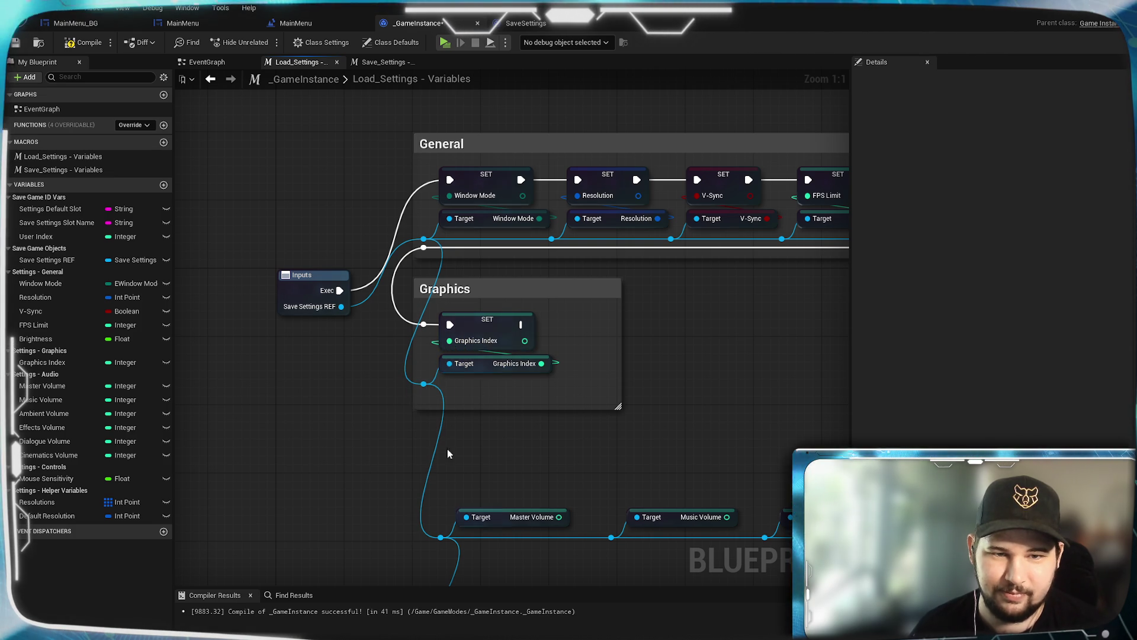
{"action": "left_click_drag", "start_coordinate": [446, 453], "coordinate": [500, 378]}
{"action": "mouse_move", "coordinate": [650, 332]}
{"action": "left_mouse_down"}
{"action": "mouse_move", "coordinate": [680, 342]}
{"action": "mouse_move", "coordinate": [571, 406]}
{"action": "left_mouse_up"}
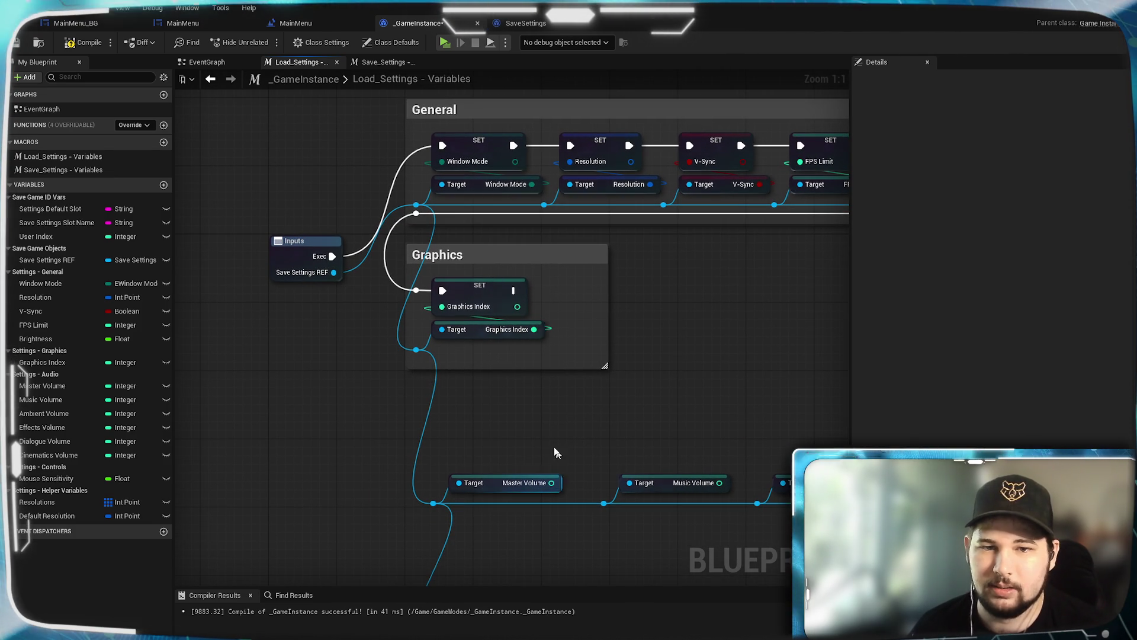
{"action": "scroll", "coordinate": [526, 421], "scroll_direction": "down", "scroll_amount": 3}
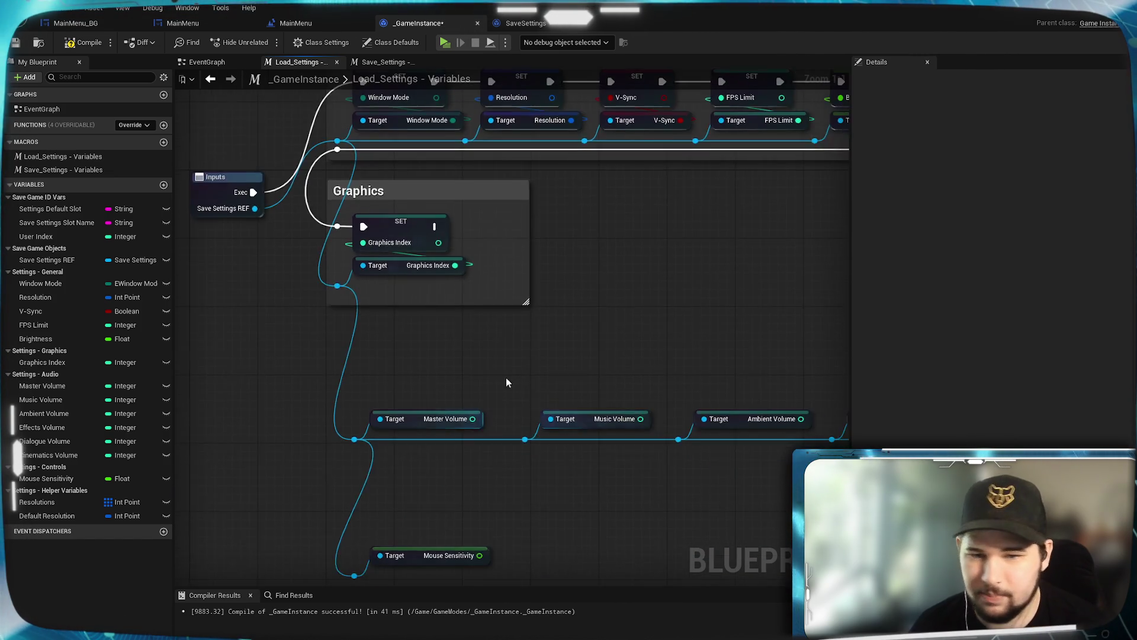
- Add SET Master Volume and SET Music Volume nodes from their getters
{"action": "scroll", "coordinate": [553, 338], "scroll_direction": "up", "scroll_amount": 3}
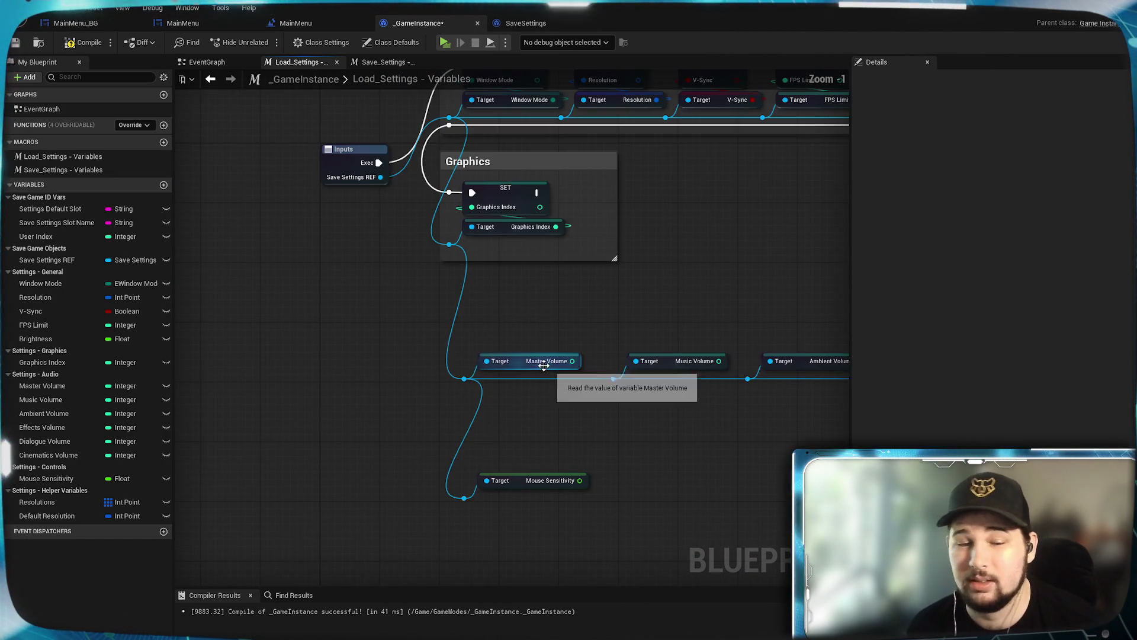
{"action": "left_click_drag", "start_coordinate": [570, 364], "coordinate": [517, 321]}
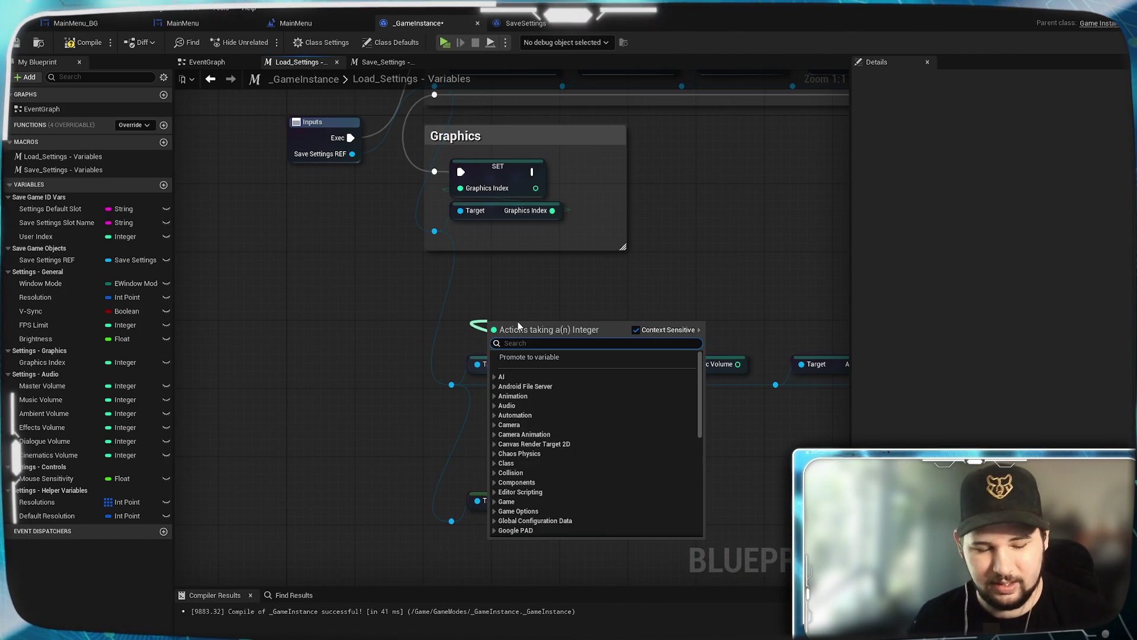
{"action": "type", "text": "set master"}
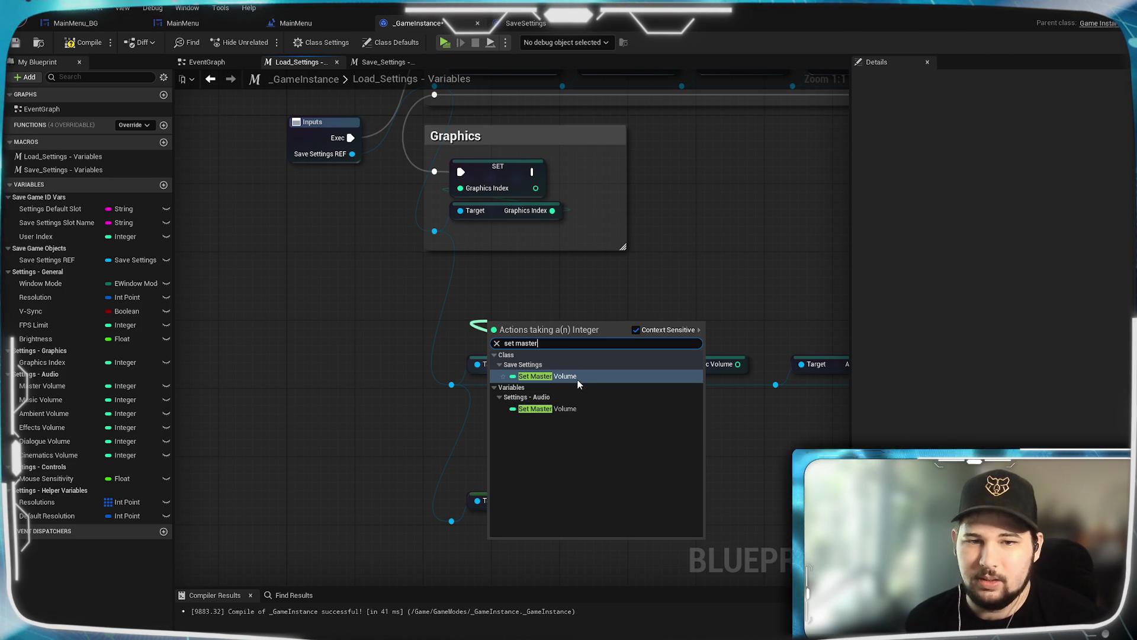
{"action": "left_click", "coordinate": [566, 411]}
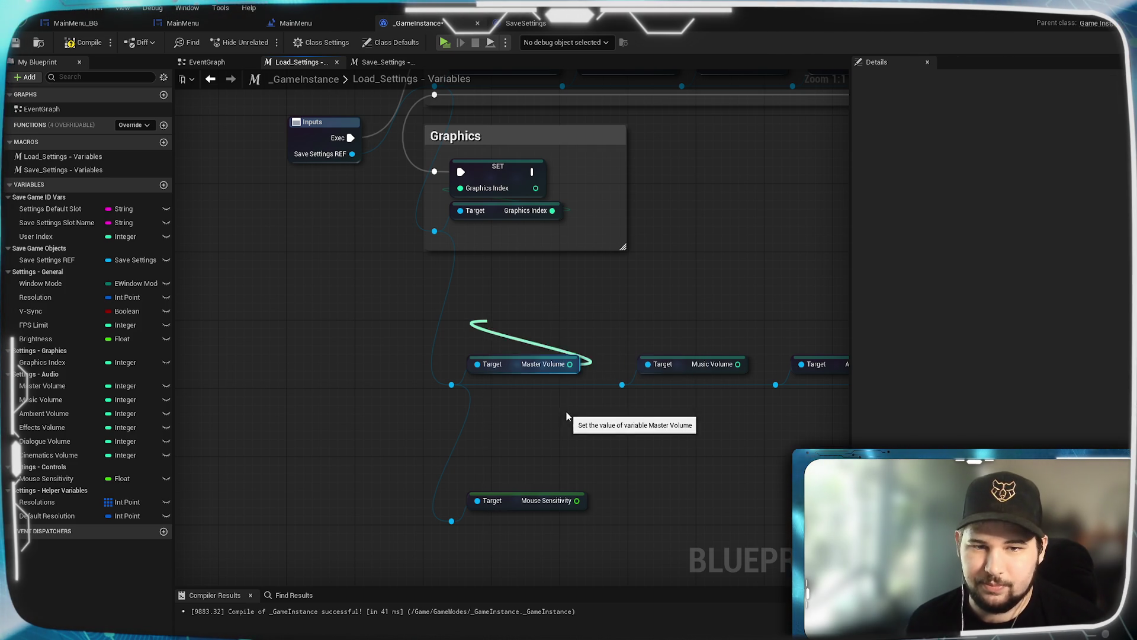
{"action": "left_click_drag", "start_coordinate": [508, 334], "coordinate": [490, 326]}
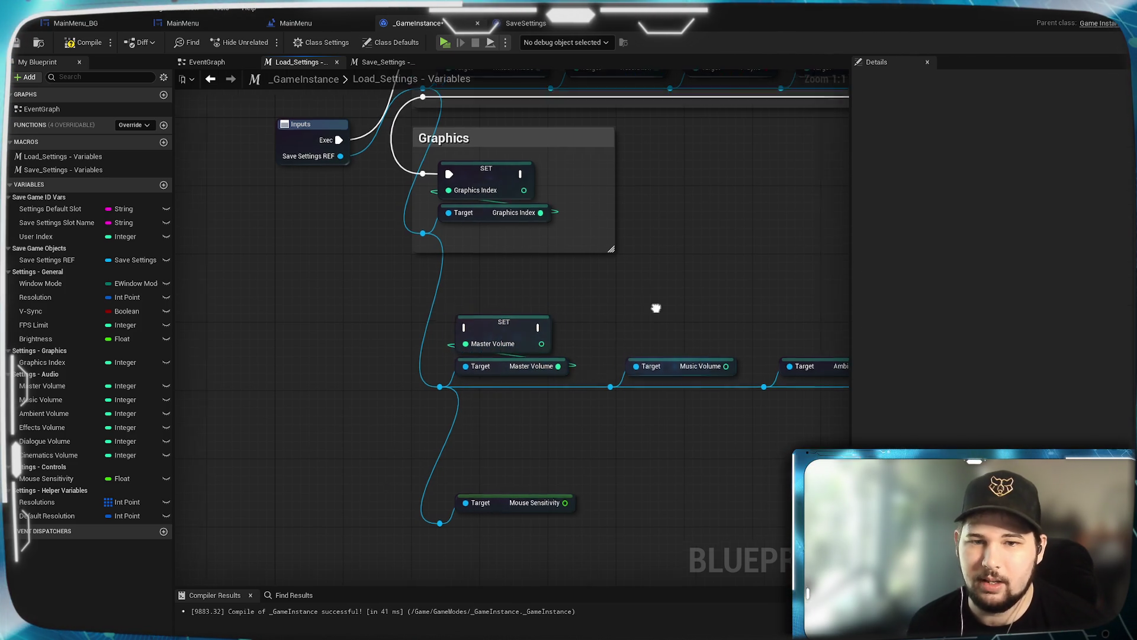
{"action": "left_click_drag", "start_coordinate": [577, 382], "coordinate": [524, 353]}
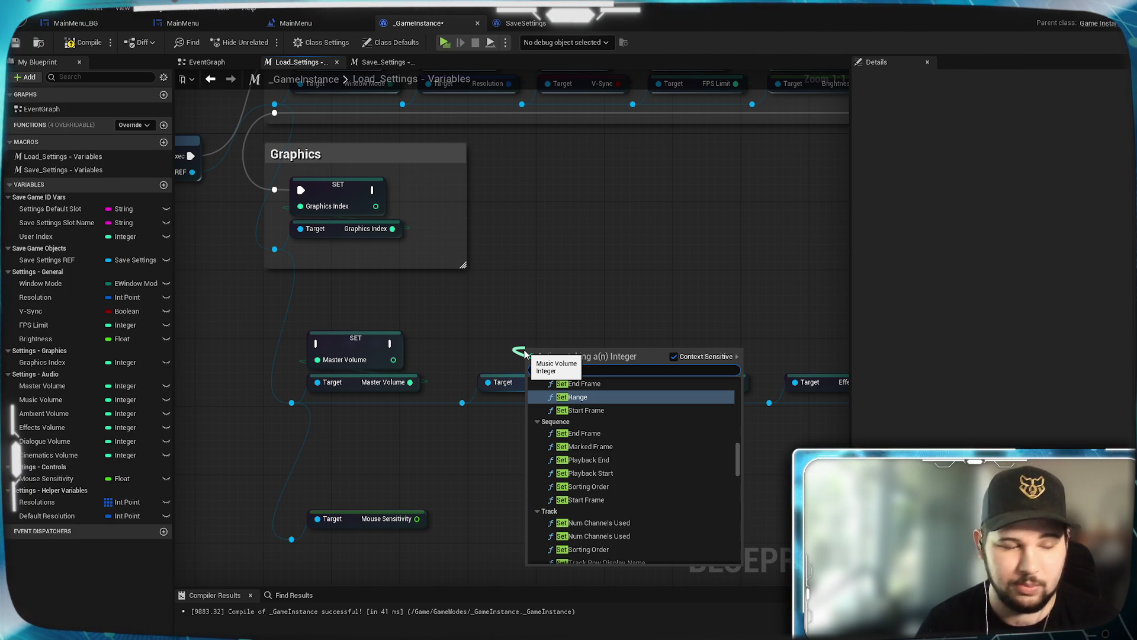
{"action": "type", "text": "musi"}
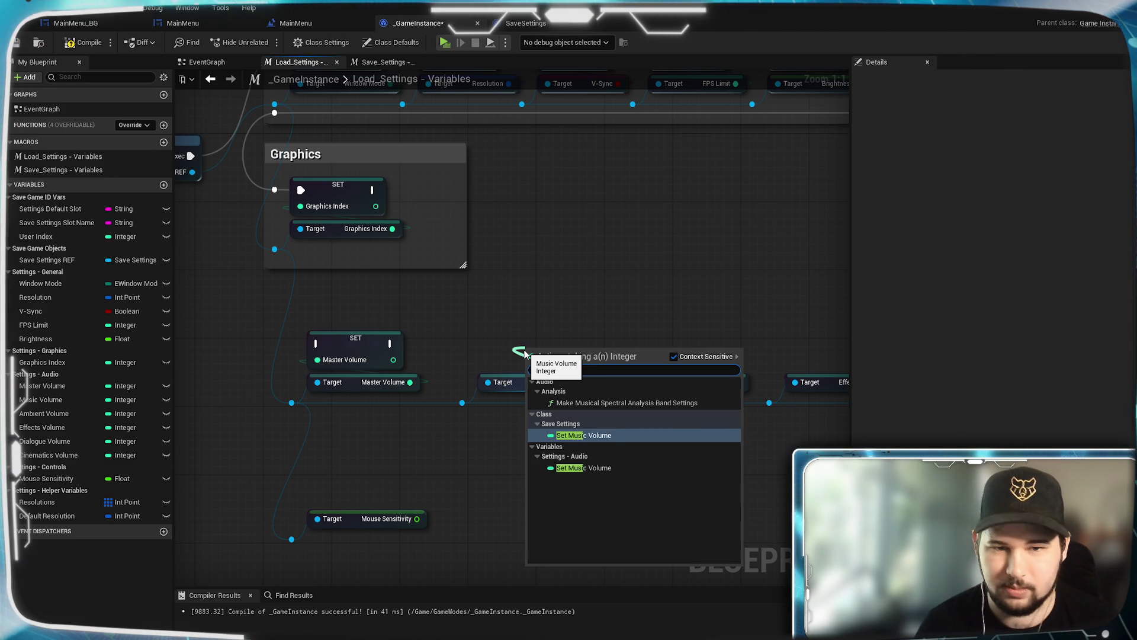
{"action": "left_click", "coordinate": [610, 467]}
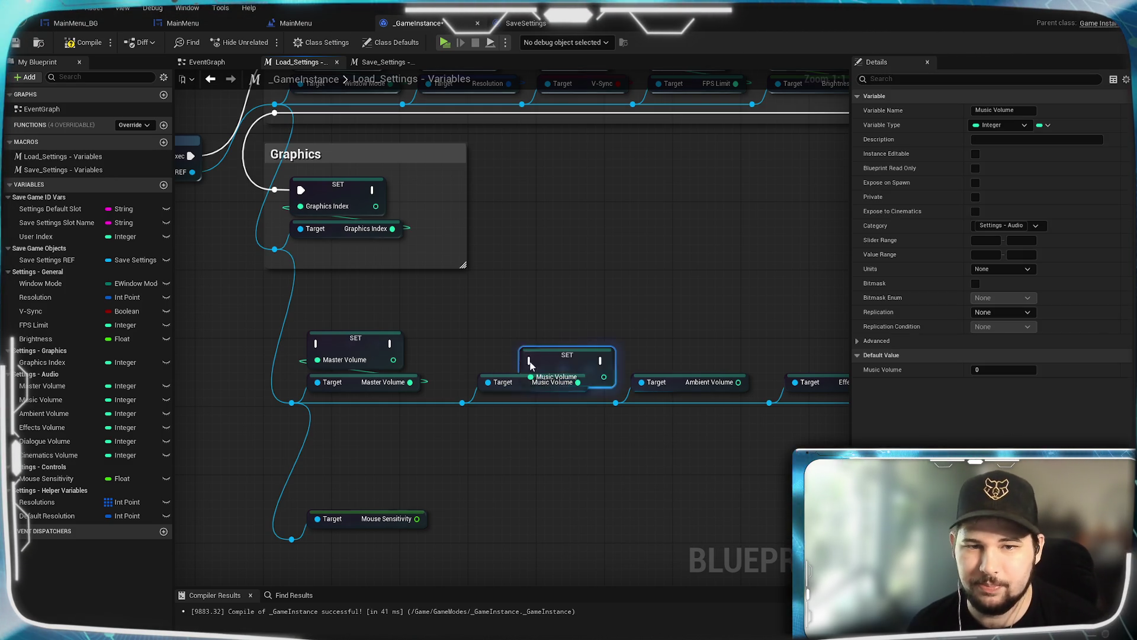
{"action": "left_click_drag", "start_coordinate": [515, 344], "coordinate": [497, 344]}
{"action": "left_click", "coordinate": [693, 342]}
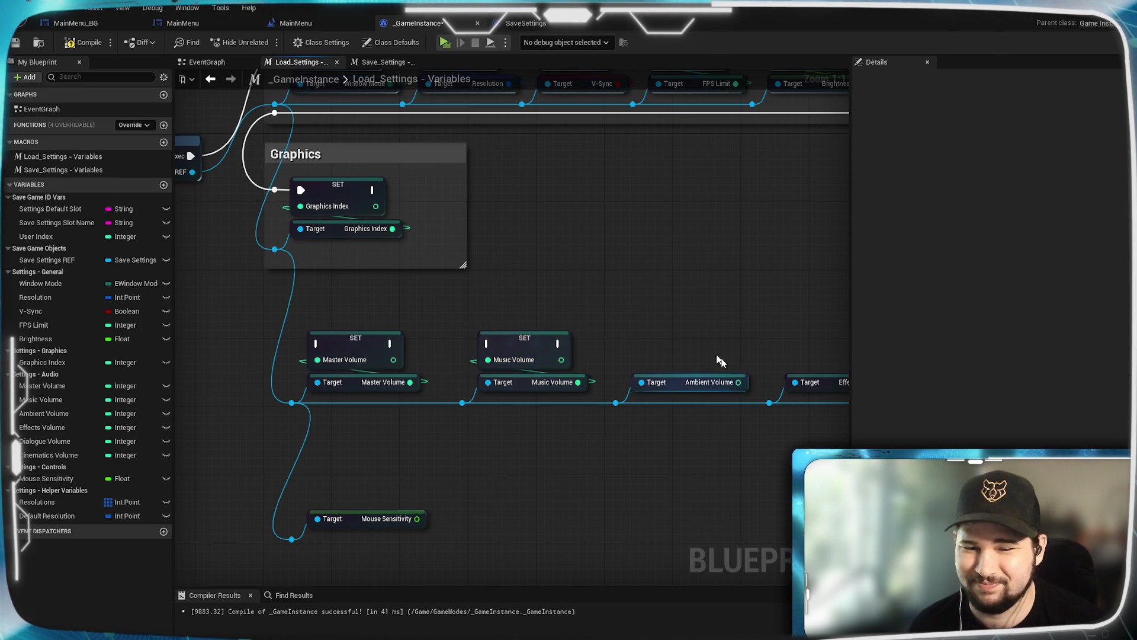
- Add SET Ambient Volume and SET Effects Volume nodes from their getters
{"action": "left_click_drag", "start_coordinate": [738, 382], "coordinate": [661, 355]}
{"action": "type", "text": "set amb"}
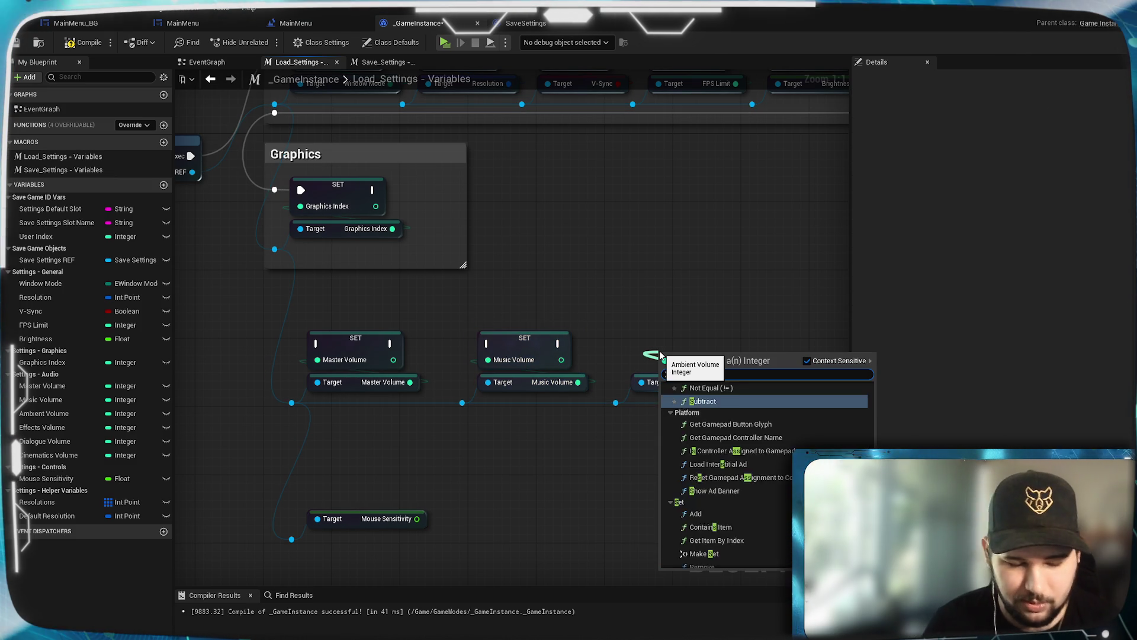
{"action": "type", "text": "ient vol"}
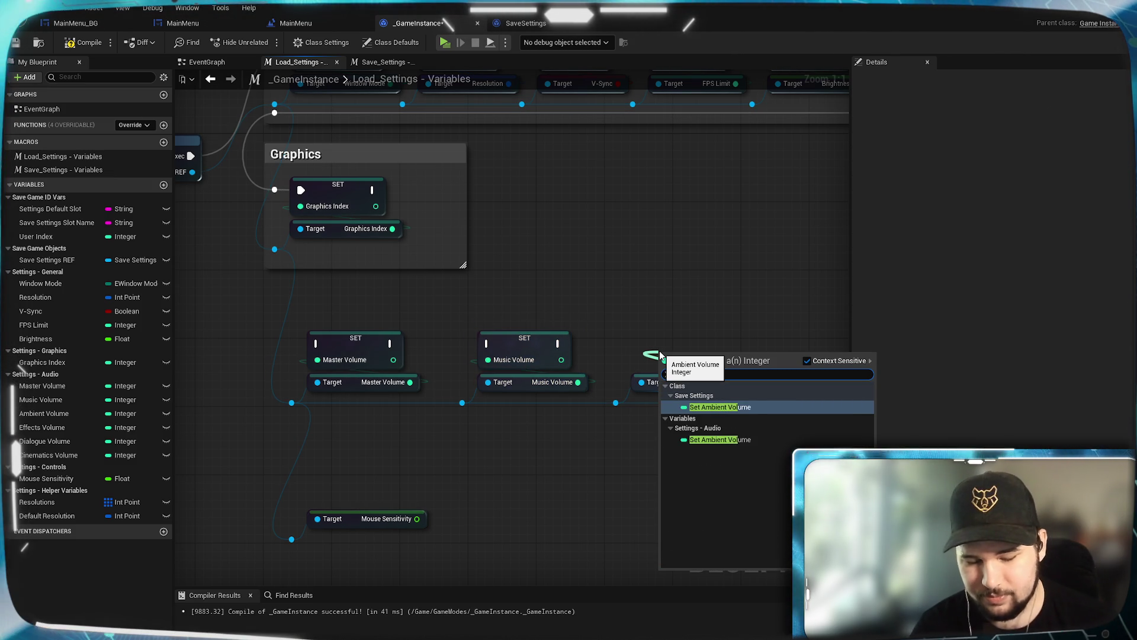
{"action": "type", "text": "ume"}
{"action": "key", "text": "Return"}
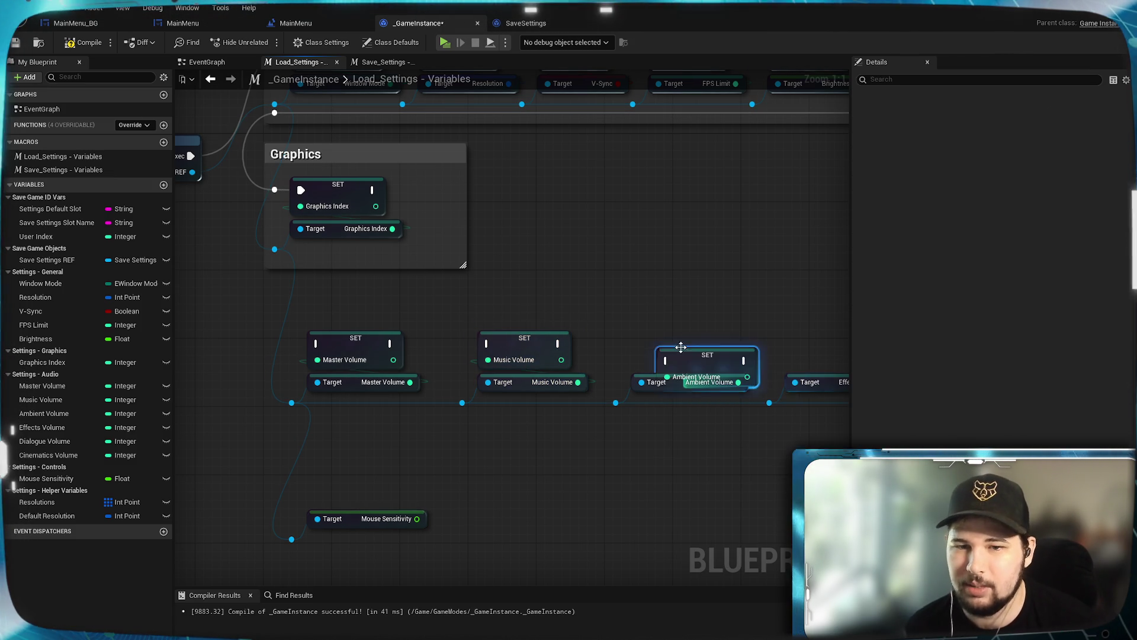
{"action": "left_click", "coordinate": [700, 269]}
{"action": "left_click_drag", "start_coordinate": [700, 269], "coordinate": [421, 300]}
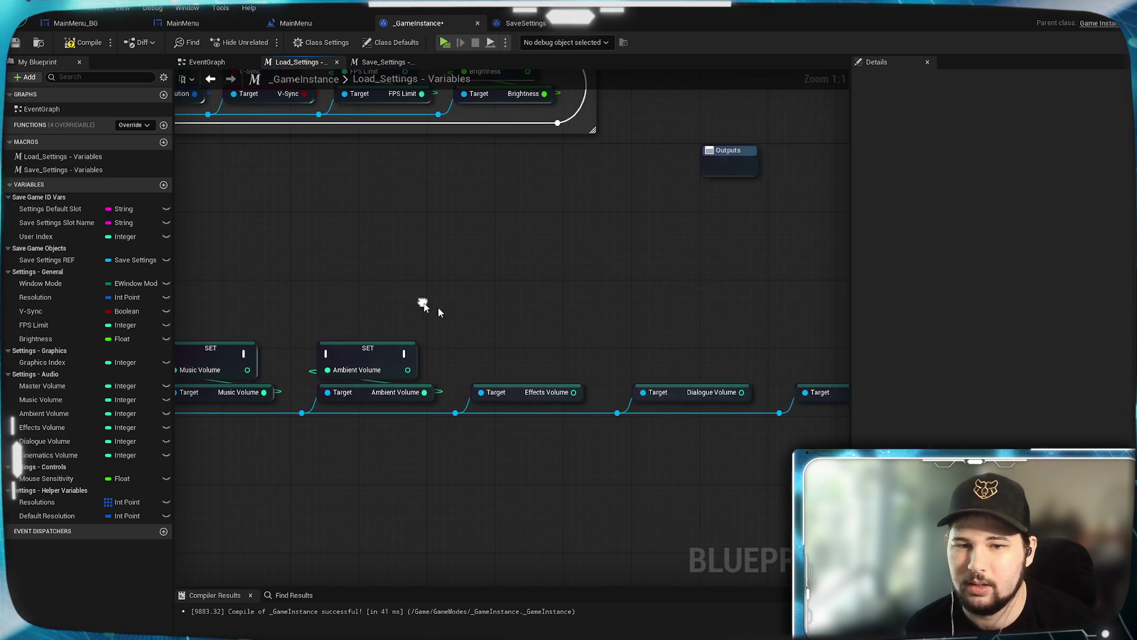
{"action": "left_click_drag", "start_coordinate": [574, 392], "coordinate": [509, 362]}
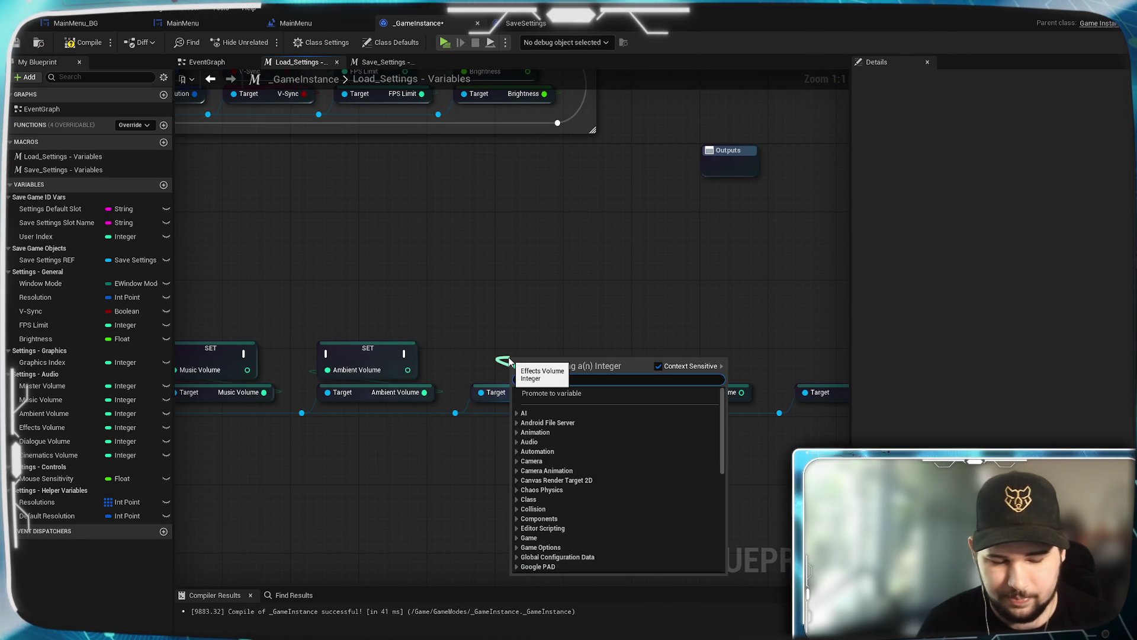
{"action": "type", "text": "set effects vo"}
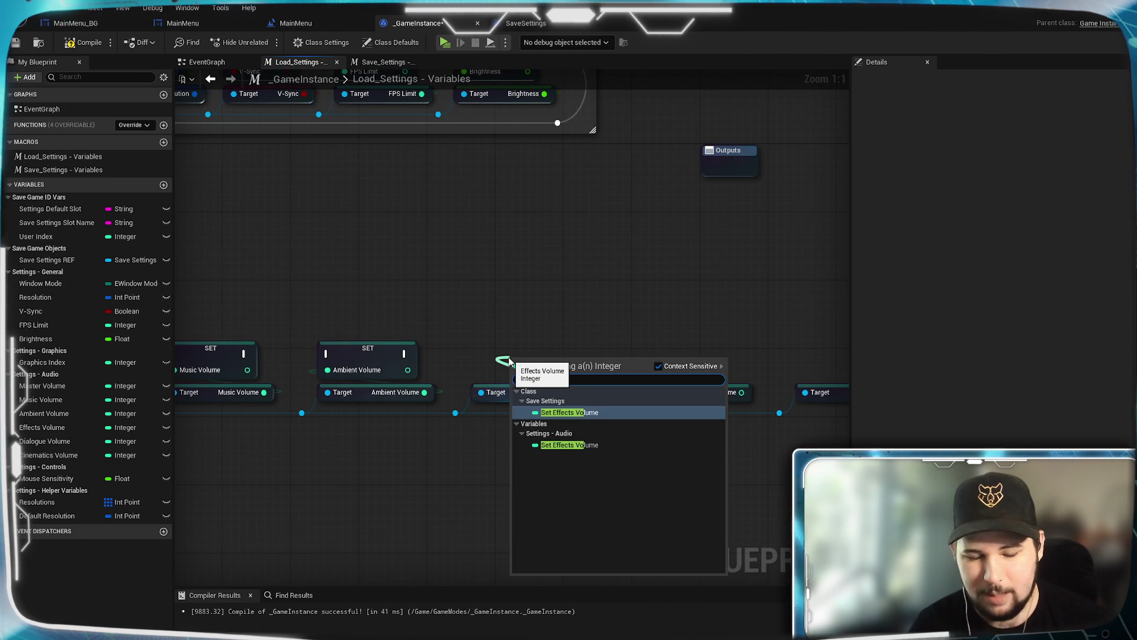
{"action": "type", "text": "e"}
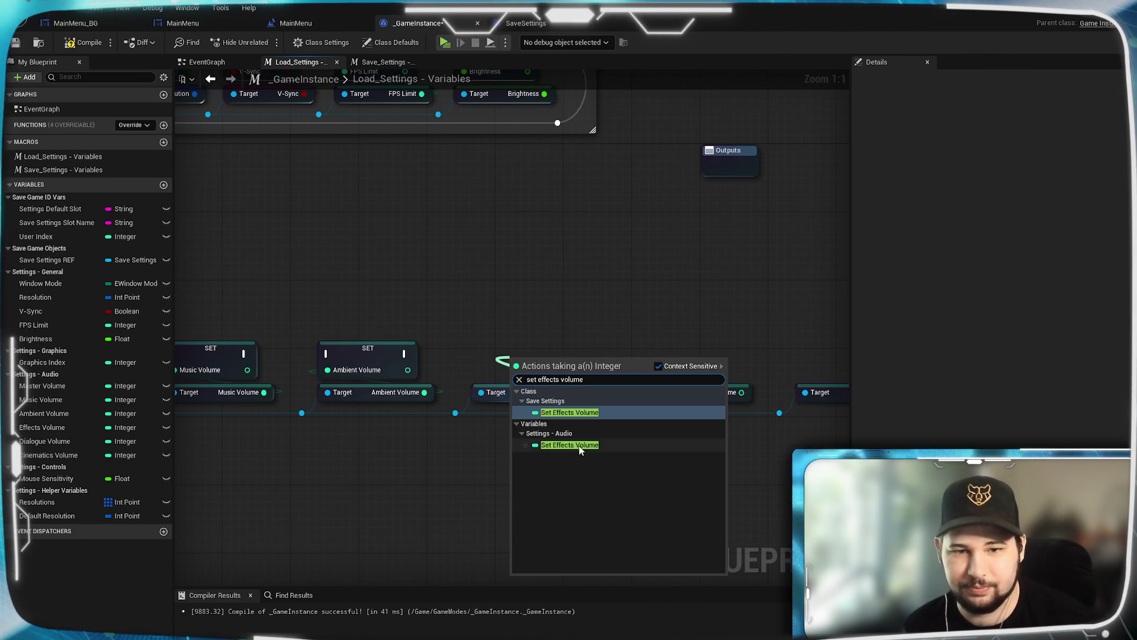
{"action": "left_click", "coordinate": [582, 444]}
{"action": "left_click_drag", "start_coordinate": [550, 344], "coordinate": [509, 354]}
- Add SET Dialogue Volume and SET Cinematics Volume nodes from their getters
{"action": "left_click_drag", "start_coordinate": [743, 392], "coordinate": [649, 349]}
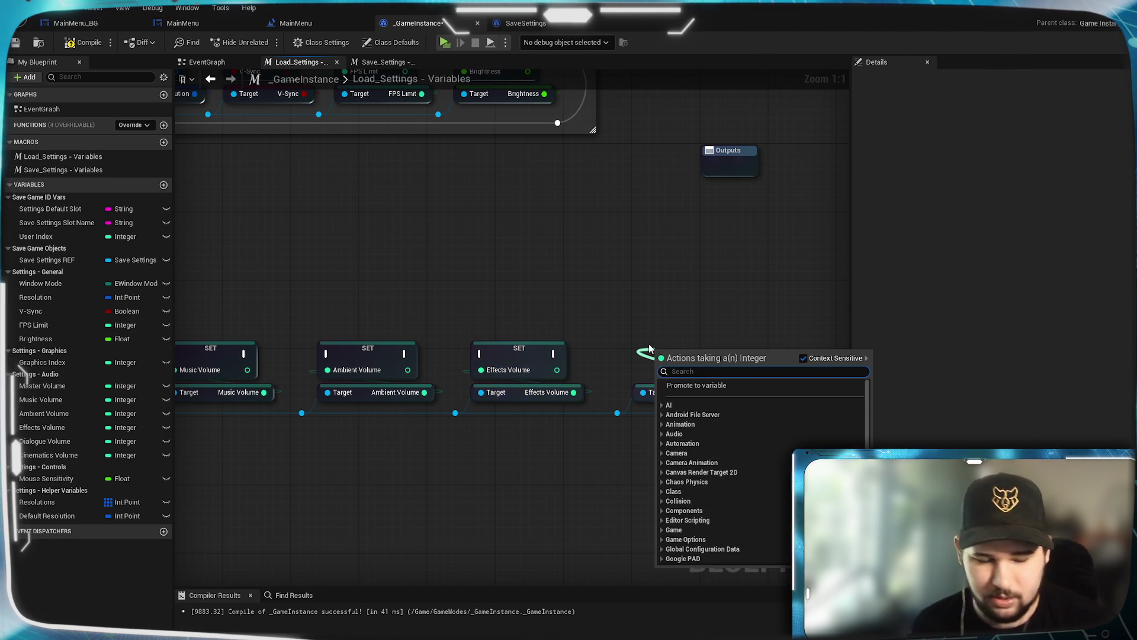
{"action": "type", "text": "set diu"}
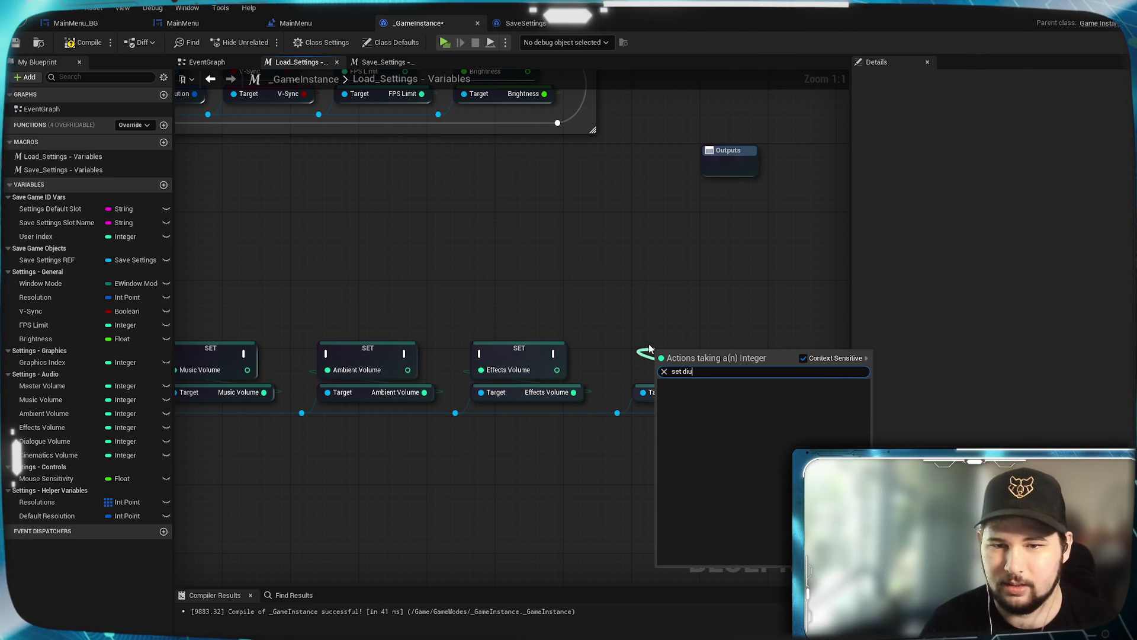
{"action": "key", "text": "BackSpace"}
{"action": "key", "text": "BackSpace"}
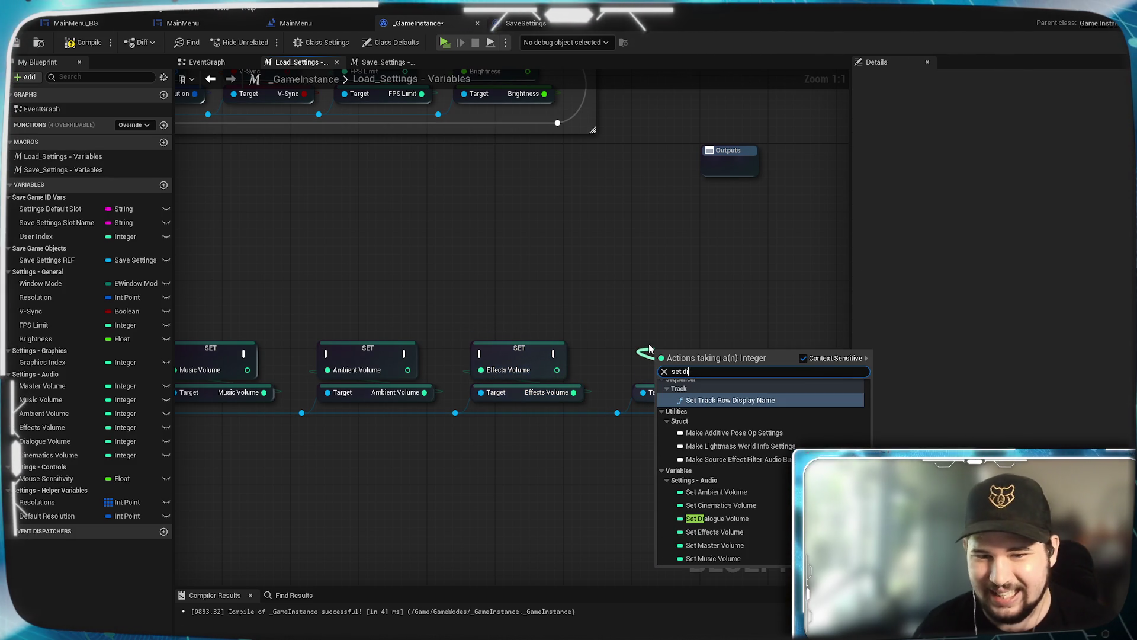
{"action": "left_click", "coordinate": [738, 521]}
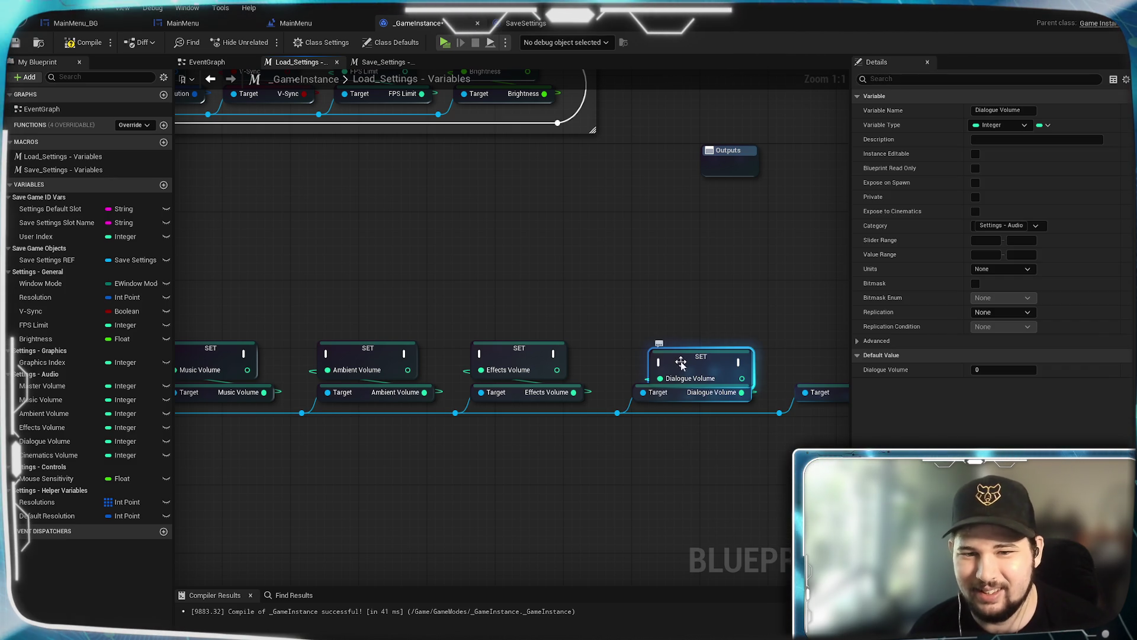
{"action": "left_click", "coordinate": [689, 282]}
{"action": "left_click_drag", "start_coordinate": [751, 318], "coordinate": [460, 319]}
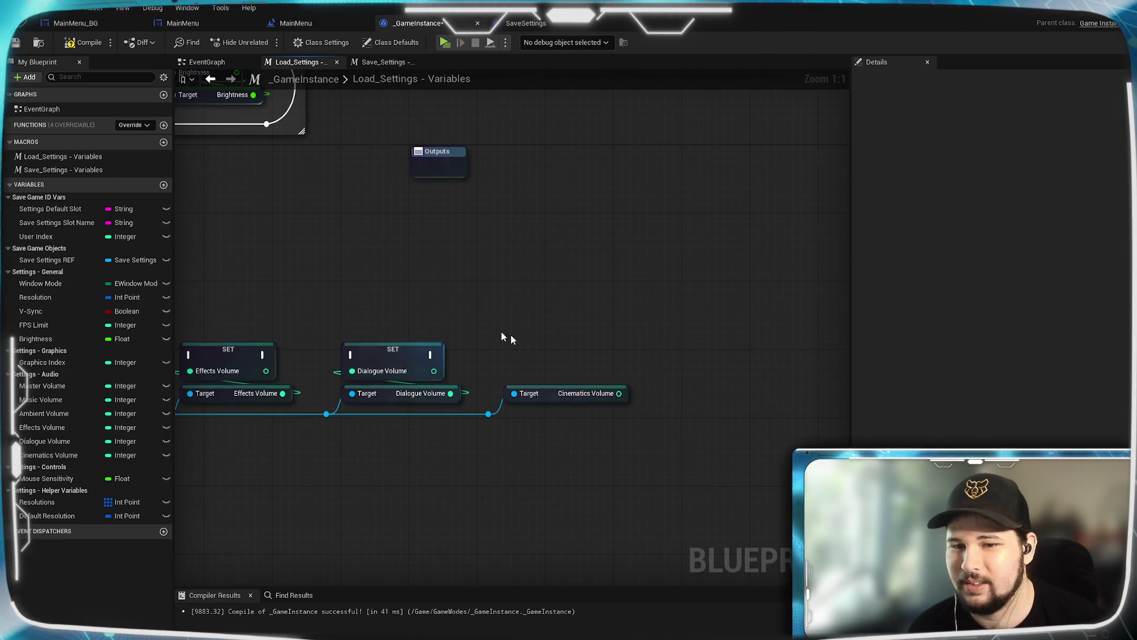
{"action": "mouse_move", "coordinate": [619, 393]}
{"action": "left_mouse_down"}
{"action": "mouse_move", "coordinate": [508, 380]}
{"action": "mouse_move", "coordinate": [515, 366]}
{"action": "left_mouse_up"}
{"action": "type", "text": "set"}
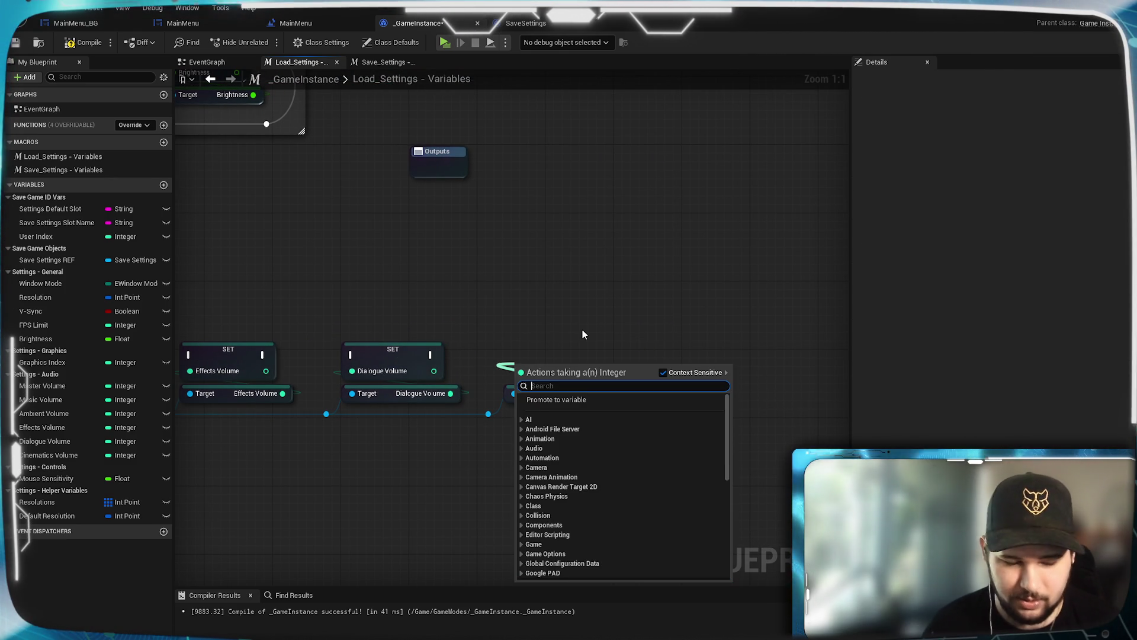
{"action": "type", "text": " cinematics"}
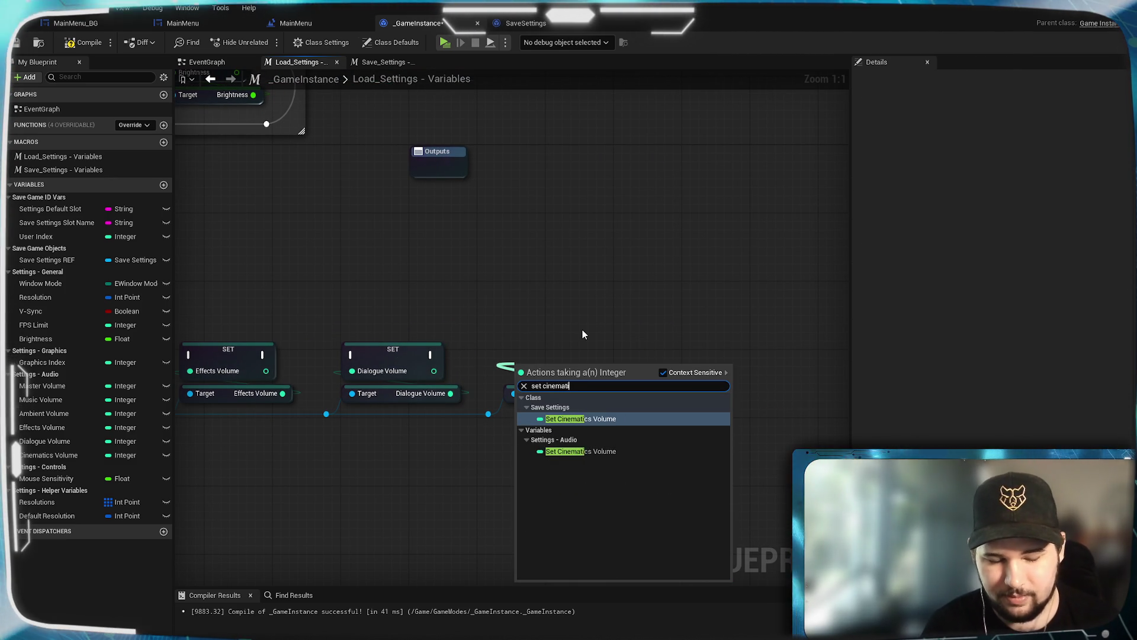
{"action": "left_click", "coordinate": [595, 452]}
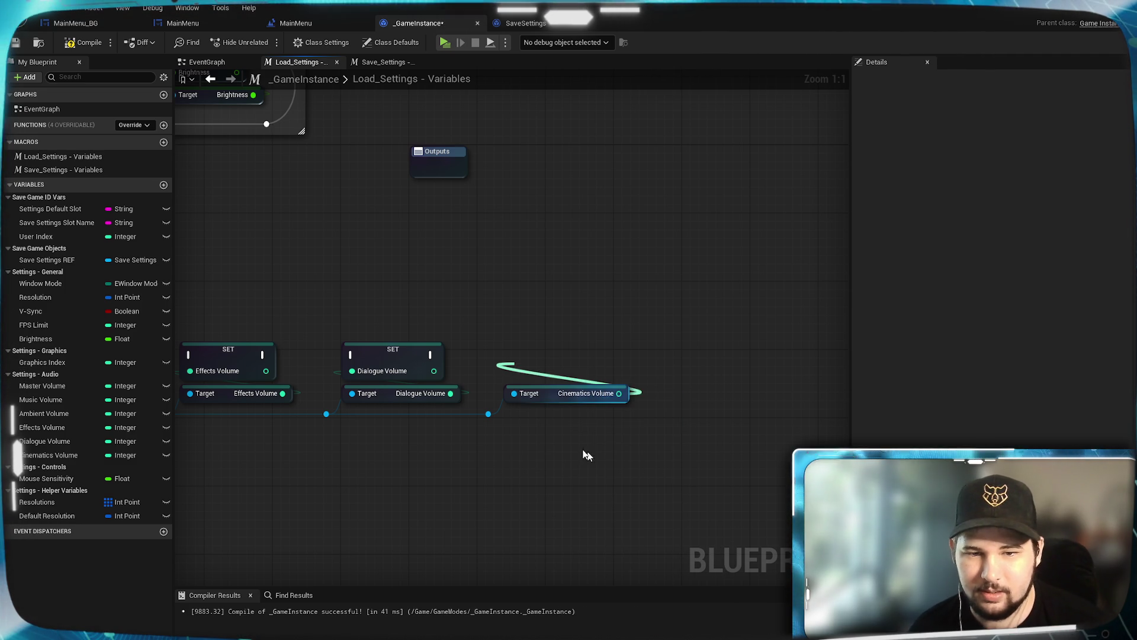
{"action": "left_click", "coordinate": [537, 299]}
- Chain exec pins Graphics Index → Master → Music → Ambient → Effects → Dialogue → Cinematics Volume
{"action": "mouse_move", "coordinate": [537, 298]}
{"action": "left_mouse_down"}
{"action": "mouse_move", "coordinate": [630, 318]}
{"action": "mouse_move", "coordinate": [604, 352]}
{"action": "mouse_move", "coordinate": [633, 365]}
{"action": "mouse_move", "coordinate": [688, 361]}
{"action": "left_mouse_up"}
{"action": "left_click_drag", "start_coordinate": [436, 361], "coordinate": [525, 363]}
{"action": "left_click_drag", "start_coordinate": [468, 280], "coordinate": [797, 274]}
{"action": "mouse_move", "coordinate": [628, 354]}
{"action": "left_mouse_down"}
{"action": "mouse_move", "coordinate": [709, 359]}
{"action": "mouse_move", "coordinate": [727, 348]}
{"action": "left_mouse_up"}
{"action": "mouse_move", "coordinate": [493, 349]}
{"action": "left_mouse_down"}
{"action": "mouse_move", "coordinate": [576, 354]}
{"action": "mouse_move", "coordinate": [740, 326]}
{"action": "left_mouse_up"}
{"action": "mouse_move", "coordinate": [516, 337]}
{"action": "left_mouse_down"}
{"action": "mouse_move", "coordinate": [610, 335]}
{"action": "mouse_move", "coordinate": [683, 354]}
{"action": "left_mouse_up"}
{"action": "mouse_move", "coordinate": [568, 201]}
{"action": "left_mouse_down"}
{"action": "mouse_move", "coordinate": [622, 325]}
{"action": "mouse_move", "coordinate": [513, 354]}
{"action": "left_mouse_up"}
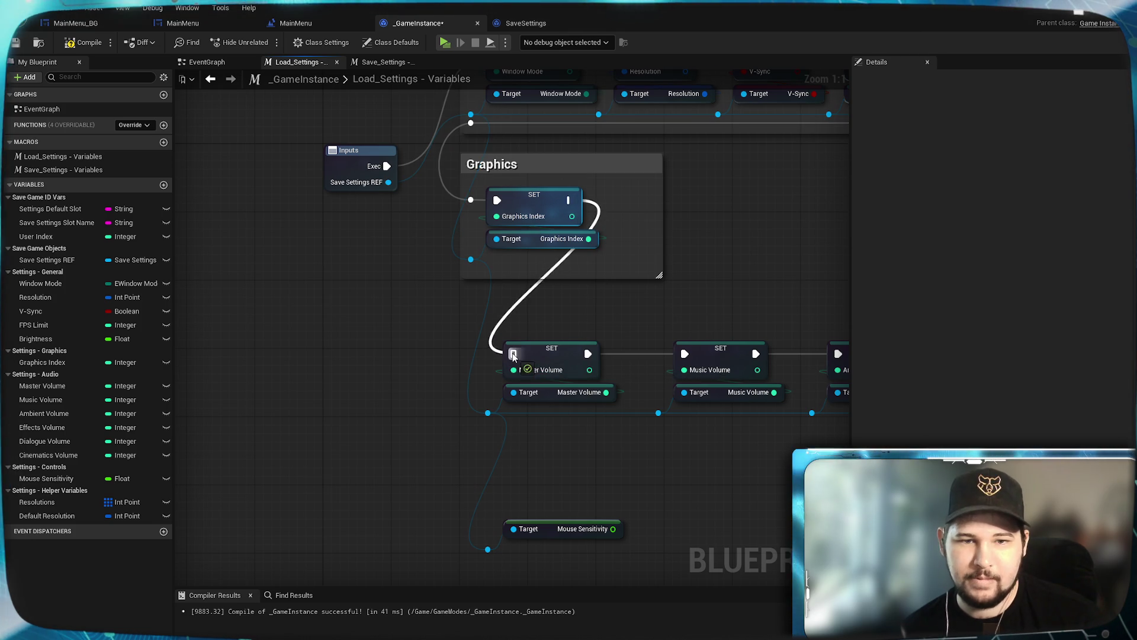
- Route the Graphics Index-to-Master Volume wire through three aligned reroute points
{"action": "double_click", "coordinate": [556, 262]}
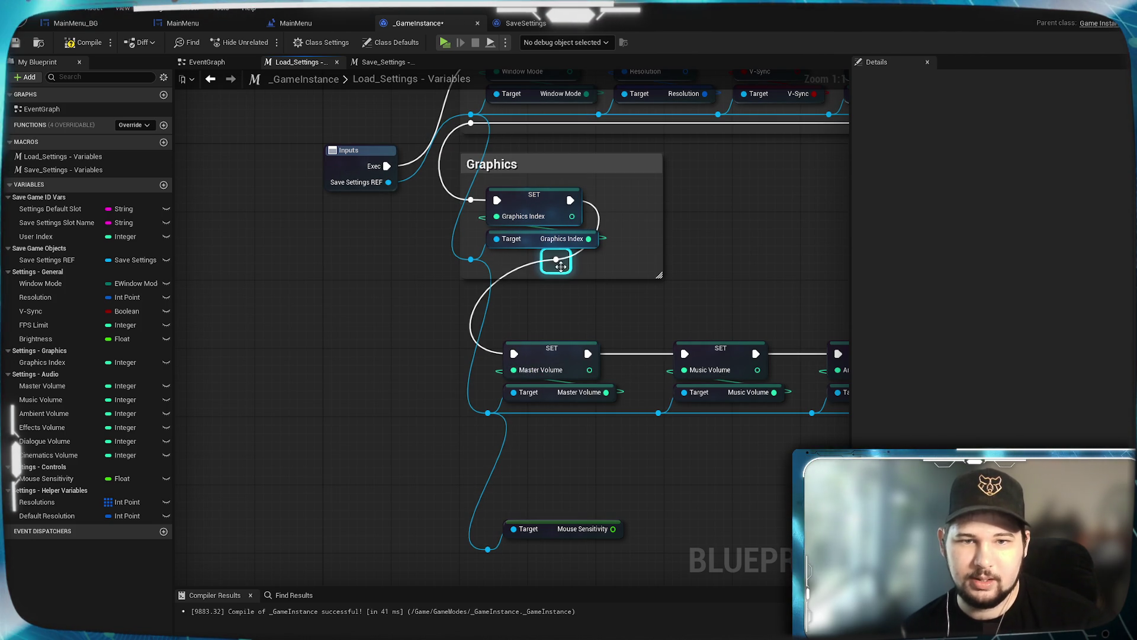
{"action": "left_click_drag", "start_coordinate": [563, 269], "coordinate": [617, 260]}
{"action": "double_click", "coordinate": [607, 218]}
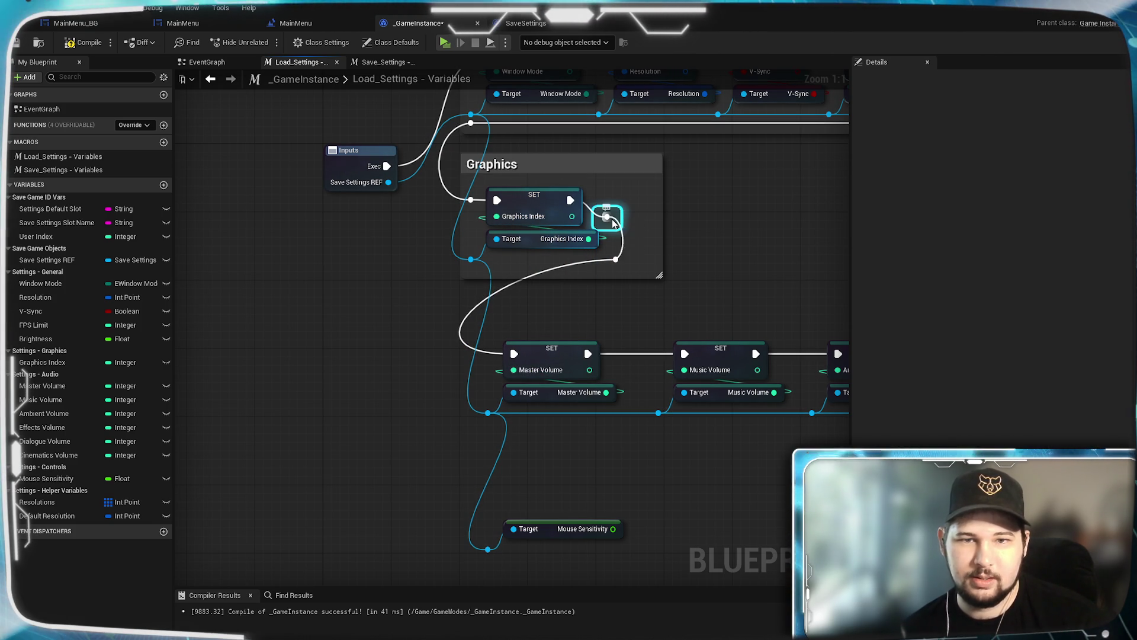
{"action": "left_click", "coordinate": [620, 215]}
{"action": "left_click_drag", "start_coordinate": [616, 209], "coordinate": [617, 205]}
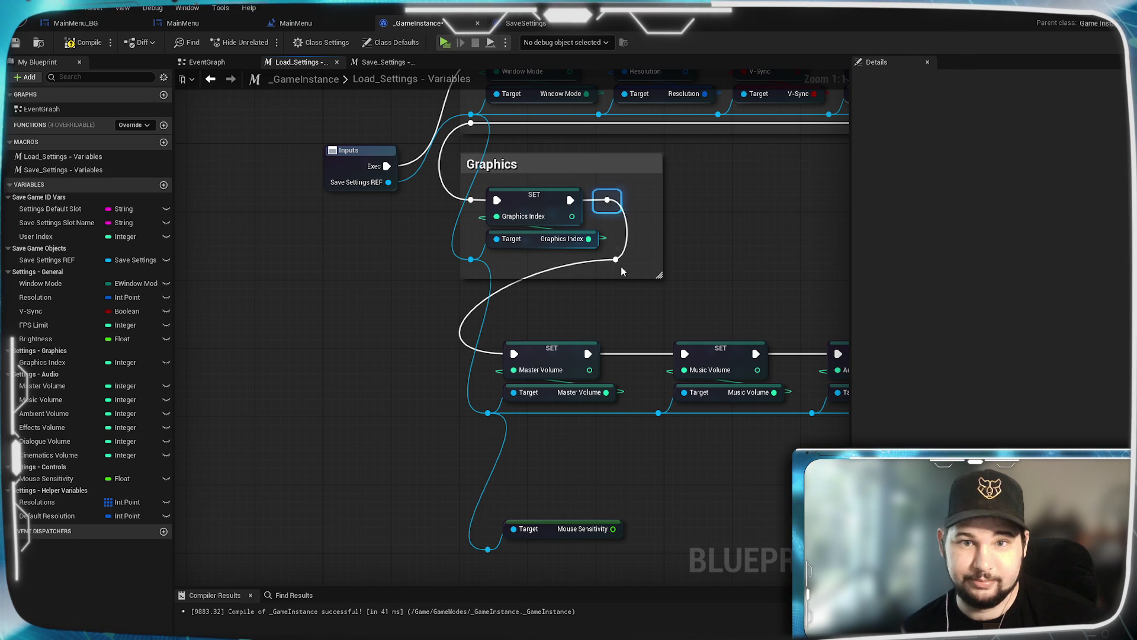
{"action": "left_click_drag", "start_coordinate": [609, 272], "coordinate": [613, 275]}
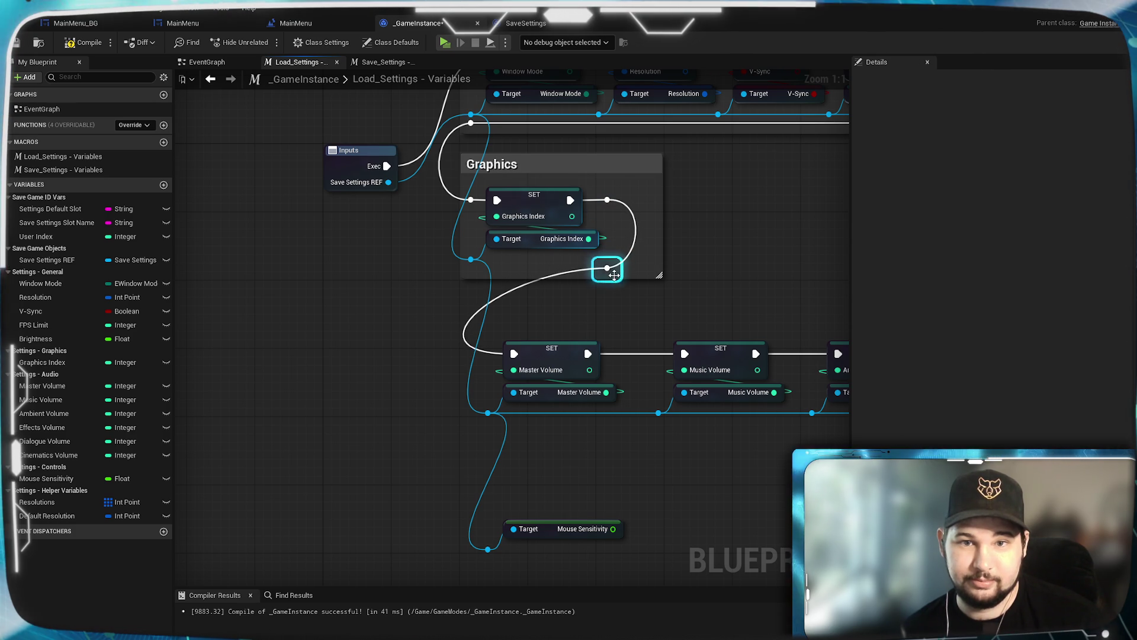
{"action": "mouse_move", "coordinate": [580, 321]}
{"action": "left_mouse_down"}
{"action": "mouse_move", "coordinate": [637, 289]}
{"action": "mouse_move", "coordinate": [588, 255]}
{"action": "left_mouse_up"}
{"action": "double_click", "coordinate": [613, 274]}
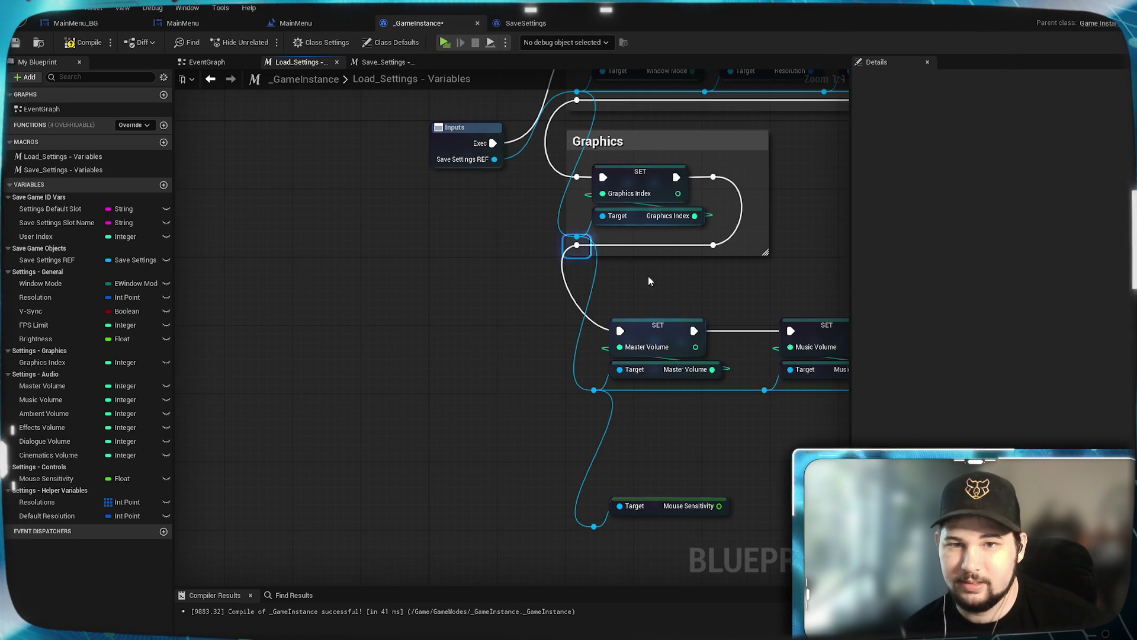
{"action": "left_click_drag", "start_coordinate": [659, 267], "coordinate": [363, 215]}
{"action": "scroll", "coordinate": [415, 237], "scroll_direction": "down", "scroll_amount": 4}
{"action": "left_click_drag", "start_coordinate": [634, 321], "coordinate": [575, 343]}
{"action": "mouse_move", "coordinate": [782, 266]}
{"action": "left_mouse_down"}
{"action": "mouse_move", "coordinate": [501, 322]}
{"action": "mouse_move", "coordinate": [280, 342]}
{"action": "left_mouse_up"}
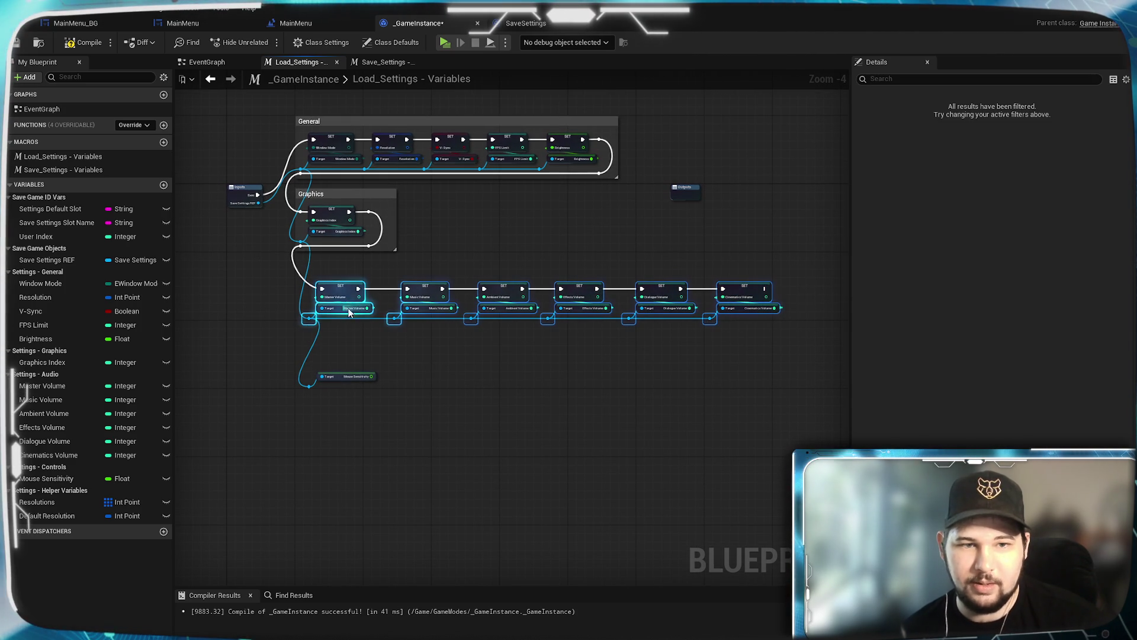
- Wrap the six audio SET Volume nodes and their getters in a comment titled 'Audio'
{"action": "right_click", "coordinate": [349, 295]}
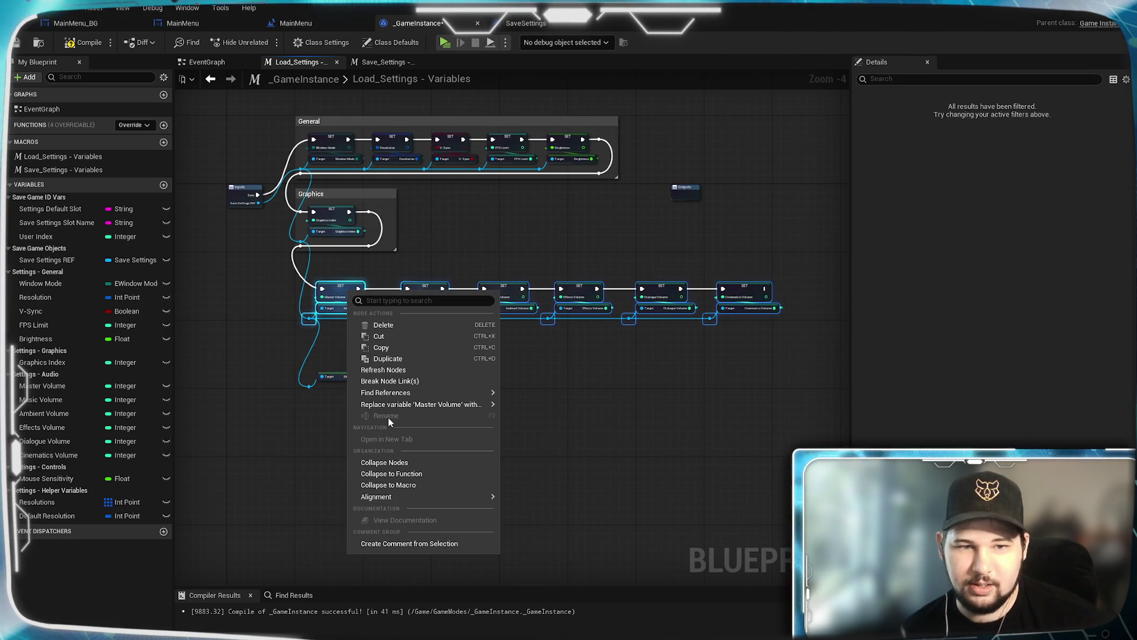
{"action": "left_click", "coordinate": [401, 544]}
{"action": "type", "text": "Audi"}
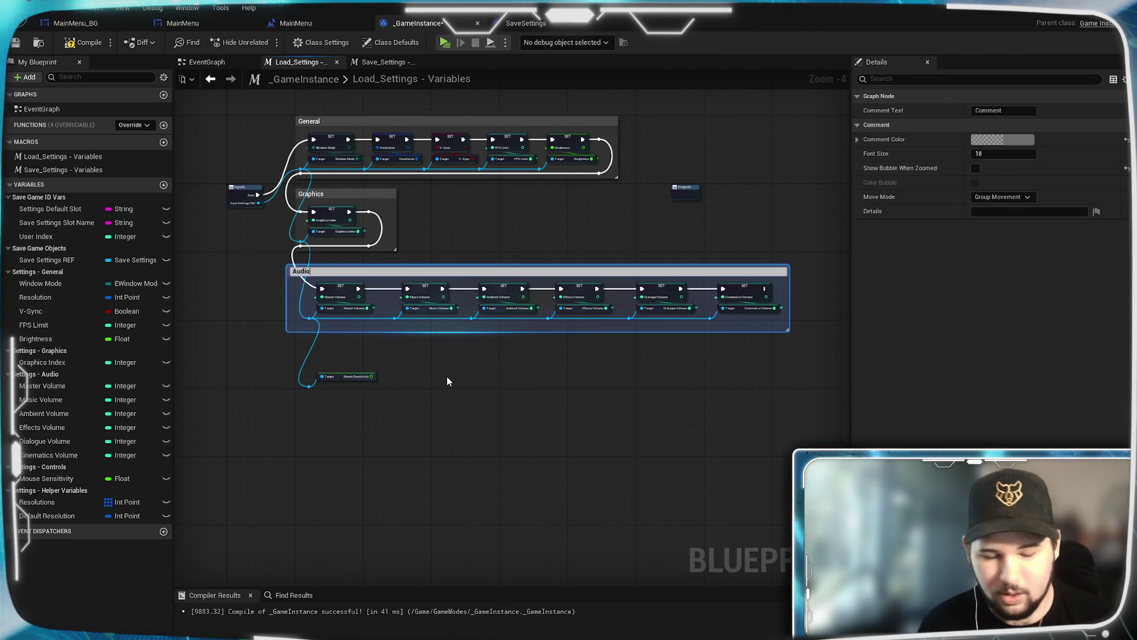
{"action": "type", "text": "o"}
{"action": "key", "text": "Return"}
{"action": "scroll", "coordinate": [563, 394], "scroll_direction": "up", "scroll_amount": 4}
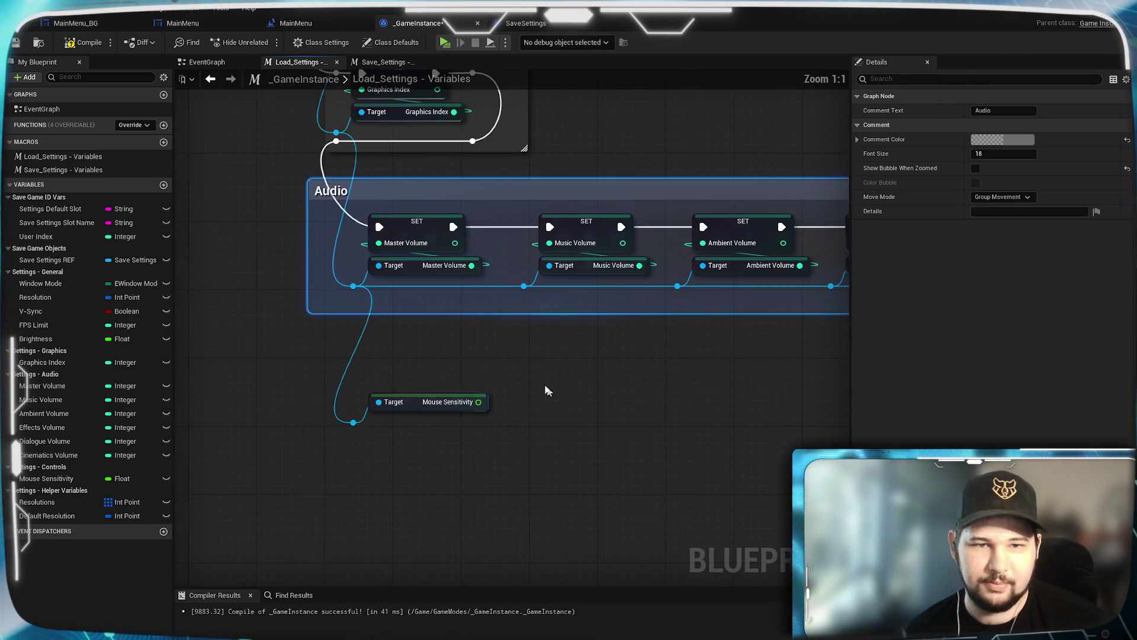
{"action": "left_click_drag", "start_coordinate": [561, 399], "coordinate": [705, 531]}
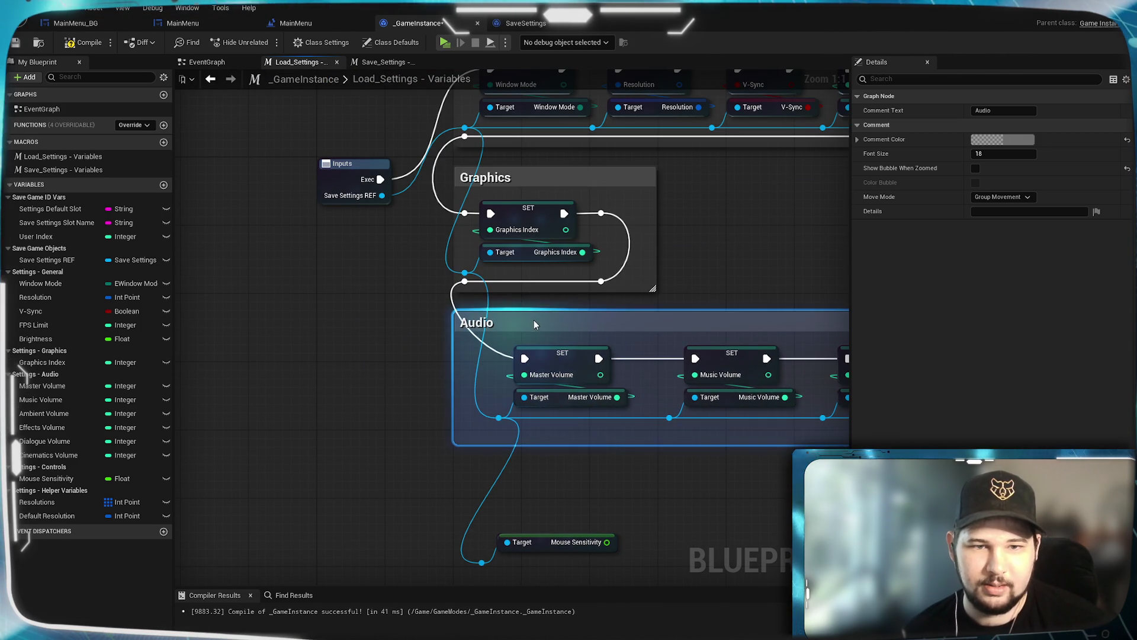
{"action": "mouse_move", "coordinate": [427, 420]}
{"action": "left_mouse_down"}
{"action": "mouse_move", "coordinate": [386, 432]}
{"action": "mouse_move", "coordinate": [287, 413]}
{"action": "left_mouse_up"}
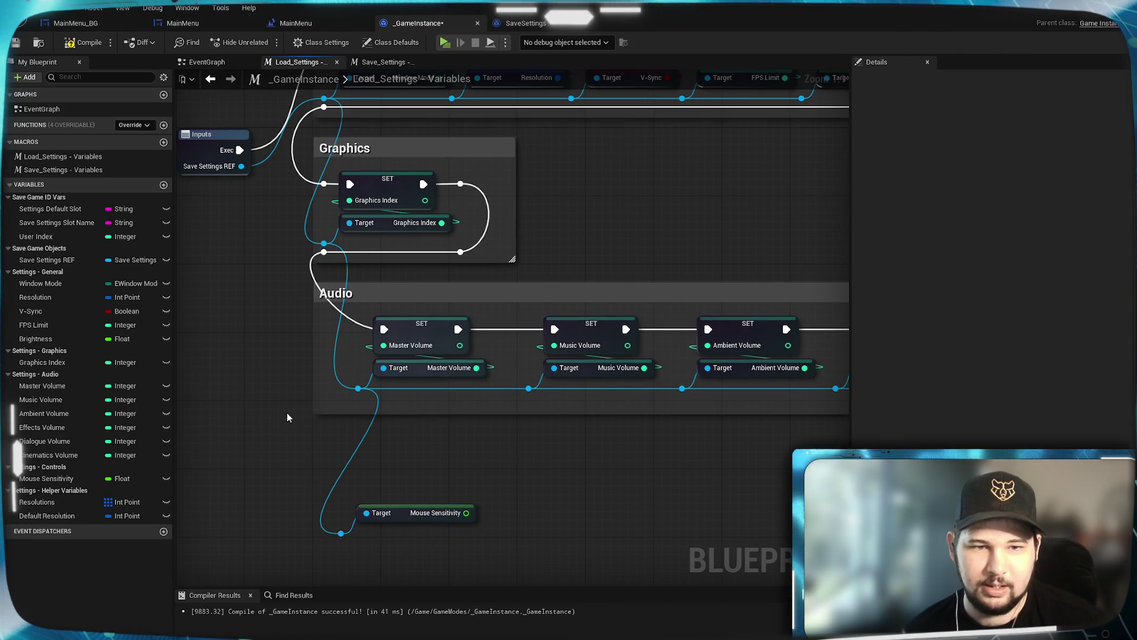
- Add a reroute on the wire into Master Volume, shift the audio nodes left, and shorten the comment
{"action": "double_click", "coordinate": [356, 325]}
{"action": "right_click", "coordinate": [355, 320]}
{"action": "key", "text": "Escape"}
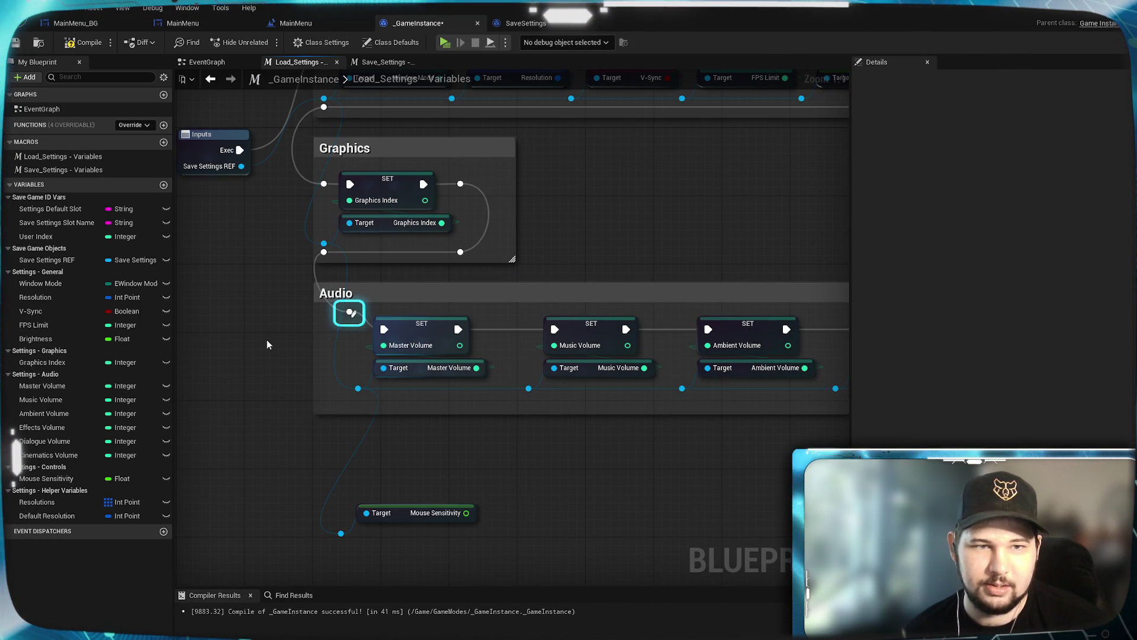
{"action": "left_click", "coordinate": [370, 326]}
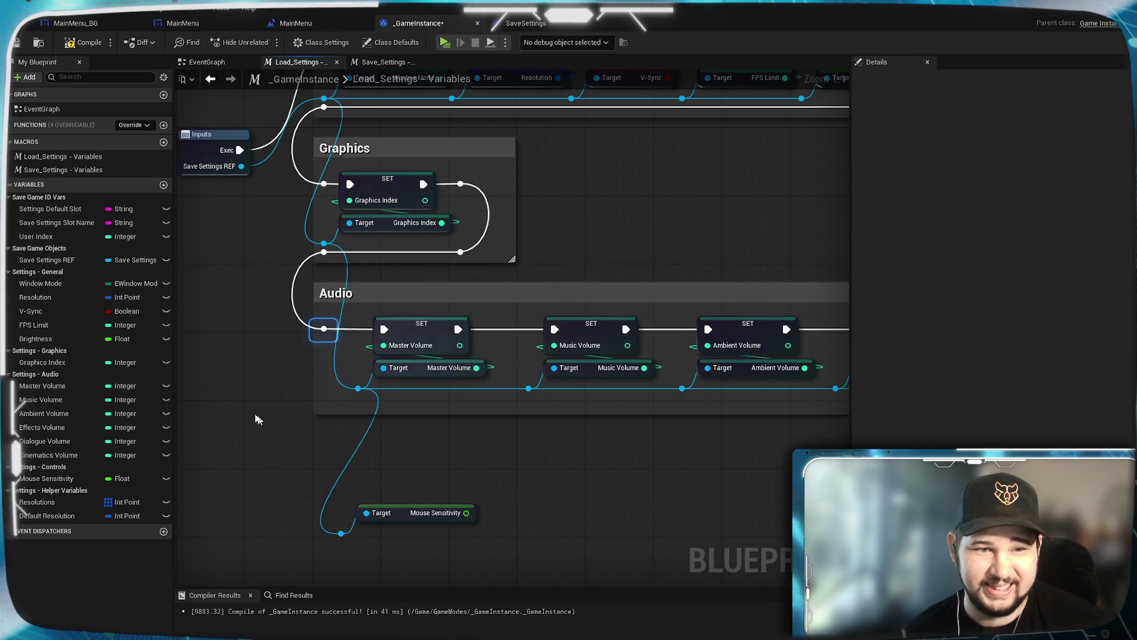
{"action": "scroll", "coordinate": [313, 411], "scroll_direction": "down", "scroll_amount": 6}
{"action": "scroll", "coordinate": [498, 457], "scroll_direction": "up", "scroll_amount": 4}
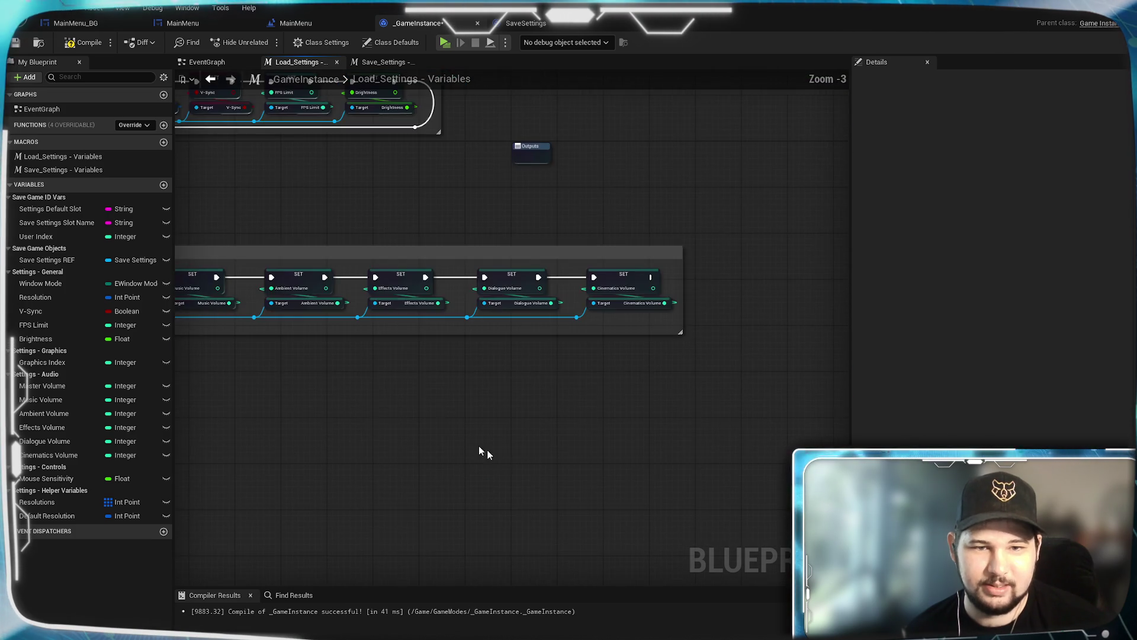
{"action": "mouse_move", "coordinate": [816, 312]}
{"action": "left_mouse_down"}
{"action": "mouse_move", "coordinate": [231, 379]}
{"action": "mouse_move", "coordinate": [280, 369]}
{"action": "left_mouse_up"}
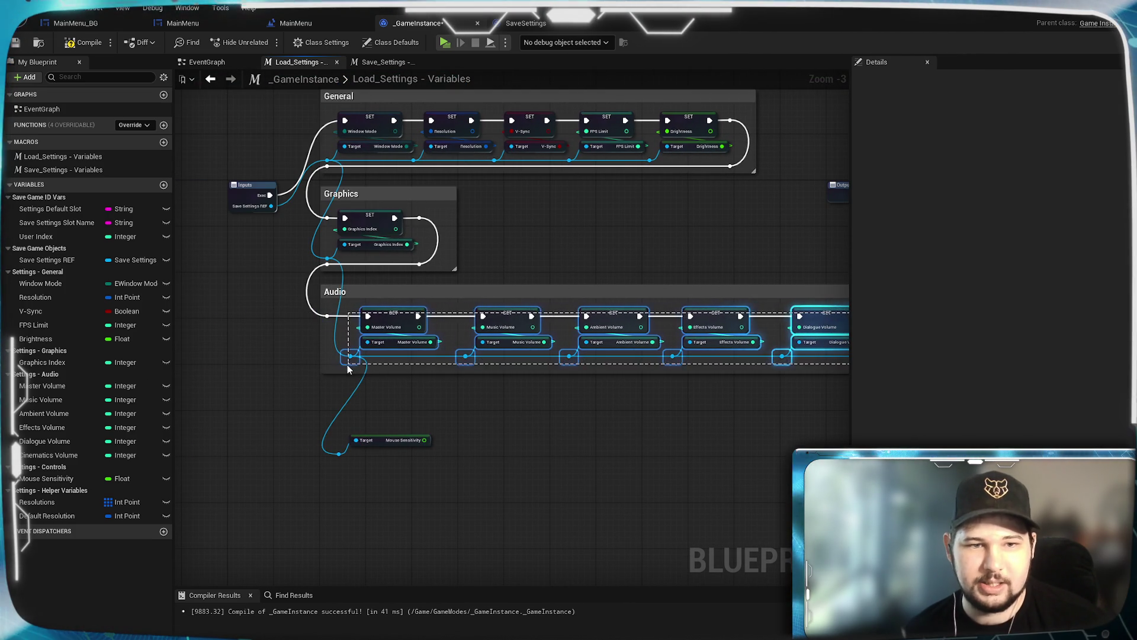
{"action": "scroll", "coordinate": [347, 364], "scroll_direction": "up", "scroll_amount": 4}
{"action": "left_click_drag", "start_coordinate": [419, 298], "coordinate": [382, 296]}
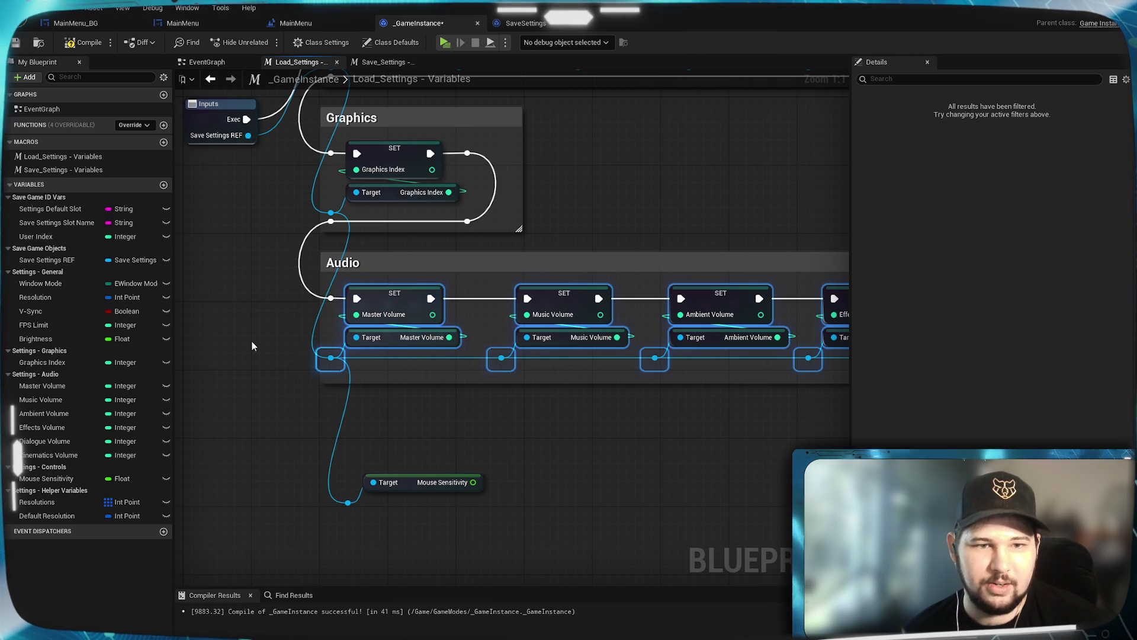
{"action": "left_click", "coordinate": [252, 342]}
{"action": "left_click", "coordinate": [335, 367]}
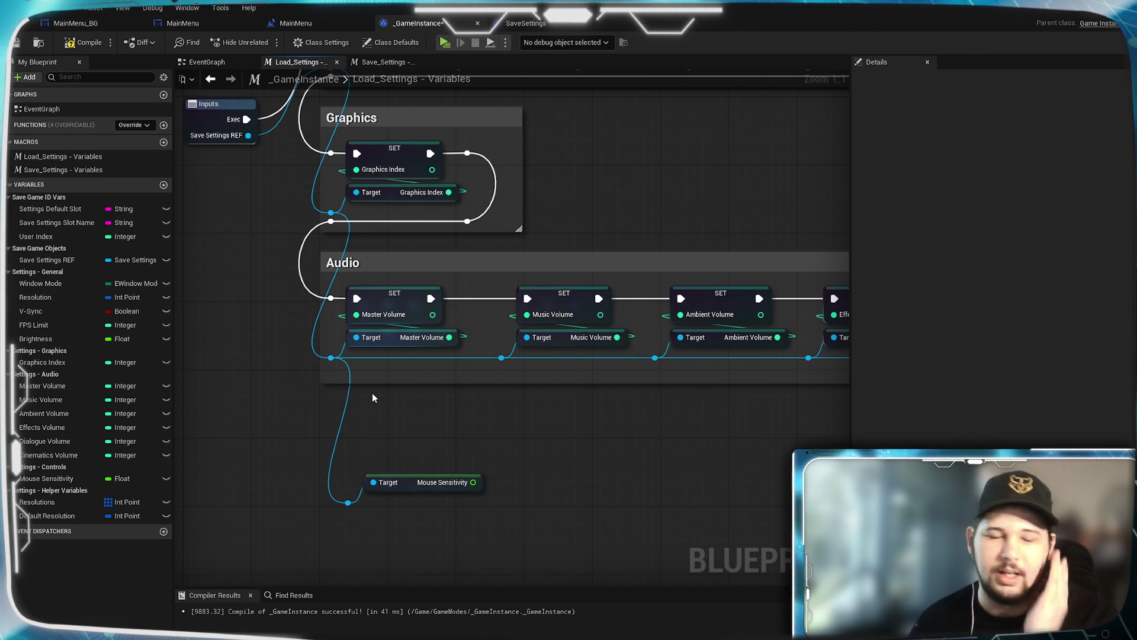
{"action": "left_click_drag", "start_coordinate": [385, 384], "coordinate": [393, 376]}
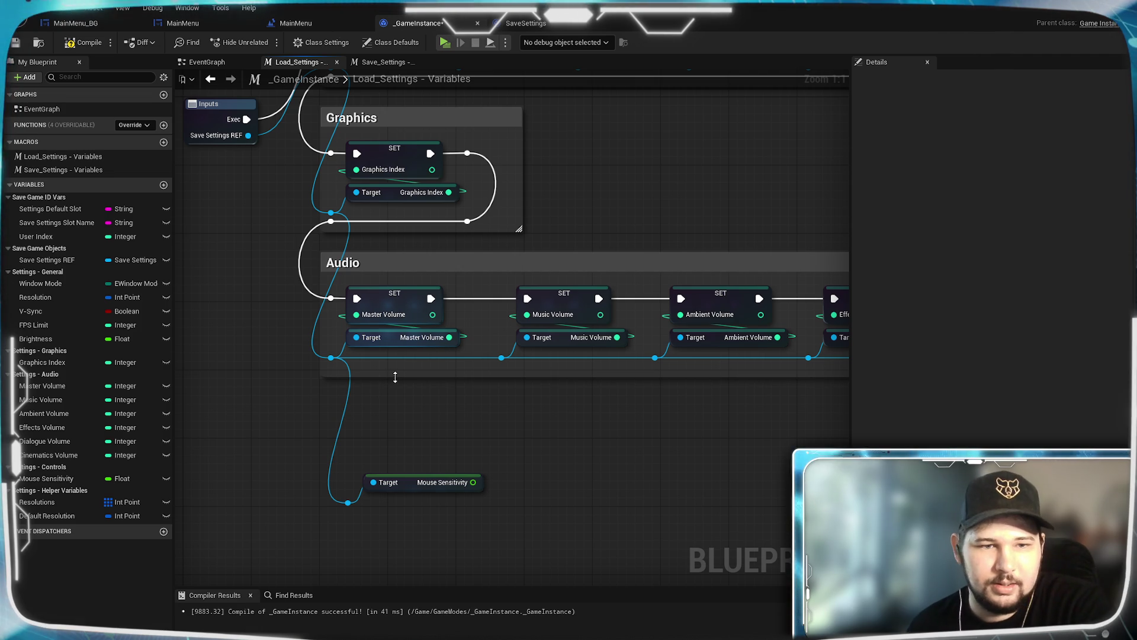
- Move the Effects Volume node group closer to Ambient Volume
{"action": "mouse_move", "coordinate": [390, 440]}
{"action": "left_mouse_down"}
{"action": "mouse_move", "coordinate": [233, 421]}
{"action": "mouse_move", "coordinate": [398, 447]}
{"action": "mouse_move", "coordinate": [310, 444]}
{"action": "mouse_move", "coordinate": [506, 443]}
{"action": "left_mouse_up"}
{"action": "mouse_move", "coordinate": [368, 427]}
{"action": "left_mouse_down"}
{"action": "mouse_move", "coordinate": [558, 394]}
{"action": "mouse_move", "coordinate": [473, 303]}
{"action": "mouse_move", "coordinate": [497, 317]}
{"action": "left_mouse_up"}
{"action": "left_click_drag", "start_coordinate": [509, 420], "coordinate": [306, 432]}
{"action": "mouse_move", "coordinate": [492, 390]}
{"action": "left_mouse_down"}
{"action": "mouse_move", "coordinate": [438, 317]}
{"action": "mouse_move", "coordinate": [445, 324]}
{"action": "mouse_move", "coordinate": [432, 325]}
{"action": "left_mouse_up"}
{"action": "left_click", "coordinate": [472, 452]}
{"action": "left_click_drag", "start_coordinate": [497, 462], "coordinate": [564, 457]}
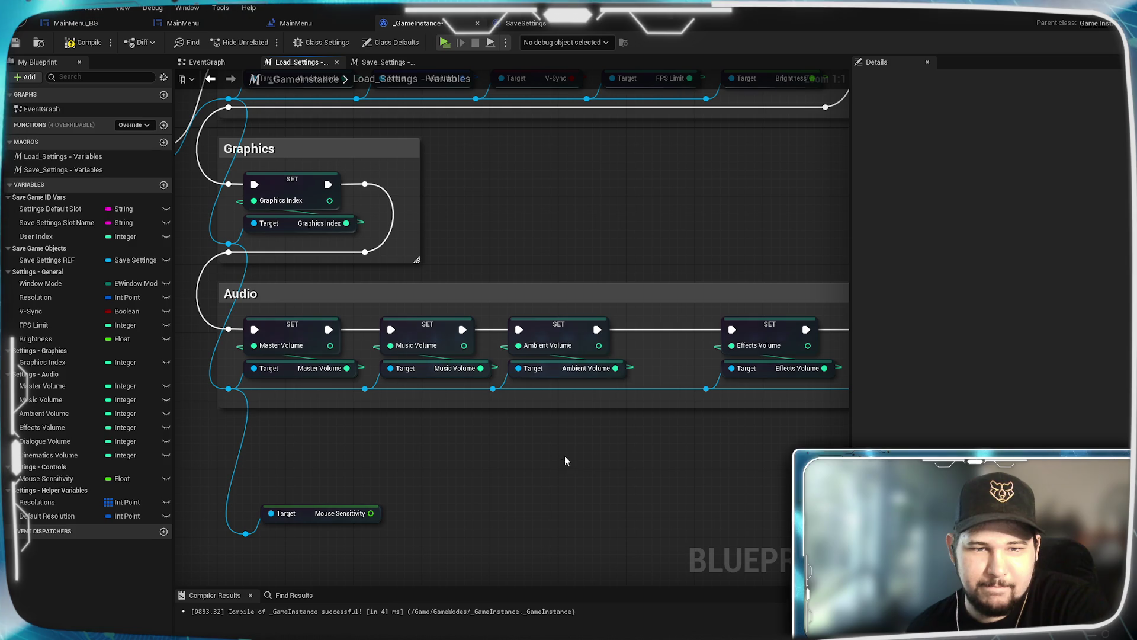
{"action": "left_click_drag", "start_coordinate": [559, 389], "coordinate": [492, 323]}
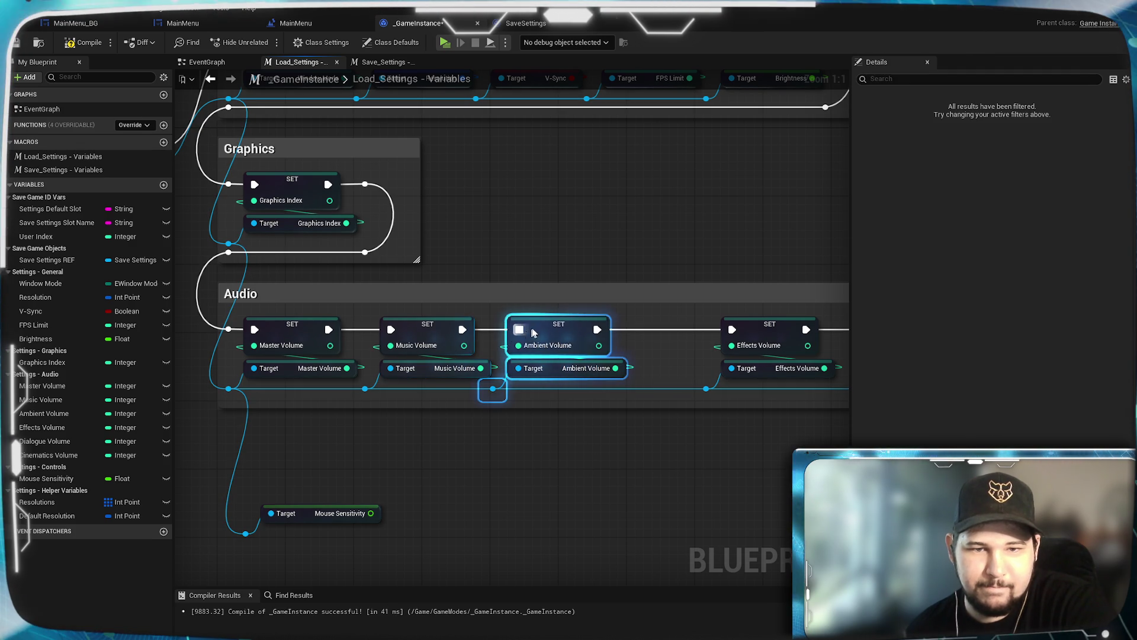
{"action": "left_click", "coordinate": [567, 446]}
{"action": "left_click_drag", "start_coordinate": [568, 446], "coordinate": [485, 495]}
{"action": "mouse_move", "coordinate": [566, 409]}
{"action": "left_mouse_down"}
{"action": "mouse_move", "coordinate": [497, 317]}
{"action": "mouse_move", "coordinate": [489, 334]}
{"action": "mouse_move", "coordinate": [472, 342]}
{"action": "mouse_move", "coordinate": [468, 332]}
{"action": "left_mouse_up"}
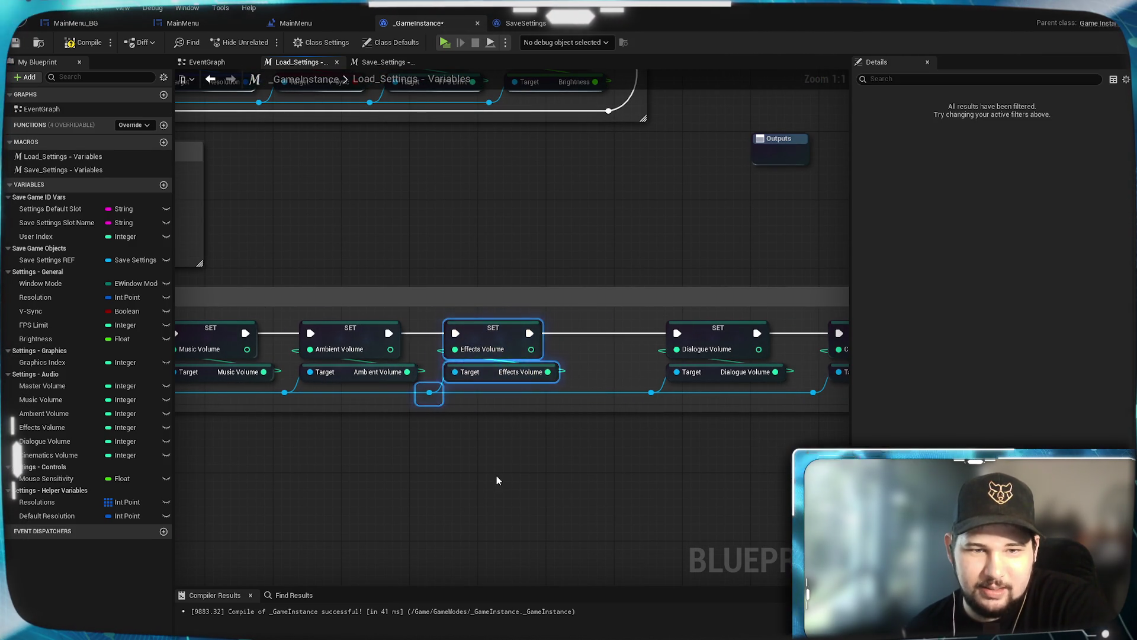
- Pull Dialogue and Cinematics Volume groups left and narrow the Audio comment to fit
{"action": "left_click_drag", "start_coordinate": [496, 480], "coordinate": [356, 477]}
{"action": "left_click_drag", "start_coordinate": [440, 365], "coordinate": [513, 411]}
{"action": "left_click_drag", "start_coordinate": [497, 360], "coordinate": [414, 360]}
{"action": "left_click", "coordinate": [488, 489]}
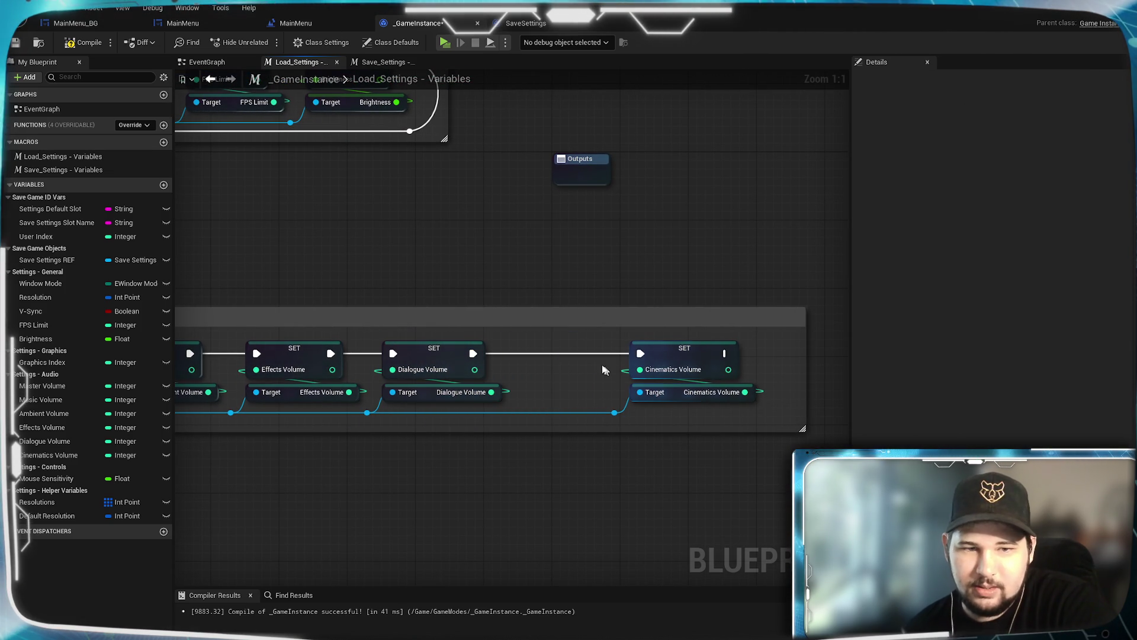
{"action": "left_click_drag", "start_coordinate": [691, 418], "coordinate": [690, 414]}
{"action": "mouse_move", "coordinate": [700, 361]}
{"action": "left_mouse_down"}
{"action": "mouse_move", "coordinate": [597, 362]}
{"action": "mouse_move", "coordinate": [592, 349]}
{"action": "left_mouse_up"}
{"action": "left_click", "coordinate": [463, 499]}
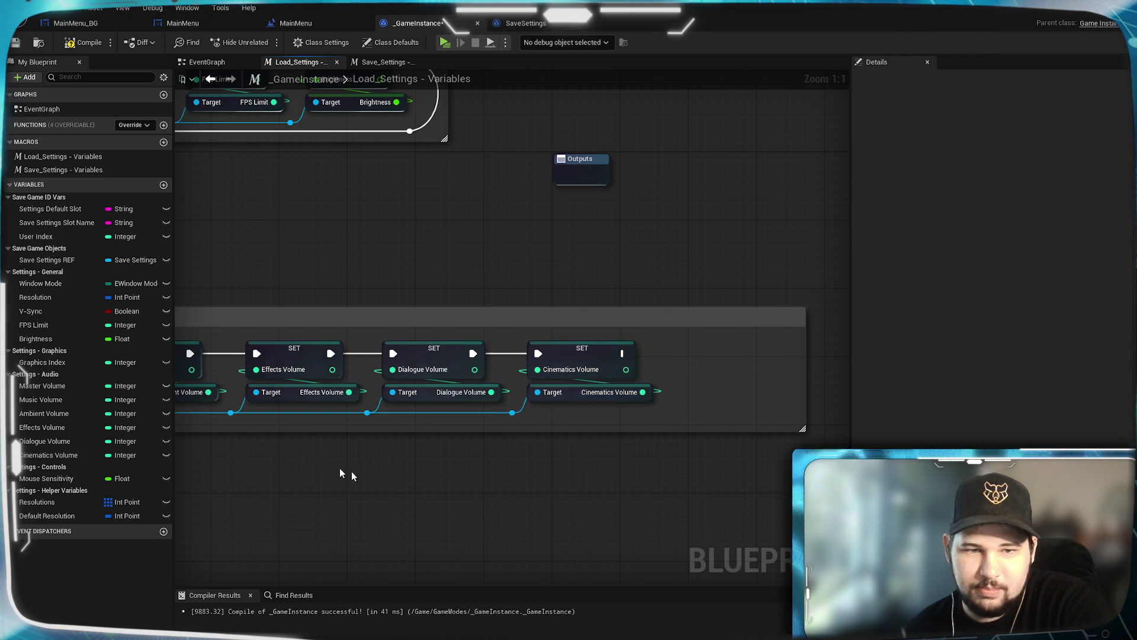
{"action": "scroll", "coordinate": [463, 498], "scroll_direction": "down", "scroll_amount": 2}
{"action": "scroll", "coordinate": [646, 426], "scroll_direction": "up", "scroll_amount": 2}
{"action": "left_click_drag", "start_coordinate": [692, 395], "coordinate": [584, 401]}
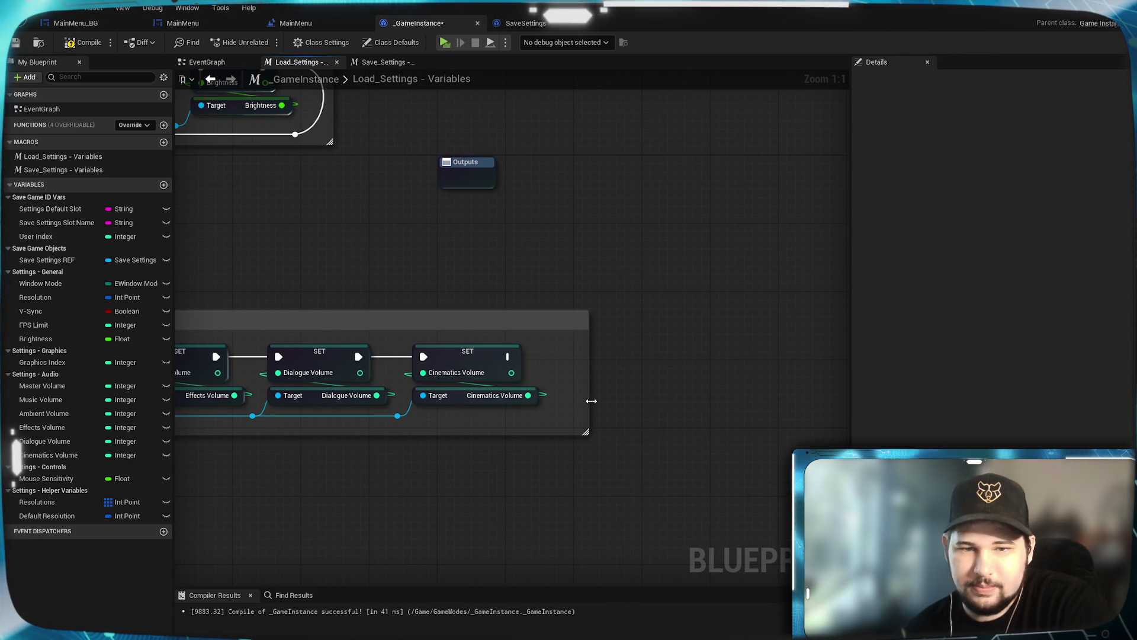
{"action": "mouse_move", "coordinate": [491, 517]}
{"action": "left_mouse_down"}
{"action": "mouse_move", "coordinate": [579, 496]}
{"action": "mouse_move", "coordinate": [691, 437]}
{"action": "left_mouse_up"}
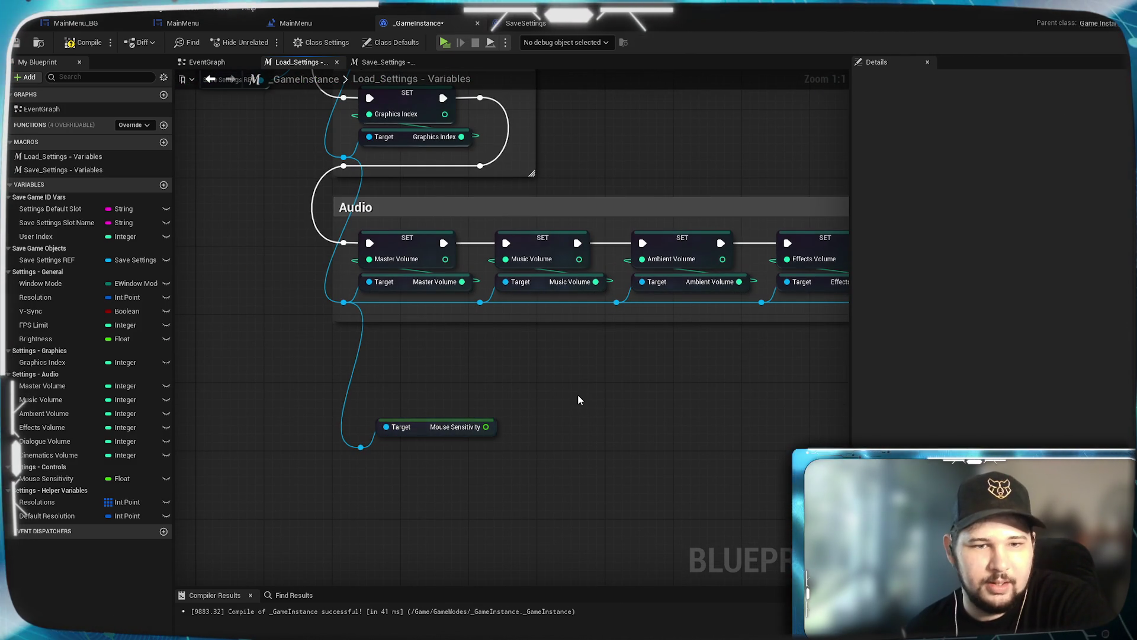
- Create a Set Mouse Sensitivity node from the Mouse Sensitivity value below the Audio group
{"action": "left_click_drag", "start_coordinate": [486, 426], "coordinate": [435, 398]}
{"action": "left_click_drag", "start_coordinate": [535, 385], "coordinate": [535, 385]}
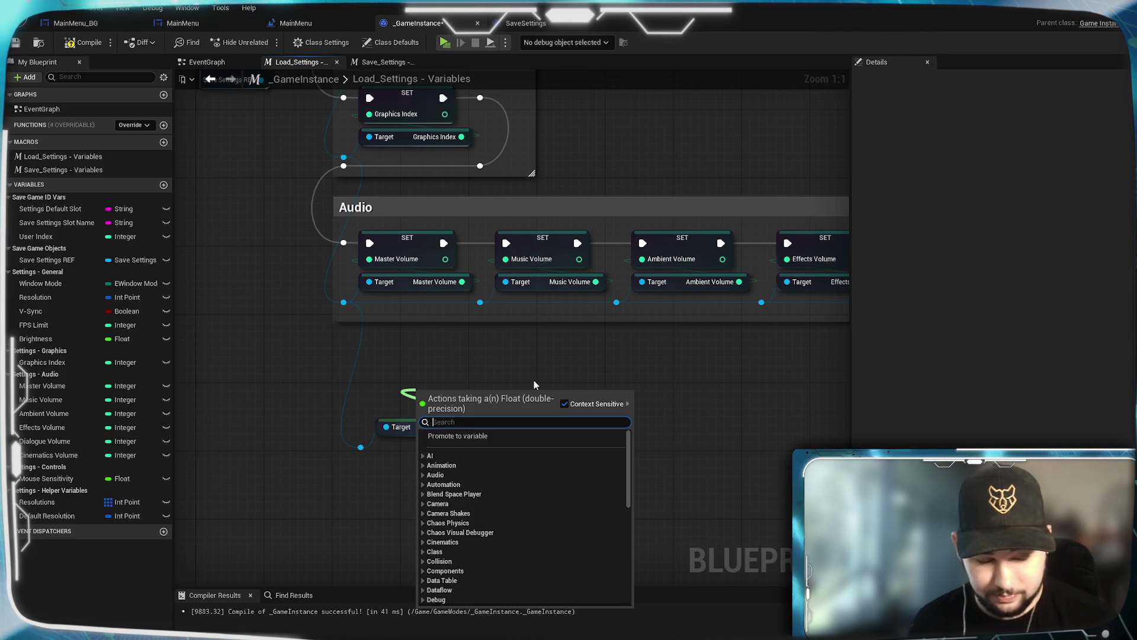
{"action": "type", "text": "set mouse sensi"}
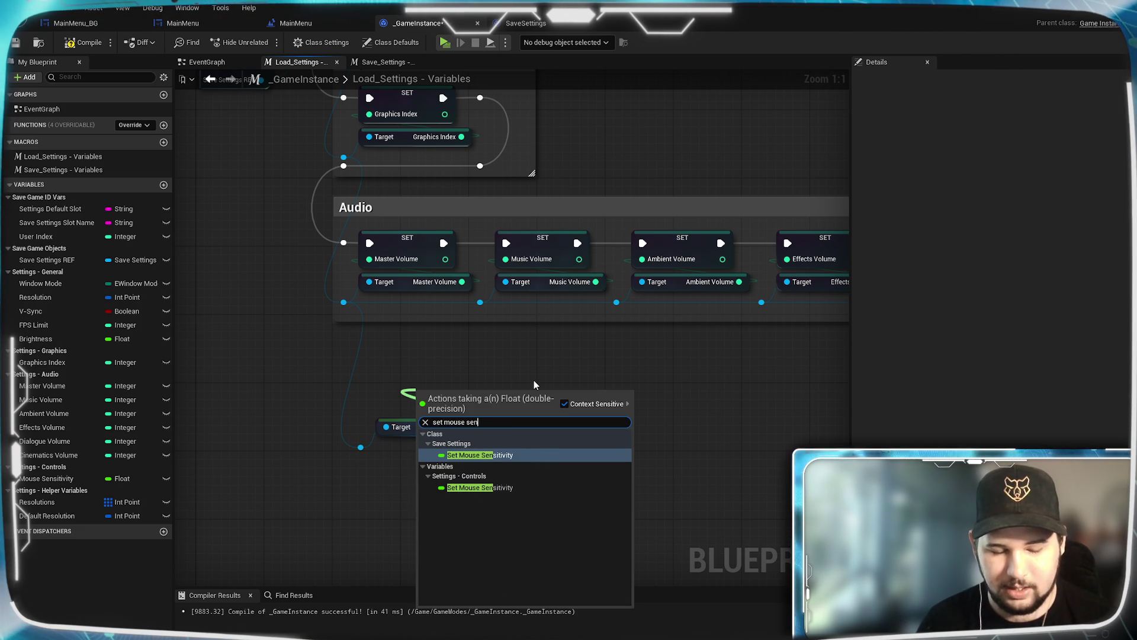
{"action": "left_click", "coordinate": [498, 487]}
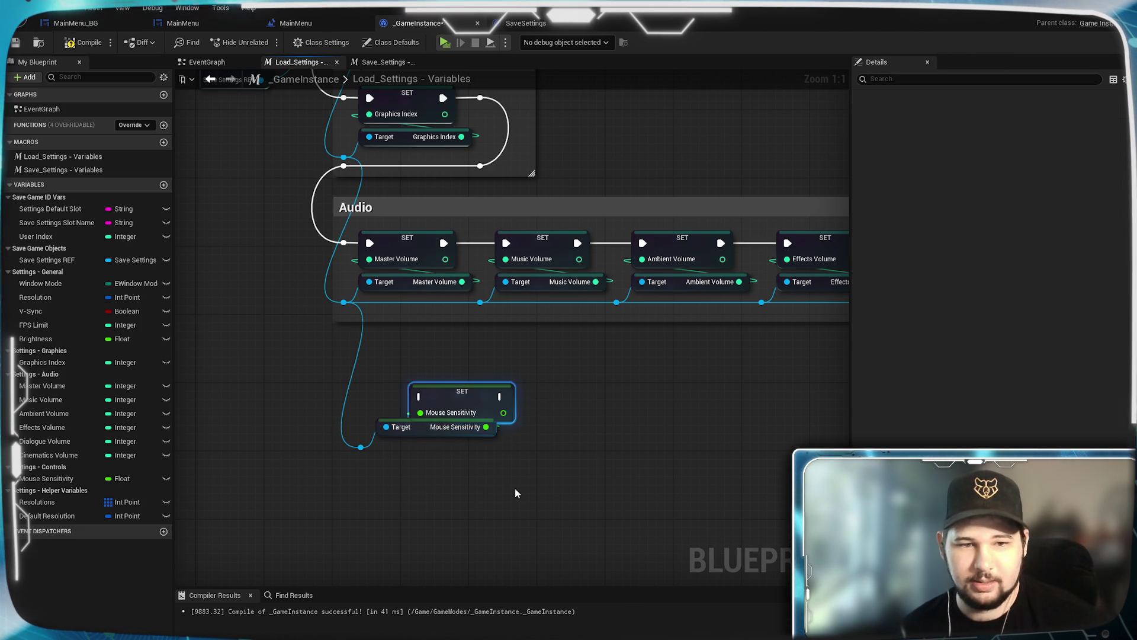
{"action": "left_click_drag", "start_coordinate": [442, 405], "coordinate": [414, 385]}
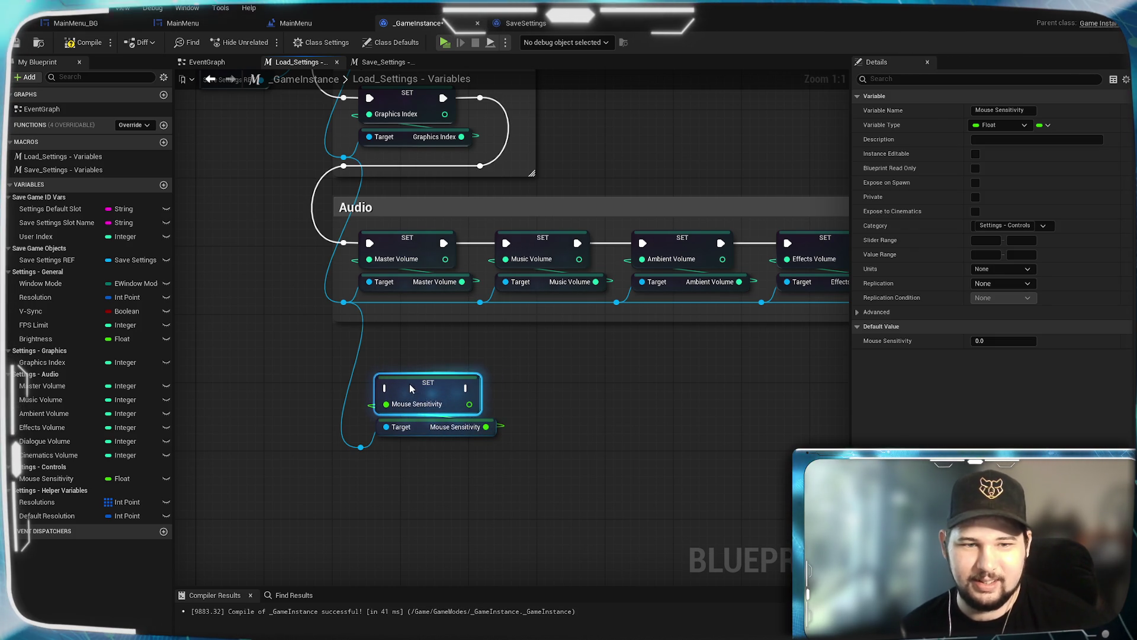
{"action": "left_click", "coordinate": [425, 495]}
{"action": "scroll", "coordinate": [533, 468], "scroll_direction": "down", "scroll_amount": 2}
- Wire Cinematics Volume's exec output into Set Mouse Sensitivity, with a reroute under the Audio group
{"action": "mouse_move", "coordinate": [703, 313]}
{"action": "left_mouse_down"}
{"action": "mouse_move", "coordinate": [172, 537]}
{"action": "mouse_move", "coordinate": [477, 414]}
{"action": "mouse_move", "coordinate": [520, 422]}
{"action": "mouse_move", "coordinate": [320, 462]}
{"action": "left_mouse_up"}
{"action": "left_click", "coordinate": [517, 436]}
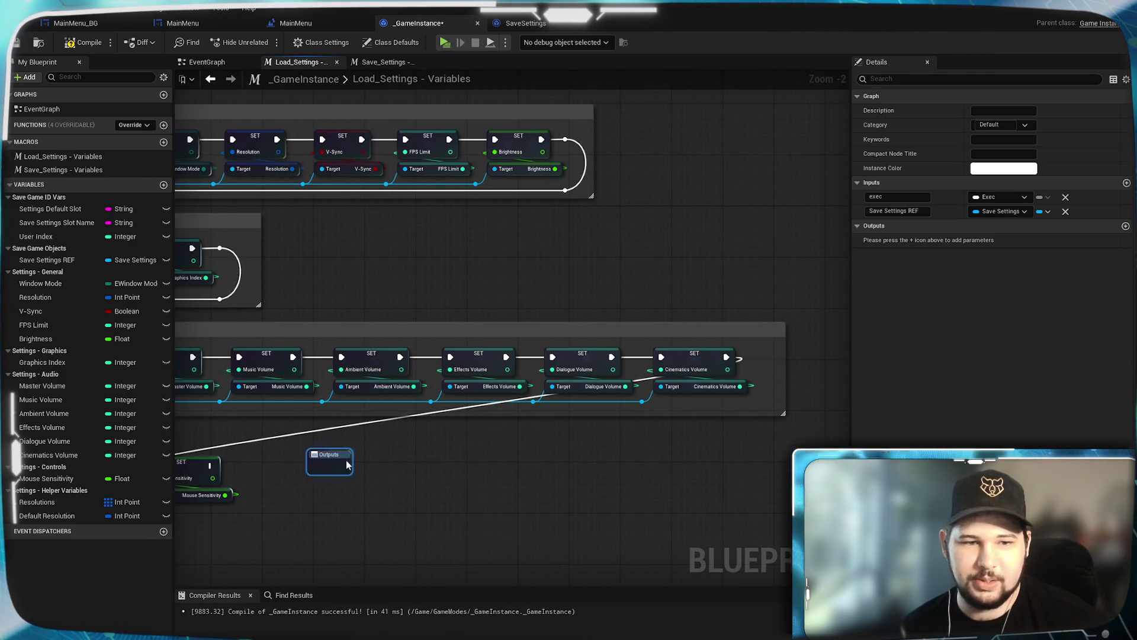
{"action": "left_click", "coordinate": [282, 553]}
{"action": "scroll", "coordinate": [620, 493], "scroll_direction": "up", "scroll_amount": 2}
{"action": "left_click_drag", "start_coordinate": [580, 485], "coordinate": [647, 518]}
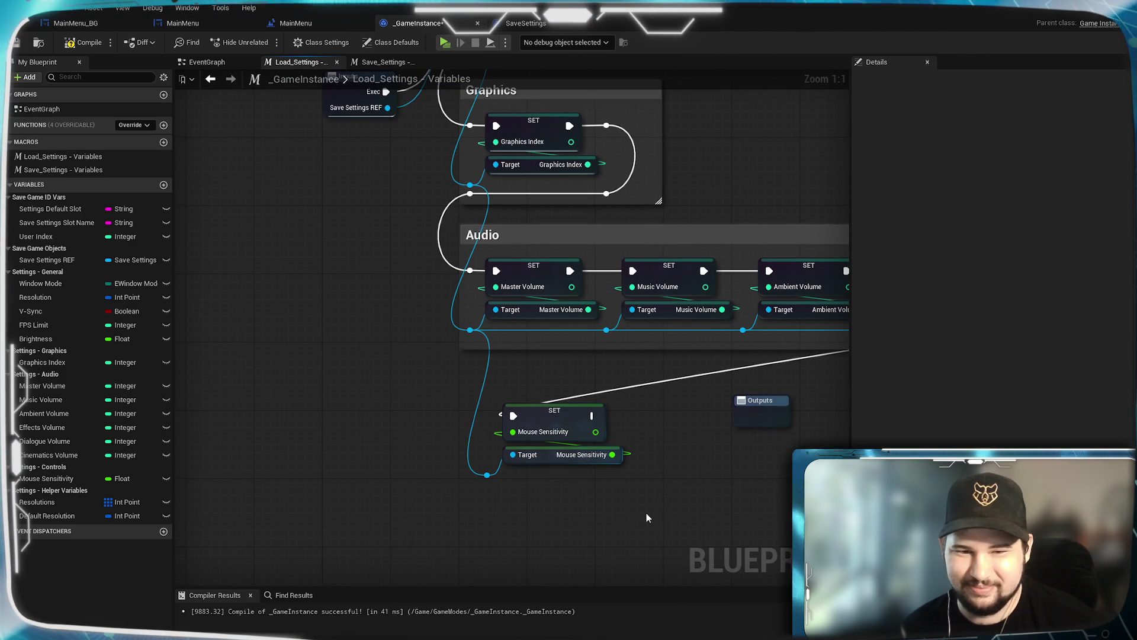
{"action": "double_click", "coordinate": [650, 382]}
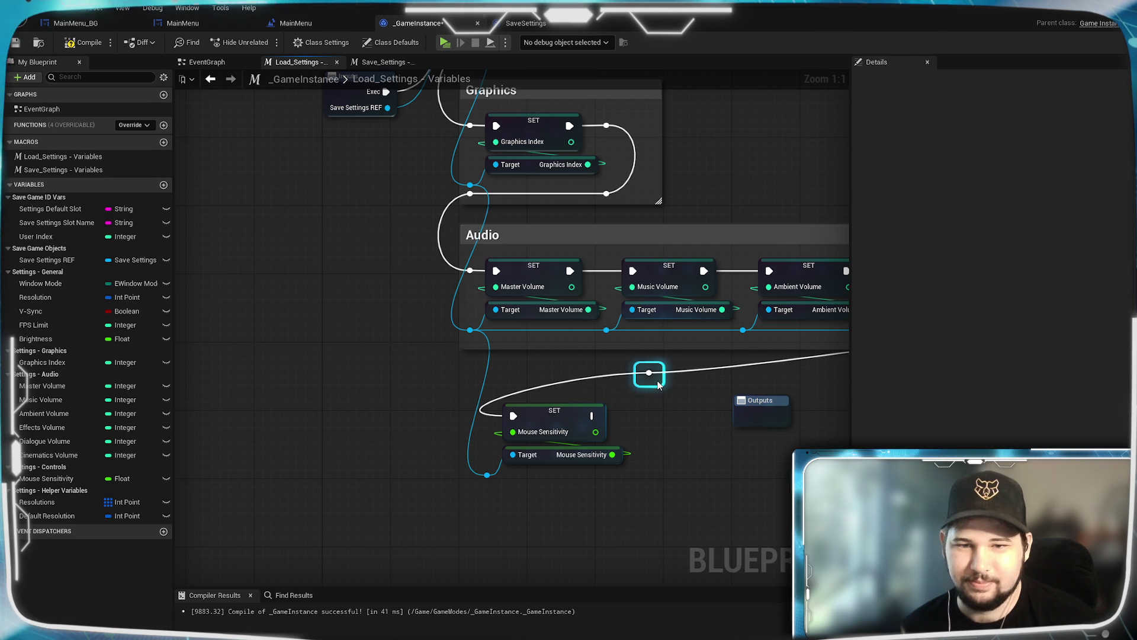
{"action": "left_click_drag", "start_coordinate": [651, 382], "coordinate": [471, 345]}
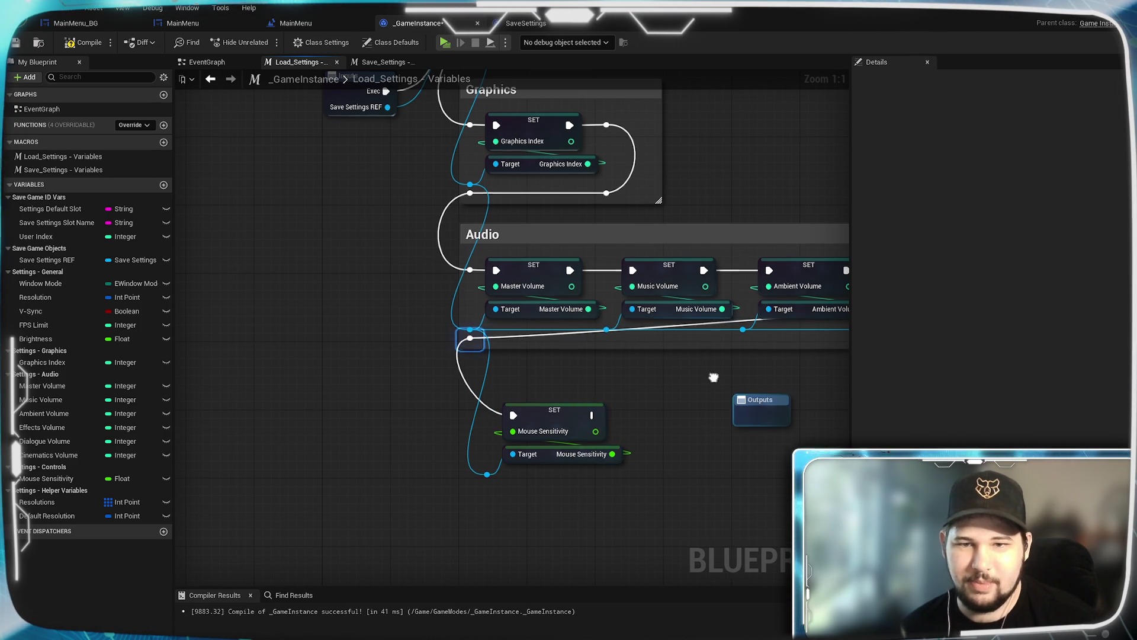
- Add two aligned reroute points on the exec wire right after Cinematics Volume
{"action": "left_click_drag", "start_coordinate": [713, 377], "coordinate": [609, 400]}
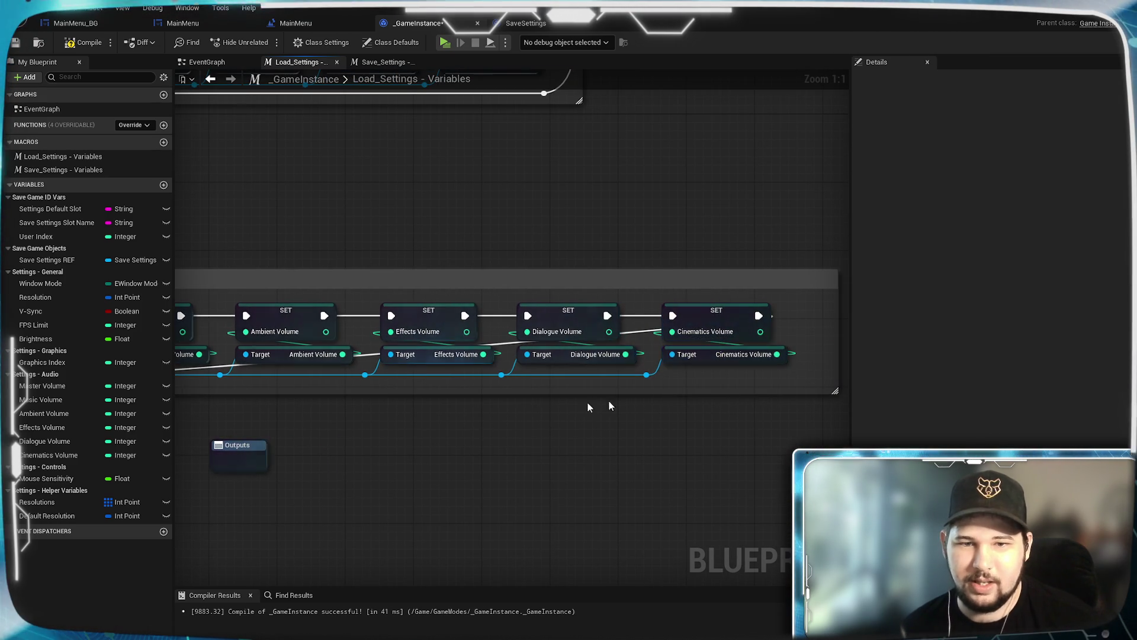
{"action": "double_click", "coordinate": [637, 337]}
{"action": "left_click_drag", "start_coordinate": [637, 337], "coordinate": [793, 397]}
{"action": "left_click", "coordinate": [780, 455]}
{"action": "left_click_drag", "start_coordinate": [780, 455], "coordinate": [568, 481]}
{"action": "double_click", "coordinate": [572, 349]}
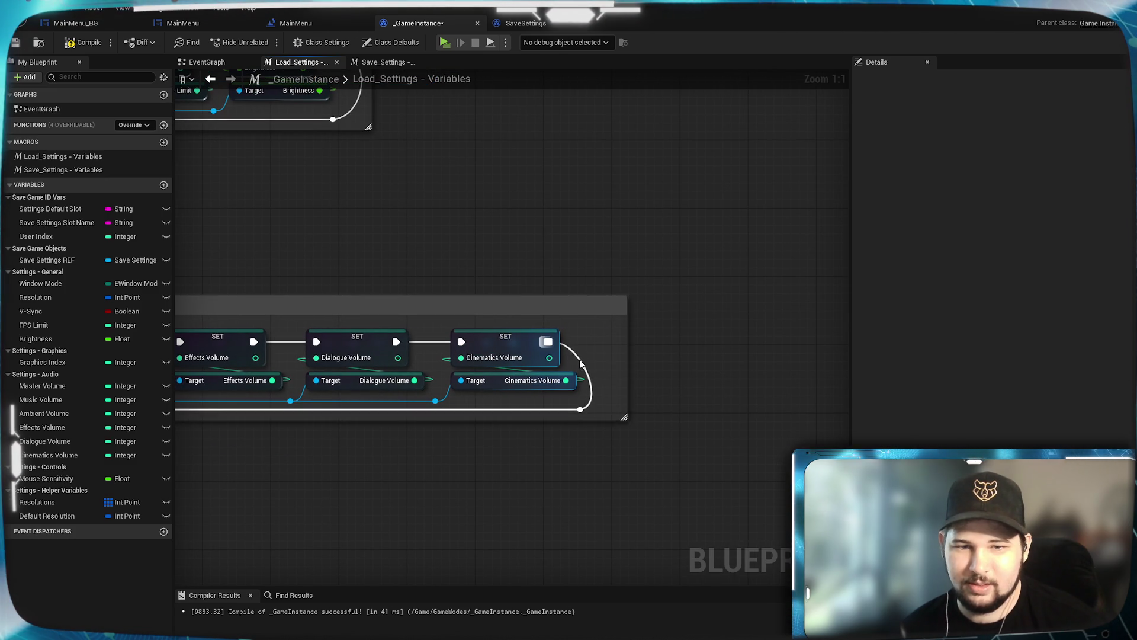
{"action": "left_click_drag", "start_coordinate": [577, 355], "coordinate": [585, 346]}
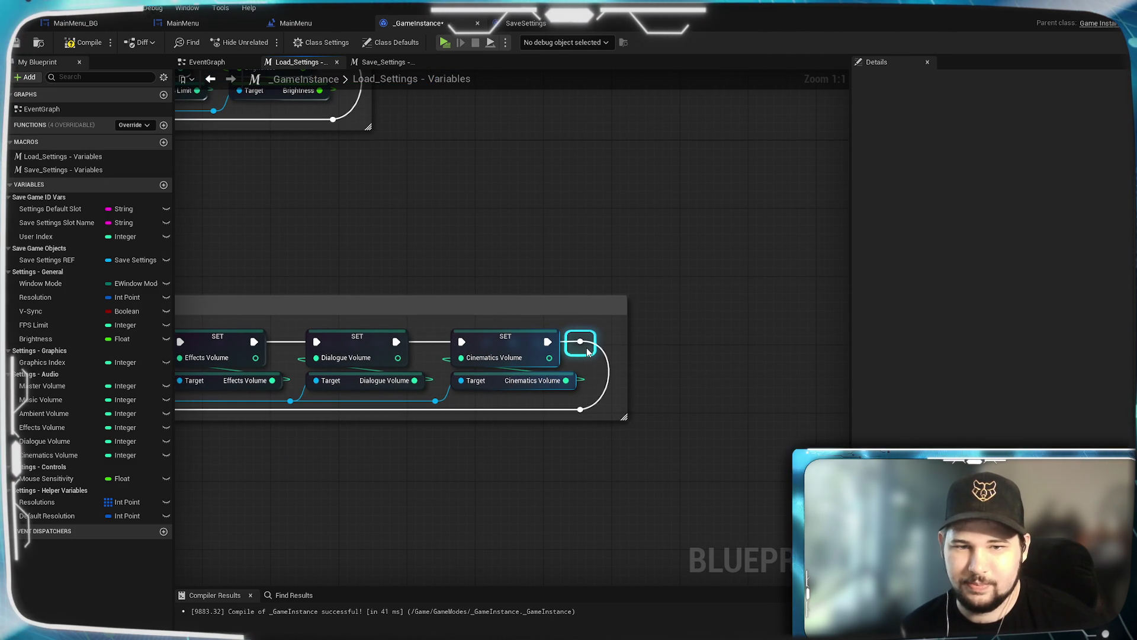
{"action": "left_click", "coordinate": [511, 481]}
- Add a reroute above Mouse Sensitivity lined up with its exec pin
{"action": "scroll", "coordinate": [532, 481], "scroll_direction": "down", "scroll_amount": 2}
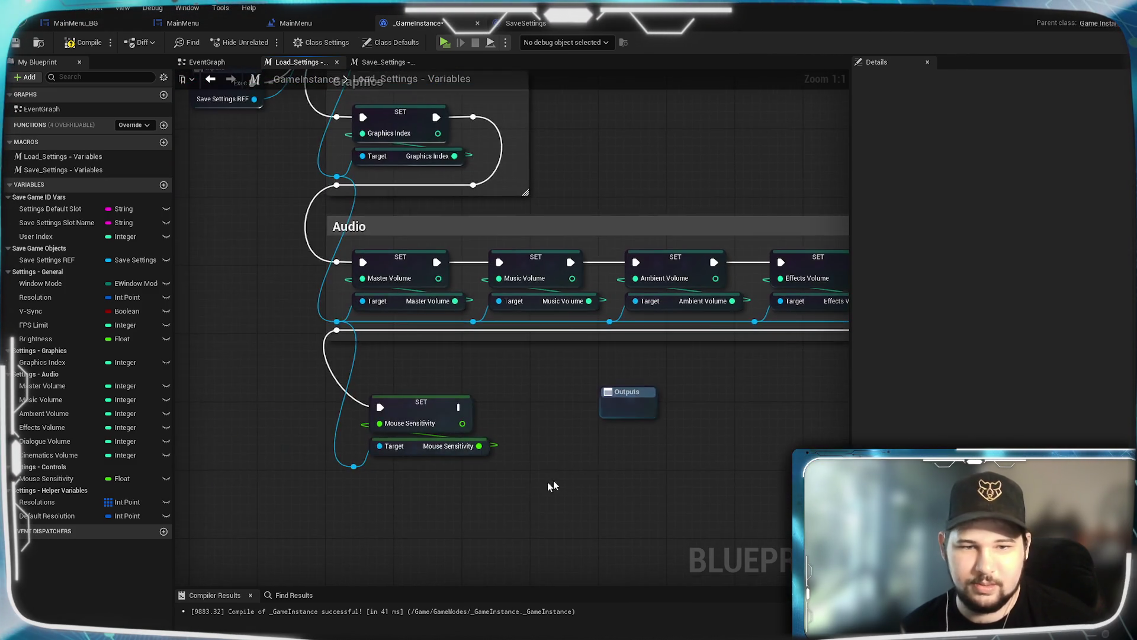
{"action": "scroll", "coordinate": [441, 401], "scroll_direction": "up", "scroll_amount": 2}
{"action": "double_click", "coordinate": [450, 377]}
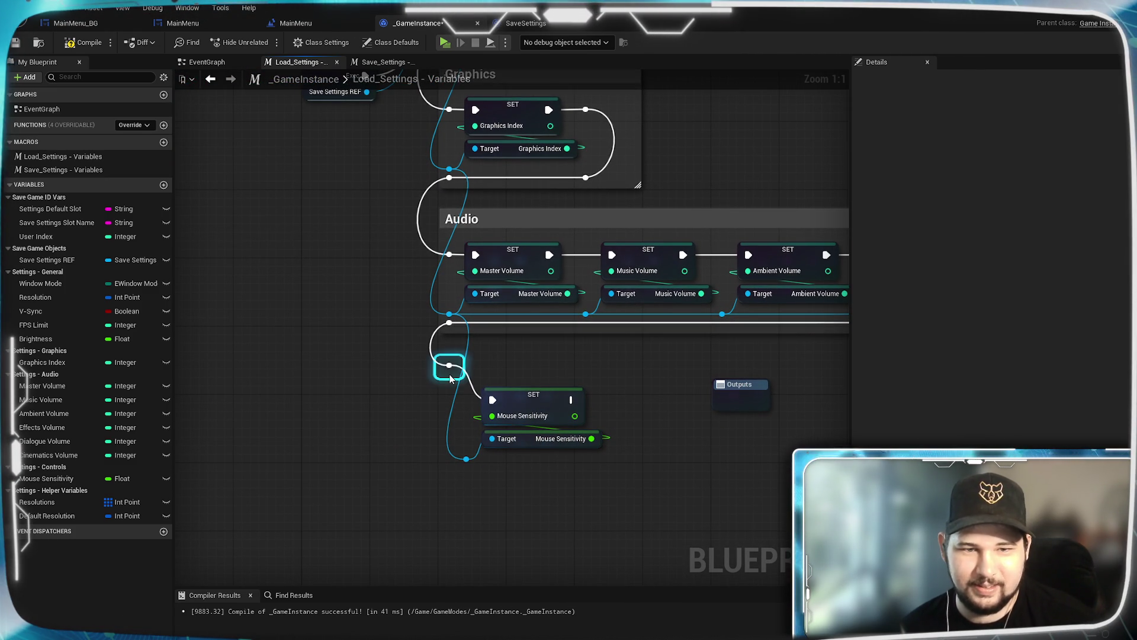
{"action": "left_click_drag", "start_coordinate": [453, 373], "coordinate": [449, 398]}
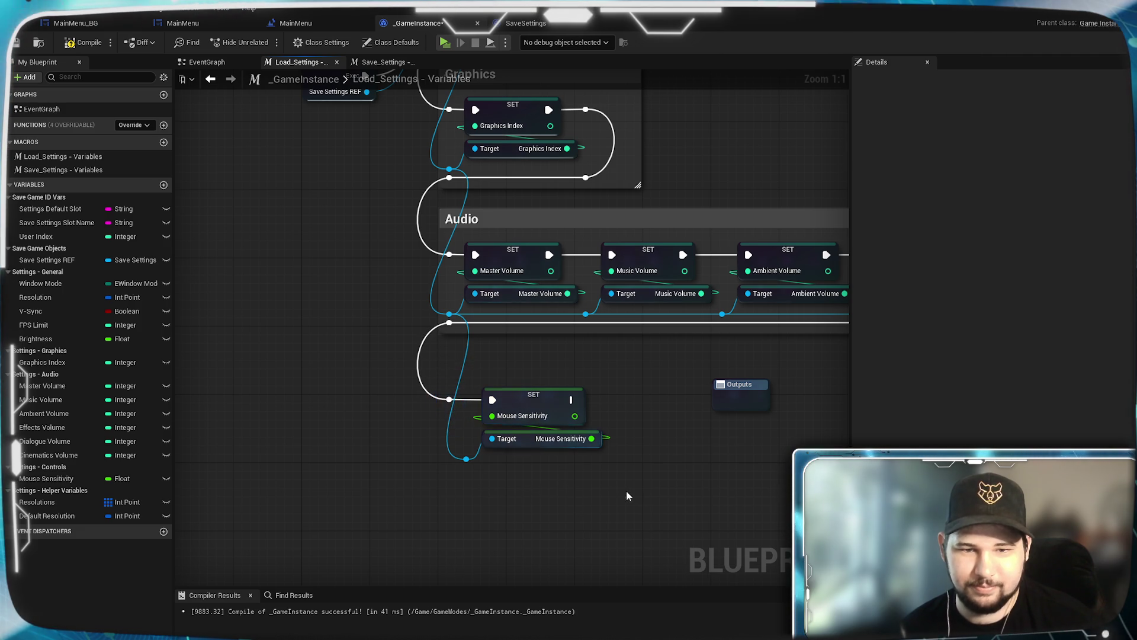
{"action": "left_click_drag", "start_coordinate": [626, 491], "coordinate": [416, 379]}
{"action": "right_click", "coordinate": [474, 382]}
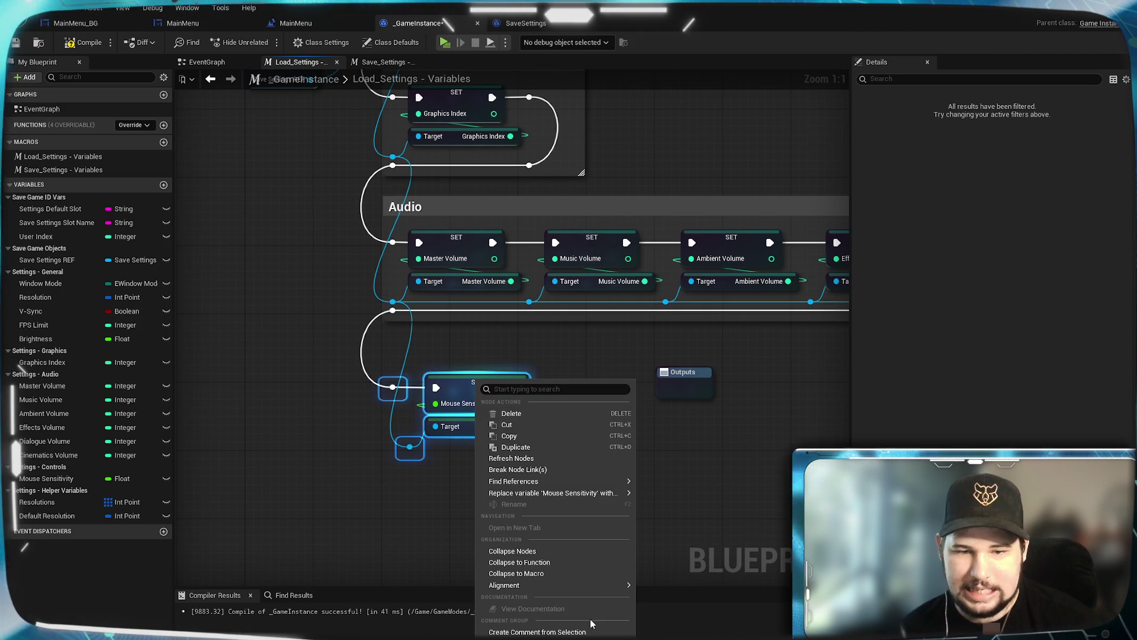
- Wrap the Mouse Sensitivity node and its reroutes in a 'Controls' comment and tidy their positions
{"action": "left_click", "coordinate": [582, 632]}
{"action": "type", "text": "Controls"}
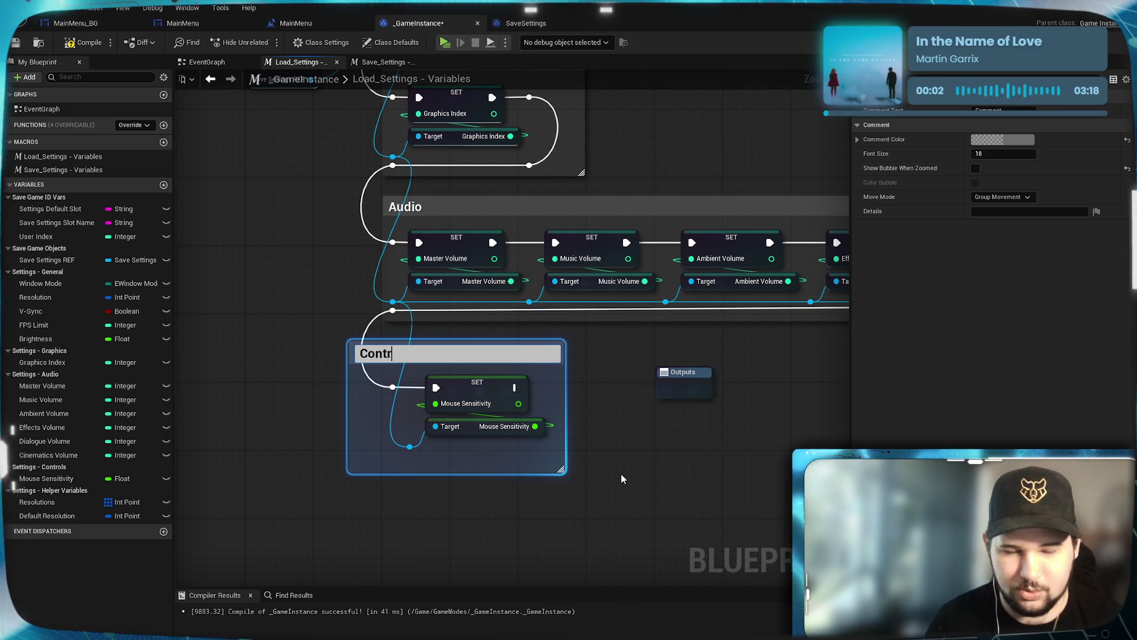
{"action": "key", "text": "Return"}
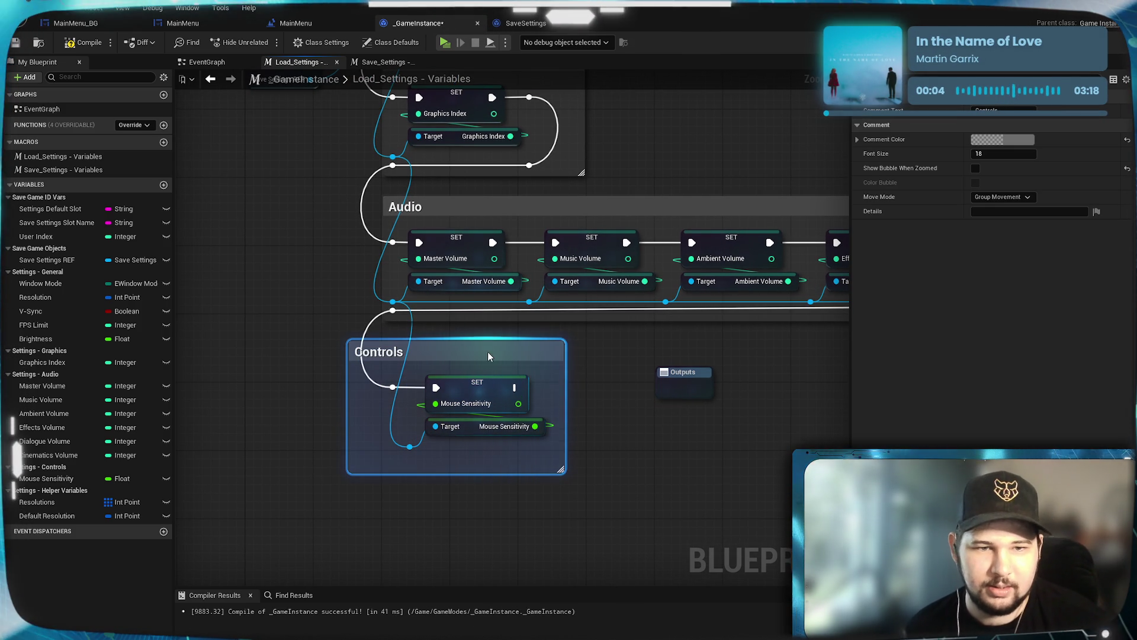
{"action": "left_click_drag", "start_coordinate": [488, 354], "coordinate": [522, 358]}
{"action": "left_click", "coordinate": [532, 524]}
{"action": "mouse_move", "coordinate": [593, 483]}
{"action": "left_mouse_down"}
{"action": "mouse_move", "coordinate": [509, 415]}
{"action": "mouse_move", "coordinate": [415, 370]}
{"action": "left_mouse_up"}
{"action": "left_click_drag", "start_coordinate": [488, 387], "coordinate": [460, 390]}
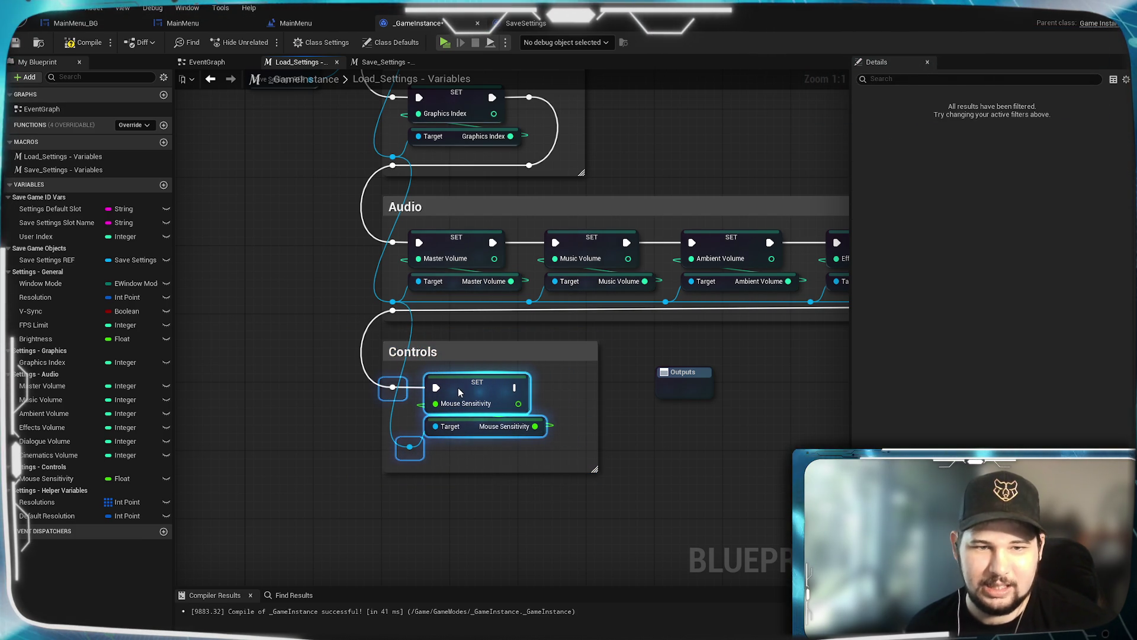
{"action": "left_click", "coordinate": [481, 439]}
{"action": "left_click_drag", "start_coordinate": [510, 460], "coordinate": [444, 386]}
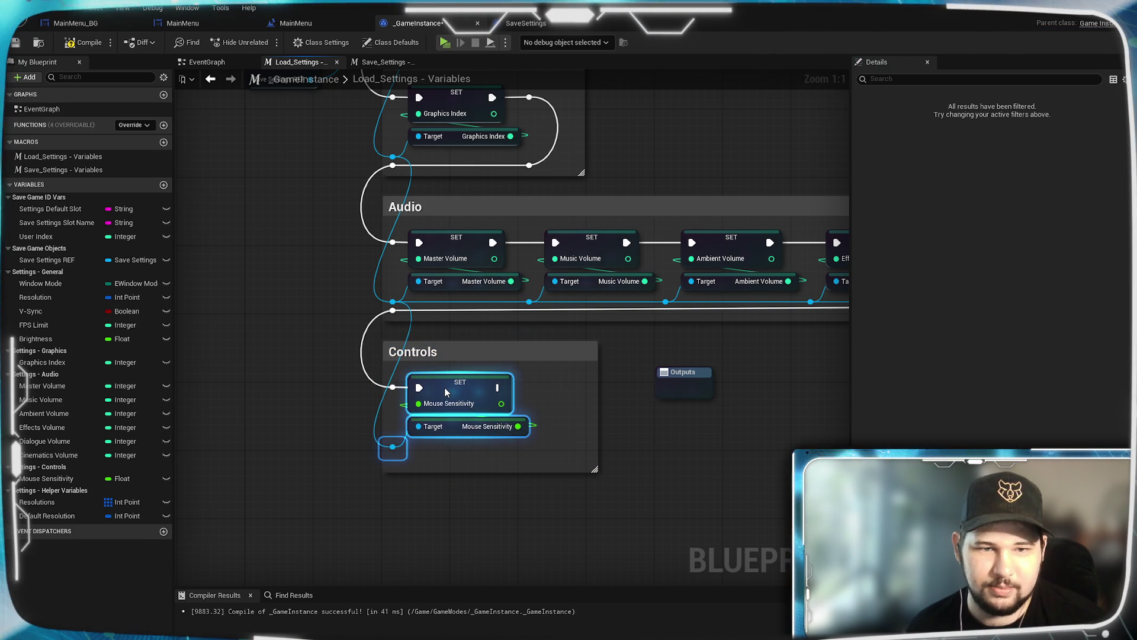
{"action": "left_click", "coordinate": [496, 525]}
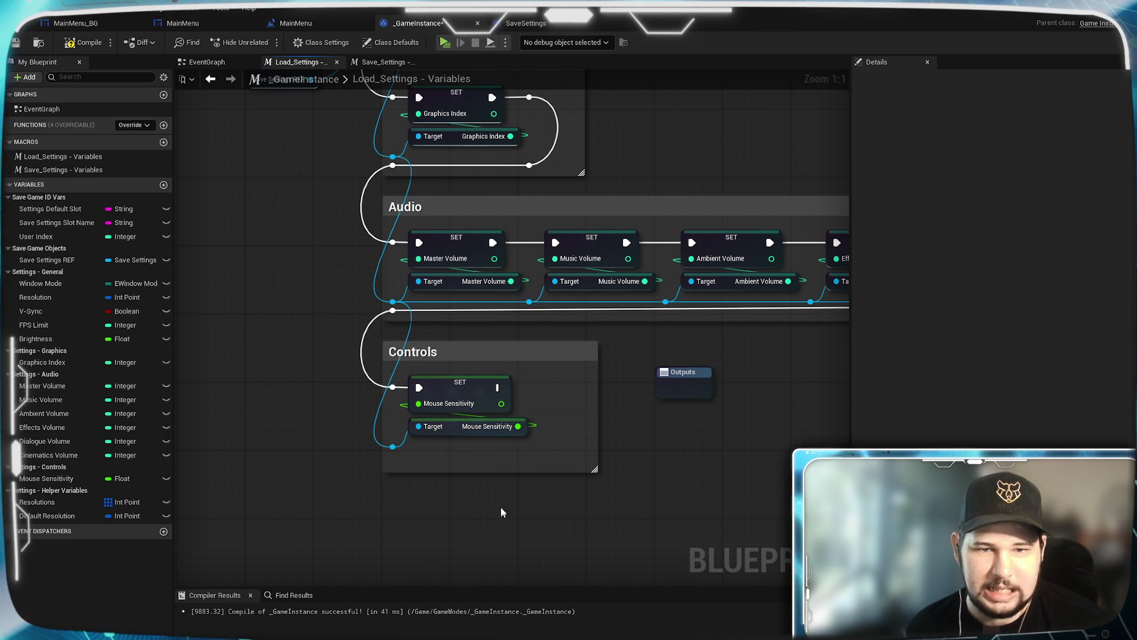
{"action": "left_click", "coordinate": [399, 456]}
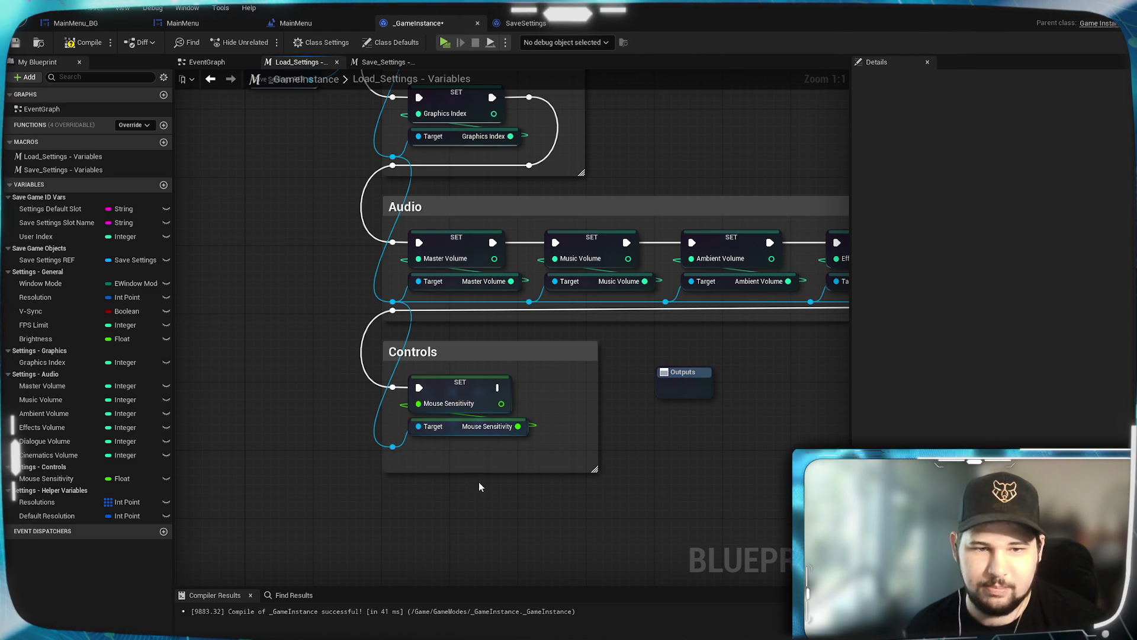
- Connect Set Mouse Sensitivity's exec output to the Outputs node
{"action": "mouse_move", "coordinate": [460, 387]}
{"action": "left_mouse_down"}
{"action": "mouse_move", "coordinate": [634, 377]}
{"action": "mouse_move", "coordinate": [626, 387]}
{"action": "left_mouse_up"}
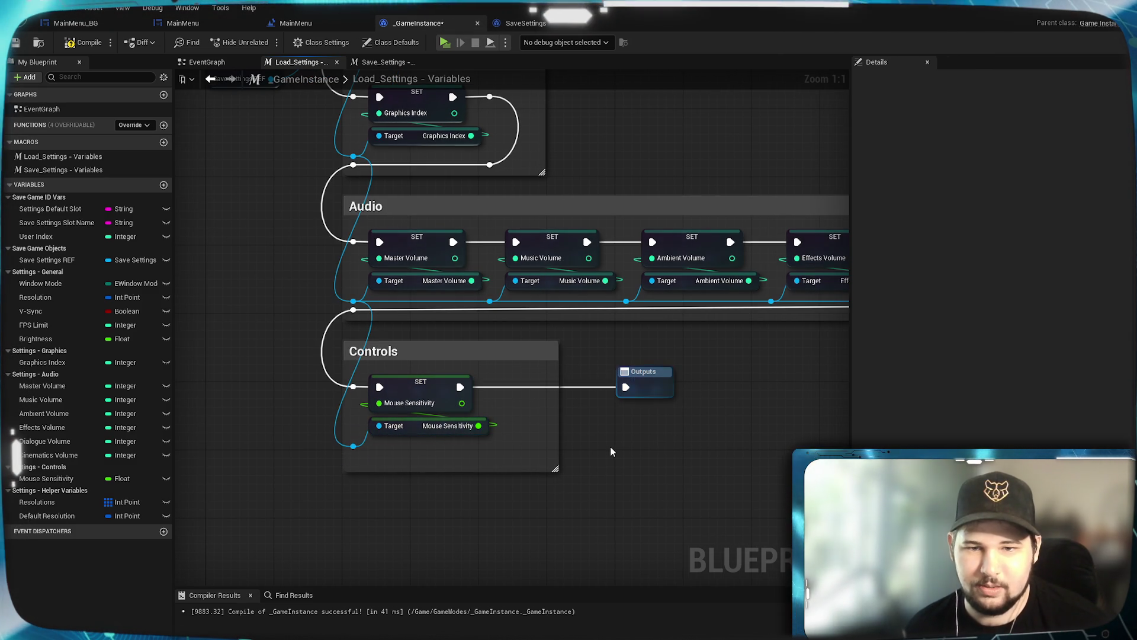
{"action": "left_click", "coordinate": [645, 383]}
{"action": "left_click", "coordinate": [653, 477]}
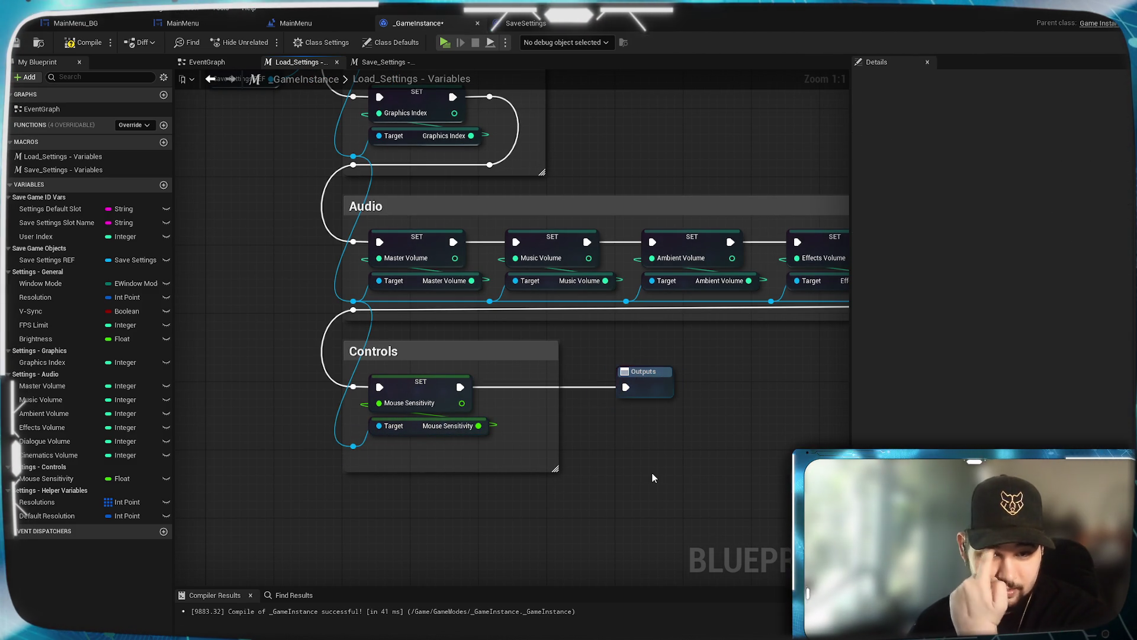
{"action": "scroll", "coordinate": [648, 473], "scroll_direction": "down", "scroll_amount": 5}
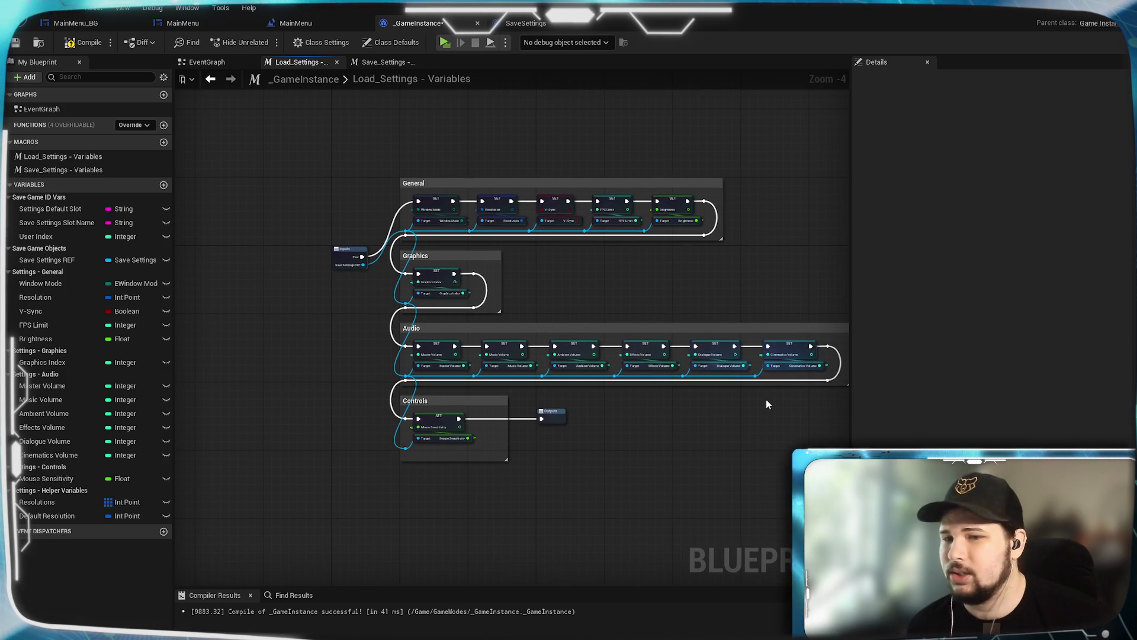
- Place the 'Load variables into _GameInstance FROM Save_Settings' header comment above General
{"action": "key", "text": "Home"}
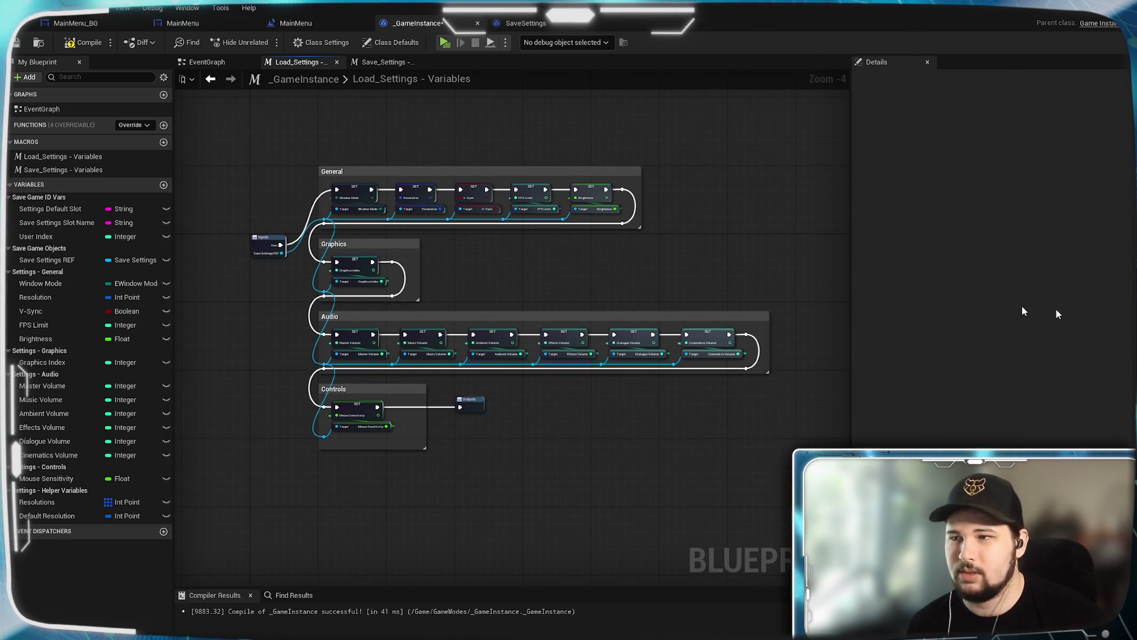
{"action": "key", "text": "ctrl+v"}
{"action": "key", "text": "Home"}
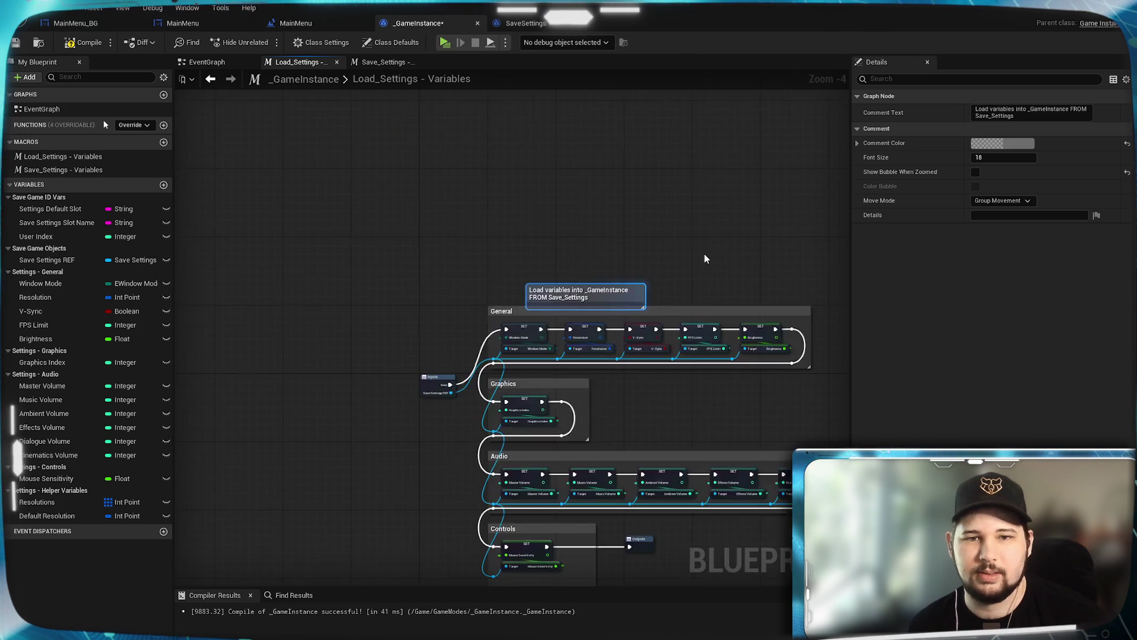
{"action": "left_click_drag", "start_coordinate": [515, 333], "coordinate": [439, 313]}
{"action": "left_click", "coordinate": [545, 247]}
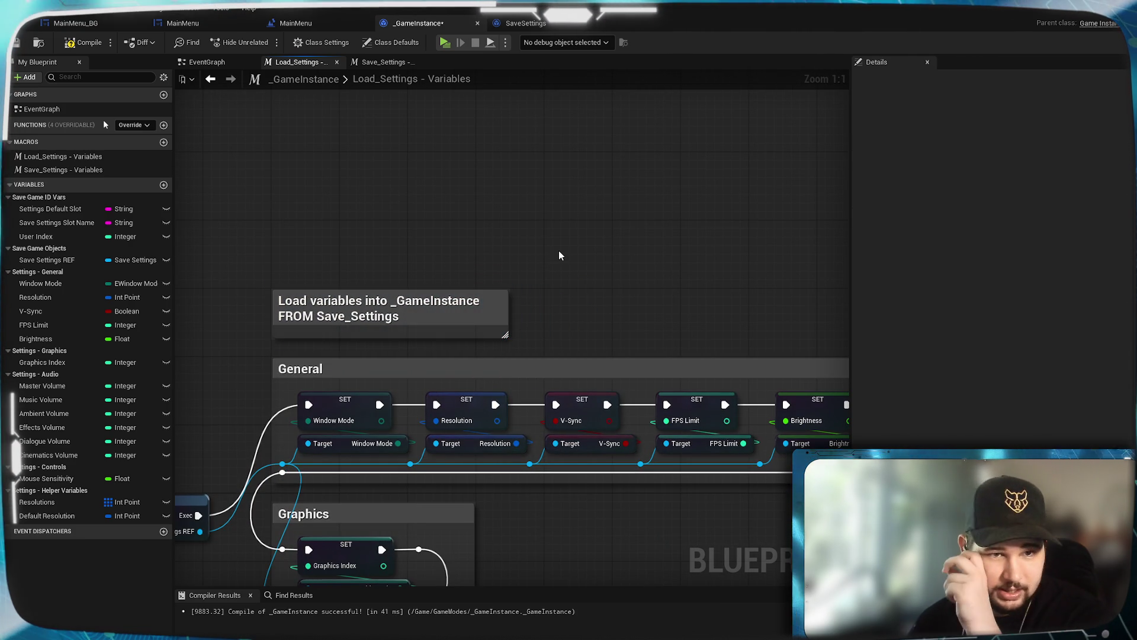
- Frame the whole macro graph, then compile and save the _GameInstance Blueprint
{"action": "scroll", "coordinate": [559, 255], "scroll_direction": "down", "scroll_amount": 4}
{"action": "mouse_move", "coordinate": [649, 414]}
{"action": "left_mouse_down"}
{"action": "mouse_move", "coordinate": [495, 255]}
{"action": "mouse_move", "coordinate": [512, 259]}
{"action": "left_mouse_up"}
{"action": "scroll", "coordinate": [546, 337], "scroll_direction": "up", "scroll_amount": 1}
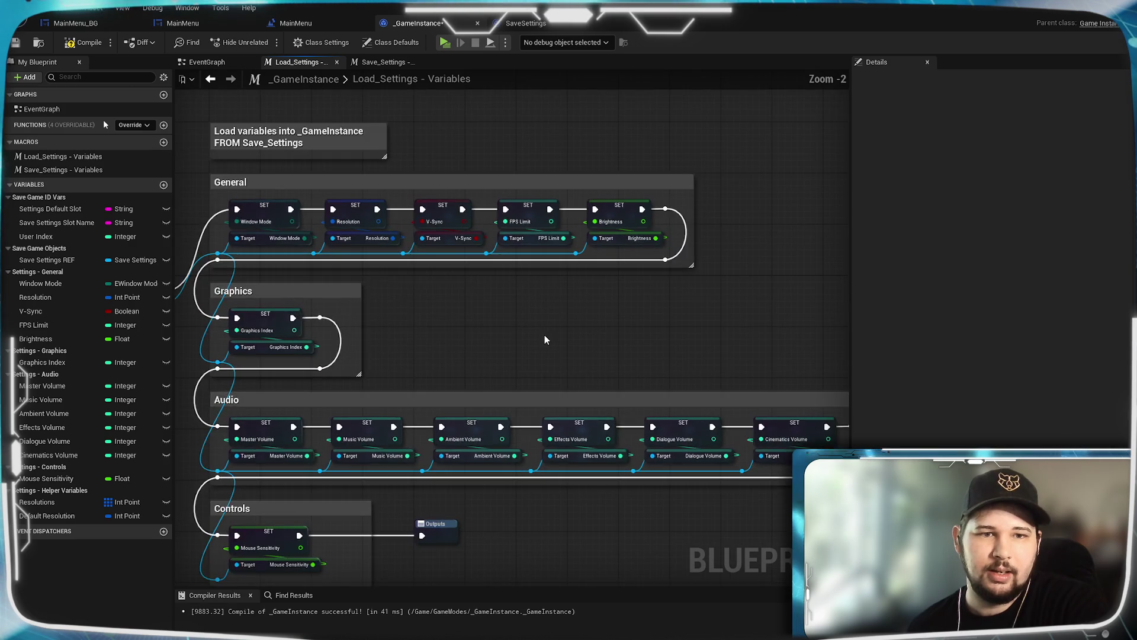
{"action": "mouse_move", "coordinate": [541, 332]}
{"action": "left_mouse_down"}
{"action": "mouse_move", "coordinate": [588, 286]}
{"action": "mouse_move", "coordinate": [571, 283]}
{"action": "left_mouse_up"}
{"action": "left_click", "coordinate": [83, 42]}
{"action": "key", "text": "ctrl+s"}
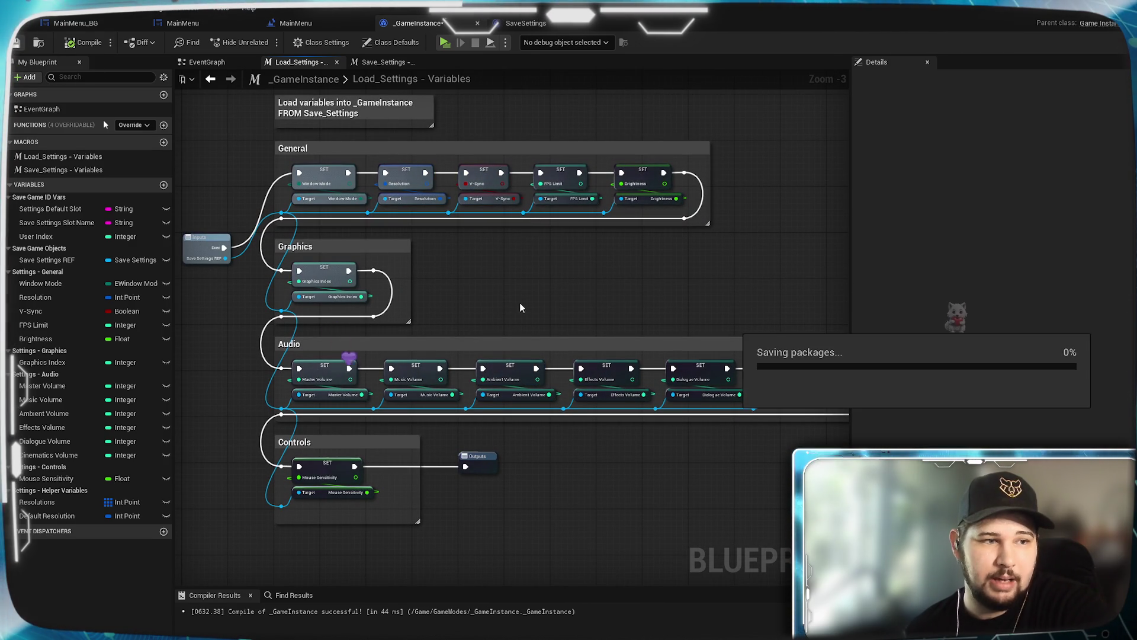
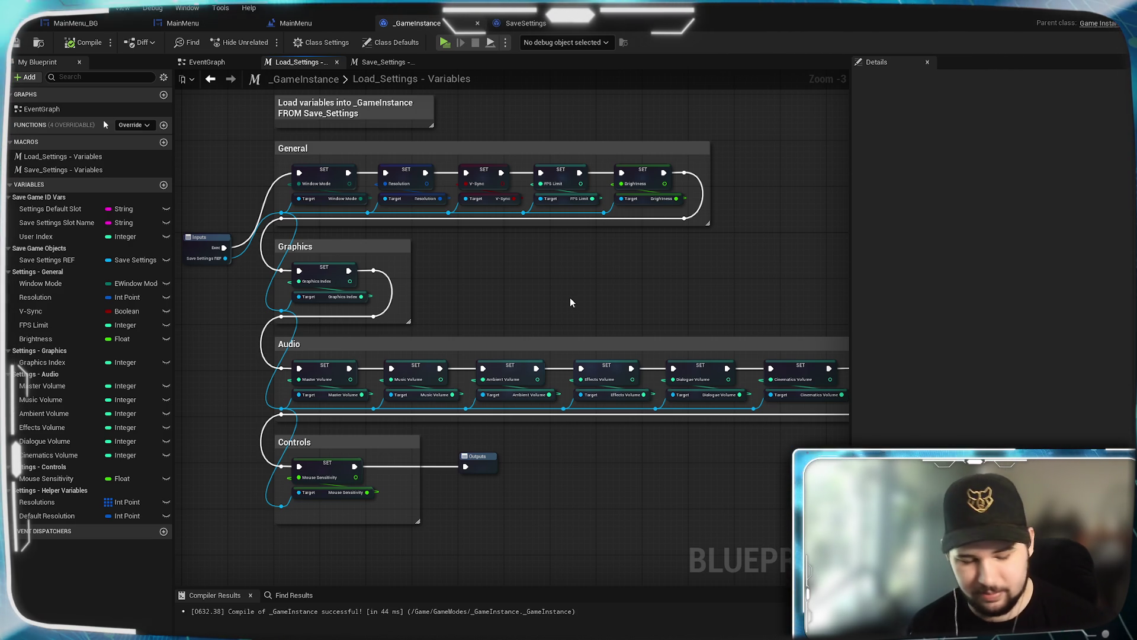
- Compile and save the _GameInstance blueprint after nudging the macro's Outputs node
{"action": "scroll", "coordinate": [570, 297], "scroll_direction": "up", "scroll_amount": 4}
{"action": "left_click_drag", "start_coordinate": [720, 417], "coordinate": [659, 417]}
{"action": "left_click", "coordinate": [674, 471]}
{"action": "left_click", "coordinate": [82, 42]}
{"action": "left_click", "coordinate": [16, 42]}
- Pan around the Load_Settings macro to review its variable sections
{"action": "scroll", "coordinate": [297, 258], "scroll_direction": "down", "scroll_amount": 4}
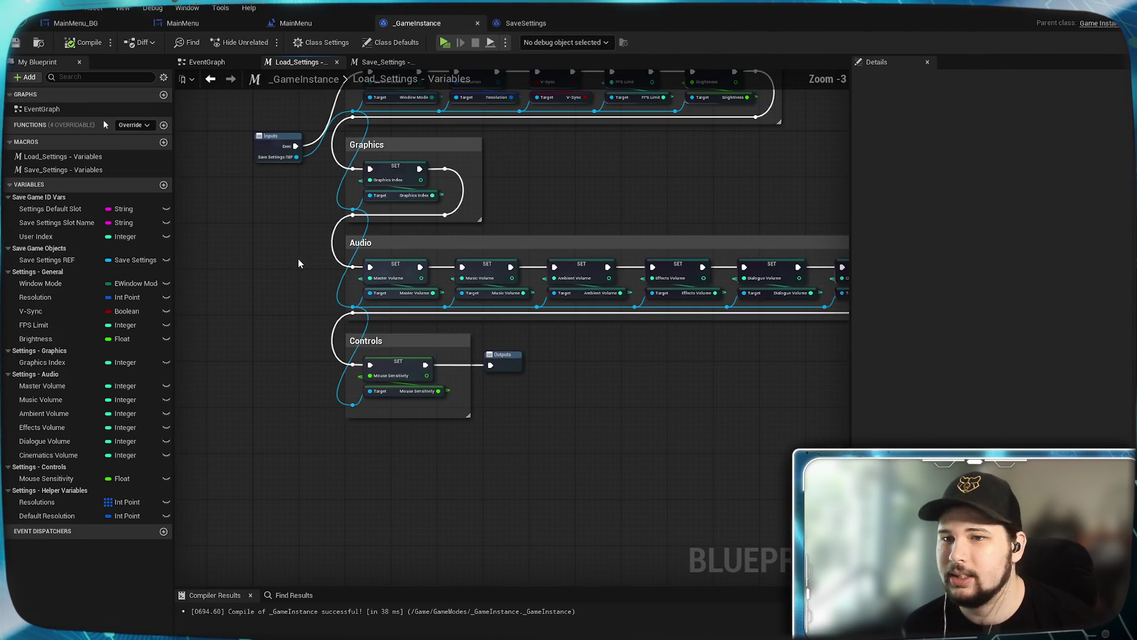
{"action": "scroll", "coordinate": [480, 285], "scroll_direction": "up", "scroll_amount": 1}
{"action": "left_click_drag", "start_coordinate": [480, 285], "coordinate": [511, 259]}
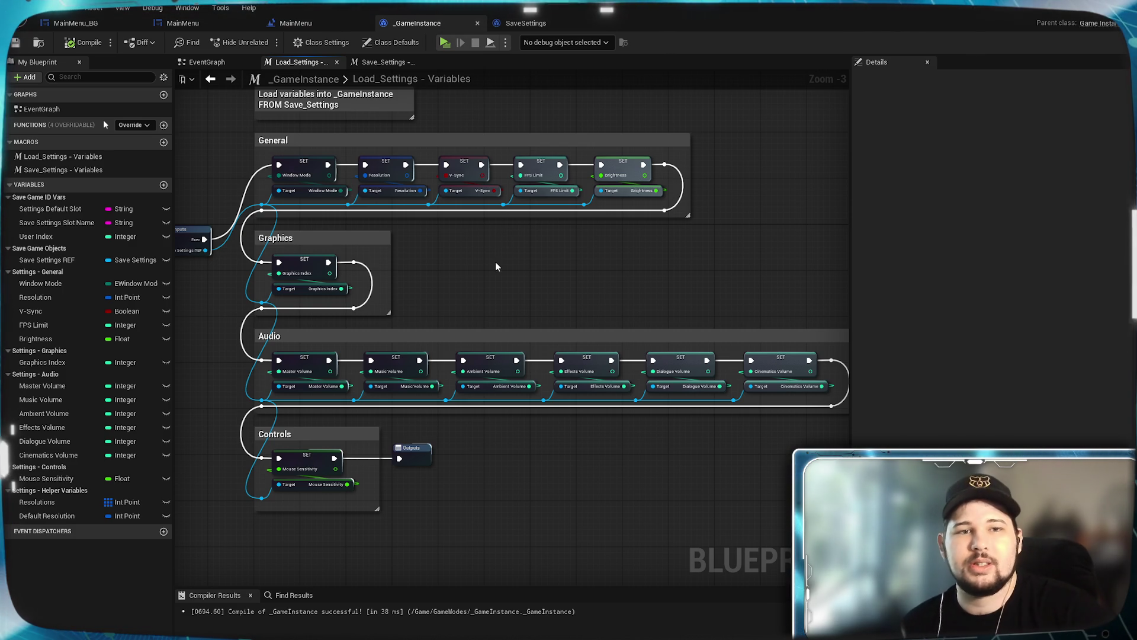
{"action": "mouse_move", "coordinate": [481, 269]}
{"action": "left_mouse_down"}
{"action": "mouse_move", "coordinate": [462, 261]}
{"action": "mouse_move", "coordinate": [473, 266]}
{"action": "left_mouse_up"}
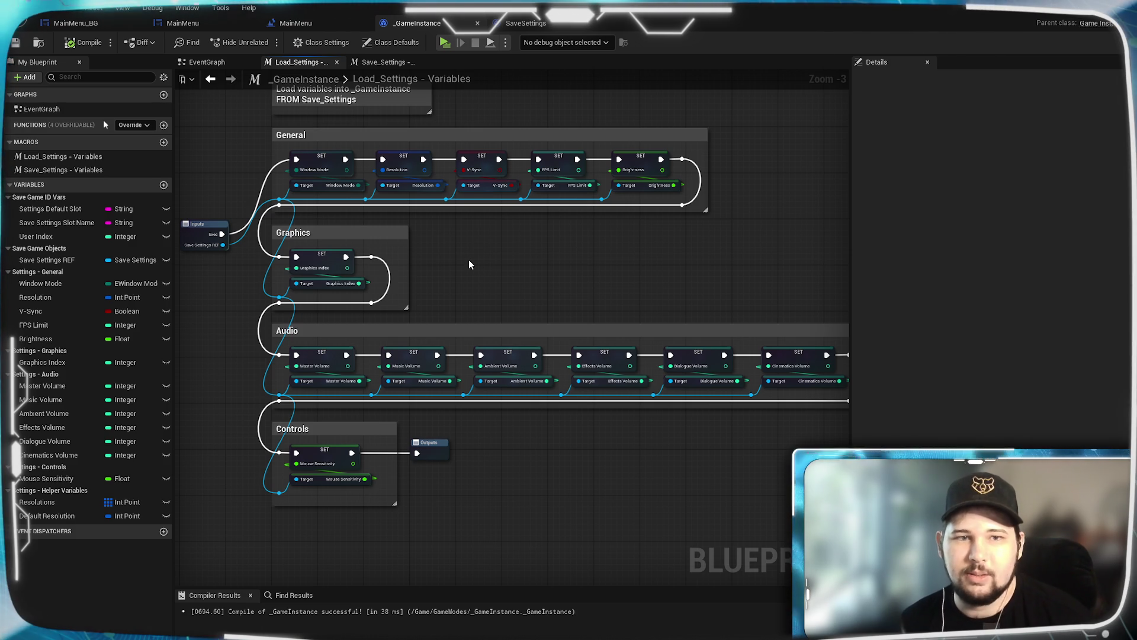
{"action": "left_click_drag", "start_coordinate": [467, 259], "coordinate": [496, 290]}
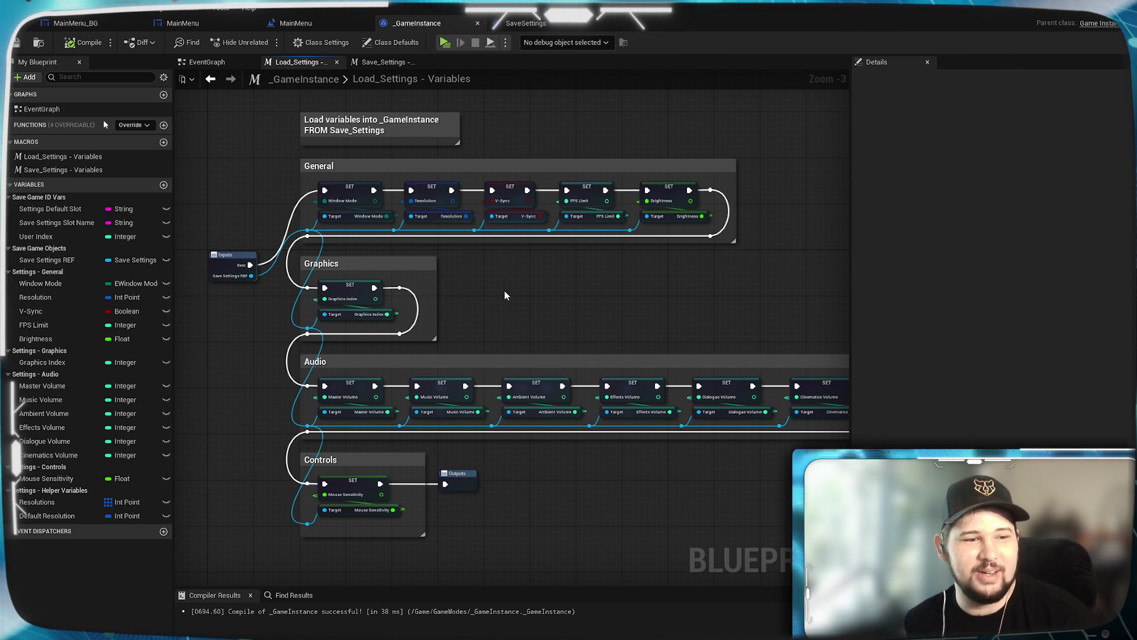
{"action": "mouse_move", "coordinate": [516, 294]}
{"action": "left_mouse_down"}
{"action": "mouse_move", "coordinate": [510, 330]}
{"action": "mouse_move", "coordinate": [489, 287]}
{"action": "mouse_move", "coordinate": [449, 292]}
{"action": "mouse_move", "coordinate": [520, 305]}
{"action": "left_mouse_up"}
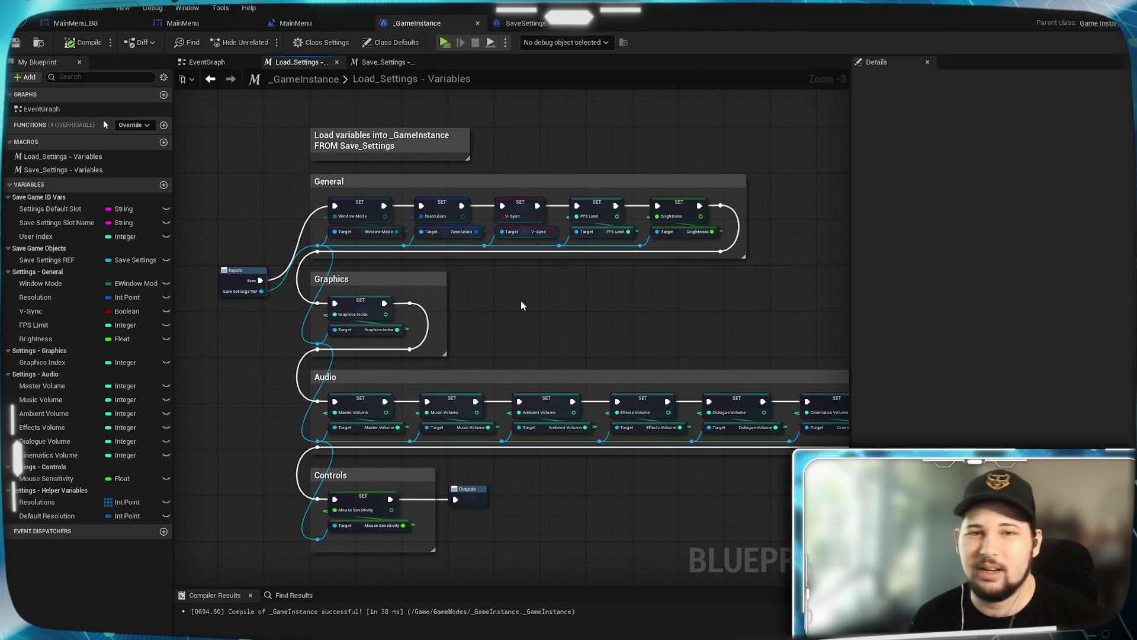
- Check the SaveSettings blueprint's variables, then switch to the _GameInstance EventGraph
{"action": "left_click", "coordinate": [527, 24]}
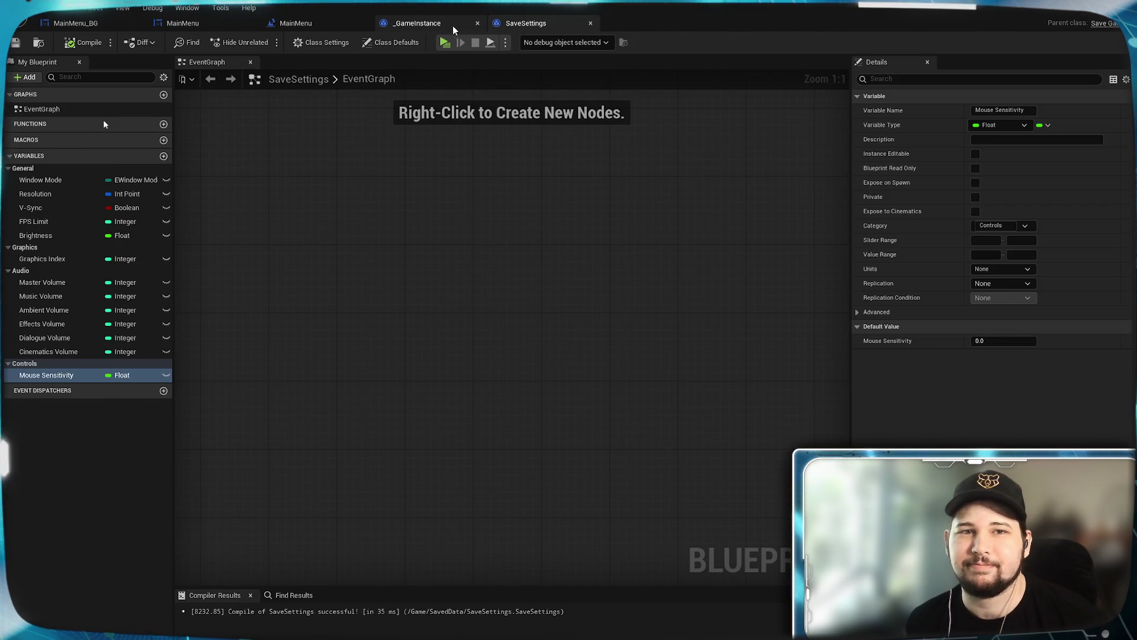
{"action": "left_click", "coordinate": [455, 27]}
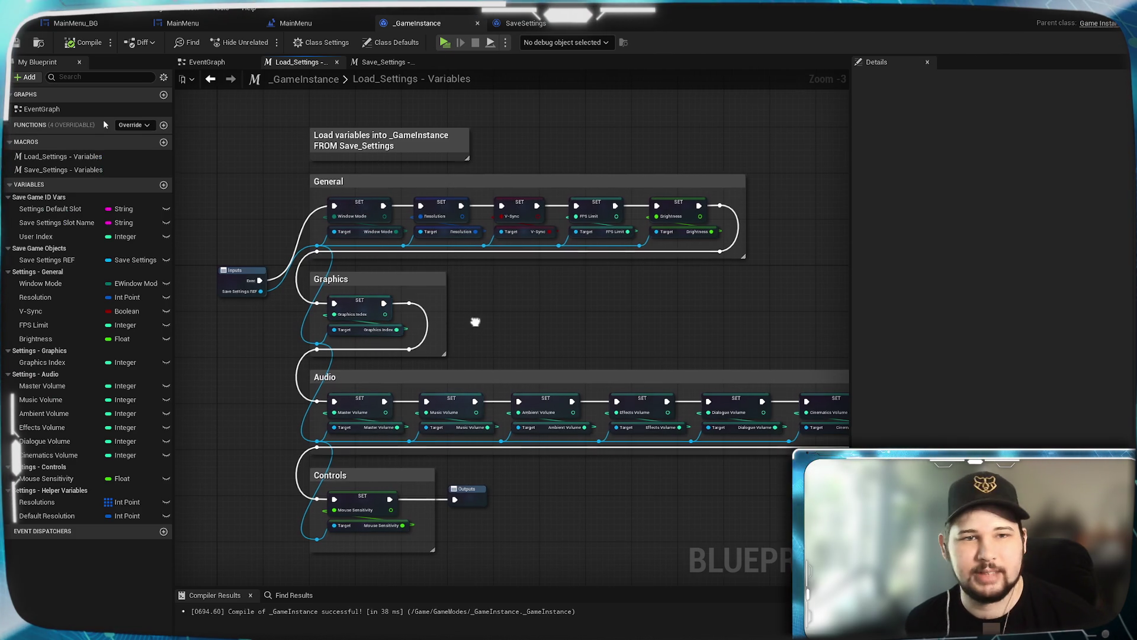
{"action": "left_click", "coordinate": [204, 62]}
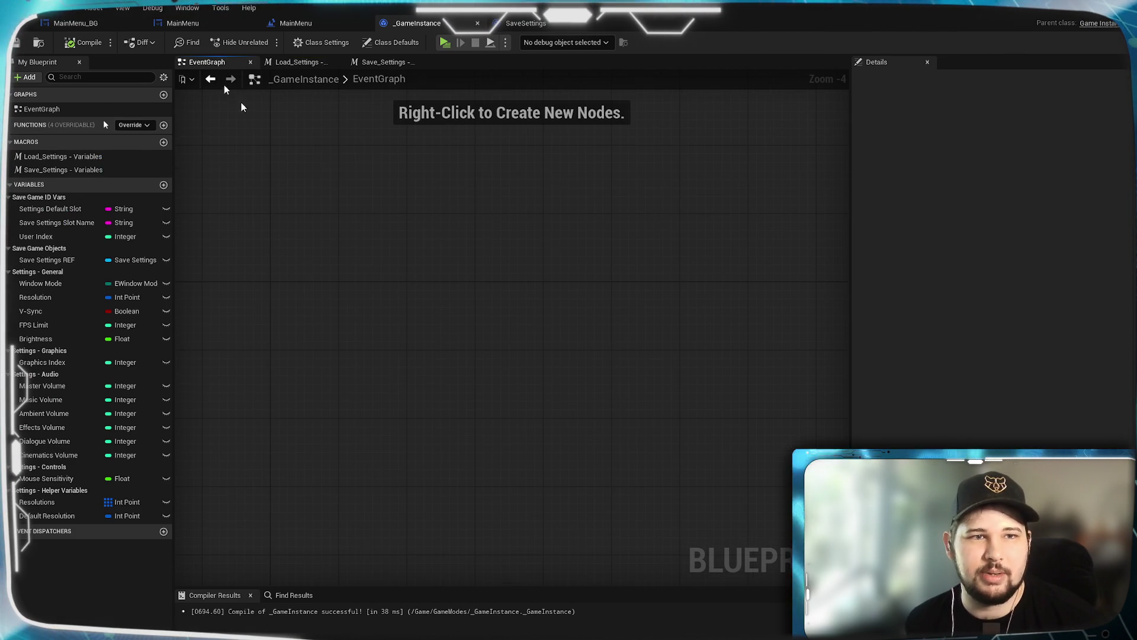
{"action": "scroll", "coordinate": [417, 364], "scroll_direction": "up", "scroll_amount": 3}
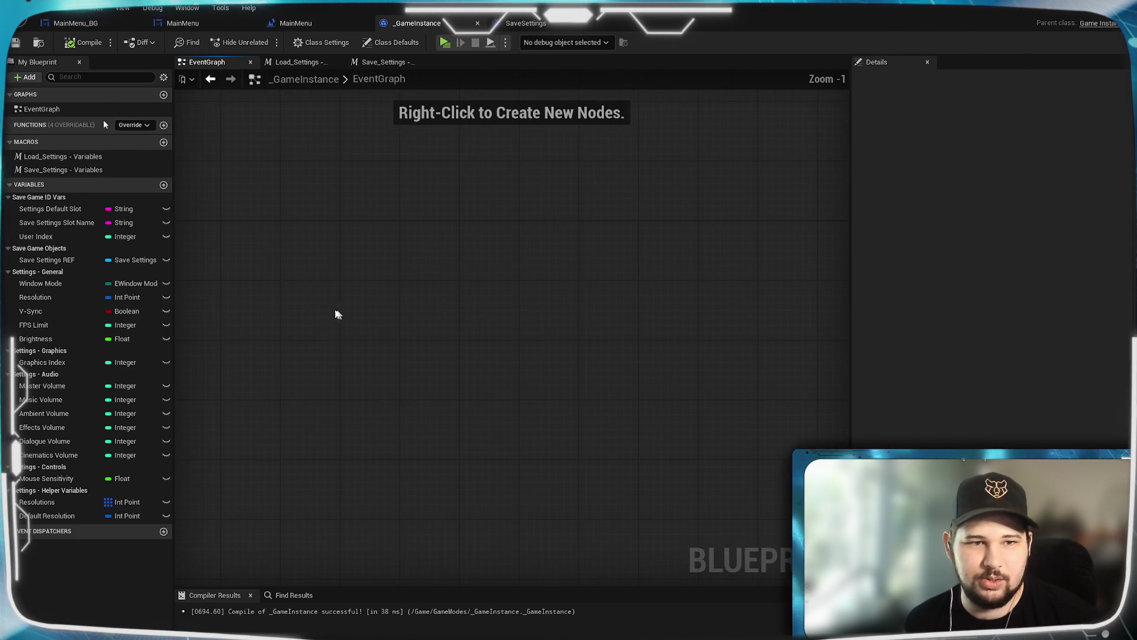
{"action": "scroll", "coordinate": [474, 299], "scroll_direction": "up", "scroll_amount": 1}
{"action": "mouse_move", "coordinate": [413, 269]}
{"action": "left_mouse_down"}
{"action": "mouse_move", "coordinate": [381, 315]}
{"action": "mouse_move", "coordinate": [391, 325]}
{"action": "mouse_move", "coordinate": [328, 233]}
{"action": "mouse_move", "coordinate": [323, 253]}
{"action": "left_mouse_up"}
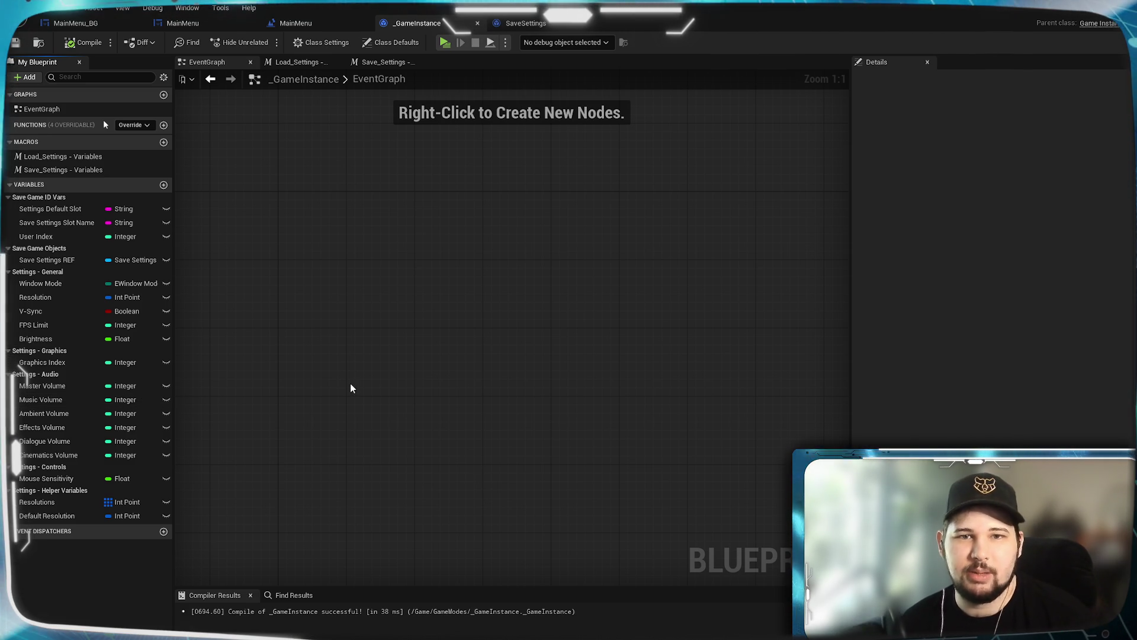
{"action": "left_click", "coordinate": [396, 360]}
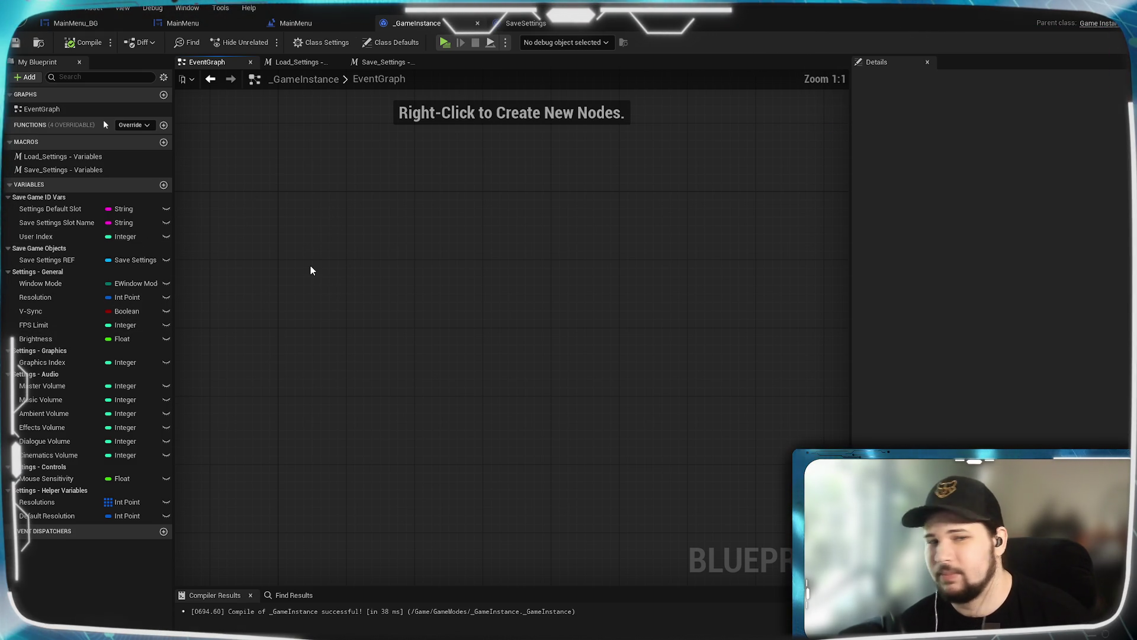
{"action": "right_click", "coordinate": [295, 230]}
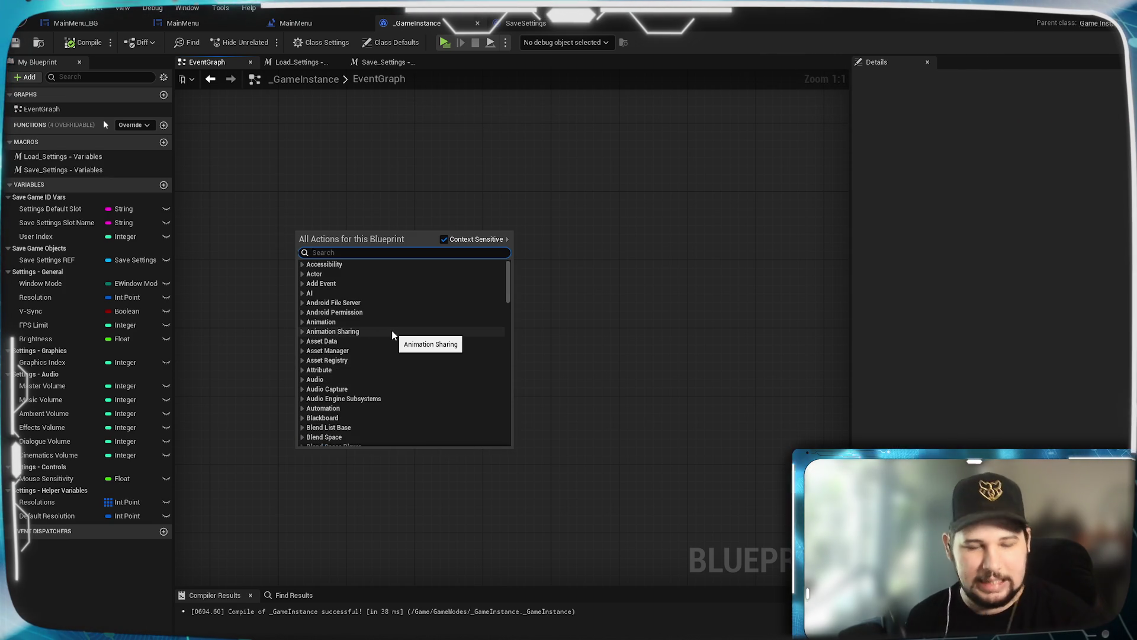
- Add an Event Init node to the empty EventGraph
{"action": "type", "text": "event"}
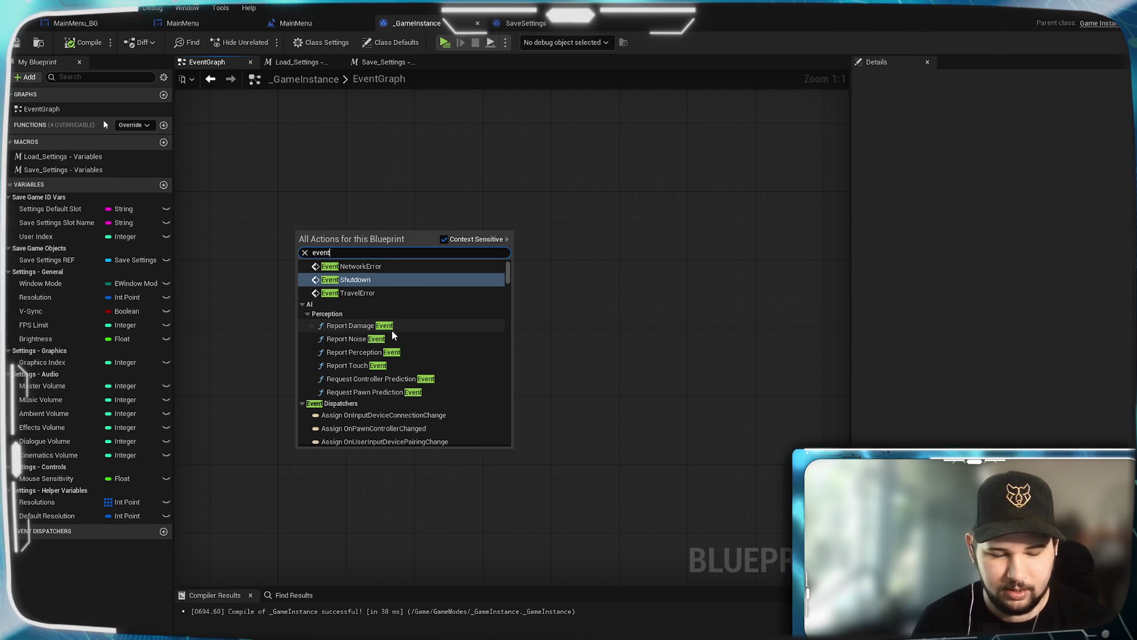
{"action": "type", "text": " init"}
{"action": "key", "text": "Return"}
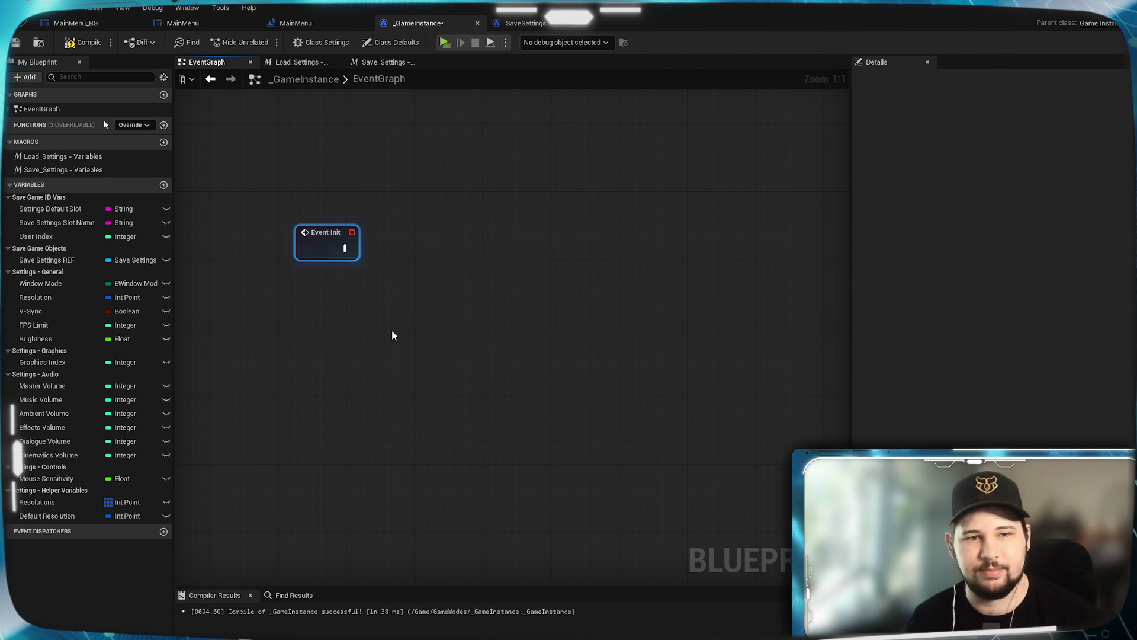
{"action": "left_click_drag", "start_coordinate": [317, 247], "coordinate": [300, 213]}
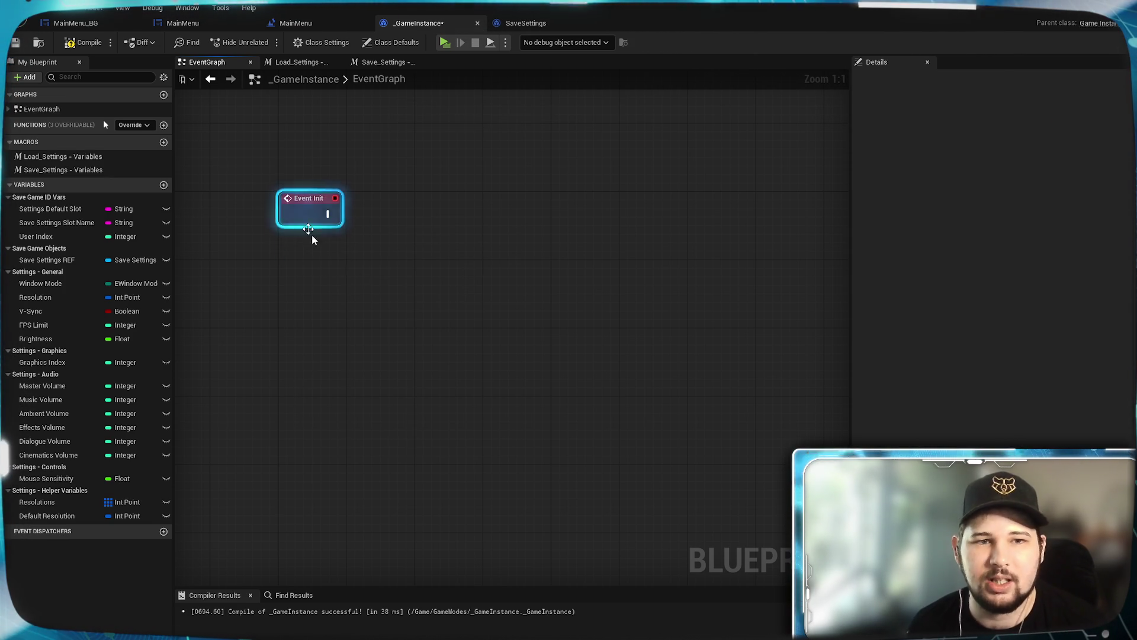
{"action": "left_click", "coordinate": [378, 283]}
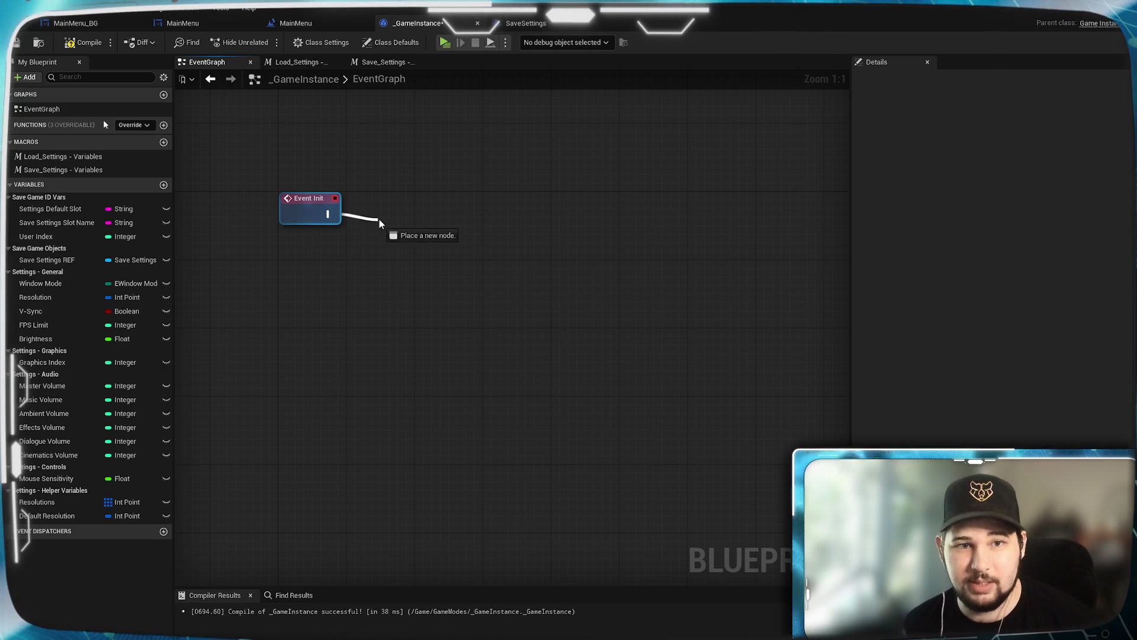
- Wire a Get Supported Fullscreen Resolutions node after Event Init
{"action": "left_click_drag", "start_coordinate": [376, 223], "coordinate": [382, 216]}
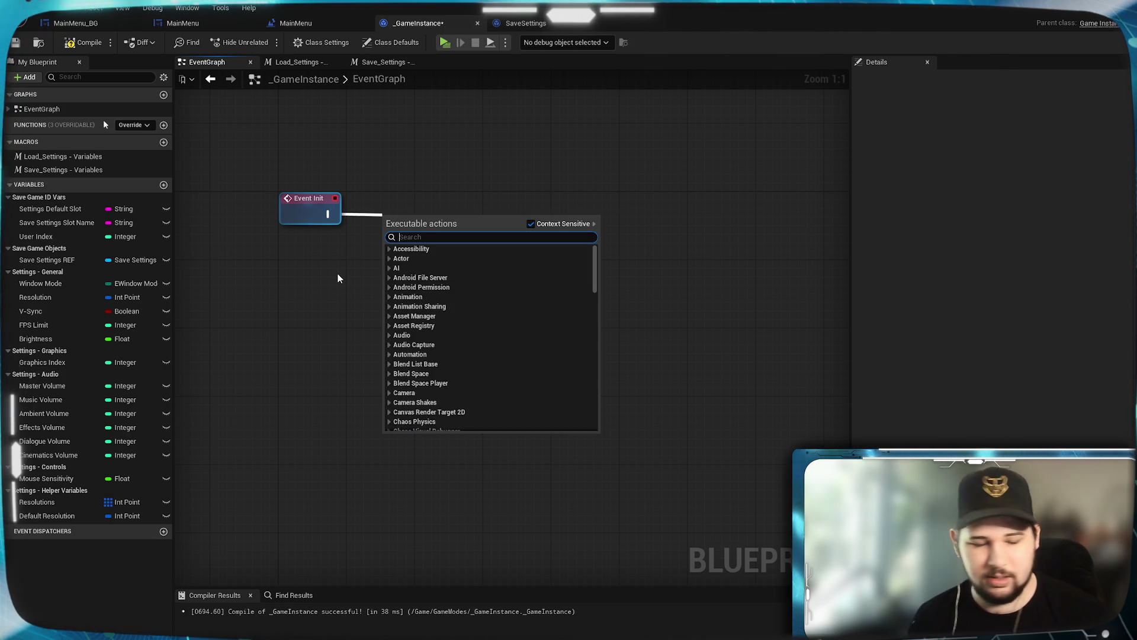
{"action": "type", "text": "get su"}
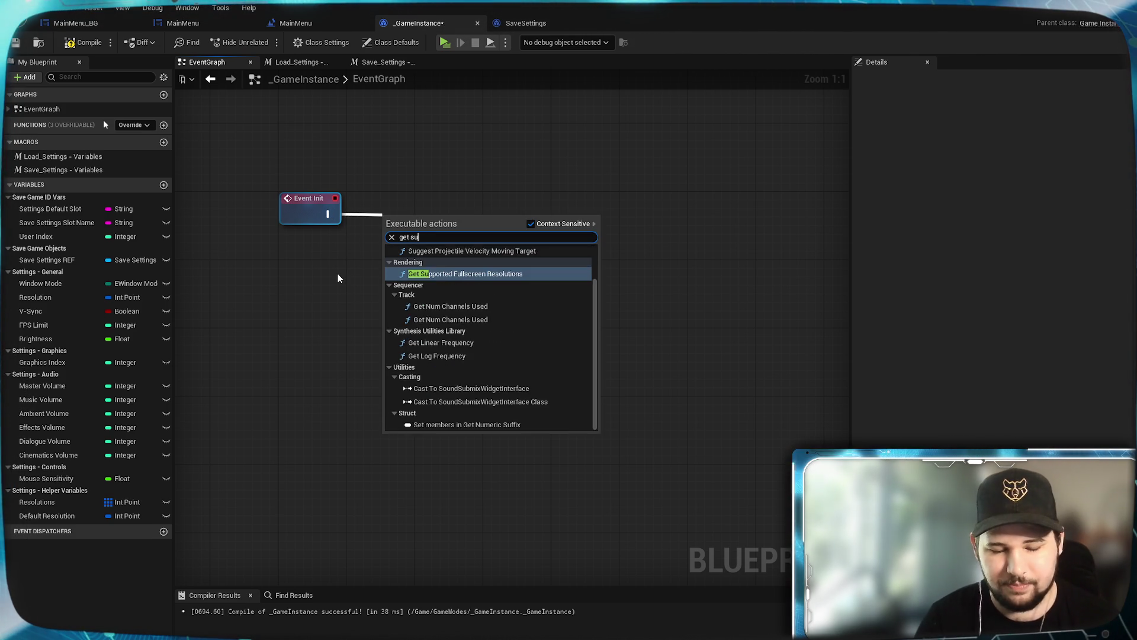
{"action": "type", "text": "ppo"}
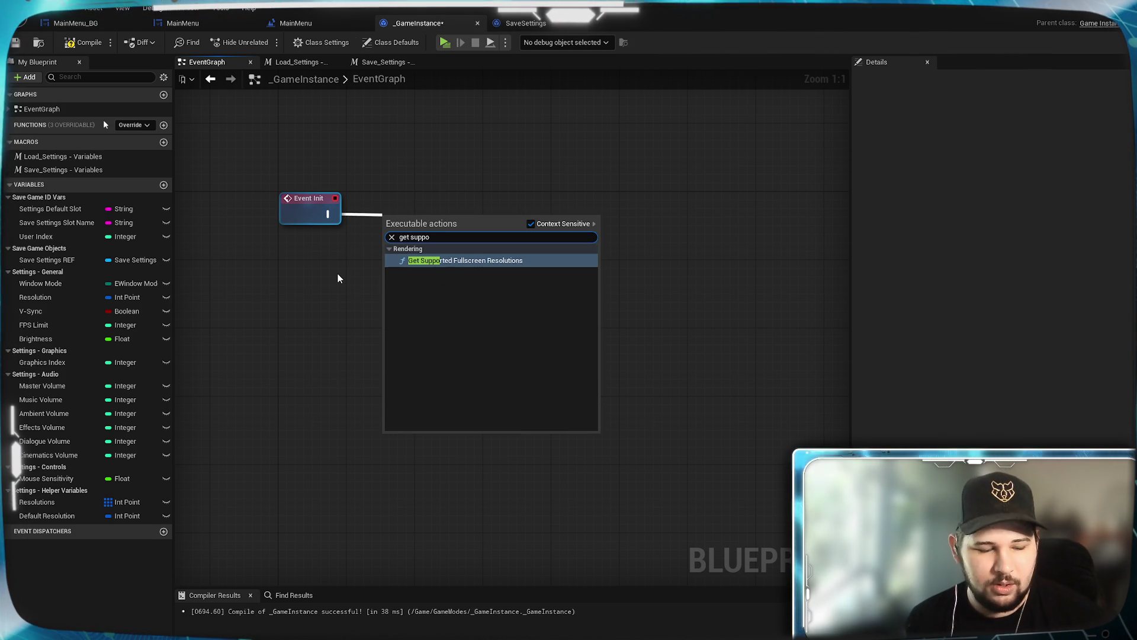
{"action": "key", "text": "Down"}
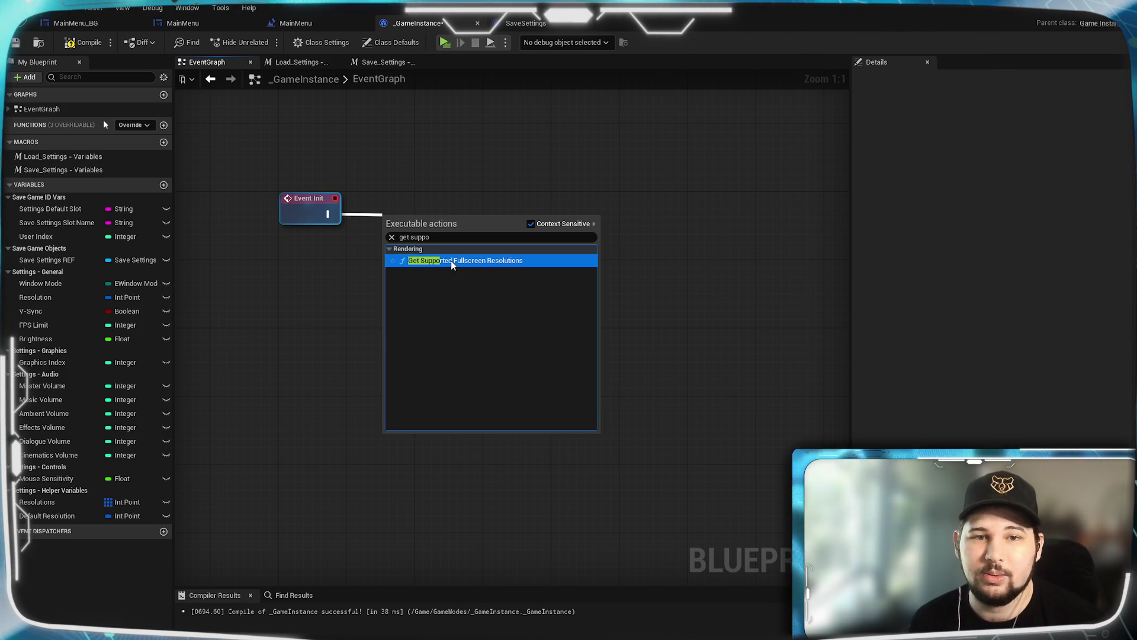
{"action": "left_click", "coordinate": [451, 261]}
{"action": "mouse_move", "coordinate": [447, 243]}
{"action": "left_mouse_down"}
{"action": "mouse_move", "coordinate": [438, 221]}
{"action": "mouse_move", "coordinate": [429, 225]}
{"action": "left_mouse_up"}
{"action": "left_click", "coordinate": [423, 315]}
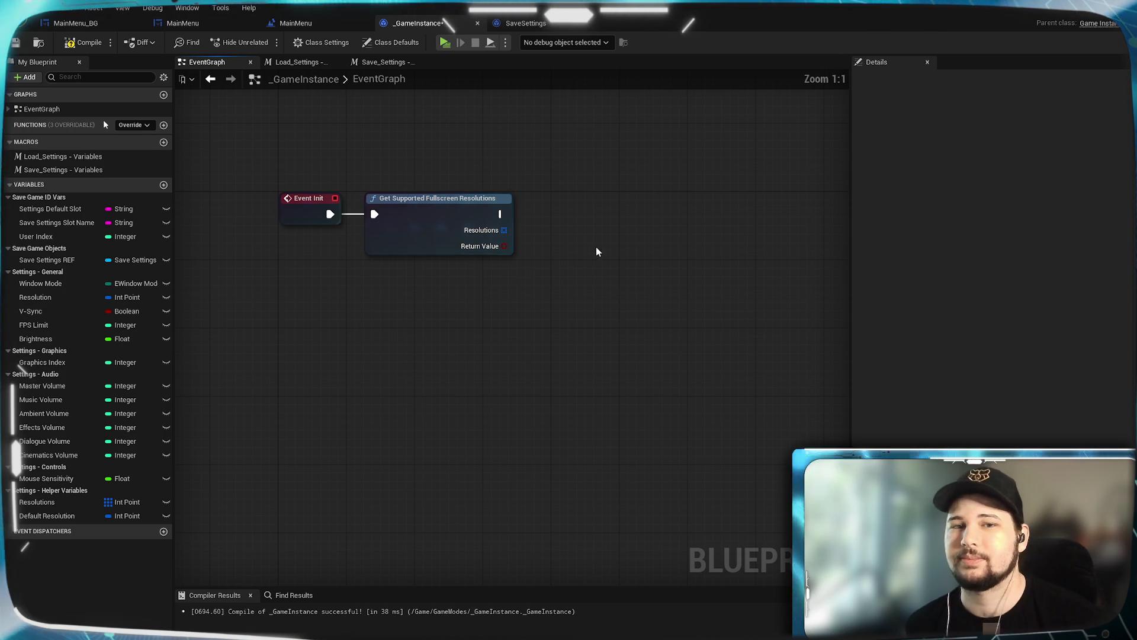
{"action": "left_click_drag", "start_coordinate": [598, 250], "coordinate": [527, 293]}
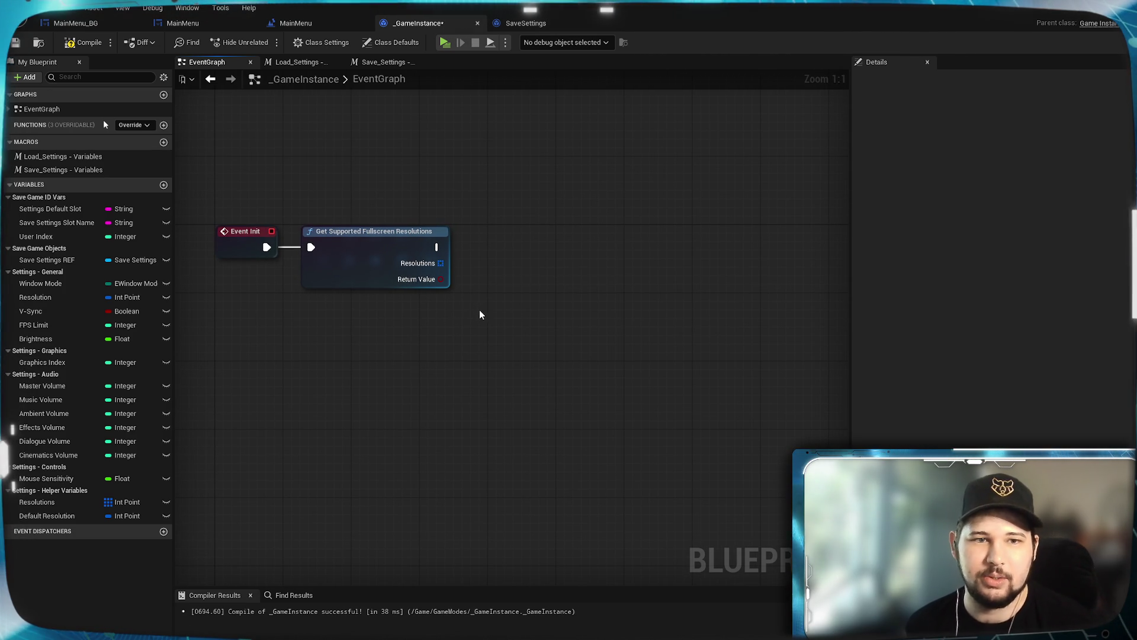
- Add a Branch driven by the resolutions query's Return Value
{"action": "left_click", "coordinate": [353, 255]}
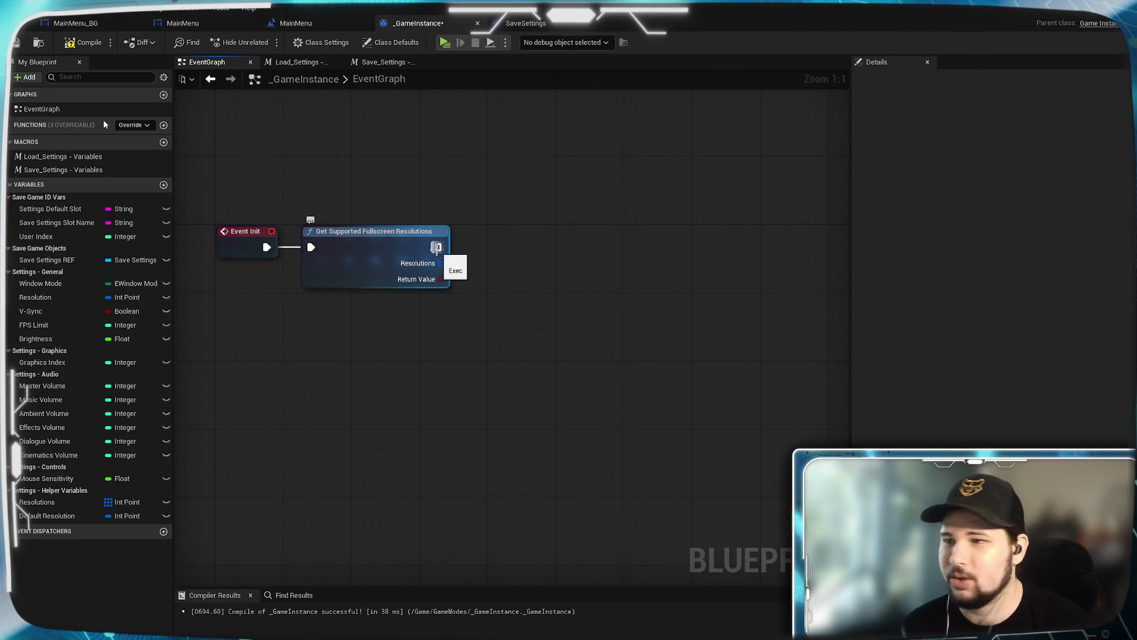
{"action": "left_click_drag", "start_coordinate": [368, 336], "coordinate": [371, 389]}
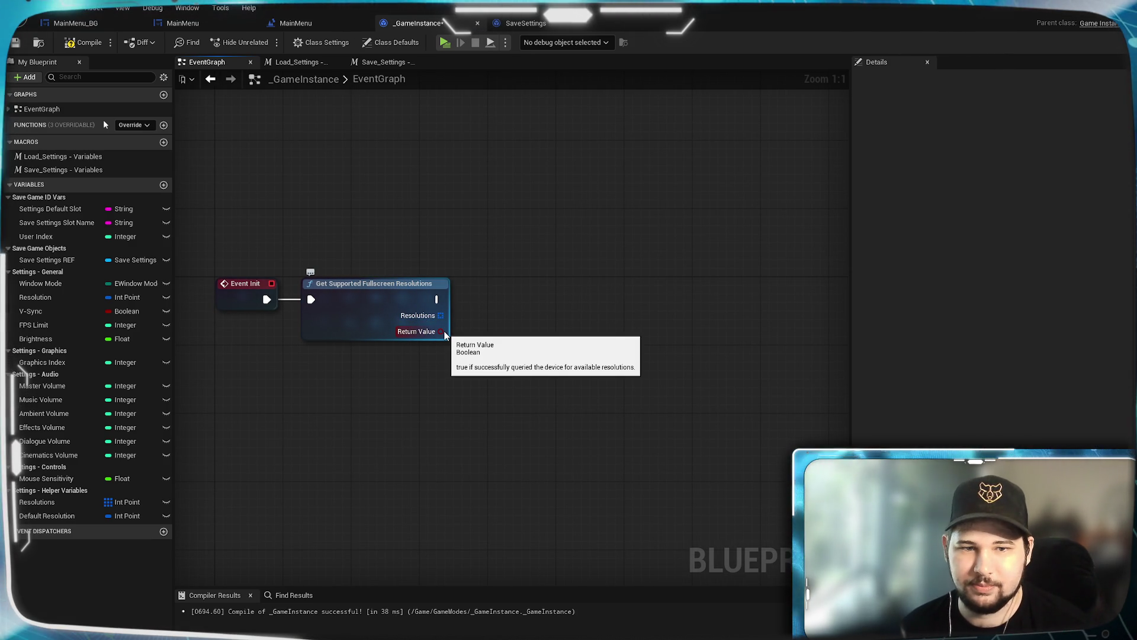
{"action": "mouse_move", "coordinate": [443, 332]}
{"action": "left_mouse_down"}
{"action": "mouse_move", "coordinate": [507, 330]}
{"action": "mouse_move", "coordinate": [488, 319]}
{"action": "left_mouse_up"}
{"action": "type", "text": "branch"}
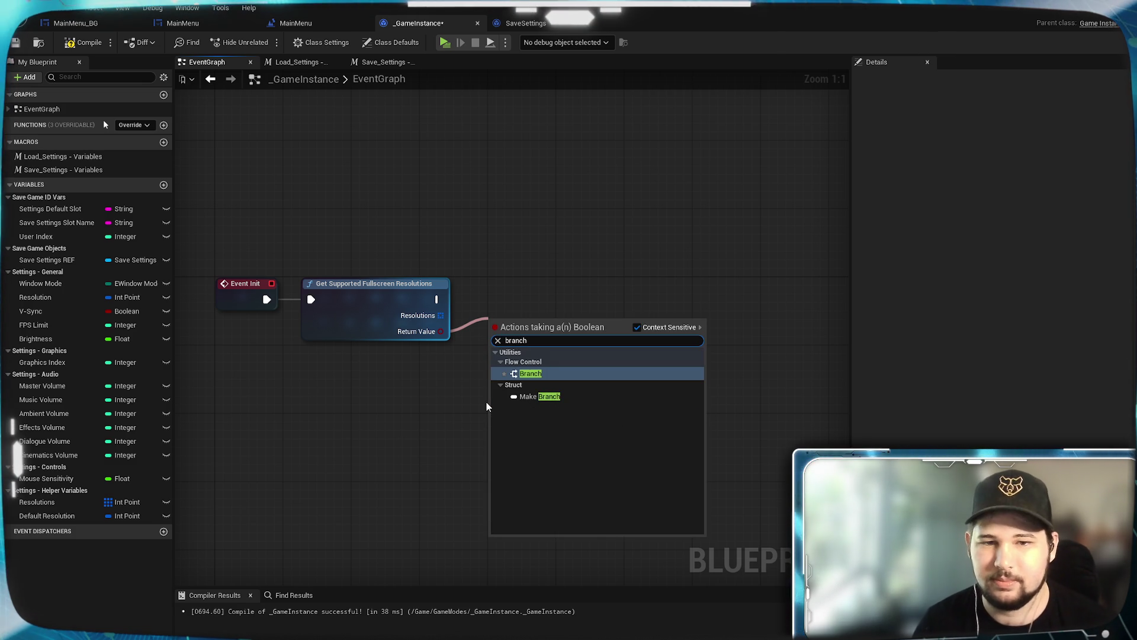
{"action": "key", "text": "Return"}
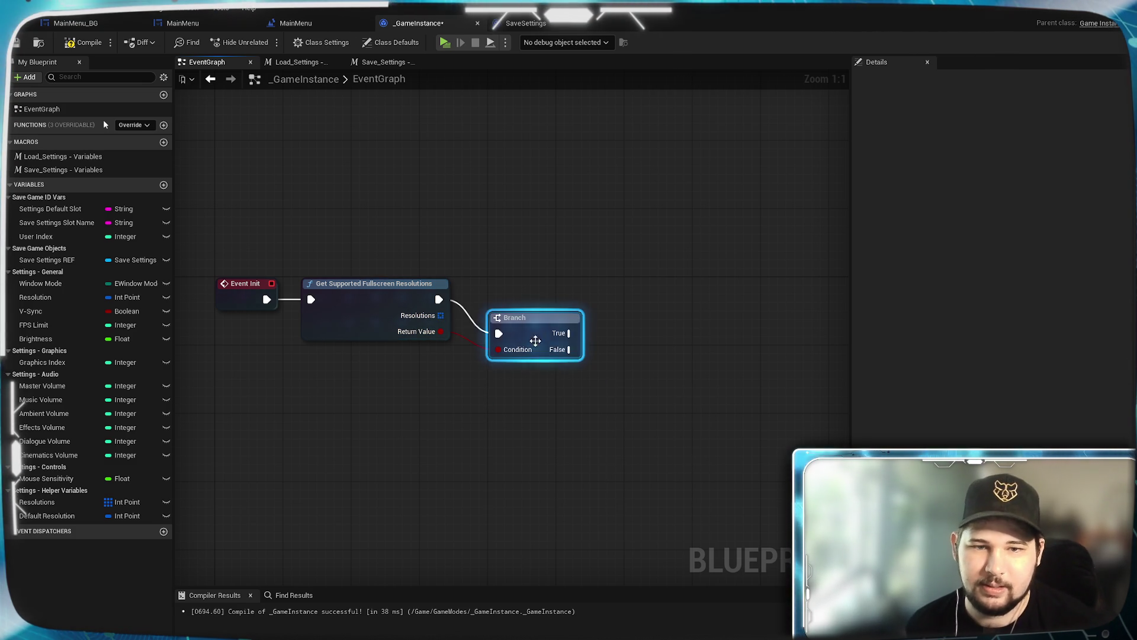
{"action": "left_click_drag", "start_coordinate": [524, 310], "coordinate": [532, 301]}
{"action": "left_click", "coordinate": [464, 368]}
{"action": "mouse_move", "coordinate": [369, 294]}
{"action": "left_mouse_down"}
{"action": "mouse_move", "coordinate": [389, 301]}
{"action": "mouse_move", "coordinate": [379, 294]}
{"action": "left_mouse_up"}
{"action": "left_click", "coordinate": [455, 331]}
{"action": "left_click_drag", "start_coordinate": [540, 342], "coordinate": [489, 343]}
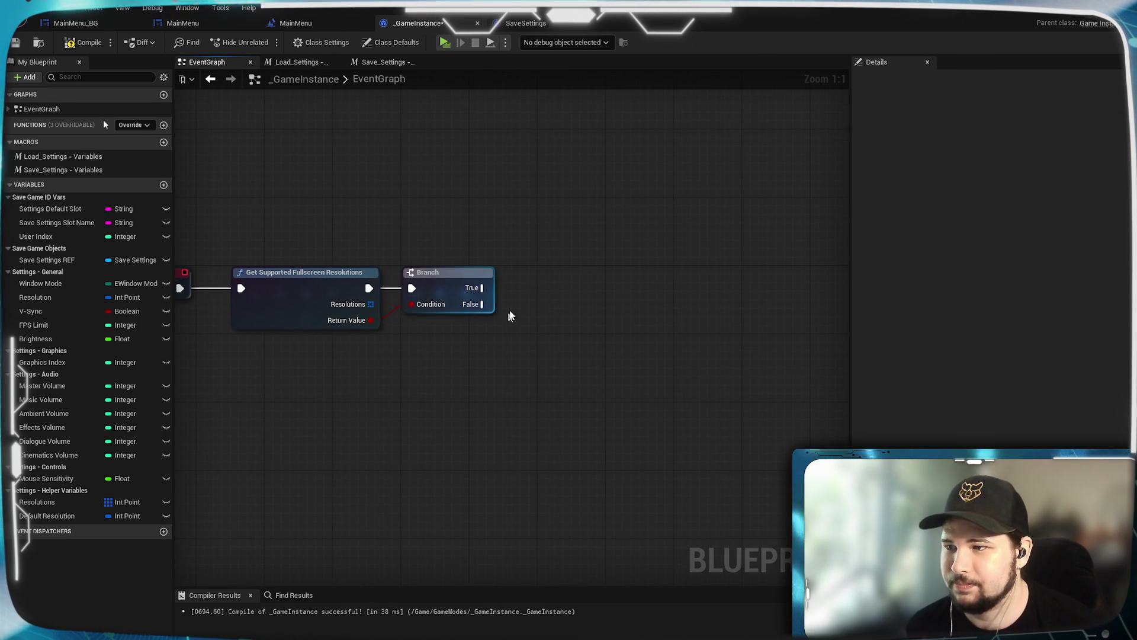
- Set Resolutions on the Branch's True path from the supported resolutions output, then select the chain
{"action": "left_click_drag", "start_coordinate": [482, 288], "coordinate": [529, 287]}
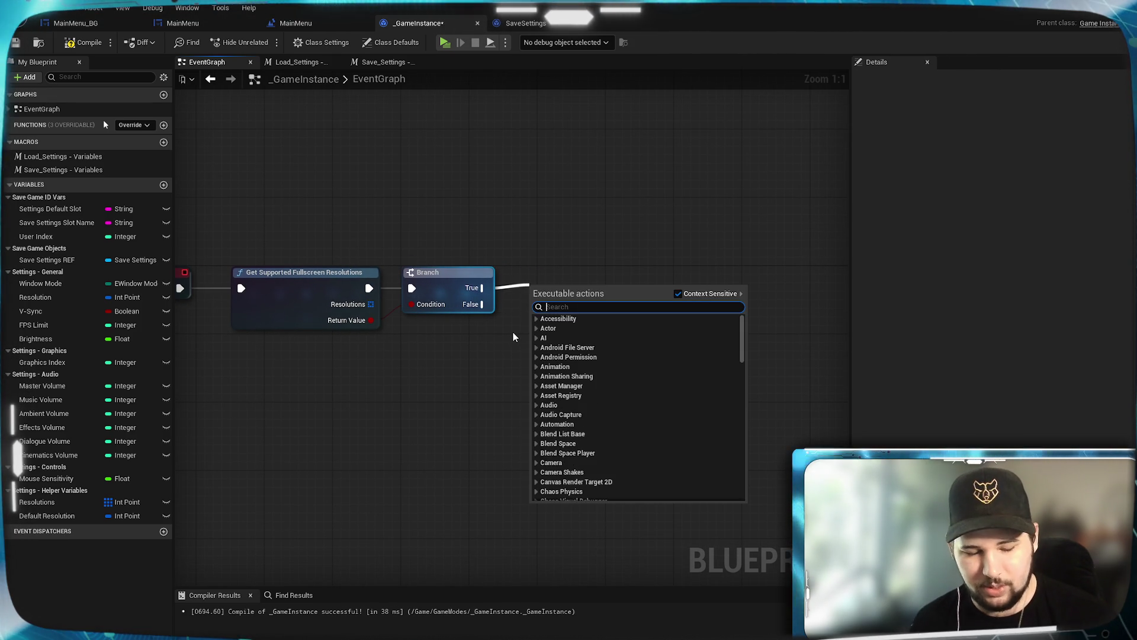
{"action": "type", "text": "set"}
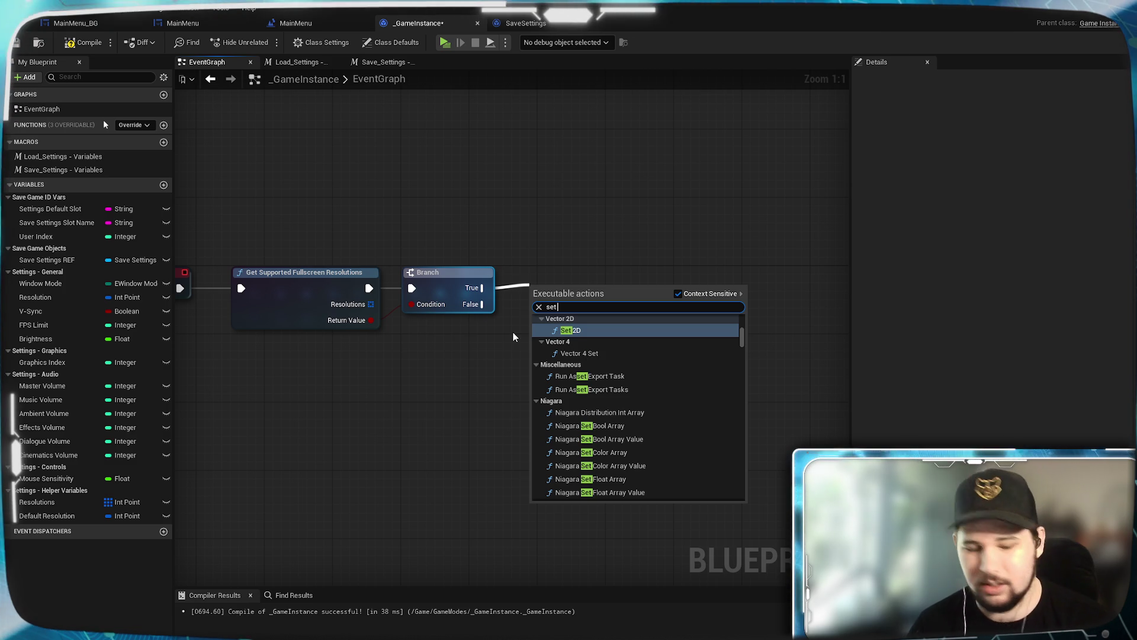
{"action": "type", "text": " resolution"}
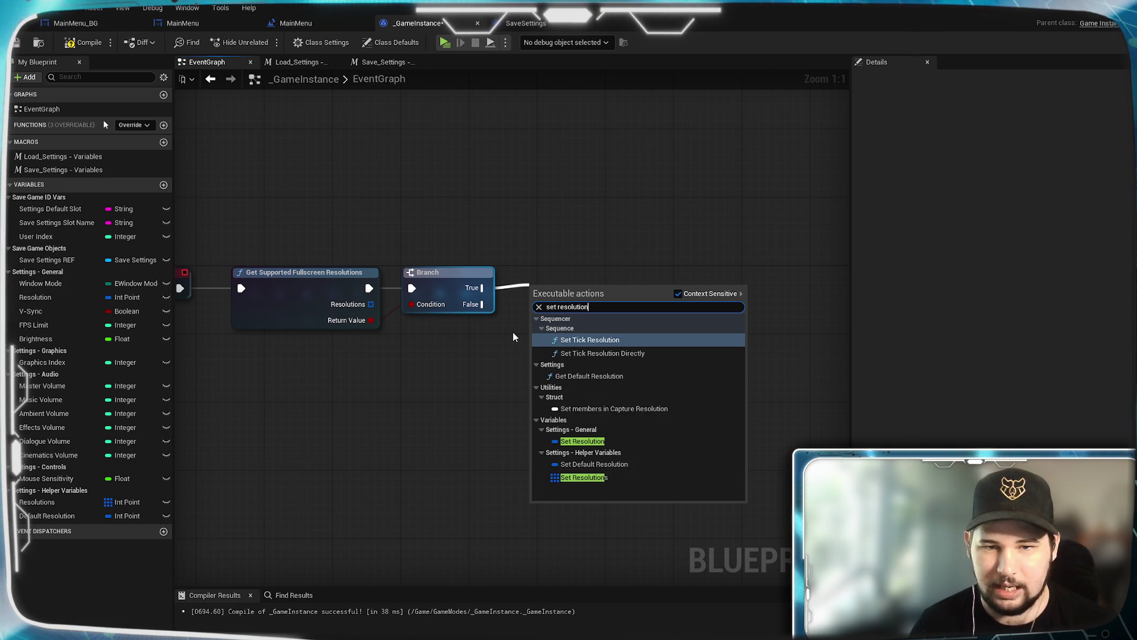
{"action": "left_click", "coordinate": [595, 478]}
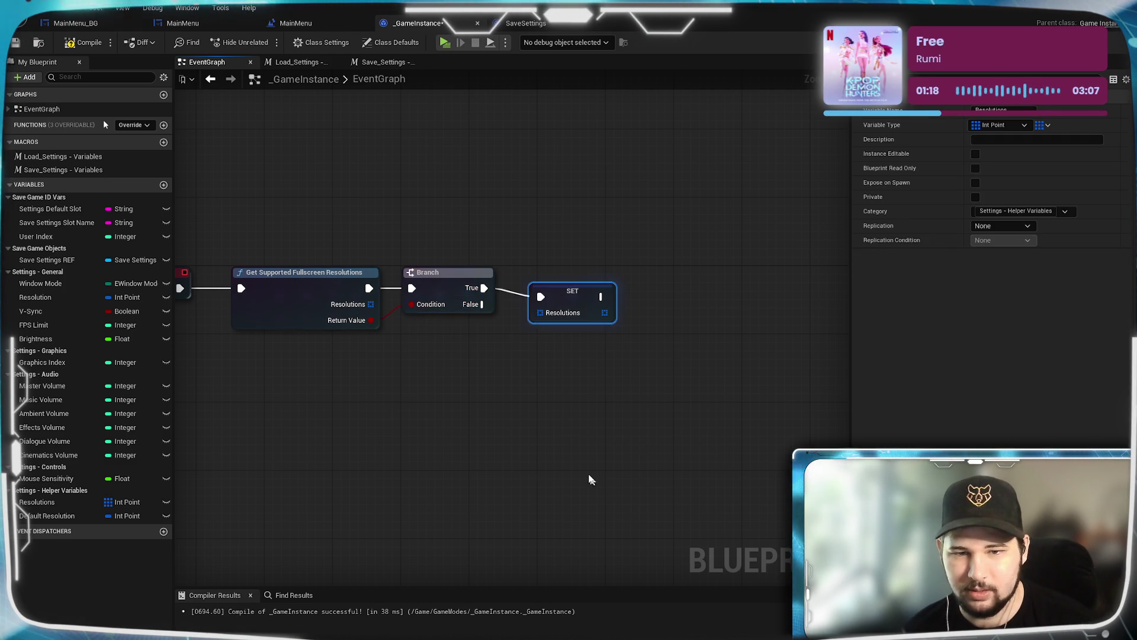
{"action": "left_click_drag", "start_coordinate": [565, 297], "coordinate": [573, 289]}
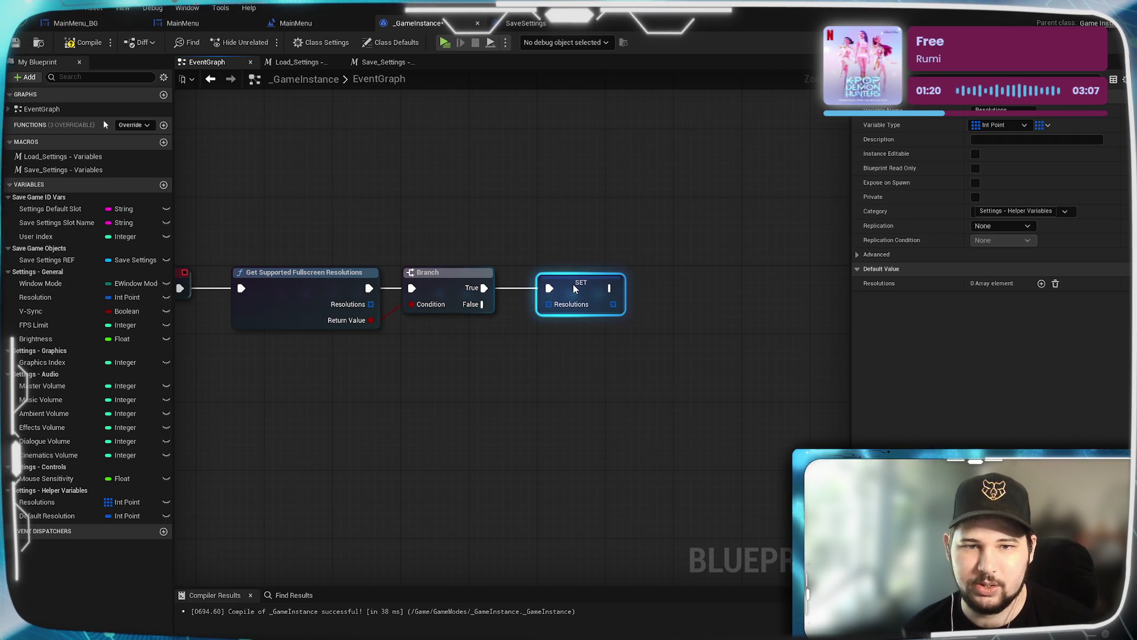
{"action": "left_click", "coordinate": [552, 343]}
{"action": "left_click_drag", "start_coordinate": [371, 304], "coordinate": [550, 304]}
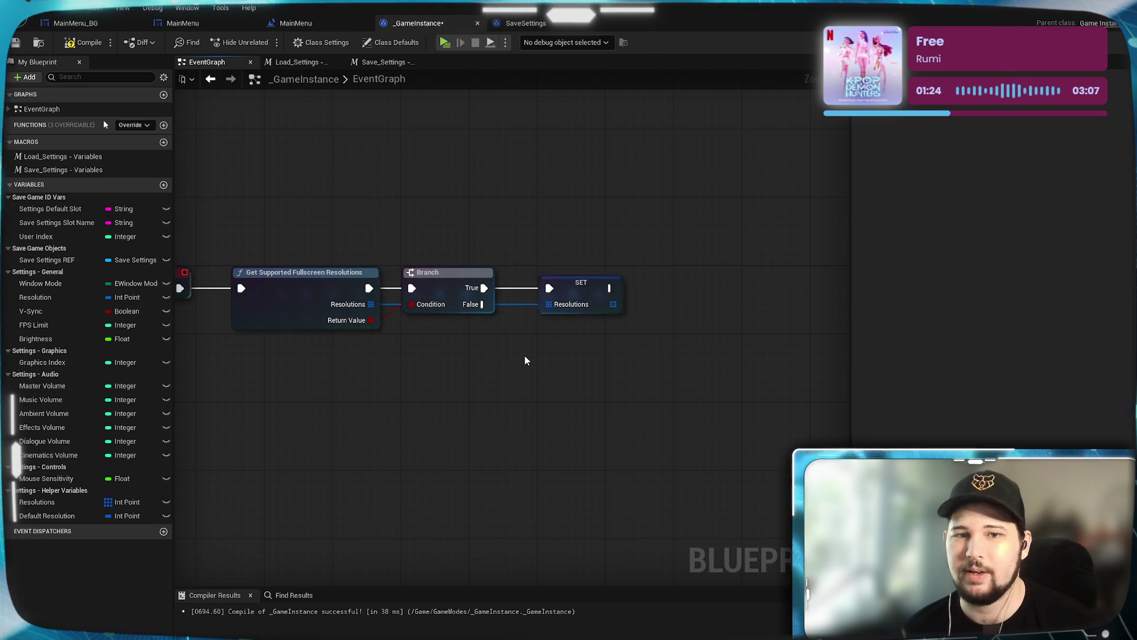
{"action": "mouse_move", "coordinate": [592, 404]}
{"action": "left_mouse_down"}
{"action": "mouse_move", "coordinate": [480, 371]}
{"action": "mouse_move", "coordinate": [717, 383]}
{"action": "left_mouse_up"}
{"action": "left_click_drag", "start_coordinate": [338, 251], "coordinate": [697, 406]}
{"action": "right_click", "coordinate": [486, 343]}
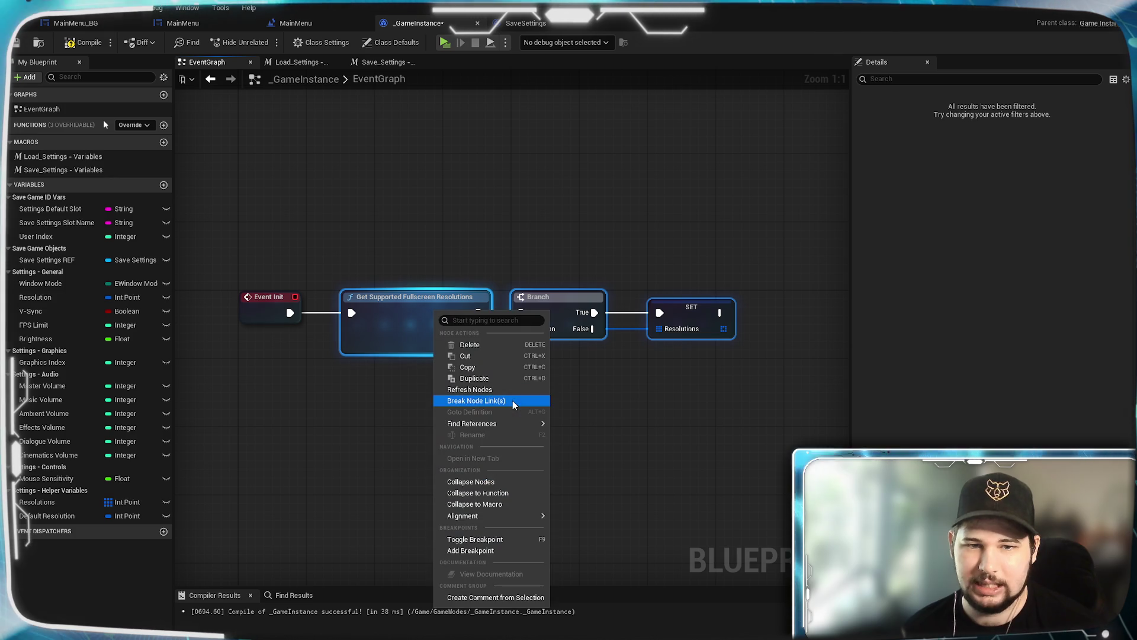
- Wrap the selected nodes in a comment titled 'Get Supported Resolutions'
{"action": "left_click", "coordinate": [503, 597]}
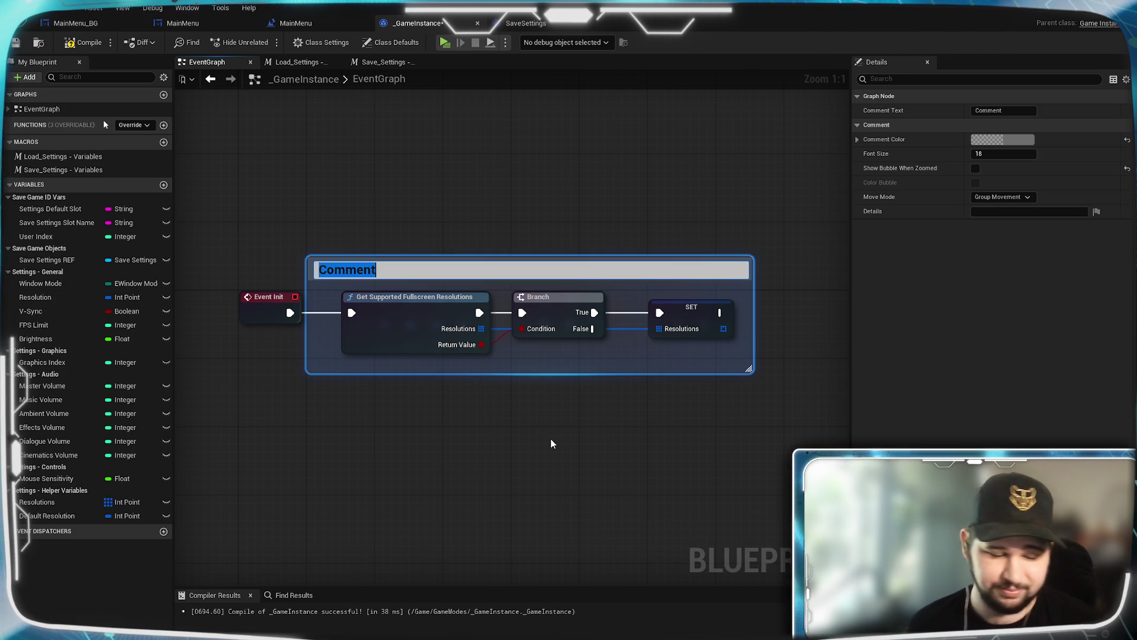
{"action": "type", "text": "Get S"}
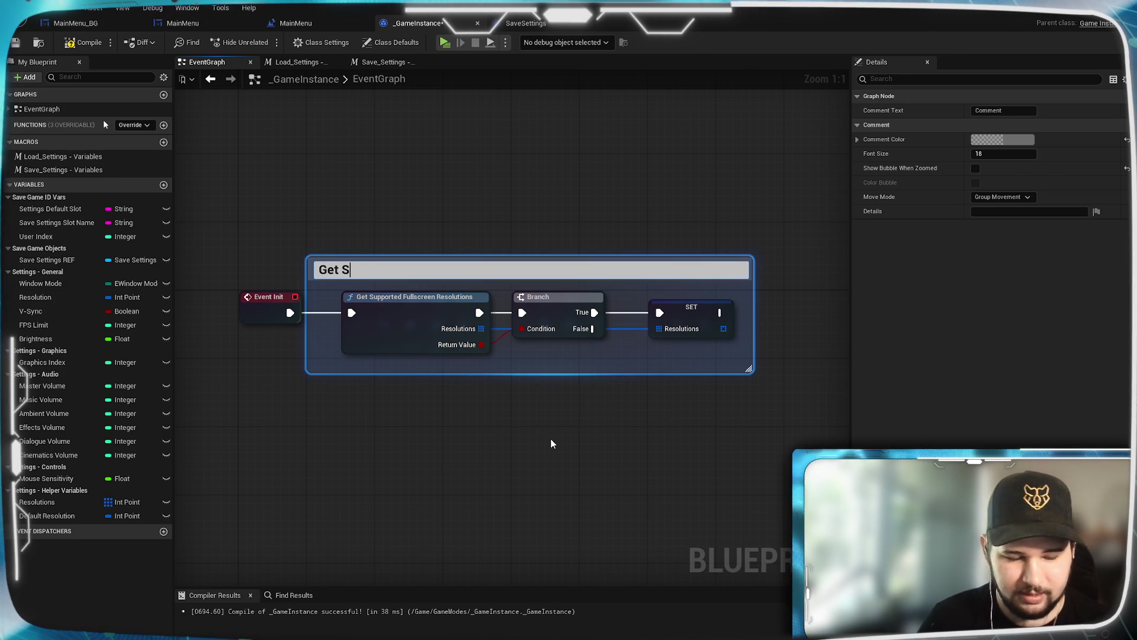
{"action": "type", "text": " r"}
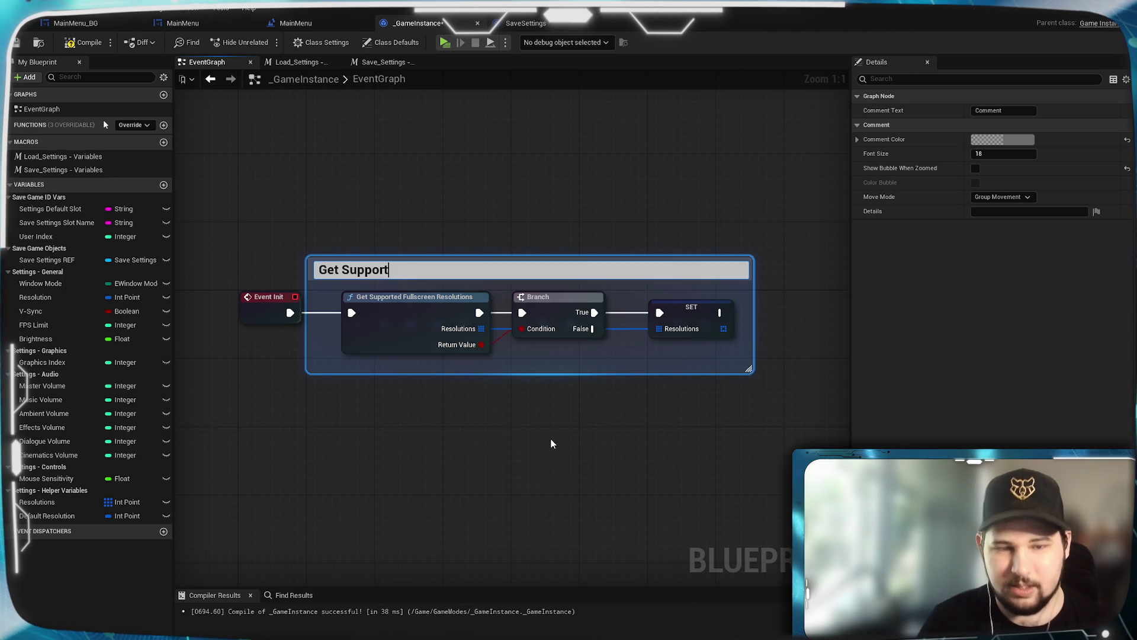
{"action": "type", "text": "solutions"}
{"action": "key", "text": "Return"}
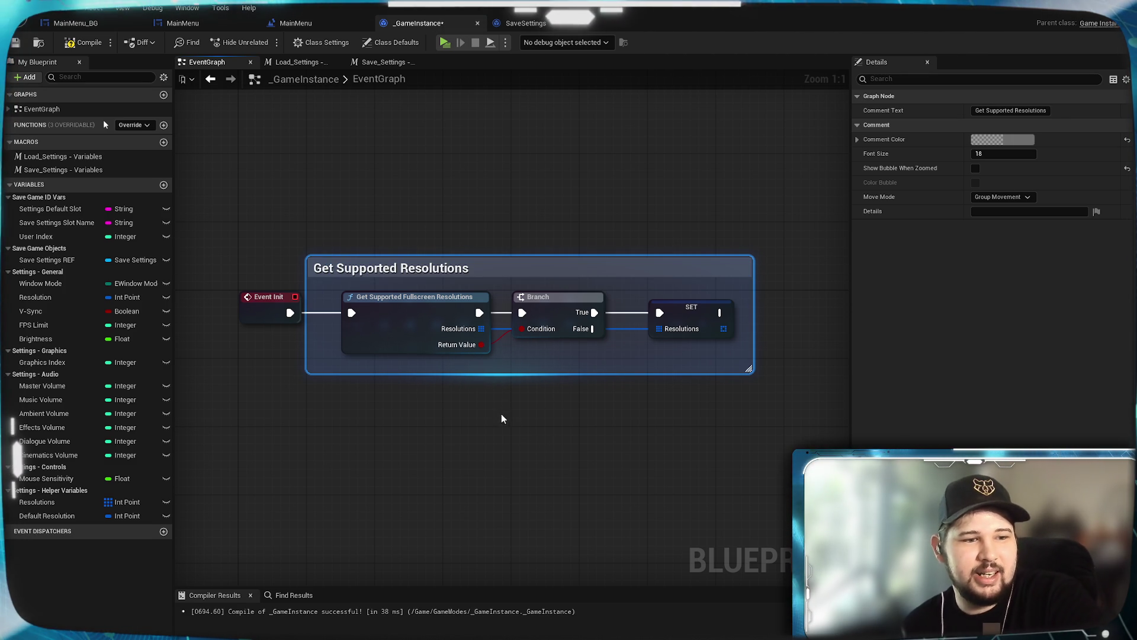
{"action": "left_click_drag", "start_coordinate": [304, 283], "coordinate": [331, 284]}
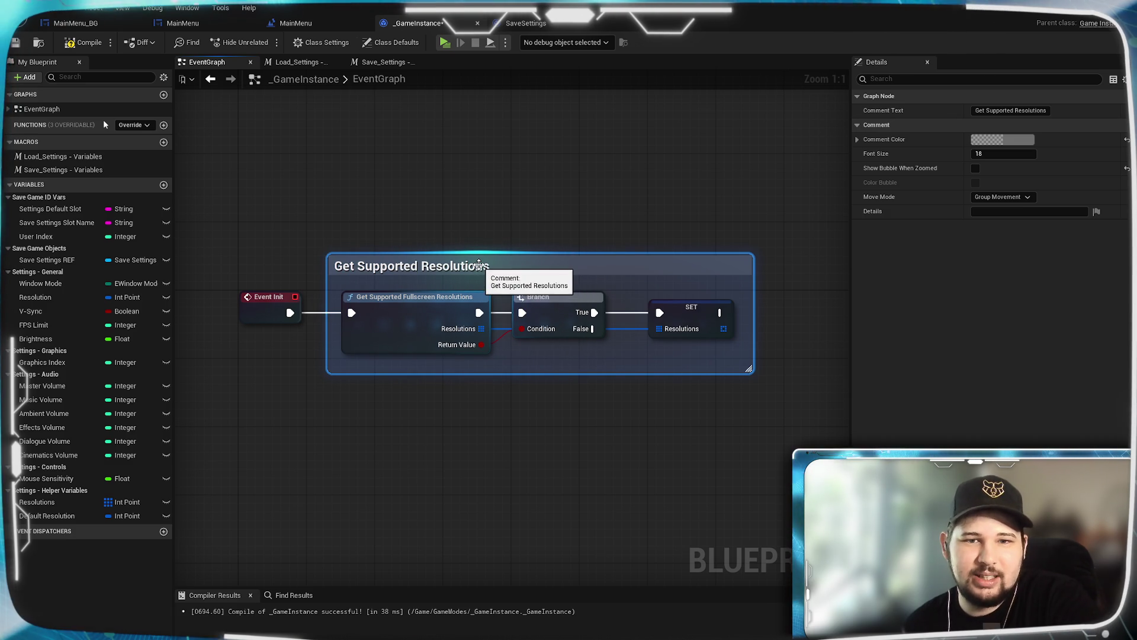
{"action": "left_click_drag", "start_coordinate": [494, 268], "coordinate": [515, 269]}
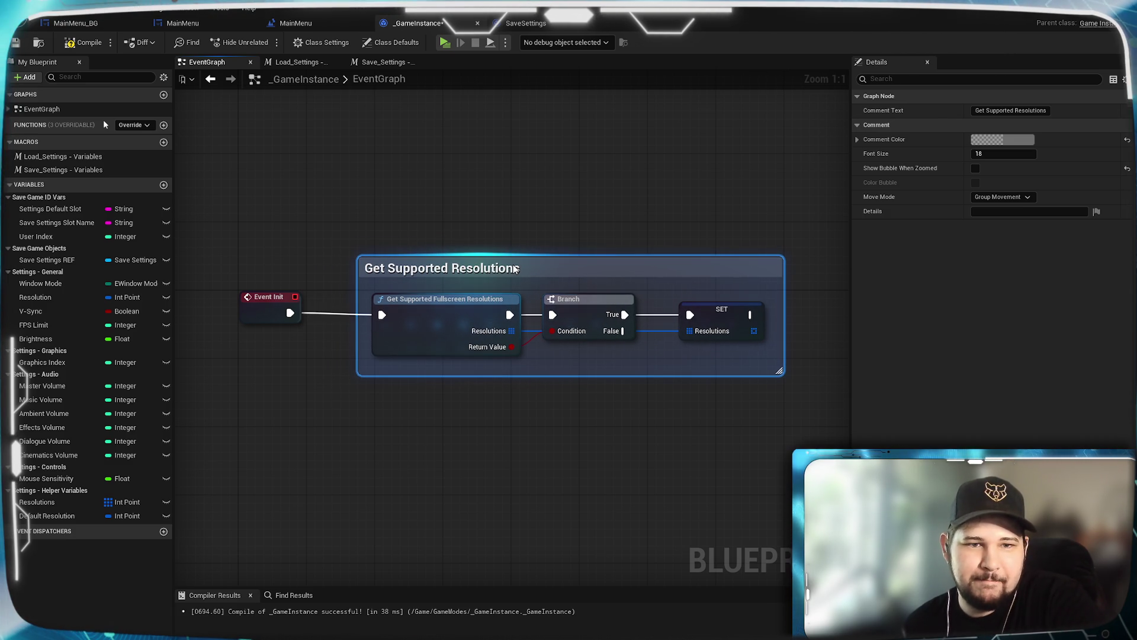
- Resize the comment box to fit the resolutions query, Branch and SET nodes
{"action": "left_click", "coordinate": [407, 496]}
{"action": "mouse_move", "coordinate": [740, 372]}
{"action": "left_mouse_down"}
{"action": "mouse_move", "coordinate": [542, 281]}
{"action": "mouse_move", "coordinate": [453, 319]}
{"action": "left_mouse_up"}
{"action": "left_click", "coordinate": [462, 425]}
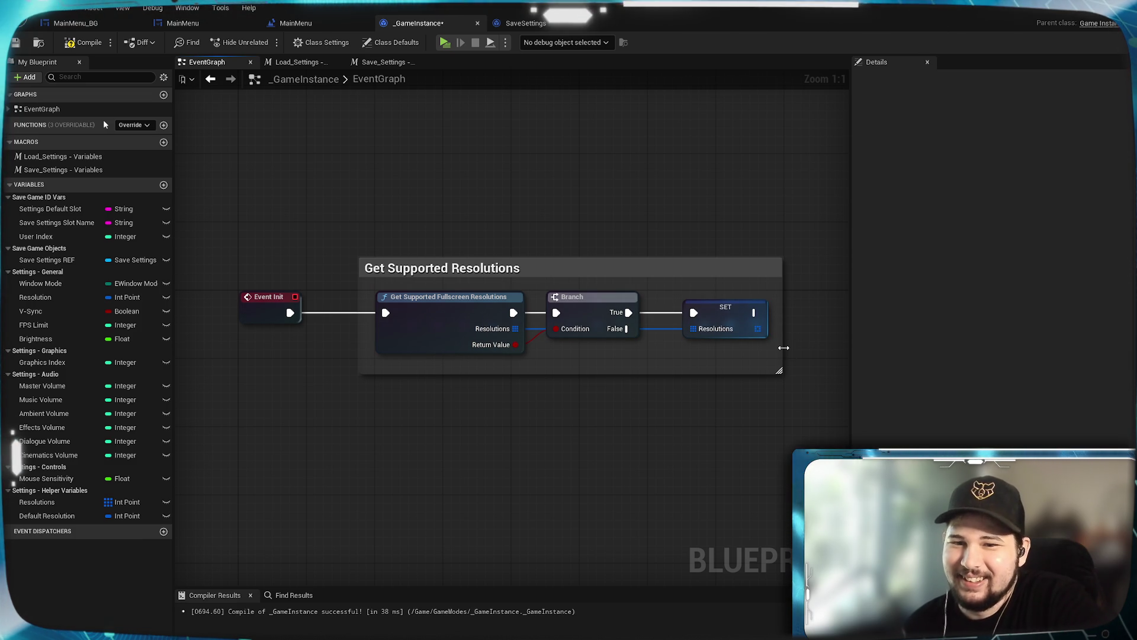
{"action": "left_click_drag", "start_coordinate": [787, 347], "coordinate": [782, 347]}
{"action": "left_click_drag", "start_coordinate": [582, 371], "coordinate": [590, 362]}
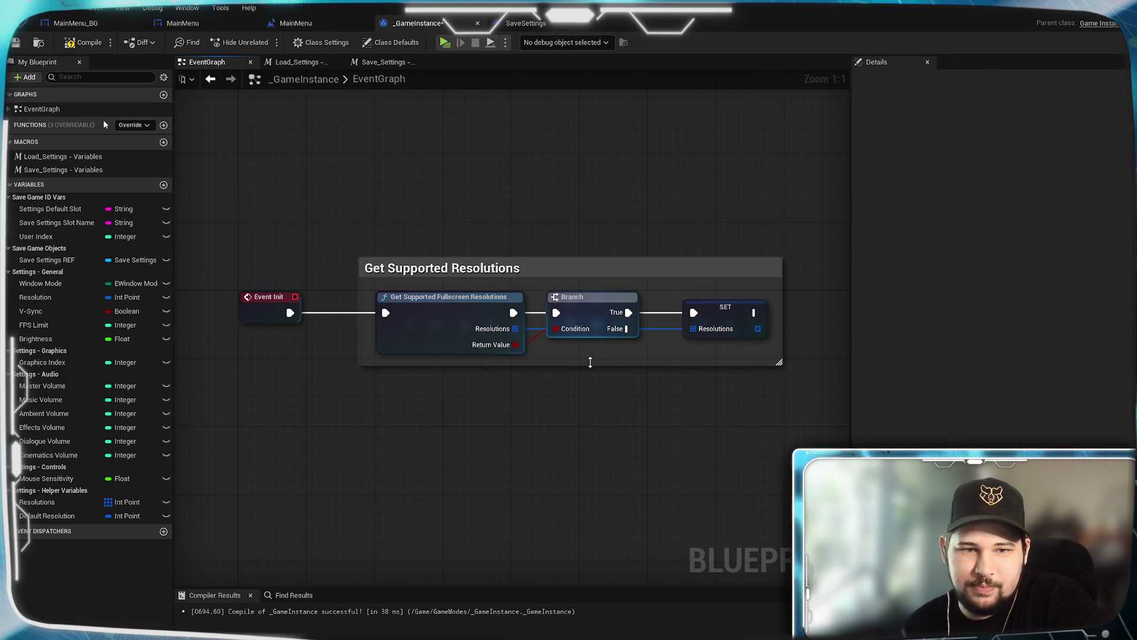
{"action": "left_click_drag", "start_coordinate": [706, 418], "coordinate": [507, 416]}
{"action": "left_click_drag", "start_coordinate": [388, 367], "coordinate": [386, 373]}
{"action": "left_click_drag", "start_coordinate": [567, 433], "coordinate": [533, 442]}
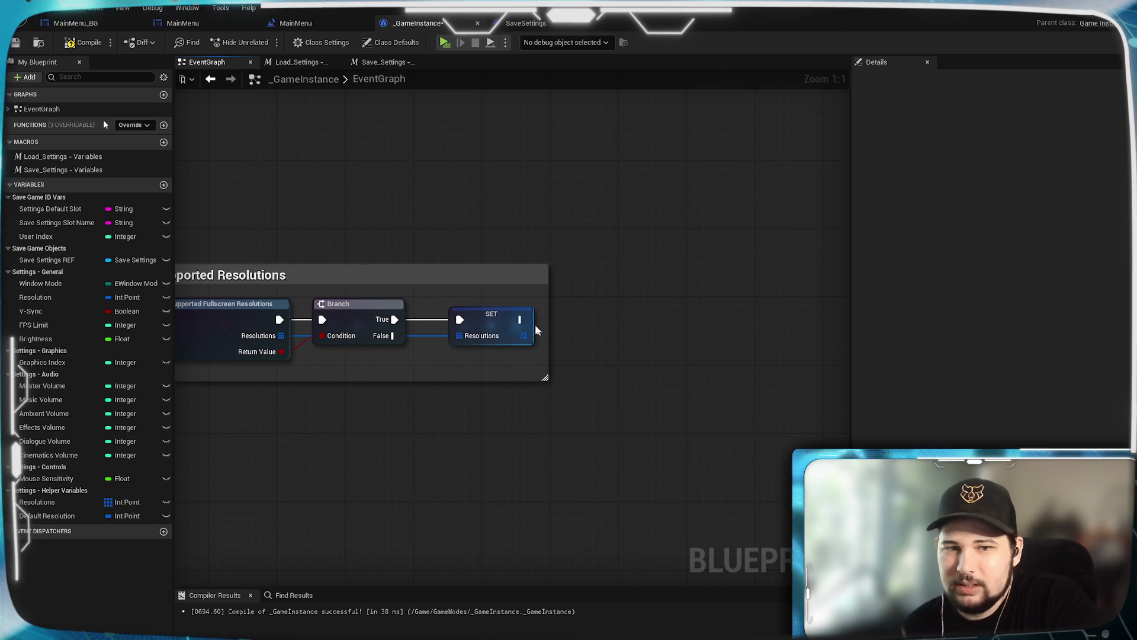
{"action": "mouse_move", "coordinate": [520, 319]}
{"action": "left_mouse_down"}
{"action": "mouse_move", "coordinate": [584, 330]}
{"action": "mouse_move", "coordinate": [581, 315]}
{"action": "left_mouse_up"}
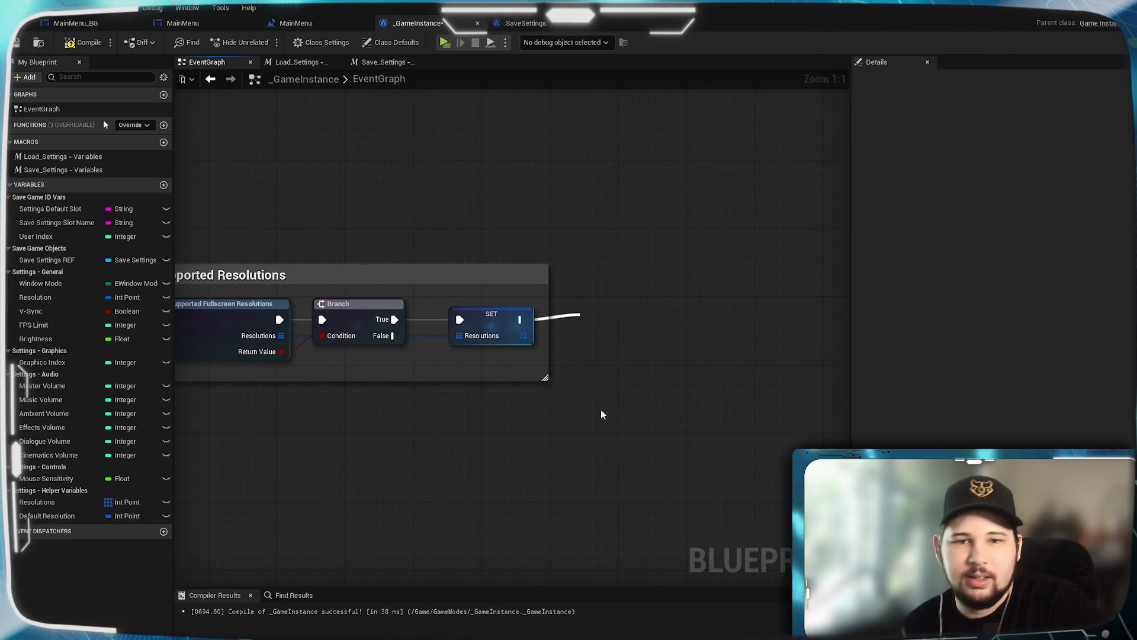
{"action": "type", "text": "Load"}
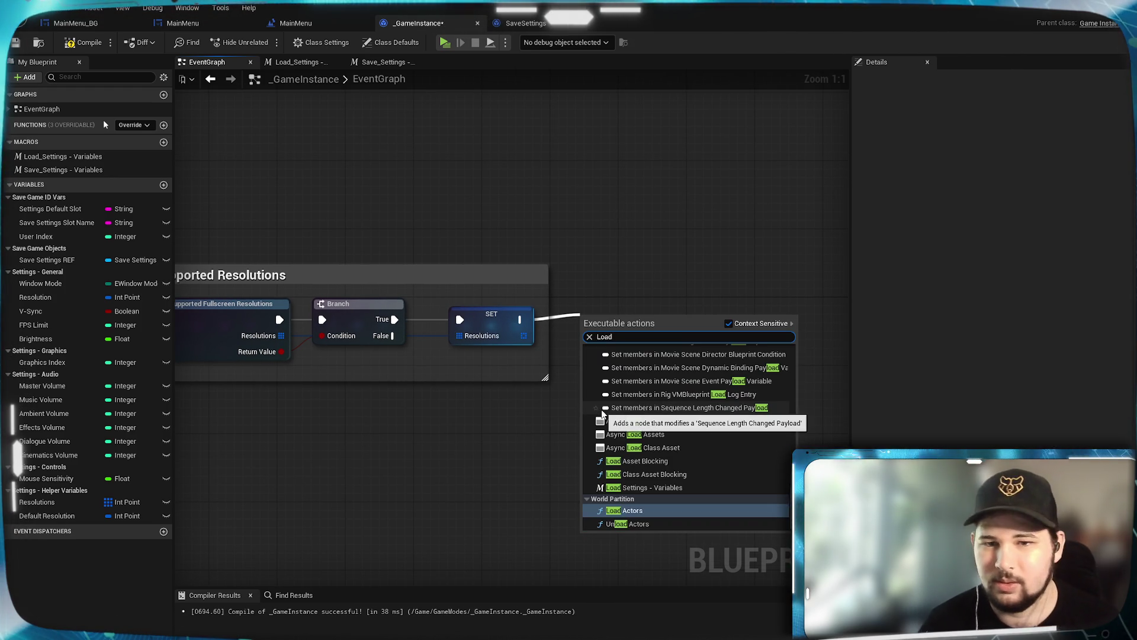
{"action": "type", "text": " Settings"}
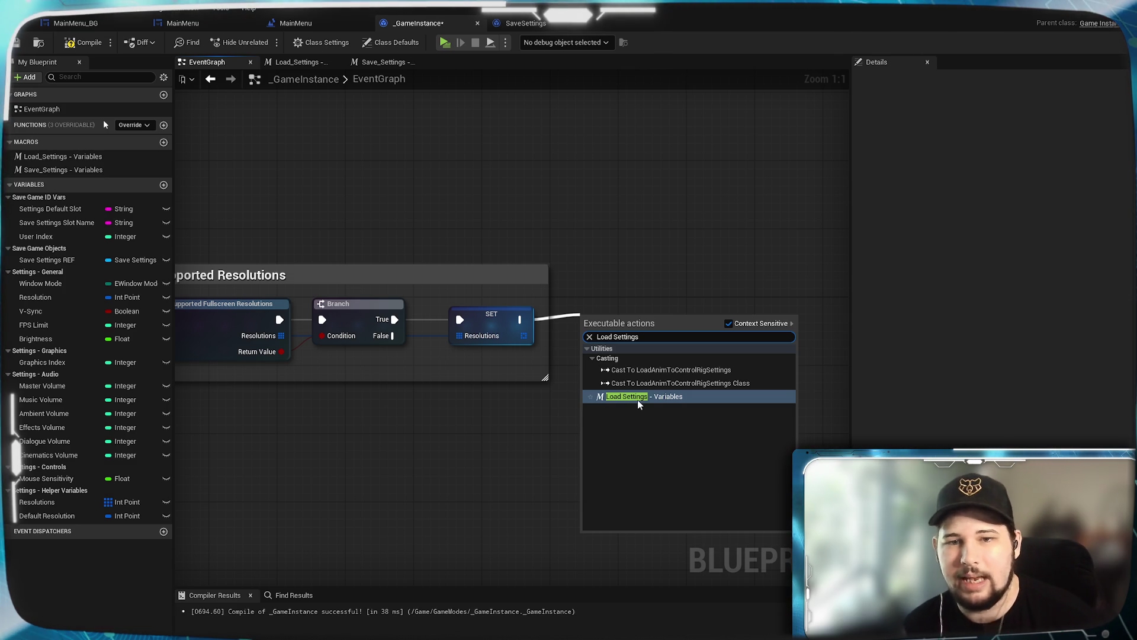
{"action": "left_click", "coordinate": [638, 401]}
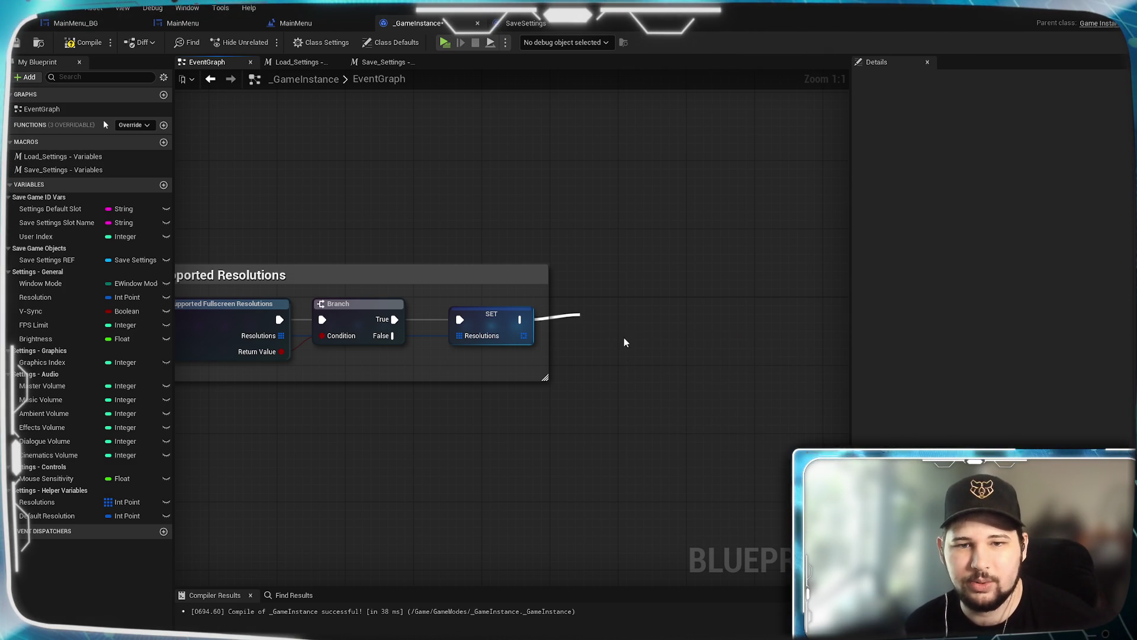
{"action": "left_click", "coordinate": [667, 238]}
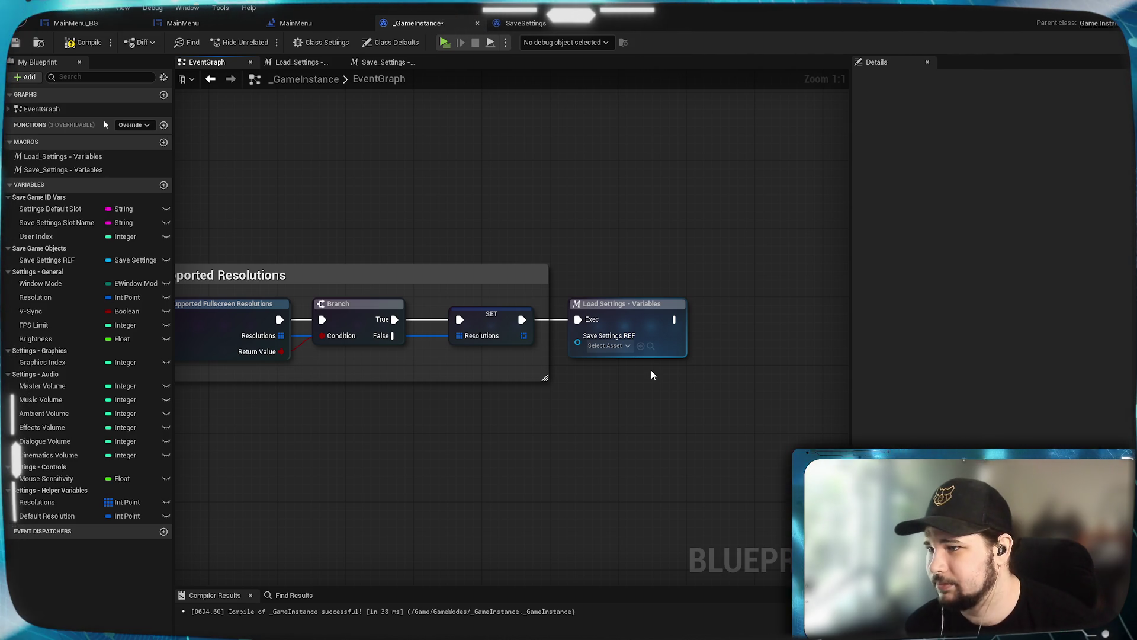
{"action": "left_click_drag", "start_coordinate": [718, 262], "coordinate": [633, 379]}
{"action": "key", "text": "Delete"}
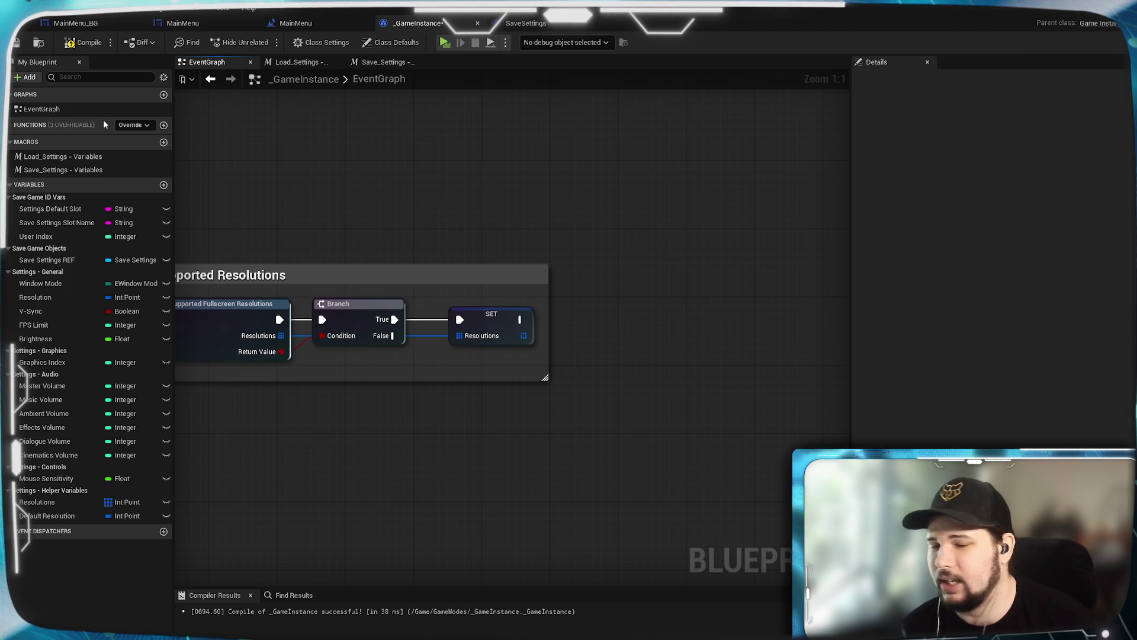
{"action": "mouse_move", "coordinate": [558, 320]}
{"action": "left_mouse_down"}
{"action": "mouse_move", "coordinate": [655, 363]}
{"action": "mouse_move", "coordinate": [566, 333]}
{"action": "mouse_move", "coordinate": [359, 423]}
{"action": "left_mouse_up"}
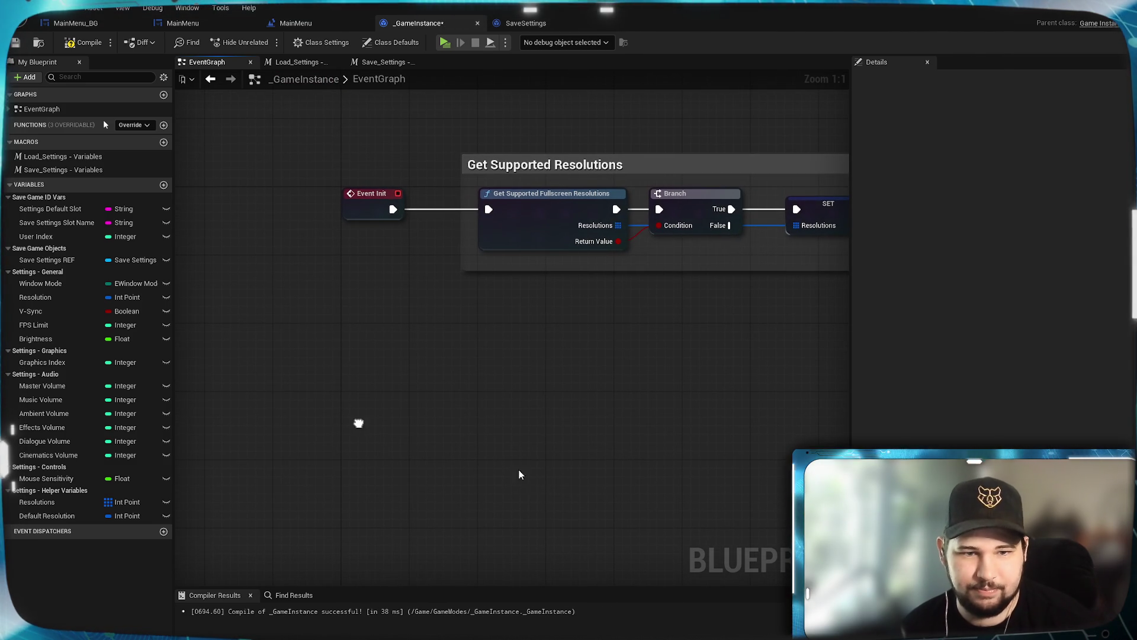
- Add a custom event named Load Settings
{"action": "right_click", "coordinate": [359, 423]}
{"action": "type", "text": "custom"}
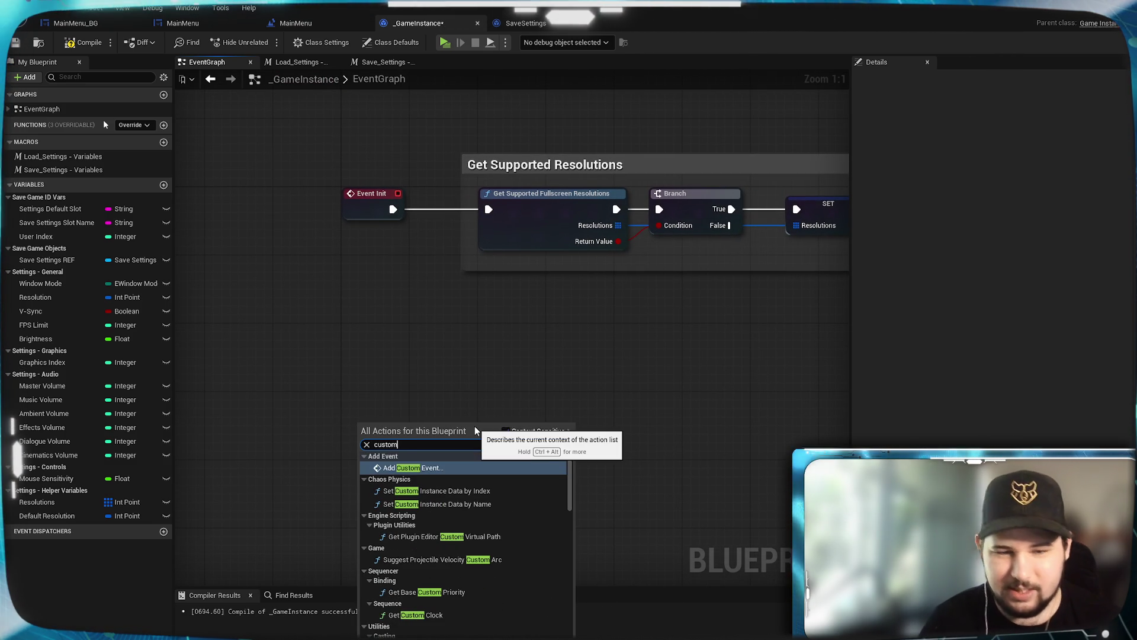
{"action": "key", "text": "Return"}
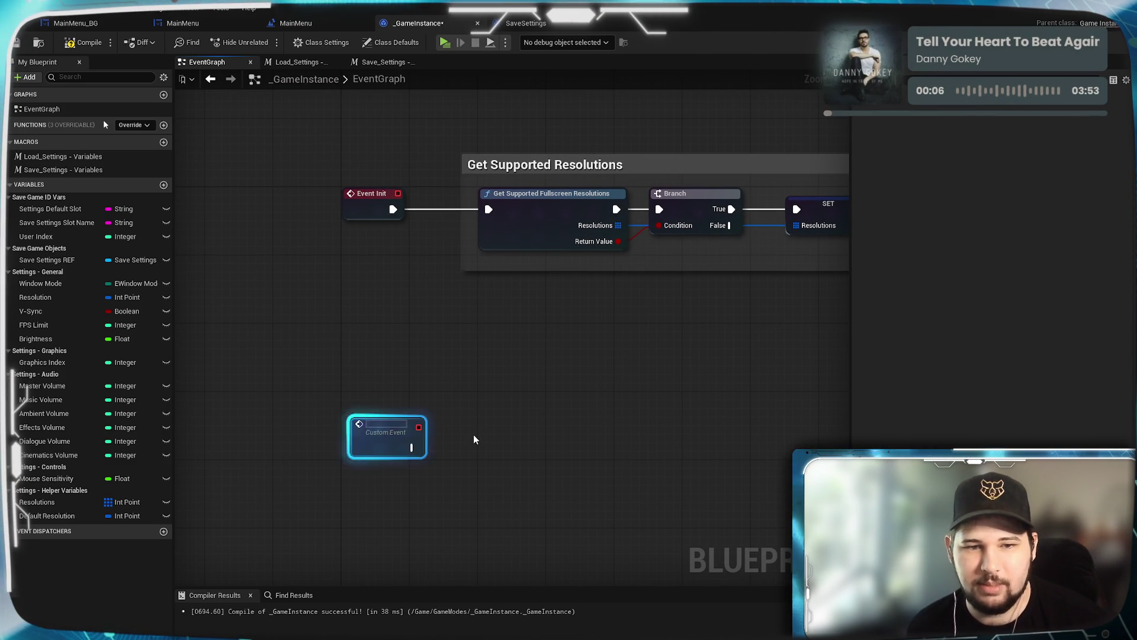
{"action": "type", "text": "Load Sett"}
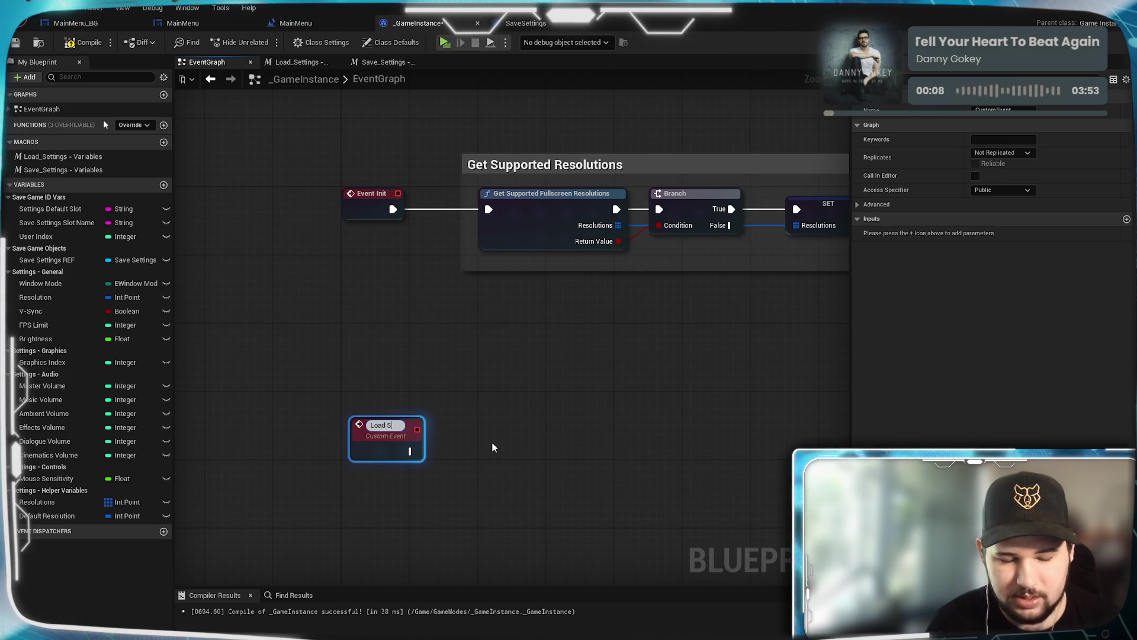
{"action": "type", "text": "ings"}
{"action": "key", "text": "Return"}
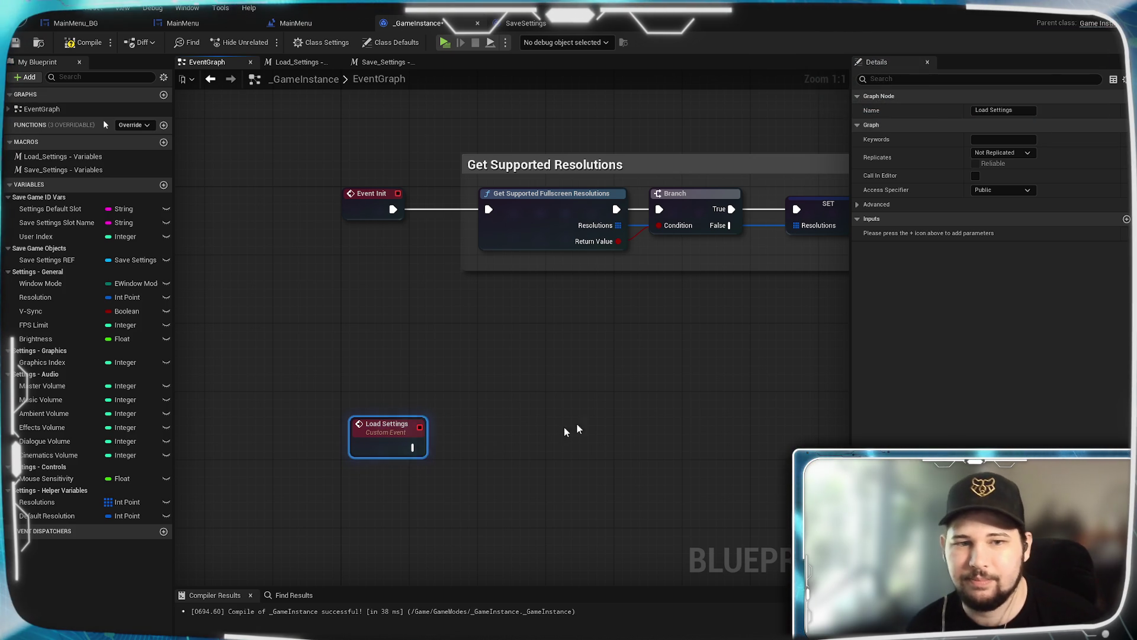
- Call Load Settings after SET Resolutions and jump to its event definition
{"action": "left_click_drag", "start_coordinate": [520, 444], "coordinate": [590, 399]}
{"action": "left_click_drag", "start_coordinate": [537, 284], "coordinate": [618, 293]}
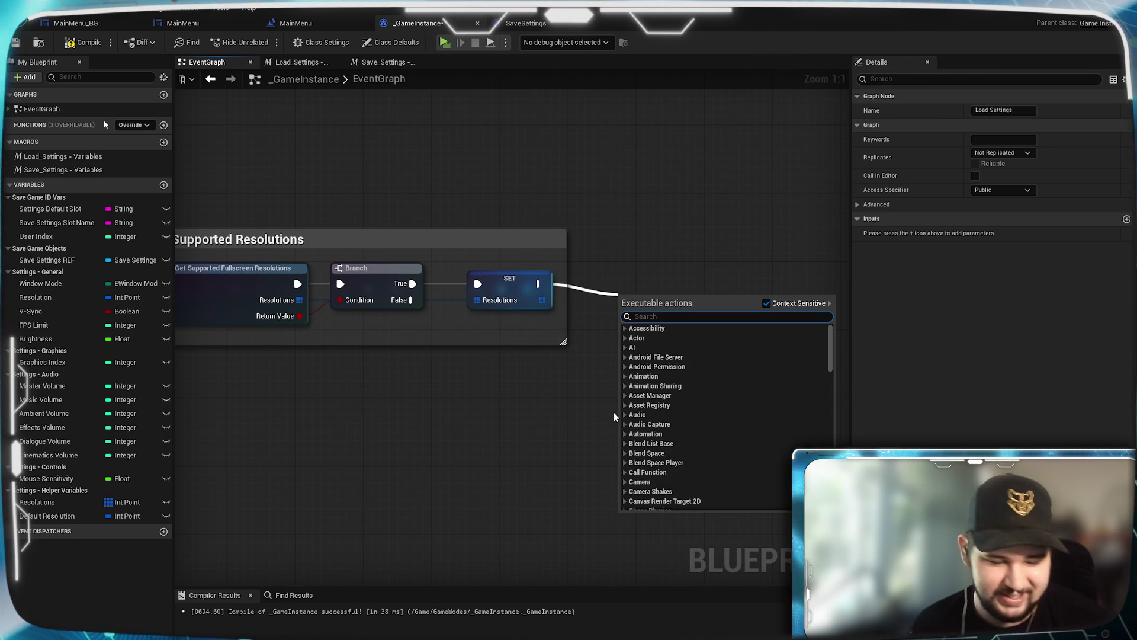
{"action": "type", "text": "Load Sett"}
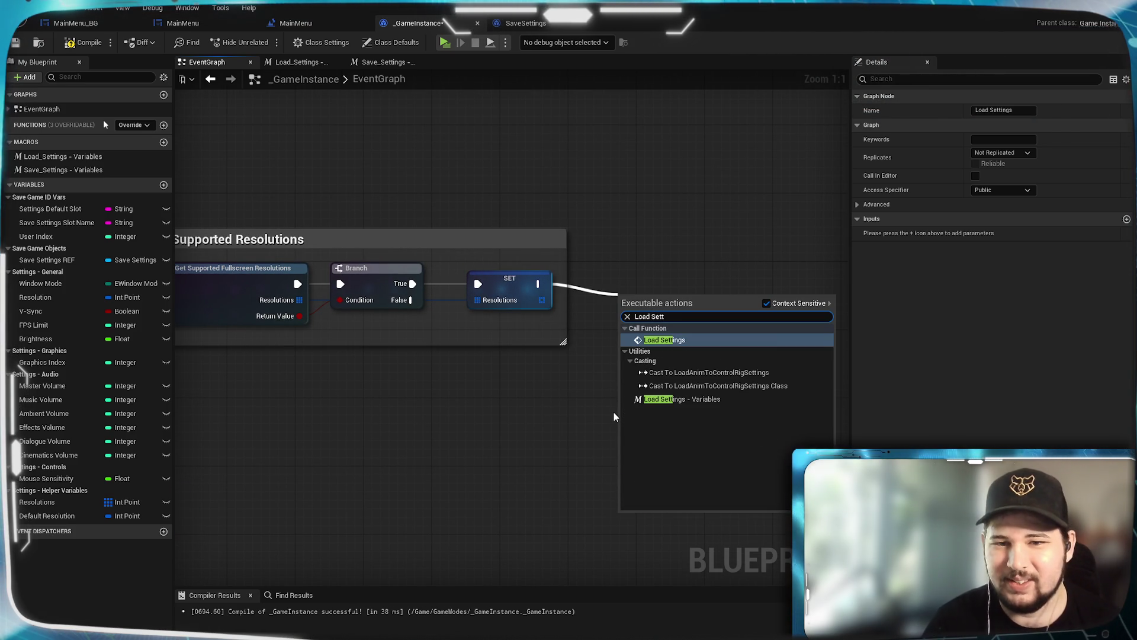
{"action": "left_click", "coordinate": [675, 339]}
{"action": "mouse_move", "coordinate": [658, 290]}
{"action": "left_mouse_down"}
{"action": "mouse_move", "coordinate": [655, 264]}
{"action": "mouse_move", "coordinate": [631, 265]}
{"action": "mouse_move", "coordinate": [706, 275]}
{"action": "left_mouse_up"}
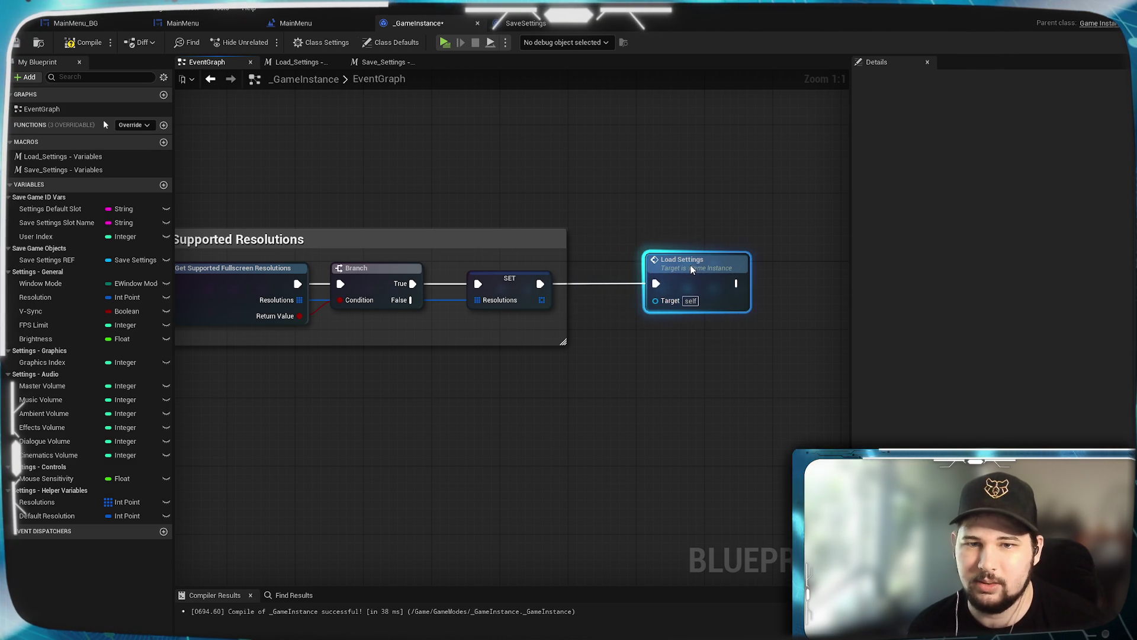
{"action": "double_click", "coordinate": [687, 279]}
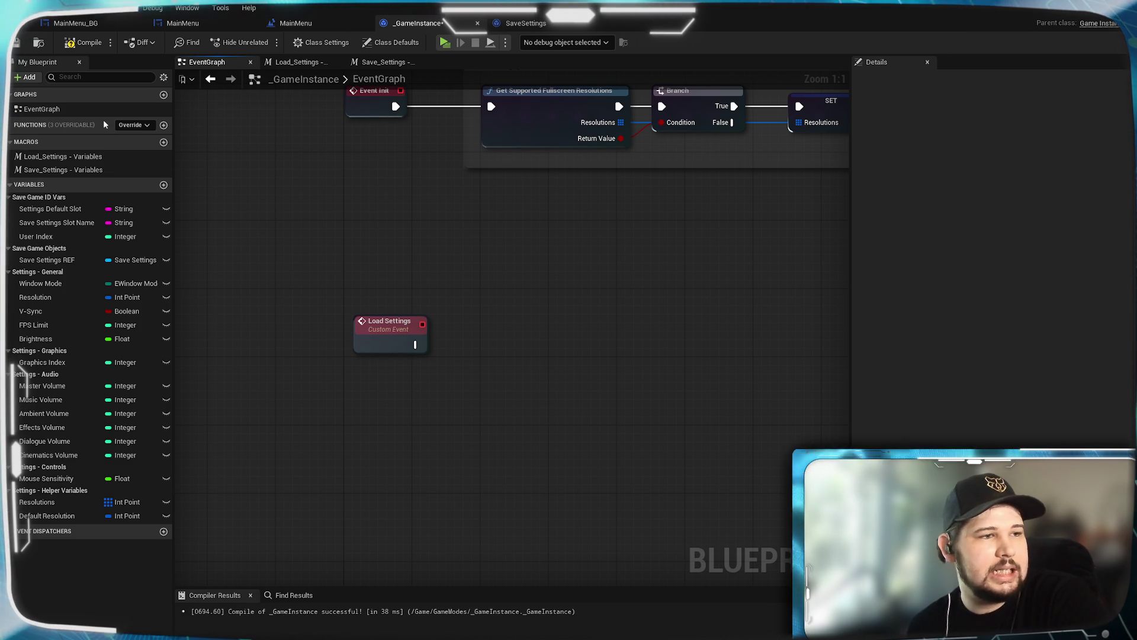
- Move the Load Settings custom event below the Get Supported Resolutions comment
{"action": "left_click_drag", "start_coordinate": [361, 321], "coordinate": [353, 295]}
{"action": "left_click", "coordinate": [545, 349]}
{"action": "mouse_move", "coordinate": [545, 349]}
{"action": "left_mouse_down"}
{"action": "mouse_move", "coordinate": [379, 456]}
{"action": "mouse_move", "coordinate": [508, 382]}
{"action": "left_mouse_up"}
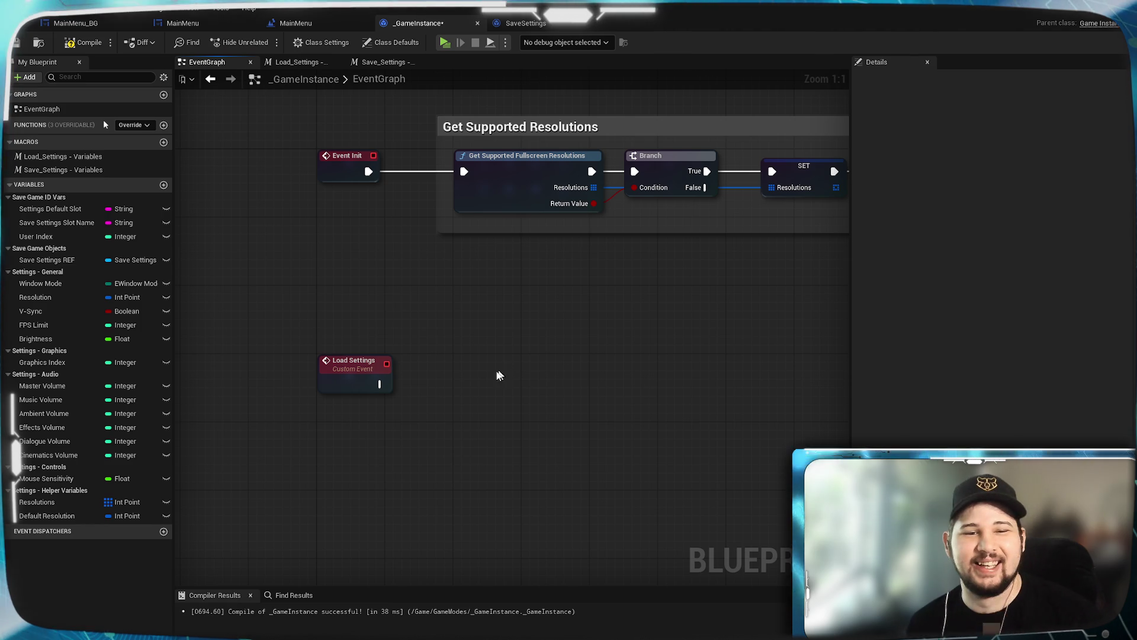
{"action": "mouse_move", "coordinate": [602, 383]}
{"action": "left_mouse_down"}
{"action": "mouse_move", "coordinate": [581, 397]}
{"action": "mouse_move", "coordinate": [424, 396]}
{"action": "mouse_move", "coordinate": [579, 368]}
{"action": "mouse_move", "coordinate": [465, 375]}
{"action": "left_mouse_up"}
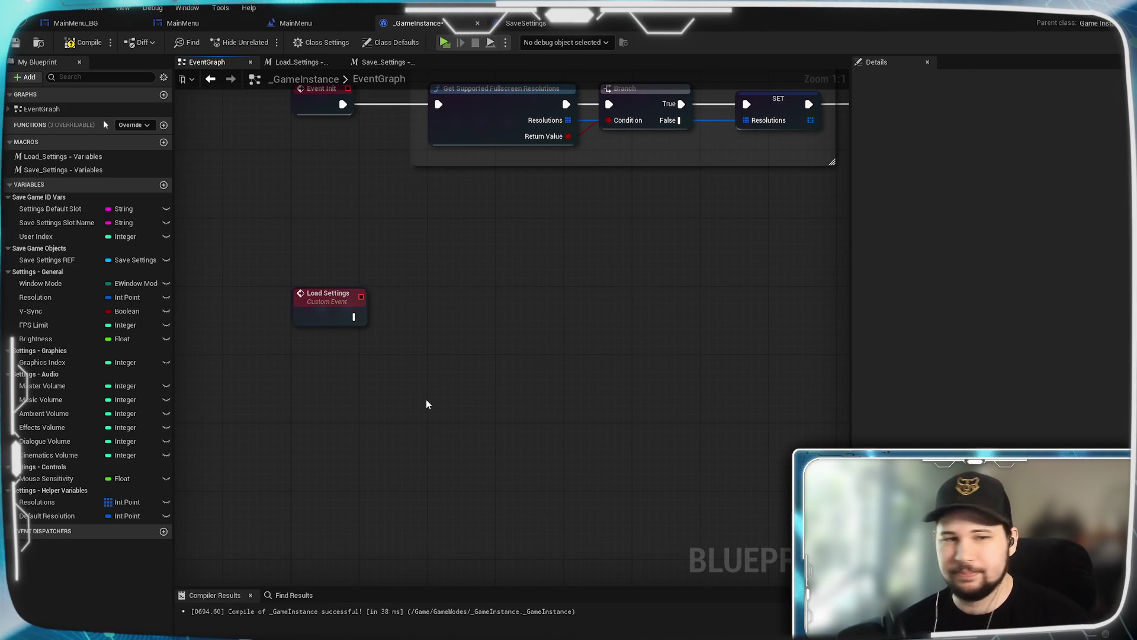
{"action": "left_click", "coordinate": [432, 362]}
{"action": "left_click_drag", "start_coordinate": [551, 350], "coordinate": [505, 357]}
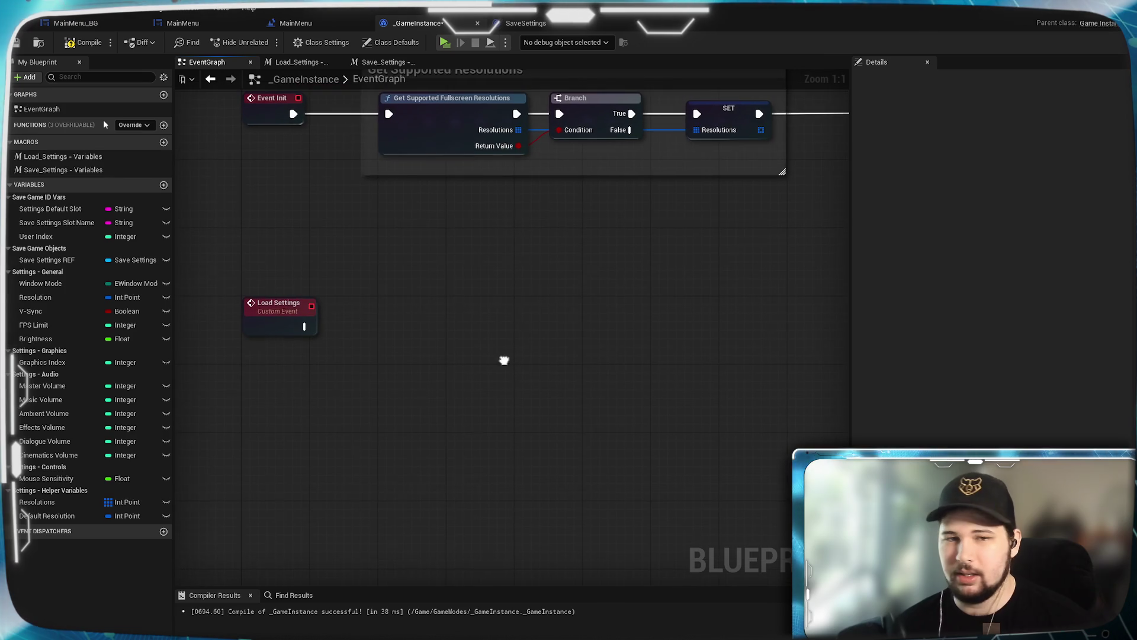
{"action": "scroll", "coordinate": [571, 303], "scroll_direction": "down", "scroll_amount": 2}
{"action": "scroll", "coordinate": [533, 338], "scroll_direction": "up", "scroll_amount": 1}
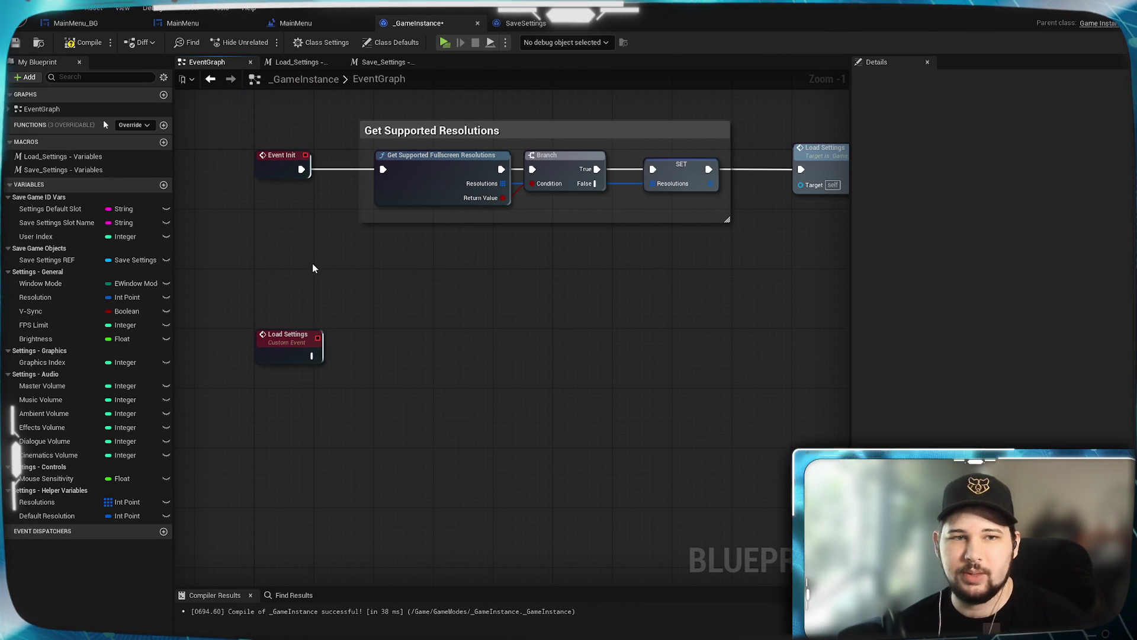
{"action": "left_click_drag", "start_coordinate": [288, 336], "coordinate": [287, 395]}
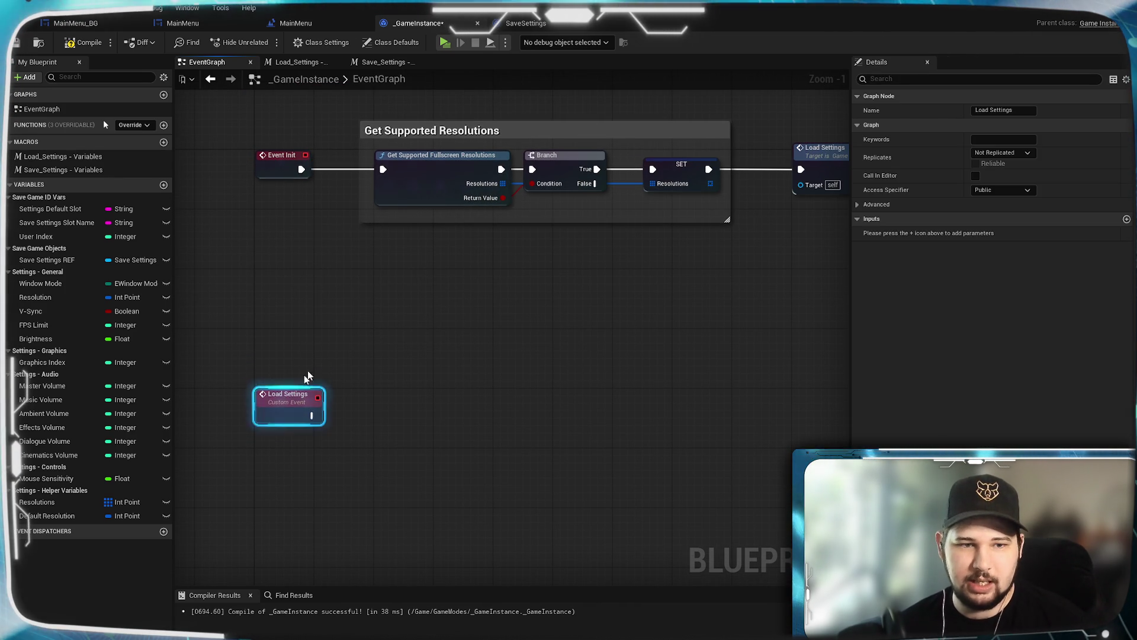
{"action": "right_click", "coordinate": [270, 271]}
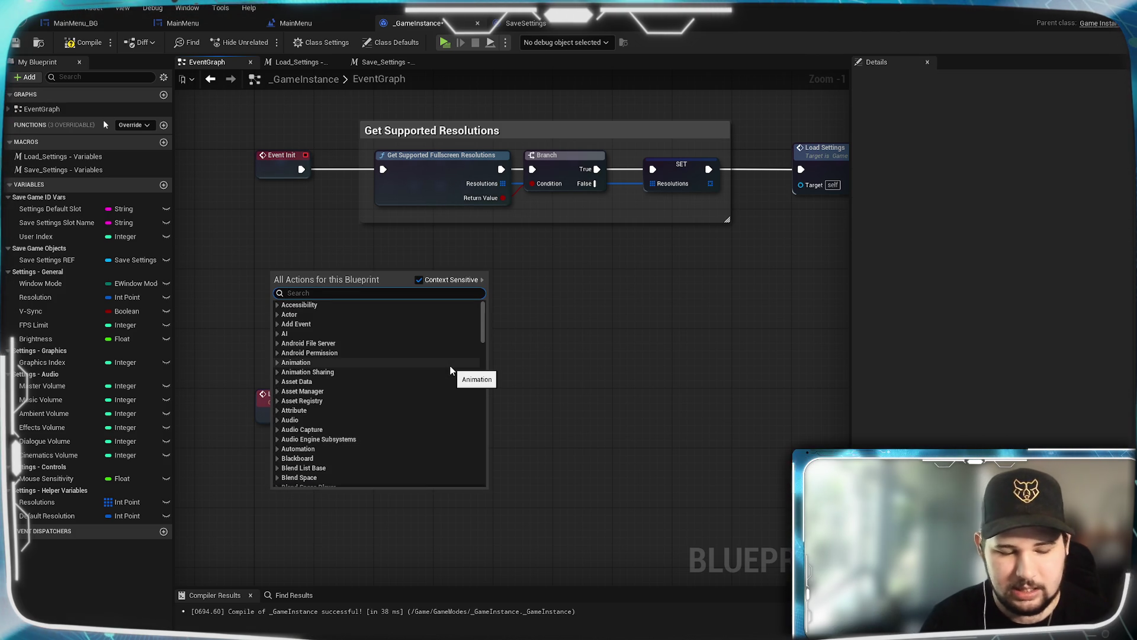
- Add an Event Shutdown node to the graph
{"action": "type", "text": "event shutdo"}
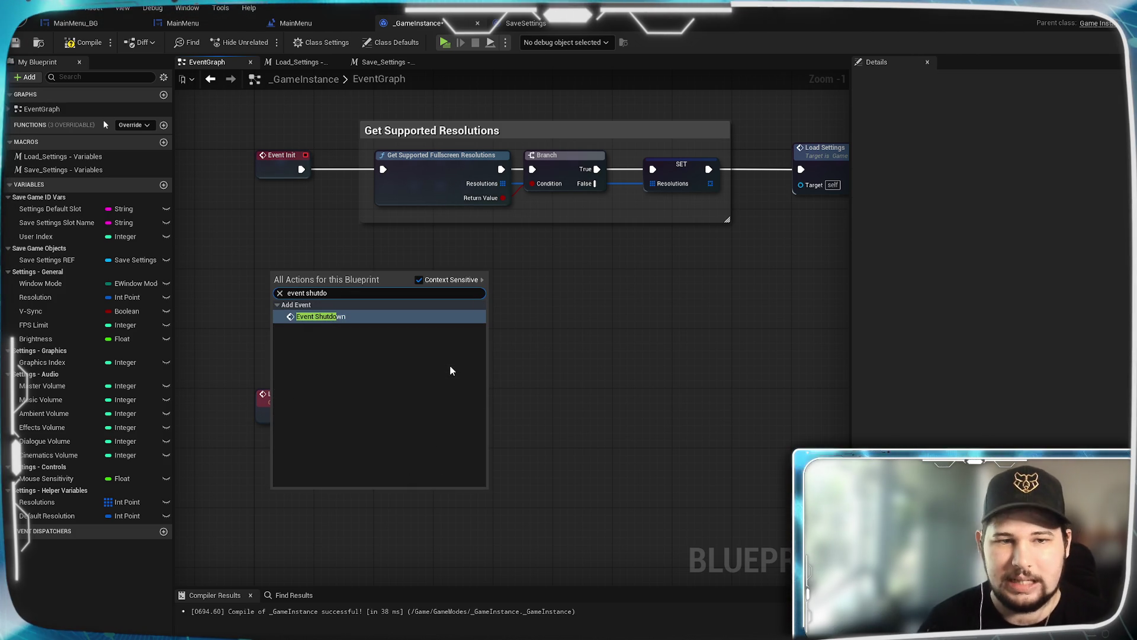
{"action": "left_click", "coordinate": [361, 317]}
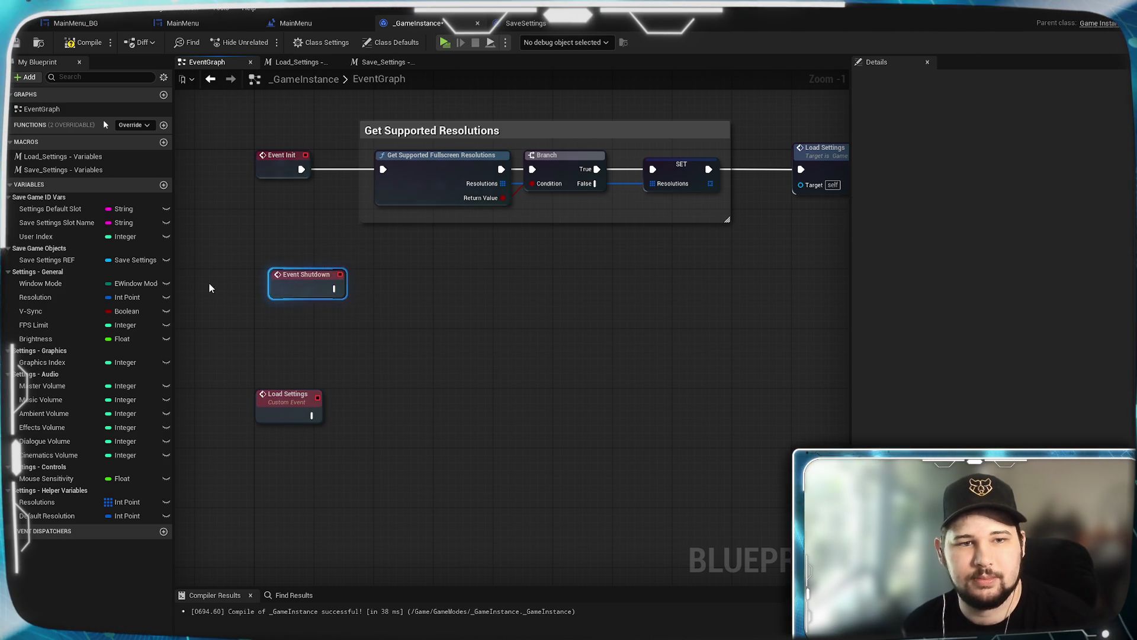
{"action": "left_click_drag", "start_coordinate": [299, 285], "coordinate": [287, 285]}
{"action": "left_click", "coordinate": [386, 298]}
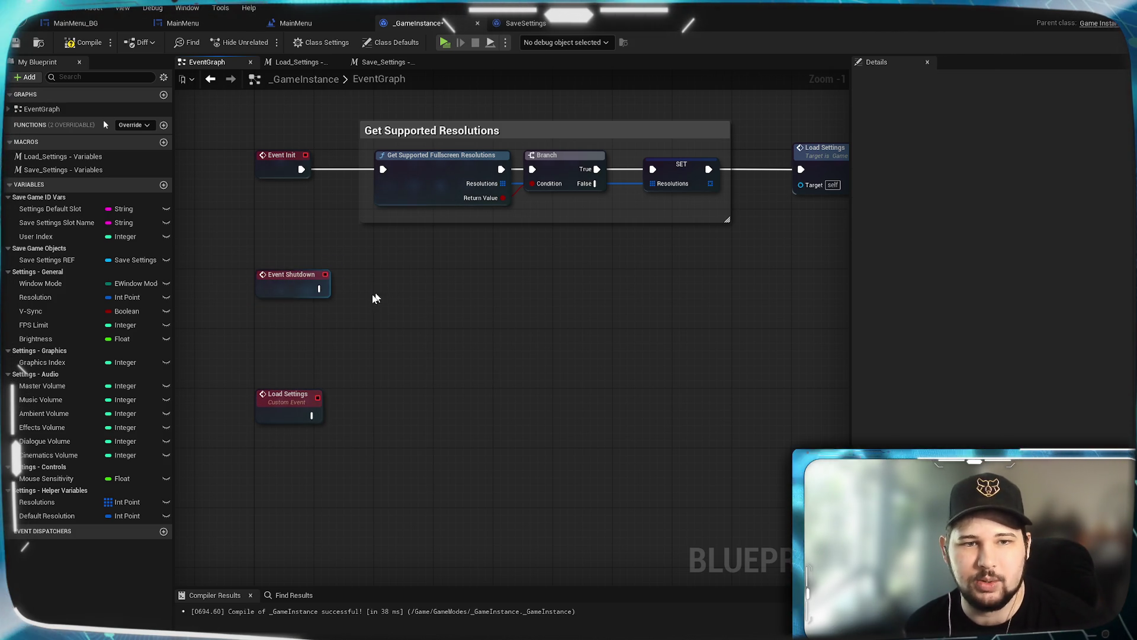
{"action": "mouse_move", "coordinate": [318, 288]}
{"action": "left_mouse_down"}
{"action": "mouse_move", "coordinate": [352, 318]}
{"action": "mouse_move", "coordinate": [348, 290]}
{"action": "left_mouse_up"}
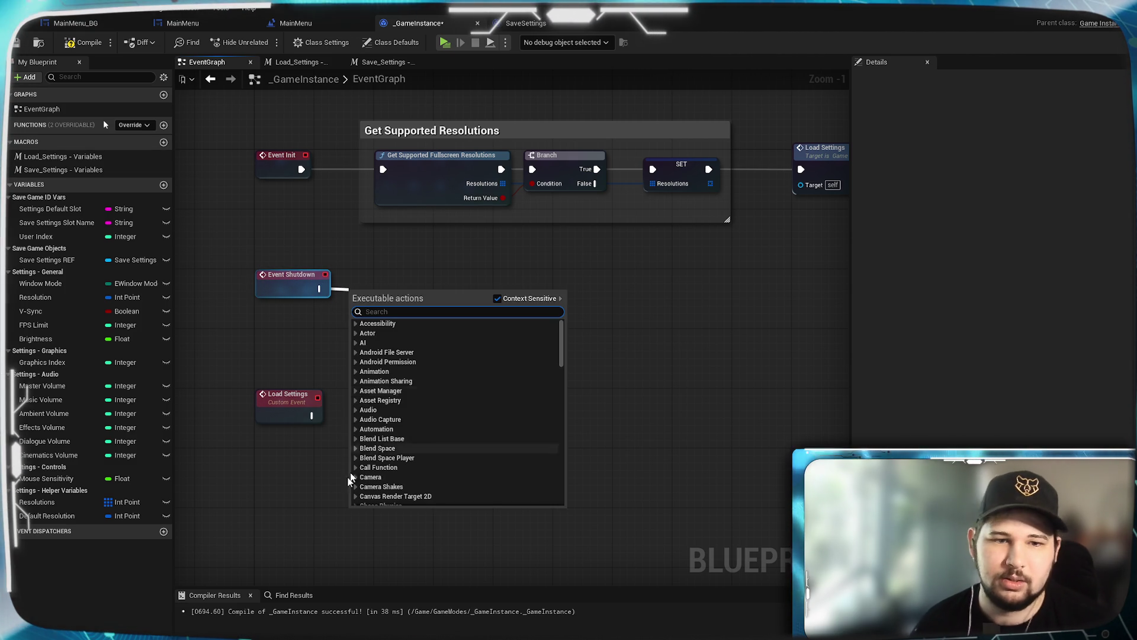
{"action": "key", "text": "Escape"}
- Add a custom event named Save Settings
{"action": "right_click", "coordinate": [262, 336]}
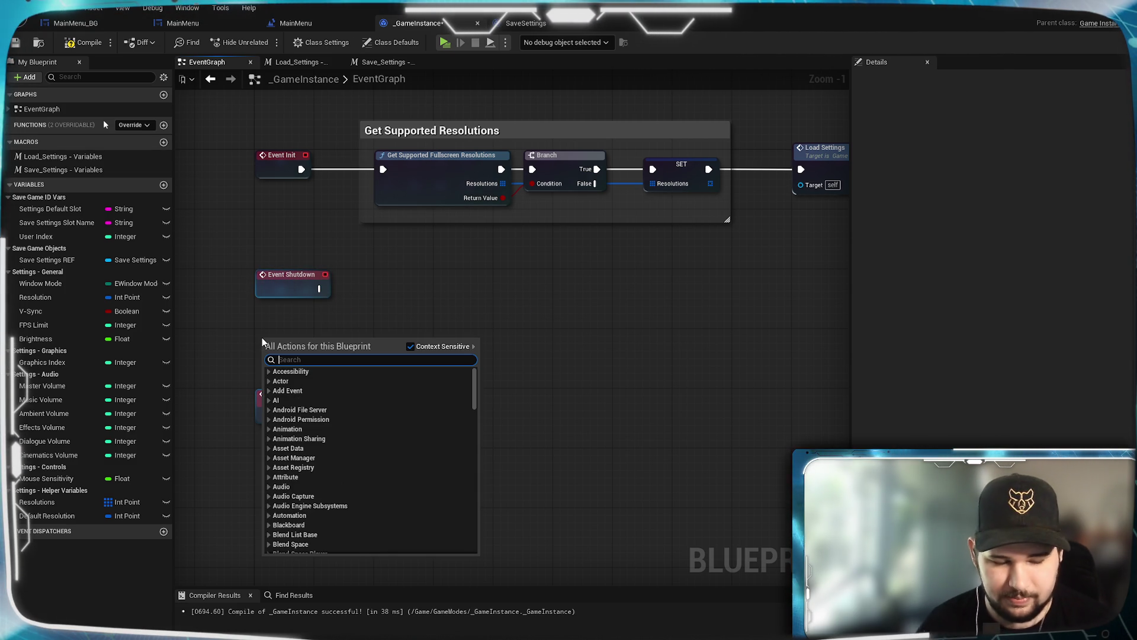
{"action": "type", "text": "custom"}
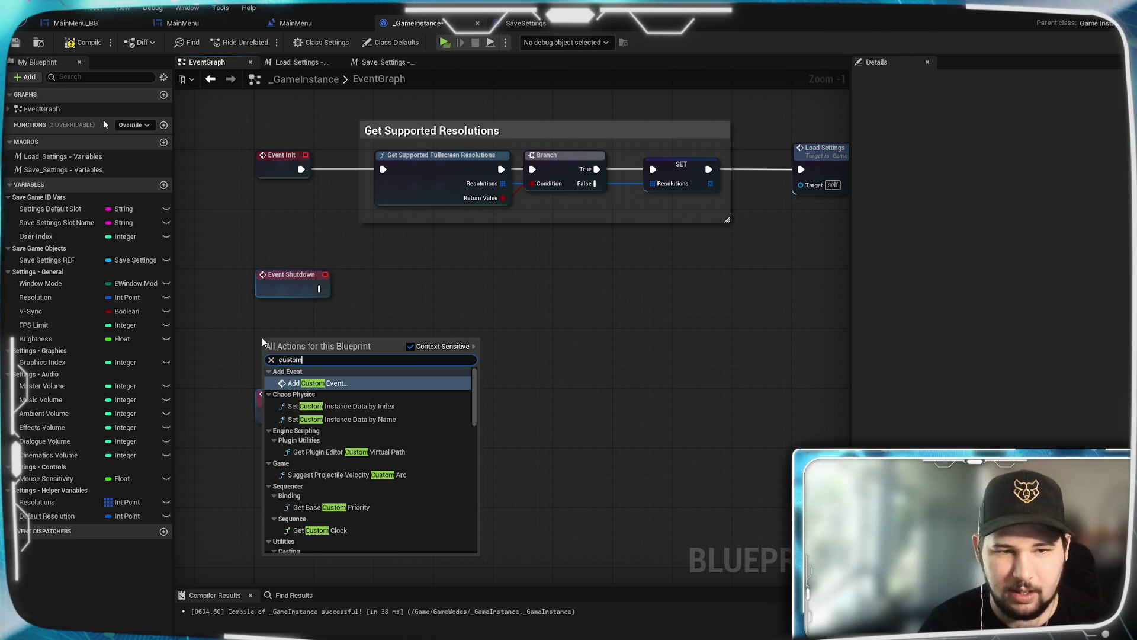
{"action": "left_click", "coordinate": [364, 382]}
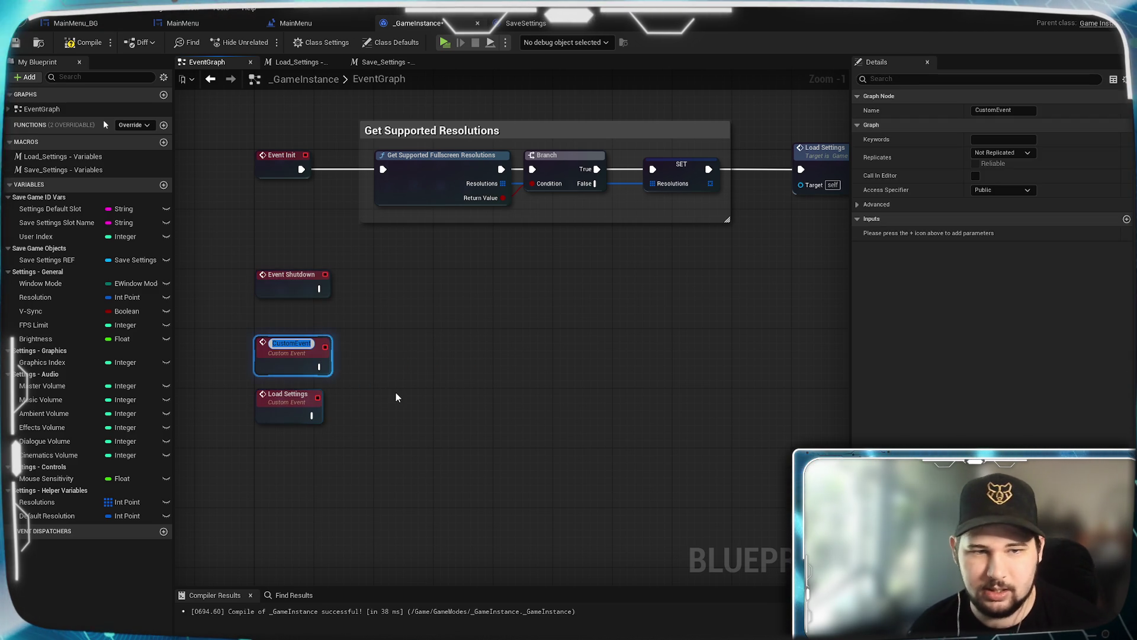
{"action": "type", "text": "Save Settings"}
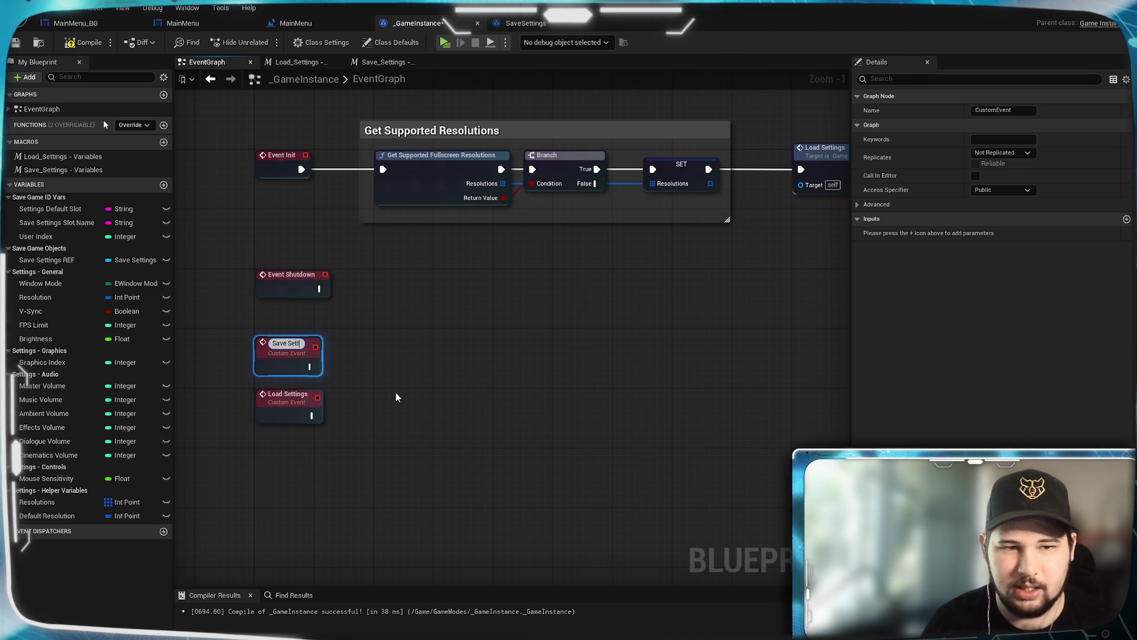
{"action": "key", "text": "Return"}
{"action": "left_click", "coordinate": [395, 396]}
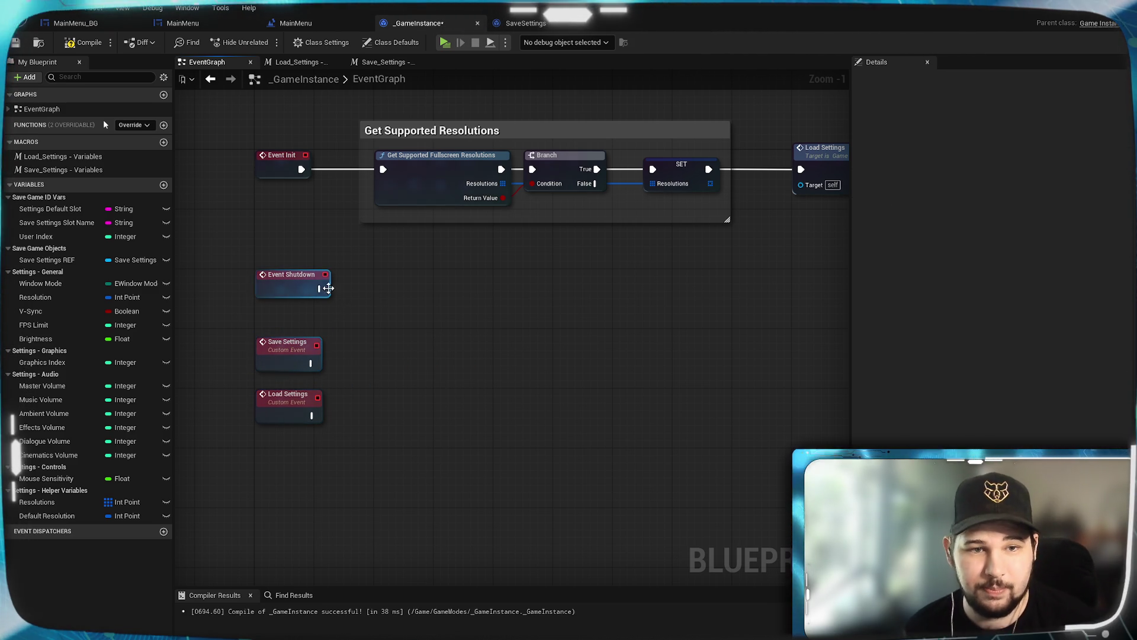
- Call Save Settings from Event Shutdown and move both custom events lower
{"action": "left_click_drag", "start_coordinate": [340, 292], "coordinate": [372, 290]}
{"action": "type", "text": "Save S"}
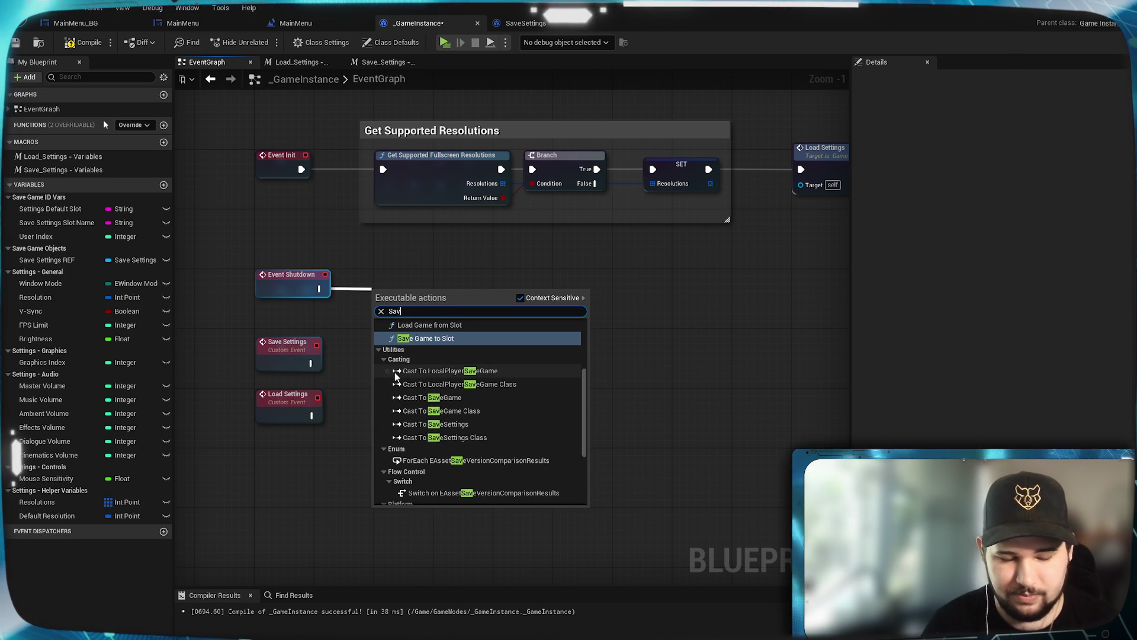
{"action": "type", "text": "ettings"}
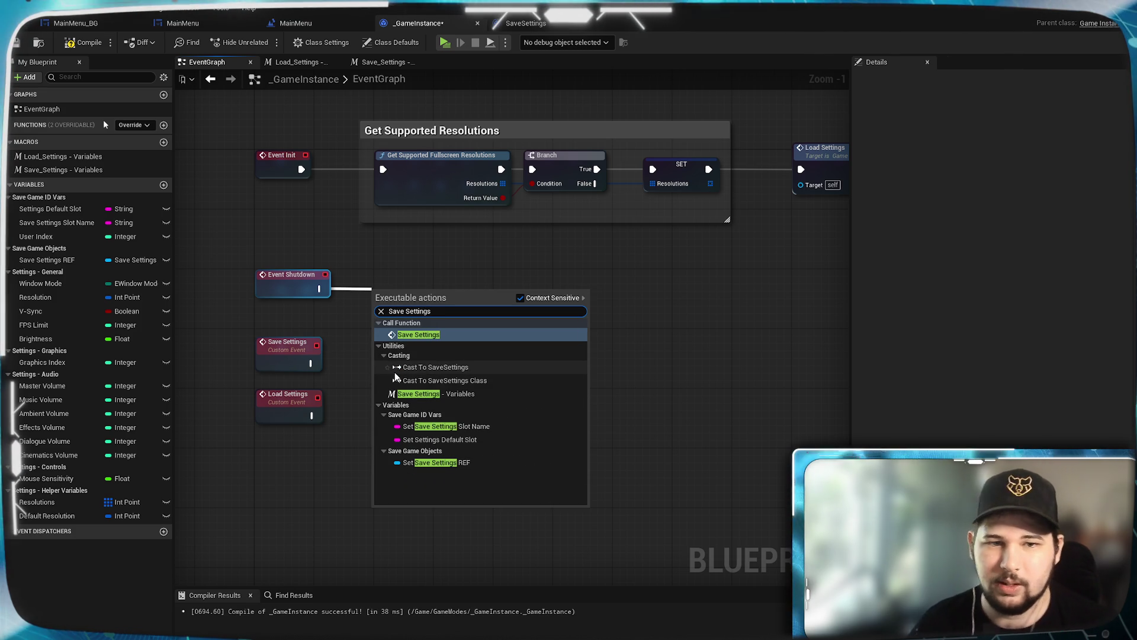
{"action": "left_click", "coordinate": [413, 335]}
{"action": "left_click_drag", "start_coordinate": [408, 285], "coordinate": [408, 266]}
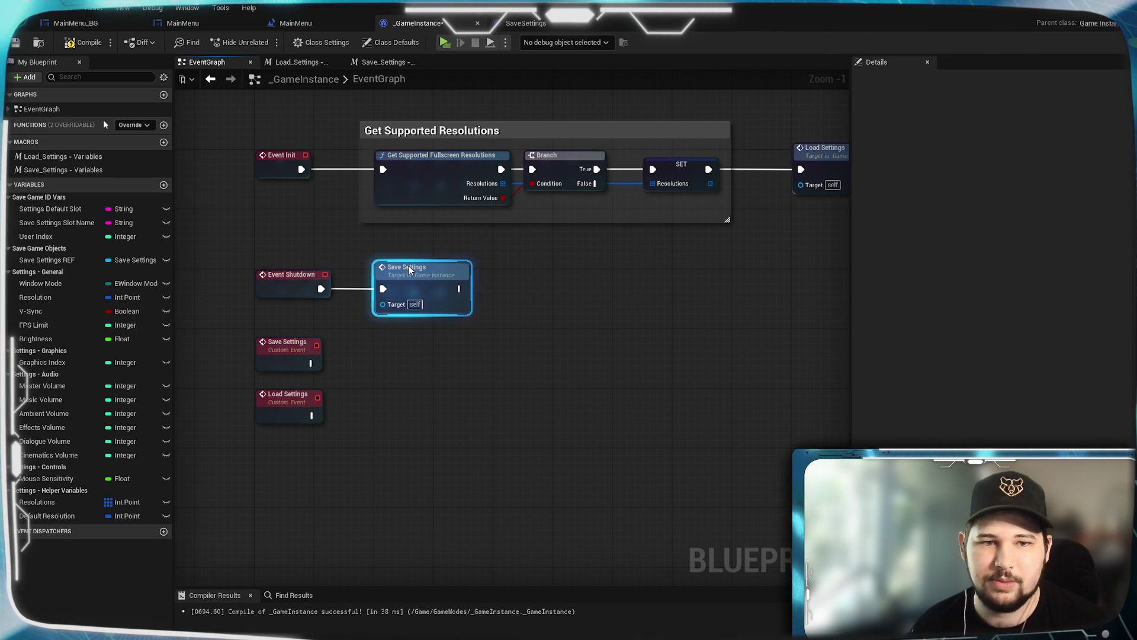
{"action": "left_click", "coordinate": [424, 391]}
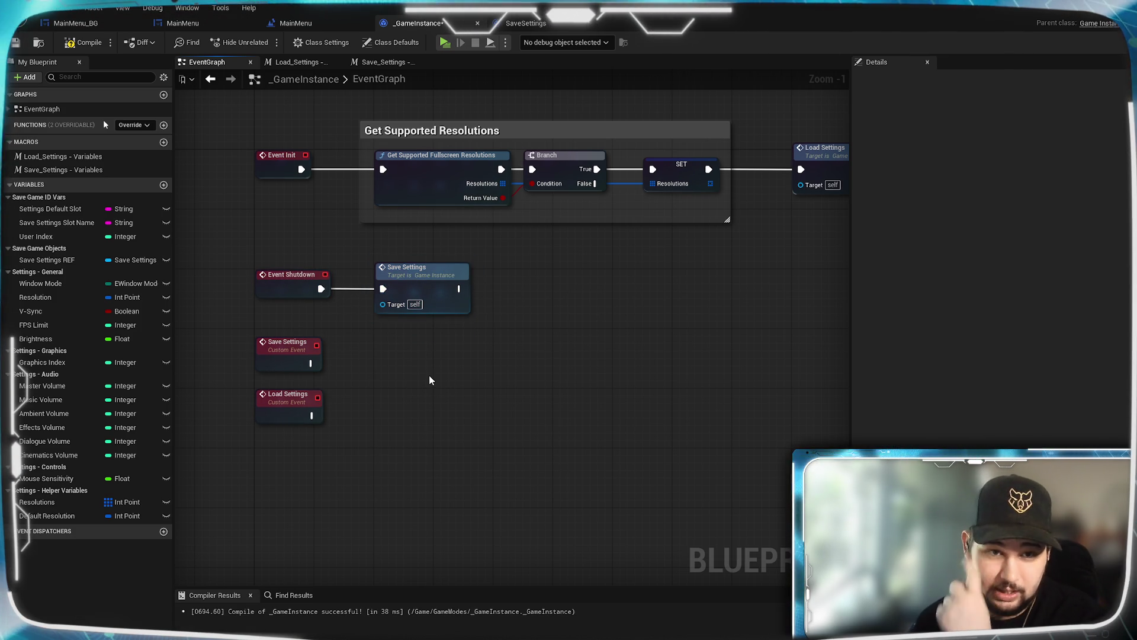
{"action": "mouse_move", "coordinate": [517, 299]}
{"action": "left_mouse_down"}
{"action": "mouse_move", "coordinate": [381, 224]}
{"action": "mouse_move", "coordinate": [391, 332]}
{"action": "left_mouse_up"}
{"action": "left_click", "coordinate": [546, 363]}
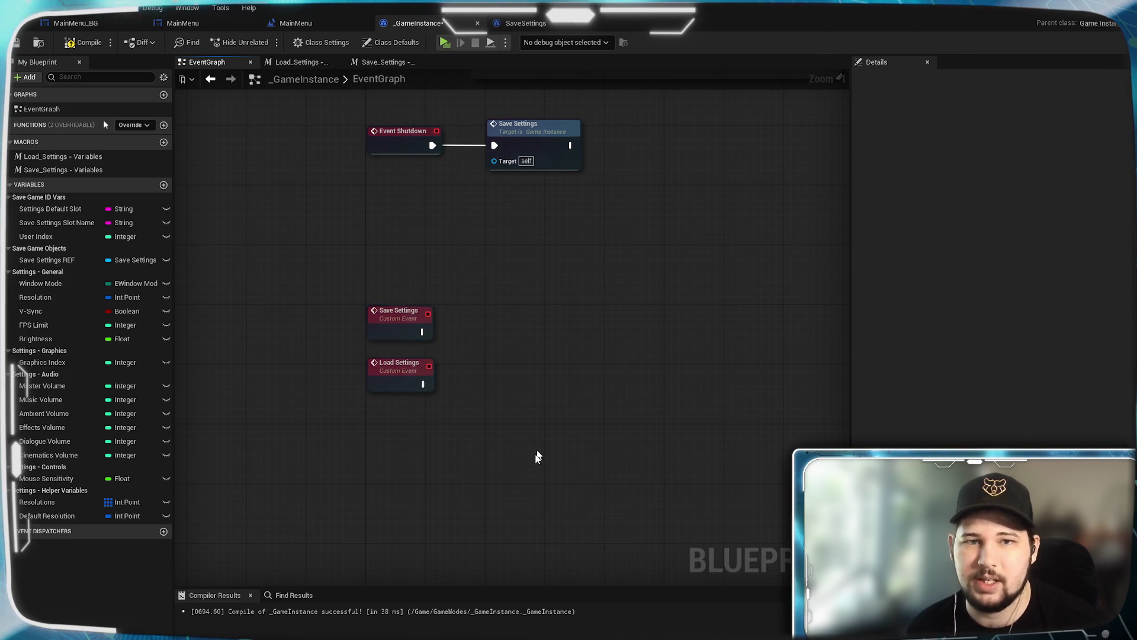
- Drag Load Settings far below the Save Settings nodes and frame it at 1:1 zoom
{"action": "left_click_drag", "start_coordinate": [546, 363], "coordinate": [508, 249]}
{"action": "left_click_drag", "start_coordinate": [396, 145], "coordinate": [426, 330]}
{"action": "left_click_drag", "start_coordinate": [512, 182], "coordinate": [463, 404]}
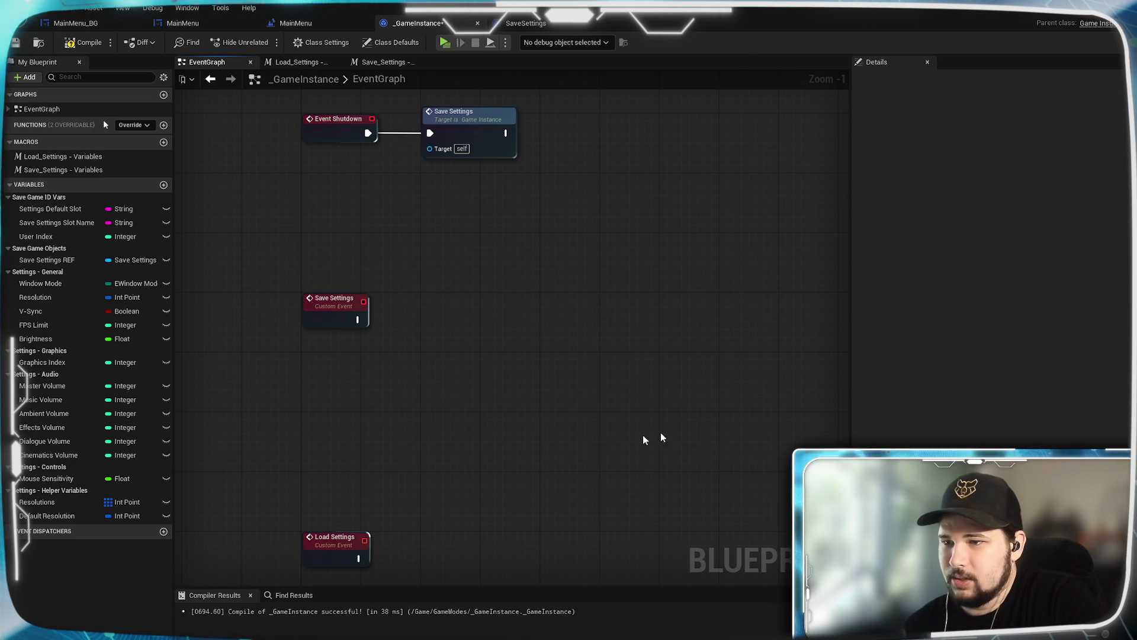
{"action": "left_click_drag", "start_coordinate": [449, 493], "coordinate": [483, 199]}
{"action": "scroll", "coordinate": [485, 201], "scroll_direction": "up", "scroll_amount": 1}
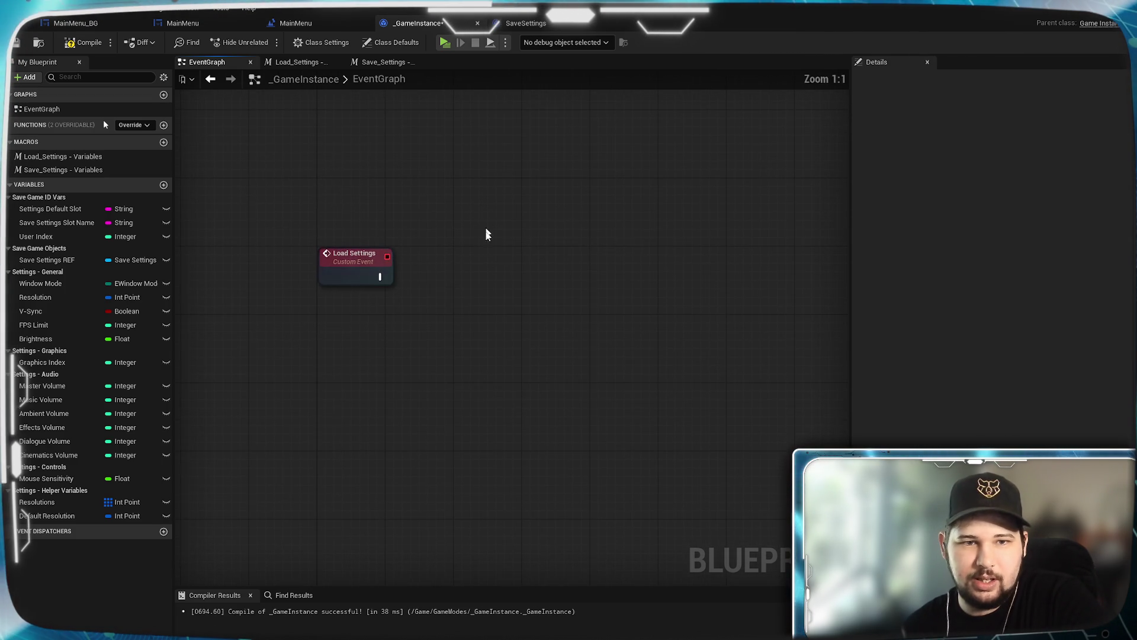
{"action": "left_click_drag", "start_coordinate": [468, 283], "coordinate": [468, 270]}
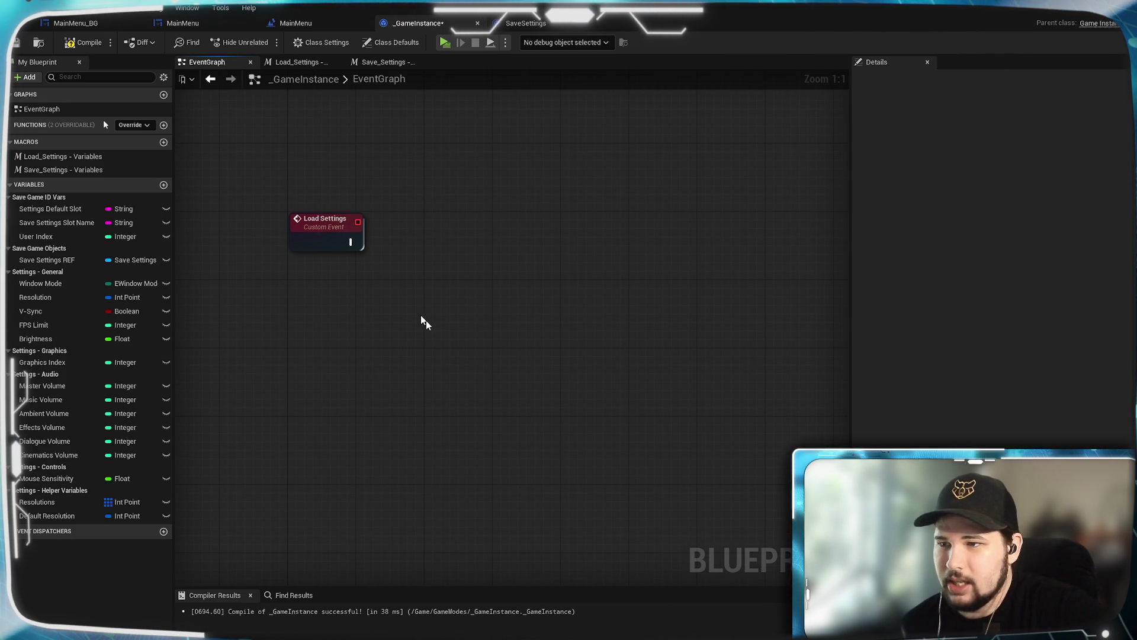
- Place getters for Save Settings Slot Name and User Index below Load Settings
{"action": "left_click", "coordinate": [57, 223]}
{"action": "left_click_drag", "start_coordinate": [303, 308], "coordinate": [330, 269]}
{"action": "left_click", "coordinate": [348, 314]}
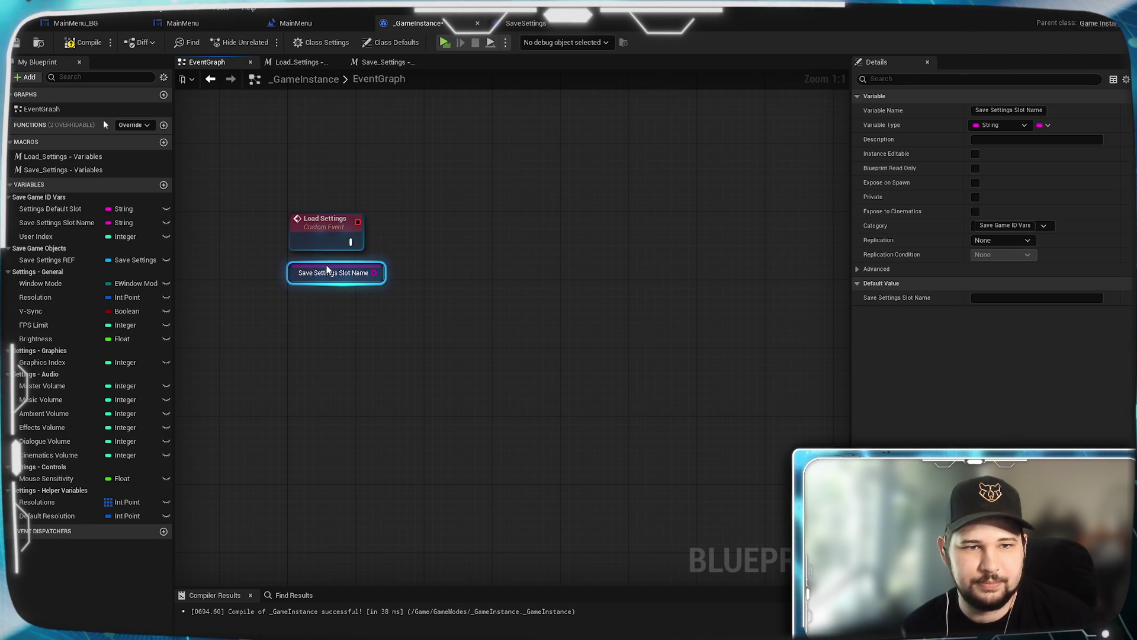
{"action": "left_click", "coordinate": [386, 332]}
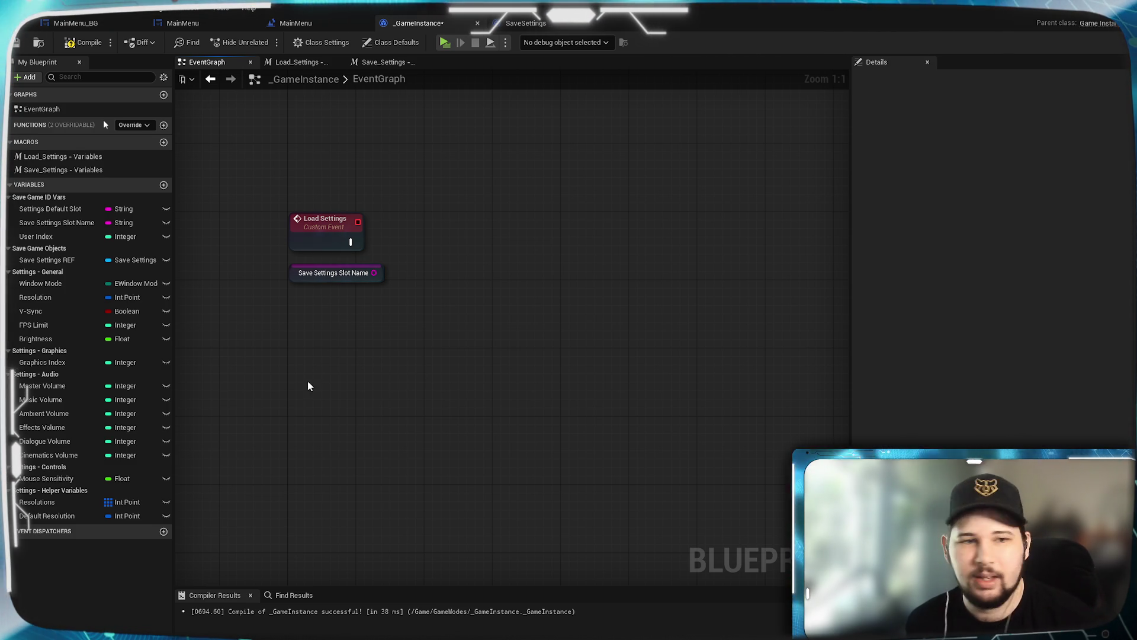
{"action": "mouse_move", "coordinate": [37, 236]}
{"action": "left_mouse_down"}
{"action": "mouse_move", "coordinate": [208, 310]}
{"action": "mouse_move", "coordinate": [298, 307]}
{"action": "left_mouse_up"}
{"action": "left_click", "coordinate": [324, 323]}
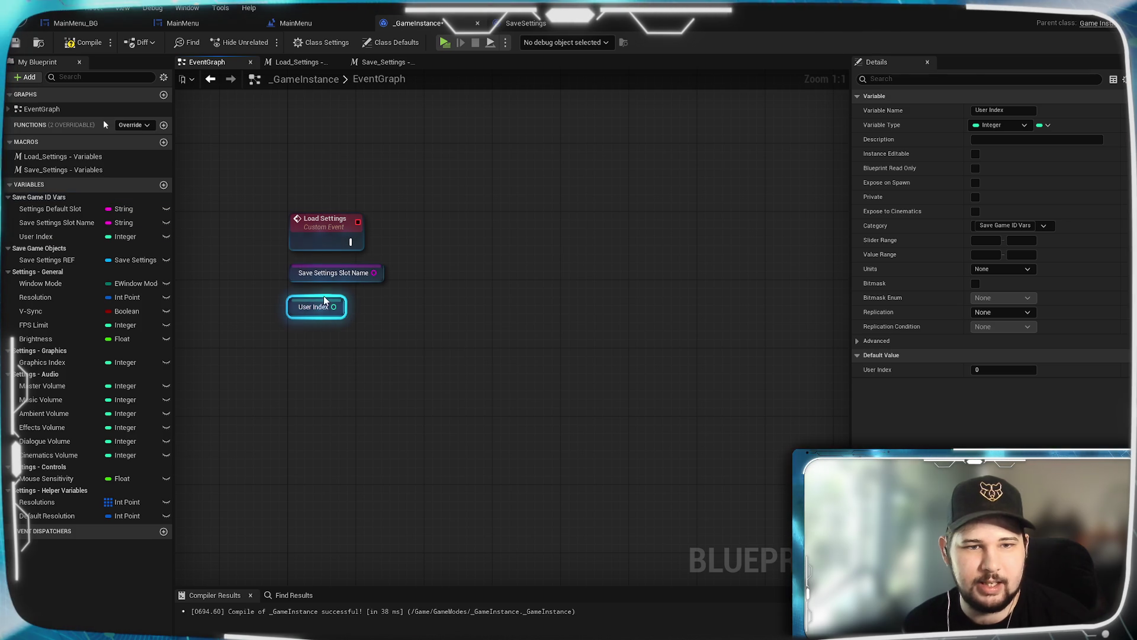
{"action": "left_click", "coordinate": [385, 337]}
- Add Does Save Game Exist after Load Settings, wired to the Slot Name and User Index getters
{"action": "left_click_drag", "start_coordinate": [351, 242], "coordinate": [441, 242]}
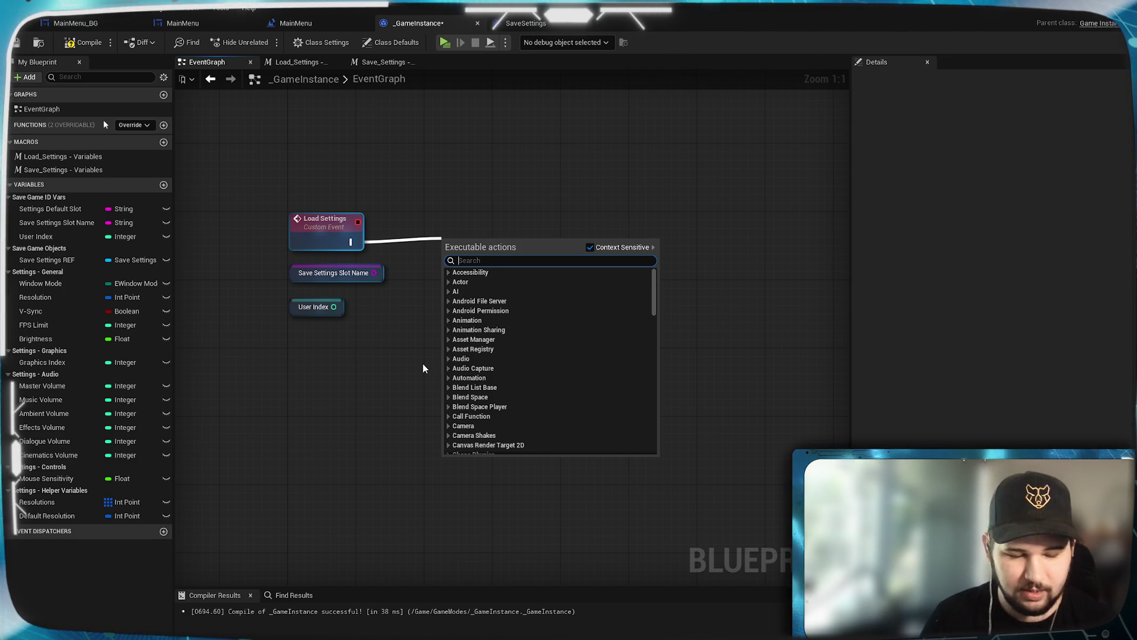
{"action": "type", "text": "Does"}
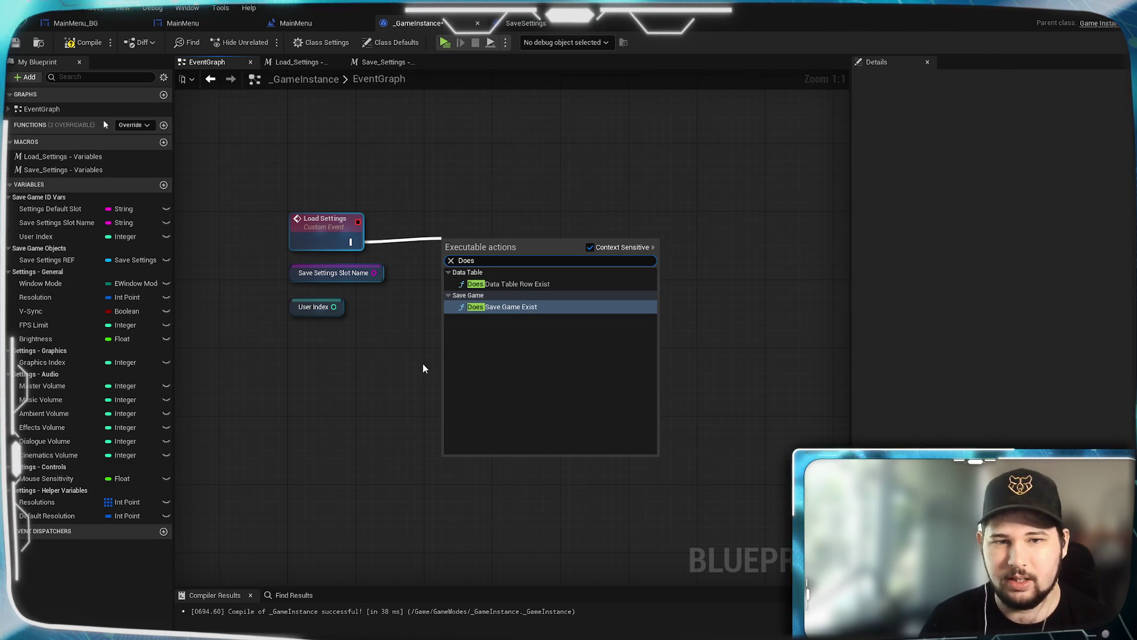
{"action": "left_click", "coordinate": [492, 306]}
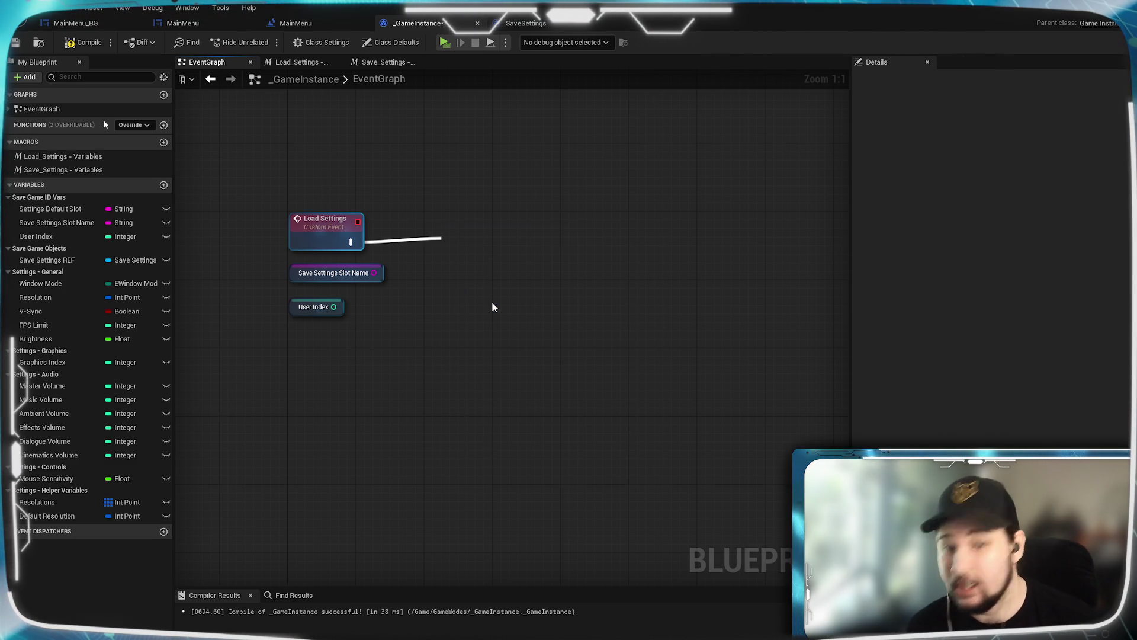
{"action": "mouse_move", "coordinate": [503, 244]}
{"action": "left_mouse_down"}
{"action": "mouse_move", "coordinate": [482, 218]}
{"action": "mouse_move", "coordinate": [514, 219]}
{"action": "mouse_move", "coordinate": [477, 219]}
{"action": "left_mouse_up"}
{"action": "left_click", "coordinate": [470, 328]}
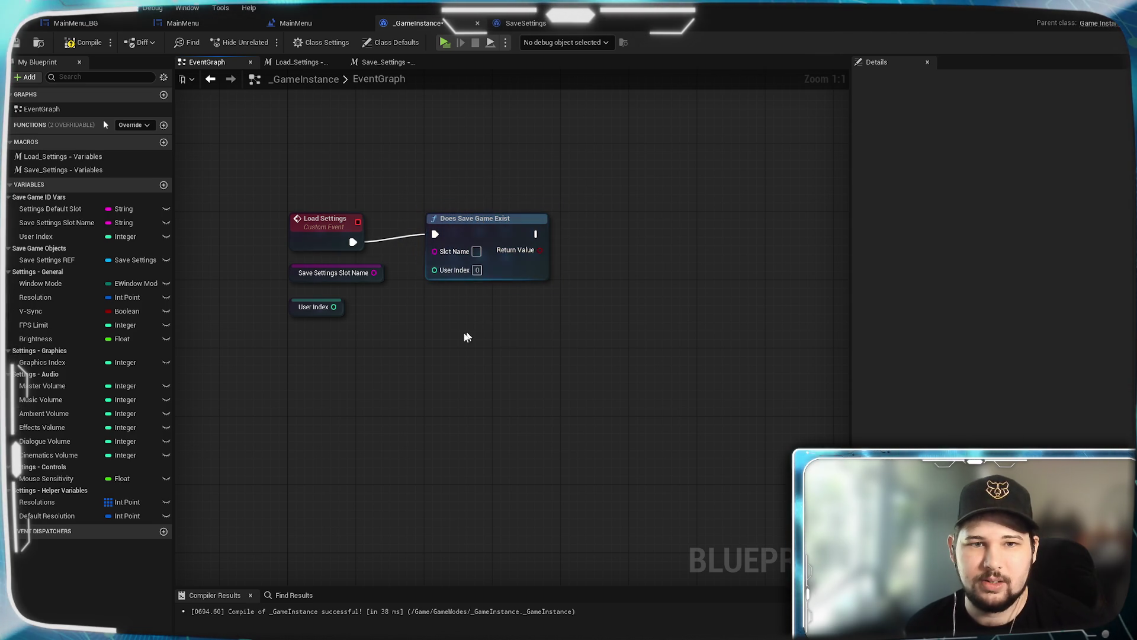
{"action": "left_click_drag", "start_coordinate": [374, 273], "coordinate": [435, 251]}
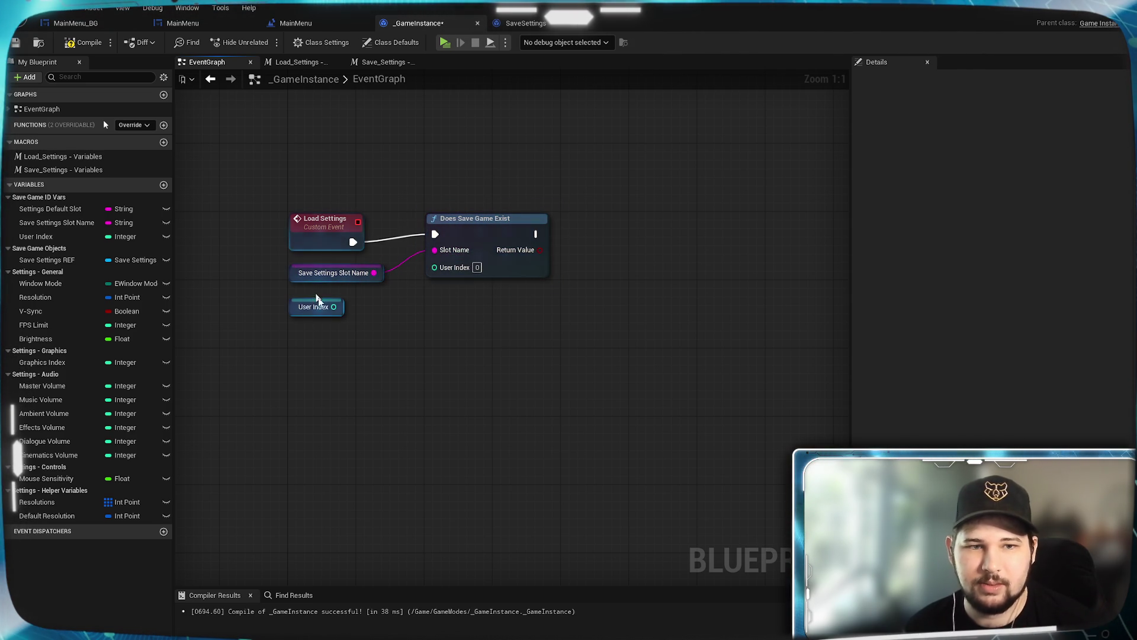
{"action": "mouse_move", "coordinate": [333, 307]}
{"action": "left_mouse_down"}
{"action": "mouse_move", "coordinate": [393, 320]}
{"action": "mouse_move", "coordinate": [436, 266]}
{"action": "left_mouse_up"}
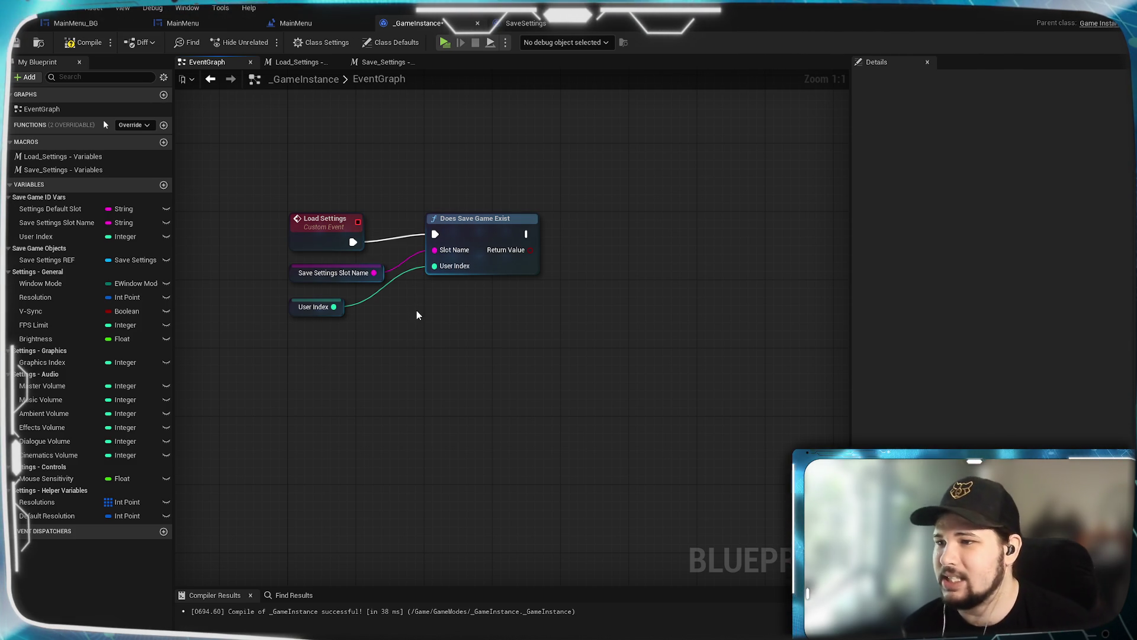
{"action": "left_click_drag", "start_coordinate": [459, 334], "coordinate": [399, 346]}
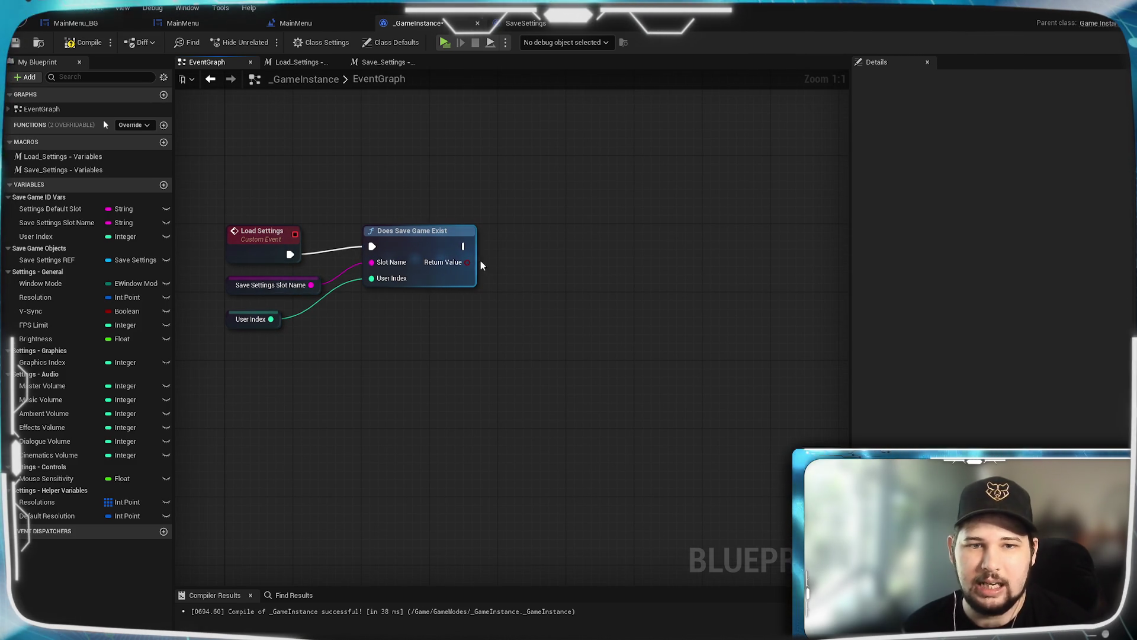
- Add a Branch driven by Does Save Game Exist's Return Value
{"action": "left_click_drag", "start_coordinate": [467, 262], "coordinate": [517, 287]}
{"action": "type", "text": "branch"}
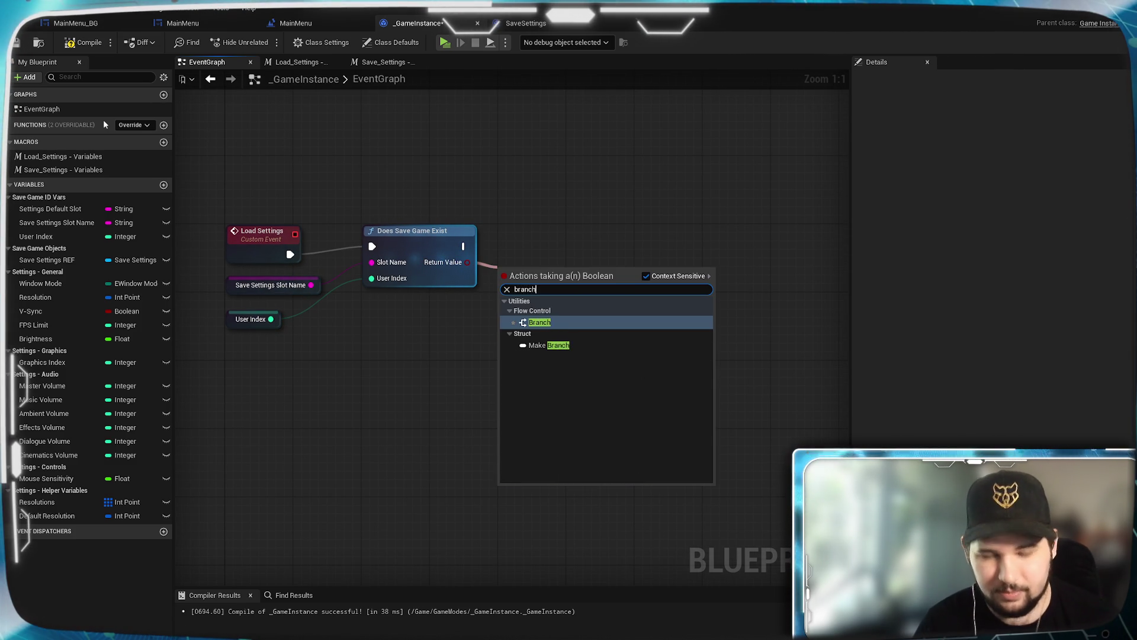
{"action": "key", "text": "Return"}
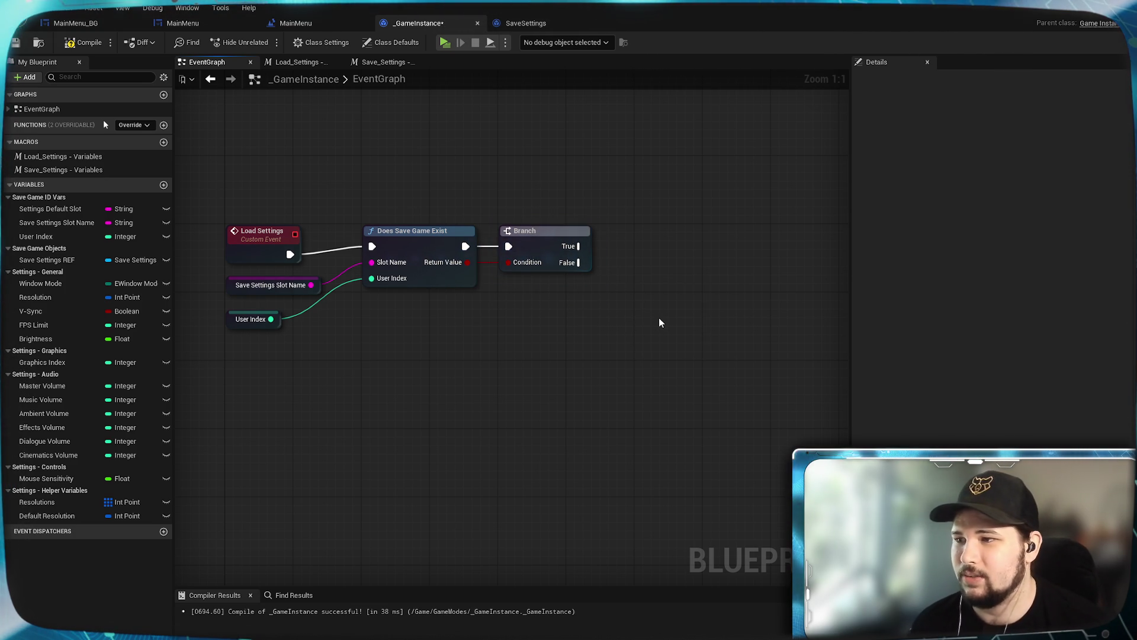
{"action": "left_click_drag", "start_coordinate": [564, 344], "coordinate": [473, 321]}
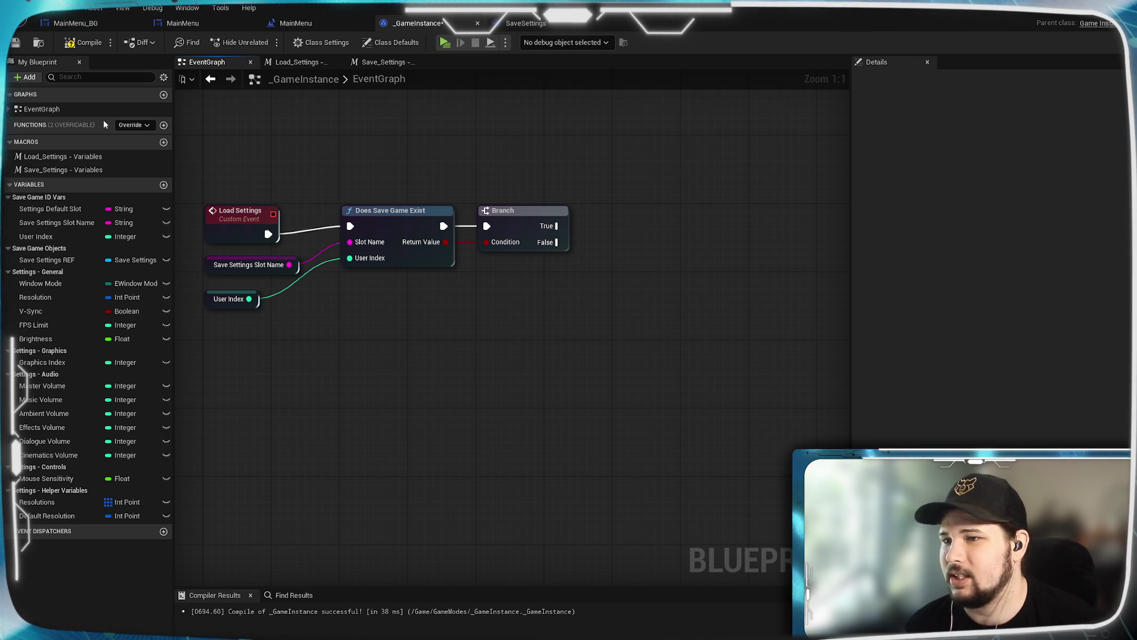
{"action": "left_click_drag", "start_coordinate": [567, 290], "coordinate": [400, 297]}
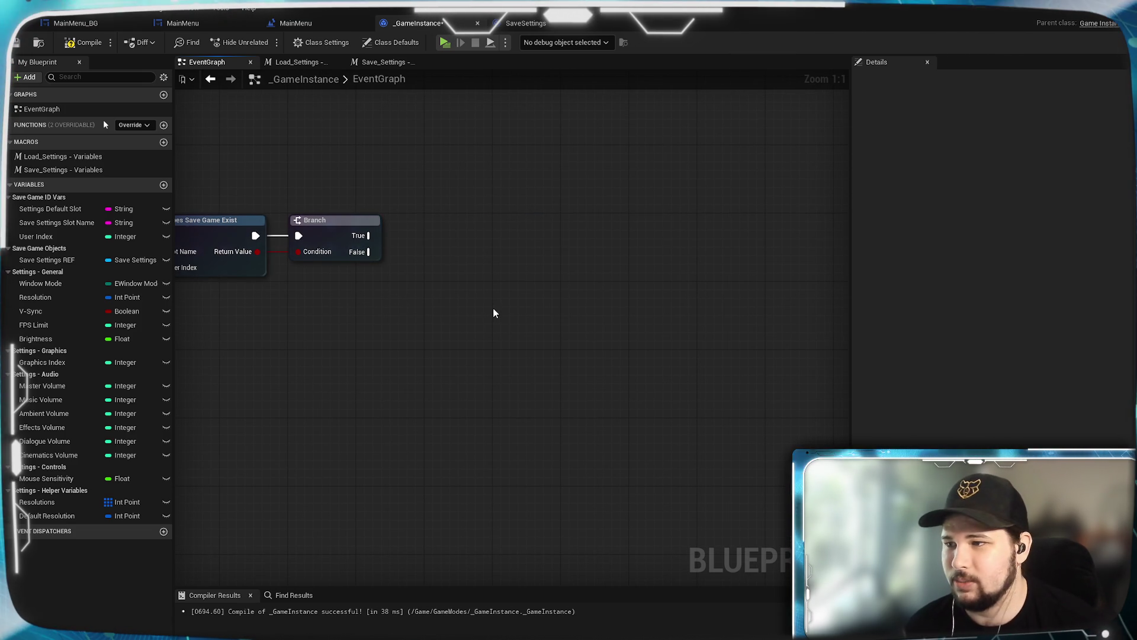
{"action": "left_click_drag", "start_coordinate": [465, 322], "coordinate": [512, 311]}
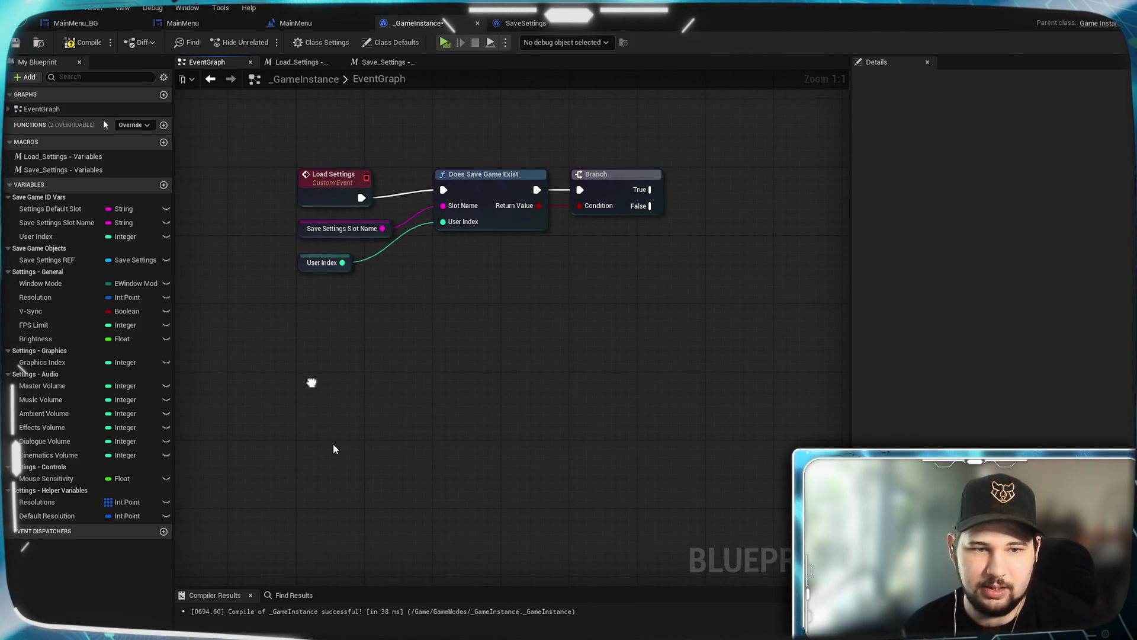
- Add a custom event named Default Settings and place it below the chain
{"action": "right_click", "coordinate": [311, 382]}
{"action": "scroll", "coordinate": [335, 449], "scroll_direction": "down", "scroll_amount": 20}
{"action": "type", "text": "custom"}
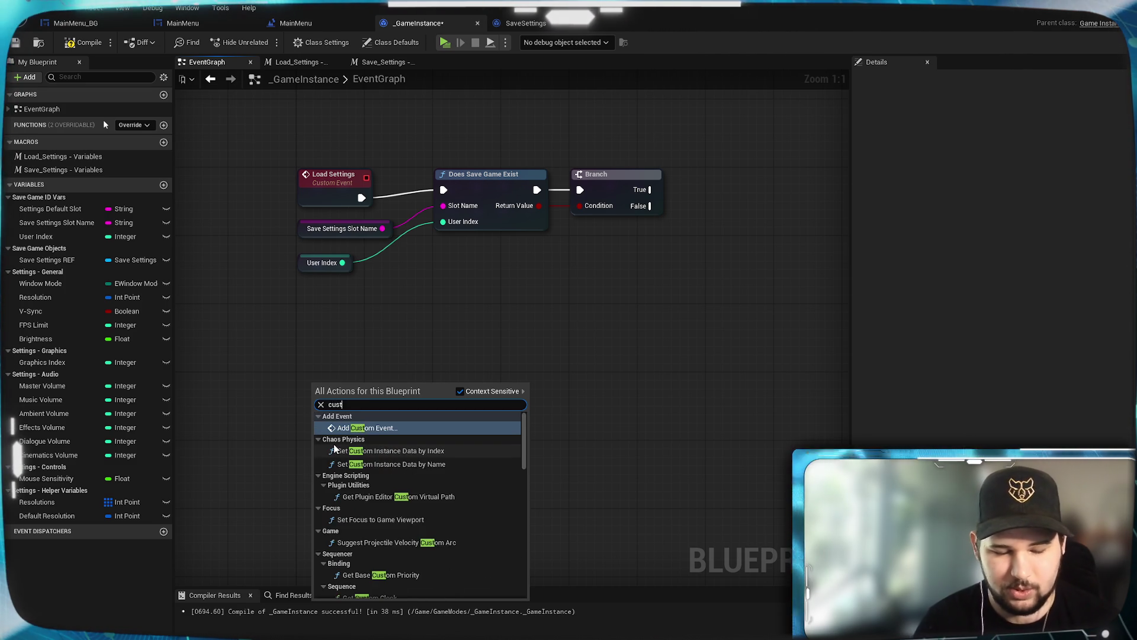
{"action": "type", "text": " event"}
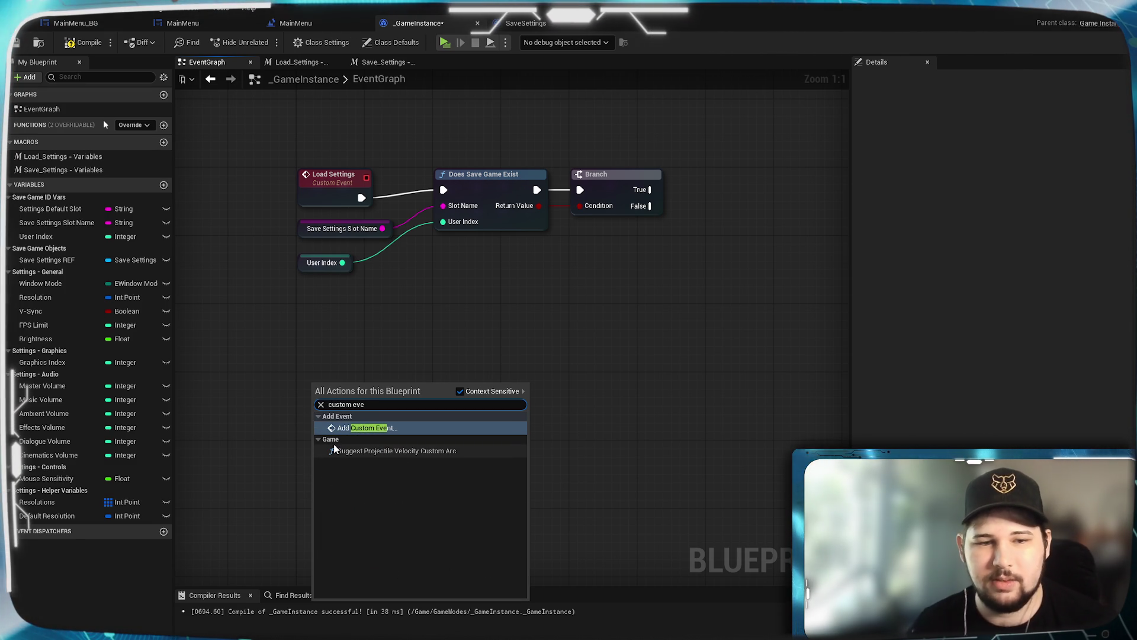
{"action": "left_click", "coordinate": [374, 430]}
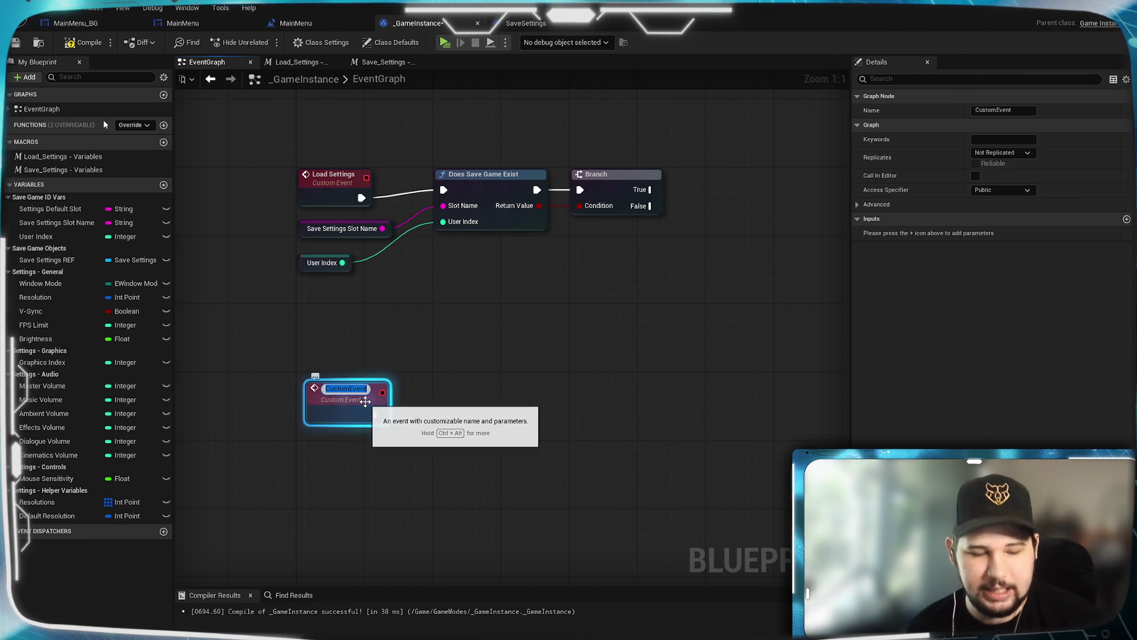
{"action": "type", "text": "D"}
{"action": "key", "text": "BackSpace"}
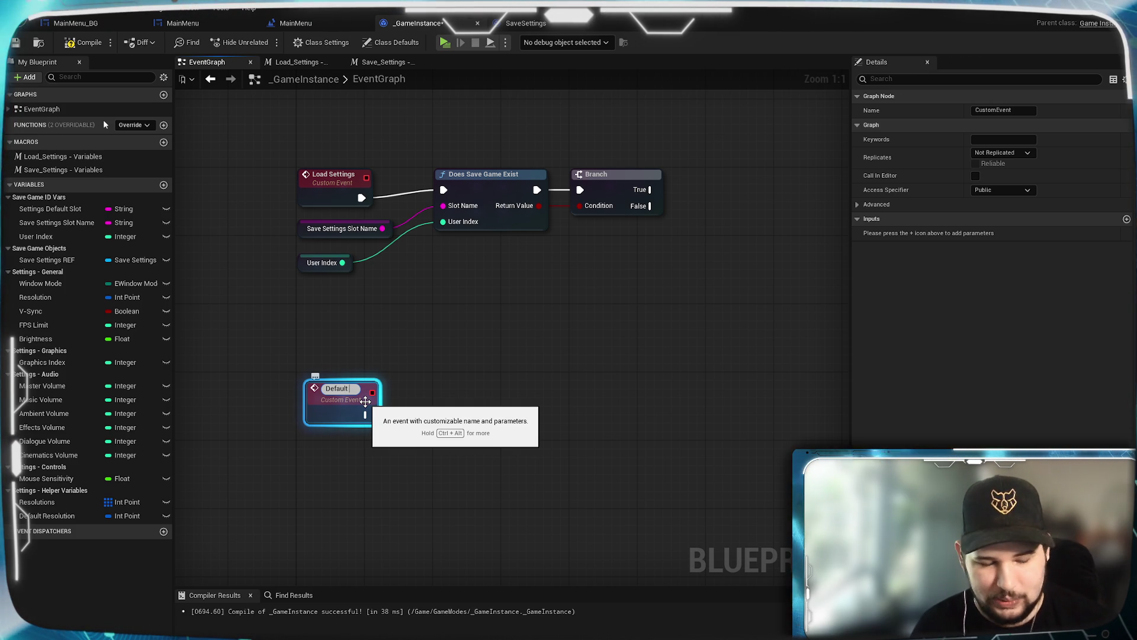
{"action": "type", "text": "ettings"}
{"action": "key", "text": "Return"}
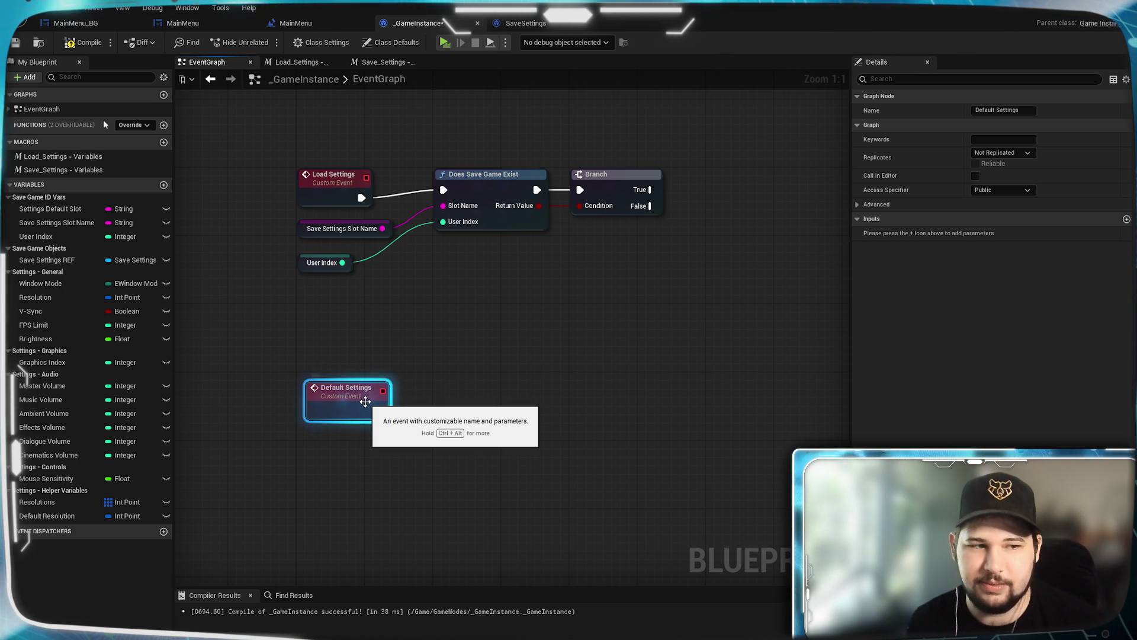
{"action": "left_click", "coordinate": [451, 393]}
{"action": "left_click_drag", "start_coordinate": [346, 422], "coordinate": [337, 481]}
{"action": "left_click", "coordinate": [507, 382]}
{"action": "left_click_drag", "start_coordinate": [651, 206], "coordinate": [706, 310]}
- Add a Default Settings call on the Branch's False output and move it to the right
{"action": "type", "text": "defa"}
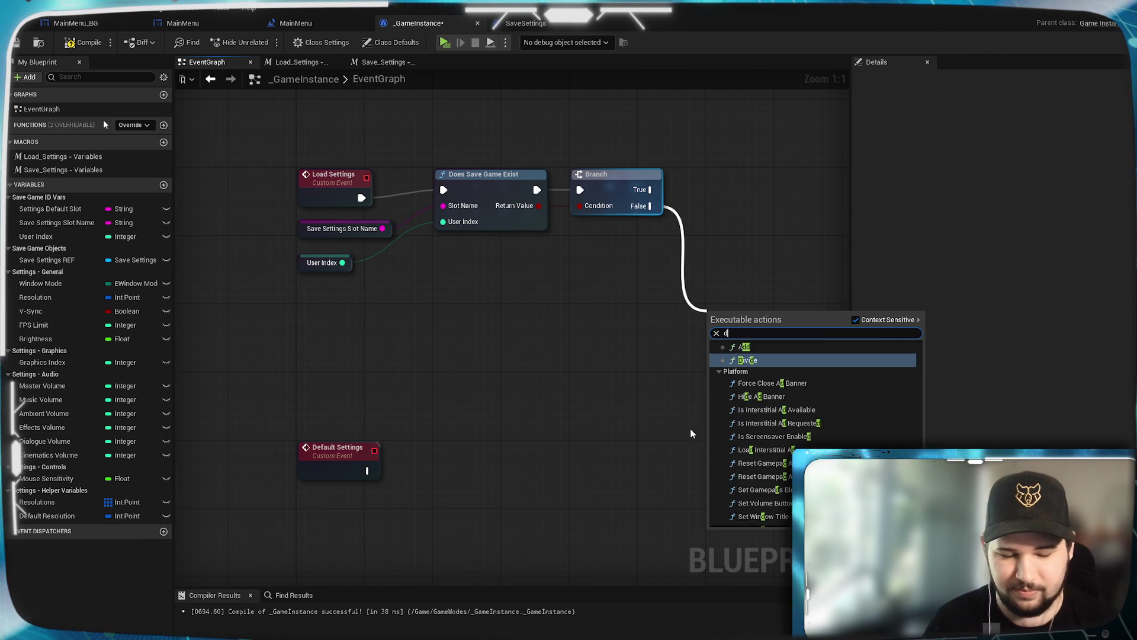
{"action": "type", "text": "u"}
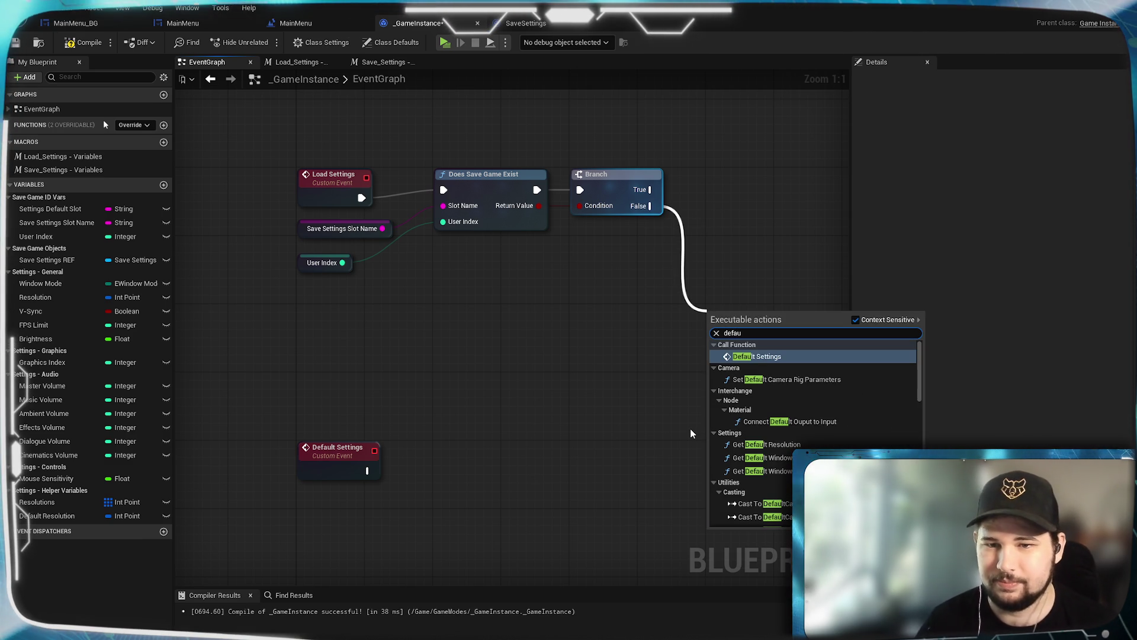
{"action": "left_click", "coordinate": [770, 356]}
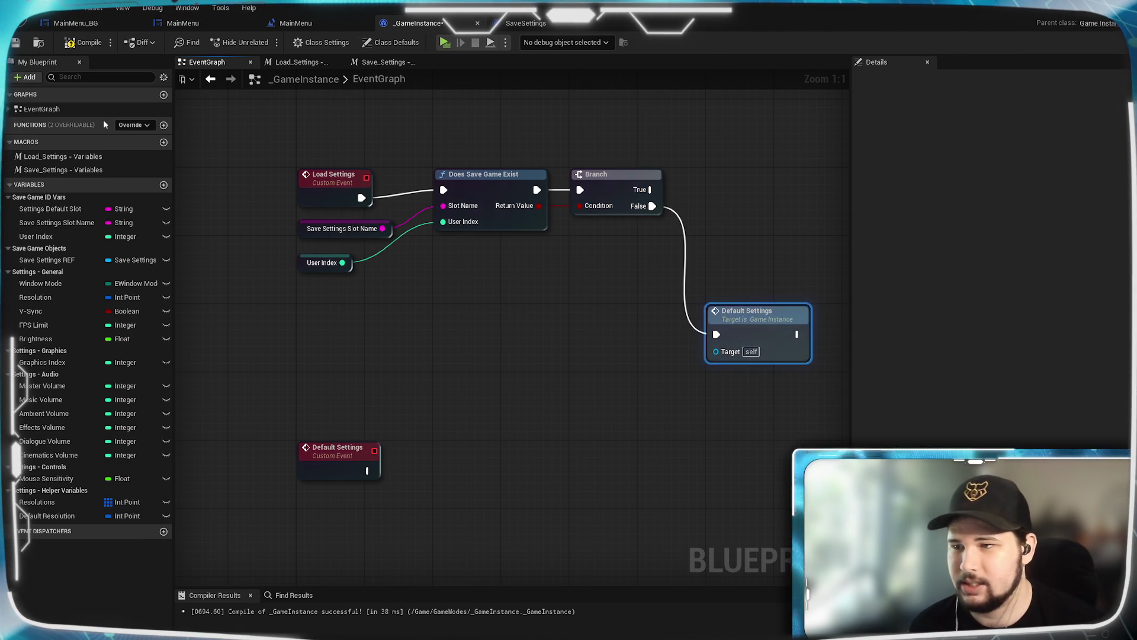
{"action": "left_click_drag", "start_coordinate": [716, 414], "coordinate": [467, 386]}
{"action": "left_click_drag", "start_coordinate": [477, 315], "coordinate": [740, 307]}
{"action": "left_click_drag", "start_coordinate": [496, 385], "coordinate": [672, 353]}
- Add a reroute knot on the False wire and position it to square off the wire
{"action": "double_click", "coordinate": [740, 262]}
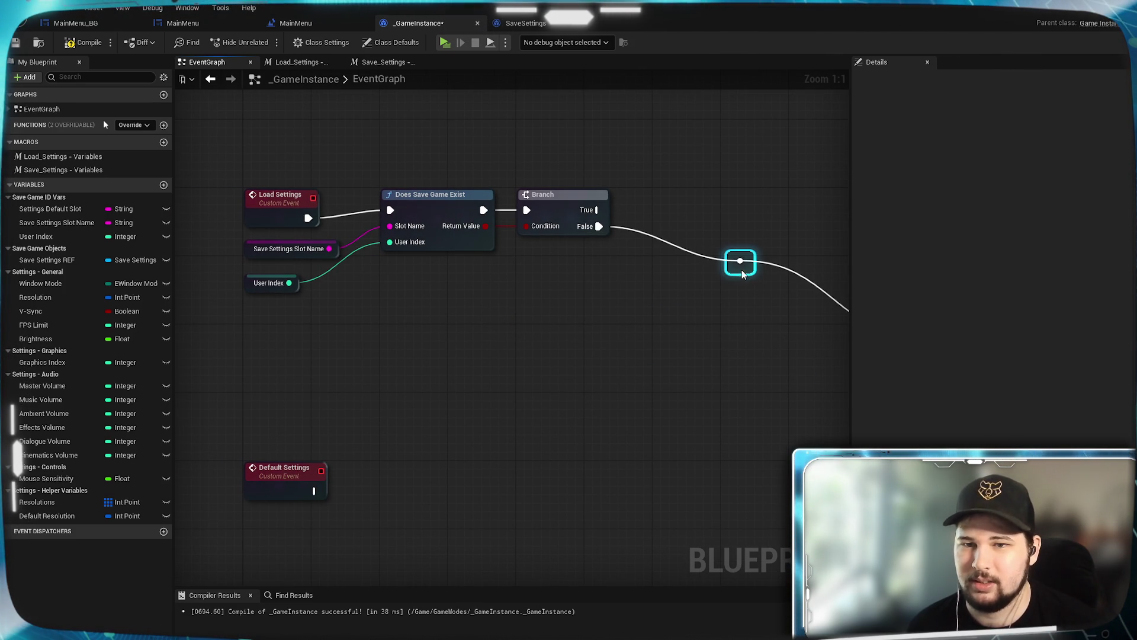
{"action": "mouse_move", "coordinate": [740, 262]}
{"action": "left_mouse_down"}
{"action": "mouse_move", "coordinate": [743, 273]}
{"action": "mouse_move", "coordinate": [721, 267]}
{"action": "mouse_move", "coordinate": [630, 332]}
{"action": "mouse_move", "coordinate": [637, 338]}
{"action": "left_mouse_up"}
{"action": "key", "text": "Escape"}
{"action": "left_click", "coordinate": [746, 274]}
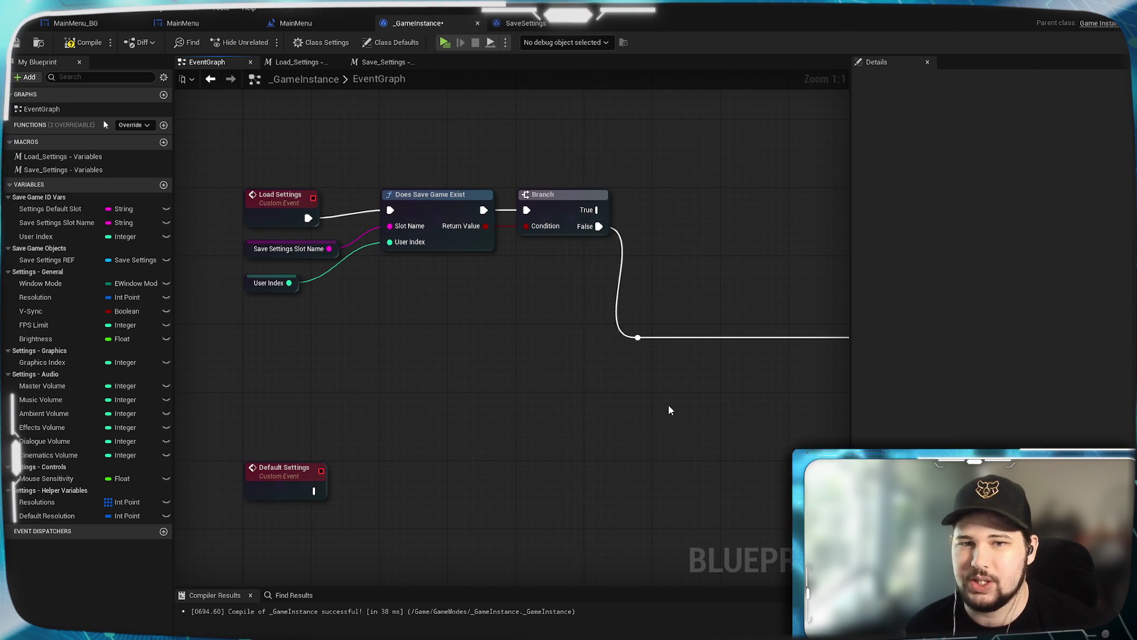
{"action": "mouse_move", "coordinate": [665, 397]}
{"action": "left_mouse_down"}
{"action": "mouse_move", "coordinate": [436, 404]}
{"action": "mouse_move", "coordinate": [494, 399]}
{"action": "mouse_move", "coordinate": [577, 439]}
{"action": "left_mouse_up"}
- Add a Load Game from Slot node from the Branch's True output
{"action": "left_click_drag", "start_coordinate": [469, 277], "coordinate": [533, 279]}
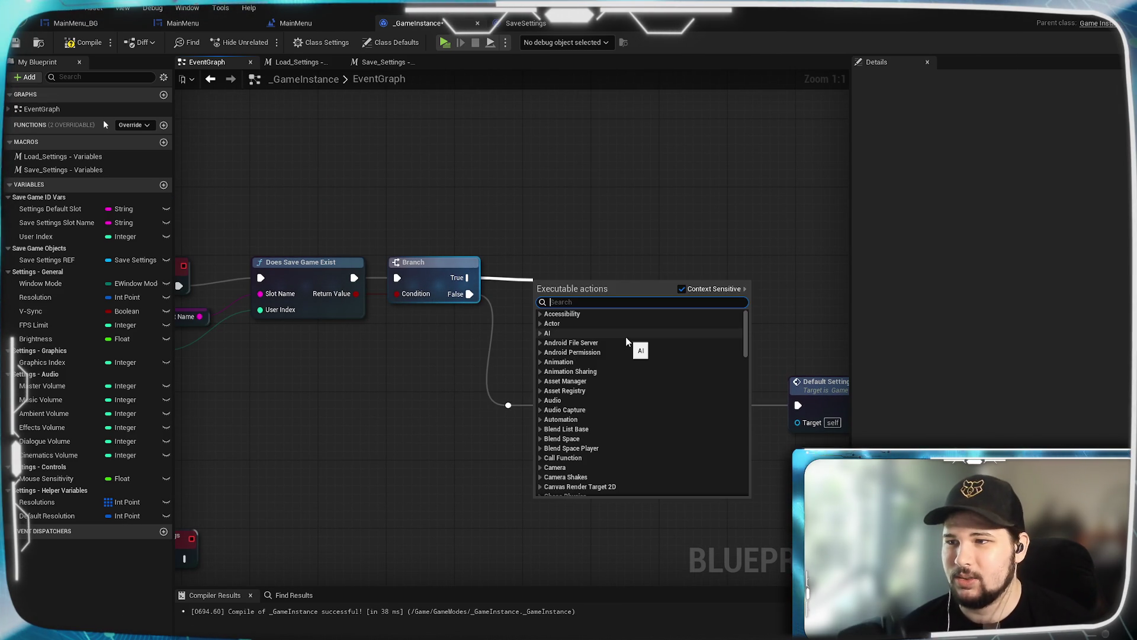
{"action": "type", "text": "Load"}
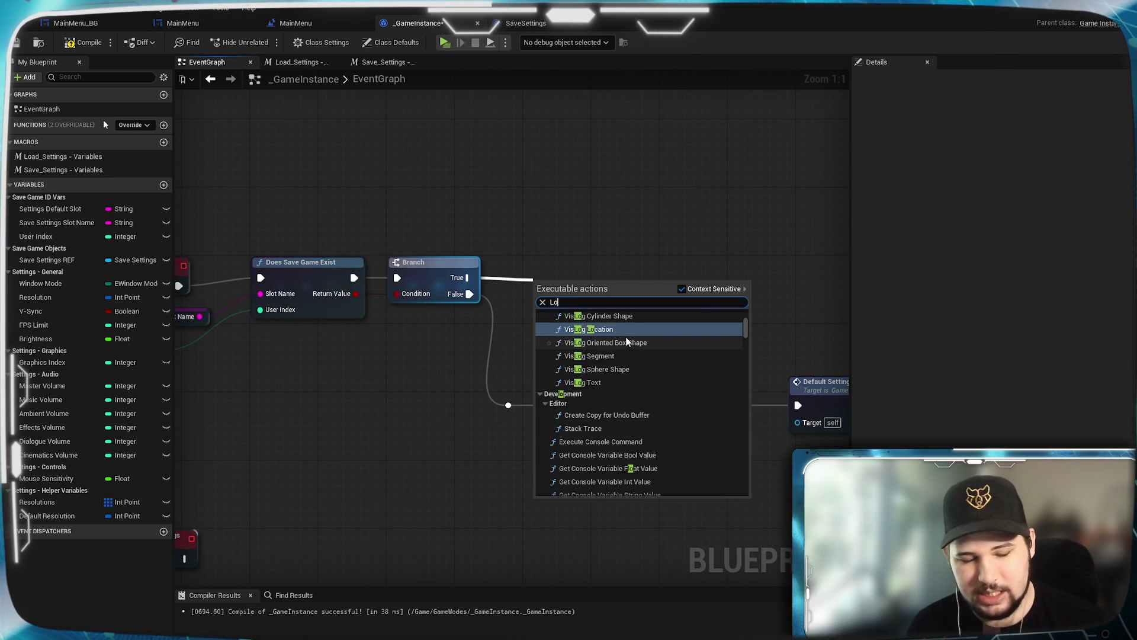
{"action": "type", "text": " S"}
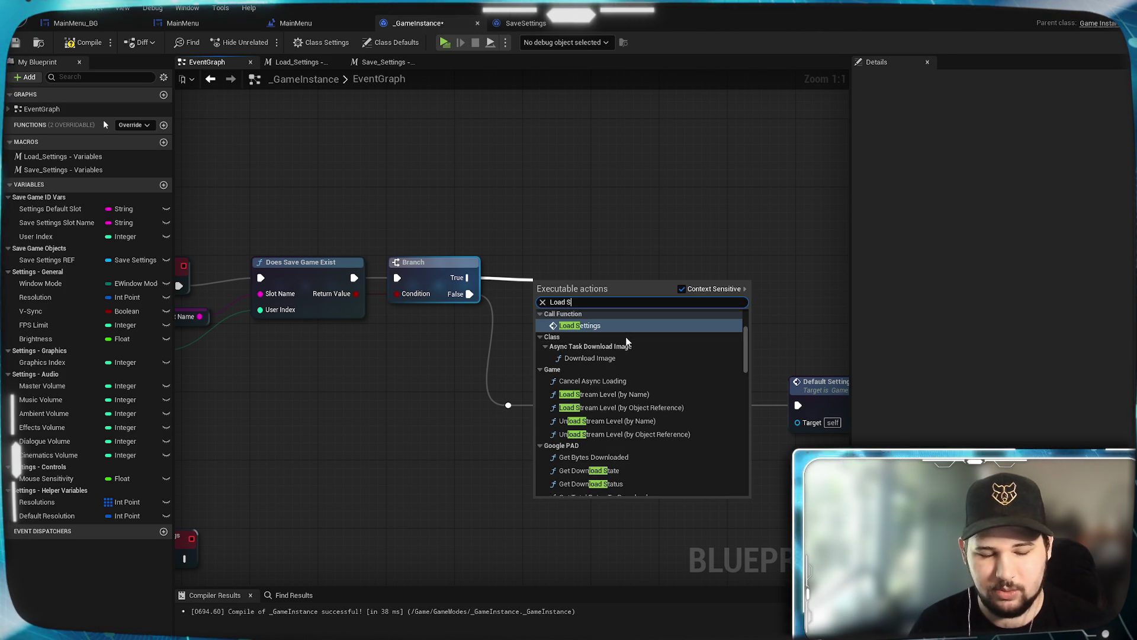
{"action": "key", "text": "BackSpace"}
{"action": "type", "text": "Game"}
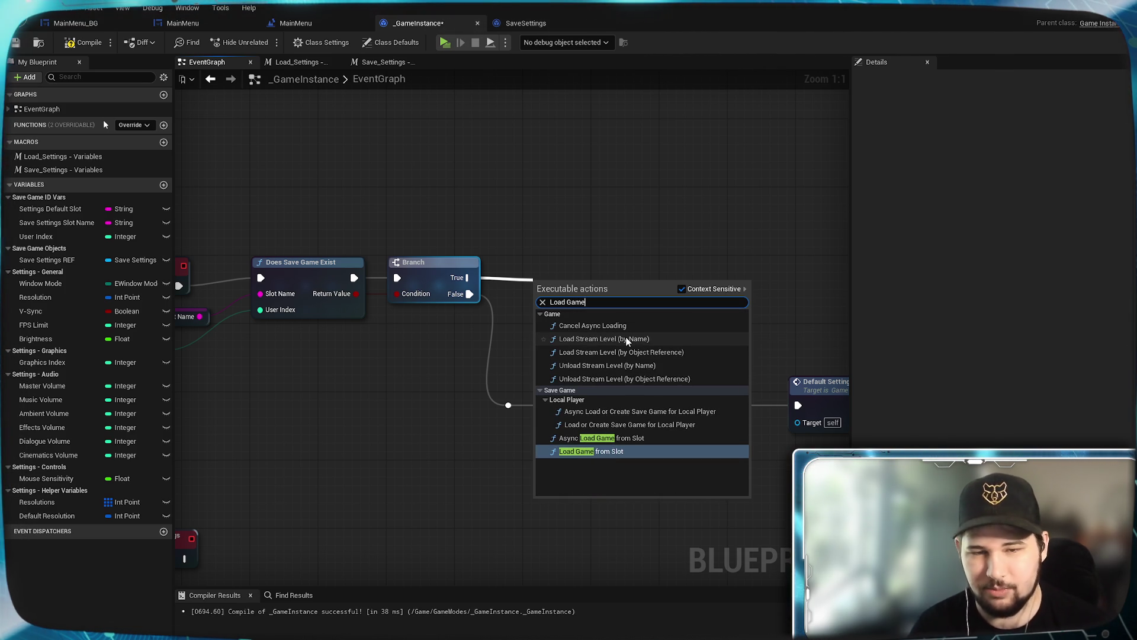
{"action": "left_click", "coordinate": [624, 454]}
- Line up Load Game from Slot with the Branch and add a reroute knot on the Slot Name wire
{"action": "left_click_drag", "start_coordinate": [586, 285], "coordinate": [575, 269]}
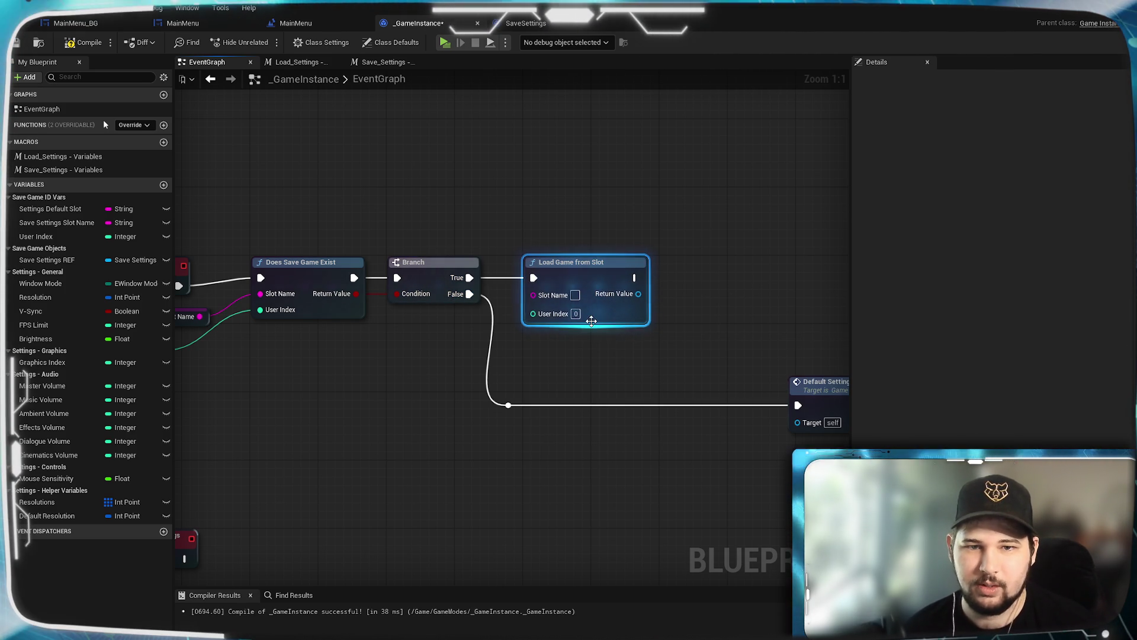
{"action": "left_click_drag", "start_coordinate": [360, 397], "coordinate": [576, 374]}
{"action": "double_click", "coordinate": [450, 290]}
{"action": "mouse_move", "coordinate": [465, 304]}
{"action": "left_mouse_down"}
{"action": "mouse_move", "coordinate": [473, 325]}
{"action": "mouse_move", "coordinate": [456, 304]}
{"action": "mouse_move", "coordinate": [470, 299]}
{"action": "mouse_move", "coordinate": [452, 350]}
{"action": "left_mouse_up"}
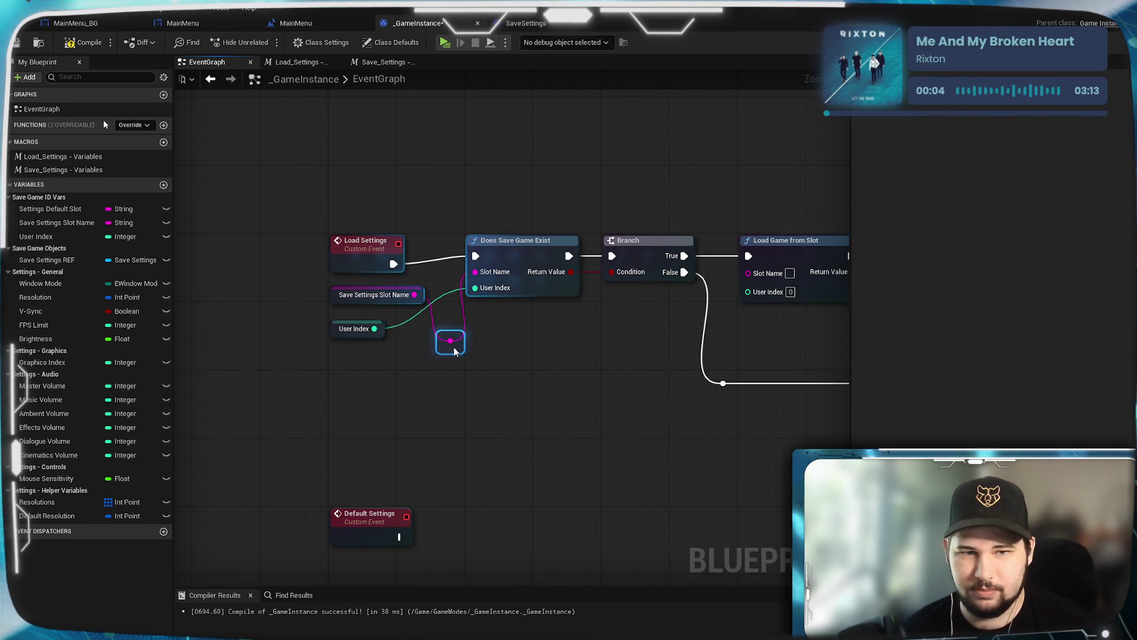
- Wire Save Settings Slot Name into Load Game from Slot through aligned reroute knots
{"action": "key", "text": "q"}
{"action": "key", "text": "Delete"}
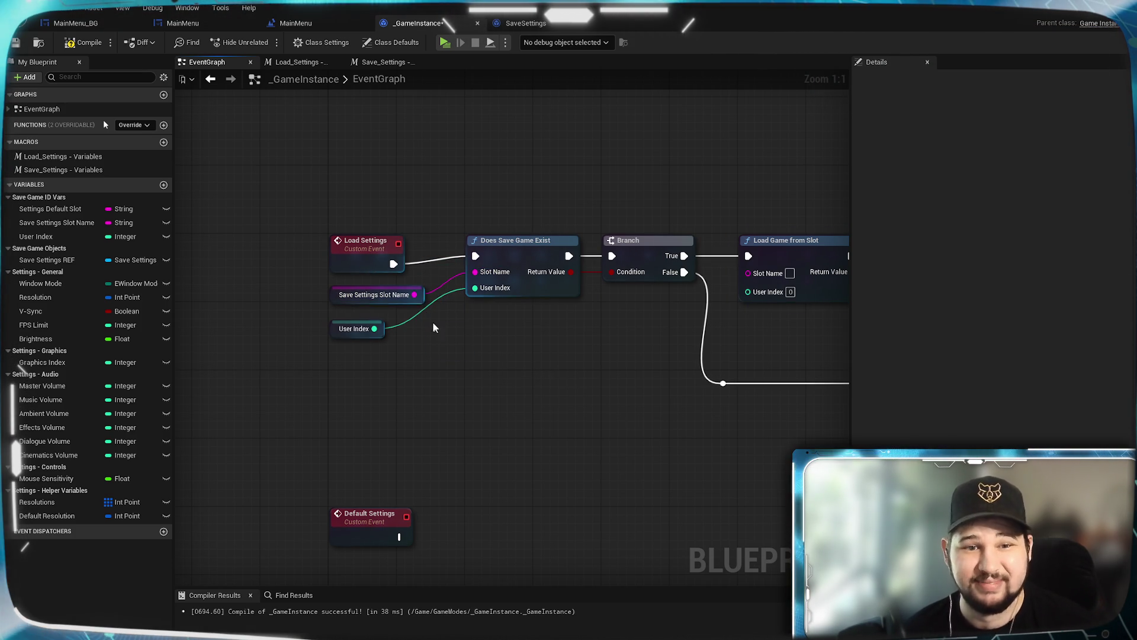
{"action": "mouse_move", "coordinate": [414, 294]}
{"action": "left_mouse_down"}
{"action": "mouse_move", "coordinate": [777, 309]}
{"action": "mouse_move", "coordinate": [748, 273]}
{"action": "left_mouse_up"}
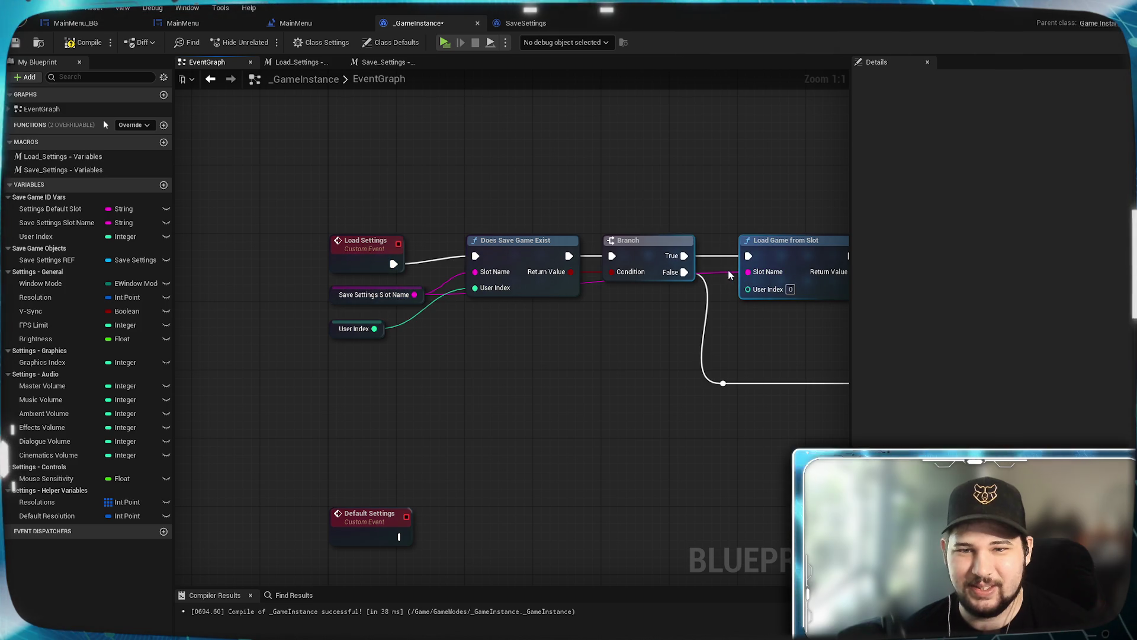
{"action": "double_click", "coordinate": [723, 271]}
{"action": "left_click_drag", "start_coordinate": [440, 330], "coordinate": [483, 314]}
{"action": "left_click", "coordinate": [645, 295]}
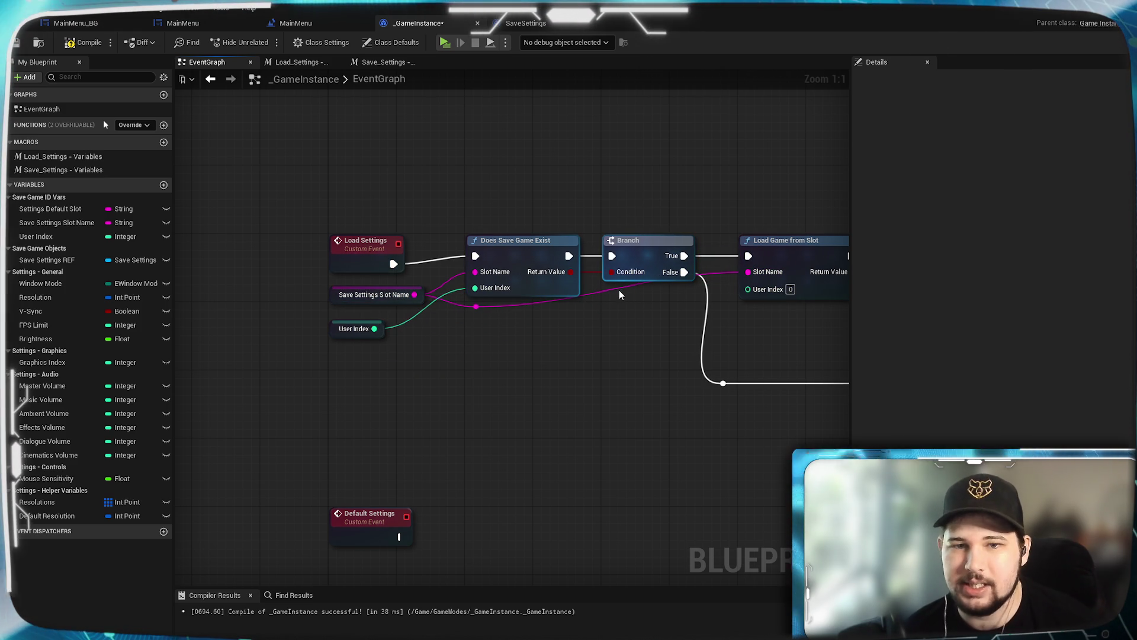
{"action": "double_click", "coordinate": [616, 290]}
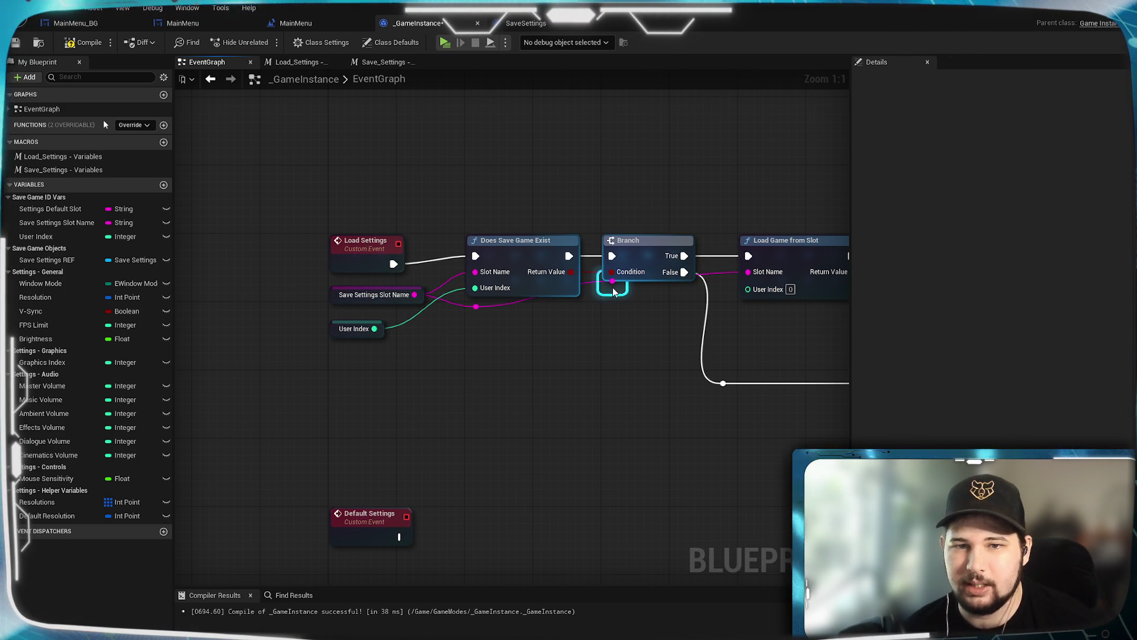
{"action": "left_click_drag", "start_coordinate": [612, 286], "coordinate": [684, 318]}
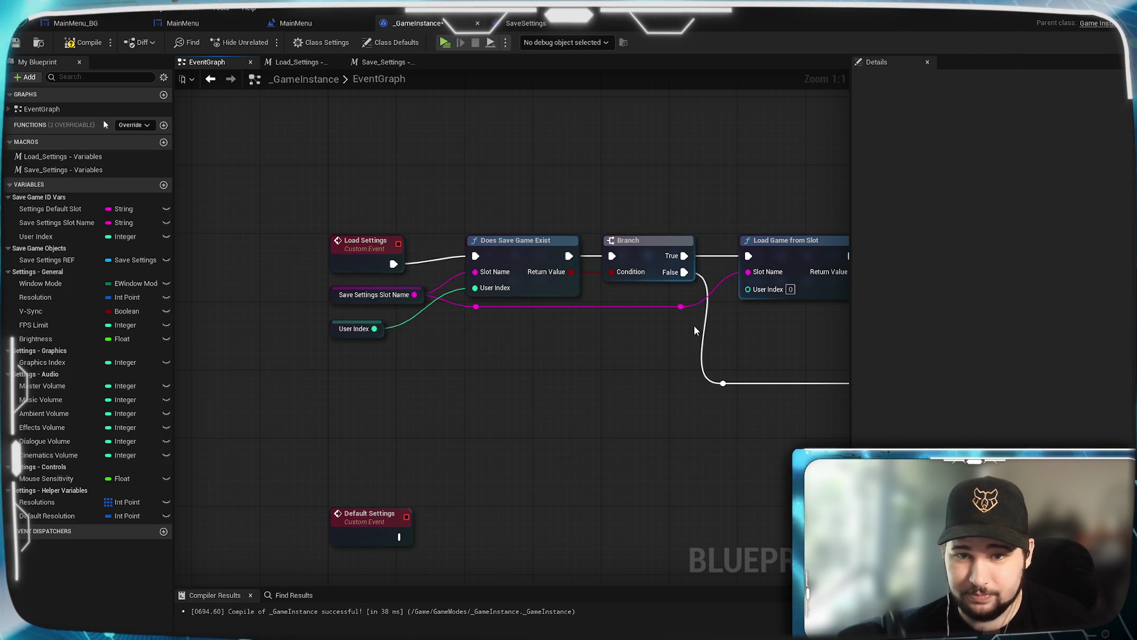
{"action": "left_click_drag", "start_coordinate": [688, 309], "coordinate": [692, 309]}
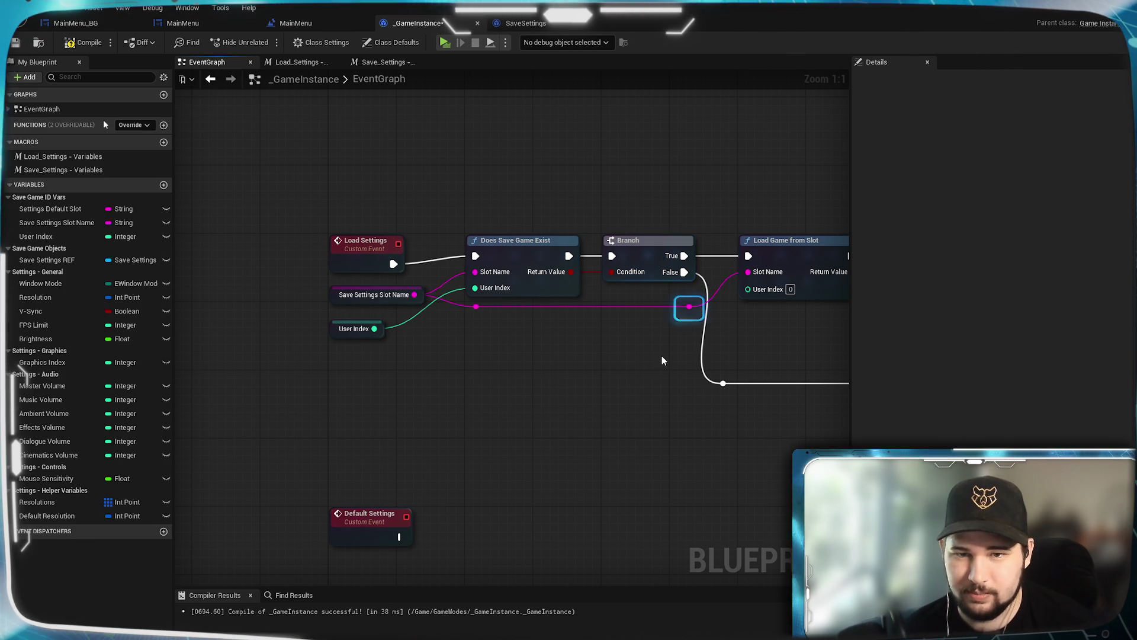
- Wire User Index into Load Game from Slot, its reroutes beside the slot-name ones
{"action": "mouse_move", "coordinate": [375, 328]}
{"action": "left_mouse_down"}
{"action": "mouse_move", "coordinate": [771, 289]}
{"action": "mouse_move", "coordinate": [749, 287]}
{"action": "left_mouse_up"}
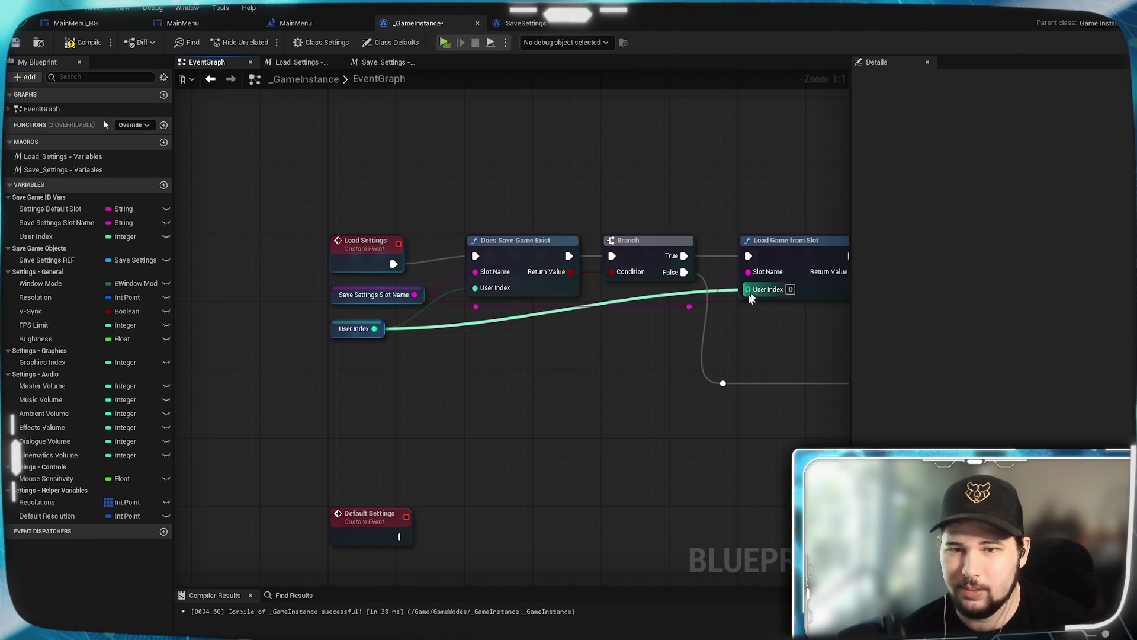
{"action": "double_click", "coordinate": [624, 297]}
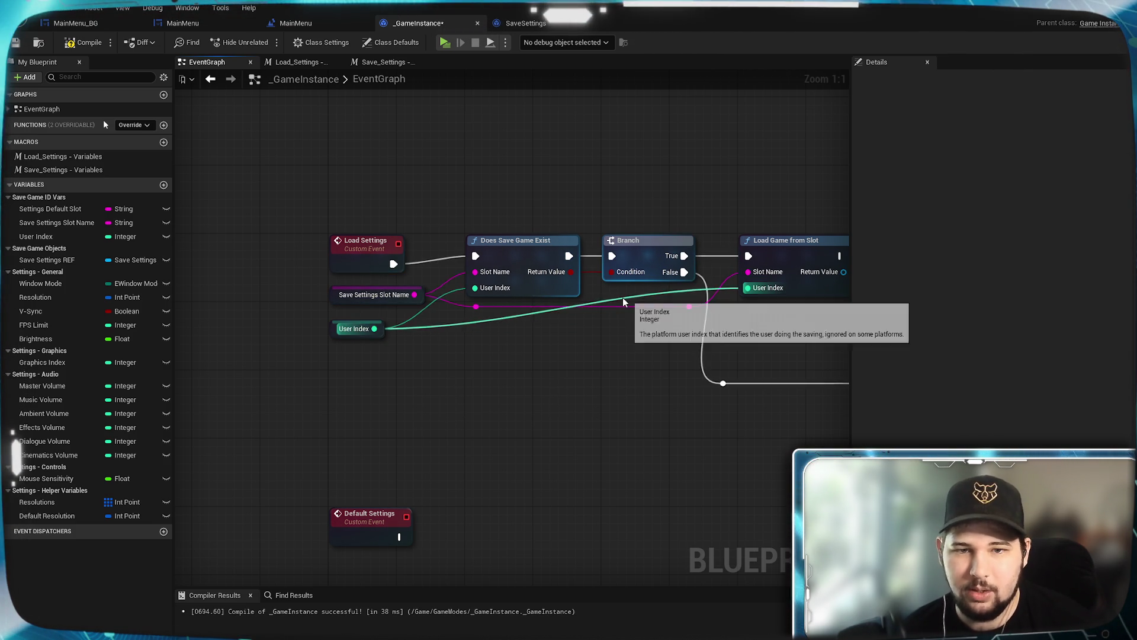
{"action": "left_click_drag", "start_coordinate": [623, 296], "coordinate": [482, 319]}
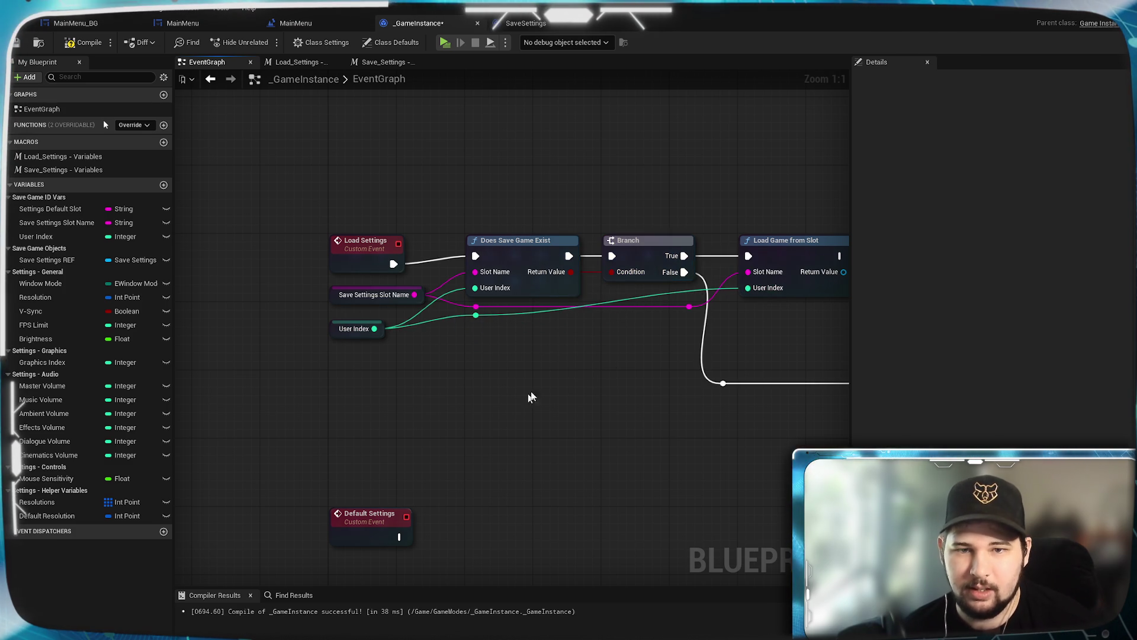
{"action": "double_click", "coordinate": [659, 293]}
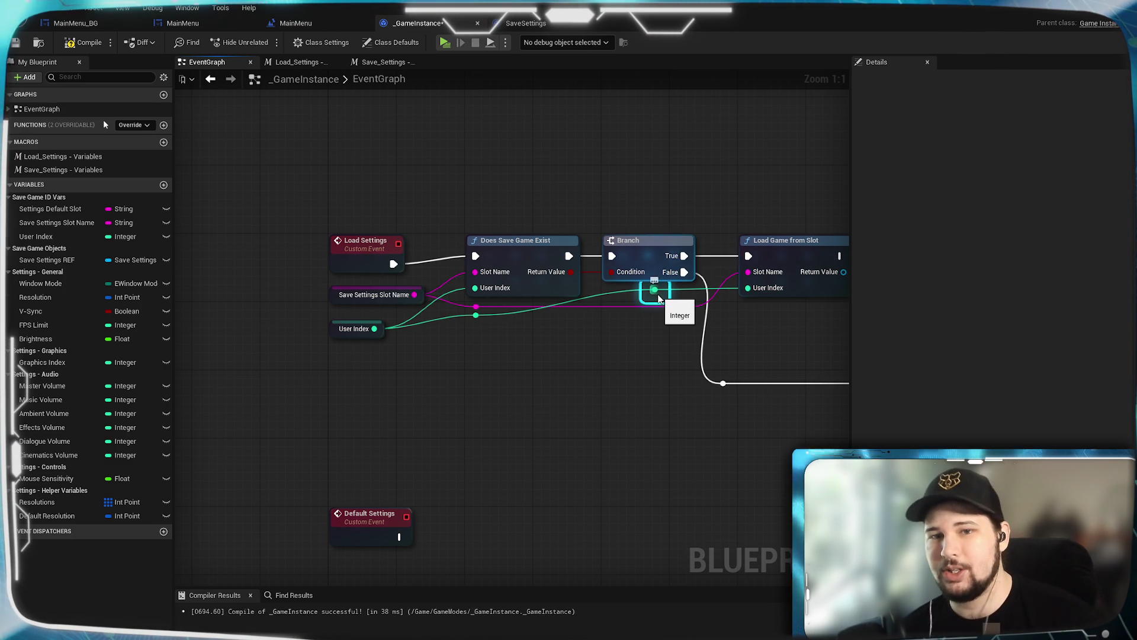
{"action": "left_click_drag", "start_coordinate": [657, 299], "coordinate": [692, 324]}
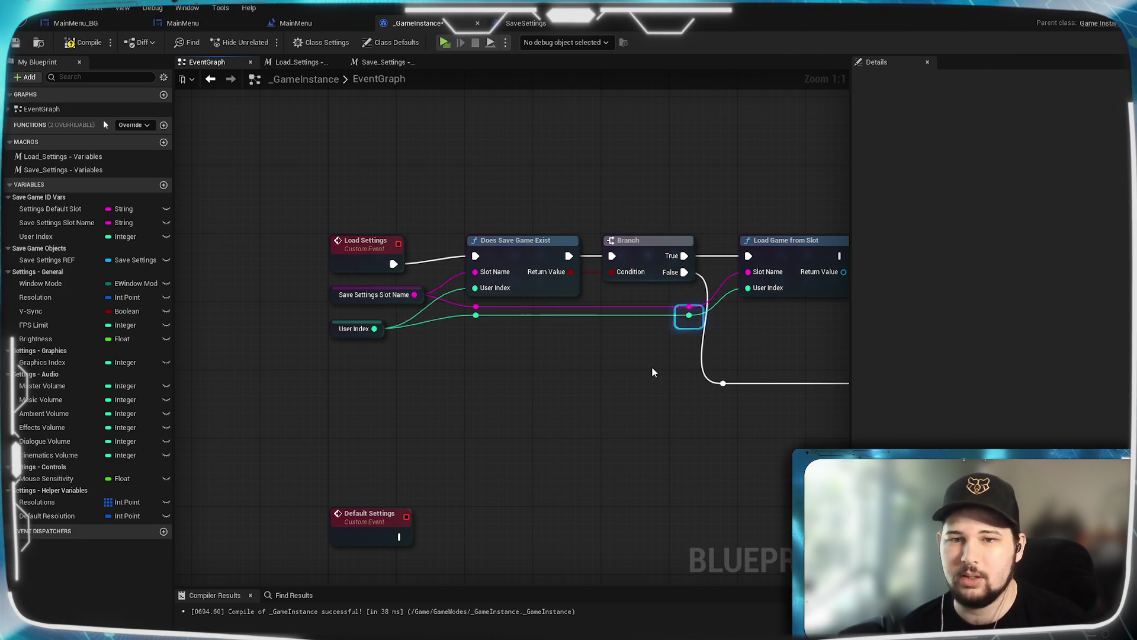
{"action": "mouse_move", "coordinate": [779, 419]}
{"action": "left_mouse_down"}
{"action": "mouse_move", "coordinate": [460, 386]}
{"action": "mouse_move", "coordinate": [645, 347]}
{"action": "left_mouse_up"}
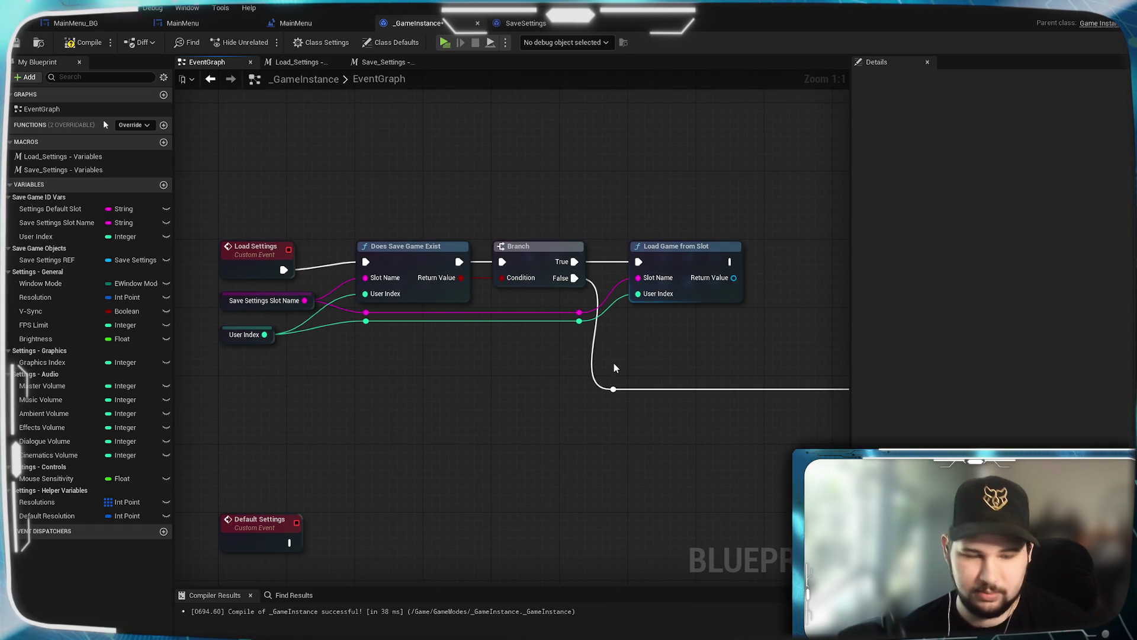
- Add a Cast To SaveSettings node after Load Game from Slot and position it
{"action": "mouse_move", "coordinate": [626, 371]}
{"action": "left_mouse_down"}
{"action": "mouse_move", "coordinate": [419, 333]}
{"action": "mouse_move", "coordinate": [330, 274]}
{"action": "mouse_move", "coordinate": [380, 288]}
{"action": "mouse_move", "coordinate": [474, 275]}
{"action": "left_mouse_up"}
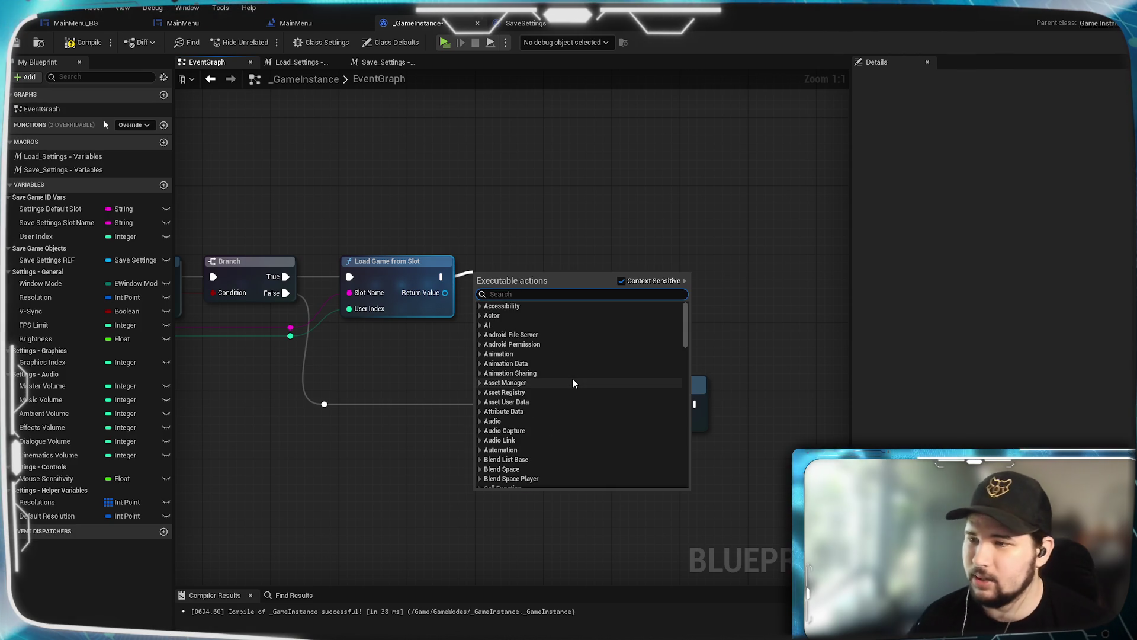
{"action": "type", "text": "cast to "}
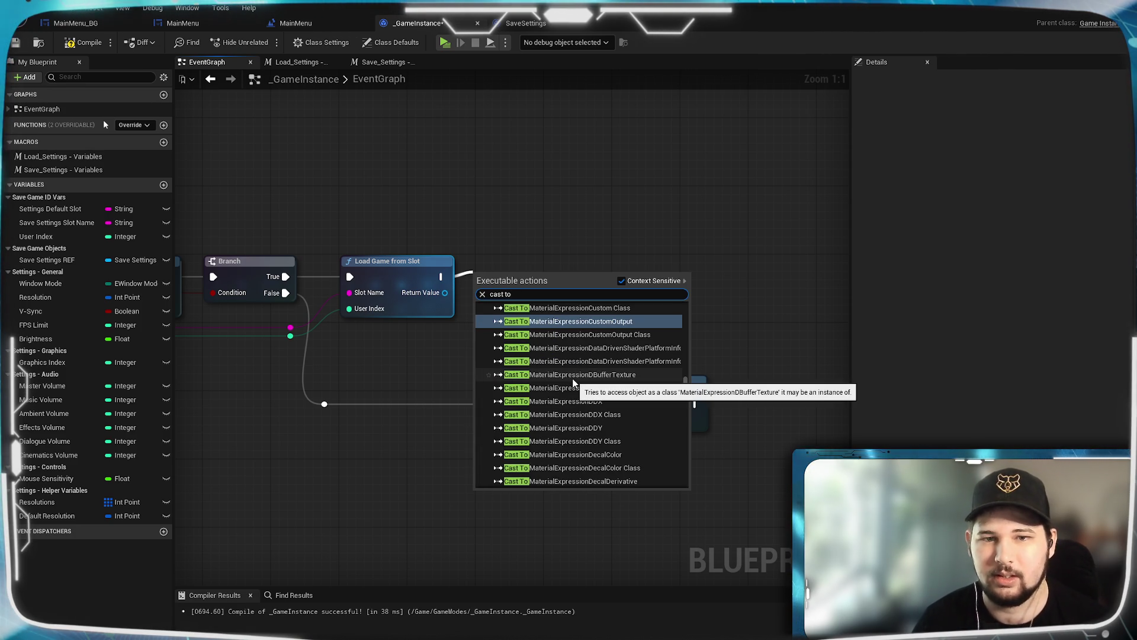
{"action": "type", "text": "Save"}
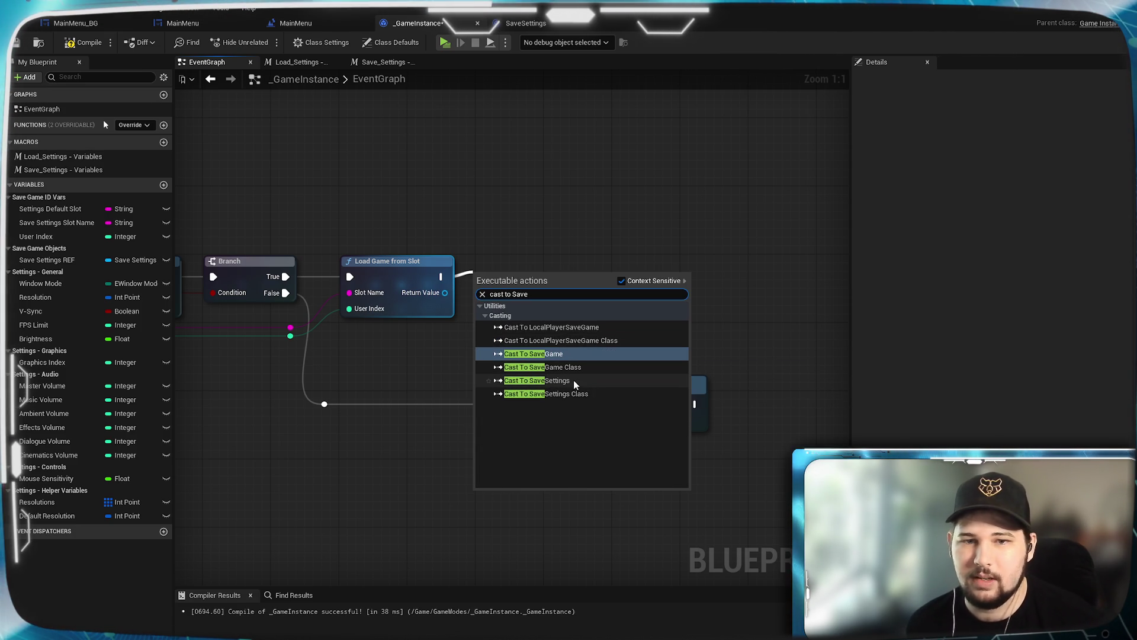
{"action": "left_click", "coordinate": [574, 380]}
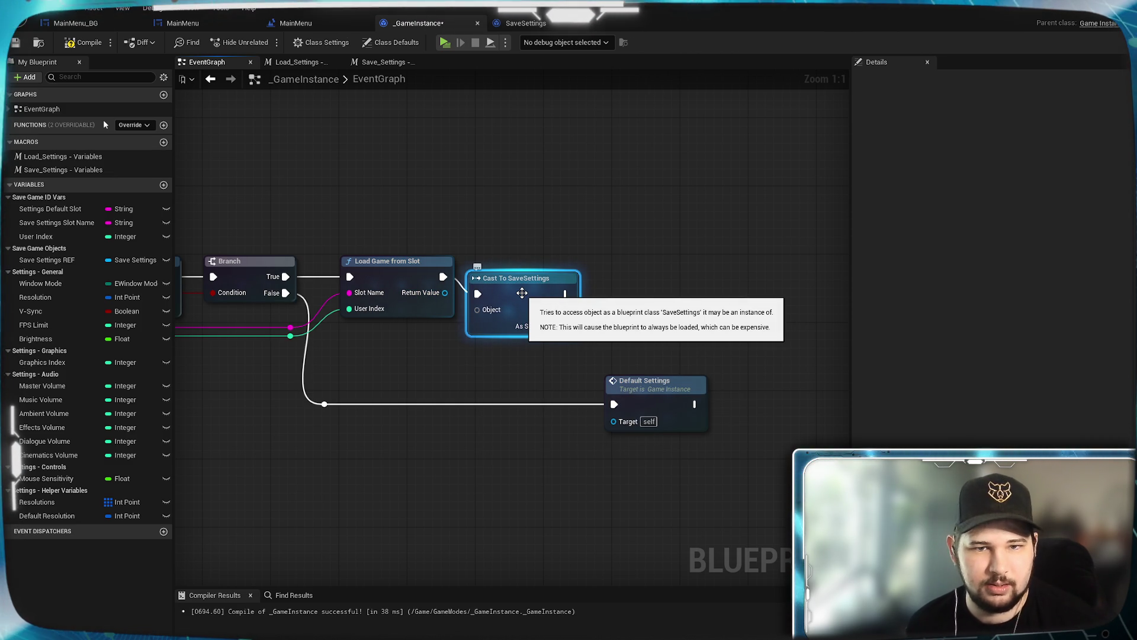
{"action": "left_click_drag", "start_coordinate": [522, 293], "coordinate": [539, 276]}
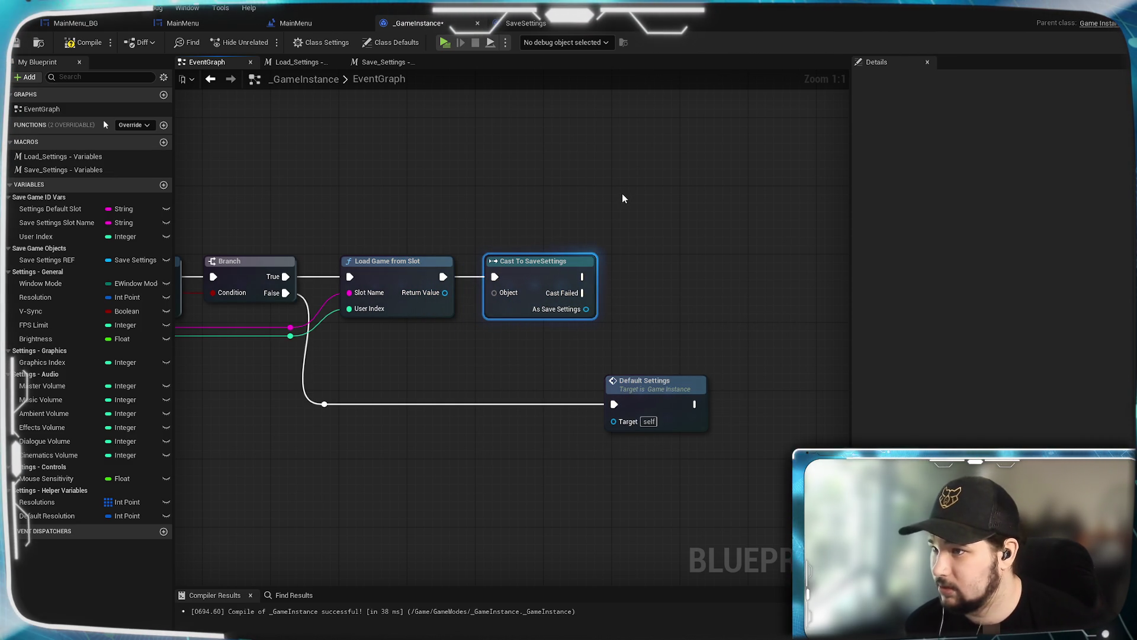
{"action": "left_click_drag", "start_coordinate": [551, 284], "coordinate": [542, 284]}
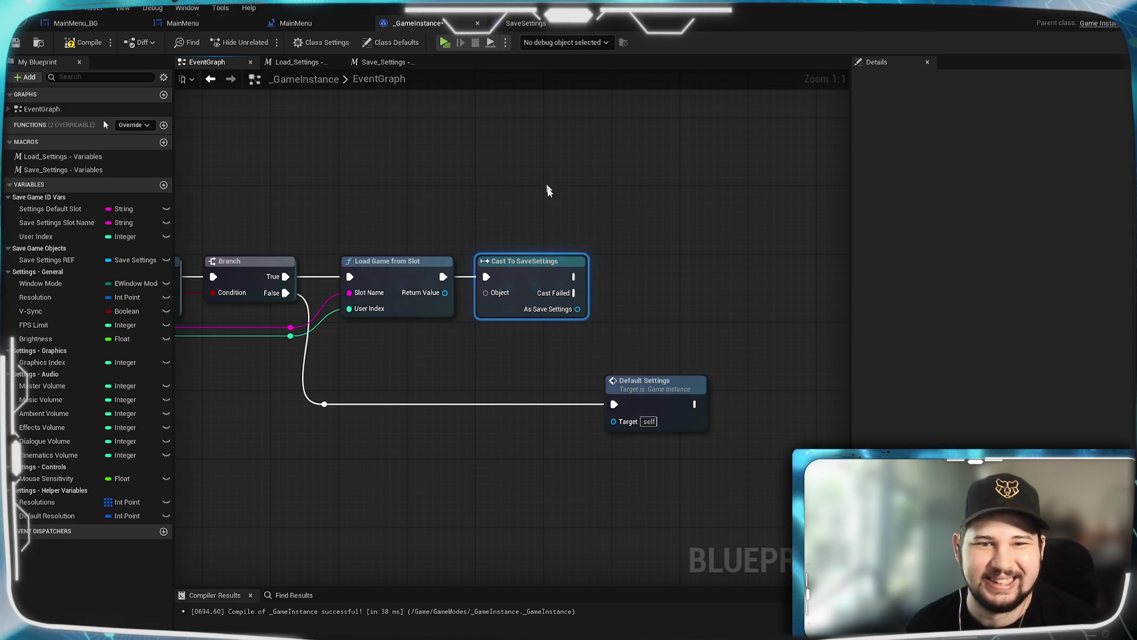
- Wire Return Value into the cast's Object input and Cast Failed into Default Settings
{"action": "left_click_drag", "start_coordinate": [444, 293], "coordinate": [486, 293]}
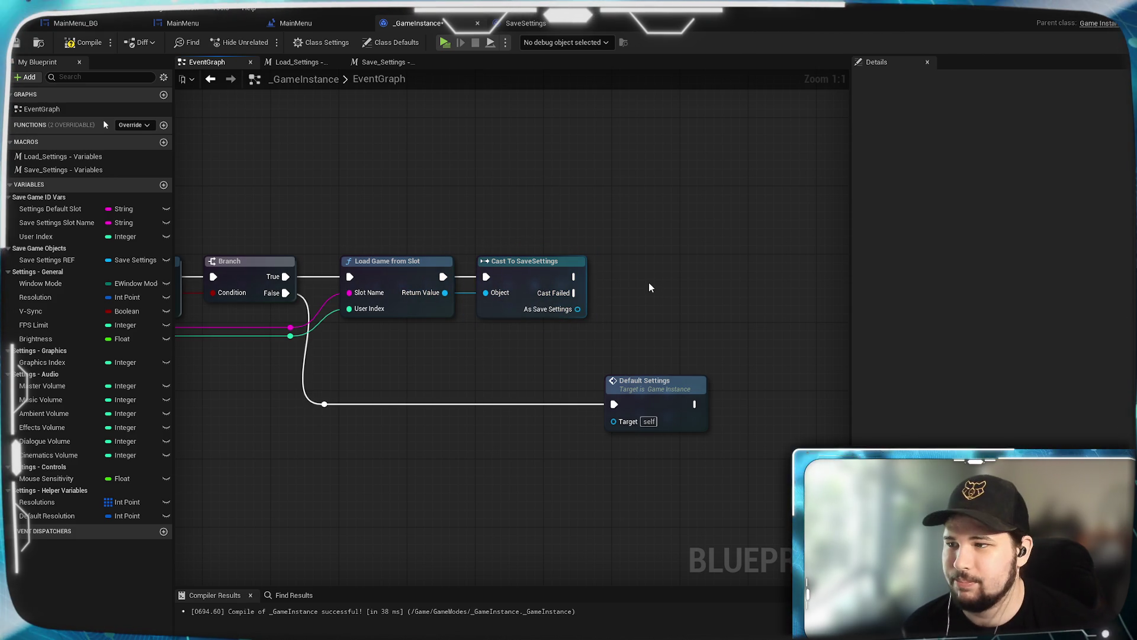
{"action": "left_click_drag", "start_coordinate": [649, 279], "coordinate": [534, 260]}
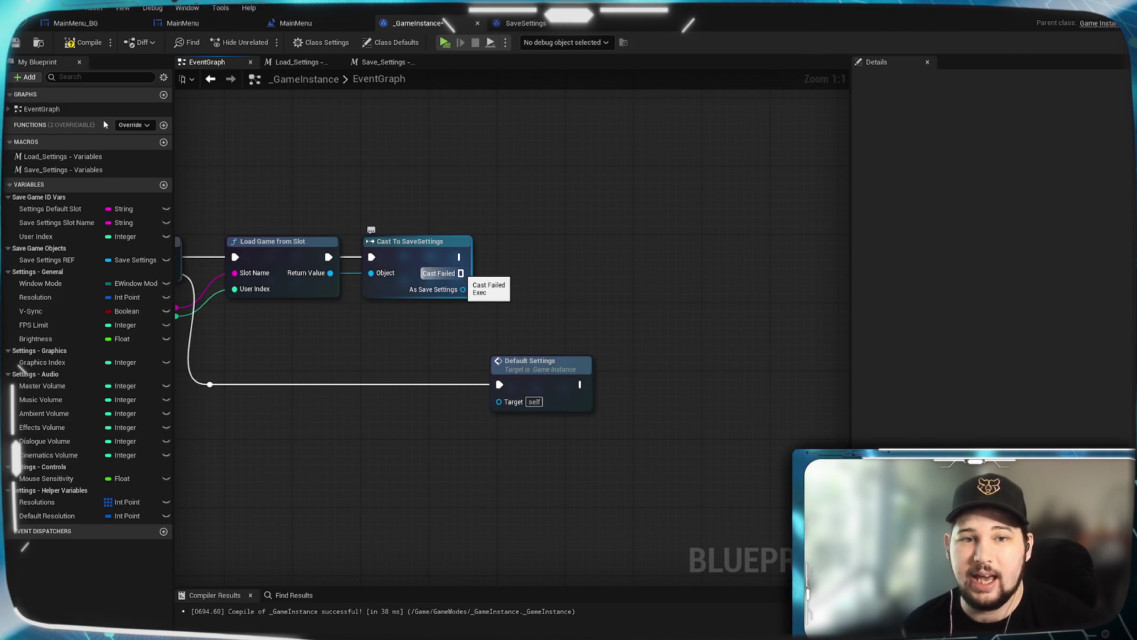
{"action": "mouse_move", "coordinate": [461, 273]}
{"action": "left_mouse_down"}
{"action": "mouse_move", "coordinate": [562, 275]}
{"action": "mouse_move", "coordinate": [475, 376]}
{"action": "mouse_move", "coordinate": [501, 384]}
{"action": "left_mouse_up"}
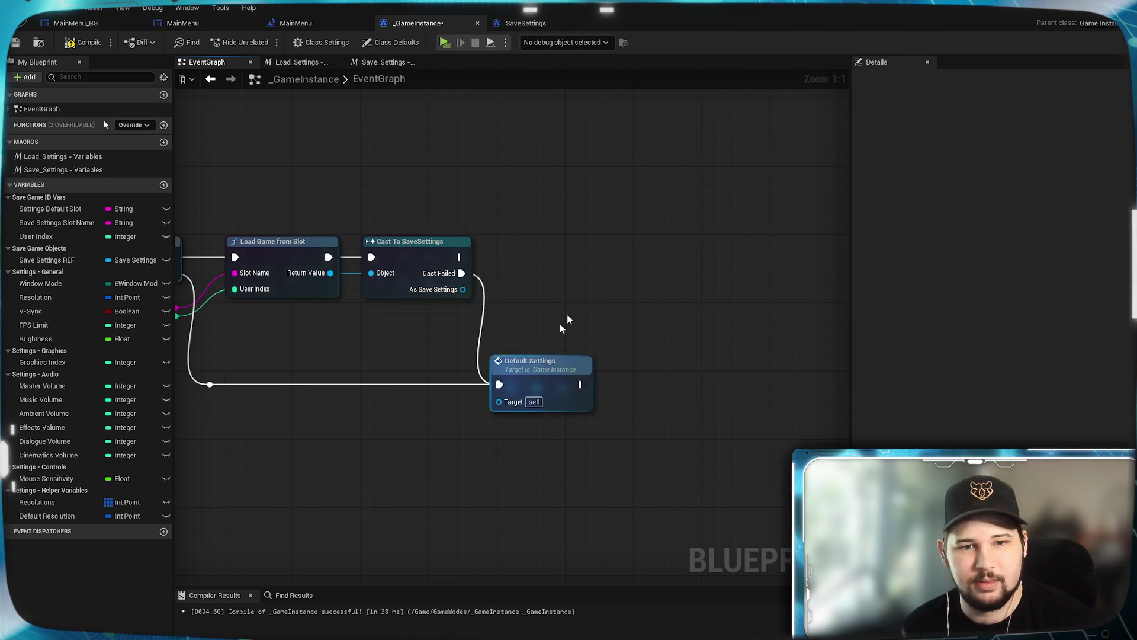
{"action": "mouse_move", "coordinate": [438, 463]}
{"action": "left_mouse_down"}
{"action": "mouse_move", "coordinate": [481, 325]}
{"action": "mouse_move", "coordinate": [574, 314]}
{"action": "left_mouse_up"}
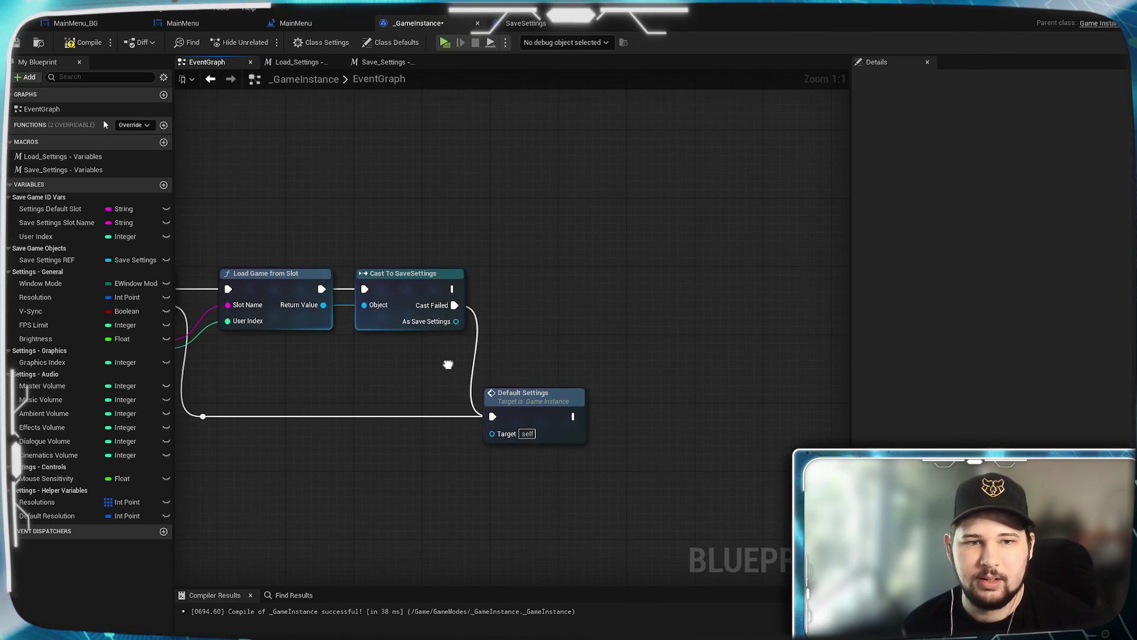
{"action": "left_click_drag", "start_coordinate": [410, 372], "coordinate": [419, 375]}
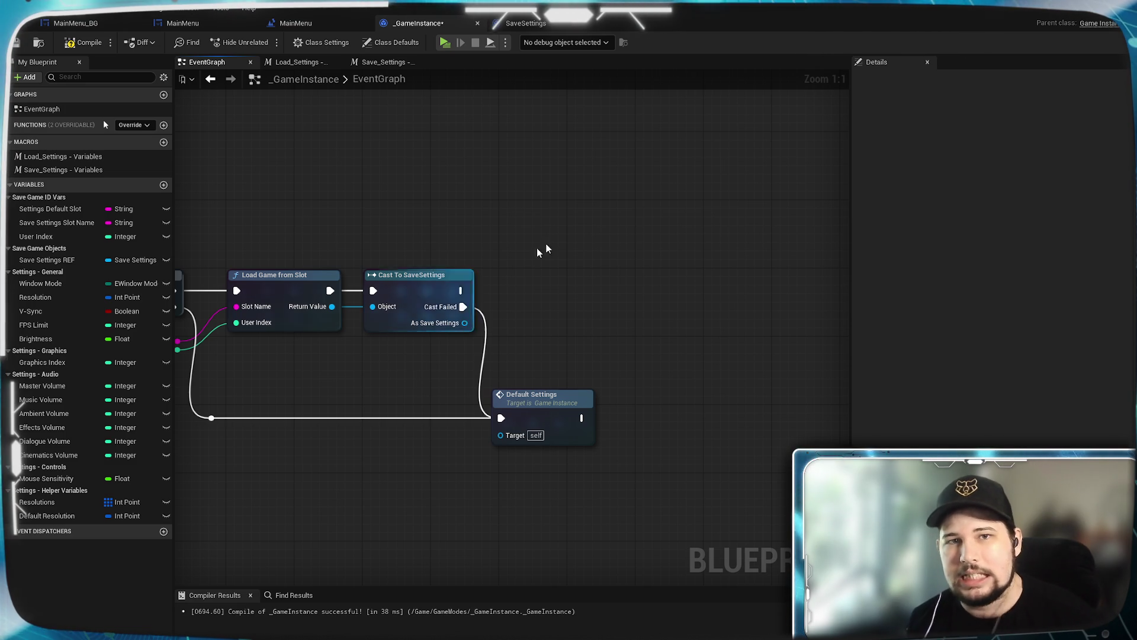
{"action": "left_click", "coordinate": [522, 23]}
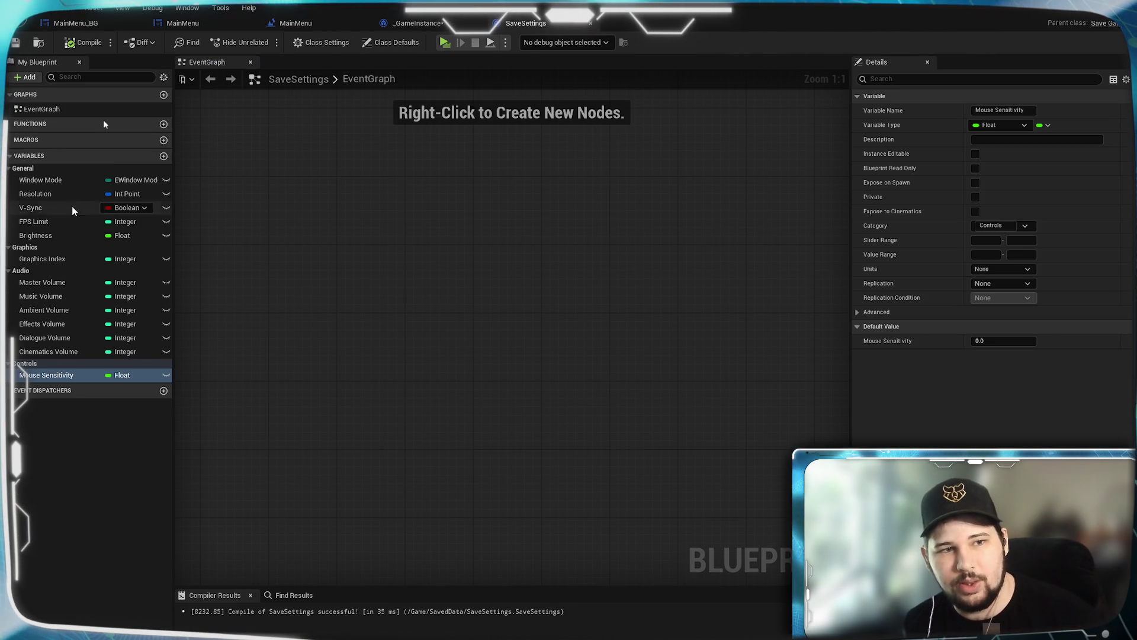
{"action": "left_click", "coordinate": [418, 23]}
{"action": "mouse_move", "coordinate": [540, 330]}
{"action": "left_mouse_down"}
{"action": "mouse_move", "coordinate": [408, 391]}
{"action": "mouse_move", "coordinate": [532, 405]}
{"action": "left_mouse_up"}
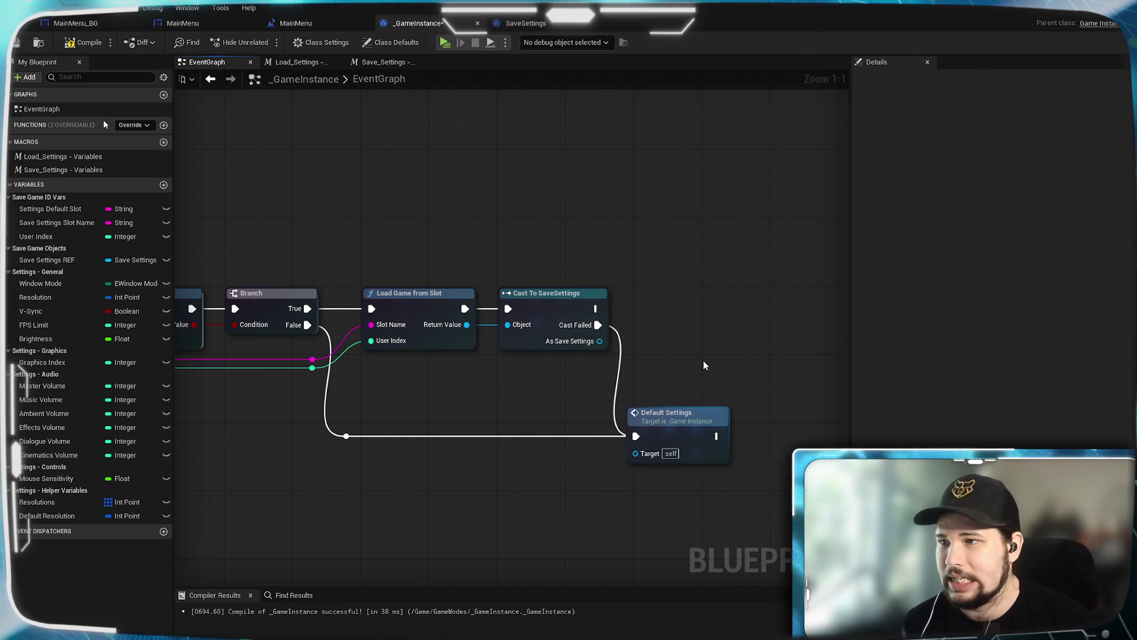
- Store the cast's As Save Settings result in Save Settings REF with a SET node
{"action": "left_click_drag", "start_coordinate": [692, 351], "coordinate": [541, 360]}
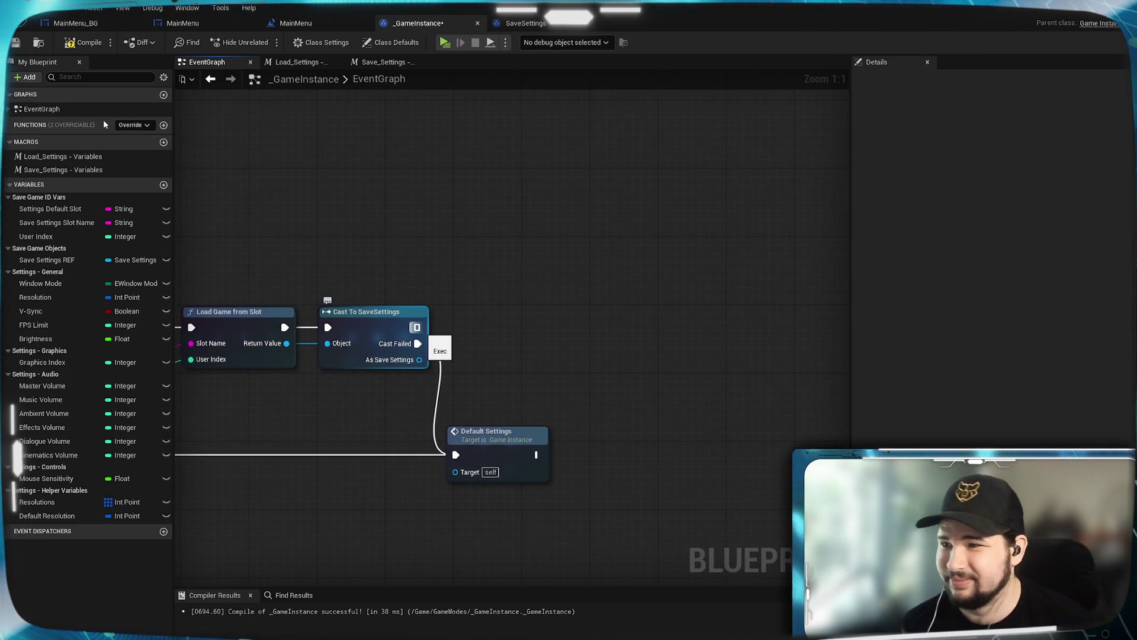
{"action": "left_click_drag", "start_coordinate": [423, 334], "coordinate": [455, 330]}
{"action": "type", "text": "se"}
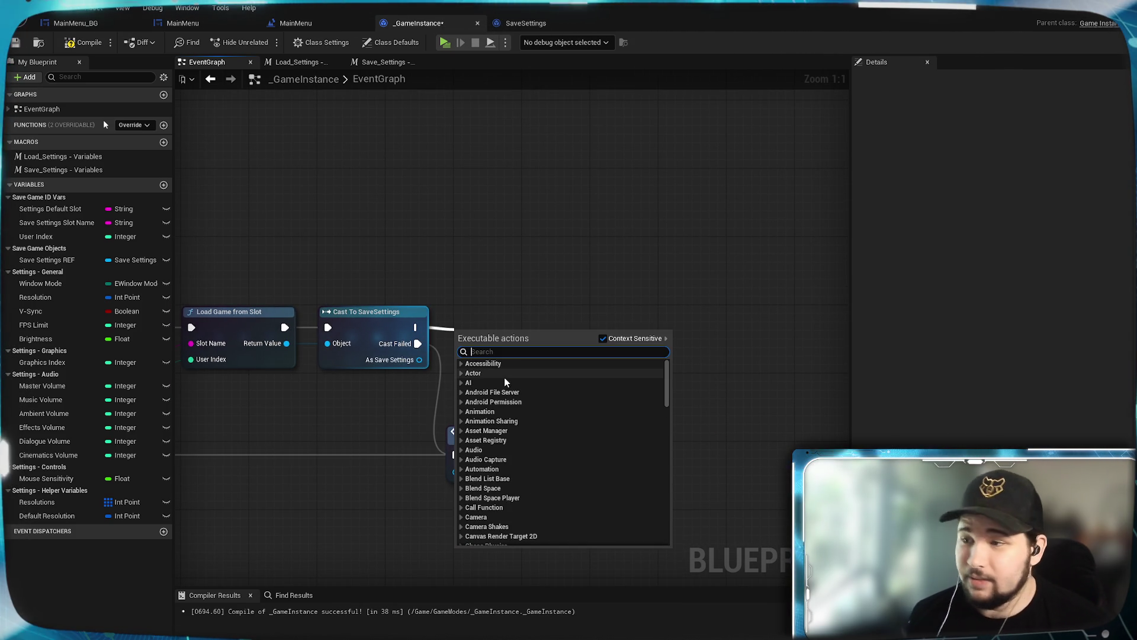
{"action": "type", "text": "t "}
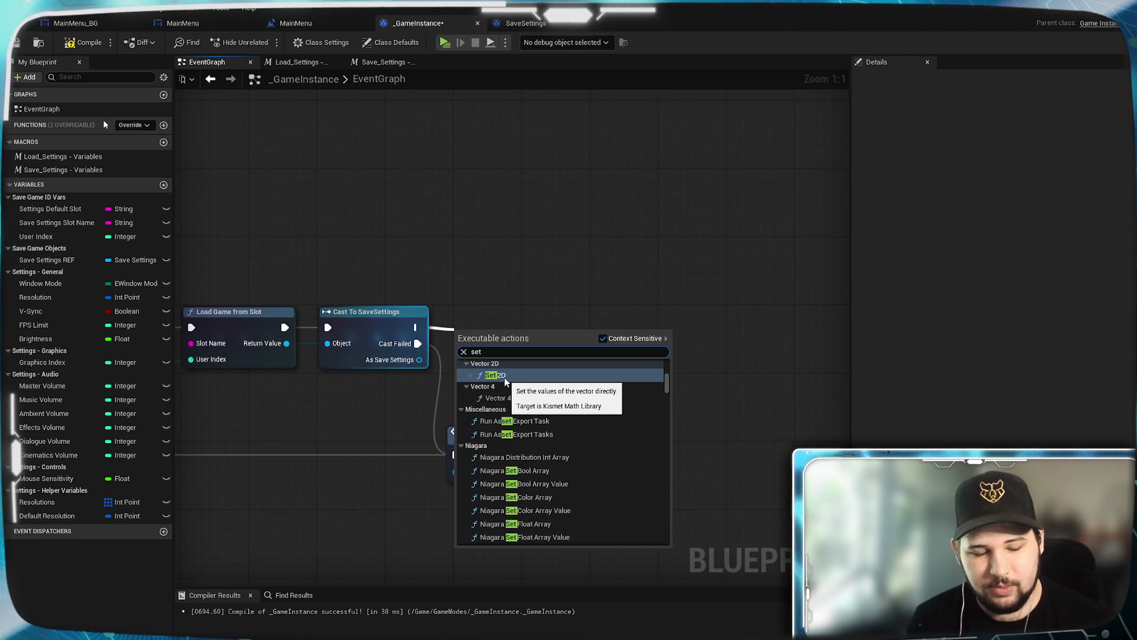
{"action": "type", "text": "save"}
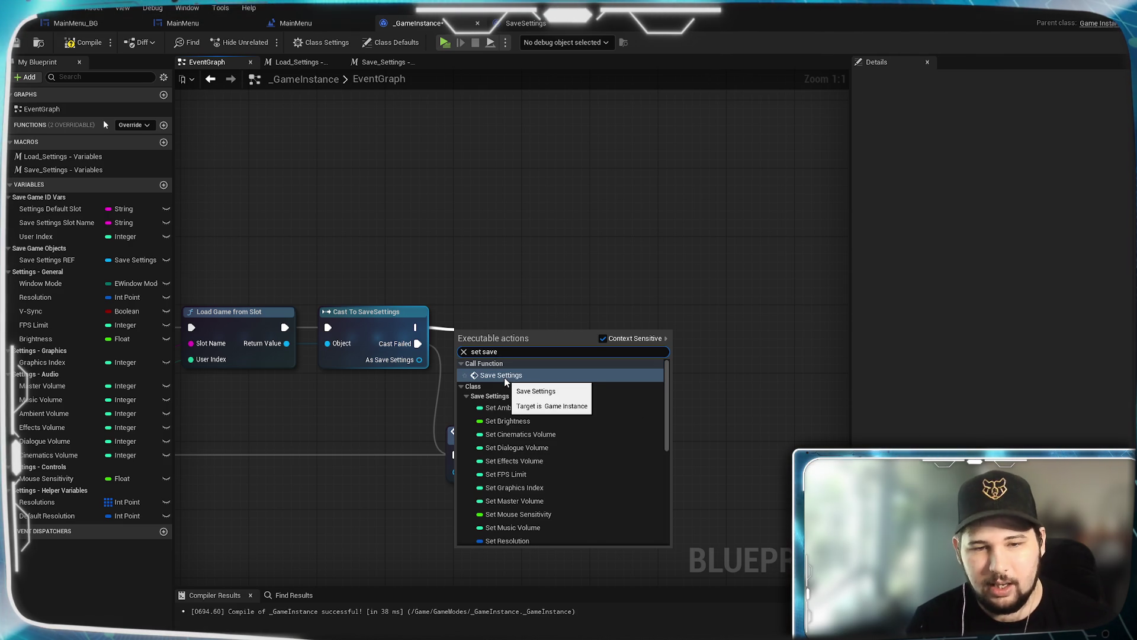
{"action": "type", "text": " sett"}
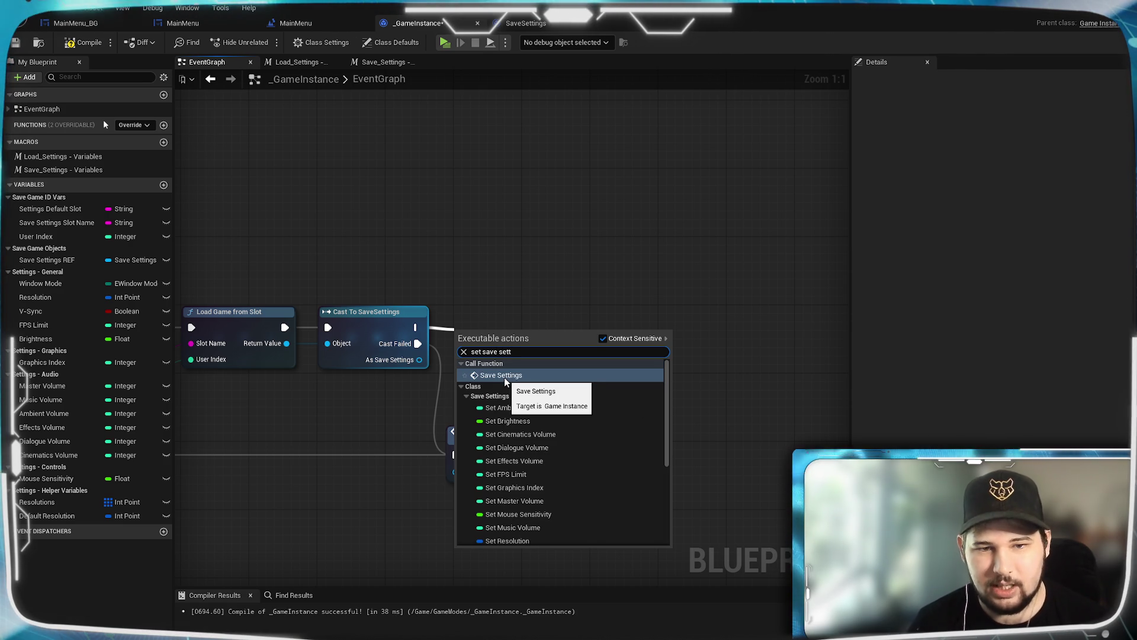
{"action": "type", "text": "ings"}
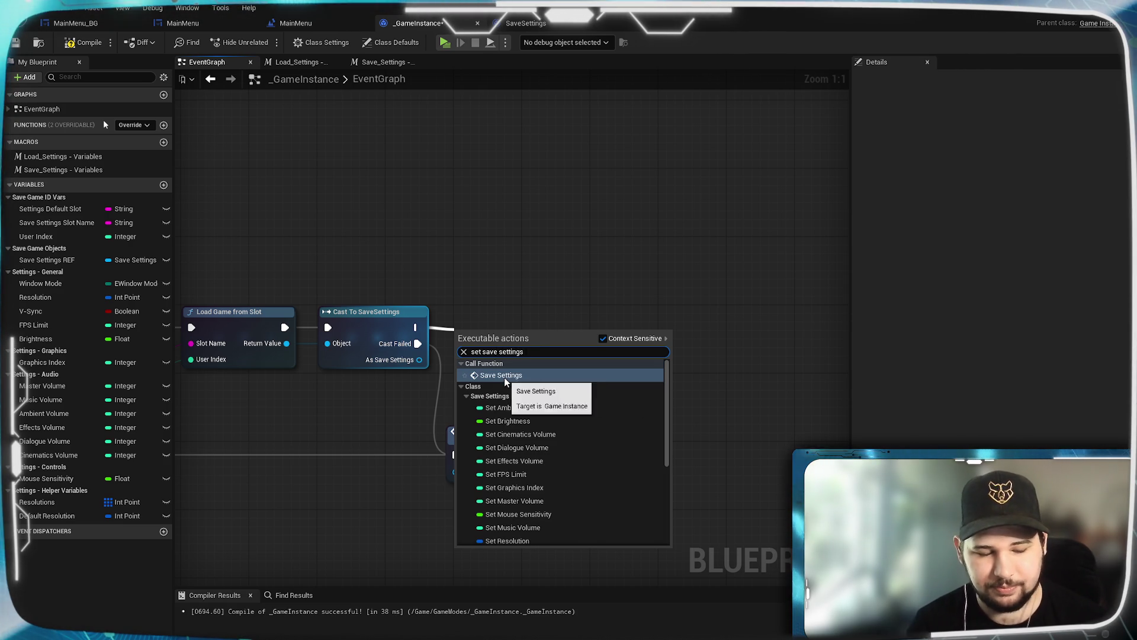
{"action": "type", "text": " REF"}
{"action": "left_click", "coordinate": [501, 386]}
{"action": "mouse_move", "coordinate": [419, 359]}
{"action": "left_mouse_down"}
{"action": "mouse_move", "coordinate": [467, 361]}
{"action": "mouse_move", "coordinate": [493, 332]}
{"action": "mouse_move", "coordinate": [493, 308]}
{"action": "mouse_move", "coordinate": [493, 327]}
{"action": "left_mouse_up"}
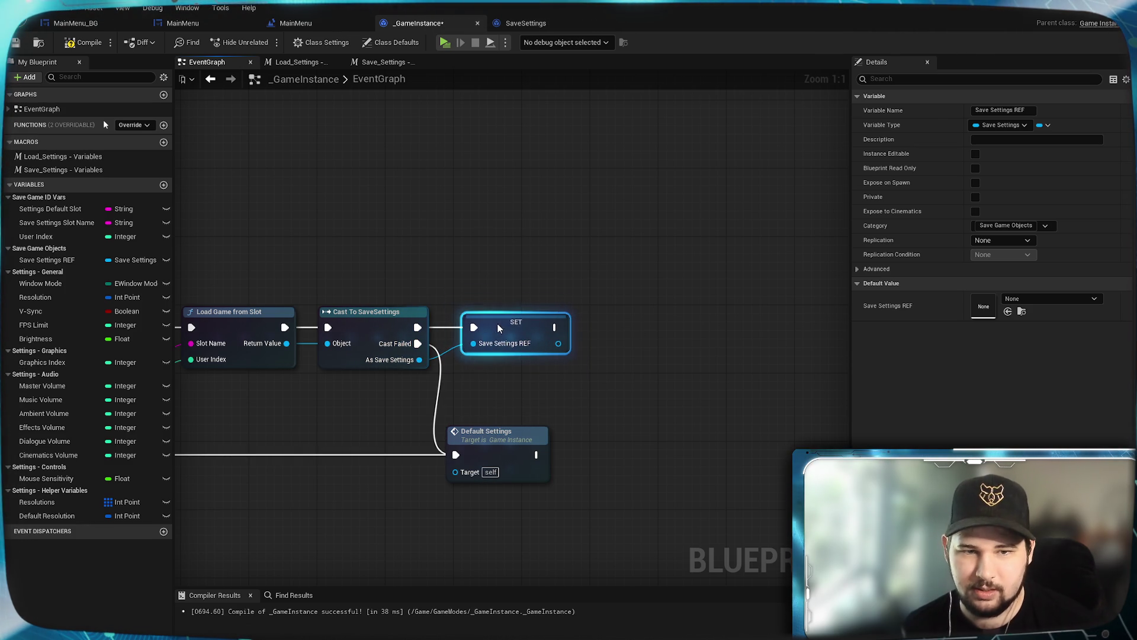
{"action": "left_click", "coordinate": [481, 386]}
- Align the False-wire reroute point and Default Settings node so their wires run straight
{"action": "mouse_move", "coordinate": [481, 391]}
{"action": "left_mouse_down"}
{"action": "mouse_move", "coordinate": [574, 389]}
{"action": "mouse_move", "coordinate": [584, 358]}
{"action": "left_mouse_up"}
{"action": "left_click", "coordinate": [528, 509]}
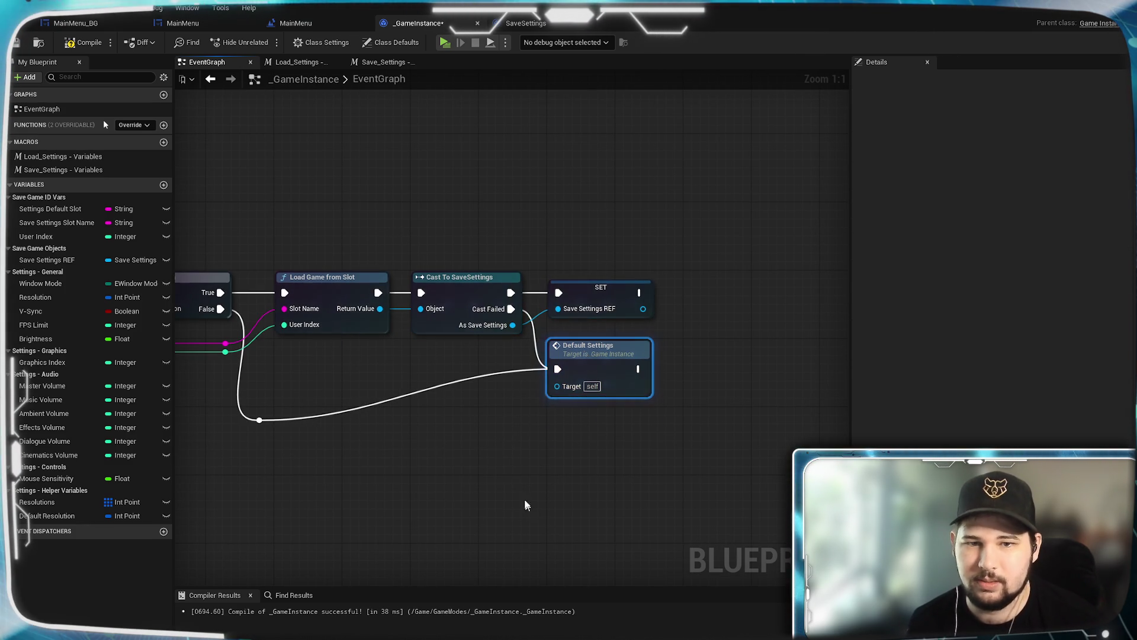
{"action": "left_click_drag", "start_coordinate": [470, 458], "coordinate": [737, 462]}
{"action": "left_click_drag", "start_coordinate": [533, 435], "coordinate": [560, 380]}
{"action": "left_click", "coordinate": [652, 421]}
{"action": "mouse_move", "coordinate": [710, 425]}
{"action": "left_mouse_down"}
{"action": "mouse_move", "coordinate": [724, 434]}
{"action": "mouse_move", "coordinate": [496, 449]}
{"action": "left_mouse_up"}
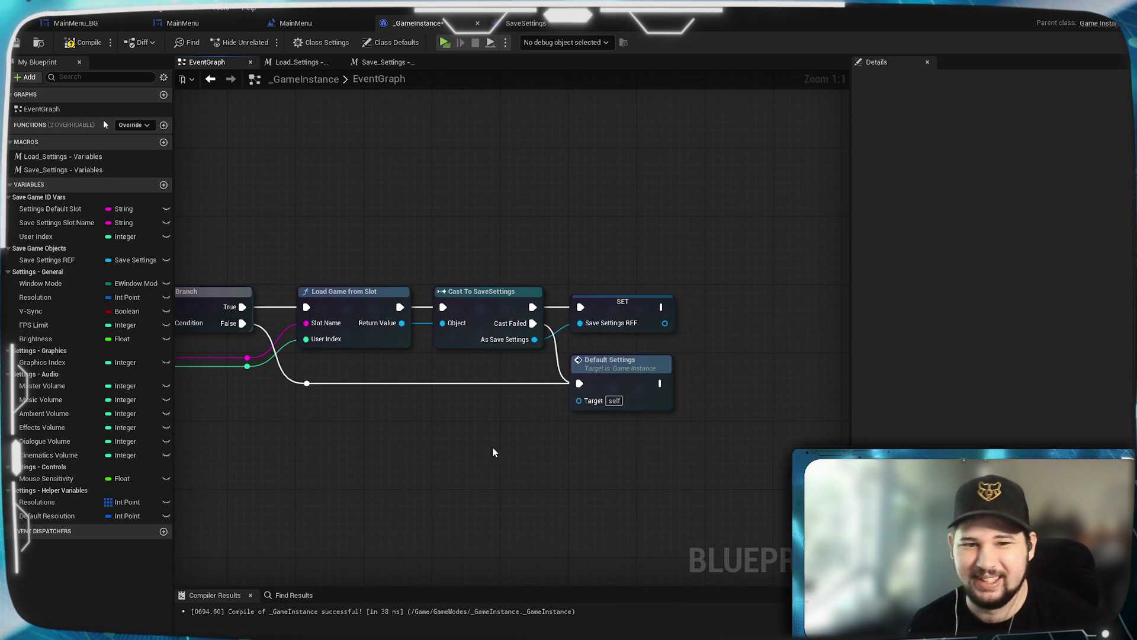
{"action": "left_click", "coordinate": [628, 376]}
{"action": "left_click_drag", "start_coordinate": [634, 378], "coordinate": [634, 368]}
{"action": "left_click", "coordinate": [356, 474]}
{"action": "mouse_move", "coordinate": [303, 407]}
{"action": "left_mouse_down"}
{"action": "mouse_move", "coordinate": [468, 393]}
{"action": "mouse_move", "coordinate": [477, 367]}
{"action": "mouse_move", "coordinate": [592, 421]}
{"action": "mouse_move", "coordinate": [658, 436]}
{"action": "mouse_move", "coordinate": [350, 421]}
{"action": "left_mouse_up"}
{"action": "left_click", "coordinate": [490, 391]}
{"action": "left_click_drag", "start_coordinate": [660, 432], "coordinate": [520, 432]}
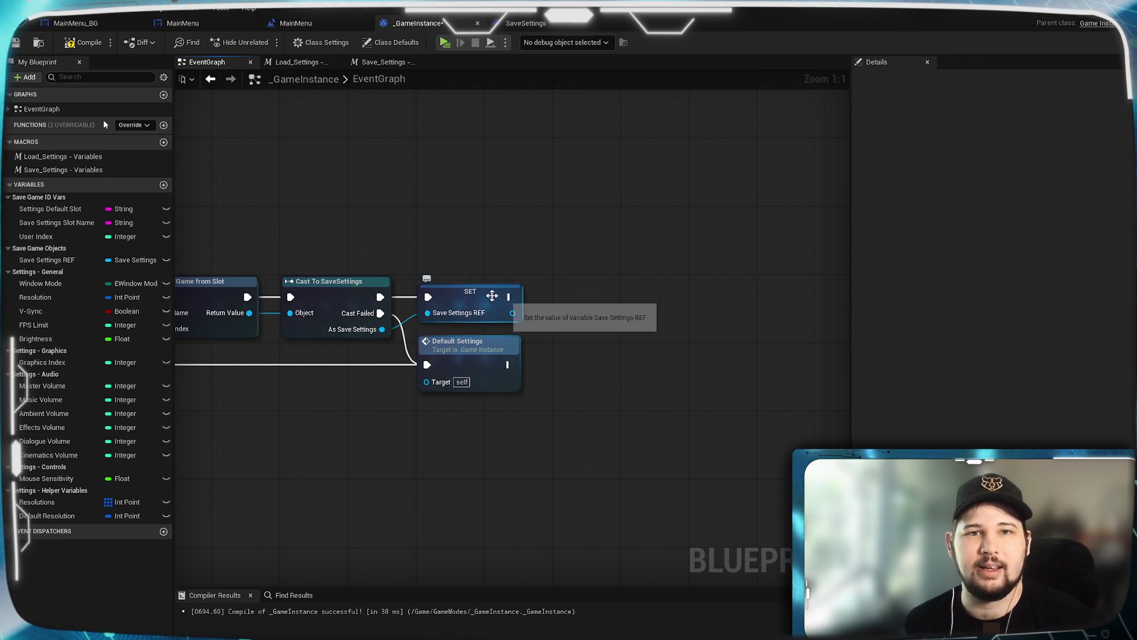
{"action": "left_click_drag", "start_coordinate": [509, 297], "coordinate": [591, 293]}
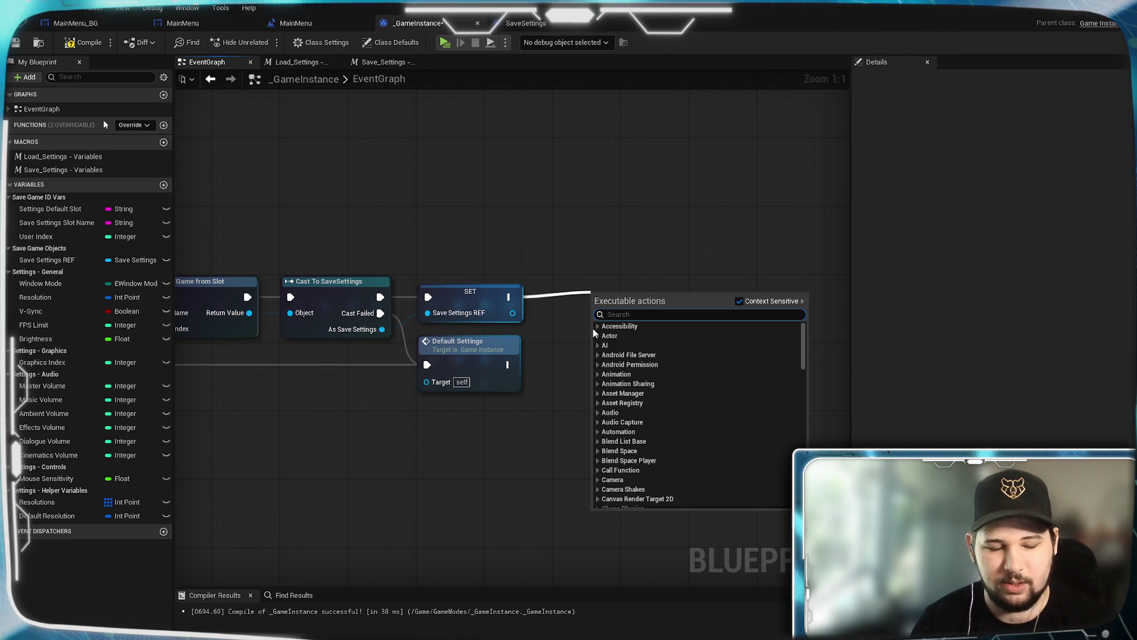
- Add the Load Settings - Variables macro after SET and feed it Save Settings REF
{"action": "type", "text": "Load Sett"}
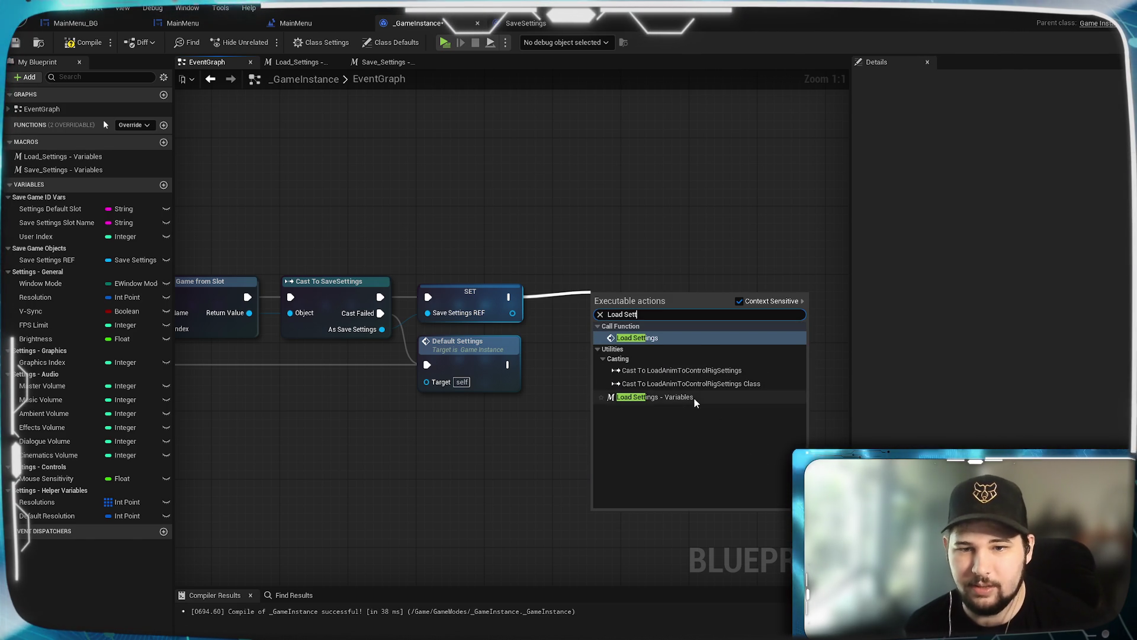
{"action": "left_click", "coordinate": [695, 404]}
{"action": "left_click_drag", "start_coordinate": [668, 303], "coordinate": [635, 286]}
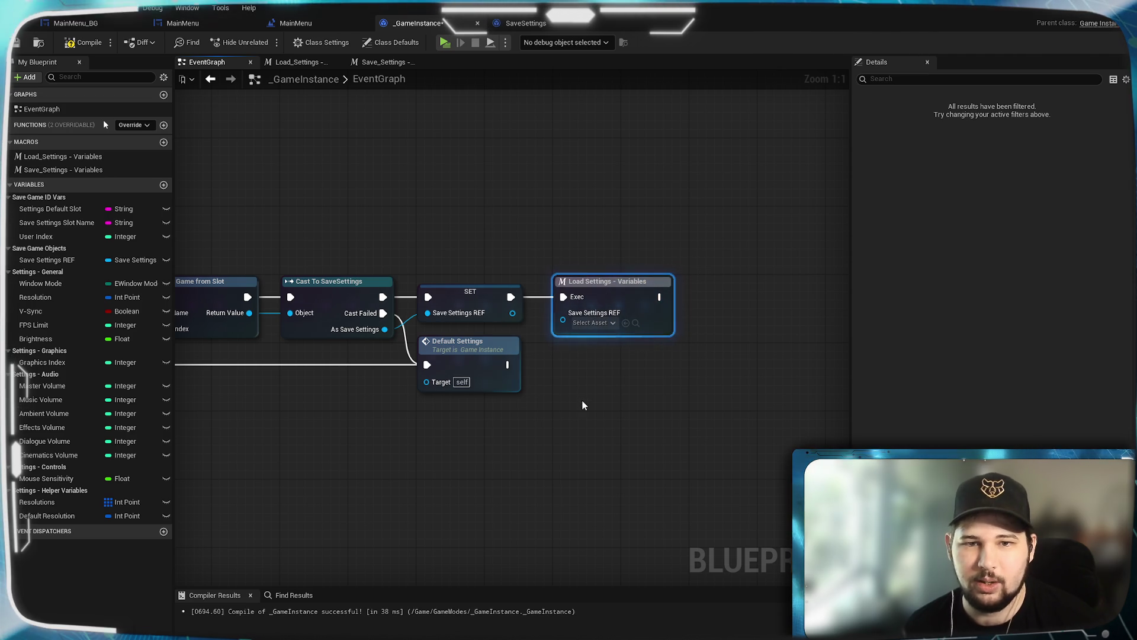
{"action": "left_click", "coordinate": [572, 375]}
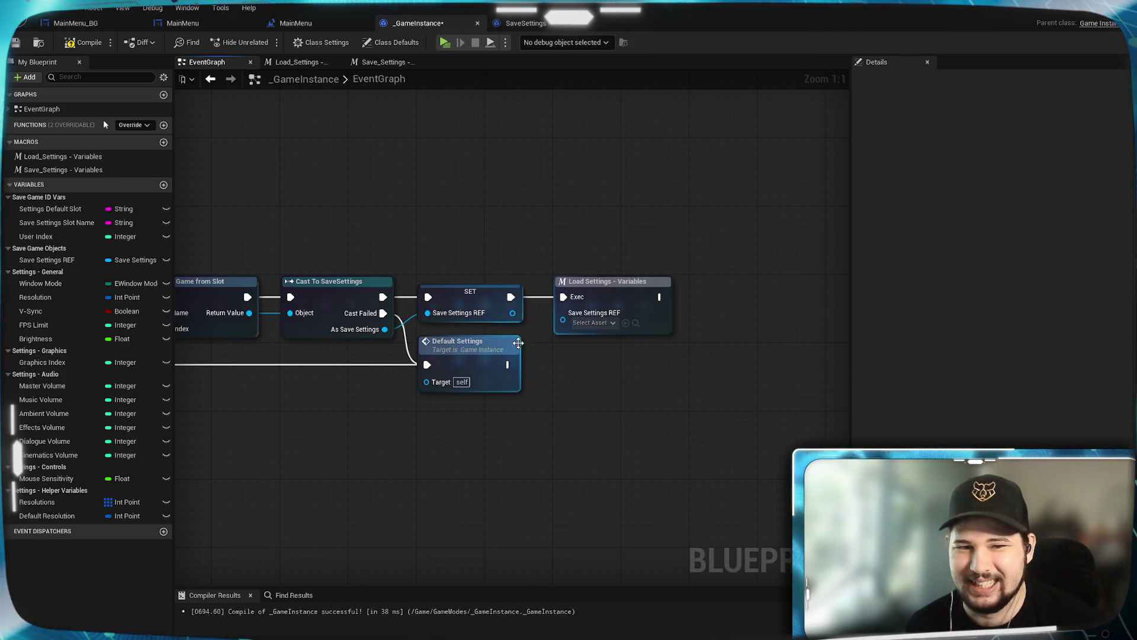
{"action": "left_click_drag", "start_coordinate": [513, 313], "coordinate": [563, 323]}
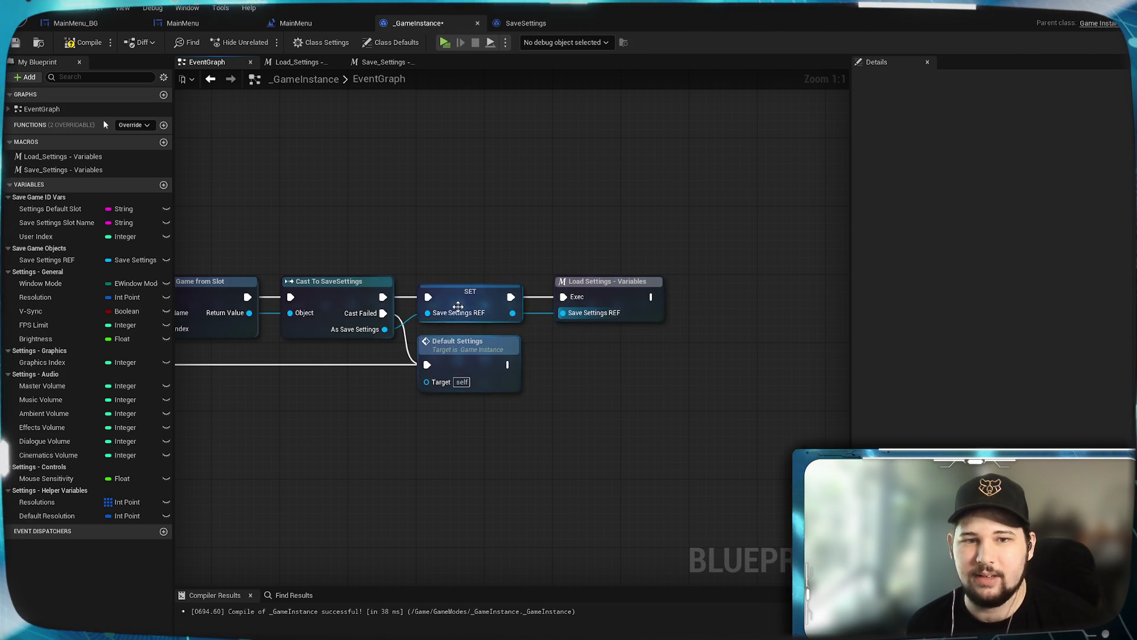
{"action": "left_click_drag", "start_coordinate": [730, 286], "coordinate": [632, 279]}
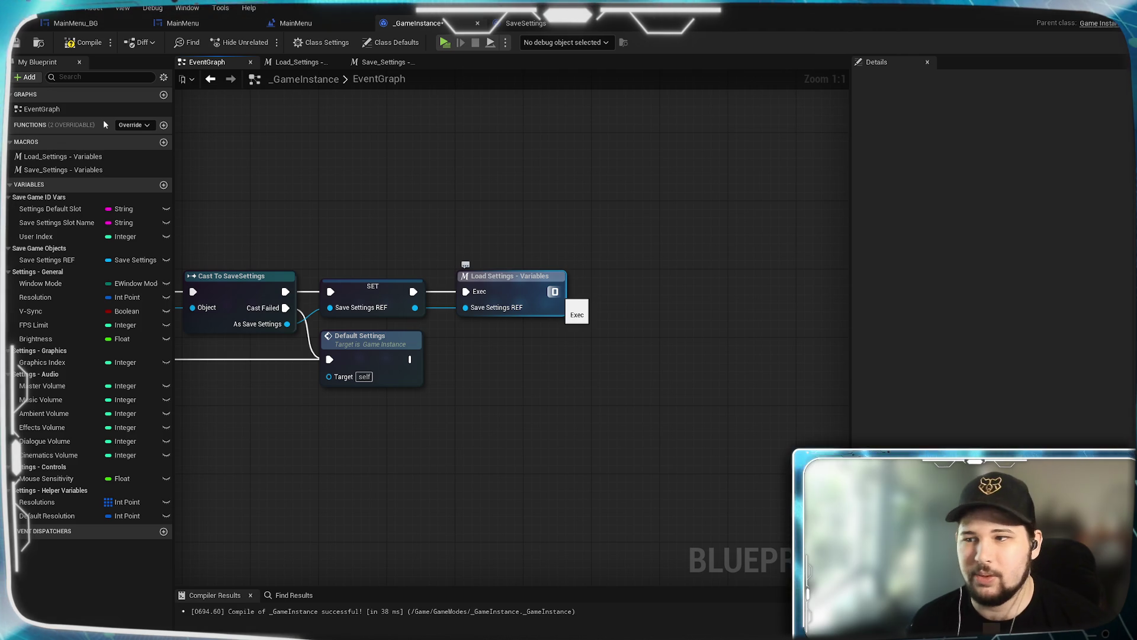
{"action": "left_click_drag", "start_coordinate": [553, 292], "coordinate": [578, 292]}
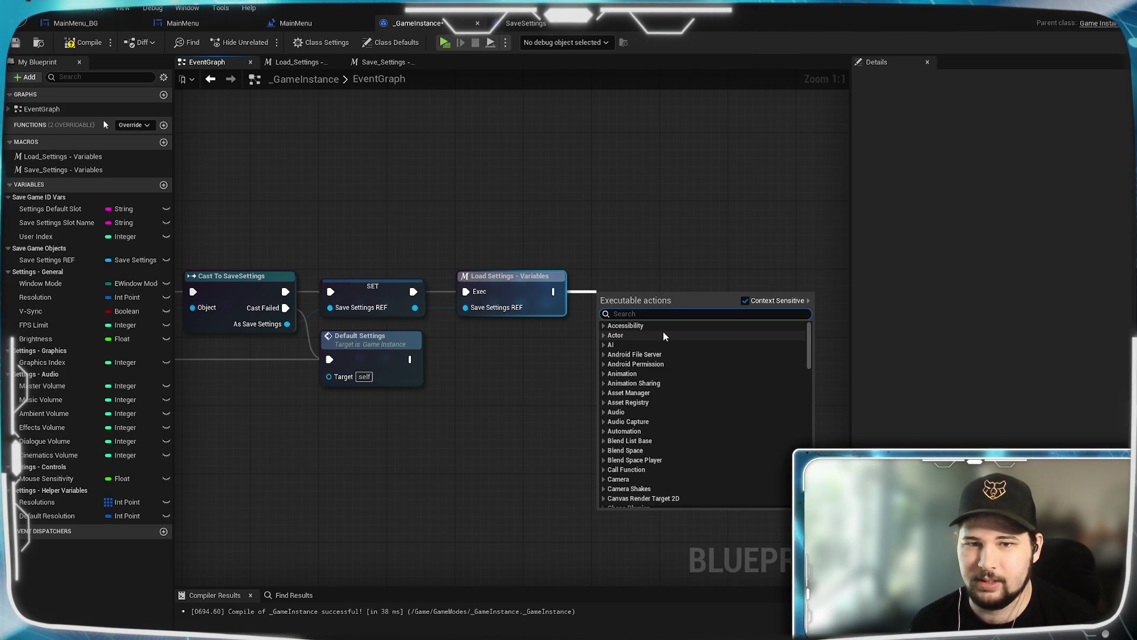
- Add an aligned Print String after Load Settings printing 'Successfully Loaded game settings!'
{"action": "type", "text": "print"}
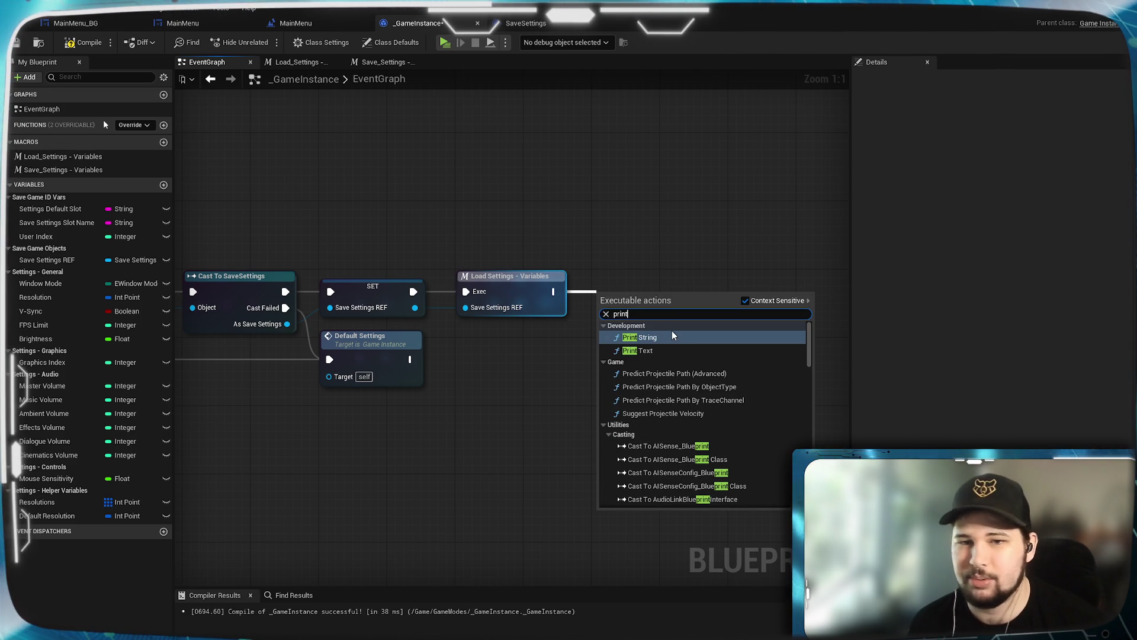
{"action": "left_click", "coordinate": [668, 335]}
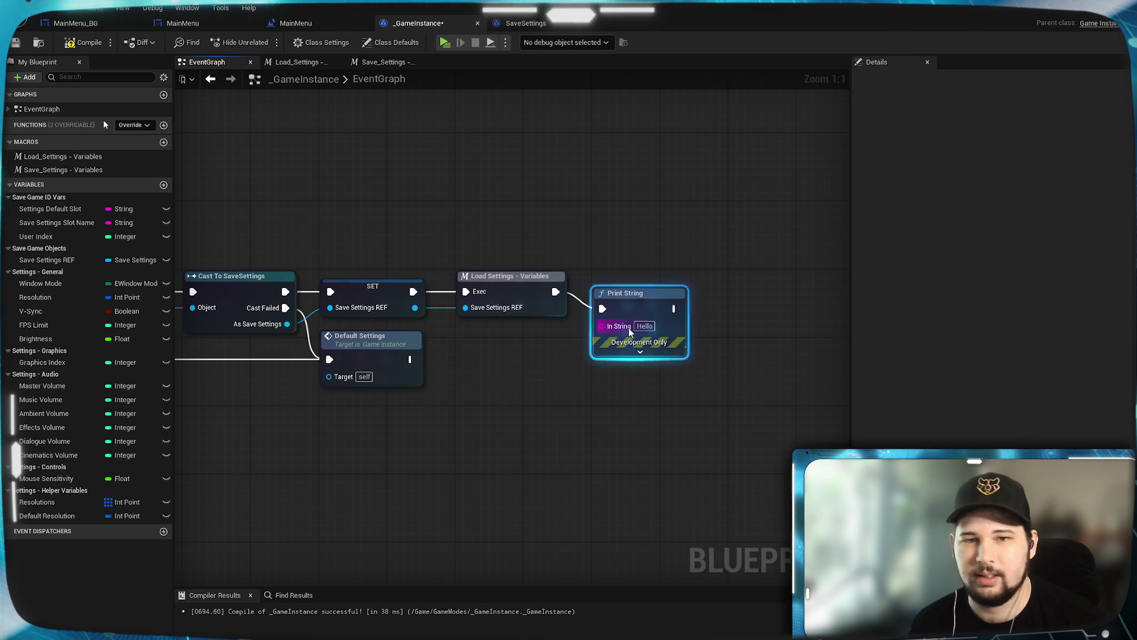
{"action": "left_click_drag", "start_coordinate": [624, 293], "coordinate": [624, 276]}
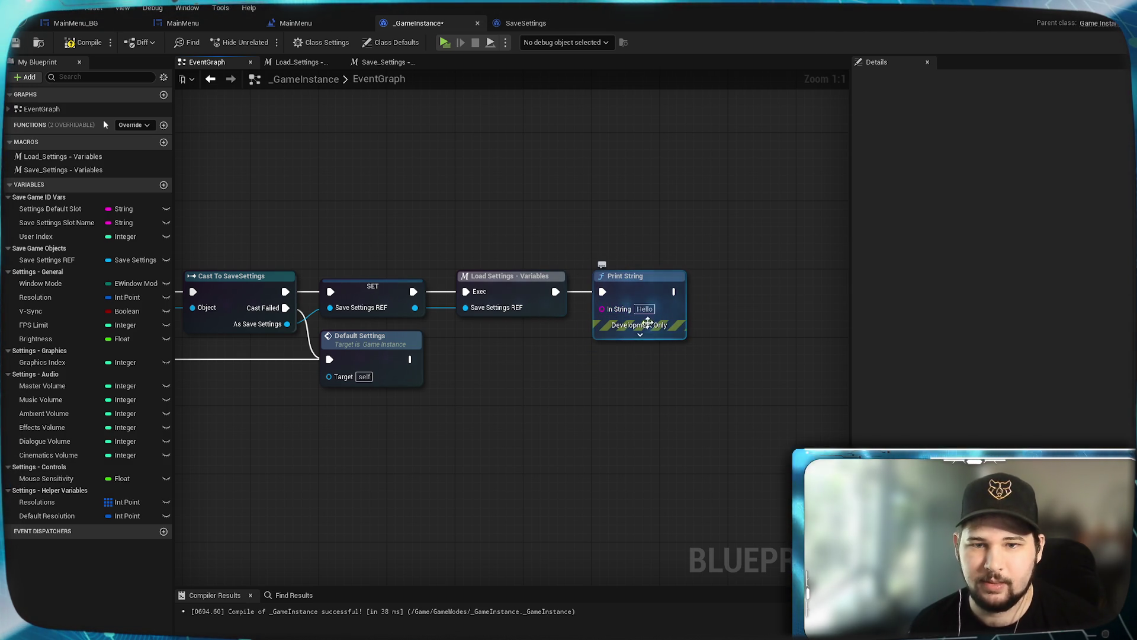
{"action": "left_click", "coordinate": [649, 434]}
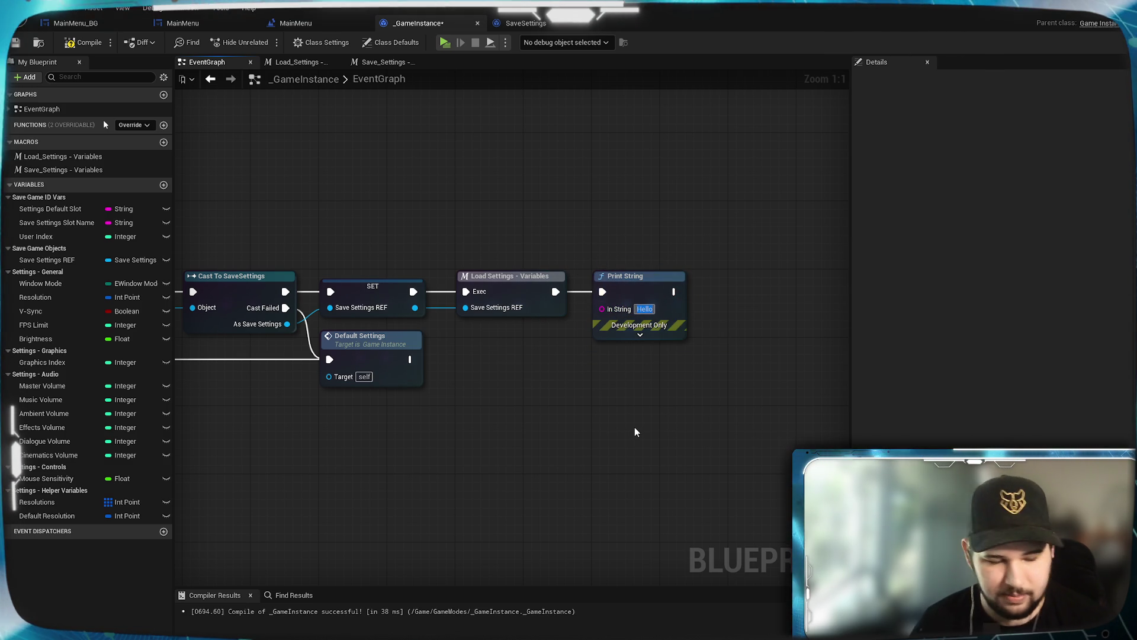
{"action": "type", "text": "Successfully L"}
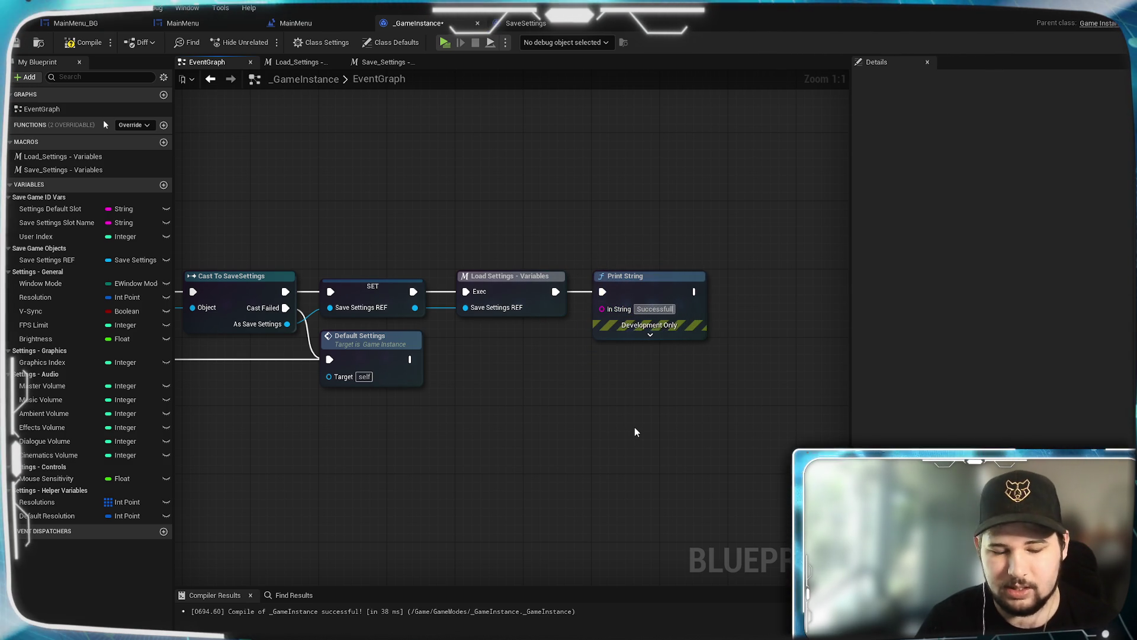
{"action": "type", "text": "oaded game"}
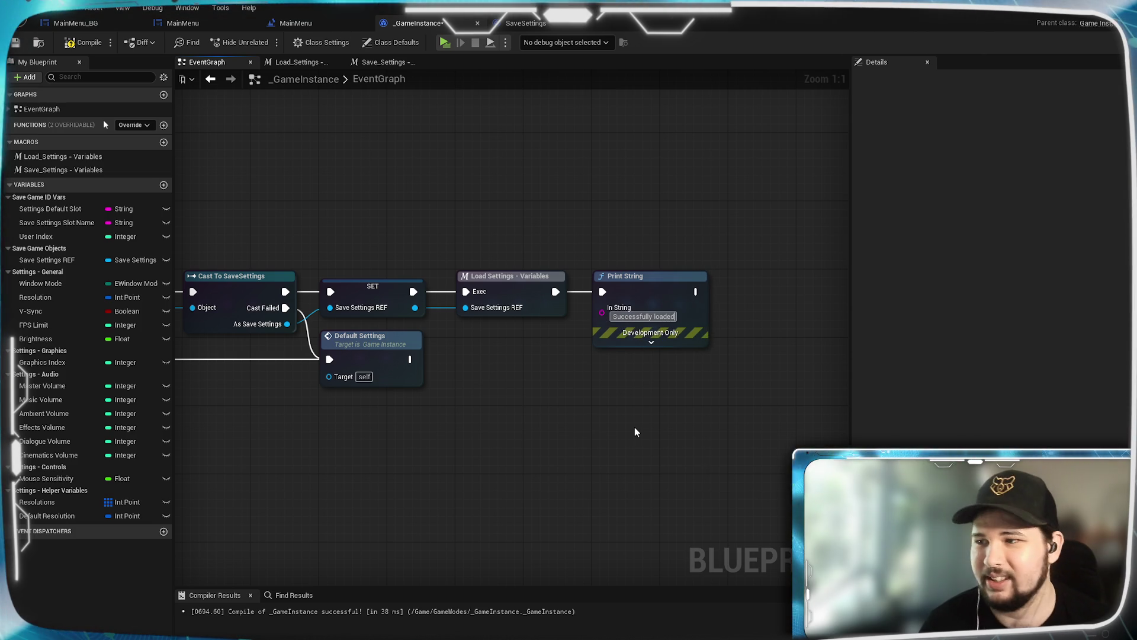
{"action": "type", "text": " settings!"}
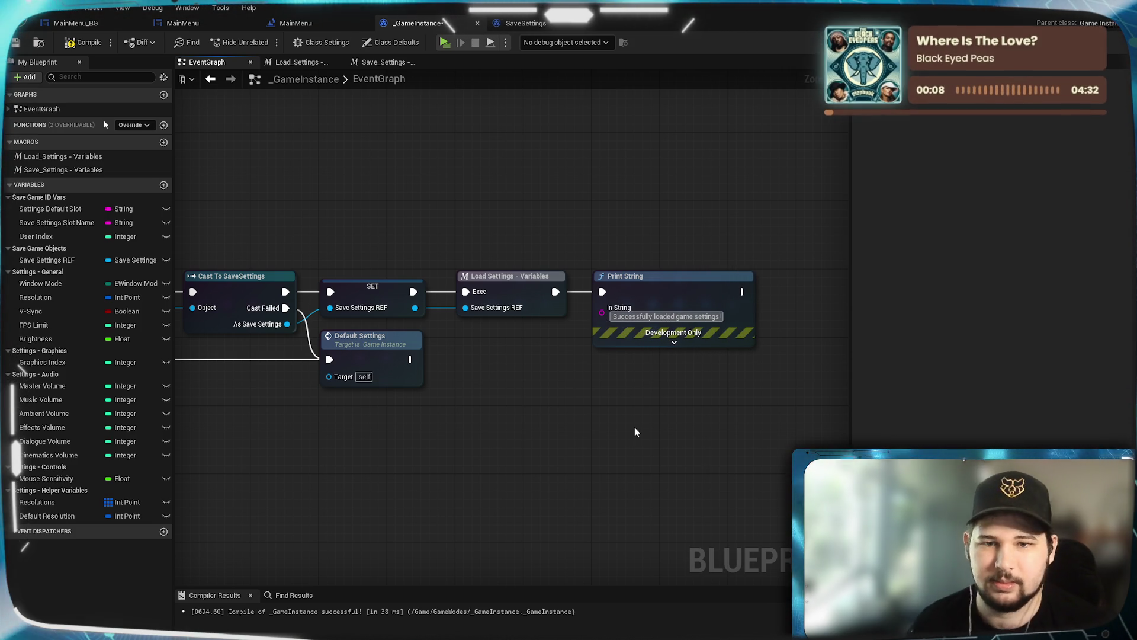
{"action": "left_click", "coordinate": [708, 286]}
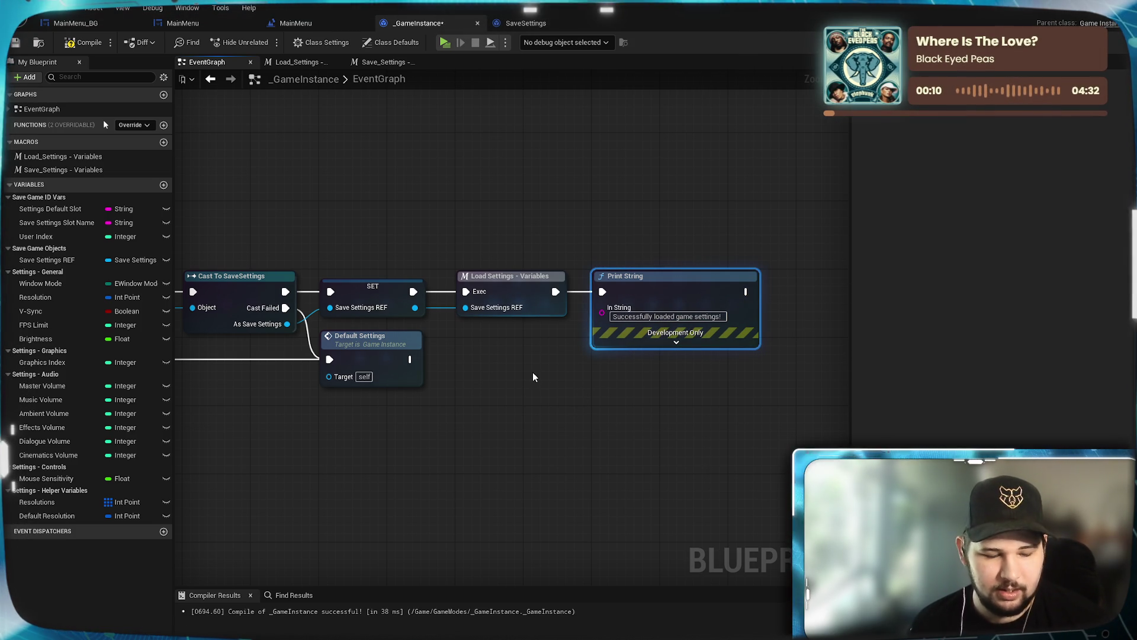
{"action": "left_click", "coordinate": [532, 369]}
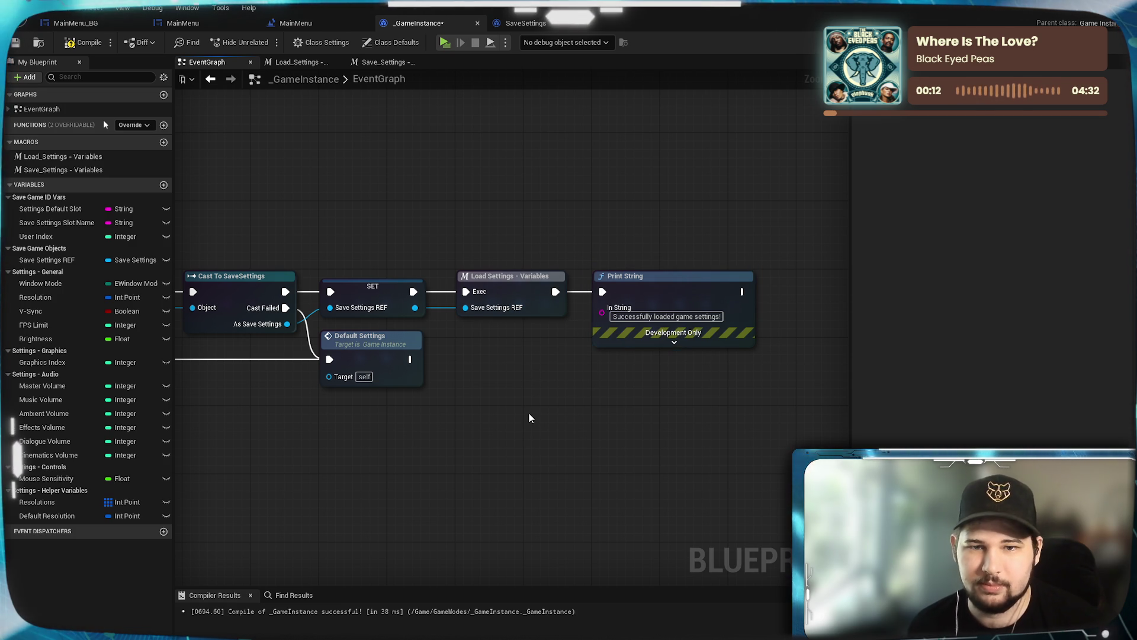
{"action": "left_click", "coordinate": [645, 296]}
- Duplicate the Print String below the first and connect Default Settings' exec to the copy
{"action": "key", "text": "ctrl+d"}
{"action": "left_click_drag", "start_coordinate": [564, 416], "coordinate": [513, 385]}
{"action": "left_click_drag", "start_coordinate": [410, 359], "coordinate": [514, 394]}
{"action": "left_click_drag", "start_coordinate": [571, 435], "coordinate": [519, 401]}
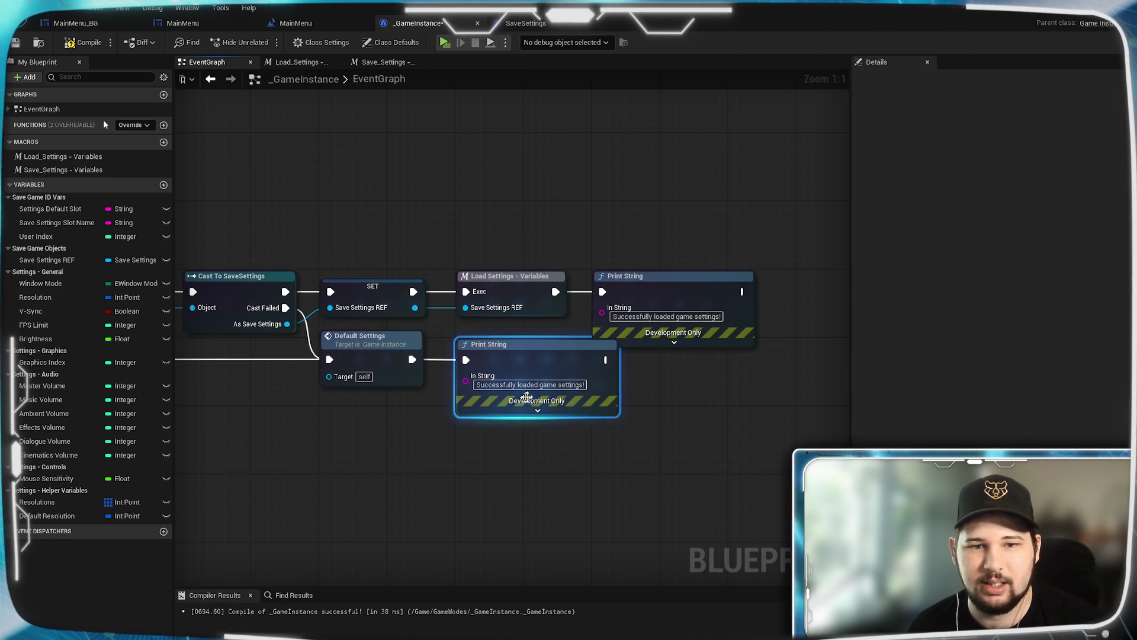
- Change the copy's message to 'Load Failed! Got Default Settings...'
{"action": "left_click", "coordinate": [585, 385]}
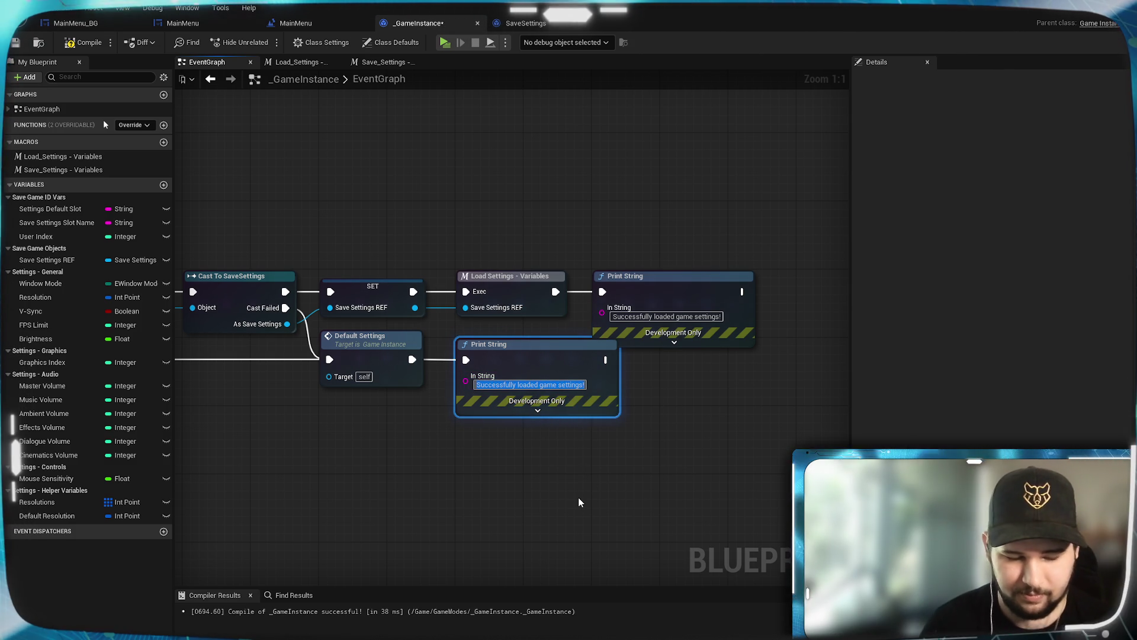
{"action": "type", "text": "Load Failed!"}
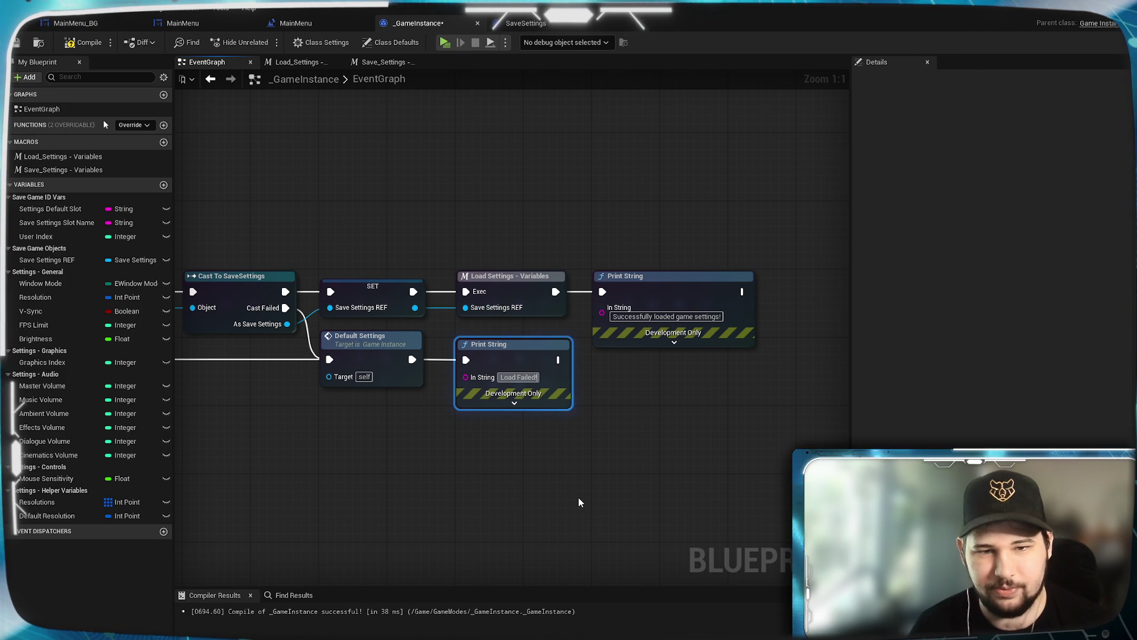
{"action": "key", "text": "Return"}
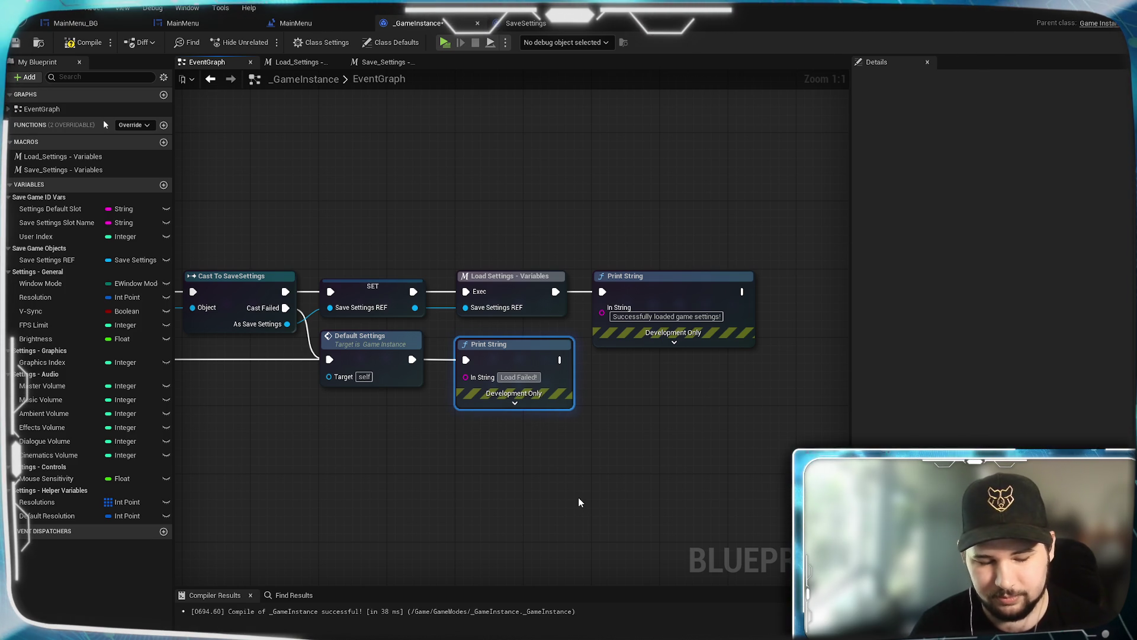
{"action": "type", "text": "Got Default"}
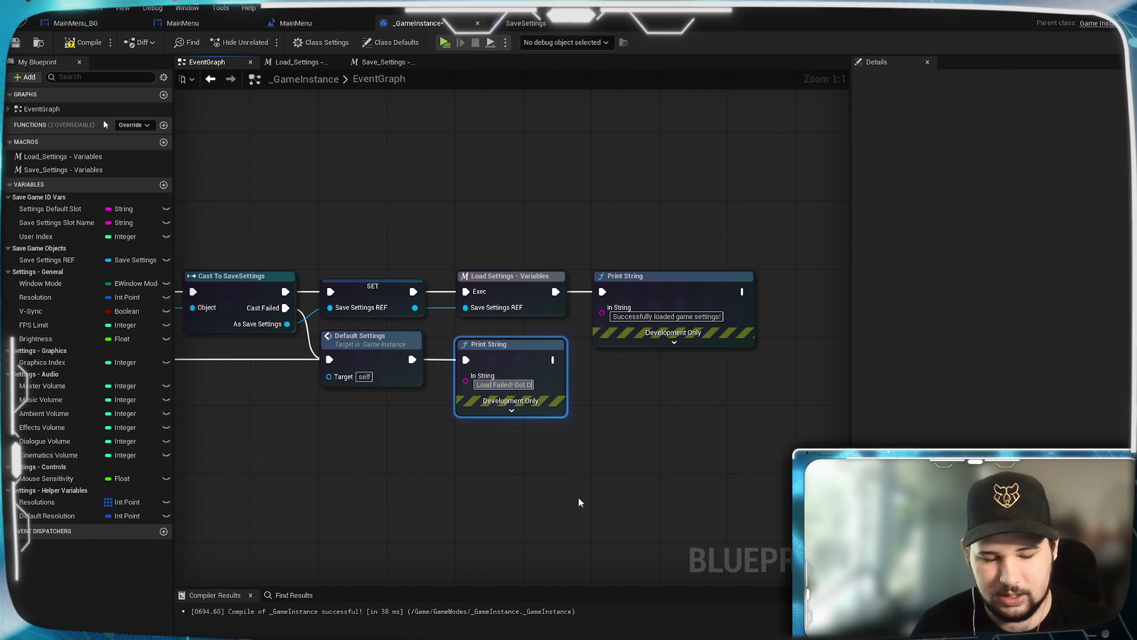
{"action": "type", "text": " Settings"}
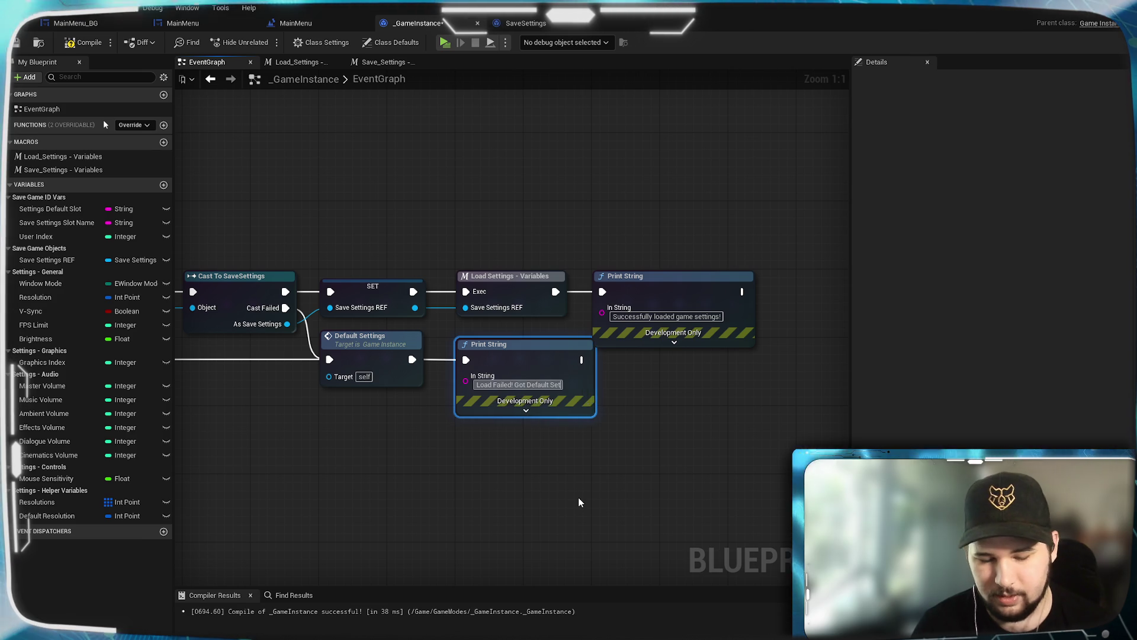
{"action": "type", "text": "..."}
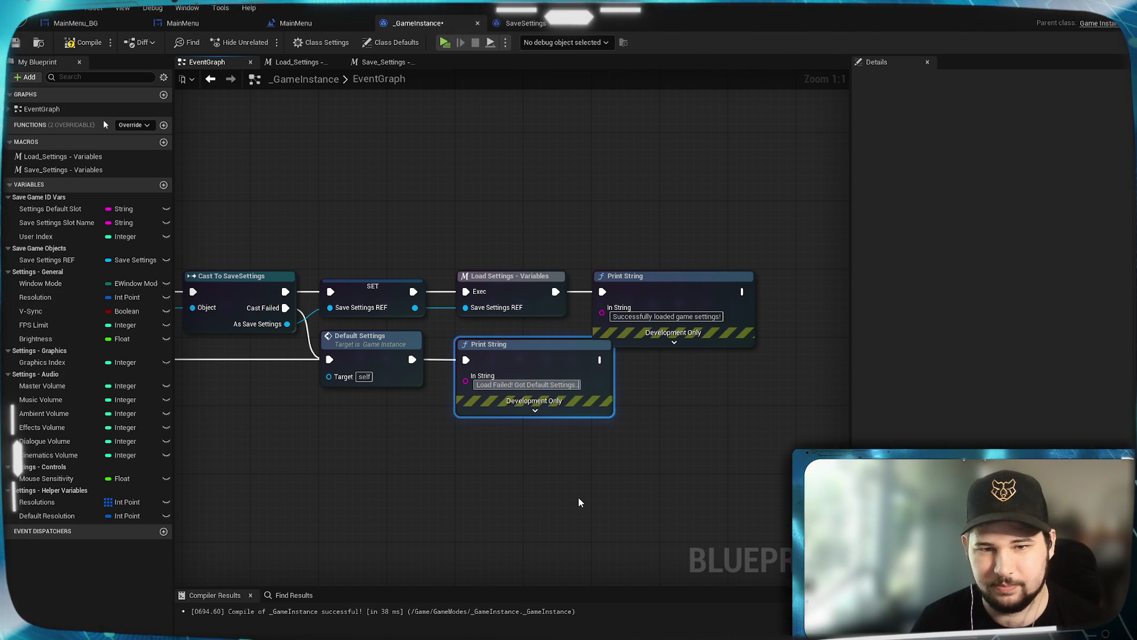
{"action": "left_click_drag", "start_coordinate": [672, 278], "coordinate": [748, 286]}
{"action": "left_click", "coordinate": [686, 415]}
{"action": "left_click", "coordinate": [686, 417]}
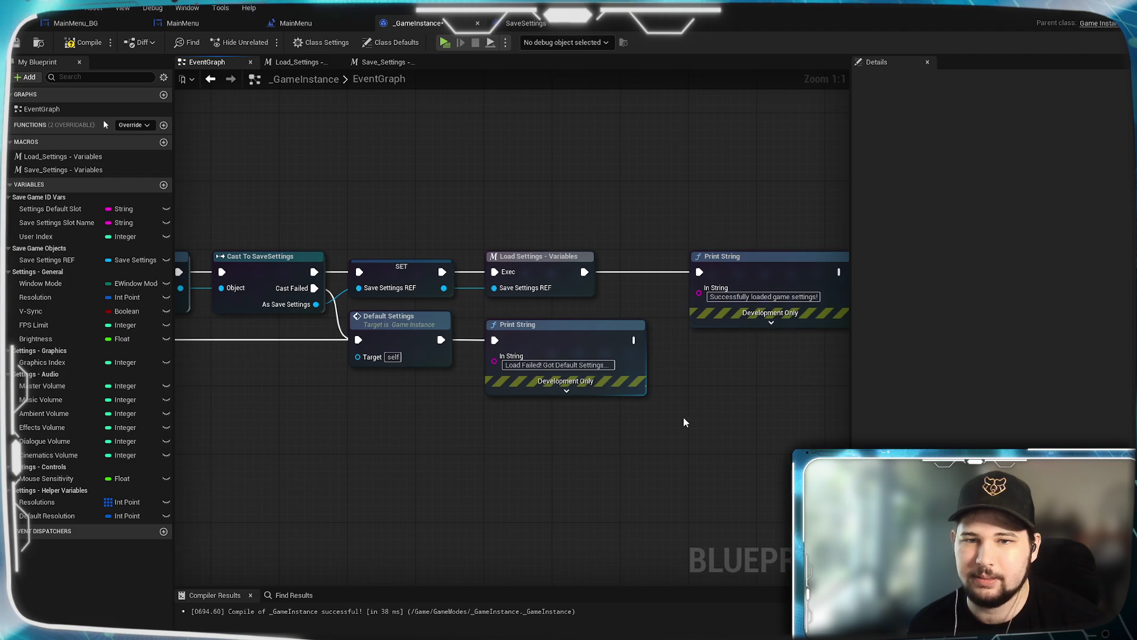
- Nudge the success Print String left, then marquee-select every node in the Load Settings chain
{"action": "scroll", "coordinate": [686, 417], "scroll_direction": "down", "scroll_amount": 2}
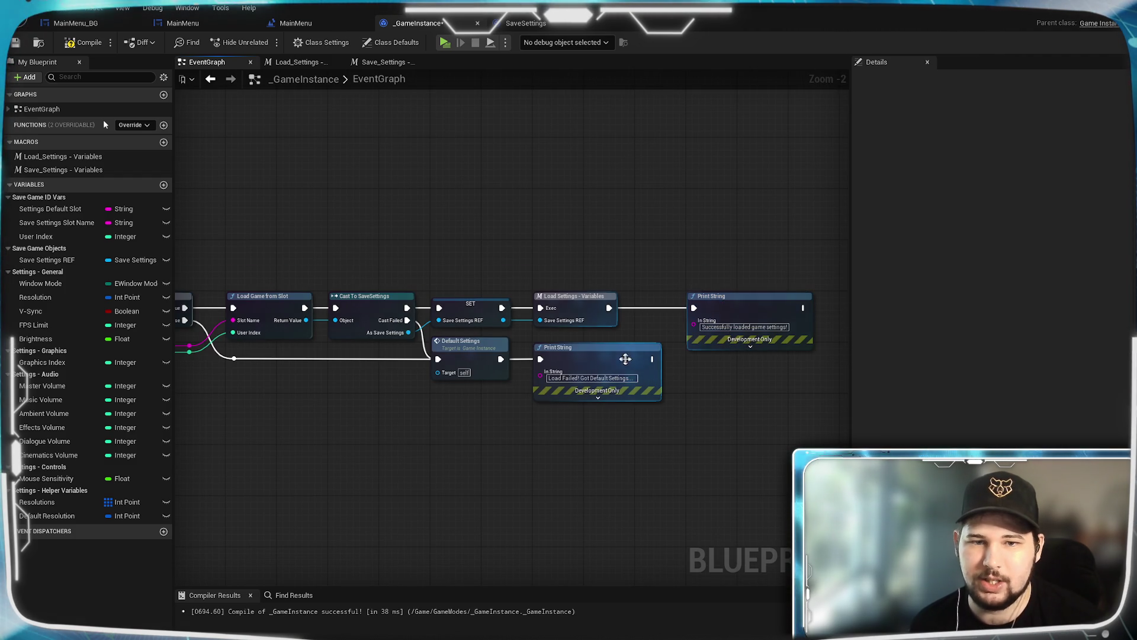
{"action": "scroll", "coordinate": [651, 358], "scroll_direction": "up", "scroll_amount": 1}
{"action": "left_click_drag", "start_coordinate": [367, 484], "coordinate": [628, 440]}
{"action": "left_click_drag", "start_coordinate": [782, 424], "coordinate": [371, 436]}
{"action": "scroll", "coordinate": [371, 436], "scroll_direction": "up", "scroll_amount": 1}
{"action": "left_click_drag", "start_coordinate": [670, 277], "coordinate": [636, 278]}
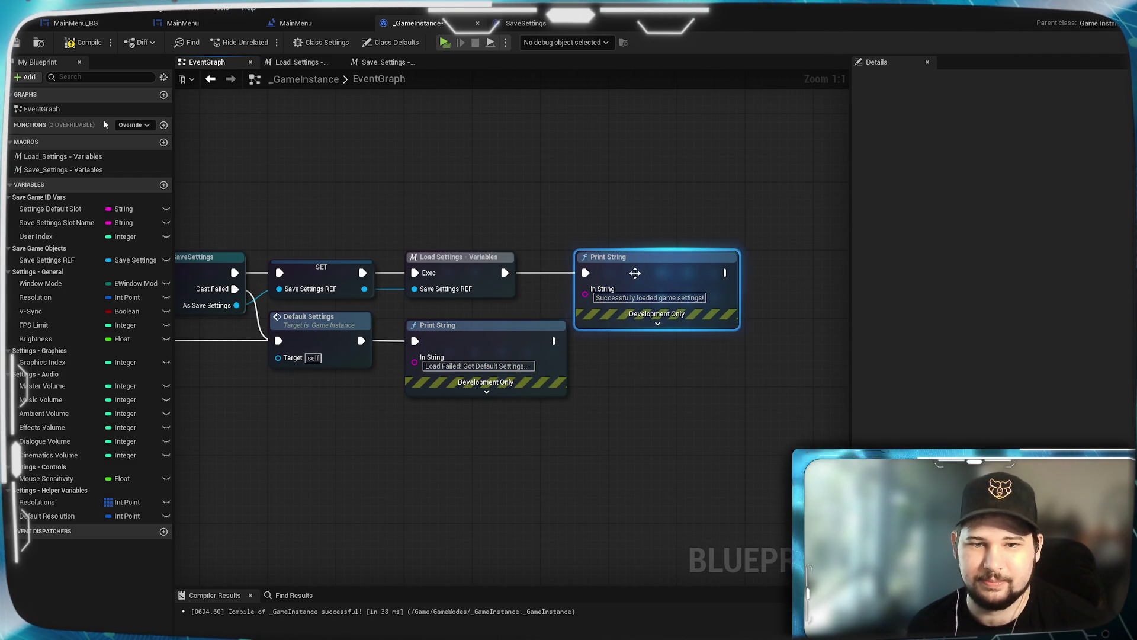
{"action": "scroll", "coordinate": [565, 441], "scroll_direction": "down", "scroll_amount": 4}
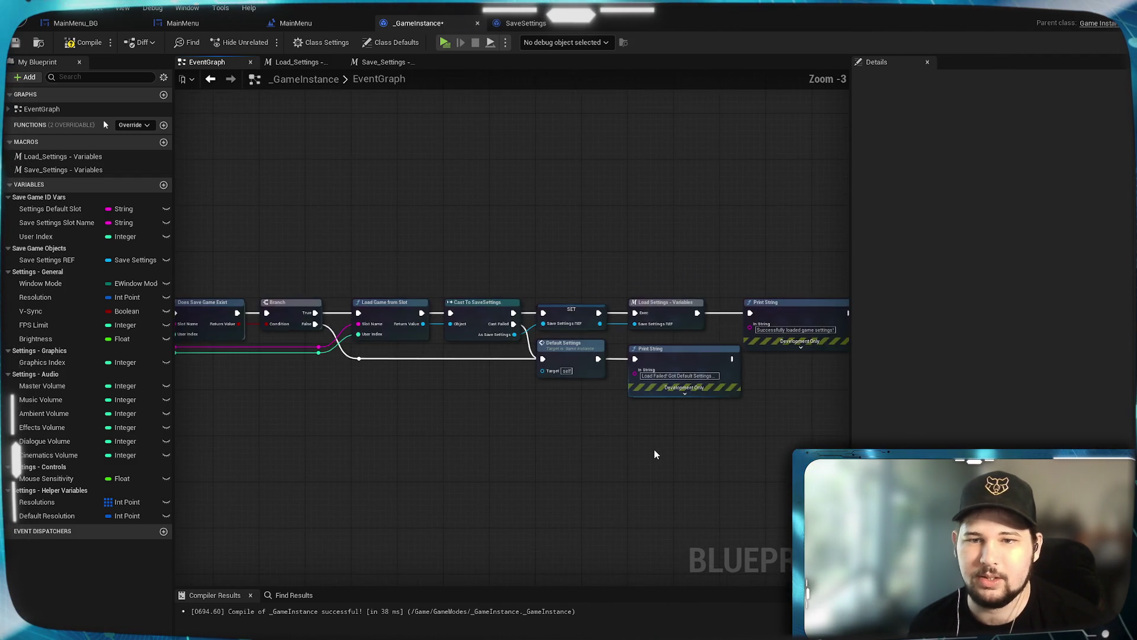
{"action": "left_click_drag", "start_coordinate": [491, 460], "coordinate": [609, 427]}
{"action": "scroll", "coordinate": [609, 428], "scroll_direction": "down", "scroll_amount": 1}
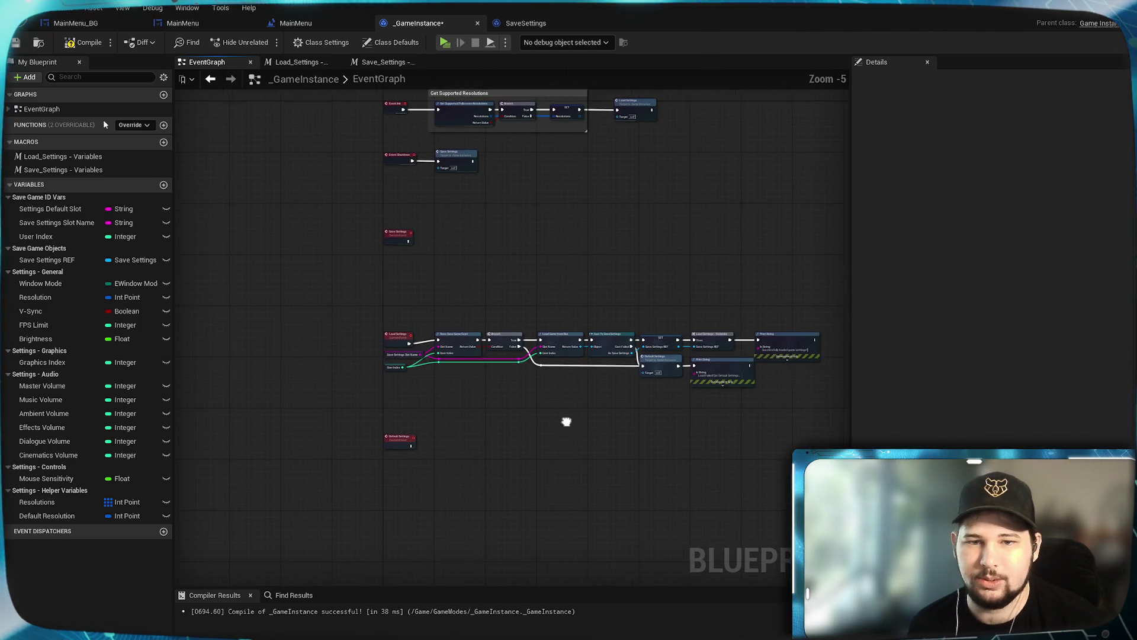
{"action": "mouse_move", "coordinate": [816, 312]}
{"action": "left_mouse_down"}
{"action": "mouse_move", "coordinate": [342, 385]}
{"action": "mouse_move", "coordinate": [356, 388]}
{"action": "left_mouse_up"}
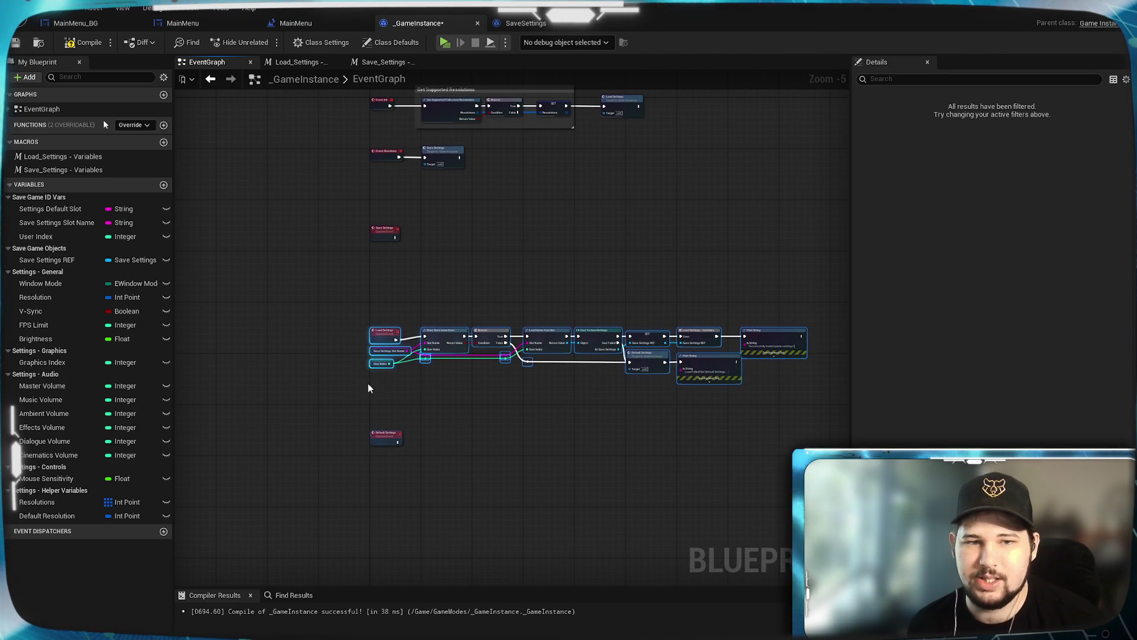
- Wrap the selected nodes in a comment box titled 'Load Settings'
{"action": "scroll", "coordinate": [436, 374], "scroll_direction": "up", "scroll_amount": 3}
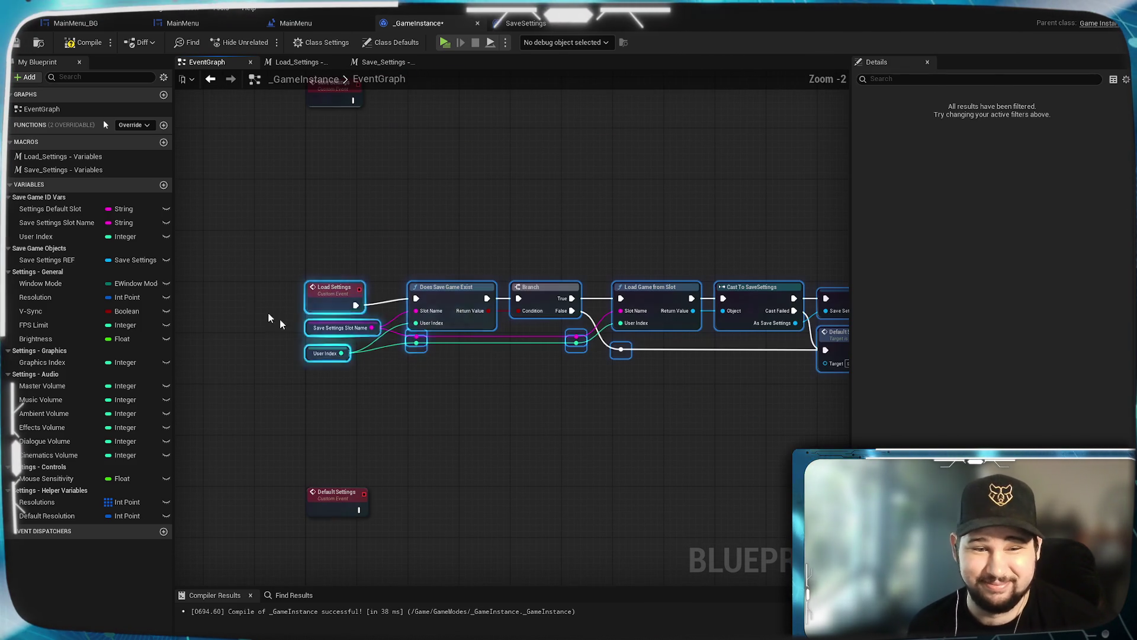
{"action": "right_click", "coordinate": [323, 304]}
{"action": "left_click", "coordinate": [372, 600]}
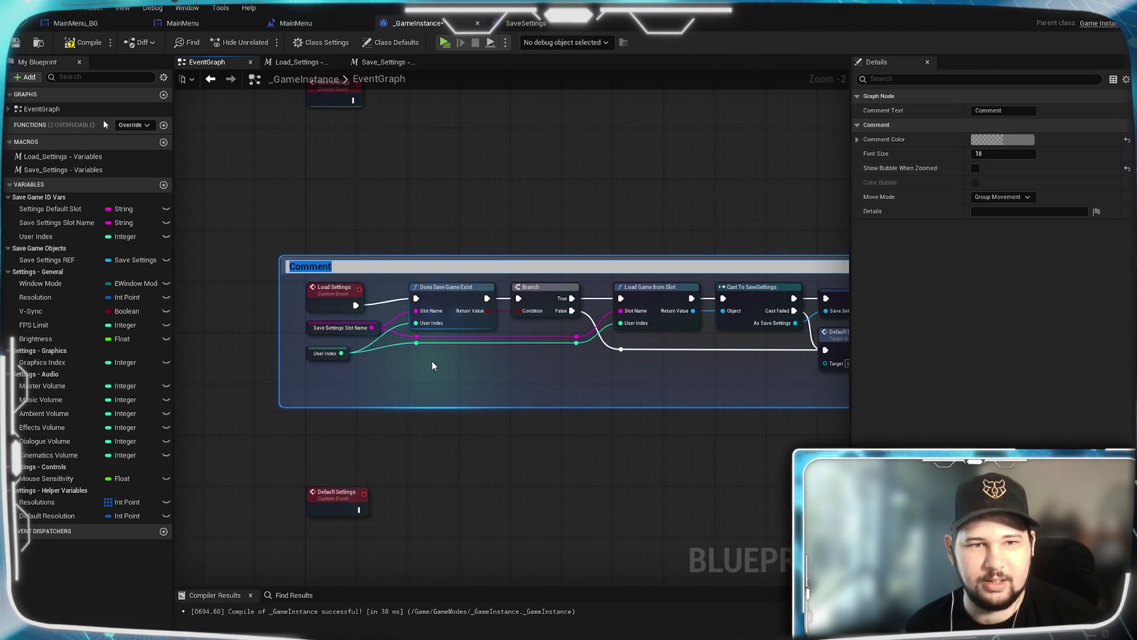
{"action": "type", "text": "Load"}
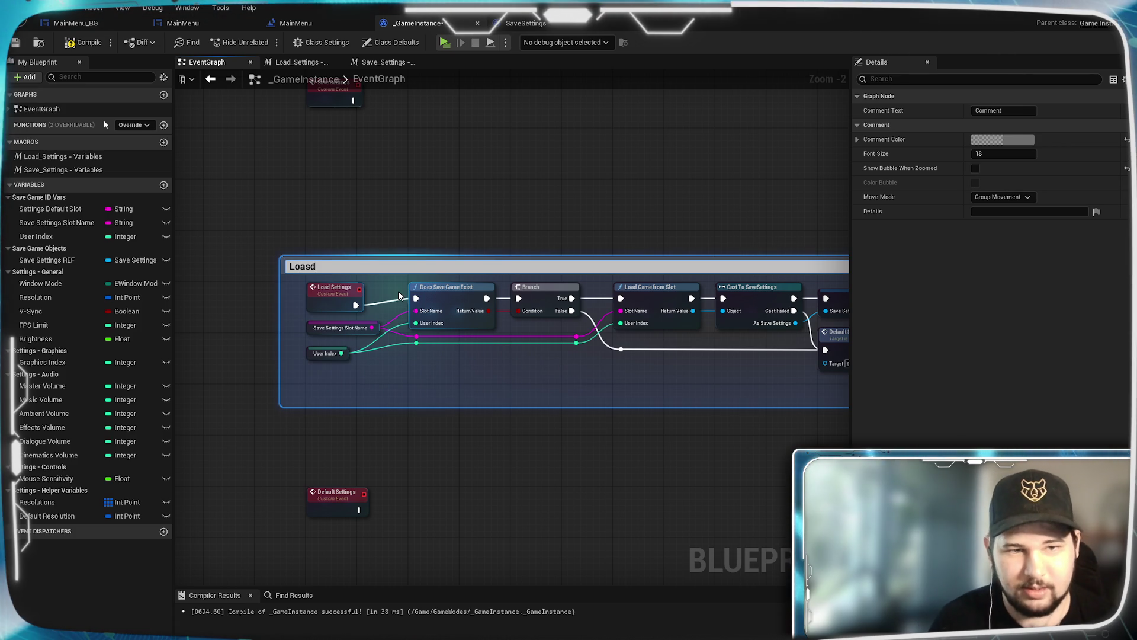
{"action": "type", "text": " Settings"}
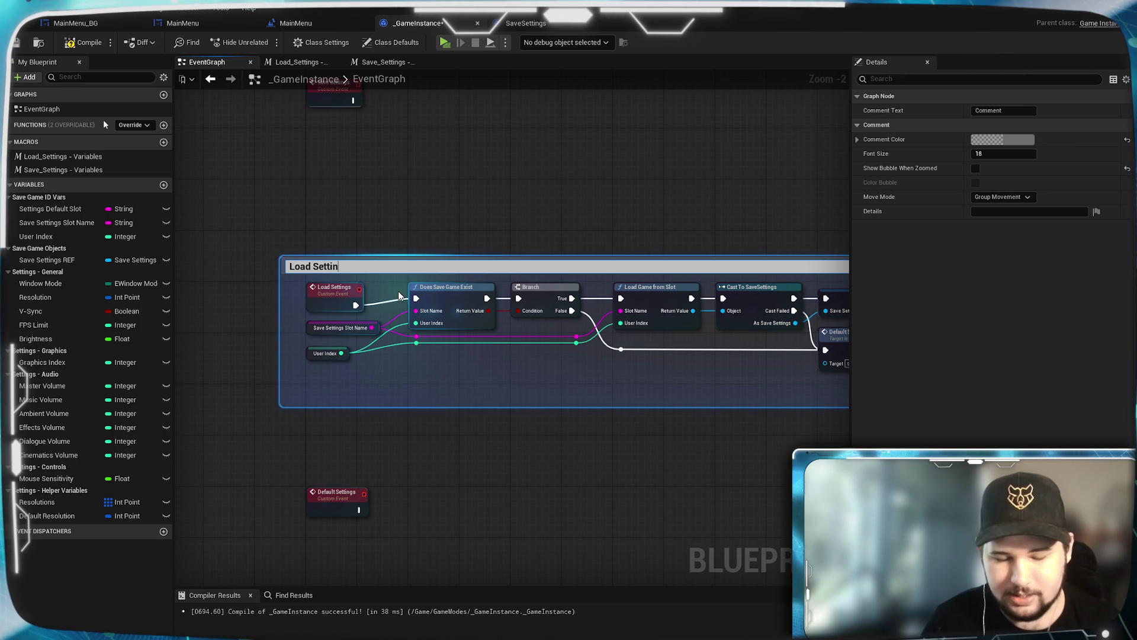
{"action": "key", "text": "Return"}
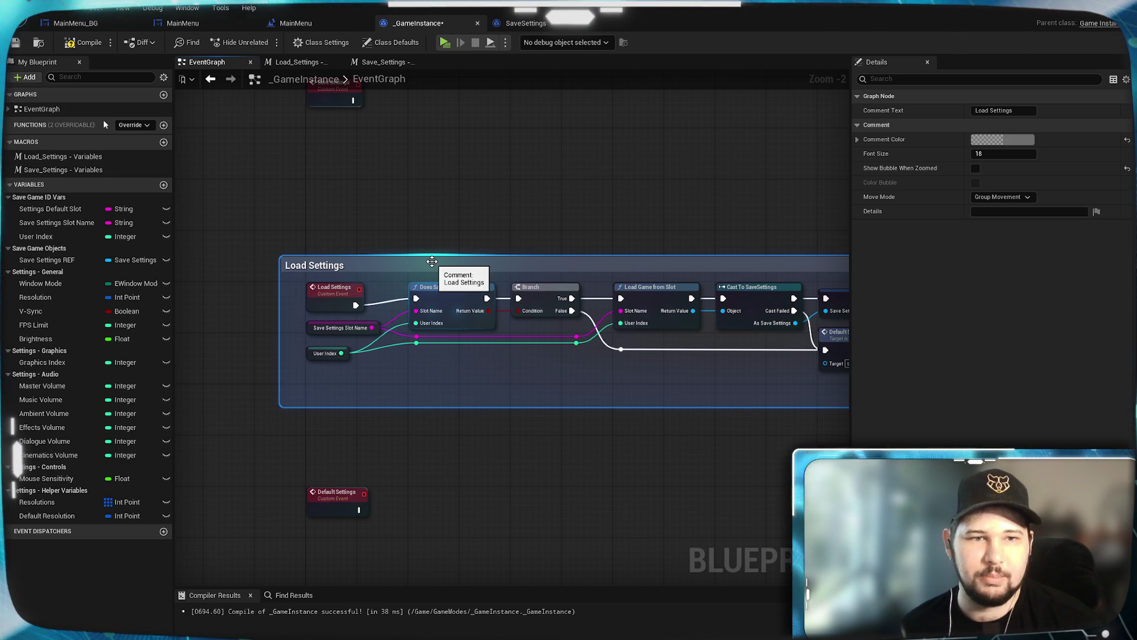
- Move the Load Settings comment slightly, then shift all its chain nodes left inside it
{"action": "left_click_drag", "start_coordinate": [425, 265], "coordinate": [451, 291]}
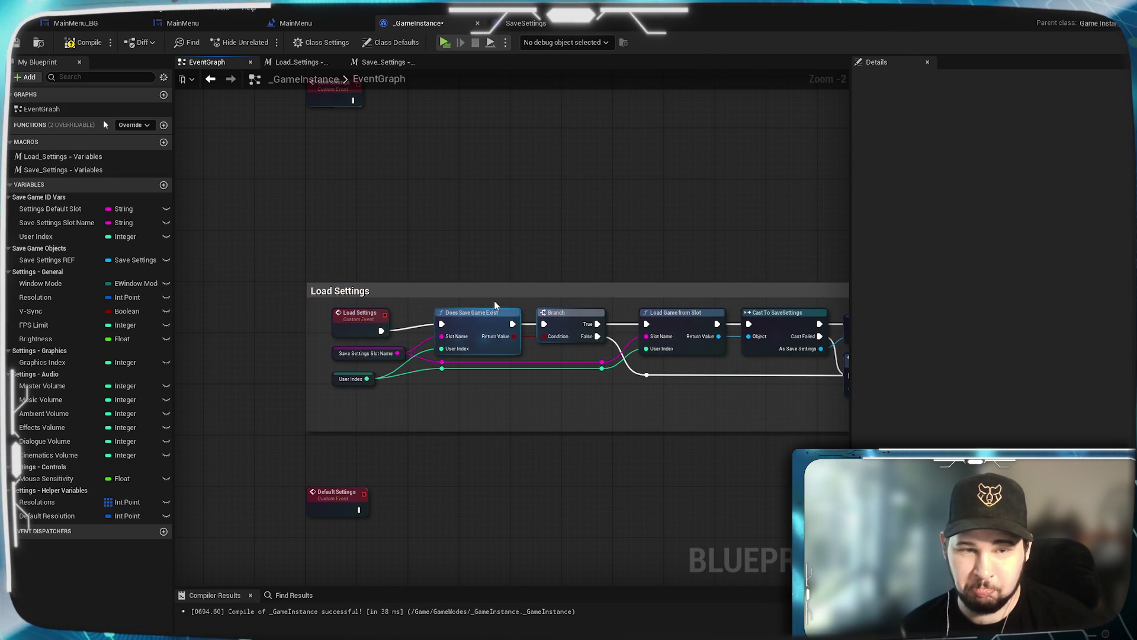
{"action": "scroll", "coordinate": [495, 305], "scroll_direction": "down", "scroll_amount": 5}
{"action": "scroll", "coordinate": [617, 363], "scroll_direction": "up", "scroll_amount": 3}
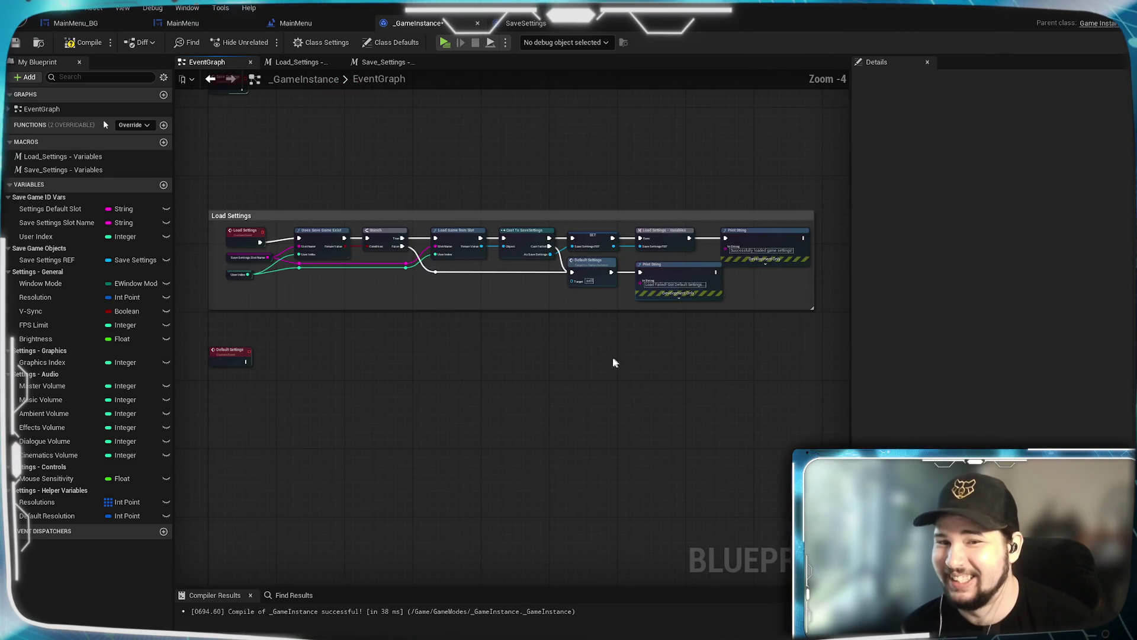
{"action": "mouse_move", "coordinate": [687, 355]}
{"action": "left_mouse_down"}
{"action": "mouse_move", "coordinate": [805, 338]}
{"action": "mouse_move", "coordinate": [275, 264]}
{"action": "left_mouse_up"}
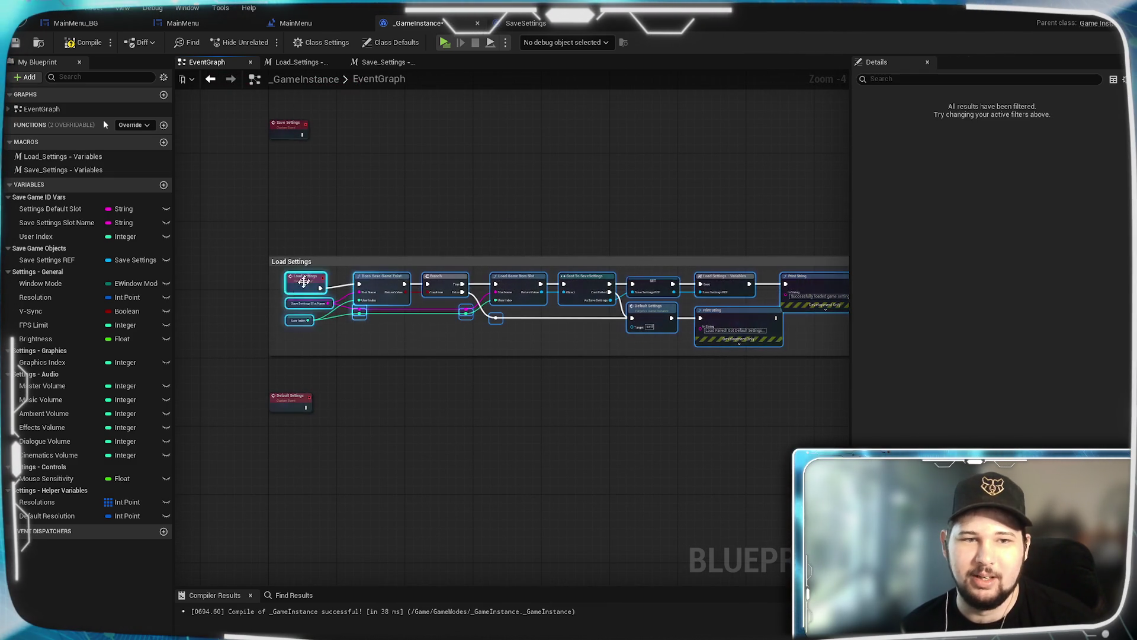
{"action": "scroll", "coordinate": [262, 301], "scroll_direction": "up", "scroll_amount": 4}
{"action": "left_click_drag", "start_coordinate": [340, 276], "coordinate": [319, 275]}
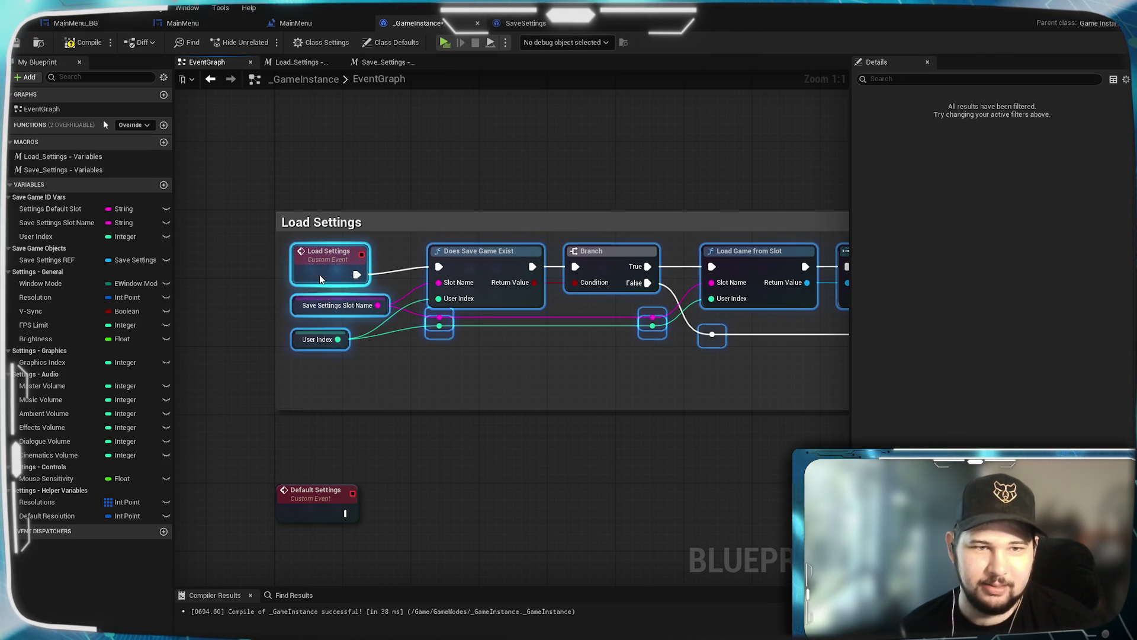
{"action": "left_click", "coordinate": [231, 250]}
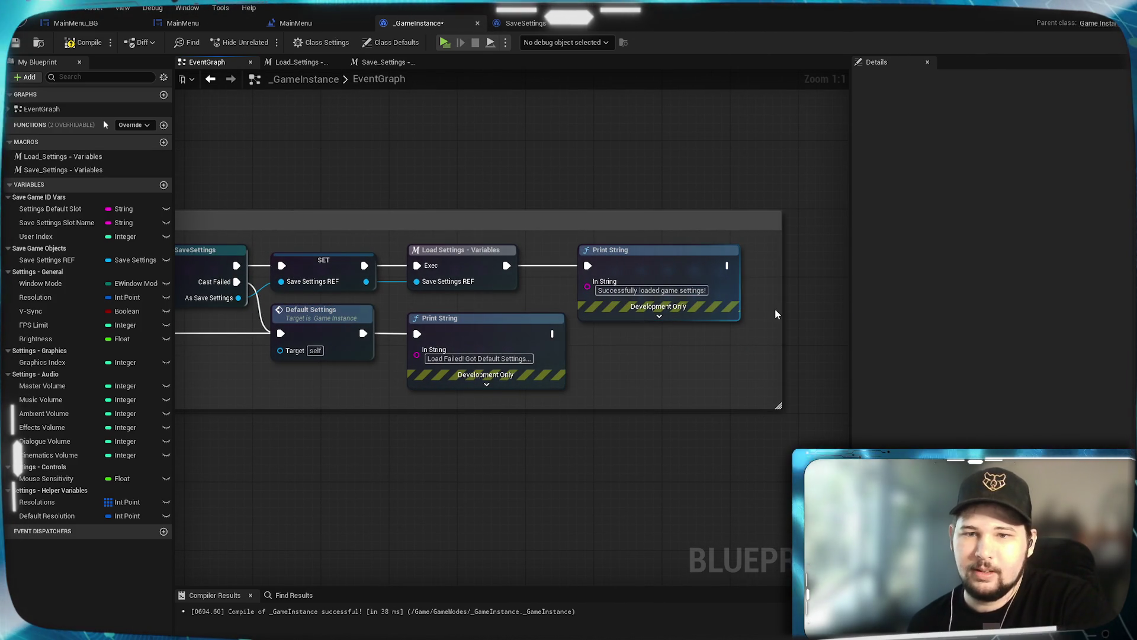
- Pull the comment's right edge inward so the Load Settings box fits snugly around its nodes
{"action": "left_click_drag", "start_coordinate": [779, 312], "coordinate": [762, 316]}
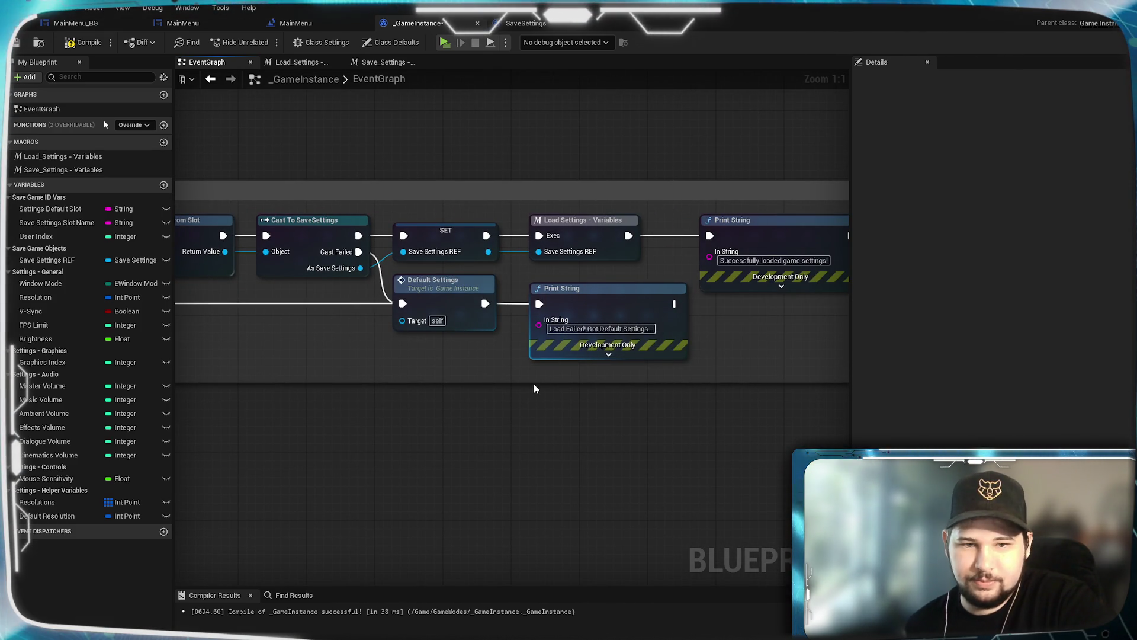
{"action": "scroll", "coordinate": [523, 402], "scroll_direction": "down", "scroll_amount": 2}
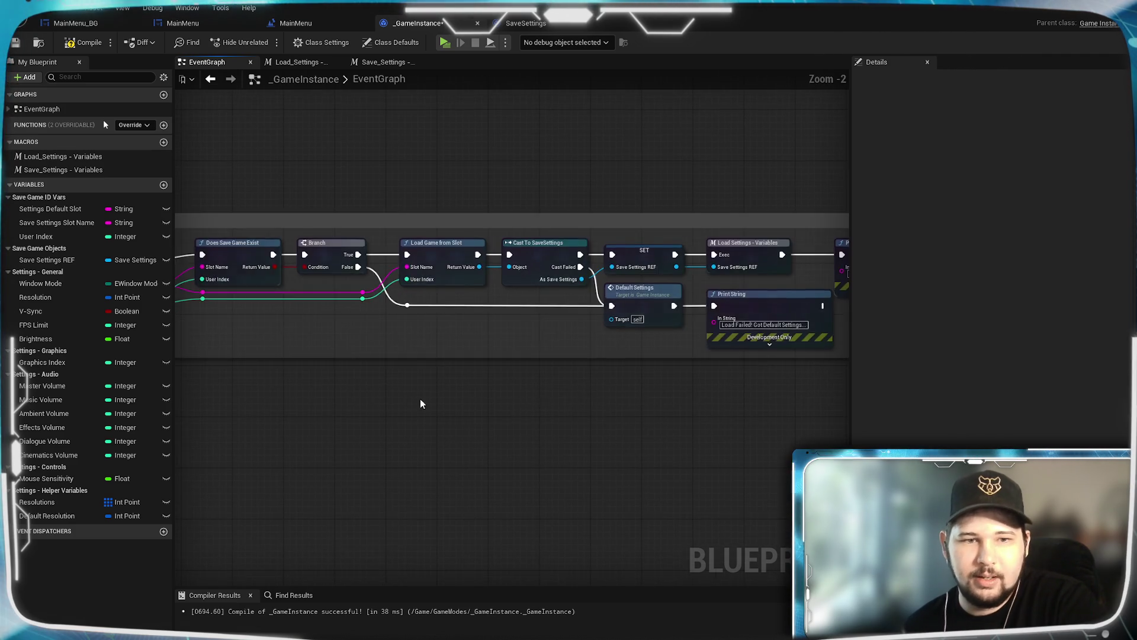
{"action": "left_click_drag", "start_coordinate": [653, 381], "coordinate": [343, 365]}
{"action": "scroll", "coordinate": [343, 365], "scroll_direction": "up", "scroll_amount": 2}
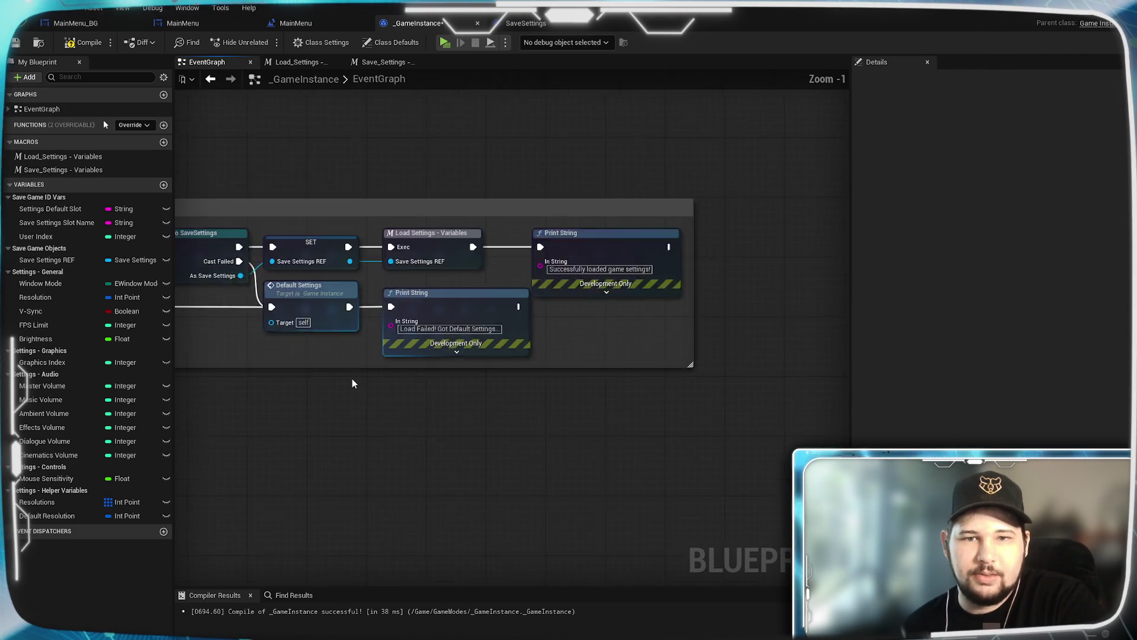
{"action": "scroll", "coordinate": [414, 376], "scroll_direction": "down", "scroll_amount": 1}
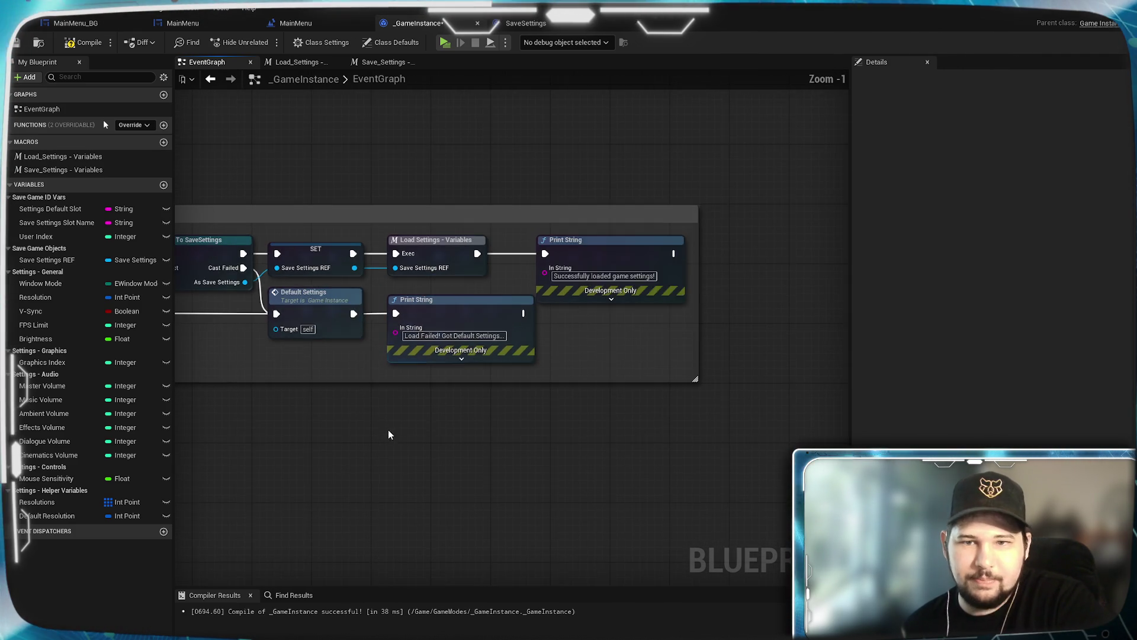
{"action": "left_click_drag", "start_coordinate": [388, 436], "coordinate": [645, 413]}
{"action": "scroll", "coordinate": [584, 390], "scroll_direction": "down", "scroll_amount": 2}
{"action": "left_click_drag", "start_coordinate": [584, 391], "coordinate": [469, 325]}
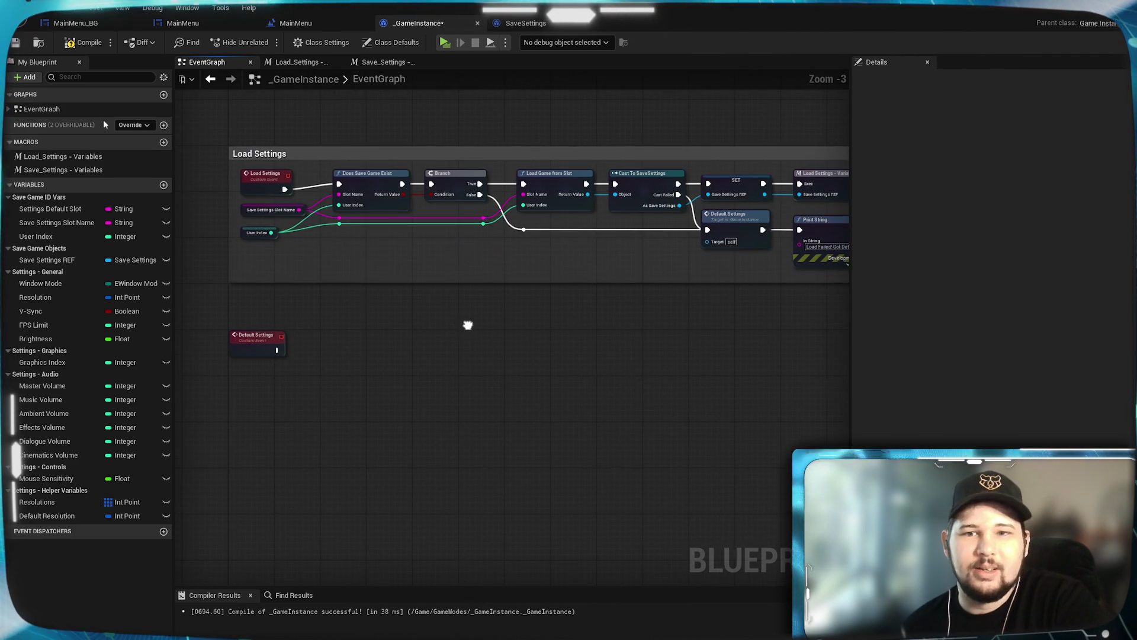
{"action": "left_click_drag", "start_coordinate": [541, 359], "coordinate": [515, 346]}
{"action": "scroll", "coordinate": [513, 349], "scroll_direction": "down", "scroll_amount": 1}
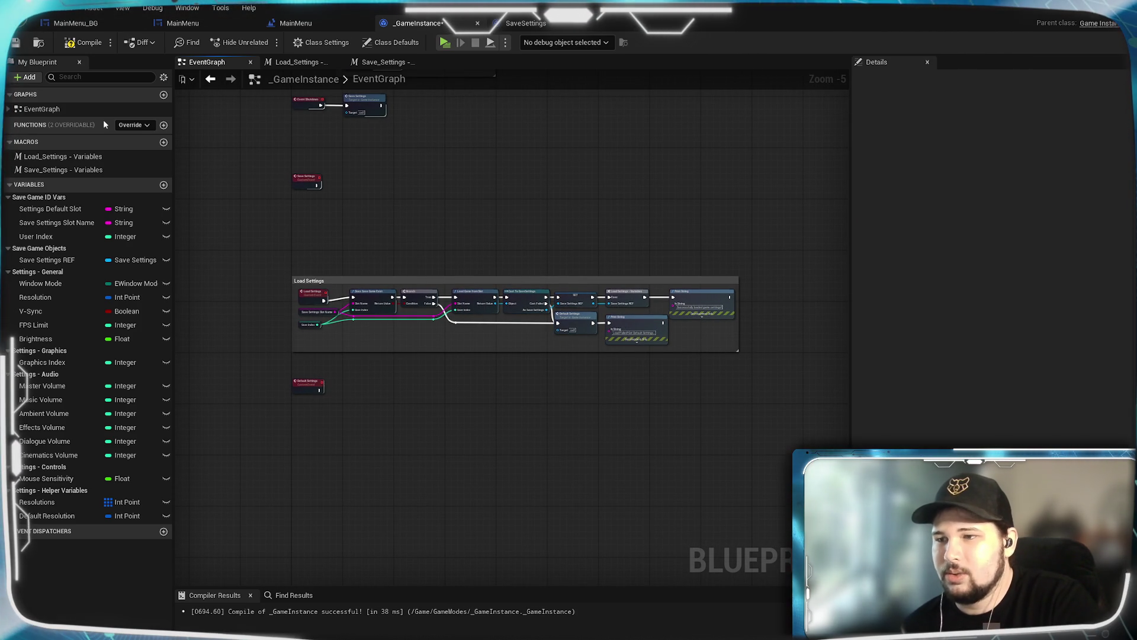
{"action": "scroll", "coordinate": [419, 423], "scroll_direction": "up", "scroll_amount": 5}
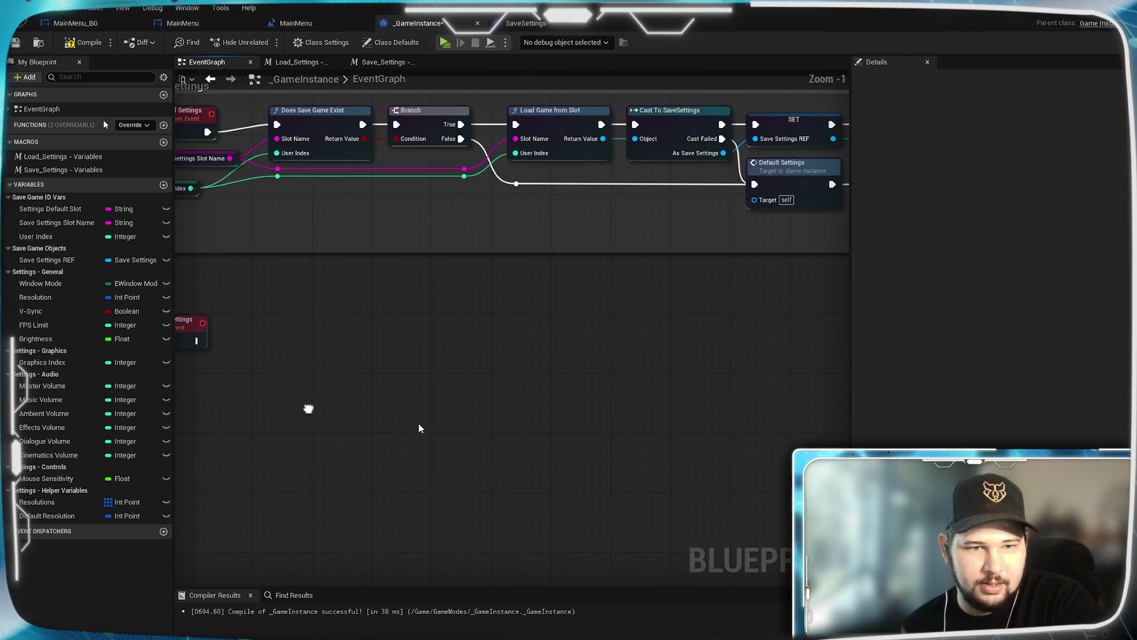
{"action": "left_click_drag", "start_coordinate": [573, 384], "coordinate": [505, 357]}
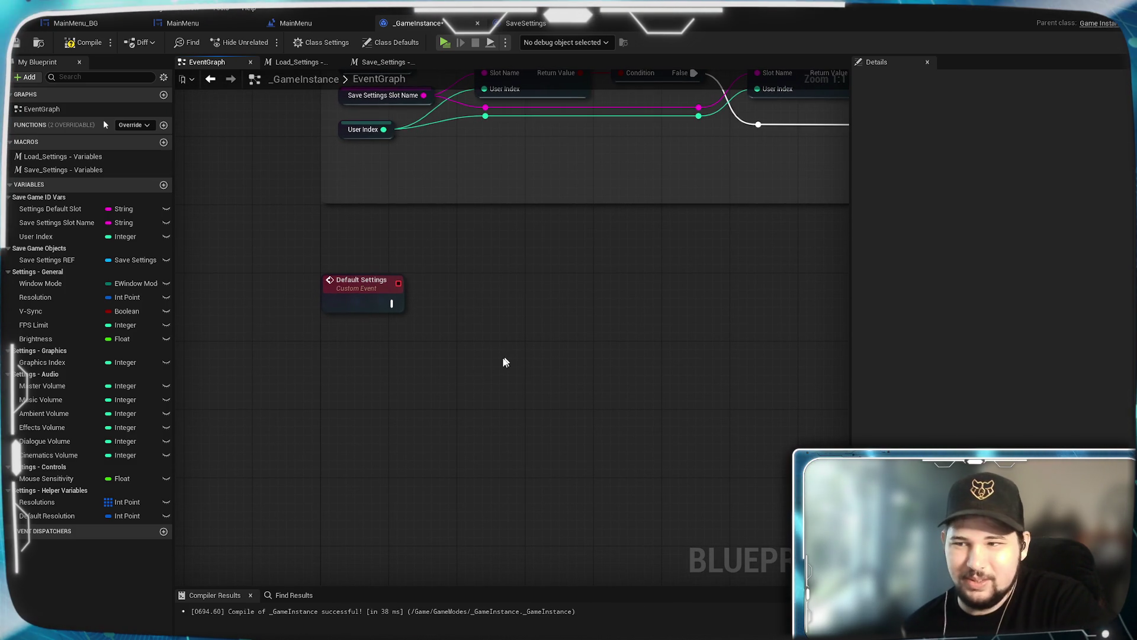
- Place a Settings Default Slot getter node beneath the Default Settings custom event
{"action": "mouse_move", "coordinate": [49, 208]}
{"action": "left_mouse_down"}
{"action": "mouse_move", "coordinate": [241, 256]}
{"action": "mouse_move", "coordinate": [325, 330]}
{"action": "left_mouse_up"}
{"action": "left_click", "coordinate": [360, 355]}
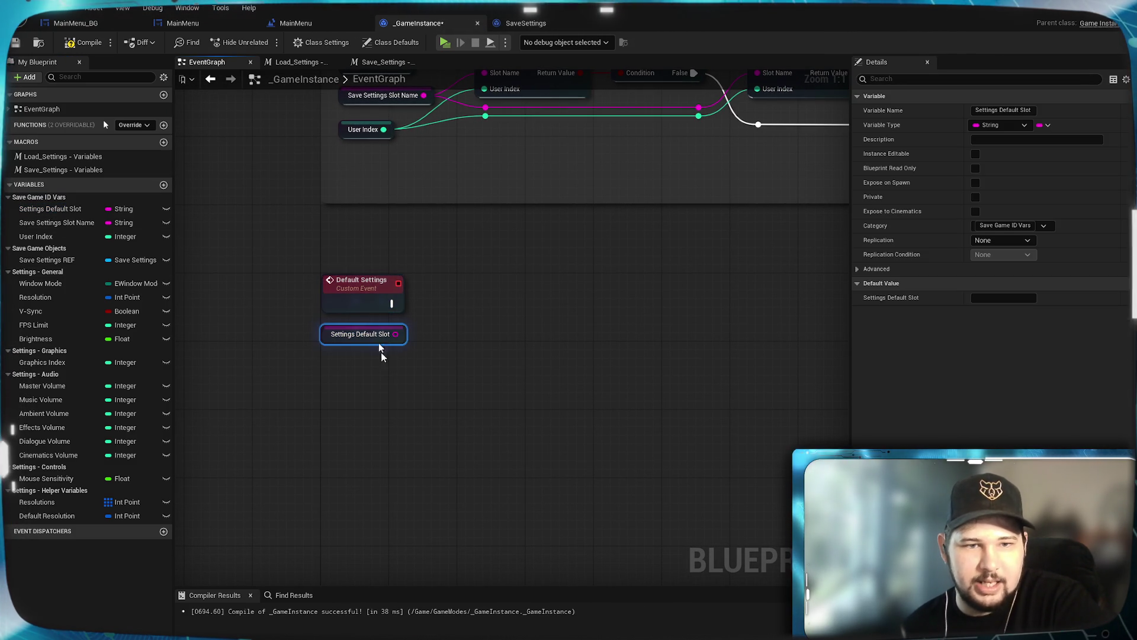
{"action": "left_click", "coordinate": [422, 411]}
{"action": "left_click_drag", "start_coordinate": [469, 423], "coordinate": [450, 453]}
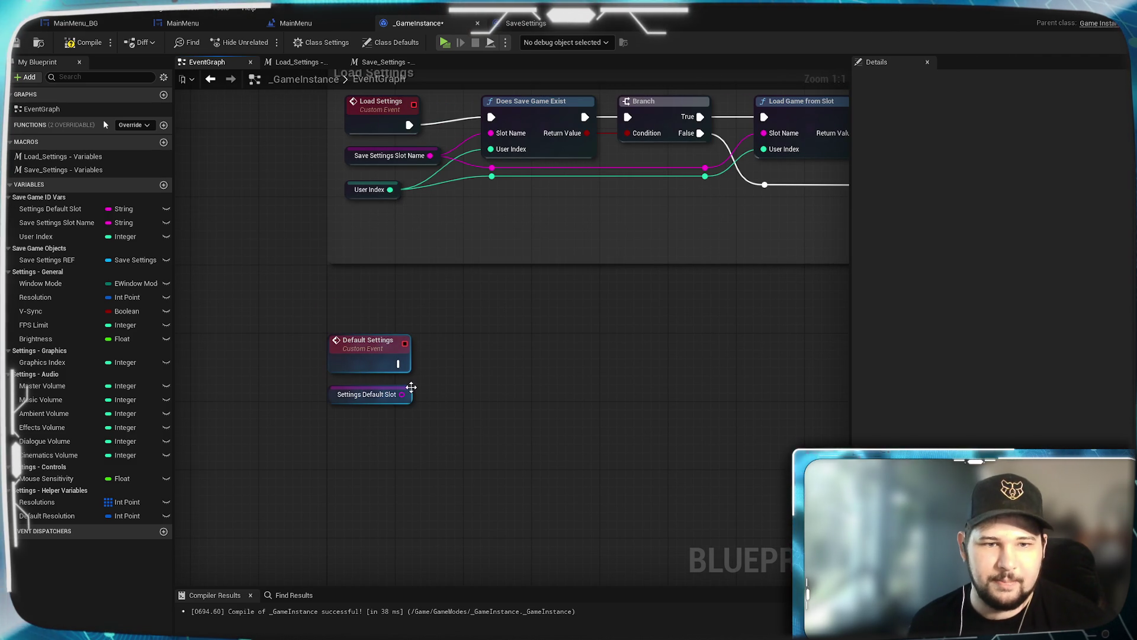
{"action": "left_click", "coordinate": [411, 389]}
{"action": "left_click", "coordinate": [518, 417]}
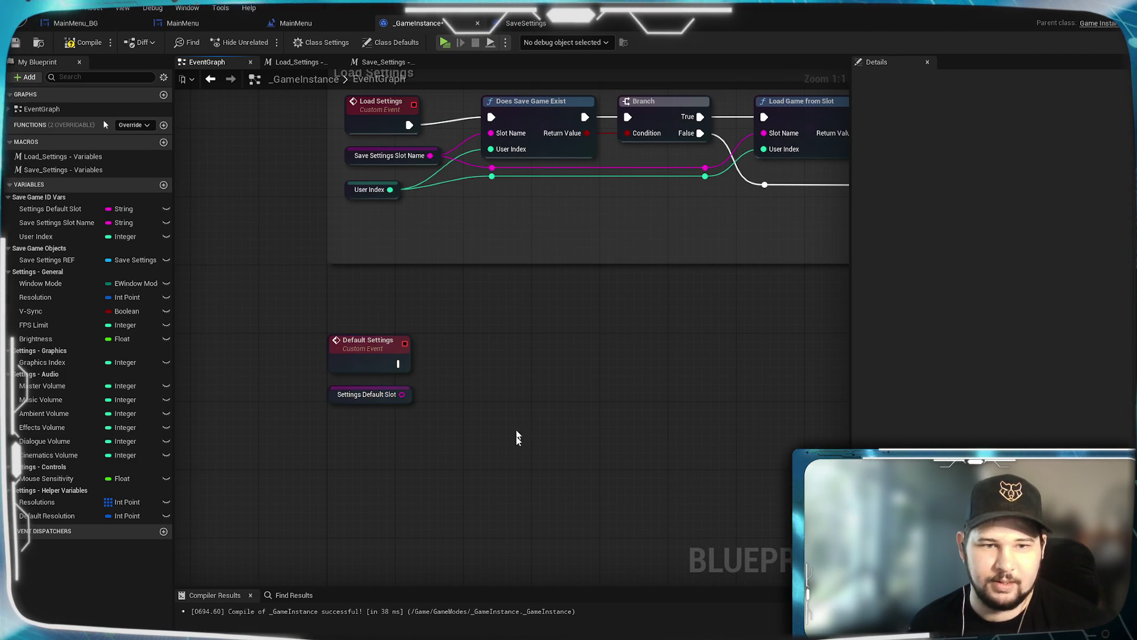
{"action": "left_click_drag", "start_coordinate": [518, 416], "coordinate": [487, 422]}
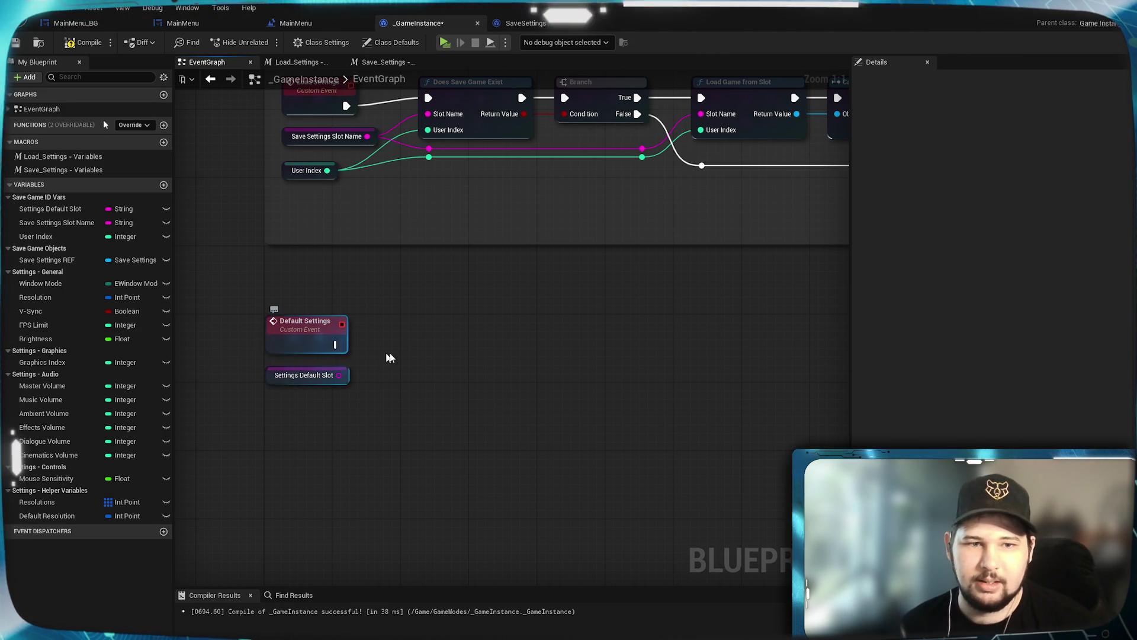
{"action": "left_click_drag", "start_coordinate": [335, 344], "coordinate": [456, 322]}
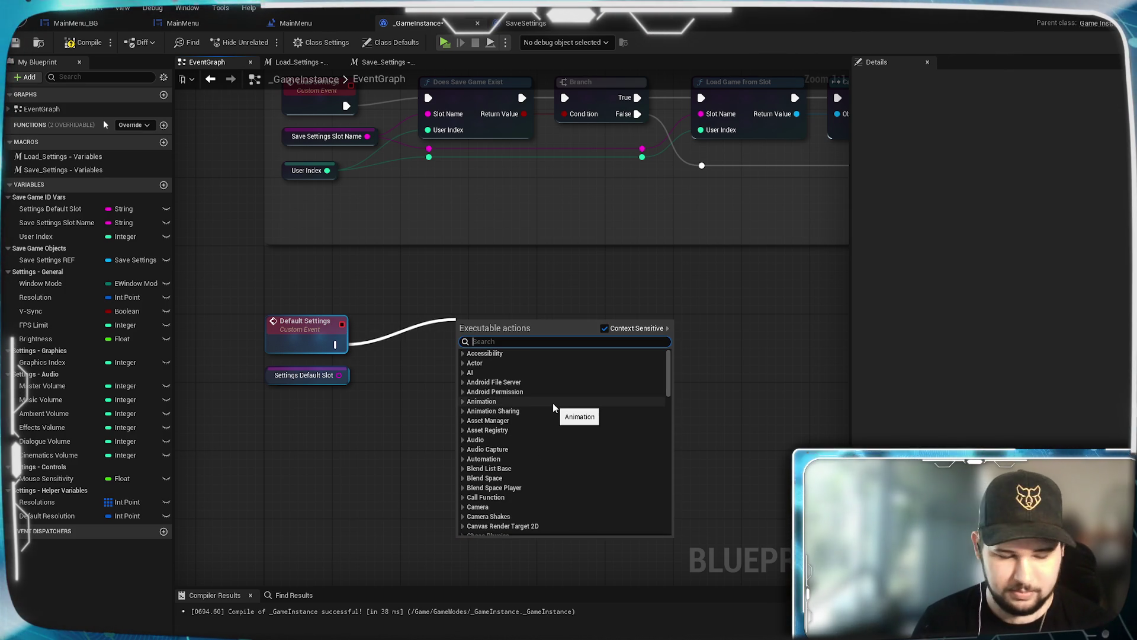
- Add Does Save Game Exist after Default Settings, with Settings Default Slot wired into Slot Name
{"action": "type", "text": "Doe"}
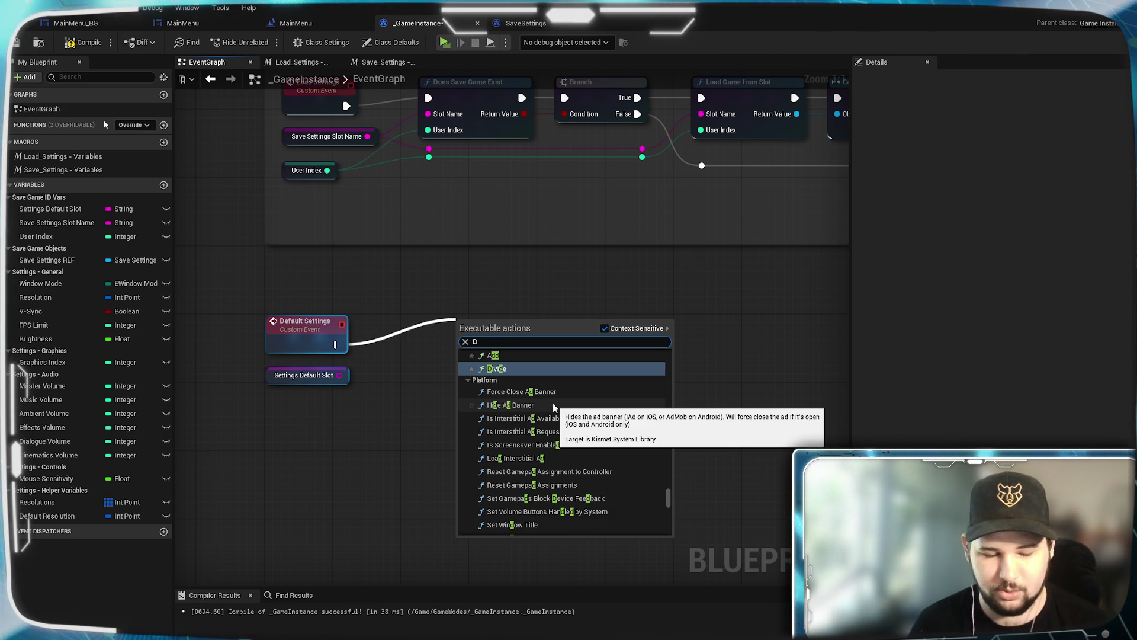
{"action": "type", "text": "s"}
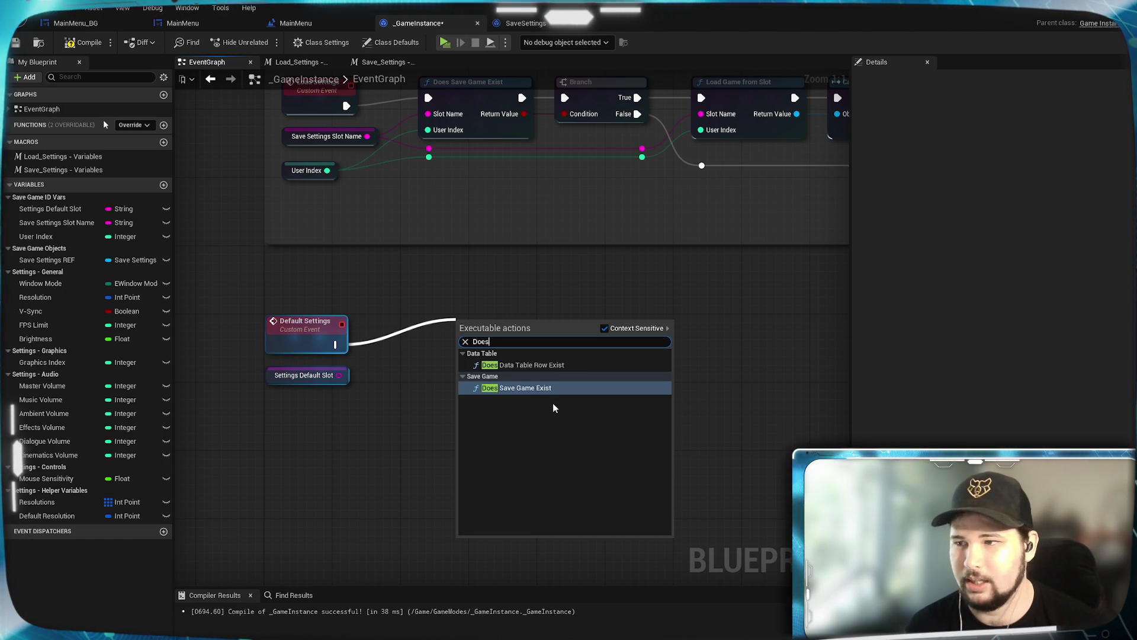
{"action": "type", "text": " Save"}
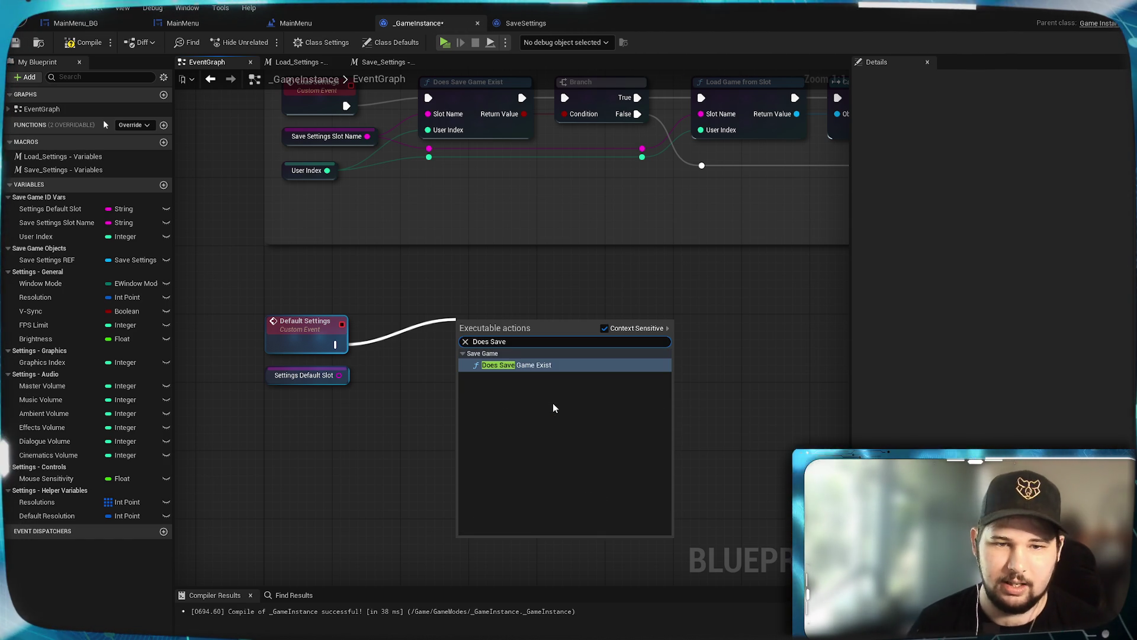
{"action": "left_click", "coordinate": [548, 368]}
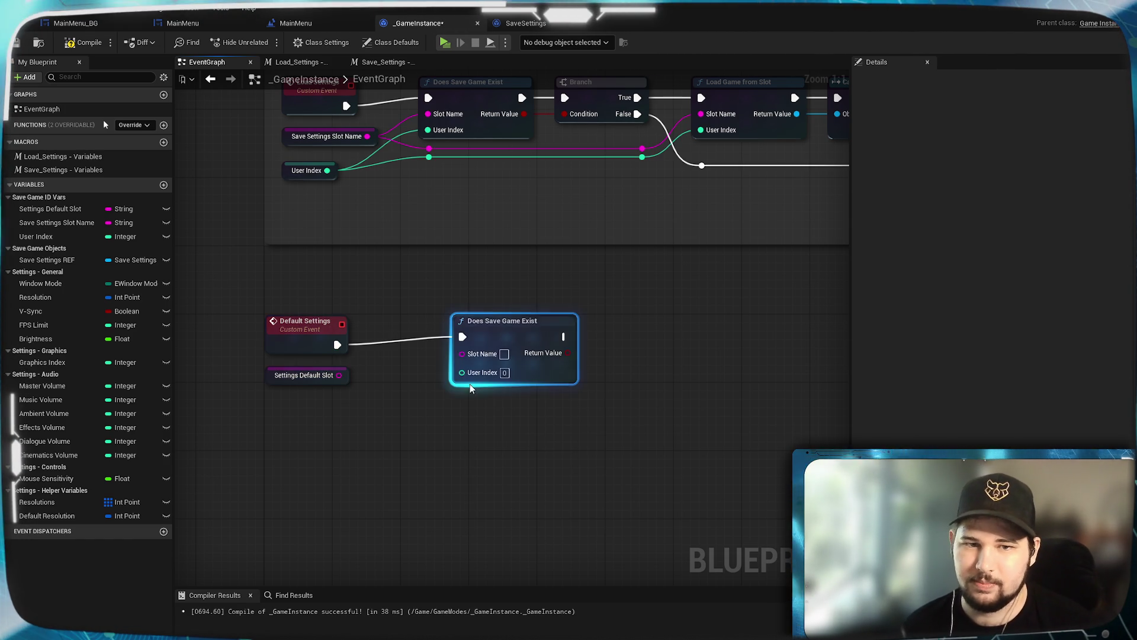
{"action": "mouse_move", "coordinate": [506, 332]}
{"action": "left_mouse_down"}
{"action": "mouse_move", "coordinate": [473, 346]}
{"action": "mouse_move", "coordinate": [454, 335]}
{"action": "left_mouse_up"}
{"action": "left_click", "coordinate": [425, 440]}
{"action": "mouse_move", "coordinate": [425, 441]}
{"action": "left_mouse_down"}
{"action": "mouse_move", "coordinate": [464, 421]}
{"action": "mouse_move", "coordinate": [464, 401]}
{"action": "mouse_move", "coordinate": [531, 374]}
{"action": "left_mouse_up"}
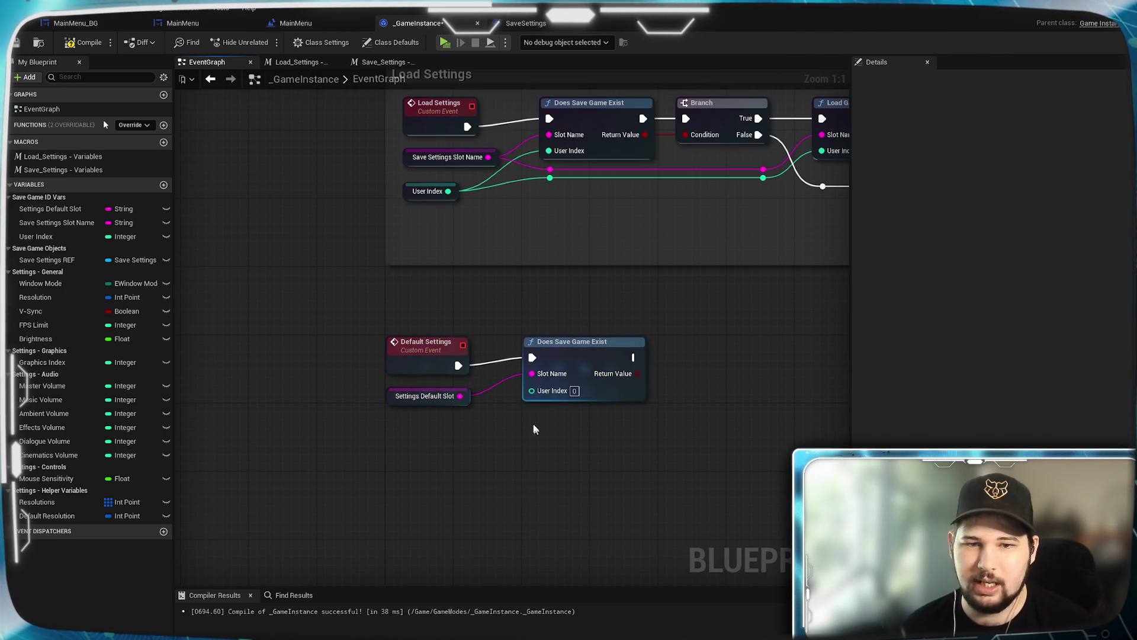
- Drive a new Branch node from Does Save Game Exist's Return Value, aligned with the check
{"action": "left_click_drag", "start_coordinate": [574, 445], "coordinate": [503, 457]}
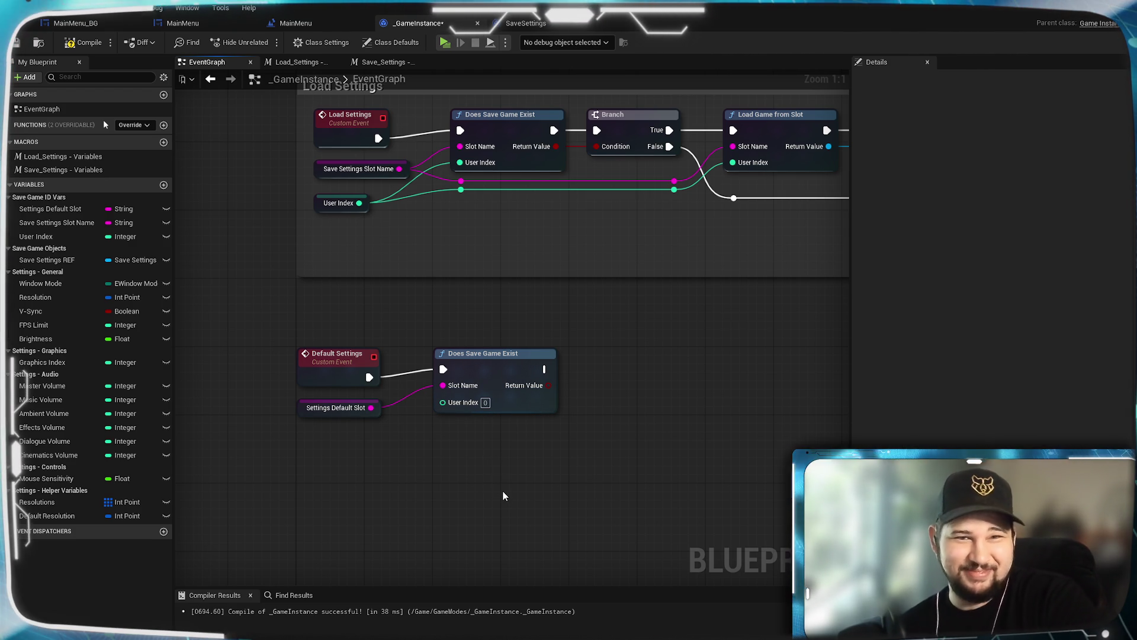
{"action": "left_click_drag", "start_coordinate": [460, 448], "coordinate": [350, 427]}
{"action": "left_click_drag", "start_coordinate": [449, 364], "coordinate": [482, 368]}
{"action": "type", "text": "branch"}
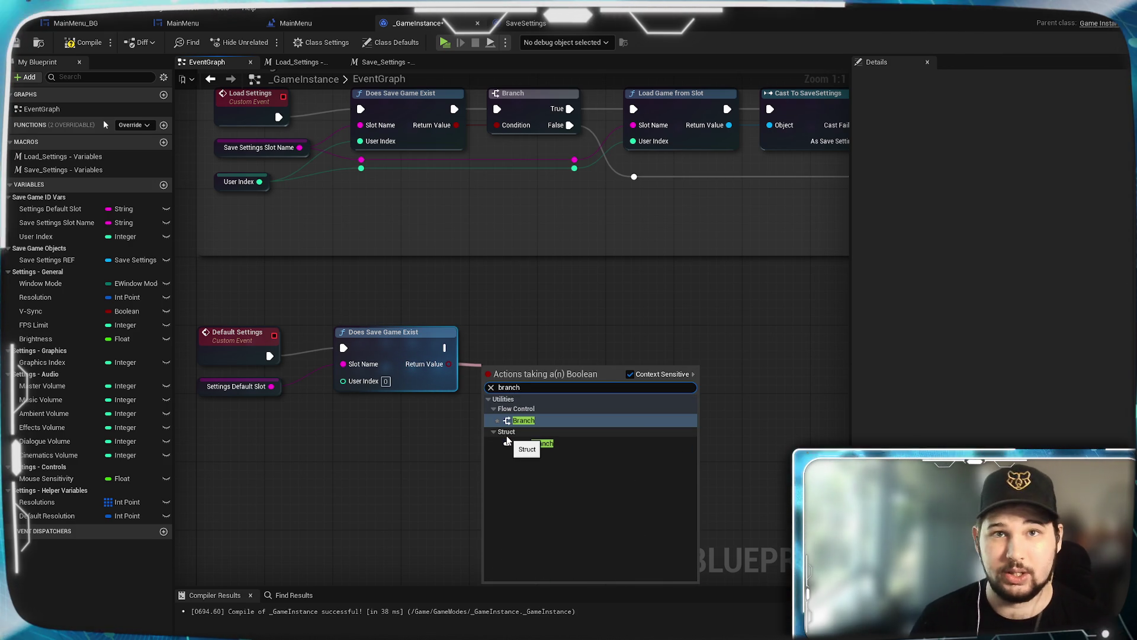
{"action": "key", "text": "Return"}
{"action": "left_click_drag", "start_coordinate": [507, 388], "coordinate": [503, 350]}
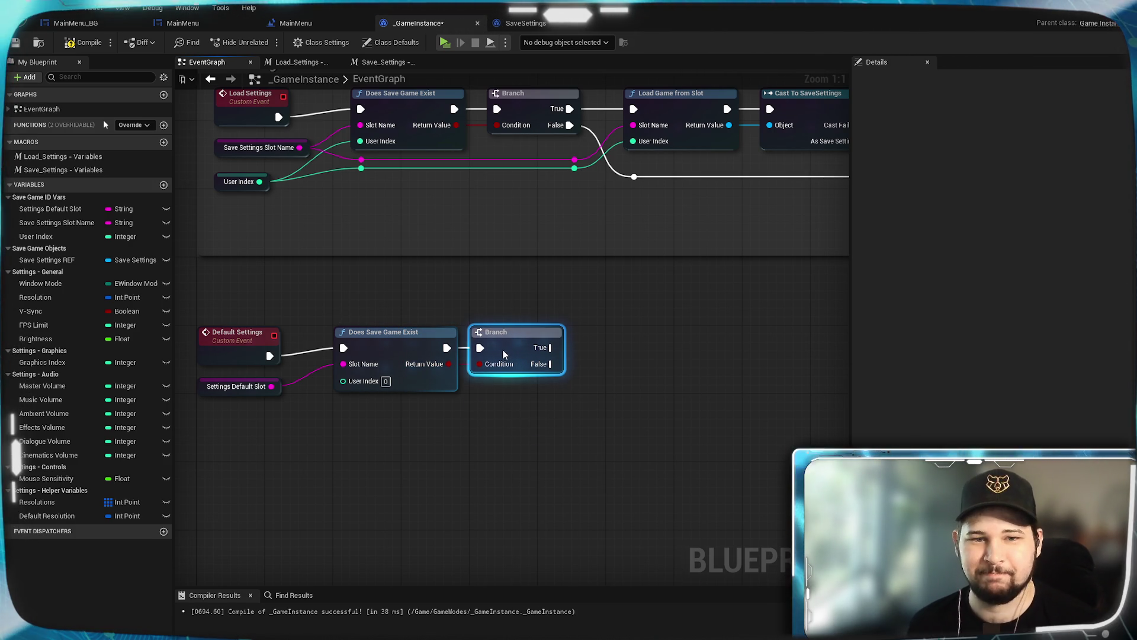
{"action": "right_click", "coordinate": [531, 424]}
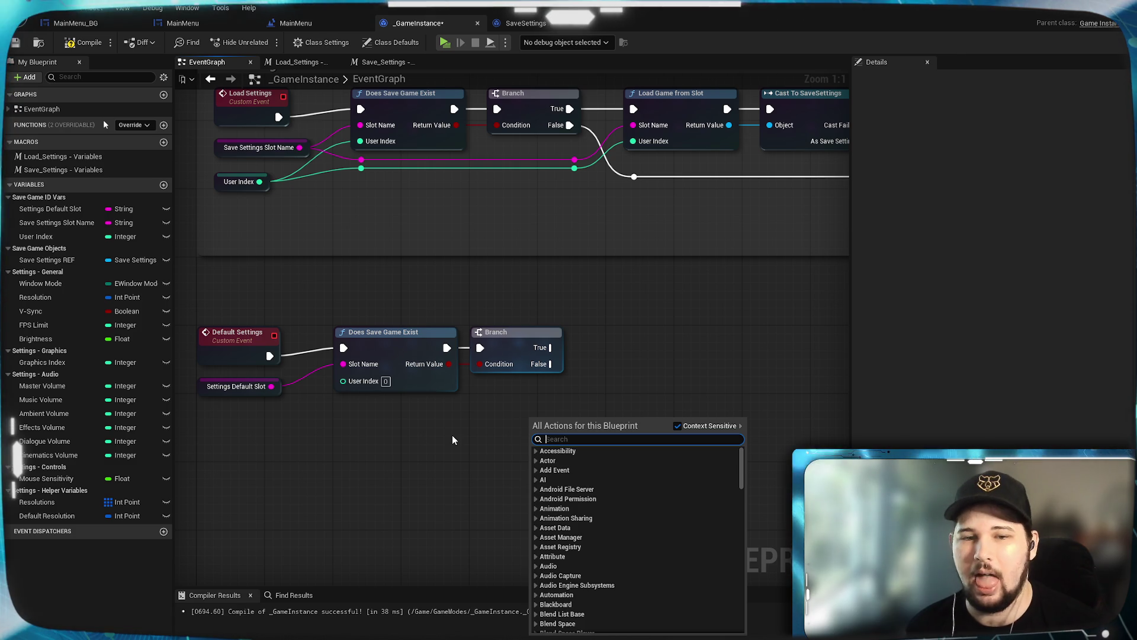
{"action": "left_click", "coordinate": [461, 477]}
{"action": "mouse_move", "coordinate": [513, 432]}
{"action": "left_mouse_down"}
{"action": "mouse_move", "coordinate": [571, 432]}
{"action": "mouse_move", "coordinate": [514, 405]}
{"action": "left_mouse_up"}
{"action": "left_click_drag", "start_coordinate": [606, 381], "coordinate": [578, 443]}
{"action": "left_click_drag", "start_coordinate": [520, 404], "coordinate": [529, 400]}
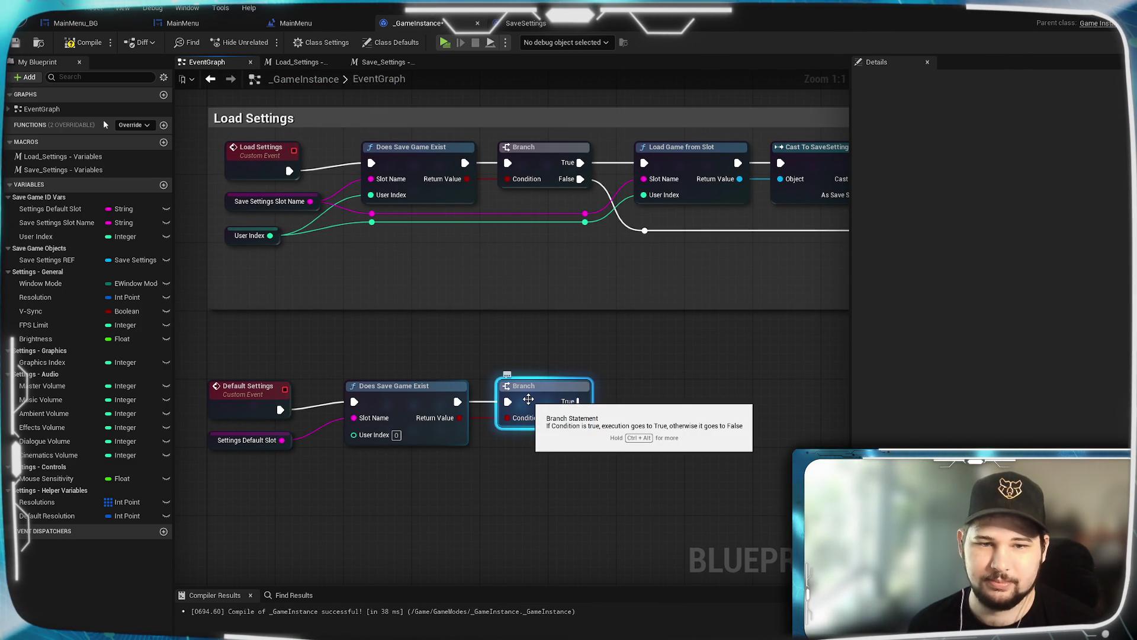
{"action": "left_click_drag", "start_coordinate": [378, 538], "coordinate": [503, 554]}
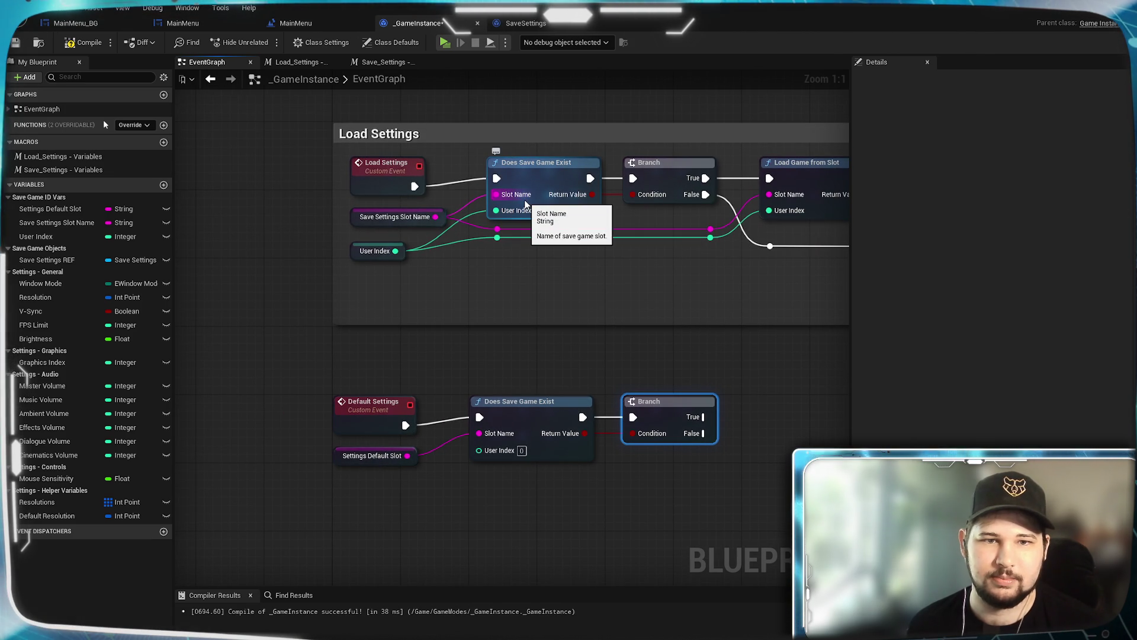
{"action": "mouse_move", "coordinate": [472, 251]}
{"action": "left_mouse_down"}
{"action": "mouse_move", "coordinate": [500, 183]}
{"action": "mouse_move", "coordinate": [538, 185]}
{"action": "left_mouse_up"}
{"action": "left_click", "coordinate": [550, 261]}
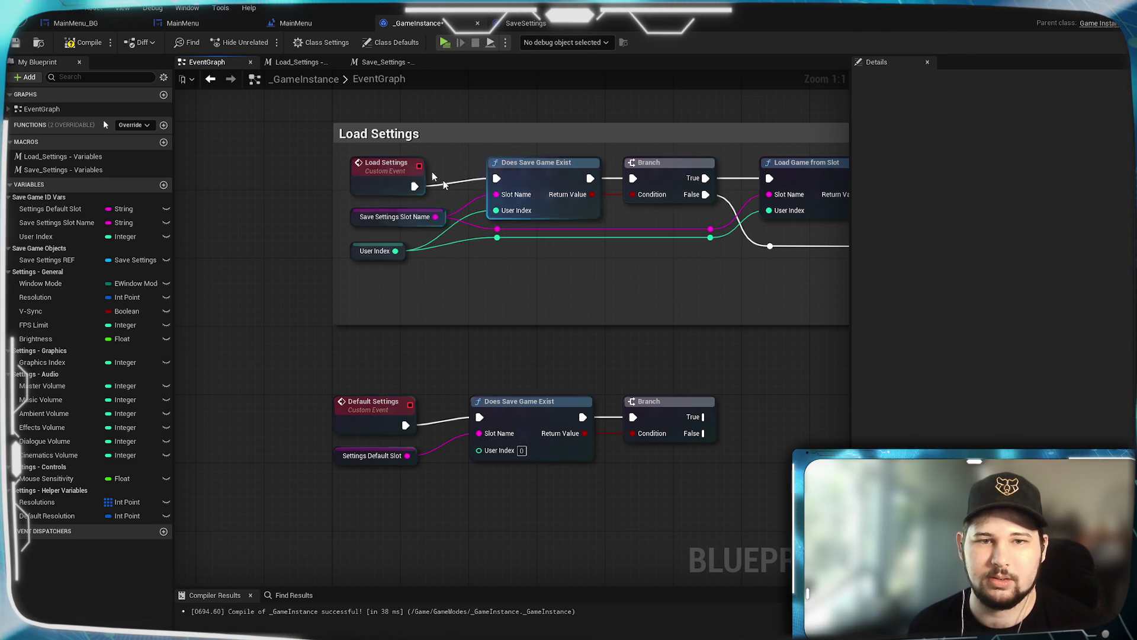
{"action": "left_click", "coordinate": [658, 420]}
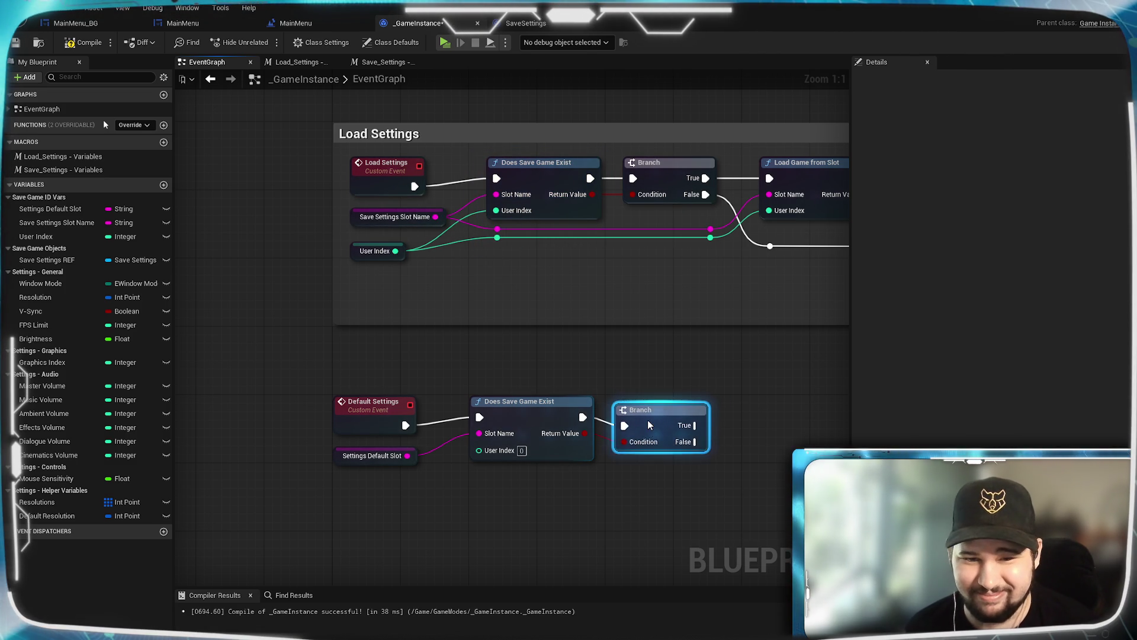
{"action": "left_click", "coordinate": [734, 485]}
{"action": "left_click_drag", "start_coordinate": [734, 485], "coordinate": [518, 465]}
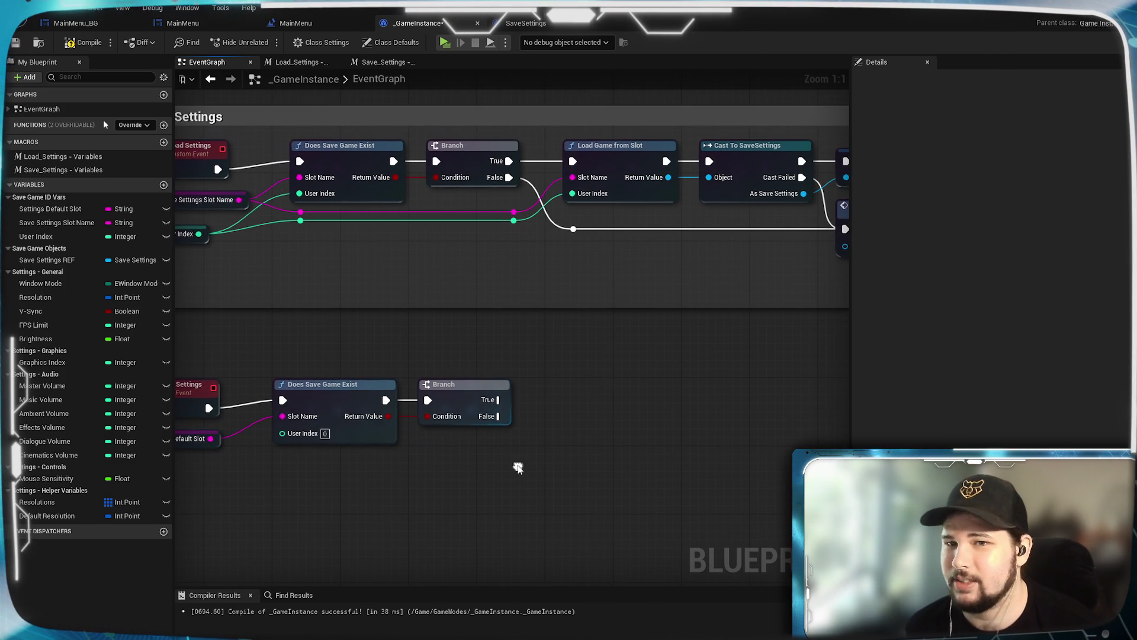
{"action": "mouse_move", "coordinate": [589, 398]}
{"action": "left_mouse_down"}
{"action": "mouse_move", "coordinate": [541, 437]}
{"action": "mouse_move", "coordinate": [573, 423]}
{"action": "mouse_move", "coordinate": [545, 417]}
{"action": "left_mouse_up"}
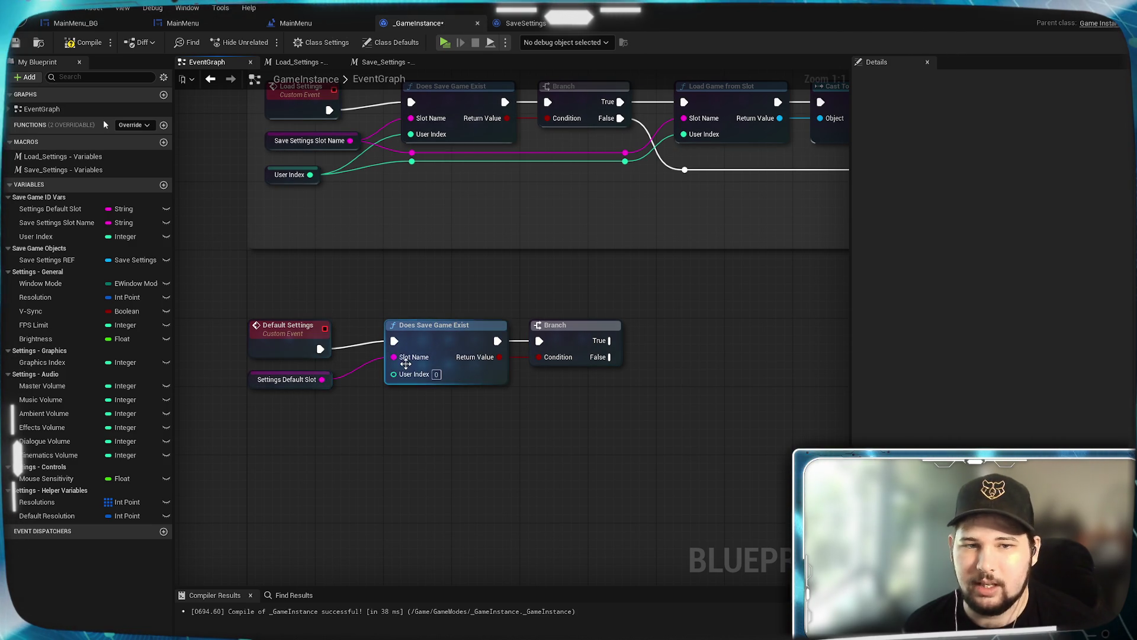
{"action": "left_click", "coordinate": [442, 351]}
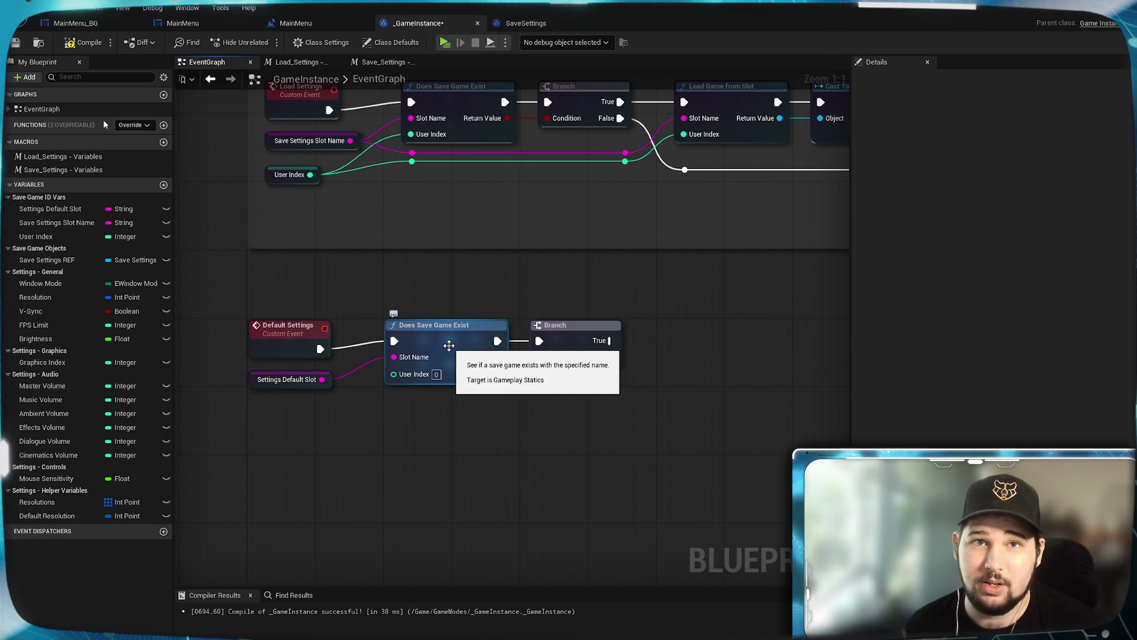
{"action": "left_click_drag", "start_coordinate": [587, 460], "coordinate": [495, 449]}
{"action": "mouse_move", "coordinate": [477, 333]}
{"action": "left_mouse_down"}
{"action": "mouse_move", "coordinate": [460, 371]}
{"action": "mouse_move", "coordinate": [523, 376]}
{"action": "left_mouse_up"}
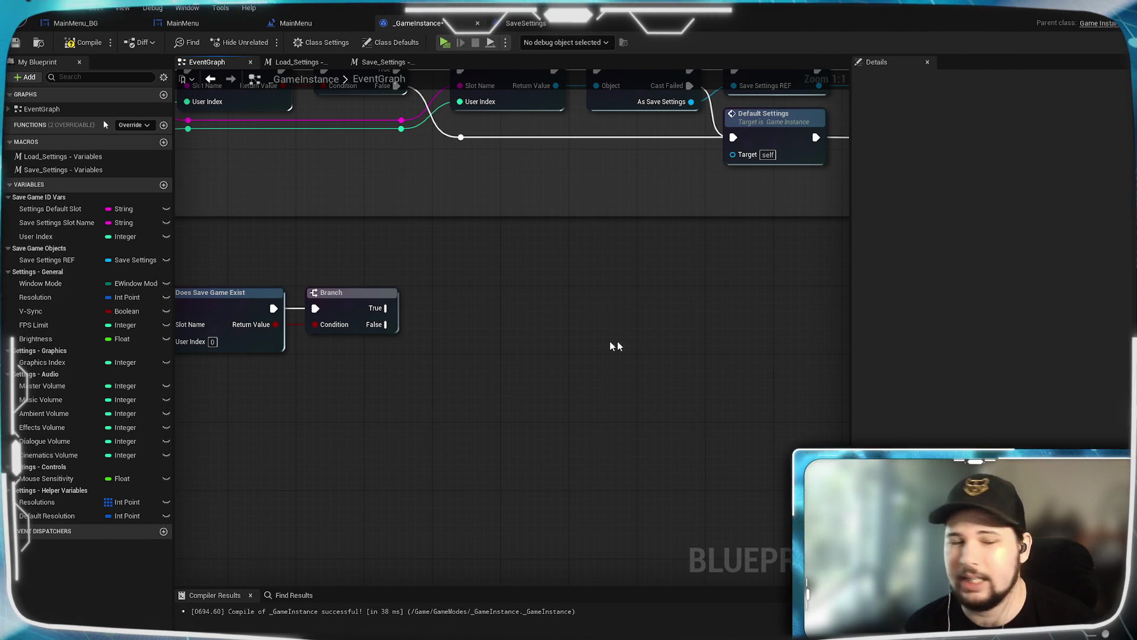
{"action": "mouse_move", "coordinate": [386, 308]}
{"action": "left_mouse_down"}
{"action": "mouse_move", "coordinate": [456, 413]}
{"action": "mouse_move", "coordinate": [464, 404]}
{"action": "left_mouse_up"}
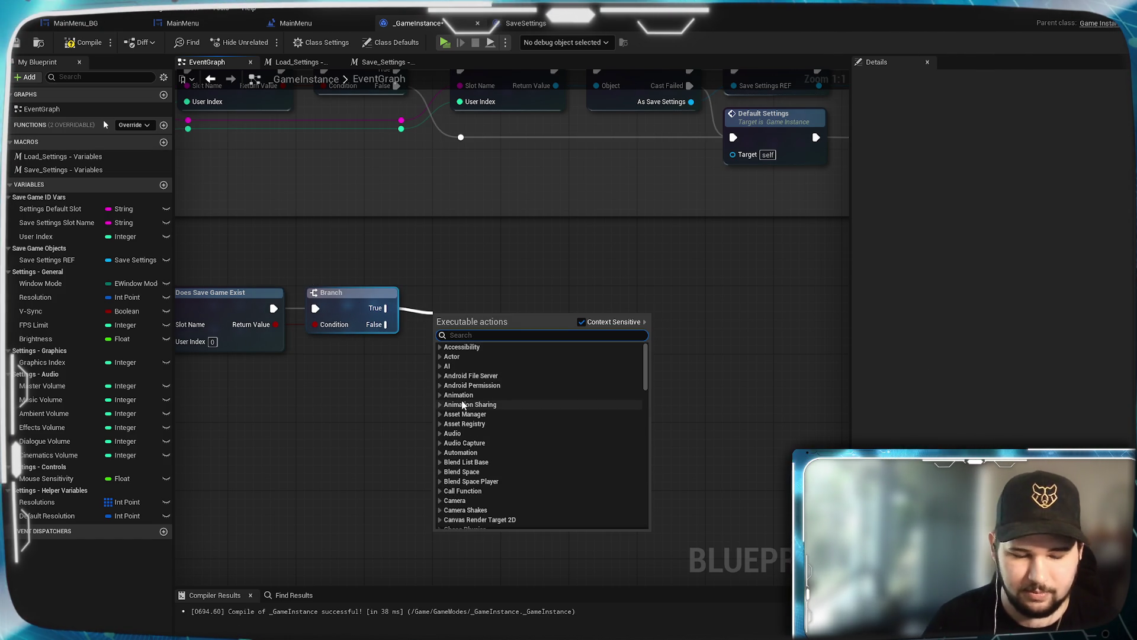
- Add Load Game from Slot on the Branch's True path, lined up with the Branch
{"action": "type", "text": "Loadf"}
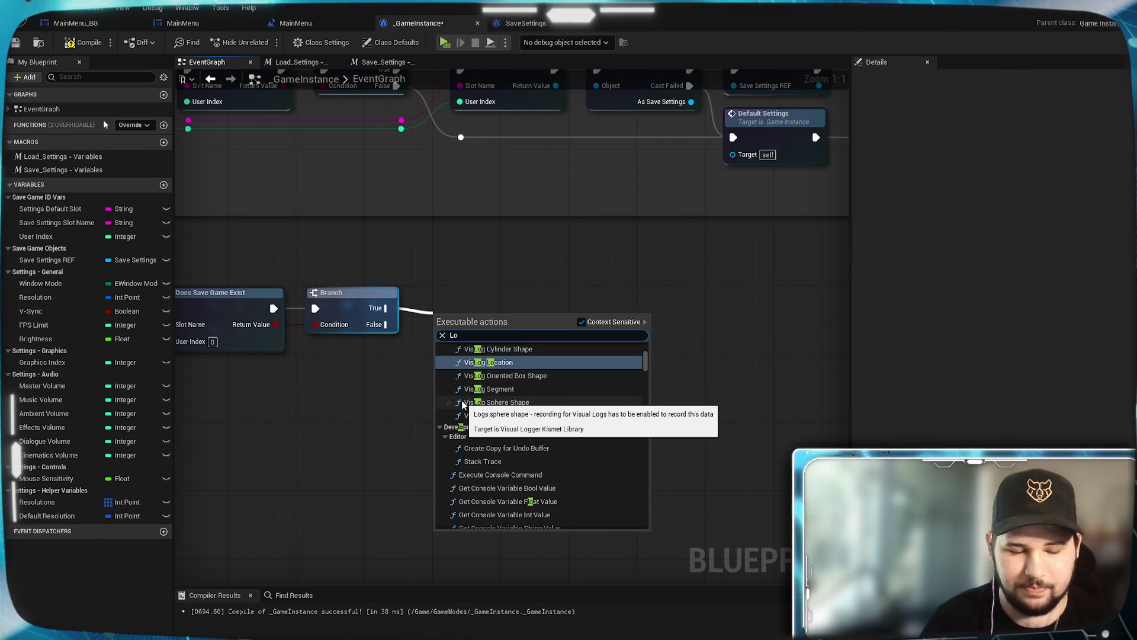
{"action": "key", "text": "BackSpace"}
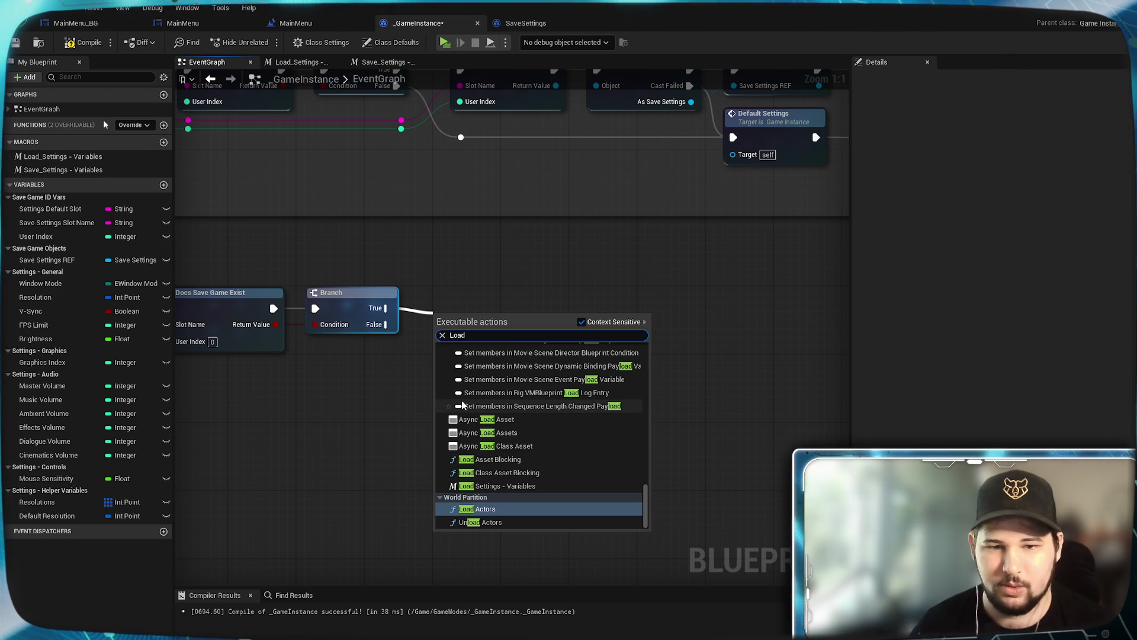
{"action": "type", "text": "Game"}
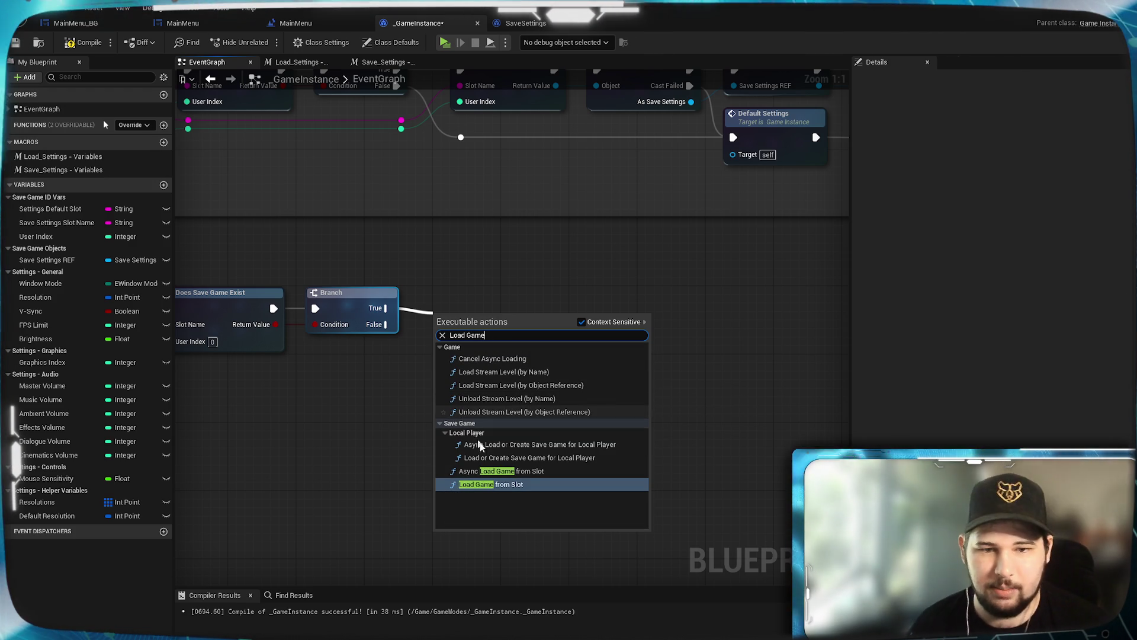
{"action": "left_click", "coordinate": [517, 485]}
{"action": "mouse_move", "coordinate": [469, 315]}
{"action": "left_mouse_down"}
{"action": "mouse_move", "coordinate": [469, 298]}
{"action": "mouse_move", "coordinate": [489, 312]}
{"action": "left_mouse_up"}
{"action": "left_click", "coordinate": [510, 420]}
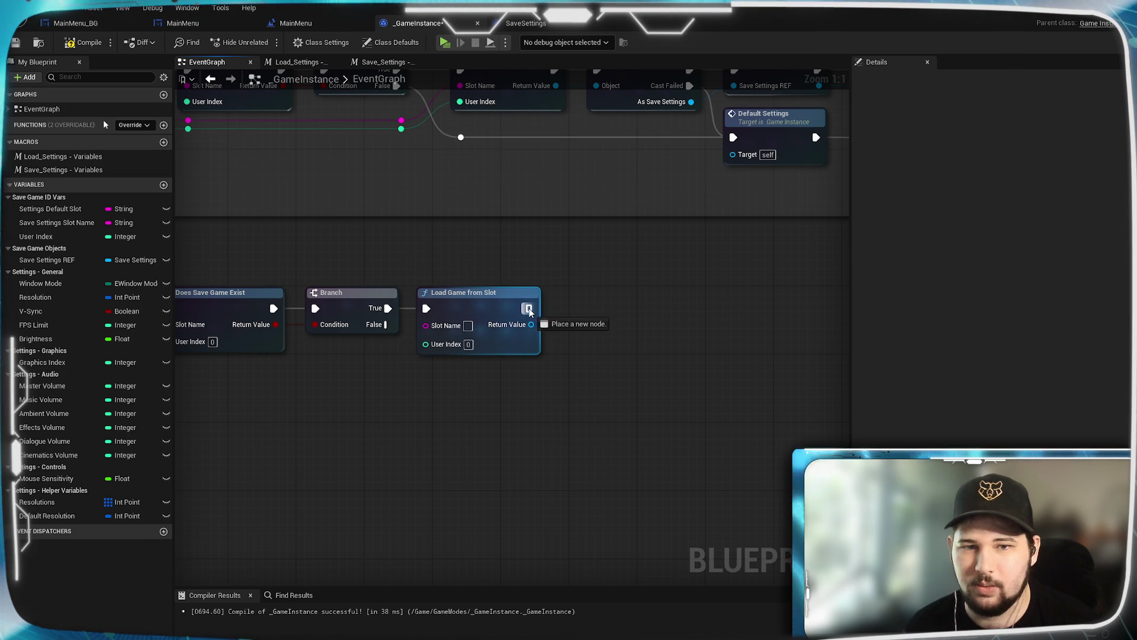
- Add a Cast To SaveSettings node whose Object input takes Load Game from Slot's Return Value
{"action": "type", "text": "cast"}
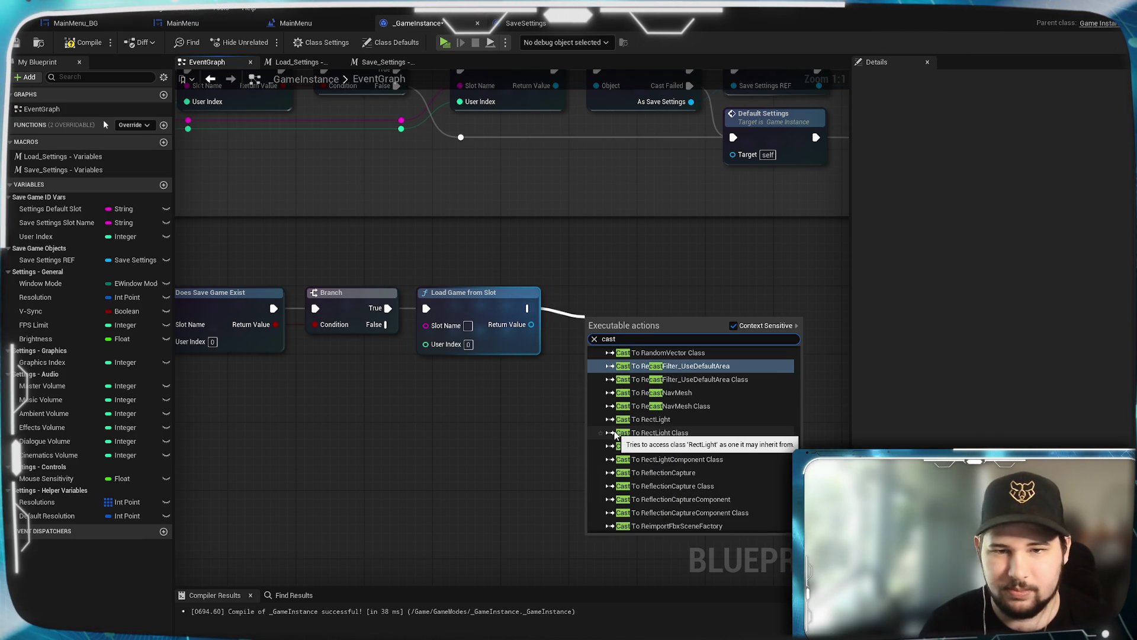
{"action": "type", "text": " to saveset"}
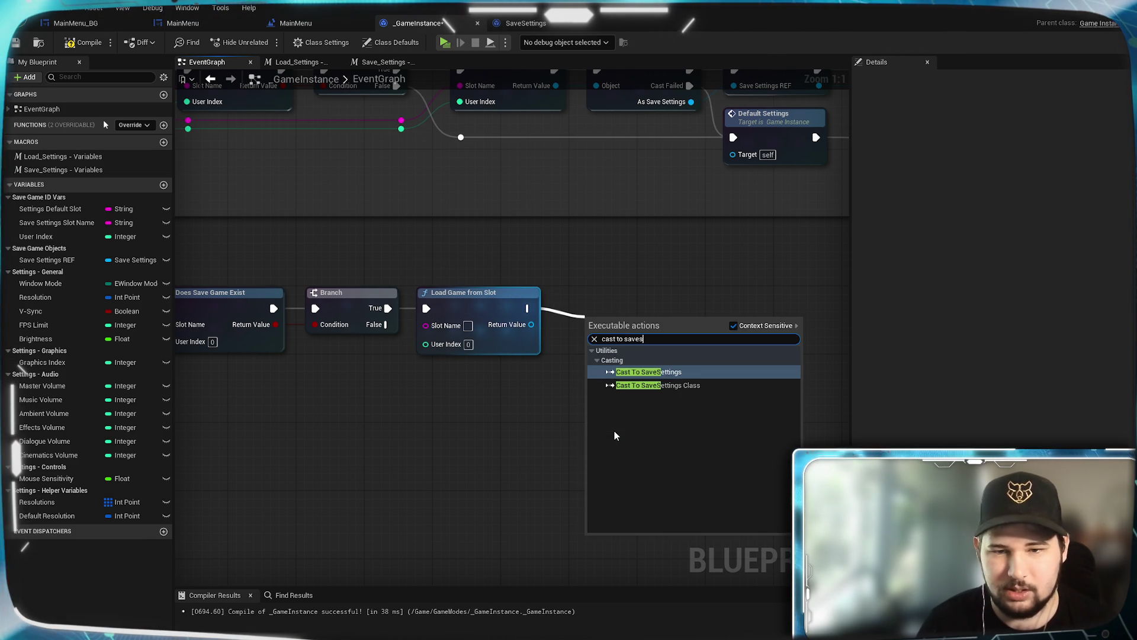
{"action": "left_click", "coordinate": [656, 381]}
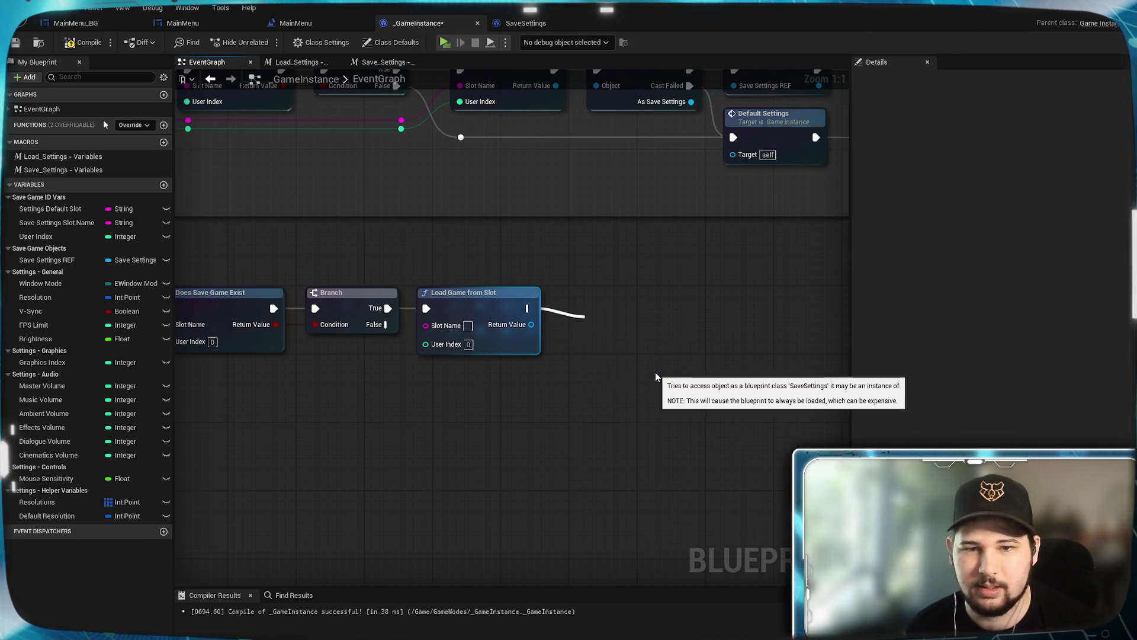
{"action": "left_click_drag", "start_coordinate": [606, 312], "coordinate": [608, 304]}
{"action": "left_click_drag", "start_coordinate": [531, 324], "coordinate": [580, 326]}
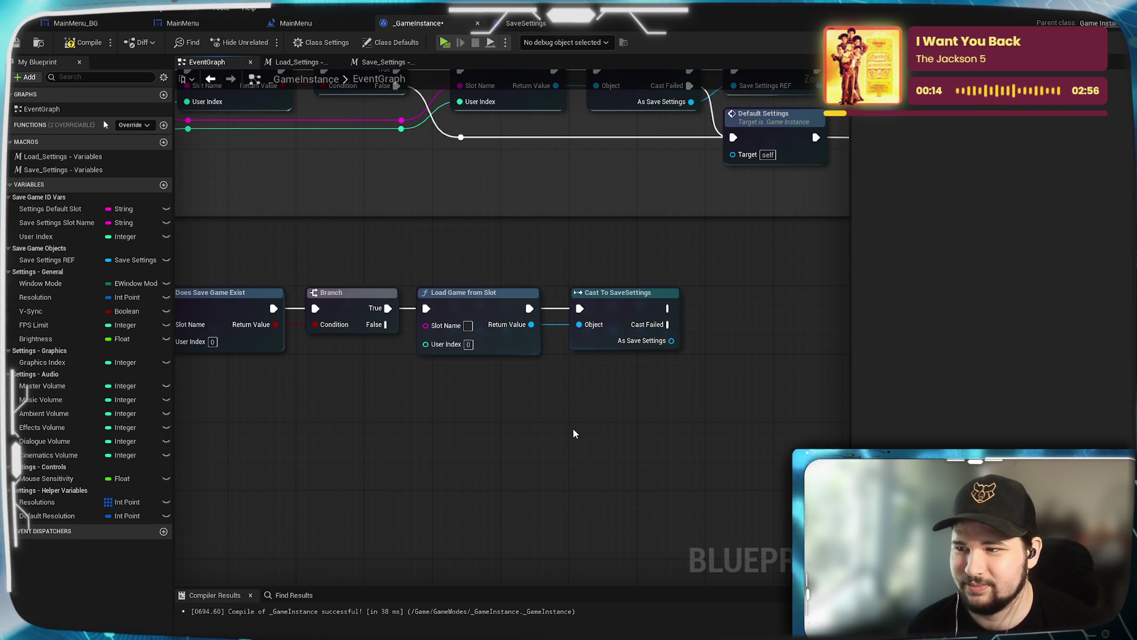
{"action": "left_click_drag", "start_coordinate": [571, 444], "coordinate": [622, 415]}
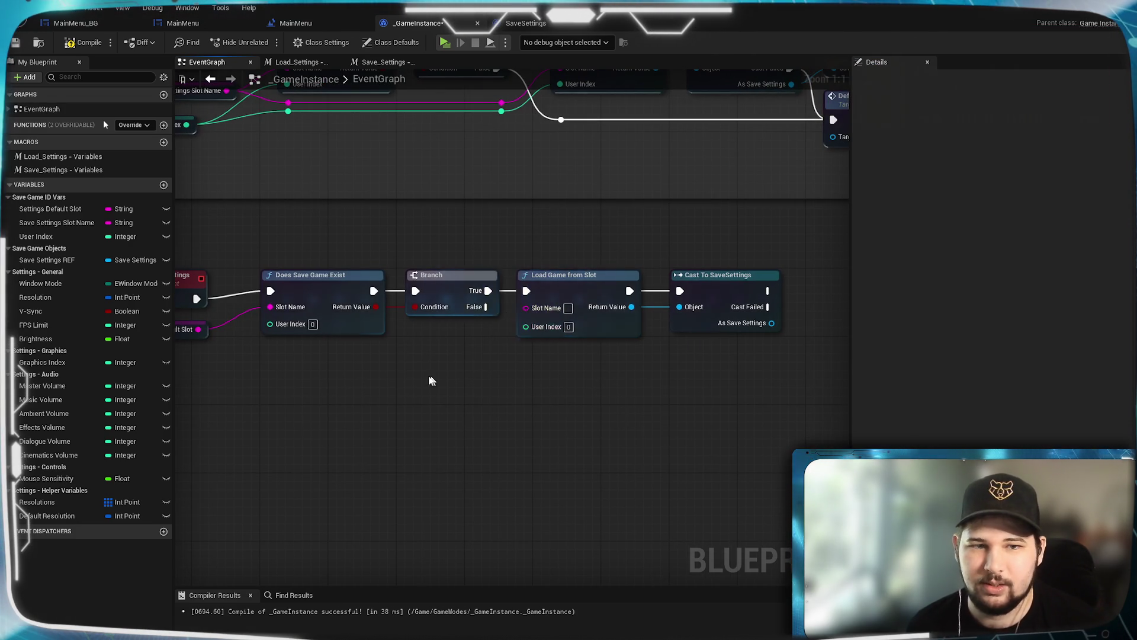
{"action": "left_click_drag", "start_coordinate": [465, 365], "coordinate": [330, 375]}
- Wire Settings Default Slot into Load Game from Slot's Slot Name through two reroute points
{"action": "mouse_move", "coordinate": [297, 337]}
{"action": "left_mouse_down"}
{"action": "mouse_move", "coordinate": [631, 329]}
{"action": "mouse_move", "coordinate": [624, 315]}
{"action": "left_mouse_up"}
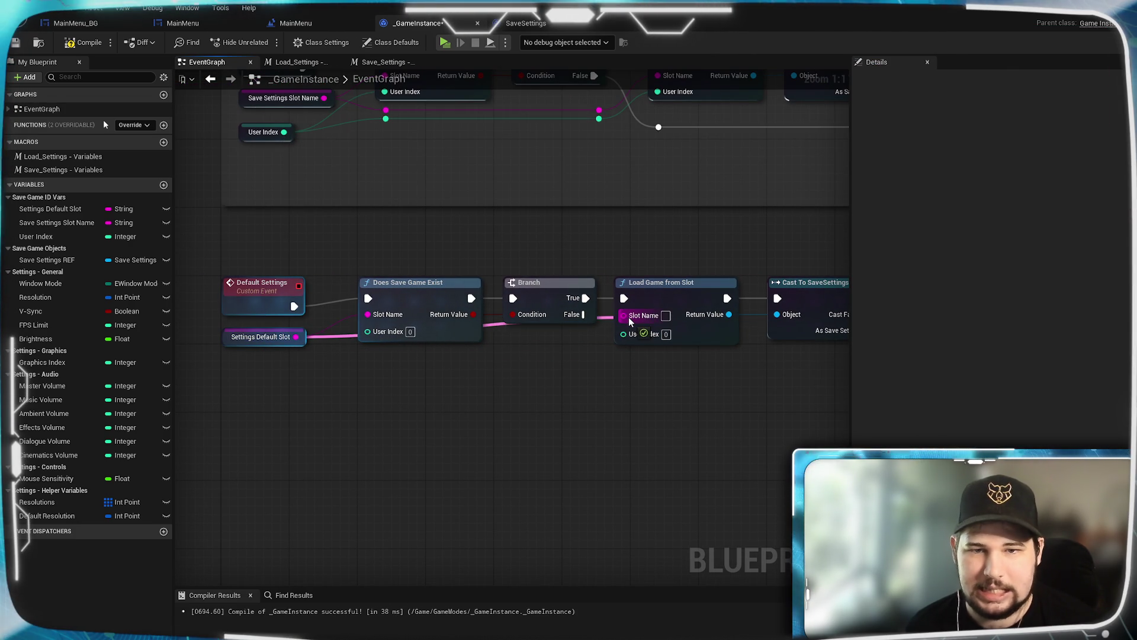
{"action": "double_click", "coordinate": [490, 323]}
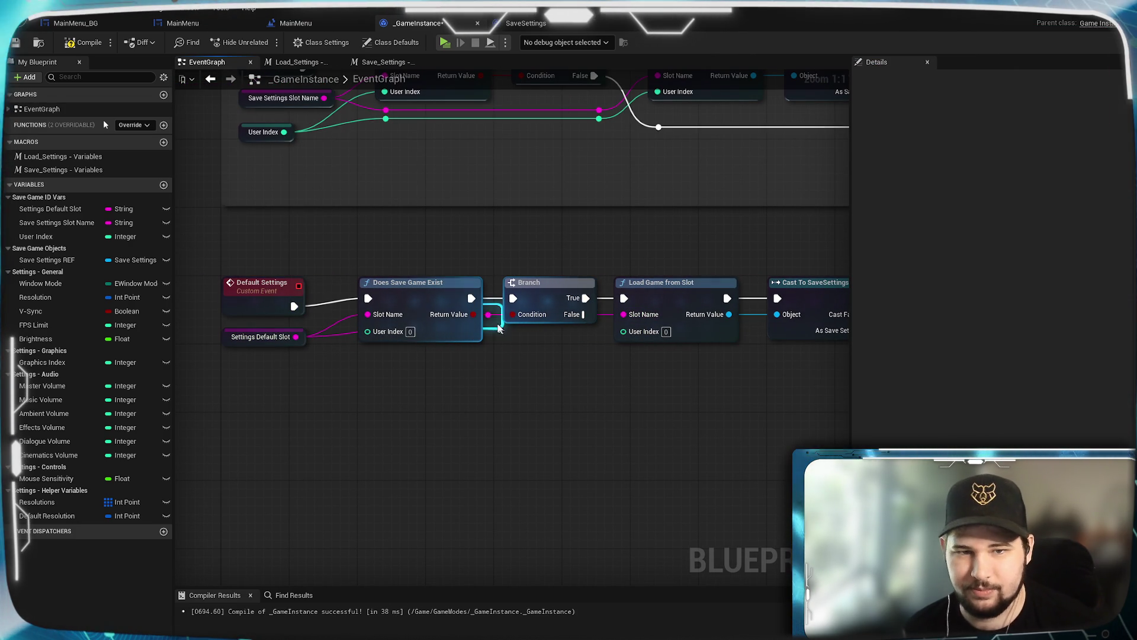
{"action": "left_click_drag", "start_coordinate": [493, 323], "coordinate": [372, 360]}
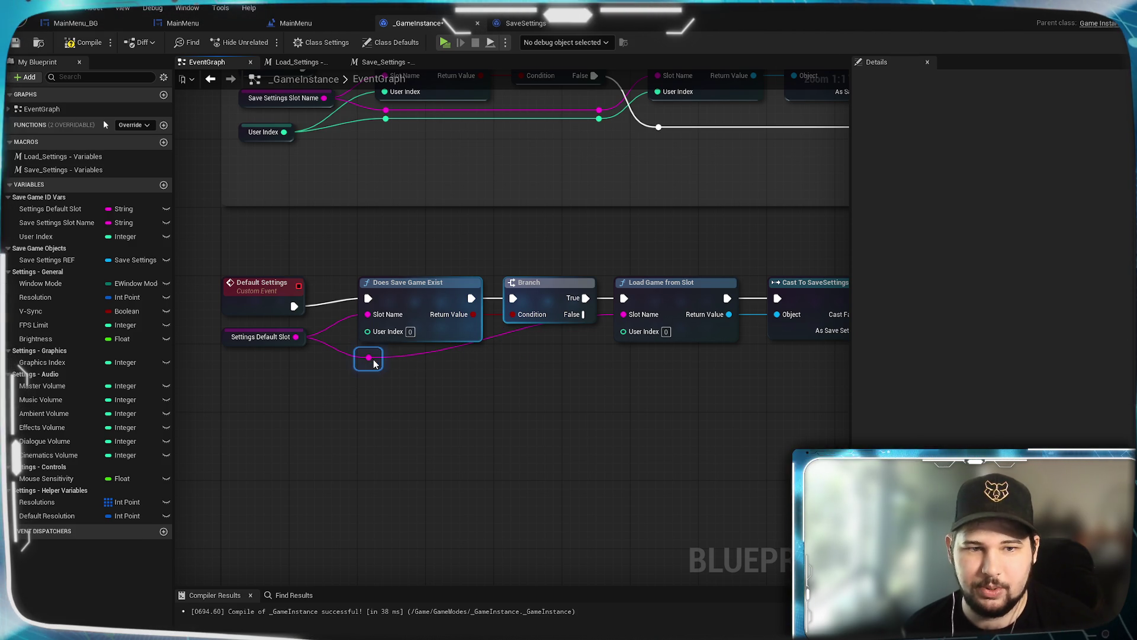
{"action": "left_click", "coordinate": [439, 379]}
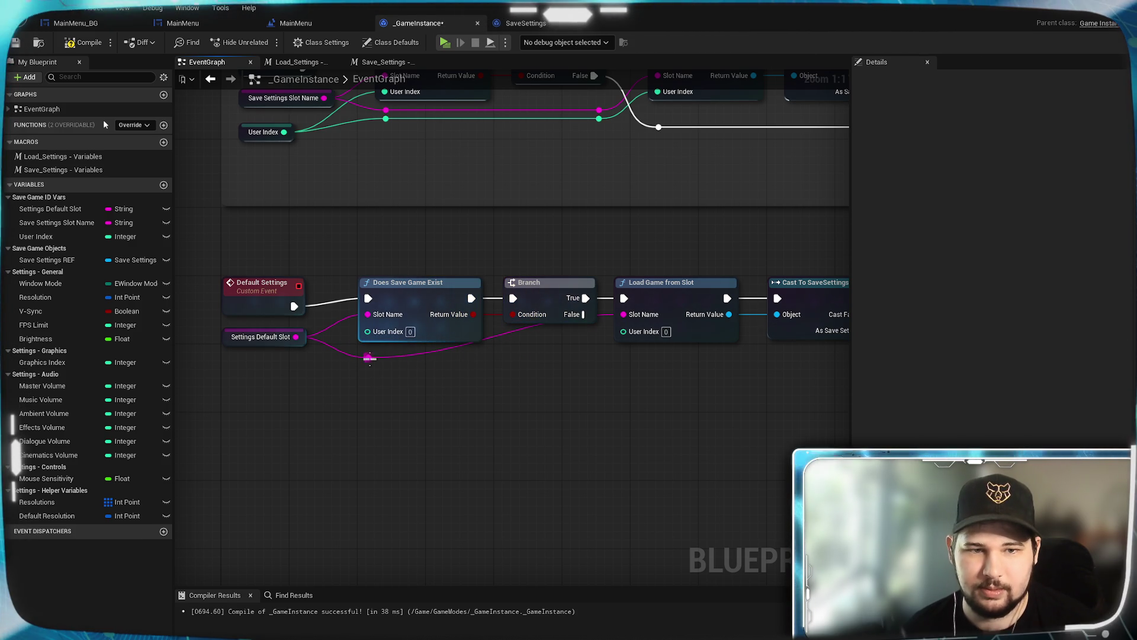
{"action": "left_click_drag", "start_coordinate": [376, 363], "coordinate": [375, 359]}
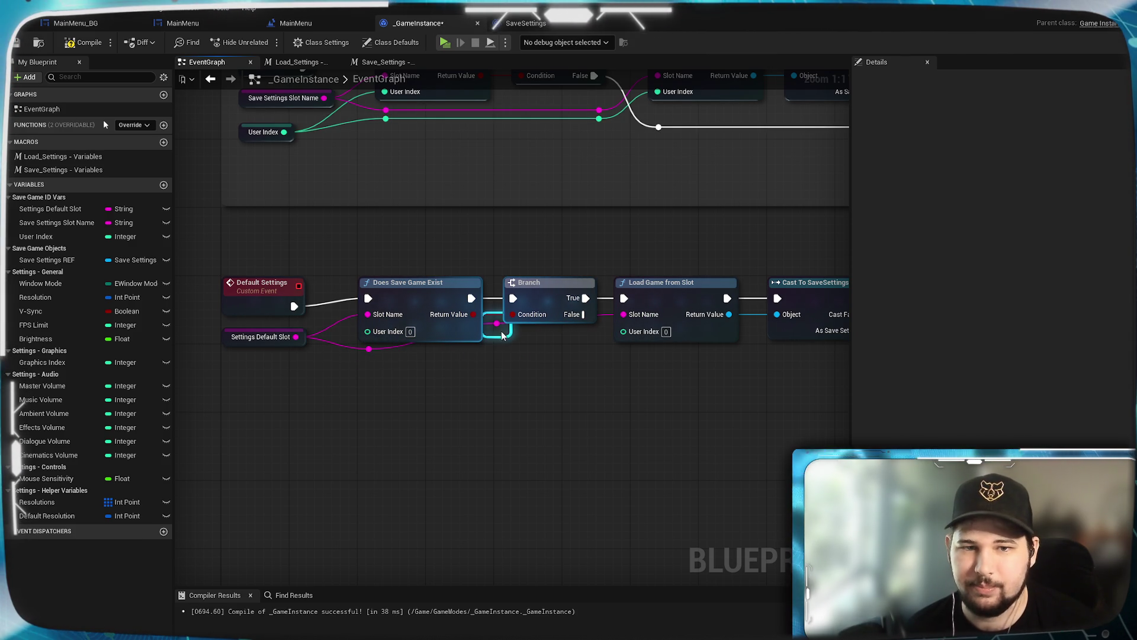
{"action": "double_click", "coordinate": [513, 331]}
{"action": "mouse_move", "coordinate": [520, 349]}
{"action": "left_mouse_down"}
{"action": "mouse_move", "coordinate": [543, 360]}
{"action": "mouse_move", "coordinate": [595, 356]}
{"action": "left_mouse_up"}
{"action": "left_click", "coordinate": [568, 460]}
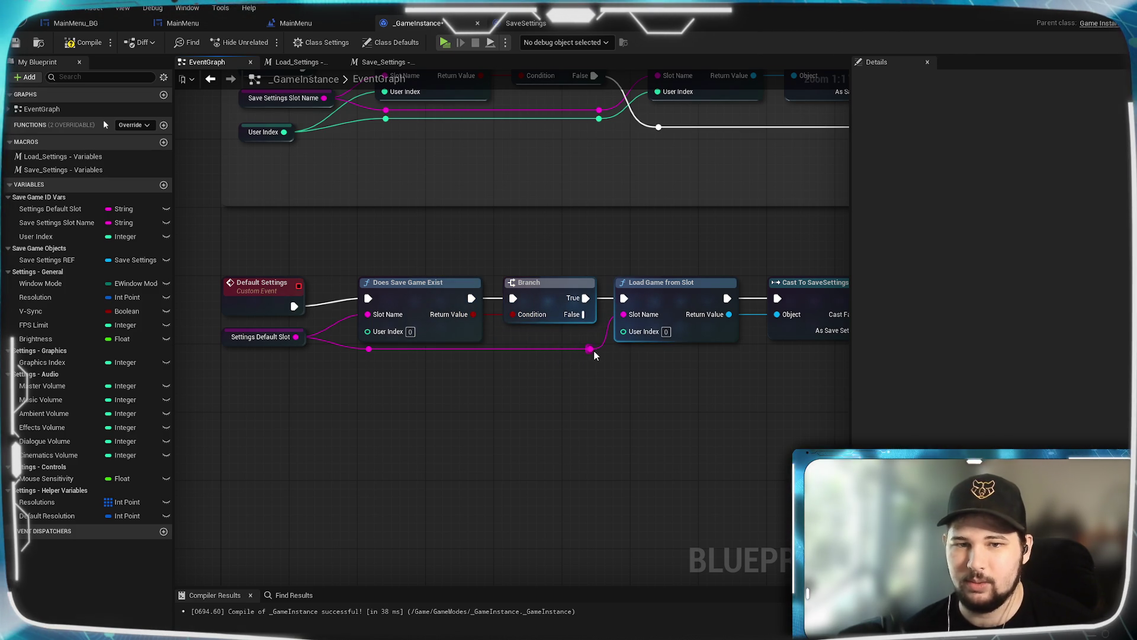
- Review the Cast To SaveSettings node against the existing load chain and save the blueprint
{"action": "mouse_move", "coordinate": [655, 449]}
{"action": "left_mouse_down"}
{"action": "mouse_move", "coordinate": [429, 414]}
{"action": "mouse_move", "coordinate": [636, 407]}
{"action": "mouse_move", "coordinate": [632, 388]}
{"action": "mouse_move", "coordinate": [514, 391]}
{"action": "left_mouse_up"}
{"action": "mouse_move", "coordinate": [681, 347]}
{"action": "left_mouse_down"}
{"action": "mouse_move", "coordinate": [427, 374]}
{"action": "mouse_move", "coordinate": [600, 372]}
{"action": "left_mouse_up"}
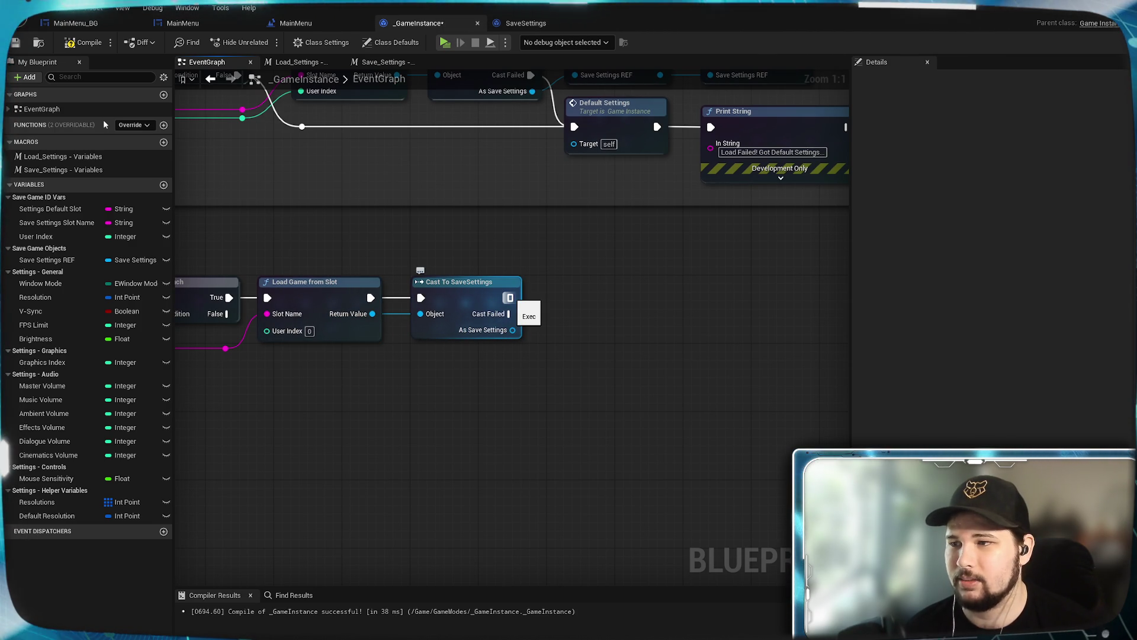
{"action": "left_click_drag", "start_coordinate": [635, 292], "coordinate": [569, 520]}
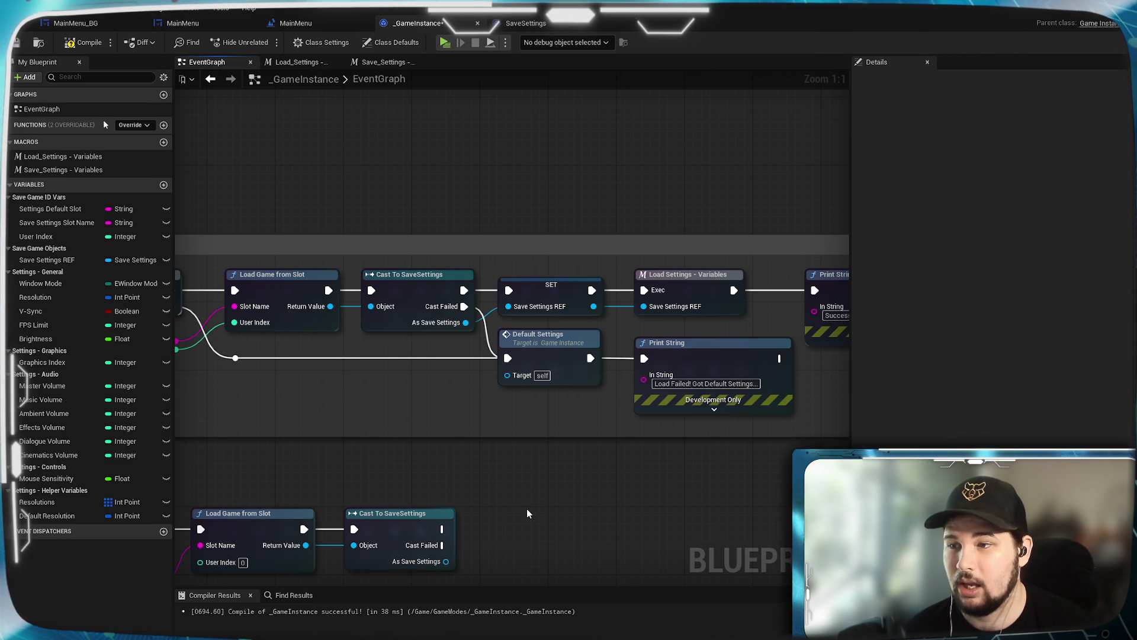
{"action": "left_click_drag", "start_coordinate": [546, 536], "coordinate": [656, 350]}
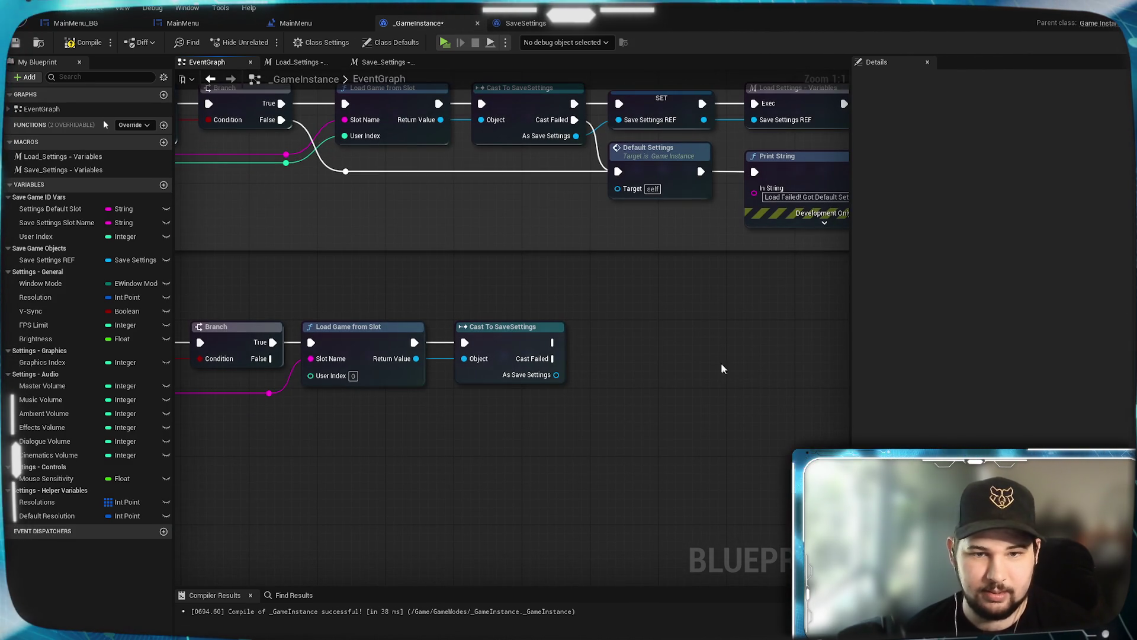
{"action": "key", "text": "ctrl+s"}
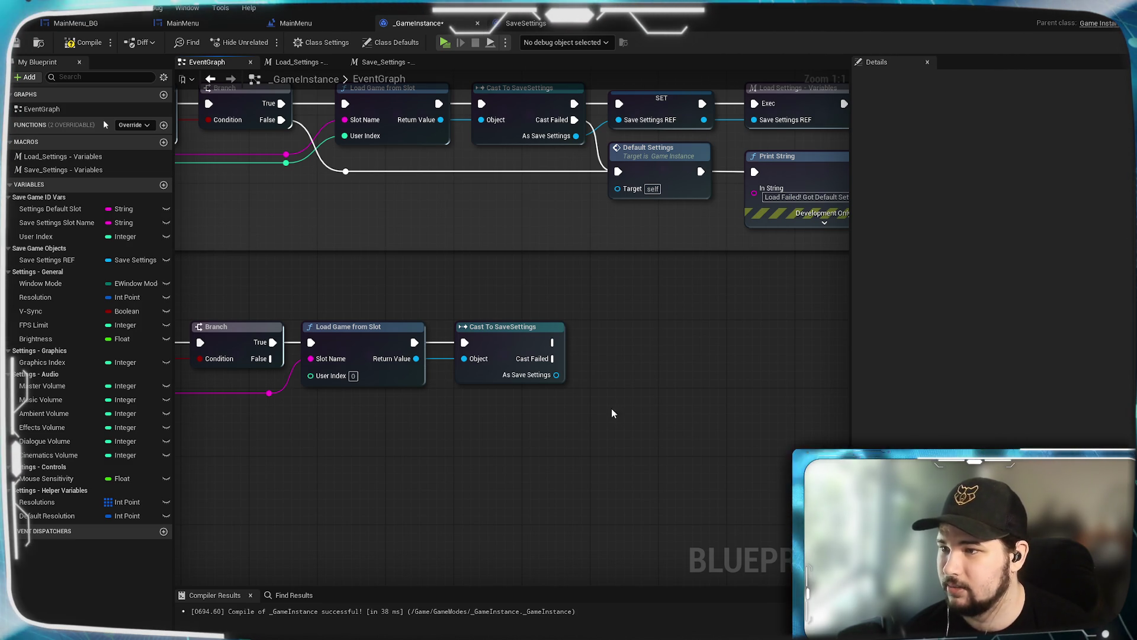
- Store the cast's As Save Settings output in a new SET Save Settings REF node beside it
{"action": "left_click_drag", "start_coordinate": [505, 433], "coordinate": [527, 415]}
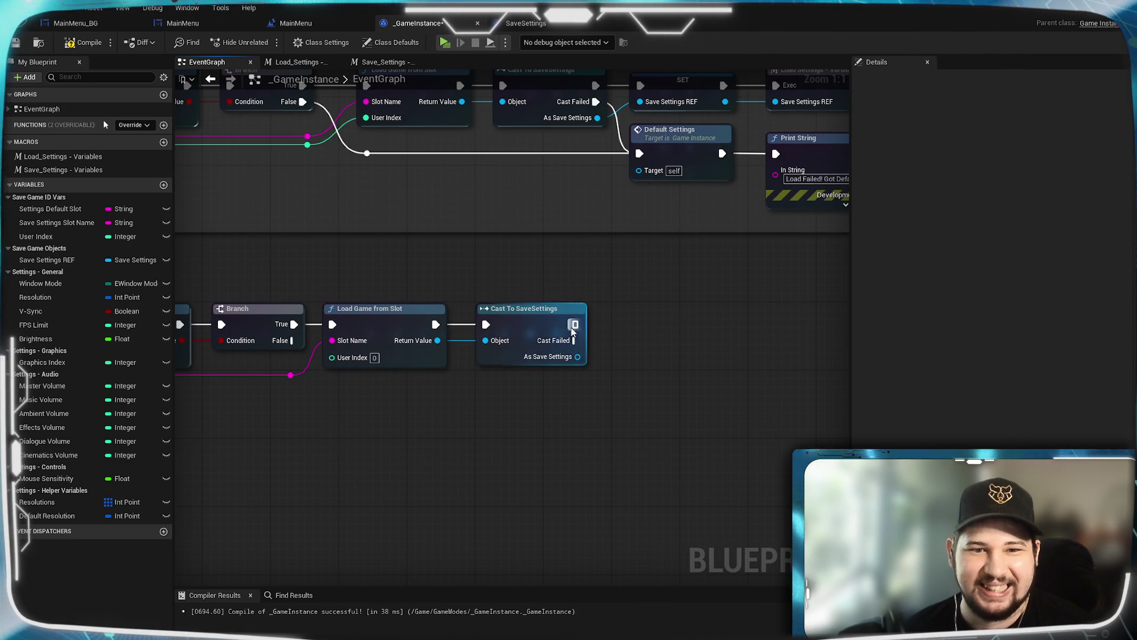
{"action": "left_click_drag", "start_coordinate": [577, 356], "coordinate": [648, 404]}
{"action": "type", "text": "set save setting"}
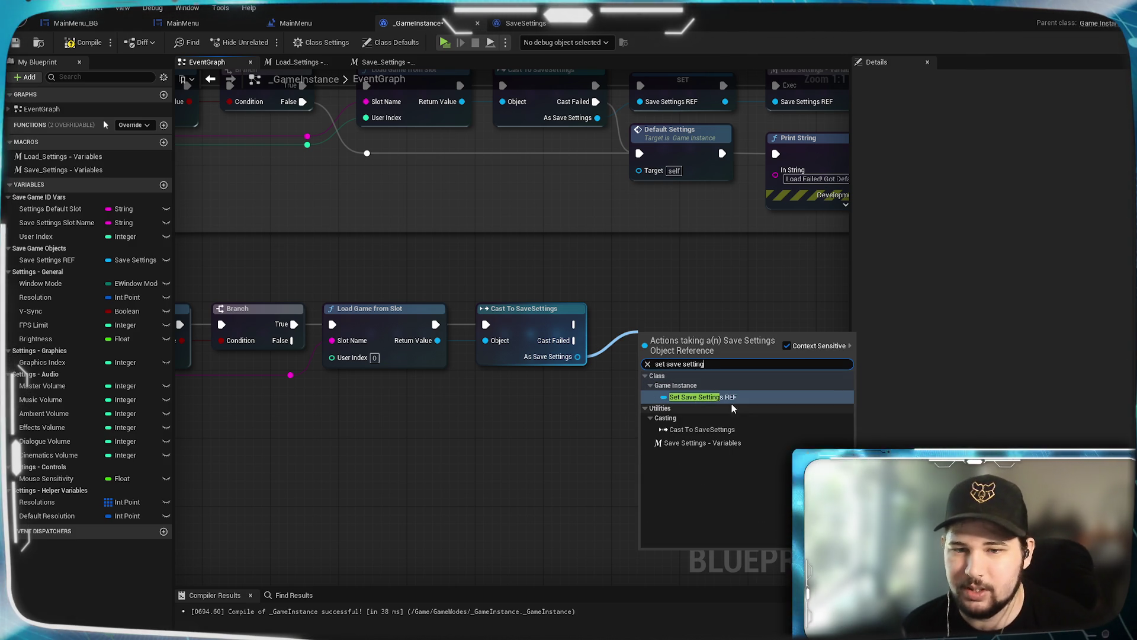
{"action": "left_click", "coordinate": [722, 395]}
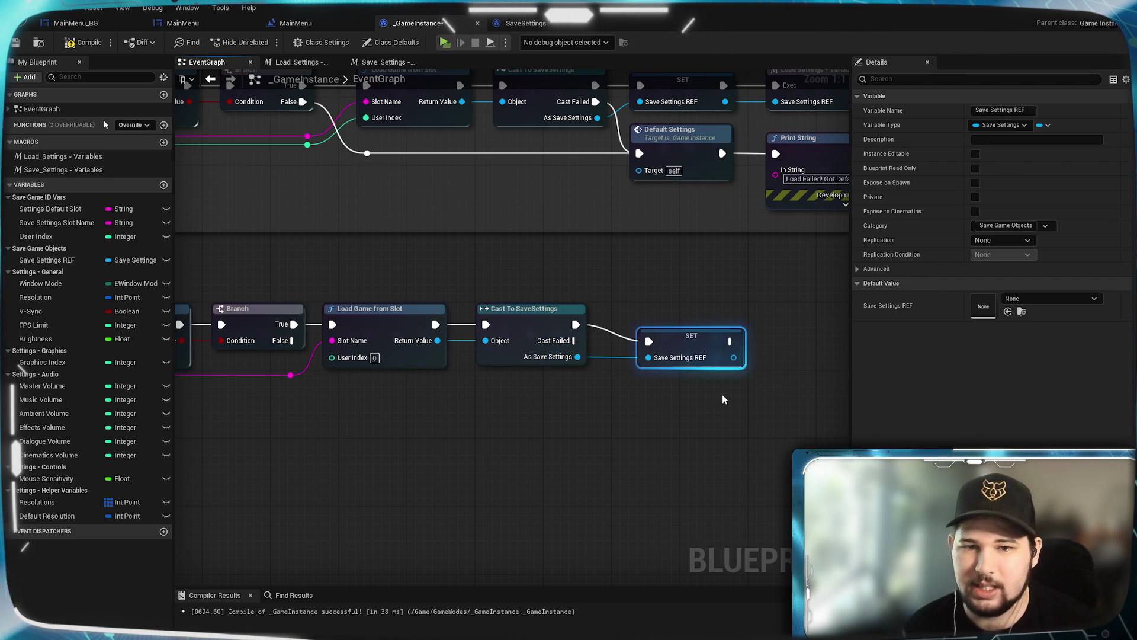
{"action": "left_click_drag", "start_coordinate": [652, 337], "coordinate": [656, 326]}
{"action": "left_click", "coordinate": [632, 392]}
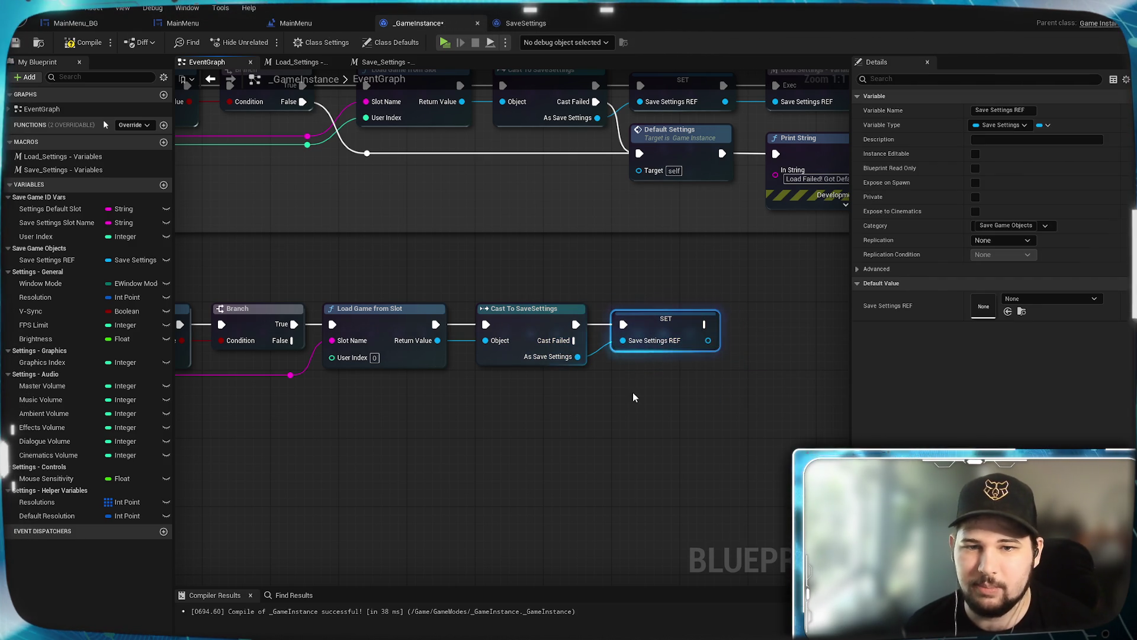
{"action": "mouse_move", "coordinate": [516, 417]}
{"action": "left_mouse_down"}
{"action": "mouse_move", "coordinate": [662, 370]}
{"action": "mouse_move", "coordinate": [635, 335]}
{"action": "left_mouse_up"}
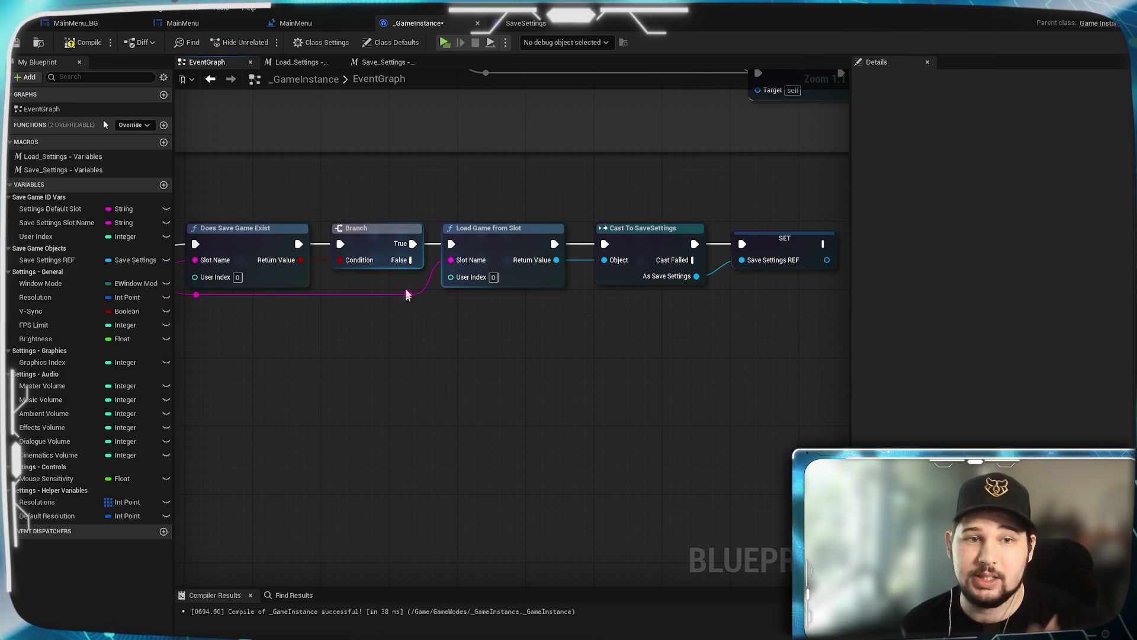
{"action": "left_click_drag", "start_coordinate": [410, 260], "coordinate": [453, 348]}
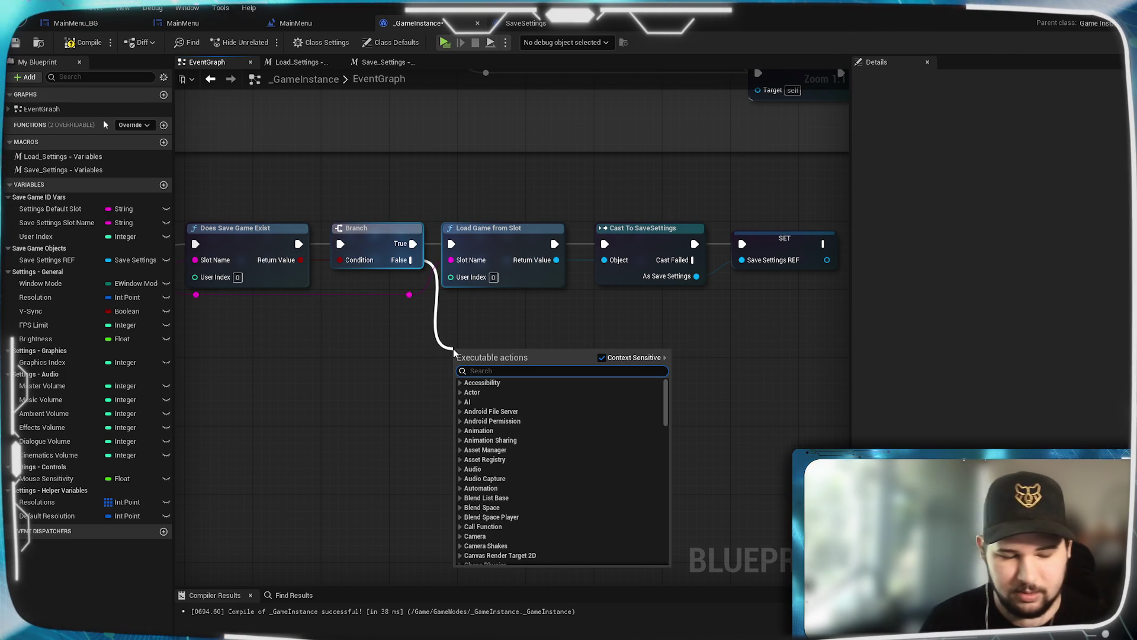
- Add a Create Save Game Object node on Branch False, with its class set to SaveSettings
{"action": "type", "text": "create save g"}
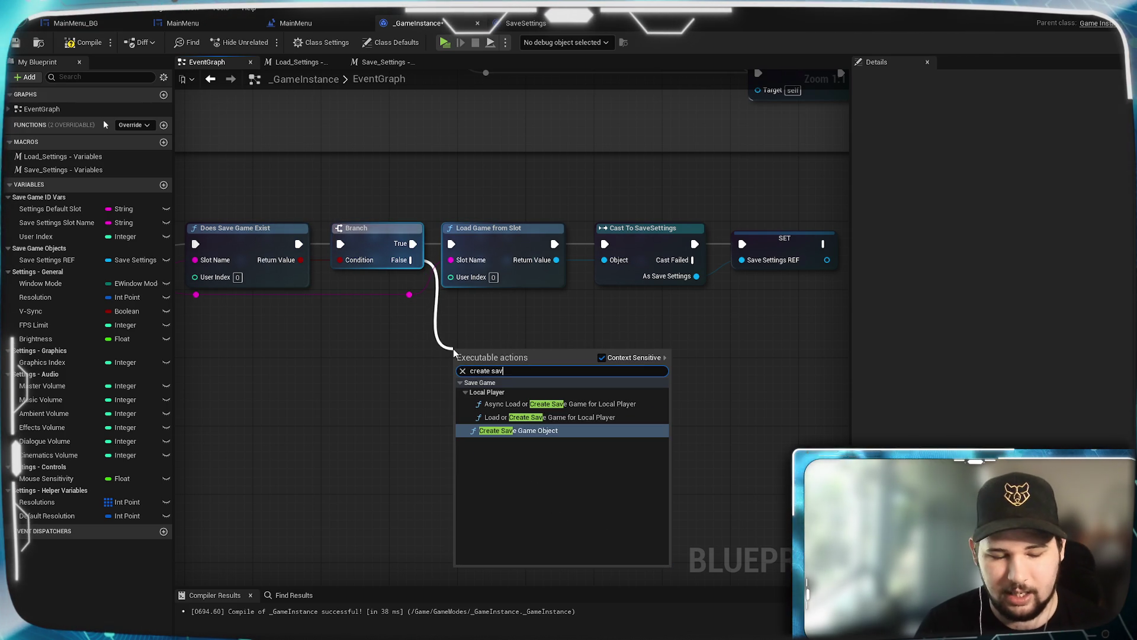
{"action": "left_click", "coordinate": [464, 432]}
{"action": "left_click_drag", "start_coordinate": [519, 346], "coordinate": [514, 320]}
{"action": "left_click", "coordinate": [634, 359]}
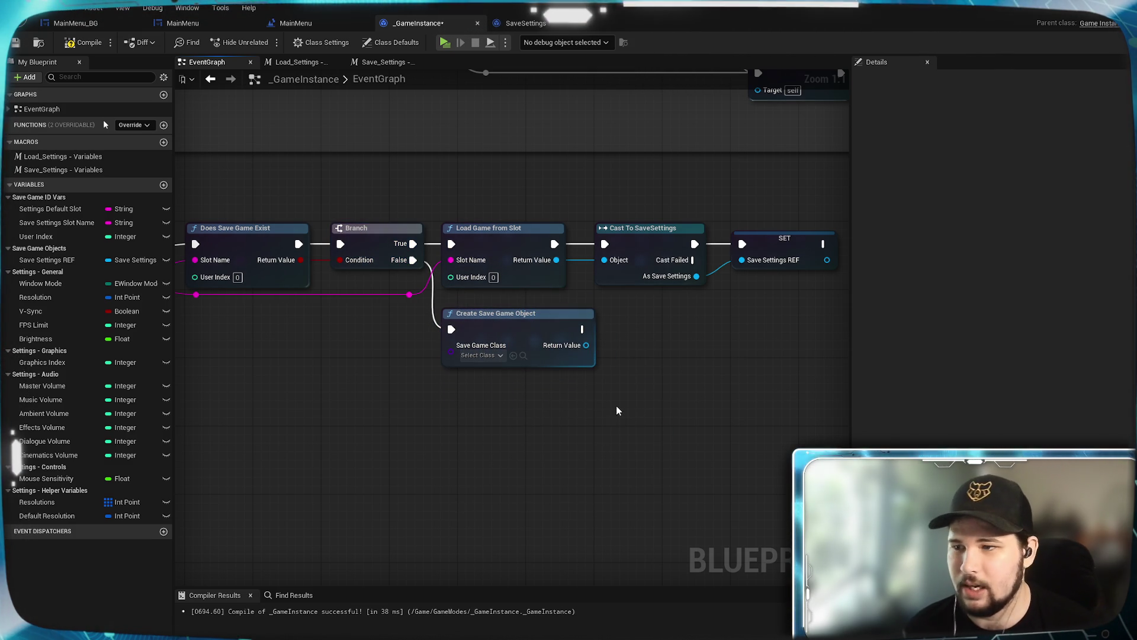
{"action": "left_click_drag", "start_coordinate": [616, 409], "coordinate": [549, 433]}
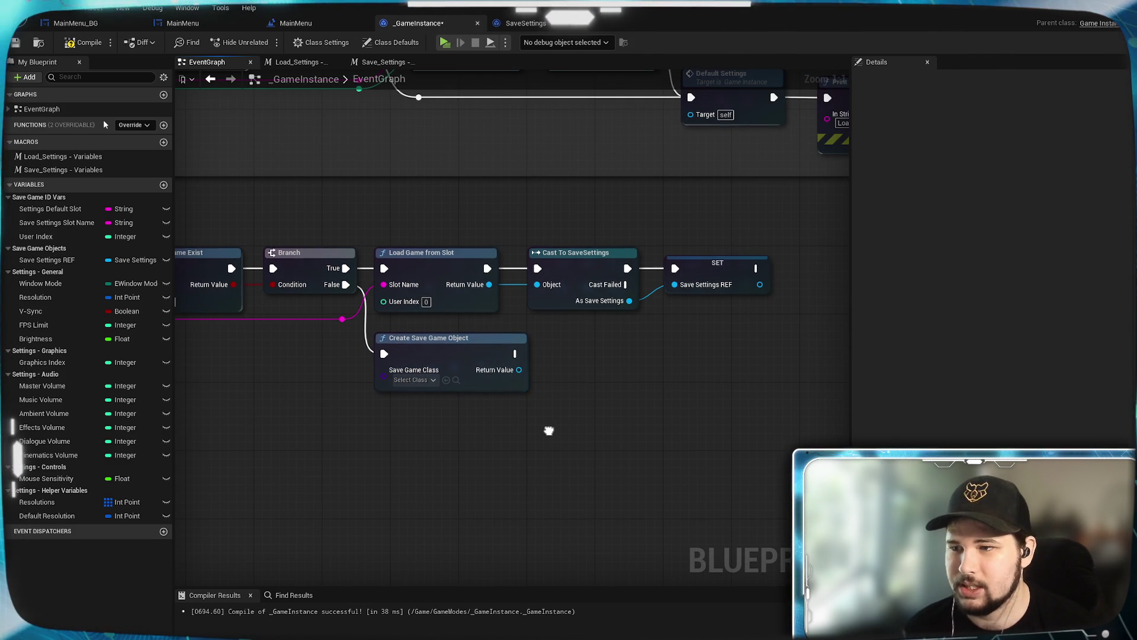
{"action": "left_click", "coordinate": [418, 381]}
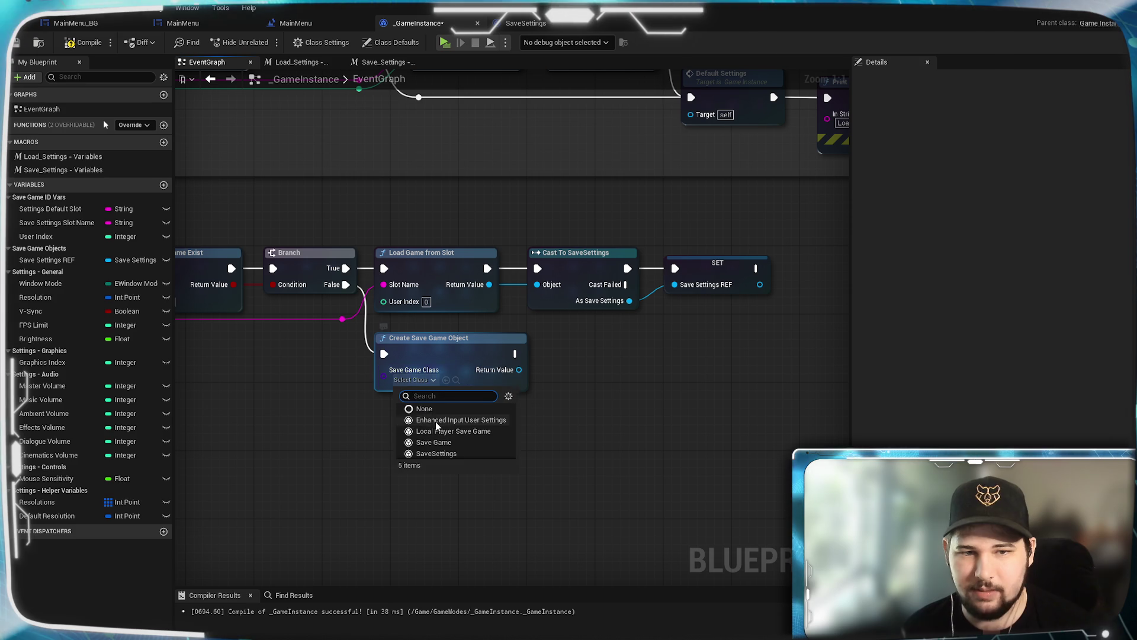
{"action": "left_click", "coordinate": [436, 453]}
{"action": "left_click_drag", "start_coordinate": [549, 417], "coordinate": [459, 430]}
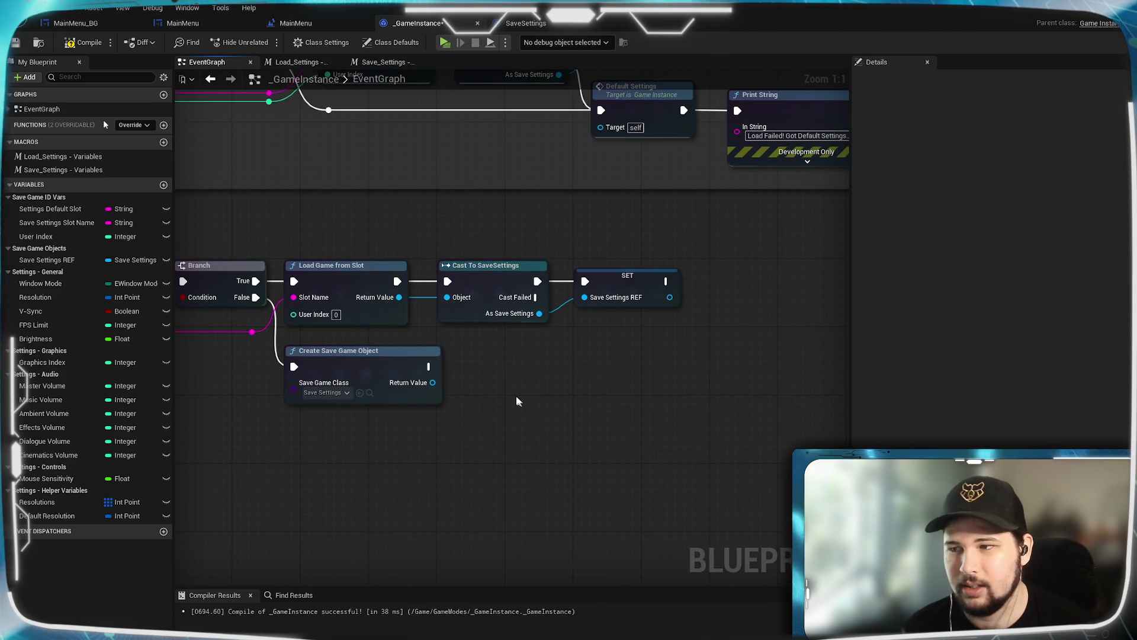
- Store the created object's Return Value in a second SET Save Settings REF node
{"action": "left_click_drag", "start_coordinate": [433, 382], "coordinate": [529, 520]}
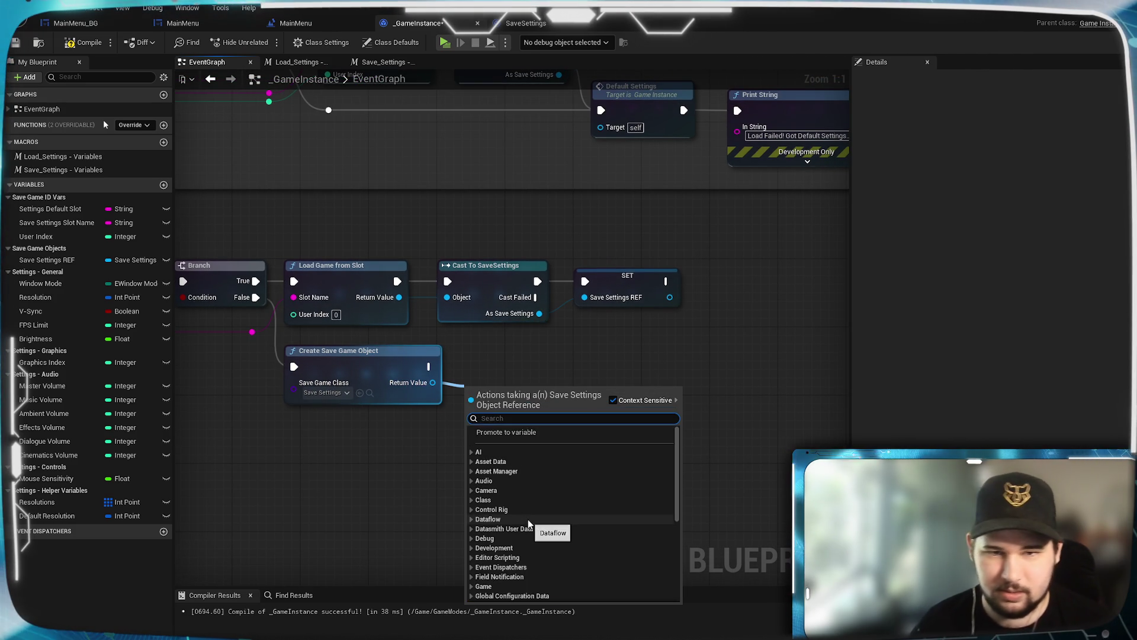
{"action": "type", "text": "set"}
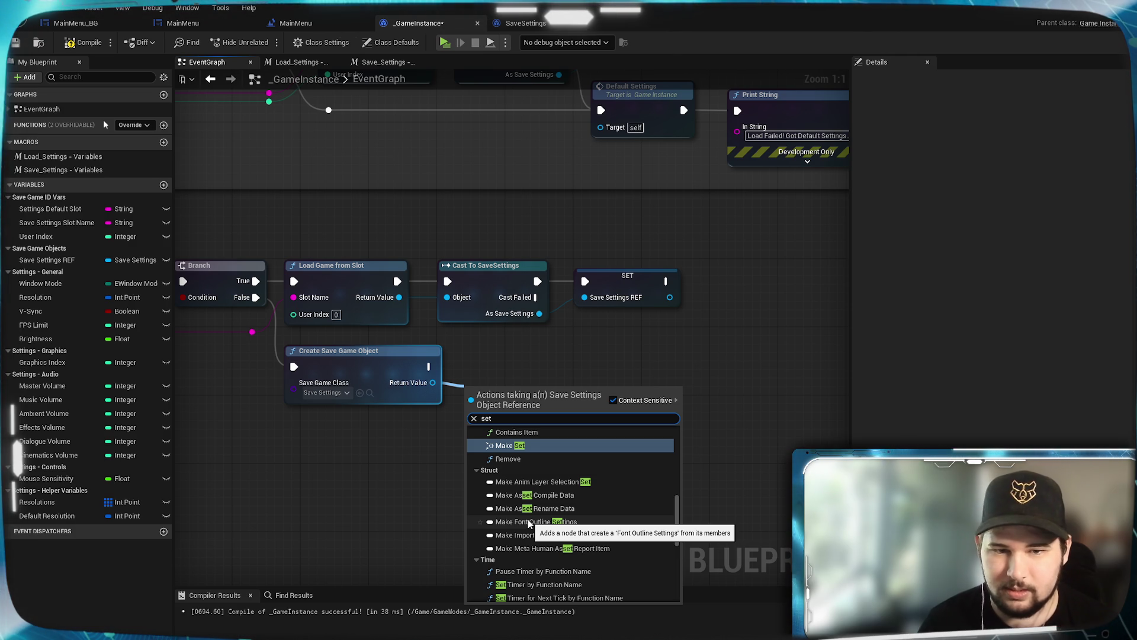
{"action": "type", "text": " save sett"}
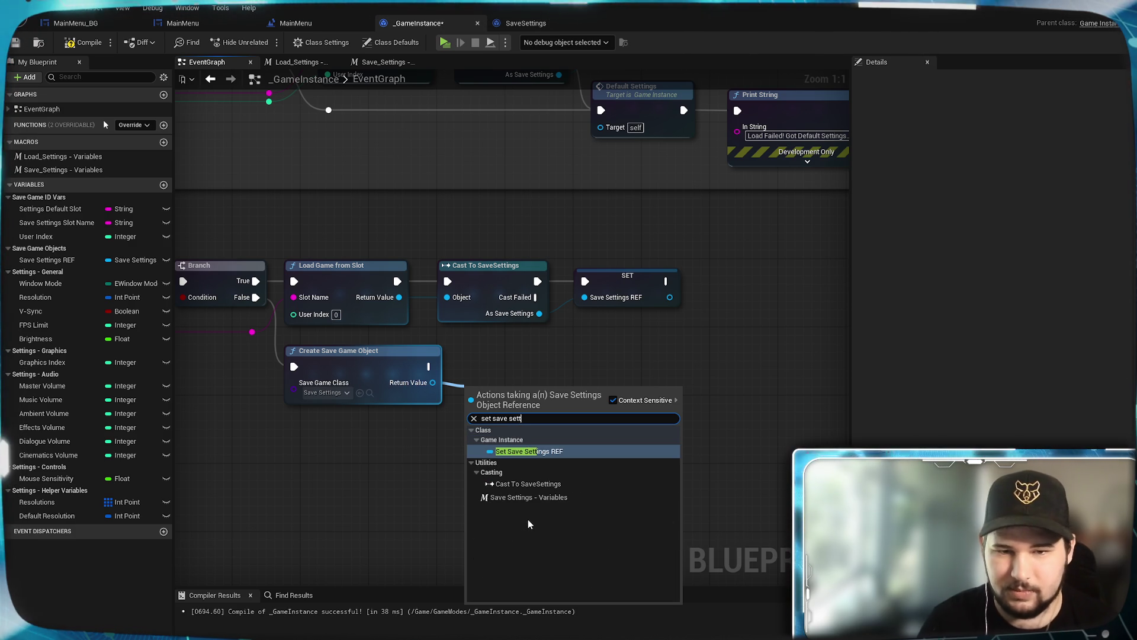
{"action": "left_click", "coordinate": [557, 452]}
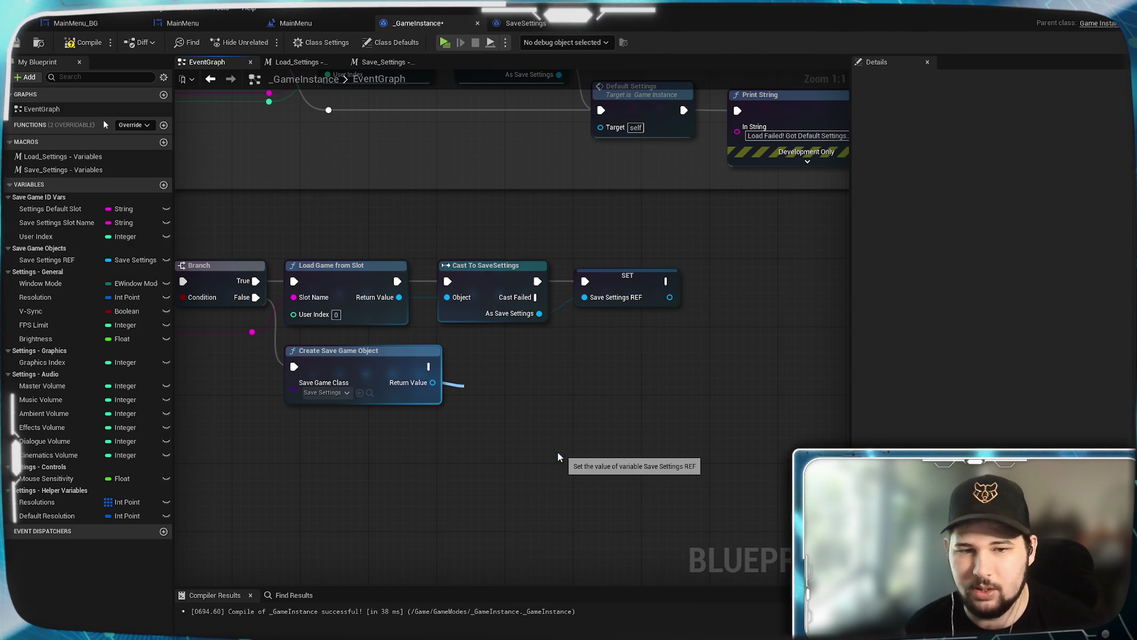
{"action": "left_click_drag", "start_coordinate": [487, 385], "coordinate": [488, 364]}
{"action": "left_click", "coordinate": [654, 419]}
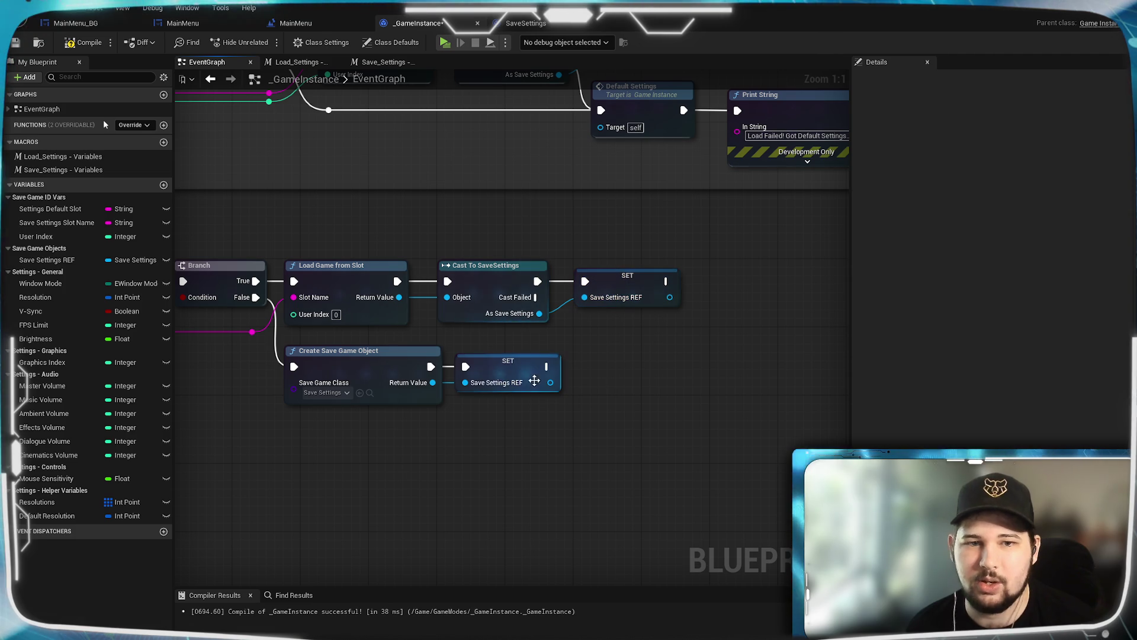
{"action": "mouse_move", "coordinate": [625, 324]}
{"action": "left_mouse_down"}
{"action": "mouse_move", "coordinate": [498, 272]}
{"action": "mouse_move", "coordinate": [517, 281]}
{"action": "left_mouse_up"}
{"action": "left_click_drag", "start_coordinate": [501, 371], "coordinate": [509, 371]}
{"action": "left_click", "coordinate": [510, 422]}
- Route the Cast Failed wire into Create Save Game Object through a tidy reroute point
{"action": "mouse_move", "coordinate": [509, 422]}
{"action": "left_mouse_down"}
{"action": "mouse_move", "coordinate": [531, 460]}
{"action": "mouse_move", "coordinate": [617, 427]}
{"action": "mouse_move", "coordinate": [634, 323]}
{"action": "mouse_move", "coordinate": [382, 382]}
{"action": "mouse_move", "coordinate": [403, 403]}
{"action": "left_mouse_up"}
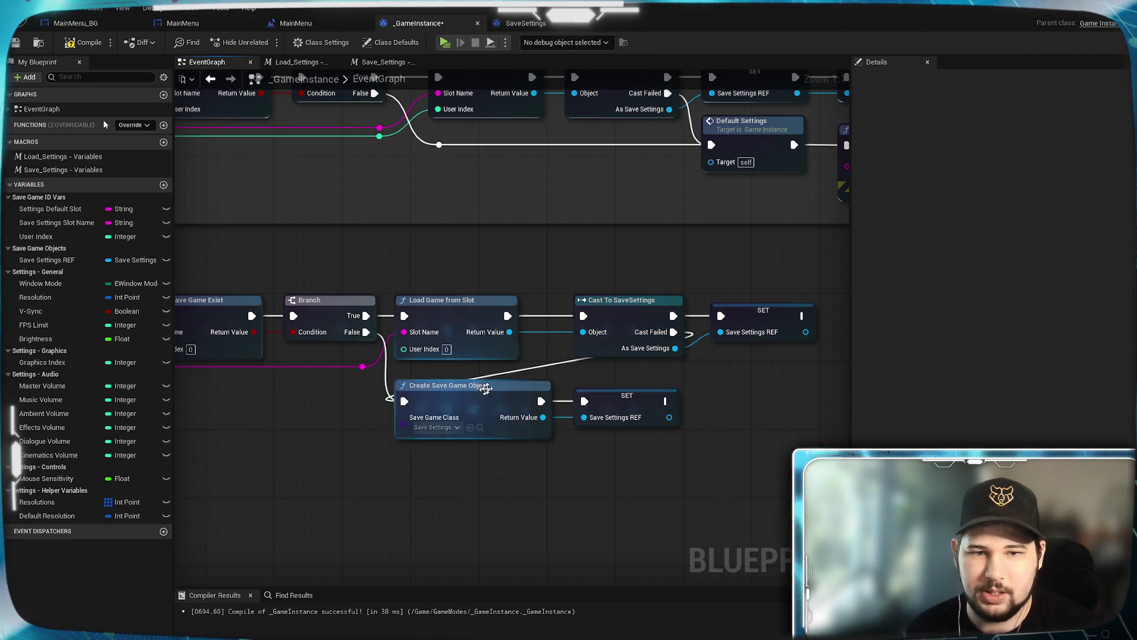
{"action": "double_click", "coordinate": [525, 359]}
{"action": "mouse_move", "coordinate": [524, 359]}
{"action": "left_mouse_down"}
{"action": "mouse_move", "coordinate": [679, 377]}
{"action": "mouse_move", "coordinate": [486, 362]}
{"action": "left_mouse_up"}
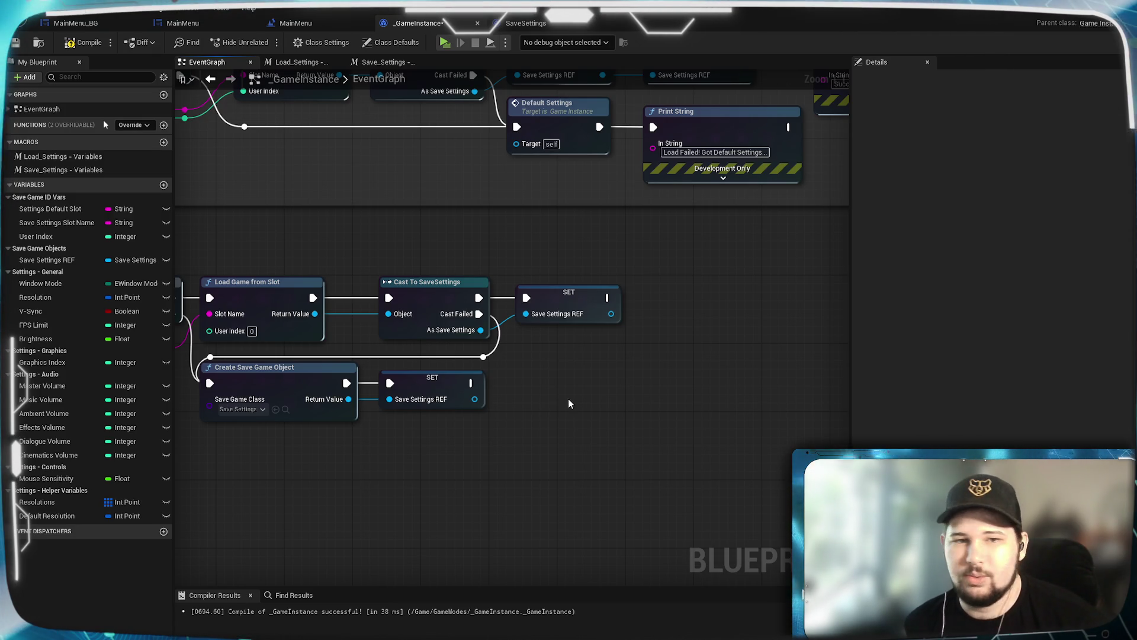
{"action": "left_click_drag", "start_coordinate": [602, 358], "coordinate": [472, 394]}
{"action": "mouse_move", "coordinate": [479, 333]}
{"action": "left_mouse_down"}
{"action": "mouse_move", "coordinate": [516, 340]}
{"action": "mouse_move", "coordinate": [546, 329]}
{"action": "left_mouse_up"}
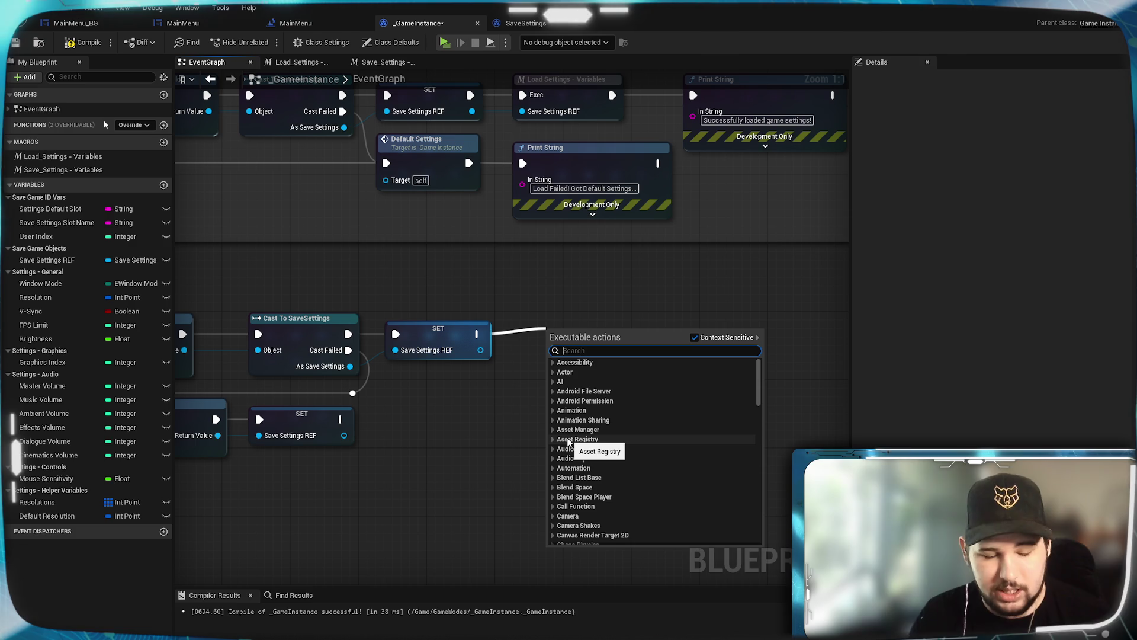
- Run the Load Settings - Variables macro after the upper SET, fed Save Settings REF
{"action": "type", "text": "Load Var"}
{"action": "left_click", "coordinate": [611, 423]}
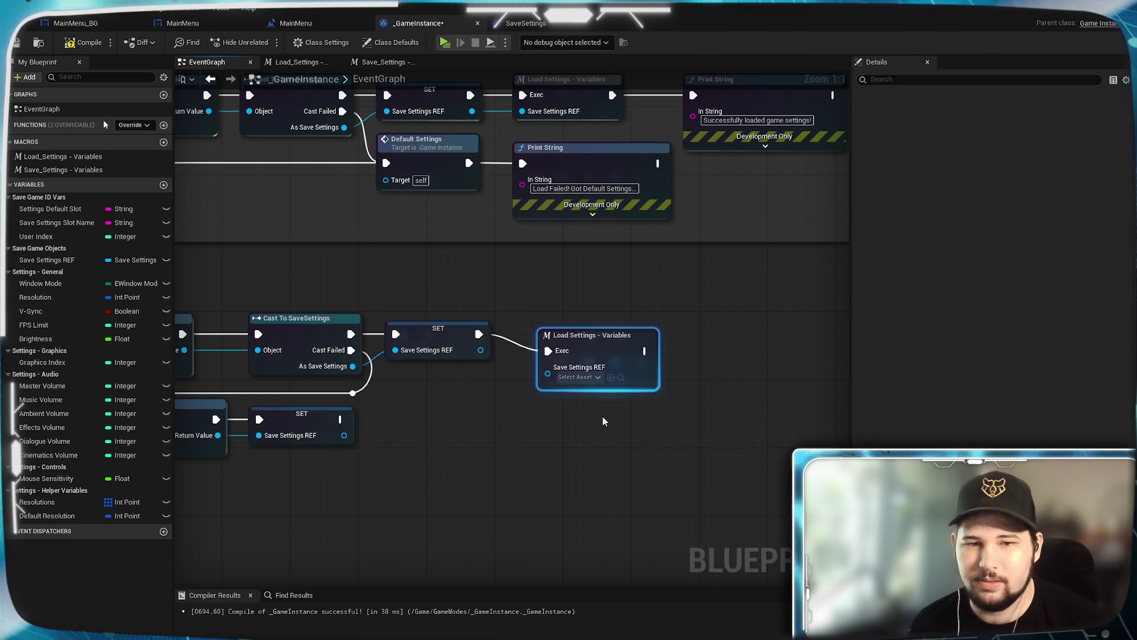
{"action": "left_click_drag", "start_coordinate": [590, 330], "coordinate": [560, 327]}
{"action": "left_click_drag", "start_coordinate": [481, 350], "coordinate": [522, 357]}
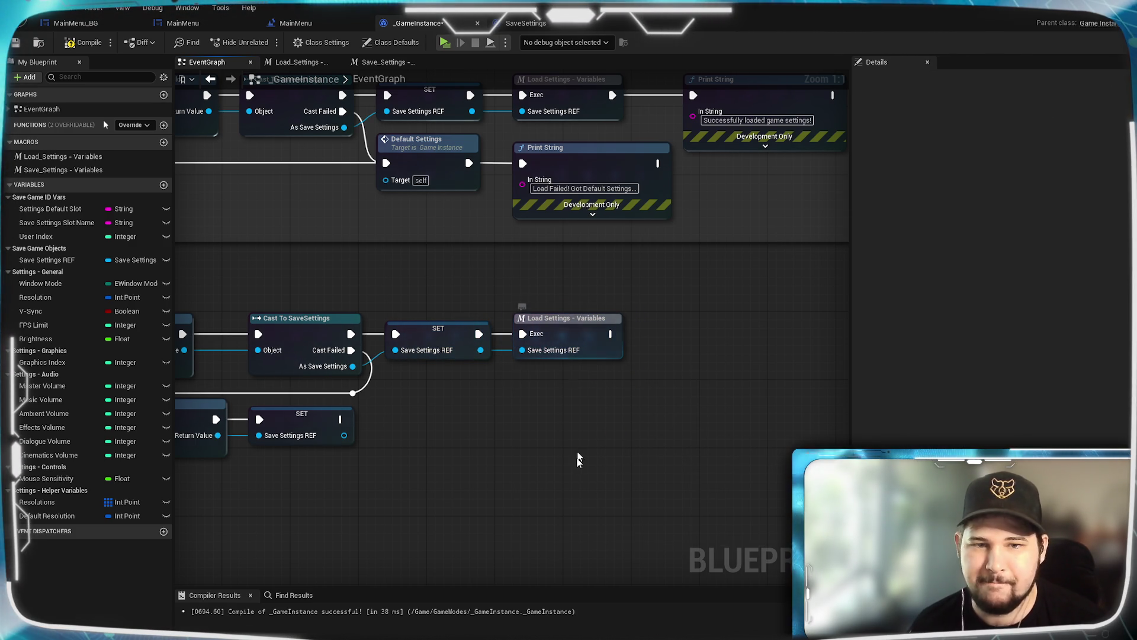
{"action": "left_click_drag", "start_coordinate": [590, 443], "coordinate": [462, 432]}
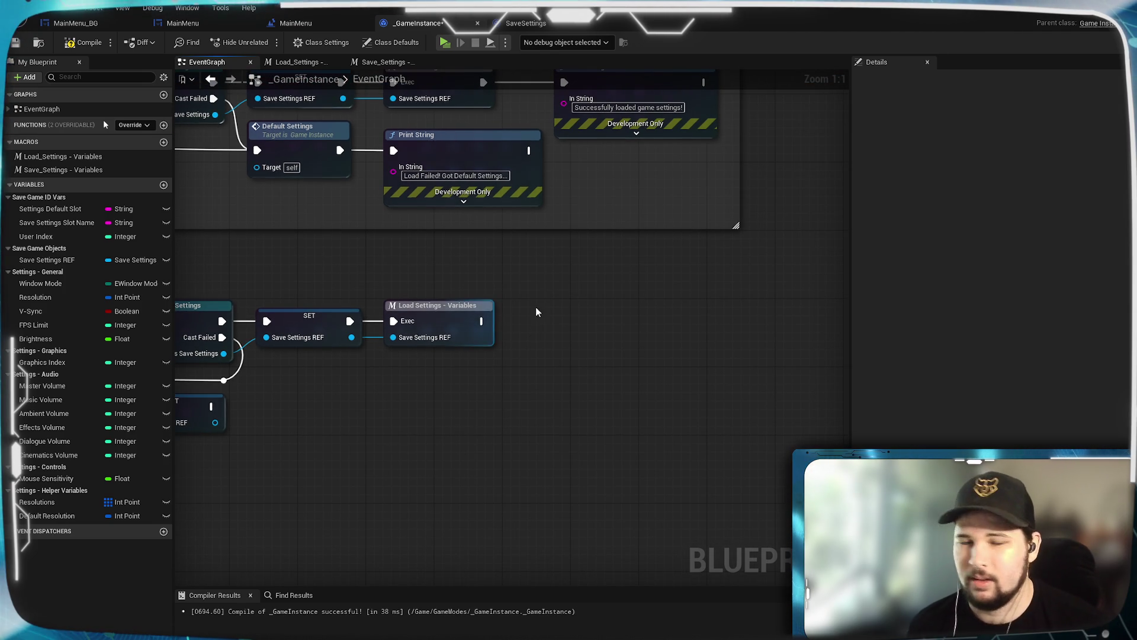
- Save the _GameInstance blueprint with Ctrl+S, leaving the macro's Exec output unconnected
{"action": "left_click_drag", "start_coordinate": [481, 321], "coordinate": [565, 331]}
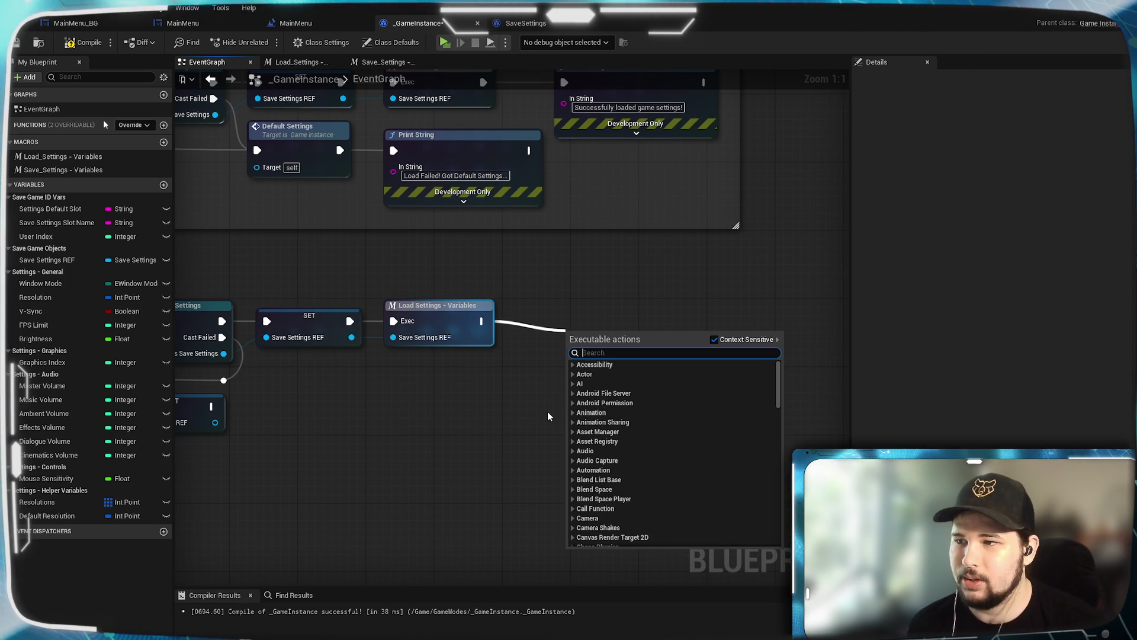
{"action": "left_click", "coordinate": [486, 433]}
{"action": "mouse_move", "coordinate": [411, 433]}
{"action": "left_mouse_down"}
{"action": "mouse_move", "coordinate": [601, 433]}
{"action": "mouse_move", "coordinate": [571, 436]}
{"action": "mouse_move", "coordinate": [599, 371]}
{"action": "mouse_move", "coordinate": [533, 371]}
{"action": "left_mouse_up"}
{"action": "key", "text": "ctrl+s"}
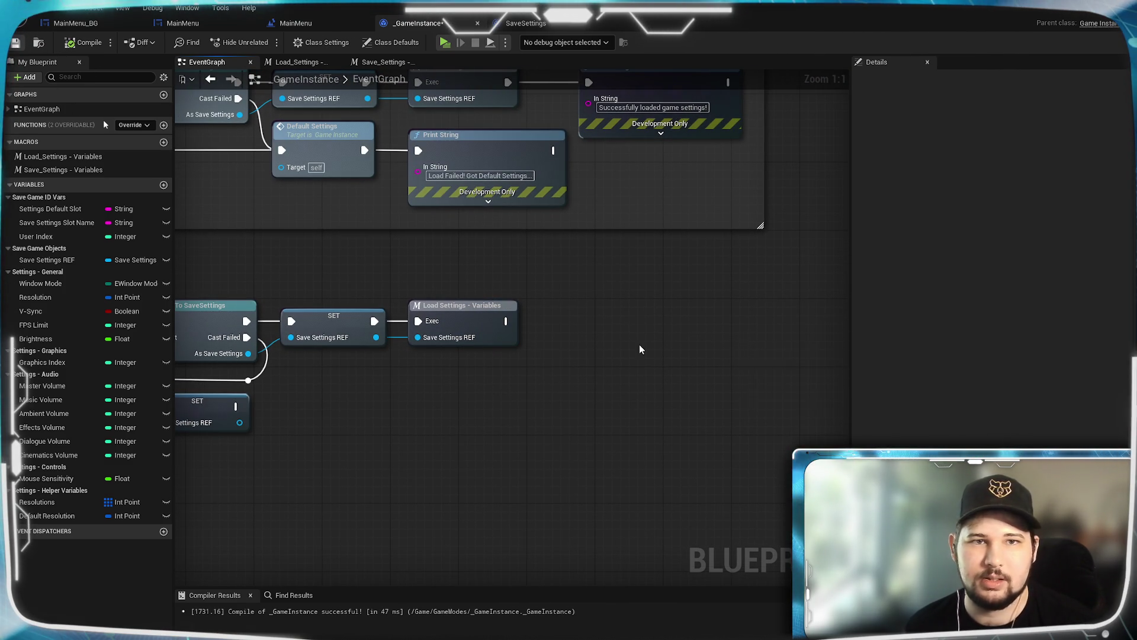
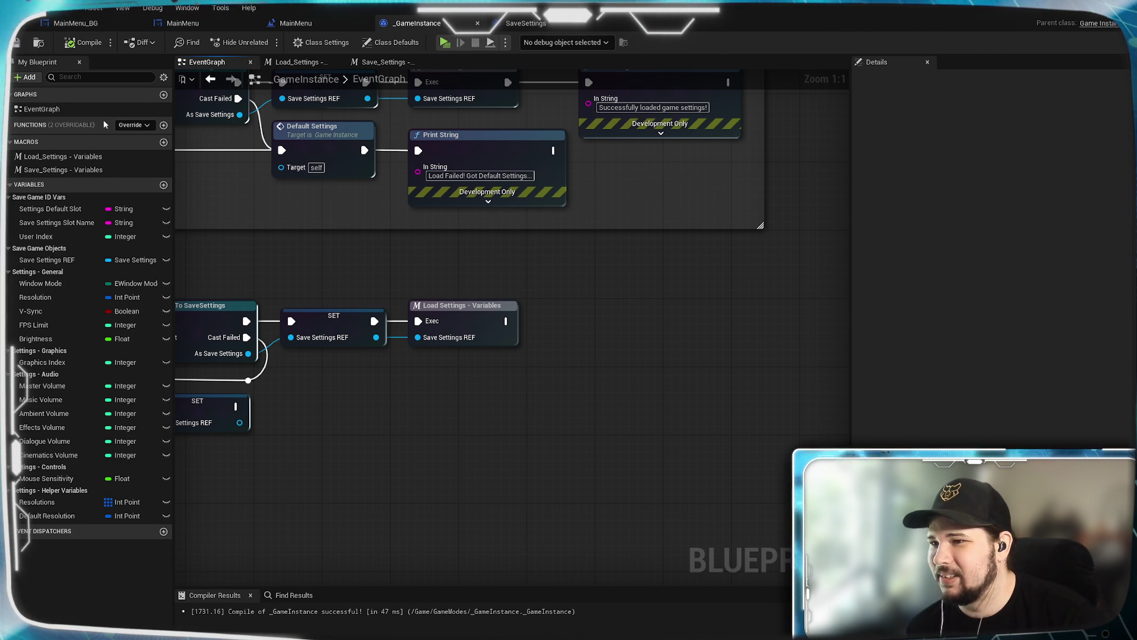
- Bring the Load Settings – Variables macro into view and survey the node groups in the graph
{"action": "mouse_move", "coordinate": [515, 418]}
{"action": "left_mouse_down"}
{"action": "mouse_move", "coordinate": [500, 401]}
{"action": "mouse_move", "coordinate": [422, 406]}
{"action": "mouse_move", "coordinate": [349, 327]}
{"action": "mouse_move", "coordinate": [424, 347]}
{"action": "left_mouse_up"}
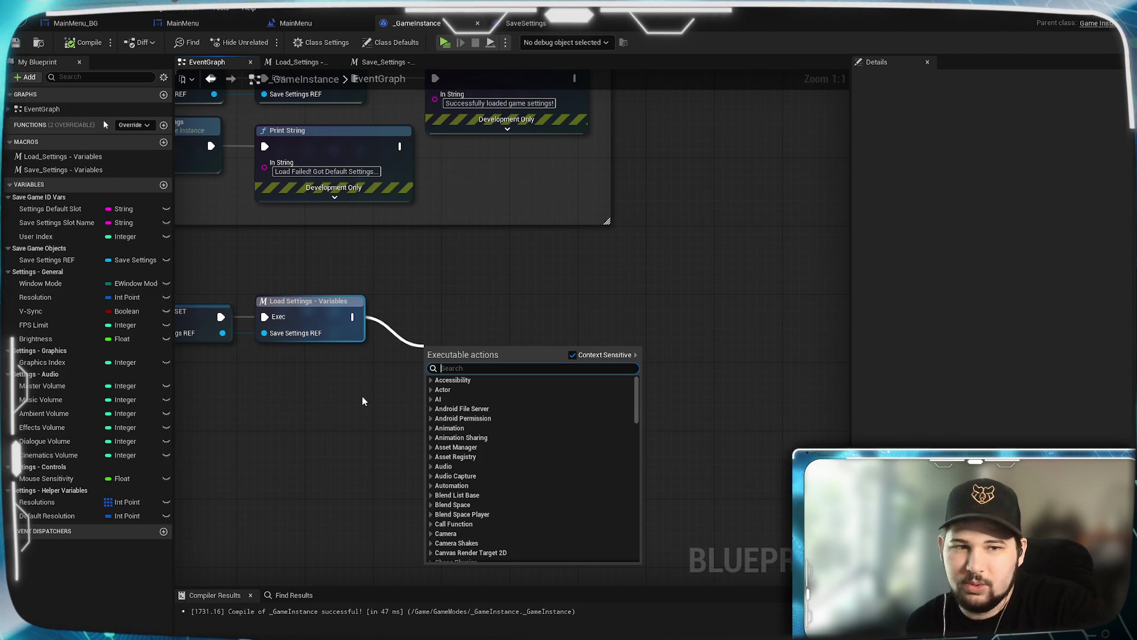
{"action": "left_click", "coordinate": [352, 421]}
{"action": "scroll", "coordinate": [479, 432], "scroll_direction": "down", "scroll_amount": 4}
{"action": "scroll", "coordinate": [479, 432], "scroll_direction": "down", "scroll_amount": 2}
{"action": "mouse_move", "coordinate": [523, 426]}
{"action": "left_mouse_down"}
{"action": "mouse_move", "coordinate": [605, 381]}
{"action": "mouse_move", "coordinate": [452, 374]}
{"action": "mouse_move", "coordinate": [727, 427]}
{"action": "mouse_move", "coordinate": [730, 397]}
{"action": "left_mouse_up"}
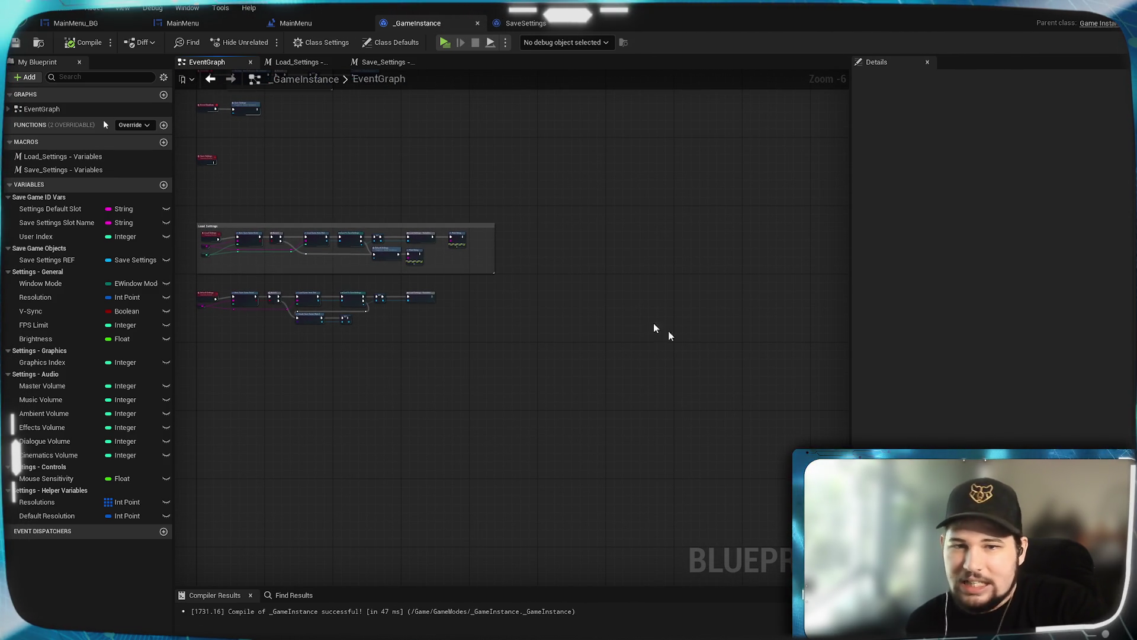
{"action": "scroll", "coordinate": [351, 351], "scroll_direction": "up", "scroll_amount": 6}
{"action": "scroll", "coordinate": [539, 421], "scroll_direction": "down", "scroll_amount": 4}
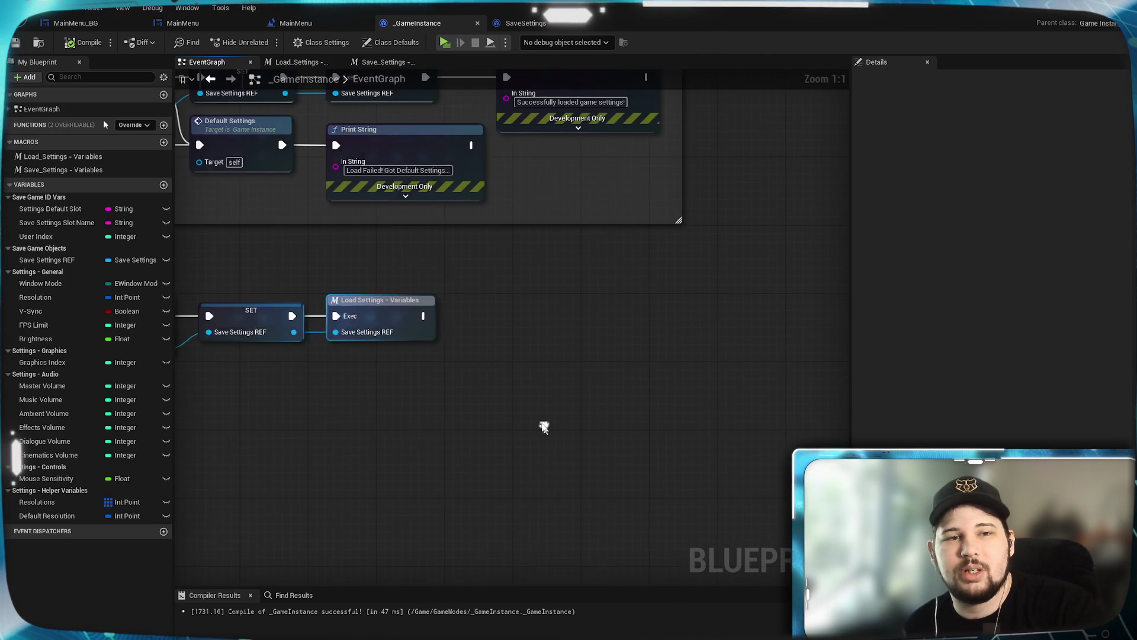
{"action": "scroll", "coordinate": [474, 397], "scroll_direction": "up", "scroll_amount": 4}
- Add a SET Default Resolution node wired after the Load Settings – Variables macro
{"action": "mouse_move", "coordinate": [212, 249]}
{"action": "left_mouse_down"}
{"action": "mouse_move", "coordinate": [558, 457]}
{"action": "mouse_move", "coordinate": [548, 448]}
{"action": "left_mouse_up"}
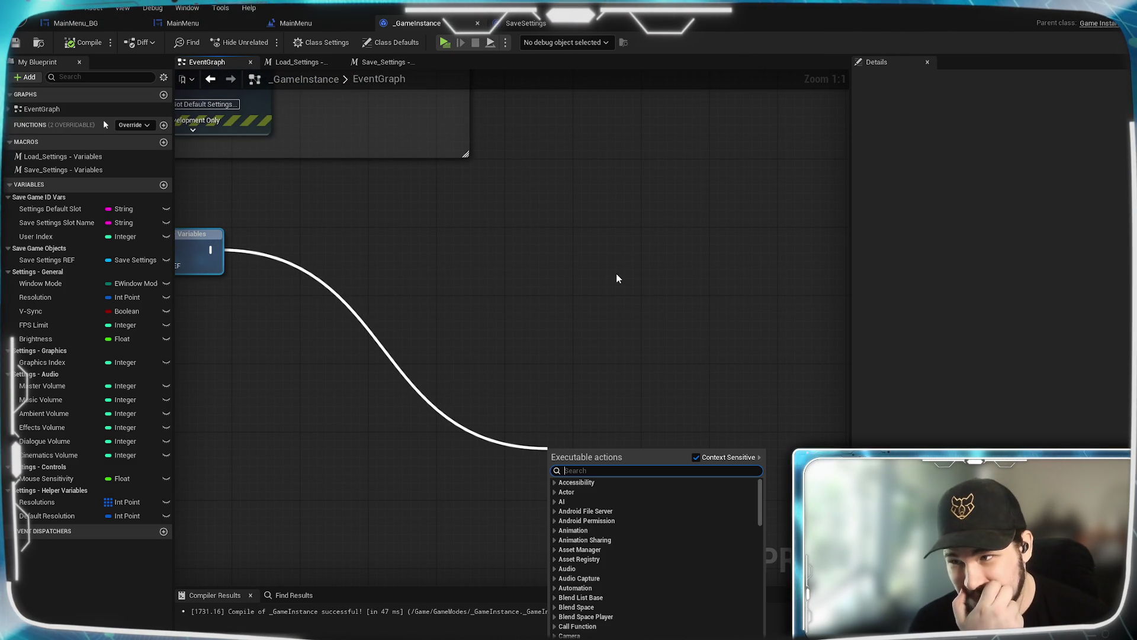
{"action": "type", "text": "set"}
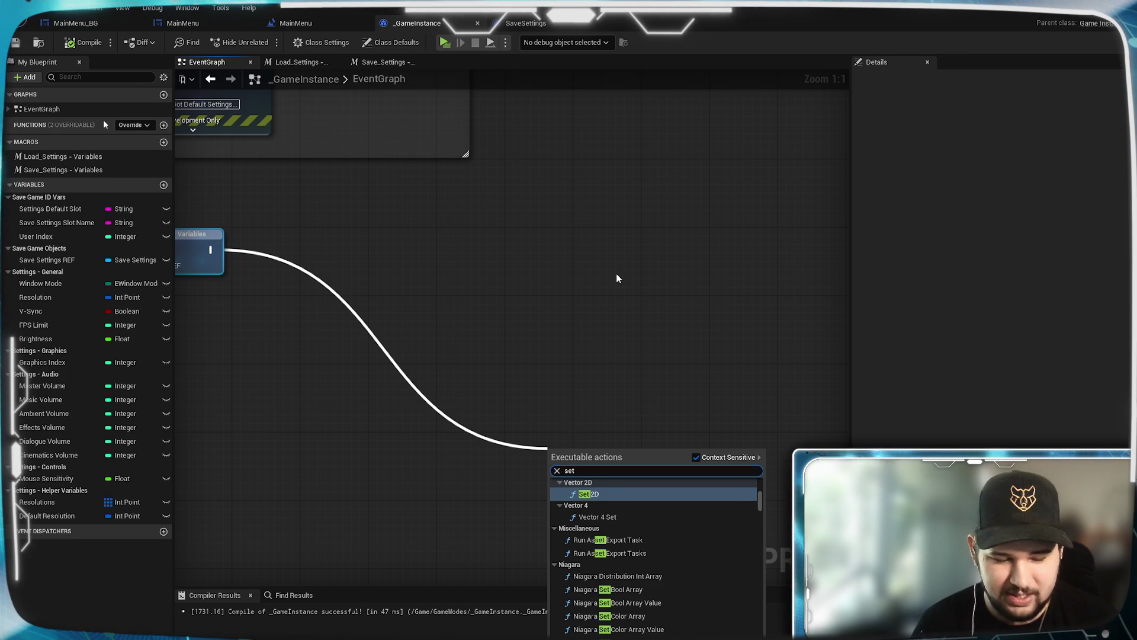
{"action": "type", "text": " default"}
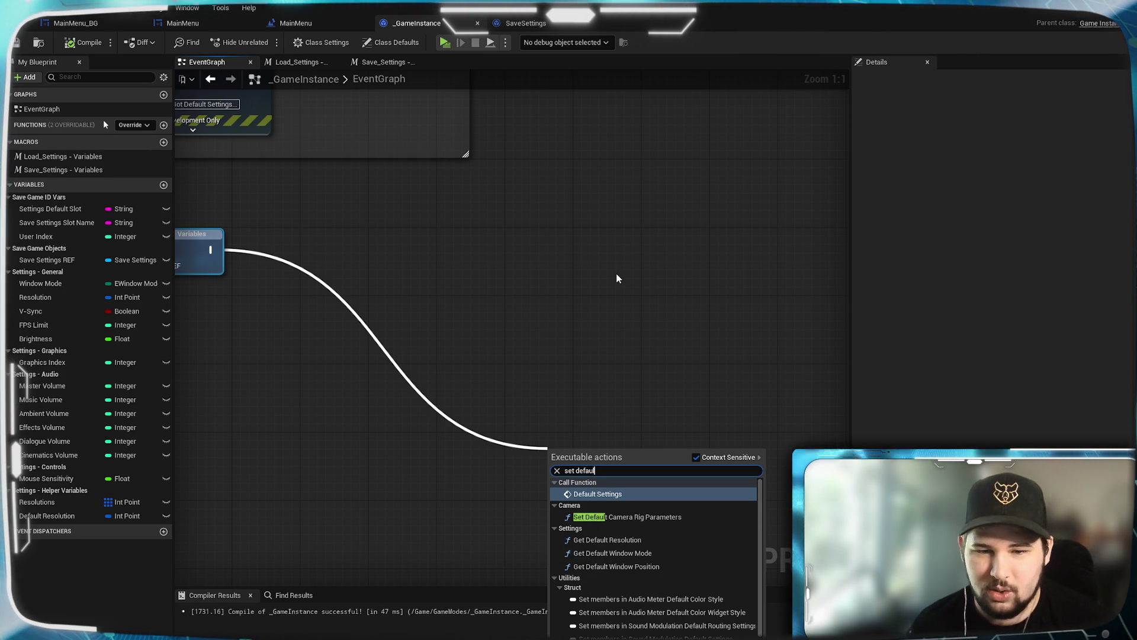
{"action": "type", "text": " resol"}
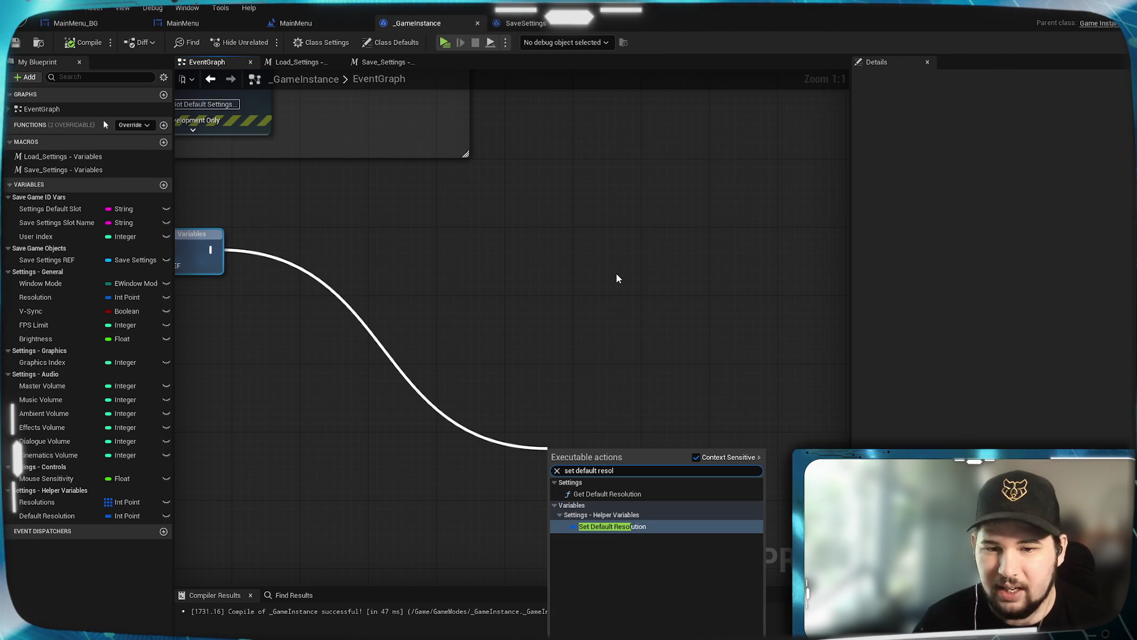
{"action": "left_click", "coordinate": [643, 527]}
{"action": "mouse_move", "coordinate": [593, 446]}
{"action": "left_mouse_down"}
{"action": "mouse_move", "coordinate": [639, 440]}
{"action": "mouse_move", "coordinate": [607, 444]}
{"action": "left_mouse_up"}
{"action": "left_click", "coordinate": [611, 349]}
{"action": "left_click", "coordinate": [632, 371]}
{"action": "mouse_move", "coordinate": [690, 508]}
{"action": "left_mouse_down"}
{"action": "mouse_move", "coordinate": [540, 468]}
{"action": "mouse_move", "coordinate": [401, 409]}
{"action": "mouse_move", "coordinate": [343, 432]}
{"action": "mouse_move", "coordinate": [425, 389]}
{"action": "mouse_move", "coordinate": [459, 407]}
{"action": "left_mouse_up"}
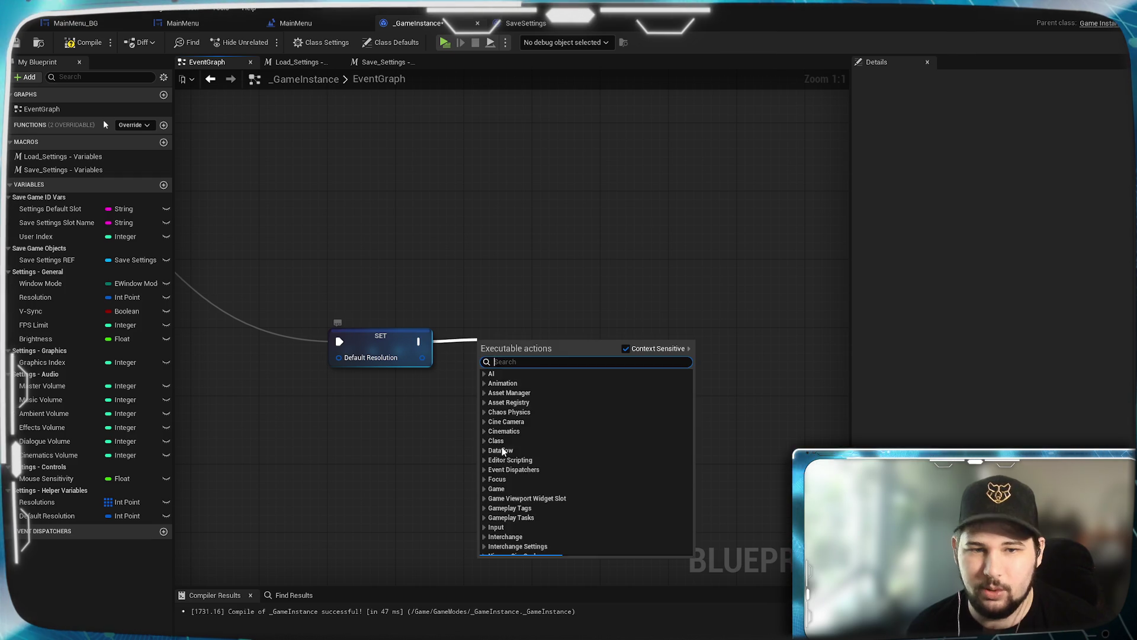
- Search for the 'for loop' node to add next
{"action": "type", "text": "fdor"}
{"action": "key", "text": "BackSpace"}
{"action": "key", "text": "BackSpace"}
{"action": "key", "text": "BackSpace"}
{"action": "type", "text": "or loop"}
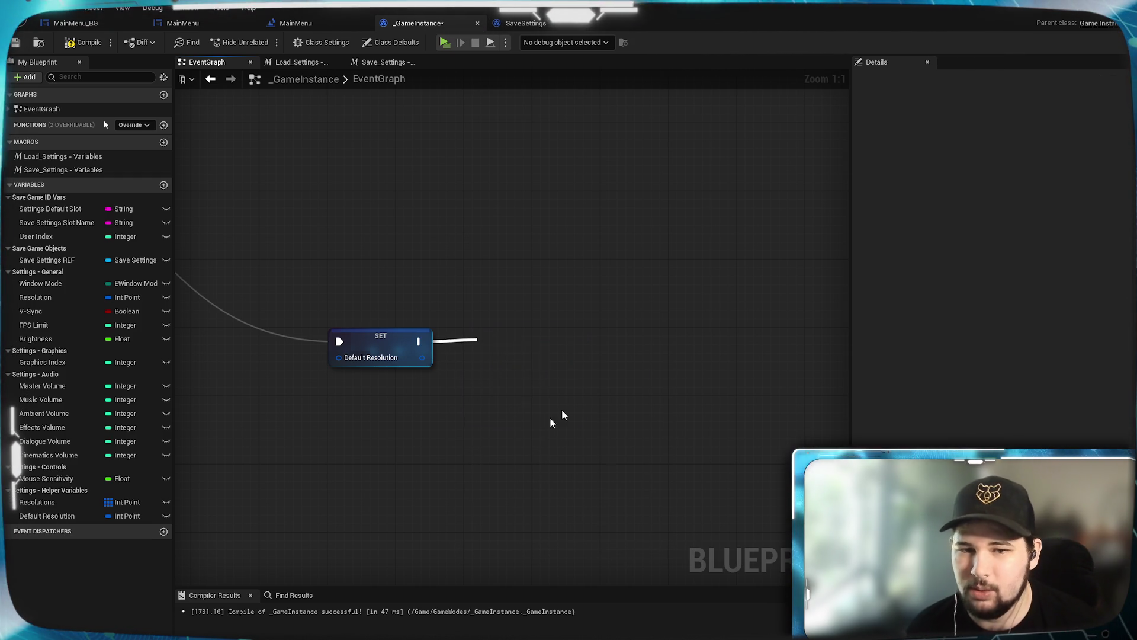
- Add a For Each Loop after the SET node and feed a Resolutions getter into its Array input
{"action": "left_click", "coordinate": [577, 396]}
{"action": "left_click_drag", "start_coordinate": [524, 349], "coordinate": [515, 332]}
{"action": "left_click", "coordinate": [548, 280]}
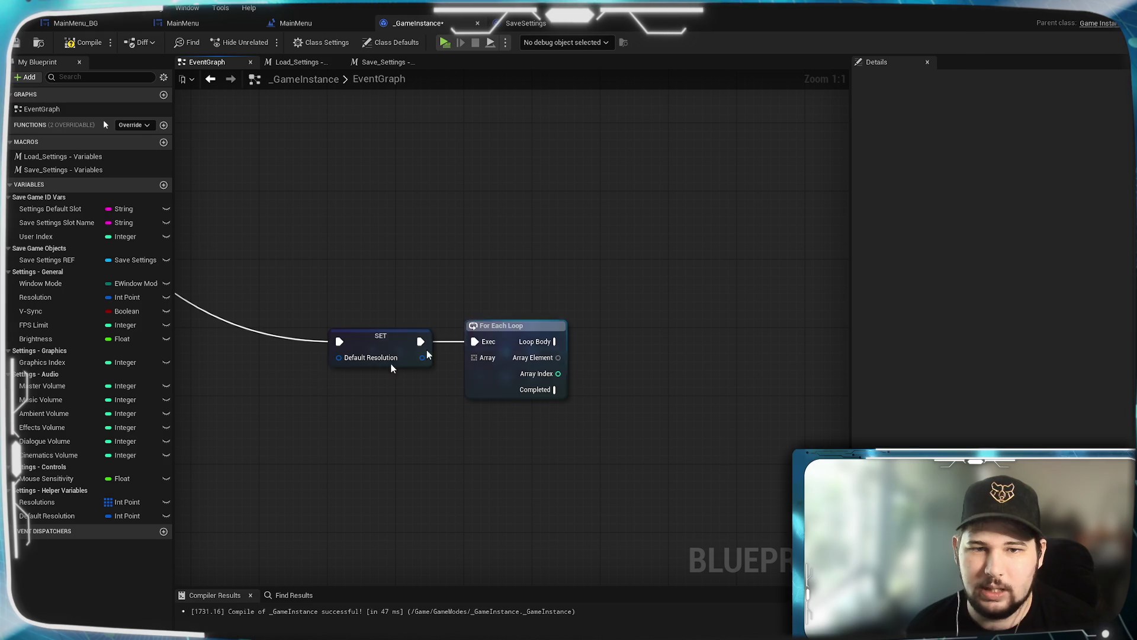
{"action": "mouse_move", "coordinate": [36, 502]}
{"action": "left_mouse_down"}
{"action": "mouse_move", "coordinate": [265, 464]}
{"action": "mouse_move", "coordinate": [354, 377]}
{"action": "left_mouse_up"}
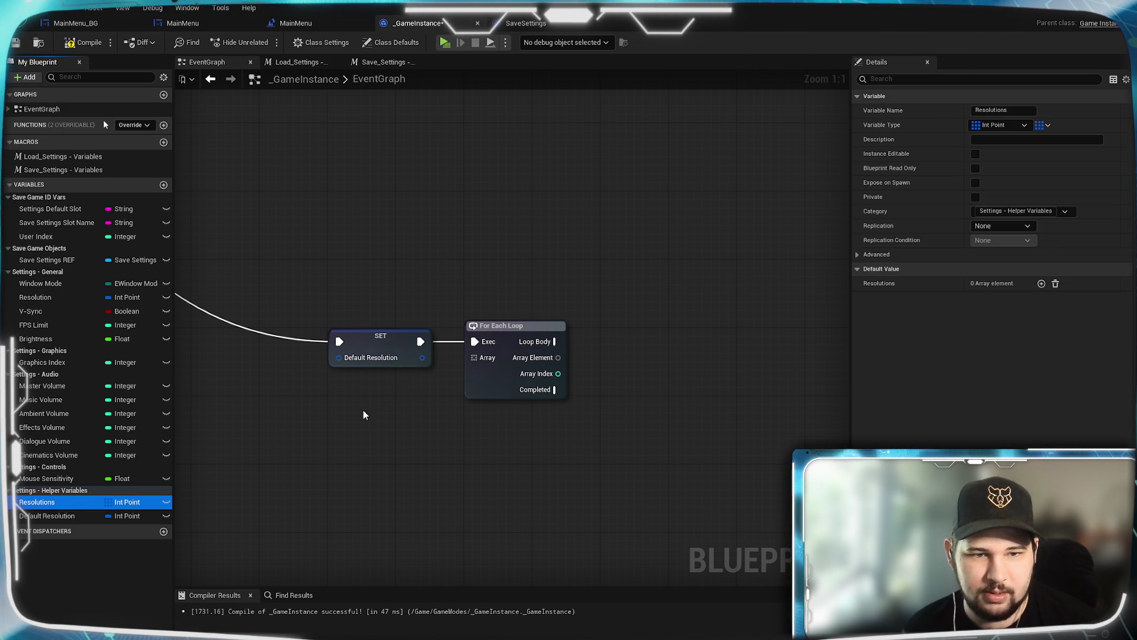
{"action": "left_click", "coordinate": [384, 398]}
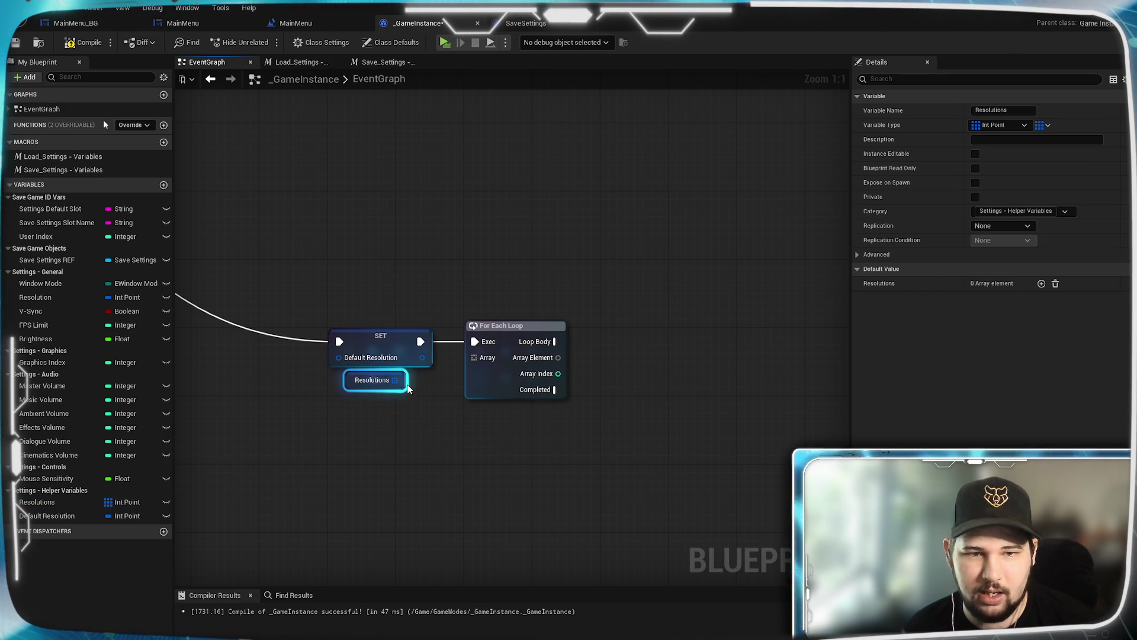
{"action": "left_click_drag", "start_coordinate": [388, 380], "coordinate": [415, 388]}
{"action": "left_click", "coordinate": [434, 408]}
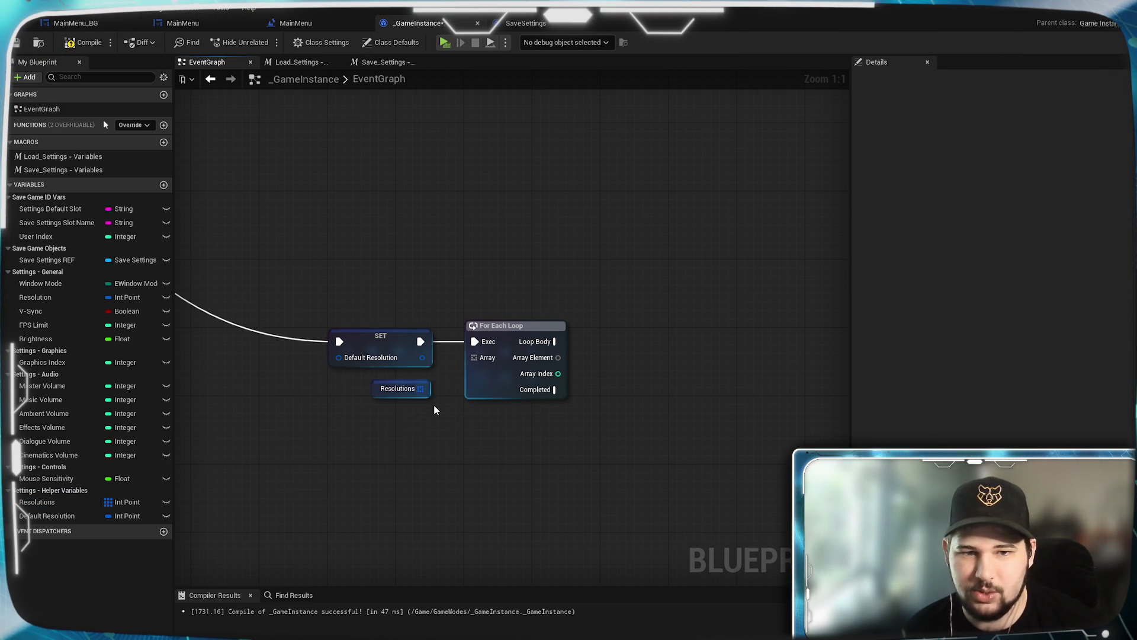
{"action": "left_click_drag", "start_coordinate": [477, 363], "coordinate": [476, 359]}
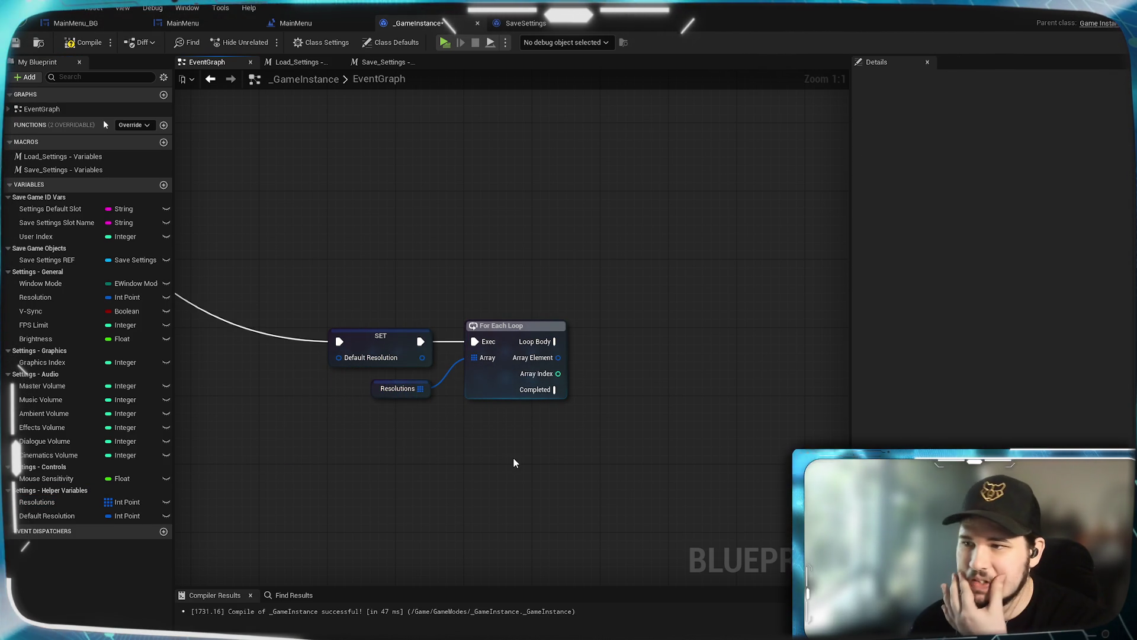
{"action": "mouse_move", "coordinate": [515, 478]}
{"action": "left_mouse_down"}
{"action": "mouse_move", "coordinate": [581, 452]}
{"action": "mouse_move", "coordinate": [508, 438]}
{"action": "mouse_move", "coordinate": [481, 447]}
{"action": "left_mouse_up"}
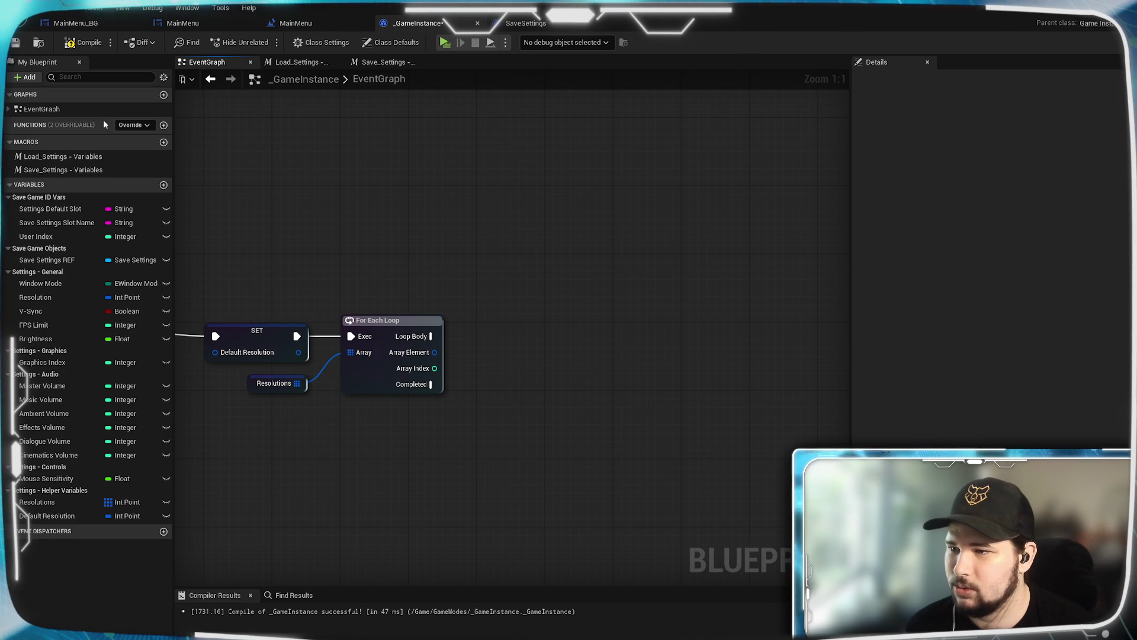
- Split the loop's Array Element pin into X and Y
{"action": "right_click", "coordinate": [415, 353]}
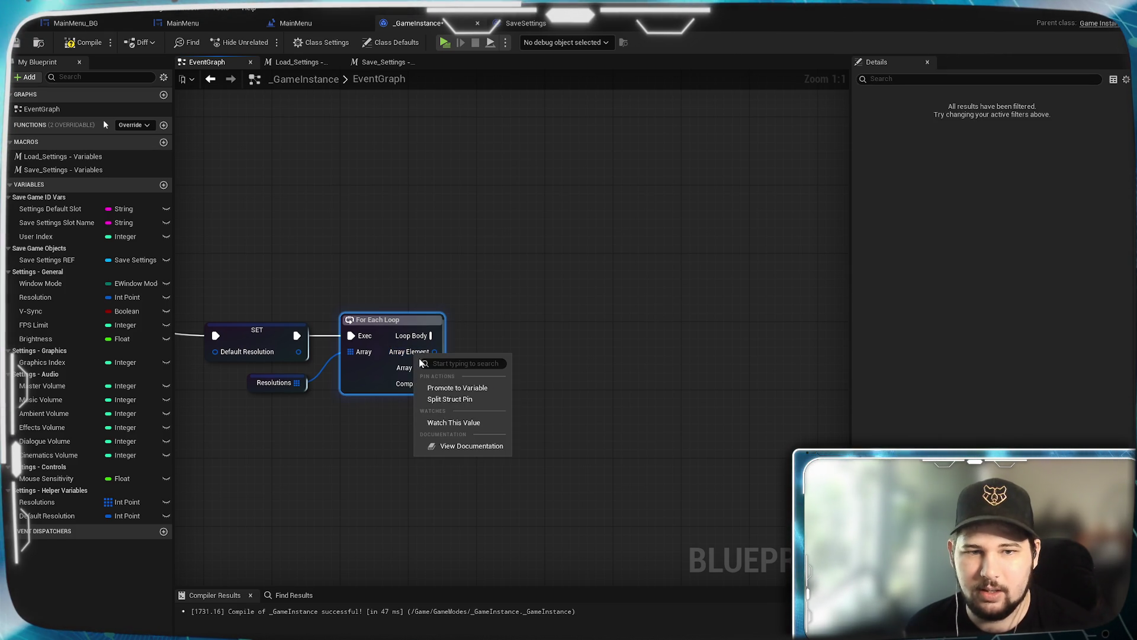
{"action": "left_click", "coordinate": [450, 399]}
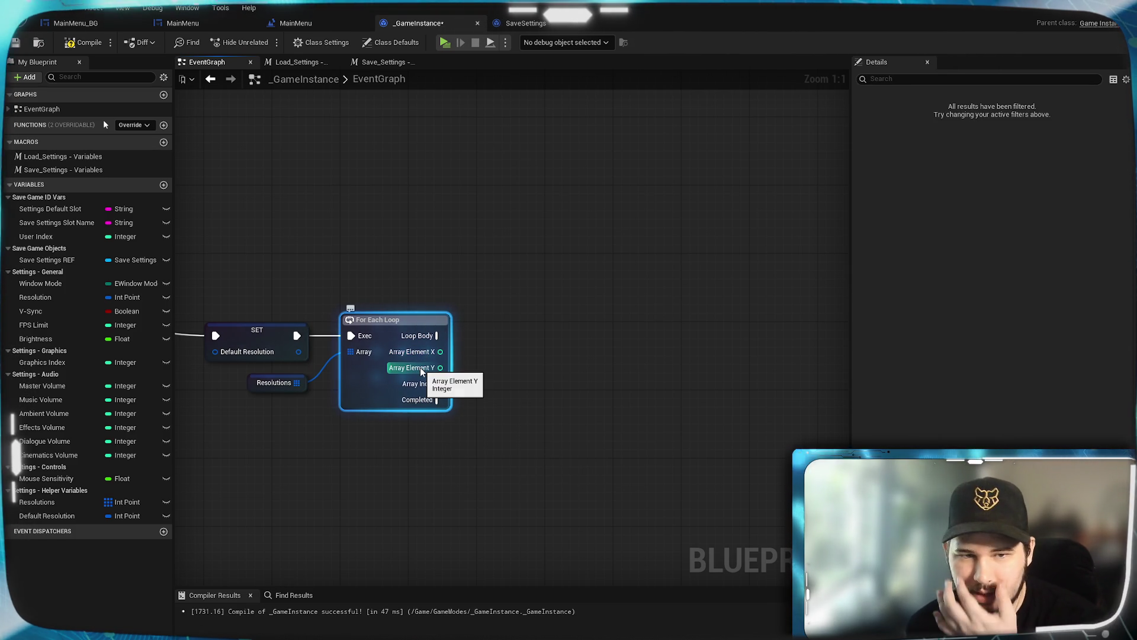
{"action": "left_click", "coordinate": [457, 372]}
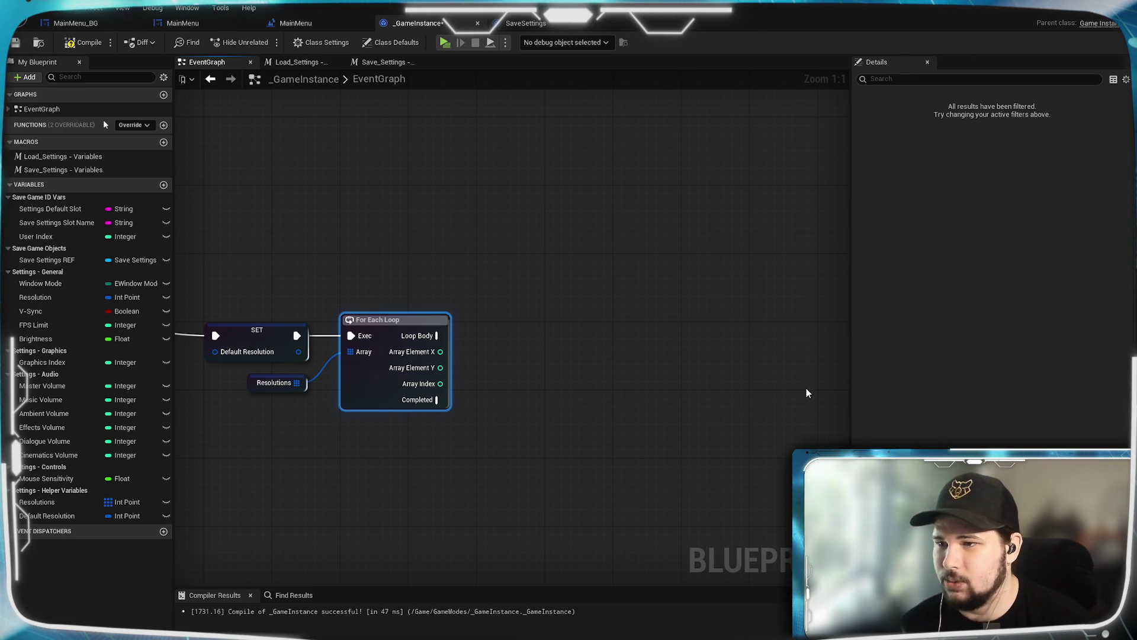
{"action": "left_click", "coordinate": [546, 372]}
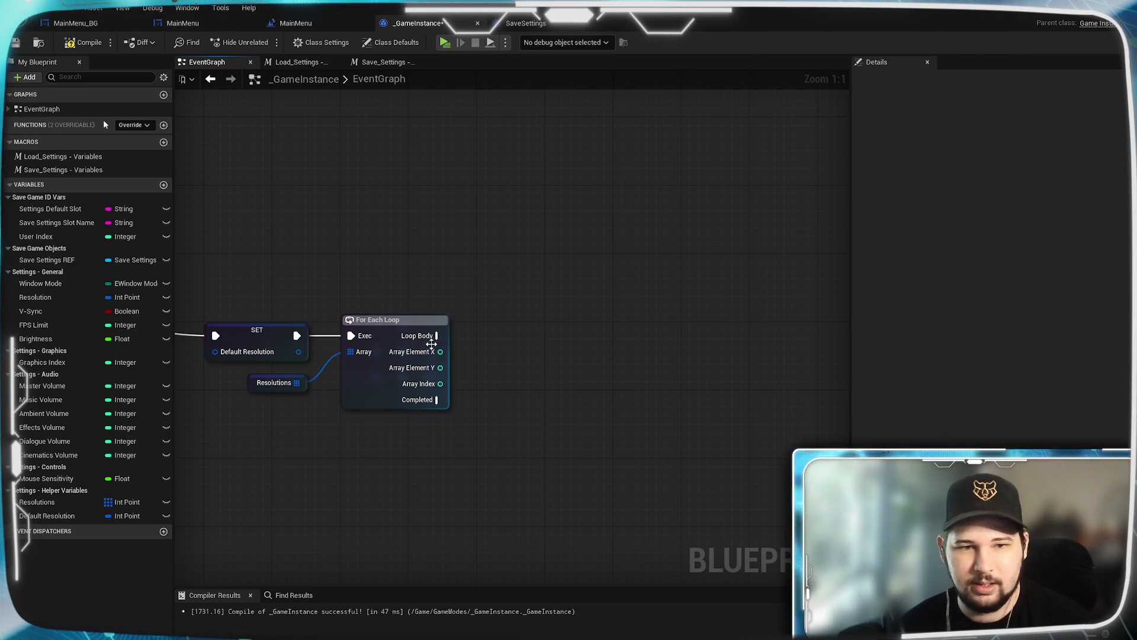
- Divide Array Element X by Array Element Y with a divide node
{"action": "left_click_drag", "start_coordinate": [440, 352], "coordinate": [492, 367]}
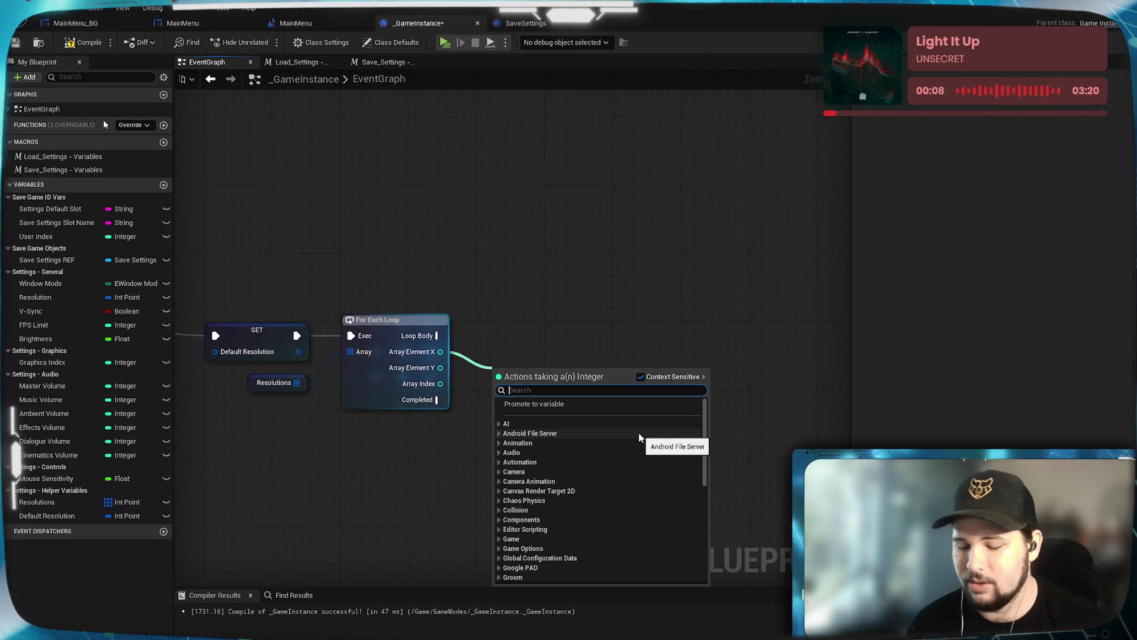
{"action": "type", "text": "/"}
{"action": "key", "text": "Return"}
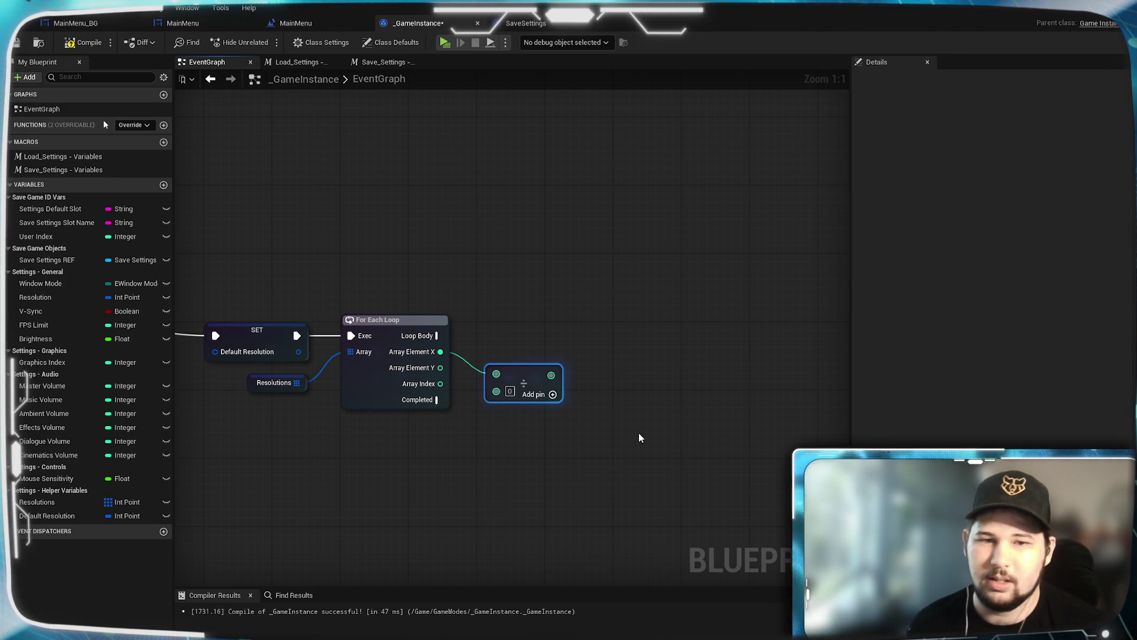
{"action": "mouse_move", "coordinate": [440, 367]}
{"action": "left_mouse_down"}
{"action": "mouse_move", "coordinate": [497, 391]}
{"action": "mouse_move", "coordinate": [527, 421]}
{"action": "mouse_move", "coordinate": [572, 426]}
{"action": "left_mouse_up"}
{"action": "left_click", "coordinate": [546, 414]}
{"action": "left_click_drag", "start_coordinate": [554, 355], "coordinate": [596, 323]}
{"action": "mouse_move", "coordinate": [452, 454]}
{"action": "left_mouse_down"}
{"action": "mouse_move", "coordinate": [449, 429]}
{"action": "mouse_move", "coordinate": [533, 421]}
{"action": "left_mouse_up"}
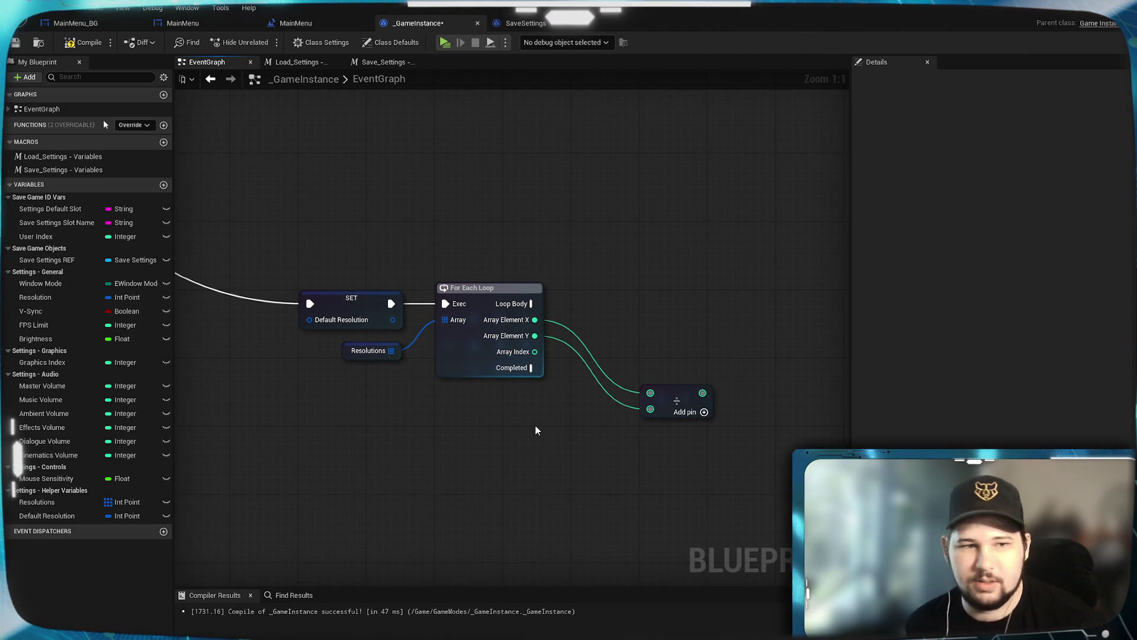
- Add a Default Resolution getter below the loop with its pin split into X and Y
{"action": "mouse_move", "coordinate": [52, 517]}
{"action": "left_mouse_down"}
{"action": "mouse_move", "coordinate": [318, 478]}
{"action": "mouse_move", "coordinate": [386, 435]}
{"action": "left_mouse_up"}
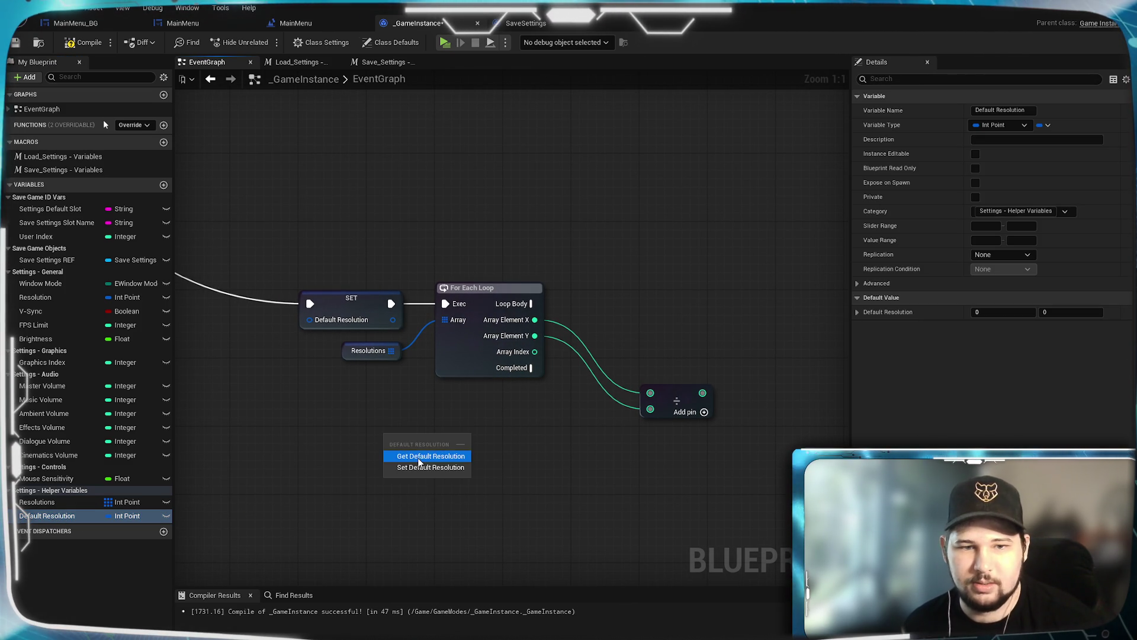
{"action": "left_click", "coordinate": [431, 456]}
{"action": "left_click", "coordinate": [415, 435]}
{"action": "right_click", "coordinate": [424, 437]}
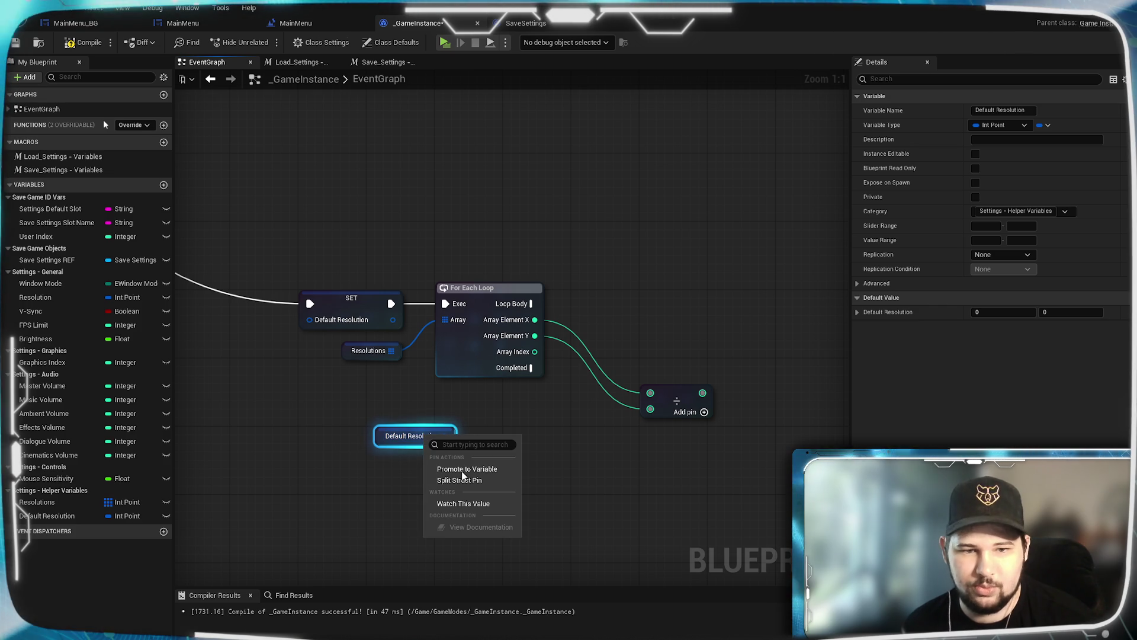
{"action": "left_click", "coordinate": [460, 480]}
{"action": "left_click_drag", "start_coordinate": [457, 429], "coordinate": [521, 433]}
{"action": "left_click", "coordinate": [638, 482]}
{"action": "mouse_move", "coordinate": [637, 482]}
{"action": "left_mouse_down"}
{"action": "mouse_move", "coordinate": [529, 432]}
{"action": "mouse_move", "coordinate": [527, 448]}
{"action": "left_mouse_up"}
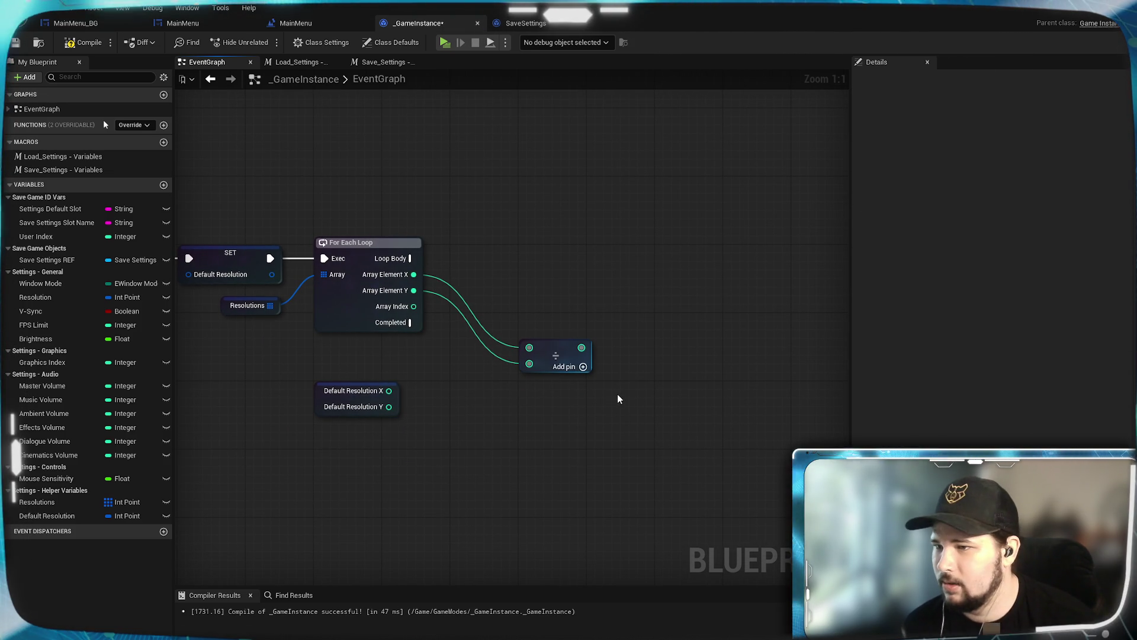
- Divide Default Resolution X by Default Resolution Y
{"action": "left_click_drag", "start_coordinate": [388, 390], "coordinate": [543, 401]}
{"action": "type", "text": "/"}
{"action": "key", "text": "Return"}
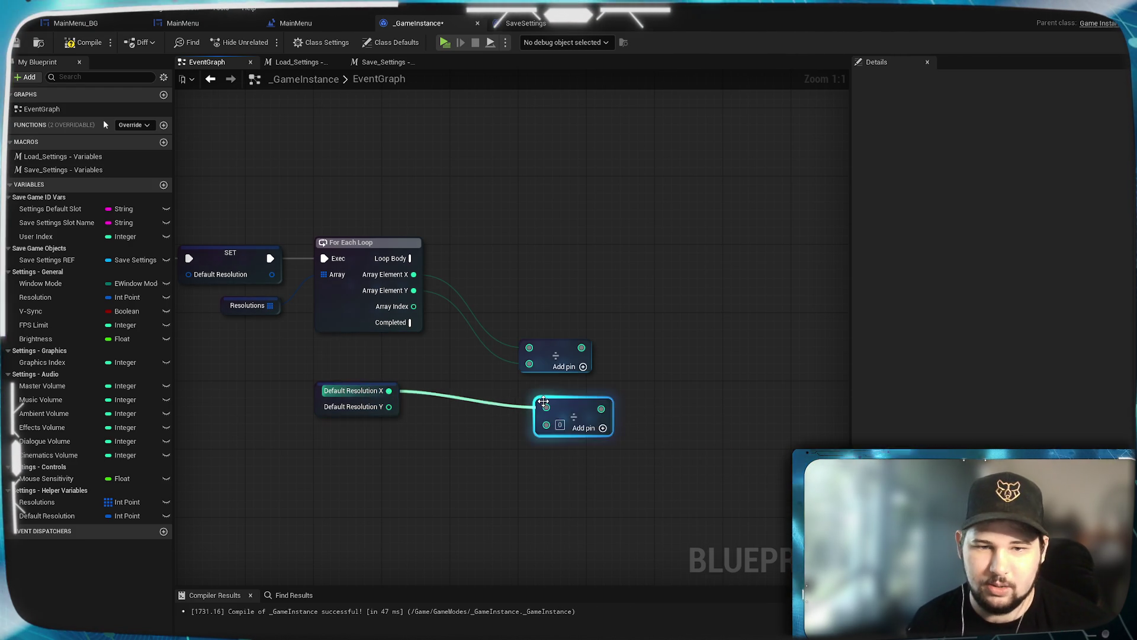
{"action": "mouse_move", "coordinate": [388, 407]}
{"action": "left_mouse_down"}
{"action": "mouse_move", "coordinate": [578, 446]}
{"action": "mouse_move", "coordinate": [546, 424]}
{"action": "left_mouse_up"}
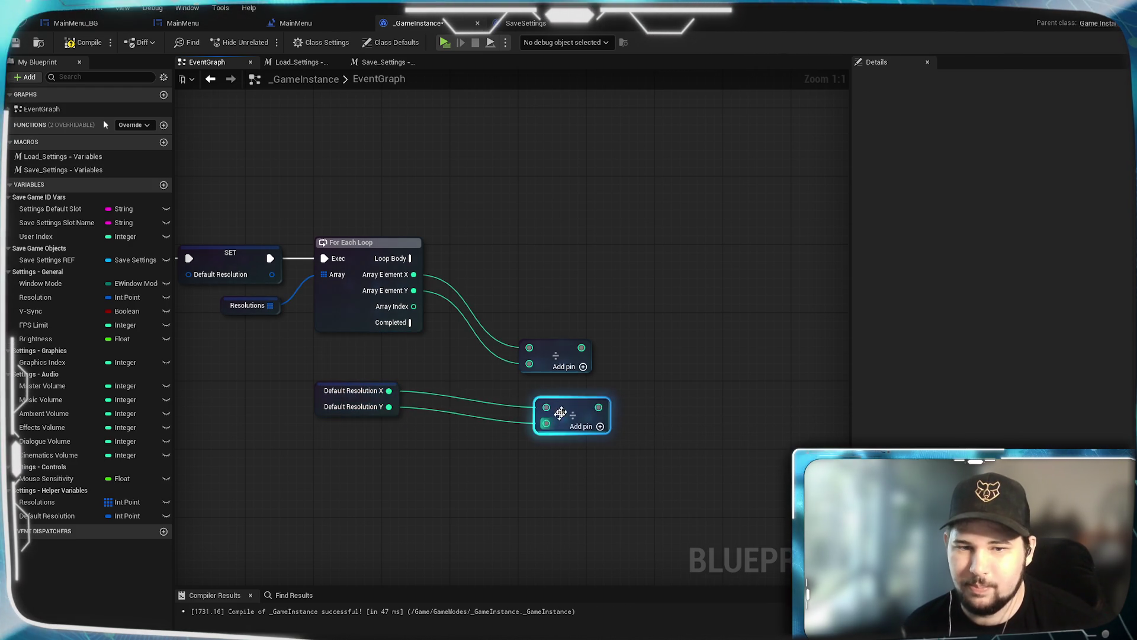
{"action": "left_click", "coordinate": [652, 415]}
{"action": "left_click_drag", "start_coordinate": [677, 399], "coordinate": [579, 433]}
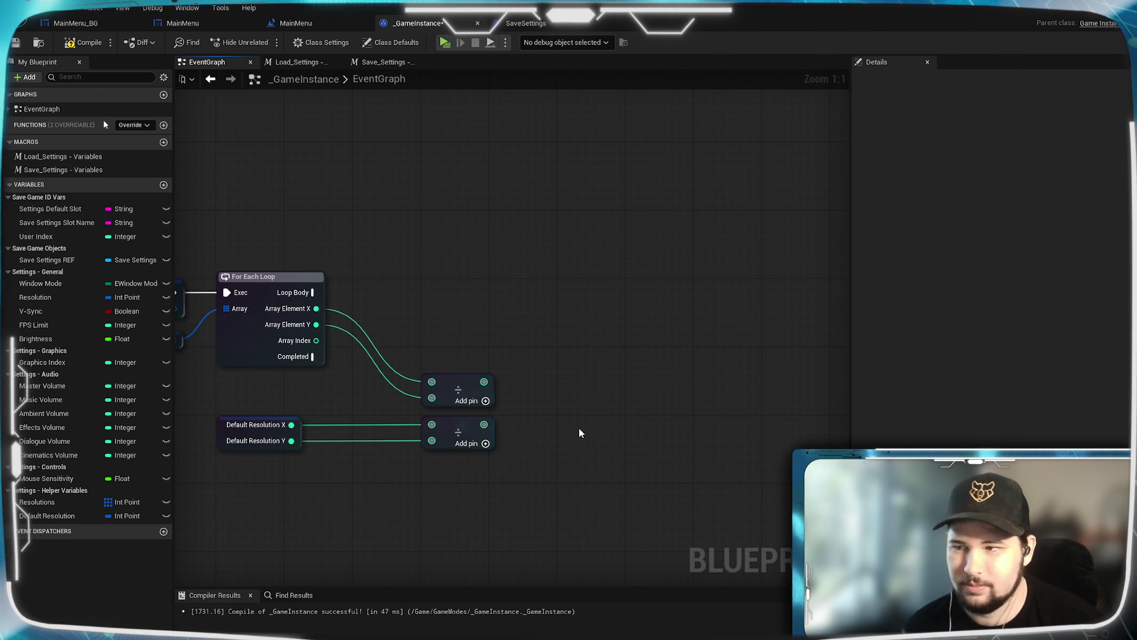
- Compare the element ratio against the default ratio with a Greater Equal (>=) node
{"action": "left_click_drag", "start_coordinate": [484, 381], "coordinate": [536, 396]}
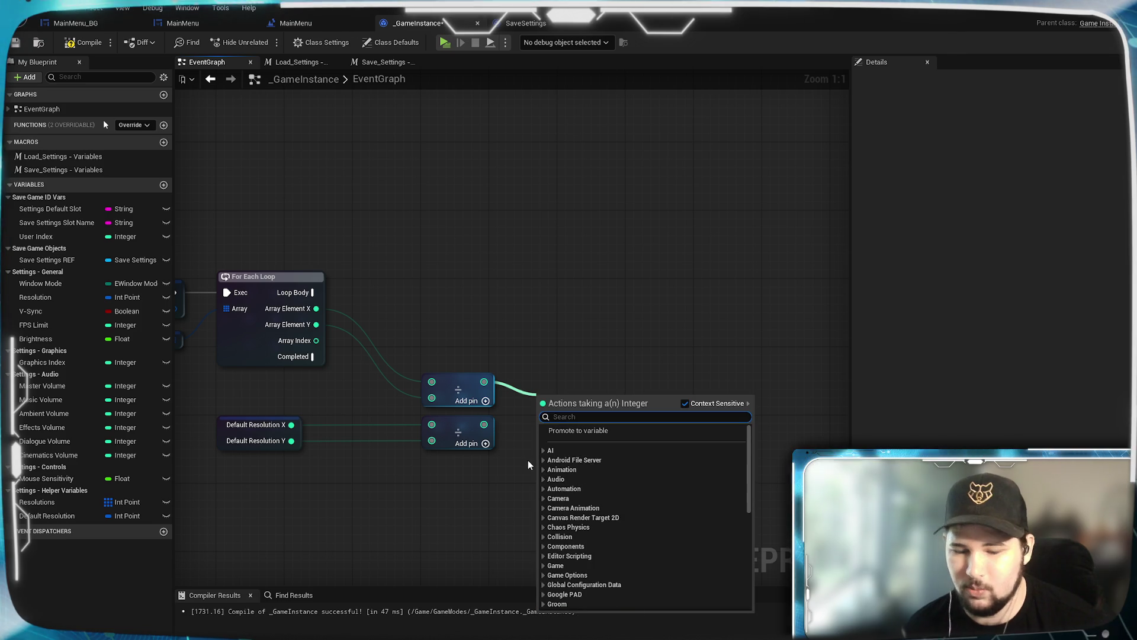
{"action": "type", "text": ">"}
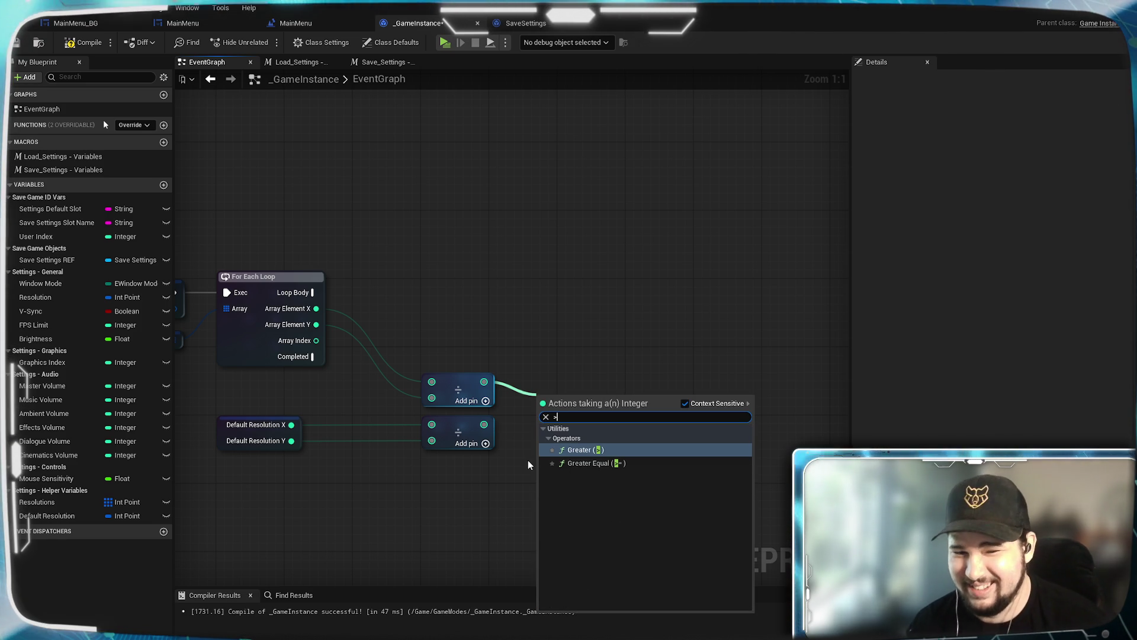
{"action": "key", "text": "Down"}
{"action": "key", "text": "Return"}
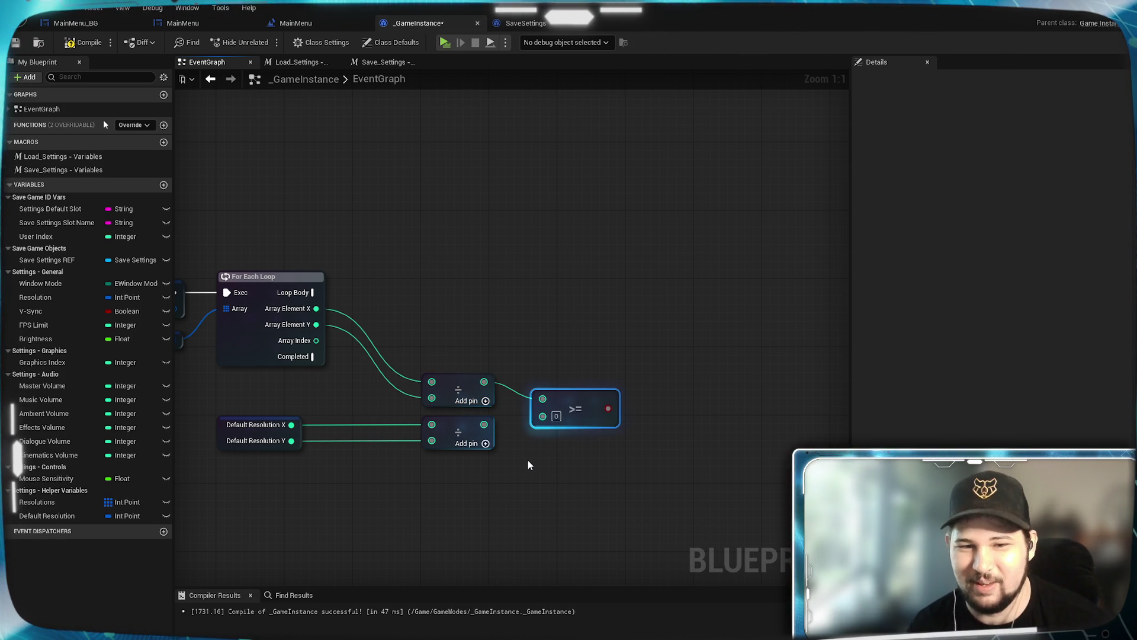
{"action": "left_click_drag", "start_coordinate": [484, 424], "coordinate": [543, 416]}
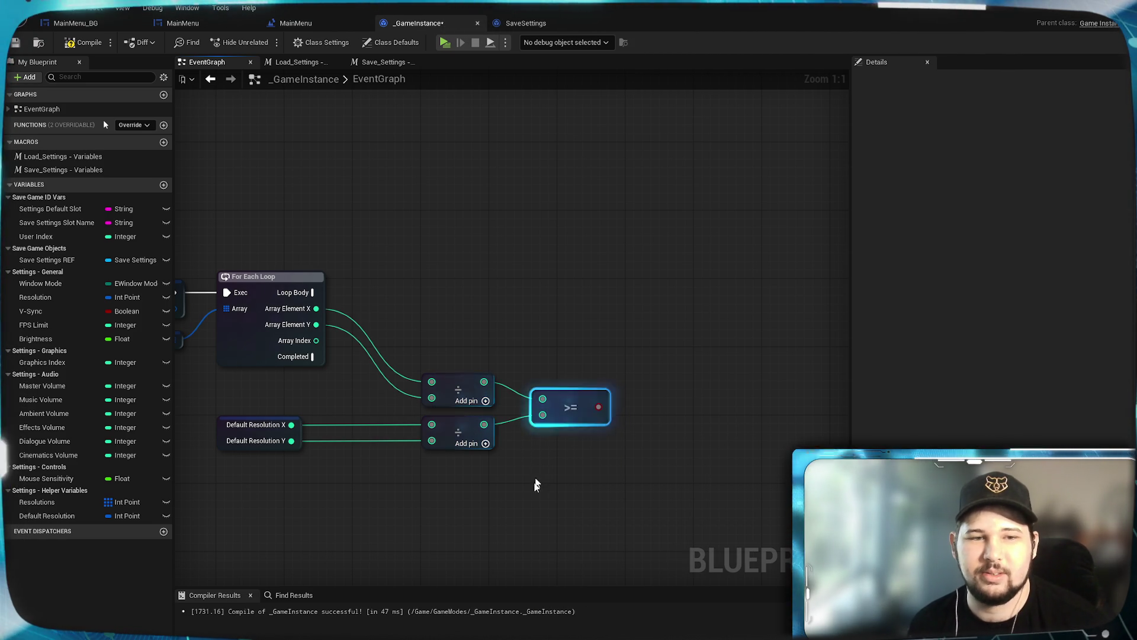
{"action": "mouse_move", "coordinate": [263, 320]}
{"action": "left_mouse_down"}
{"action": "mouse_move", "coordinate": [297, 298]}
{"action": "mouse_move", "coordinate": [427, 292]}
{"action": "left_mouse_up"}
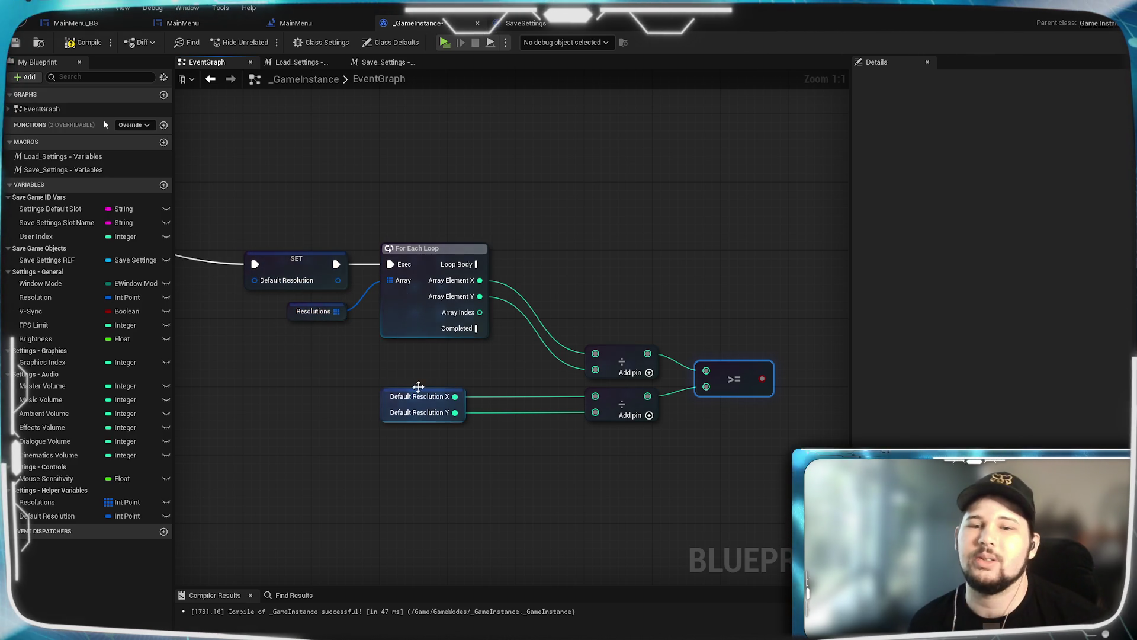
{"action": "left_click_drag", "start_coordinate": [485, 352], "coordinate": [384, 343]}
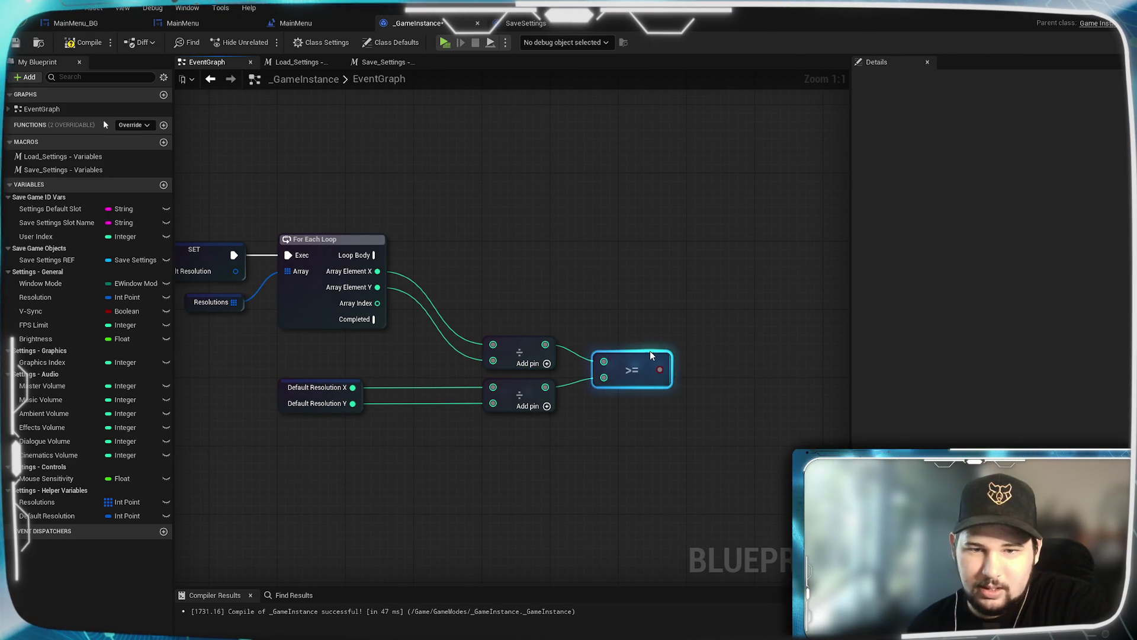
{"action": "left_click_drag", "start_coordinate": [646, 361], "coordinate": [630, 362]}
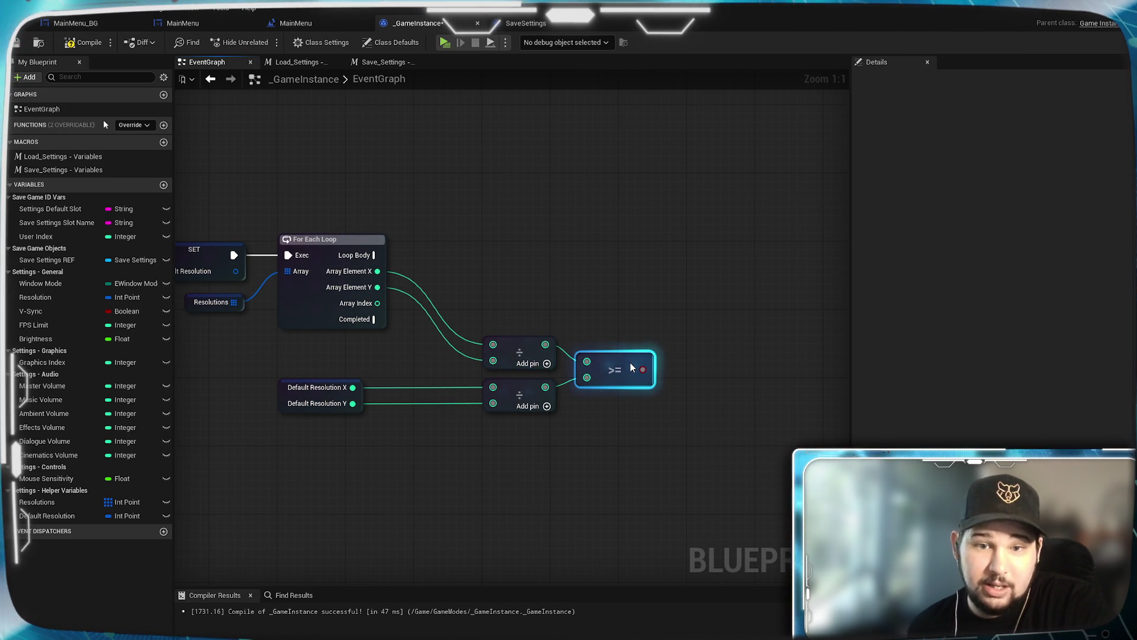
{"action": "left_click_drag", "start_coordinate": [660, 292], "coordinate": [613, 297]}
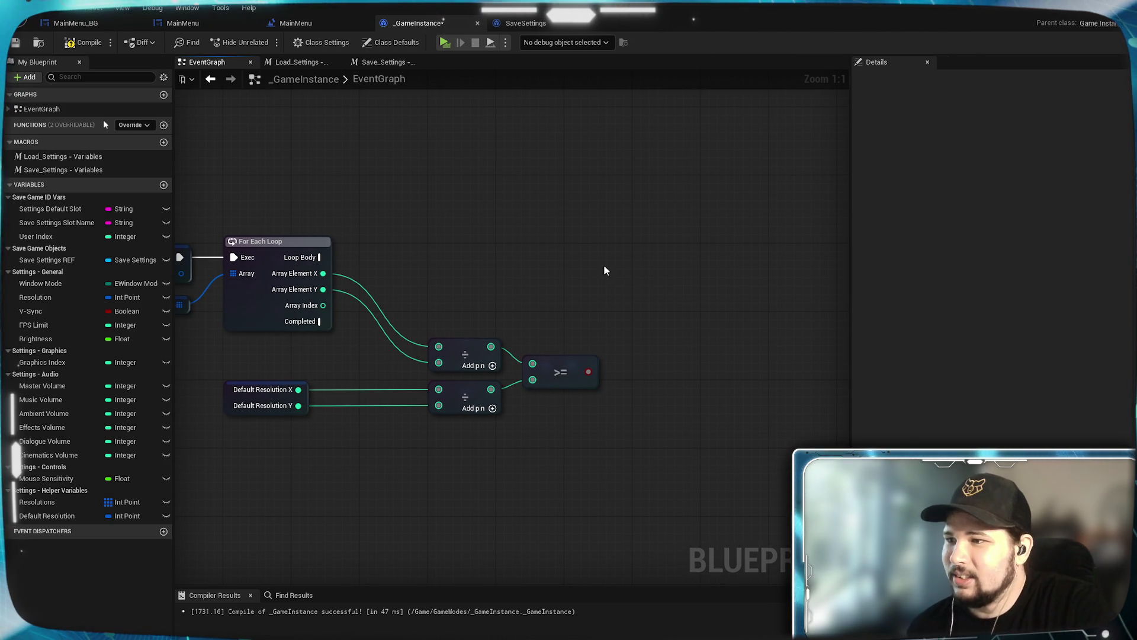
{"action": "left_click_drag", "start_coordinate": [599, 269], "coordinate": [568, 288]}
{"action": "left_click_drag", "start_coordinate": [557, 392], "coordinate": [617, 305]}
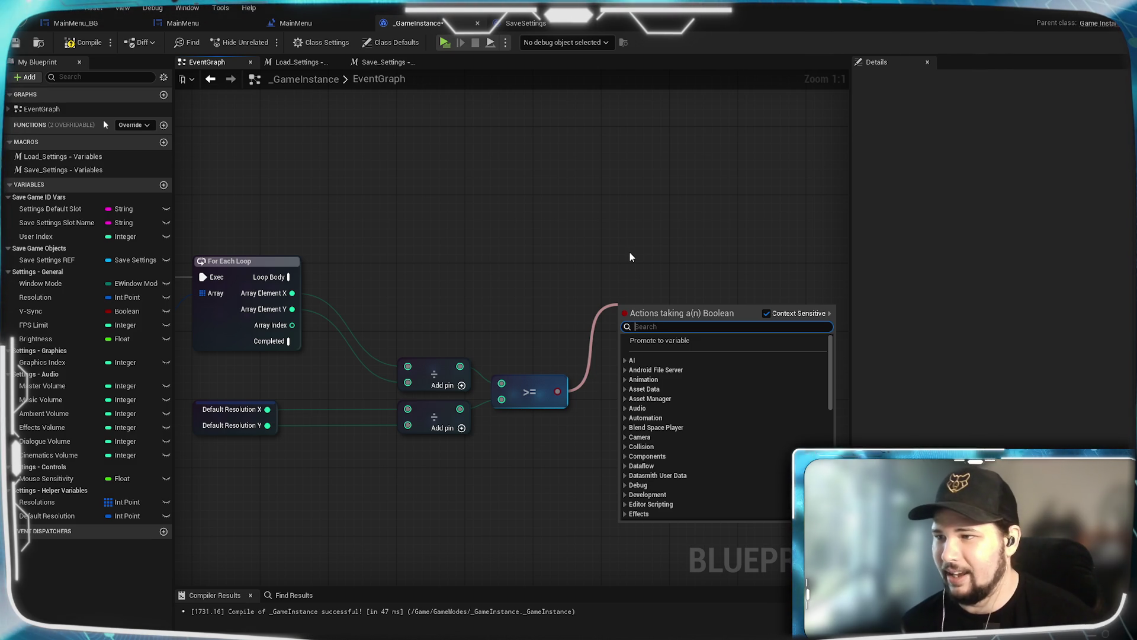
- Add a Branch on the >= result, executed from the loop's Loop Body
{"action": "type", "text": "branch"}
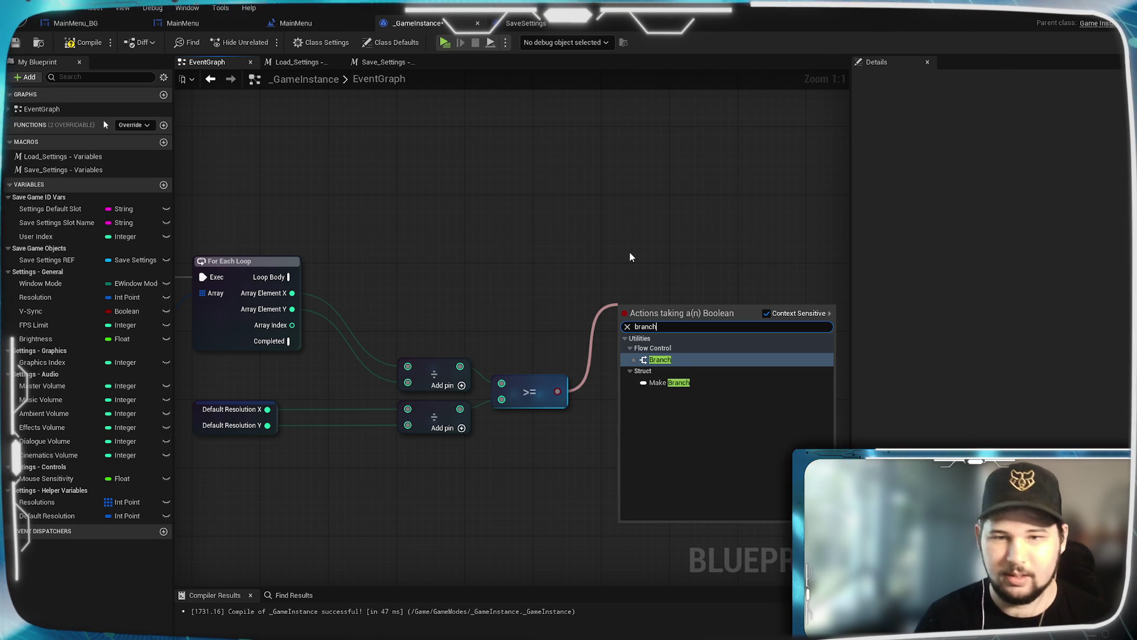
{"action": "key", "text": "Return"}
{"action": "mouse_move", "coordinate": [289, 277]}
{"action": "left_mouse_down"}
{"action": "mouse_move", "coordinate": [680, 345]}
{"action": "mouse_move", "coordinate": [620, 320]}
{"action": "left_mouse_up"}
{"action": "mouse_move", "coordinate": [638, 318]}
{"action": "left_mouse_down"}
{"action": "mouse_move", "coordinate": [631, 287]}
{"action": "mouse_move", "coordinate": [651, 276]}
{"action": "left_mouse_up"}
{"action": "left_click", "coordinate": [631, 376]}
{"action": "left_click", "coordinate": [656, 388]}
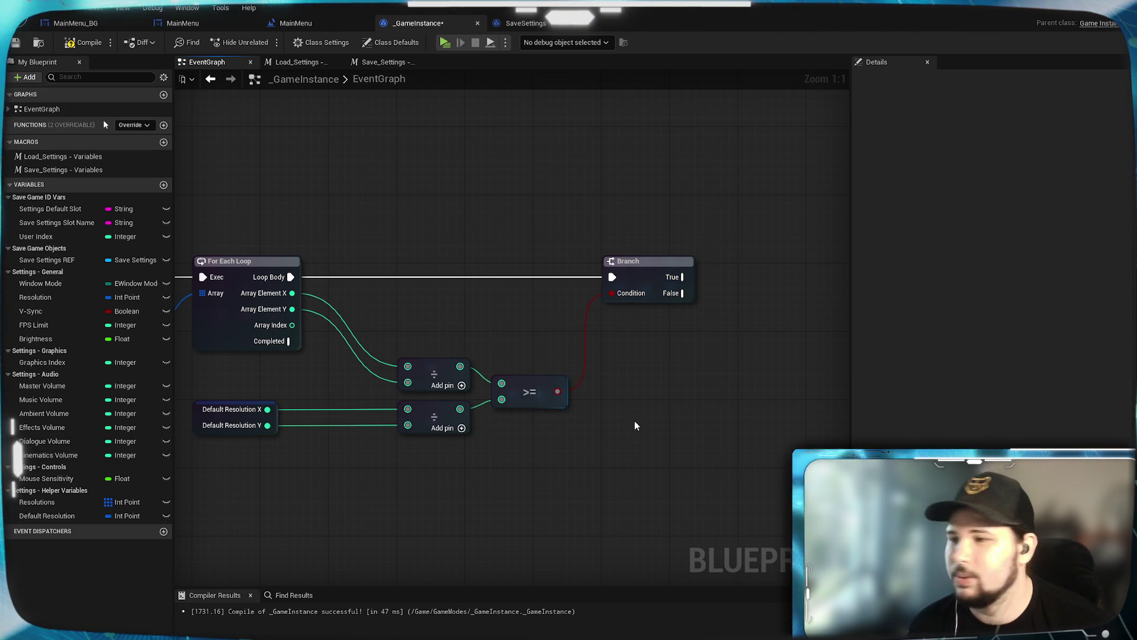
{"action": "left_click_drag", "start_coordinate": [654, 408], "coordinate": [555, 399]}
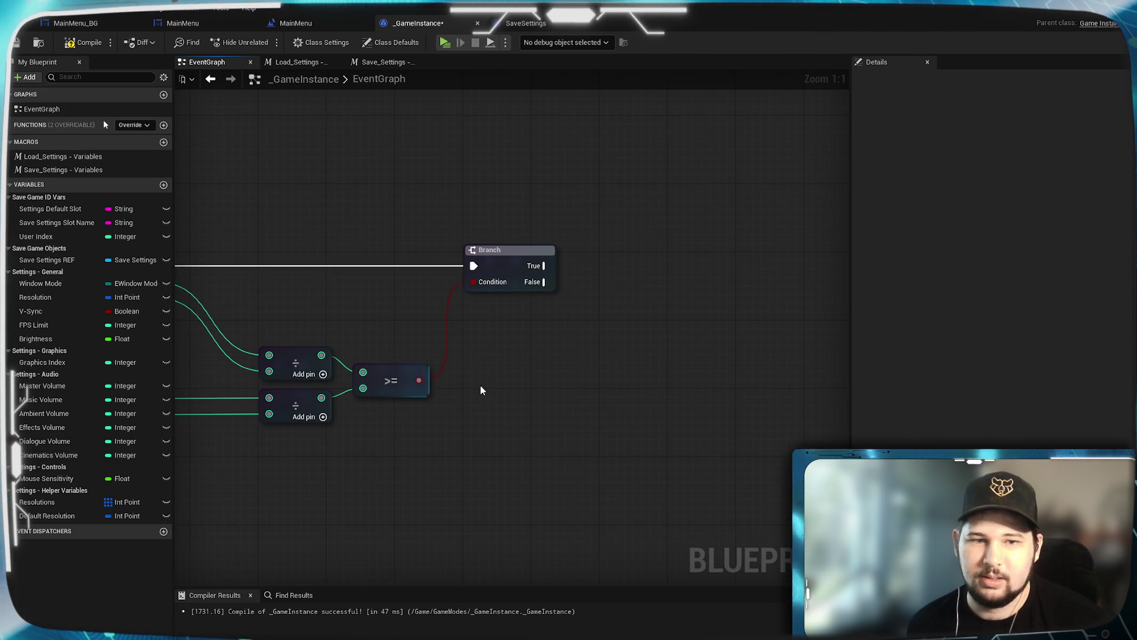
{"action": "left_click_drag", "start_coordinate": [481, 384], "coordinate": [597, 407]}
{"action": "mouse_move", "coordinate": [411, 321]}
{"action": "left_mouse_down"}
{"action": "mouse_move", "coordinate": [572, 321]}
{"action": "mouse_move", "coordinate": [474, 330]}
{"action": "left_mouse_up"}
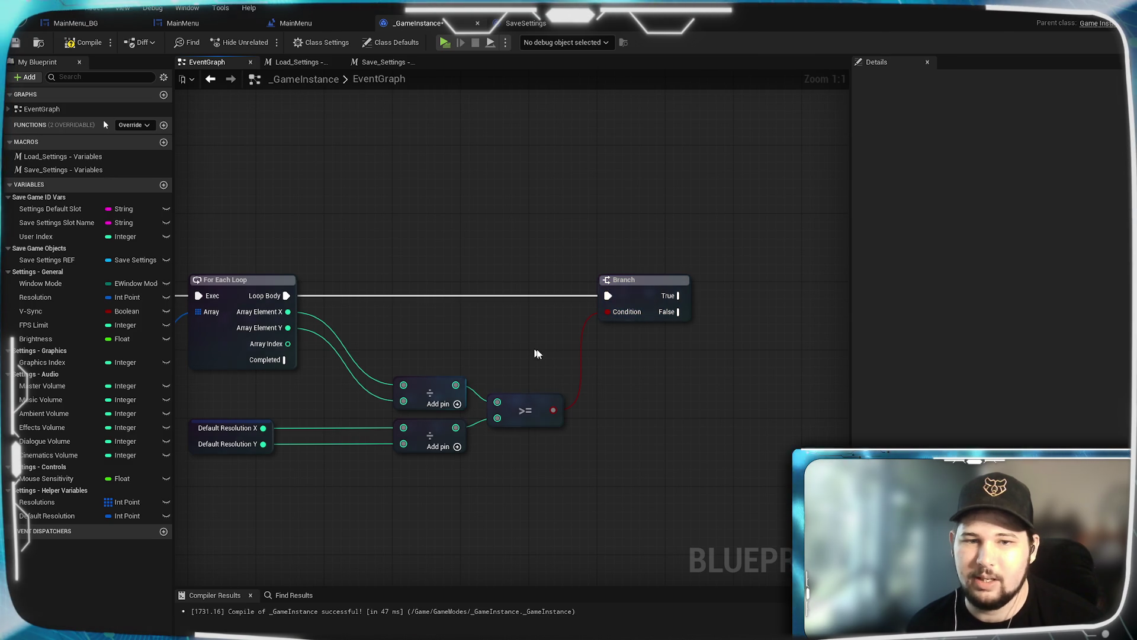
{"action": "left_click_drag", "start_coordinate": [715, 406], "coordinate": [665, 410]}
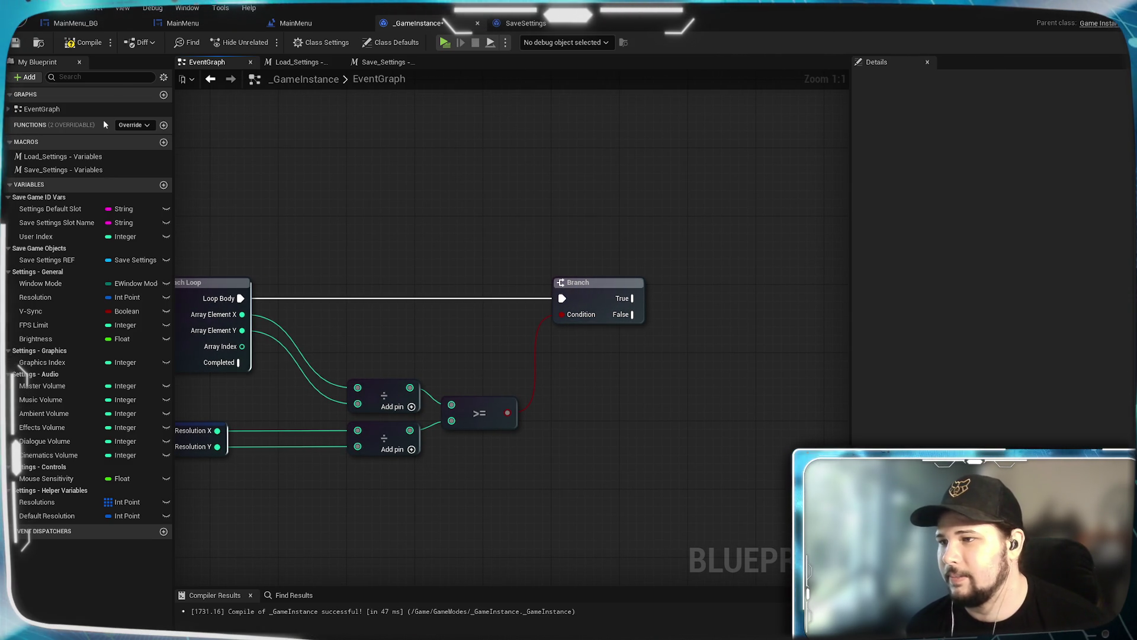
{"action": "left_click_drag", "start_coordinate": [668, 366], "coordinate": [508, 386]}
- On Branch True, set Default Resolution X and Y from Array Element X and Y
{"action": "left_click_drag", "start_coordinate": [481, 314], "coordinate": [540, 313]}
{"action": "type", "text": "set"}
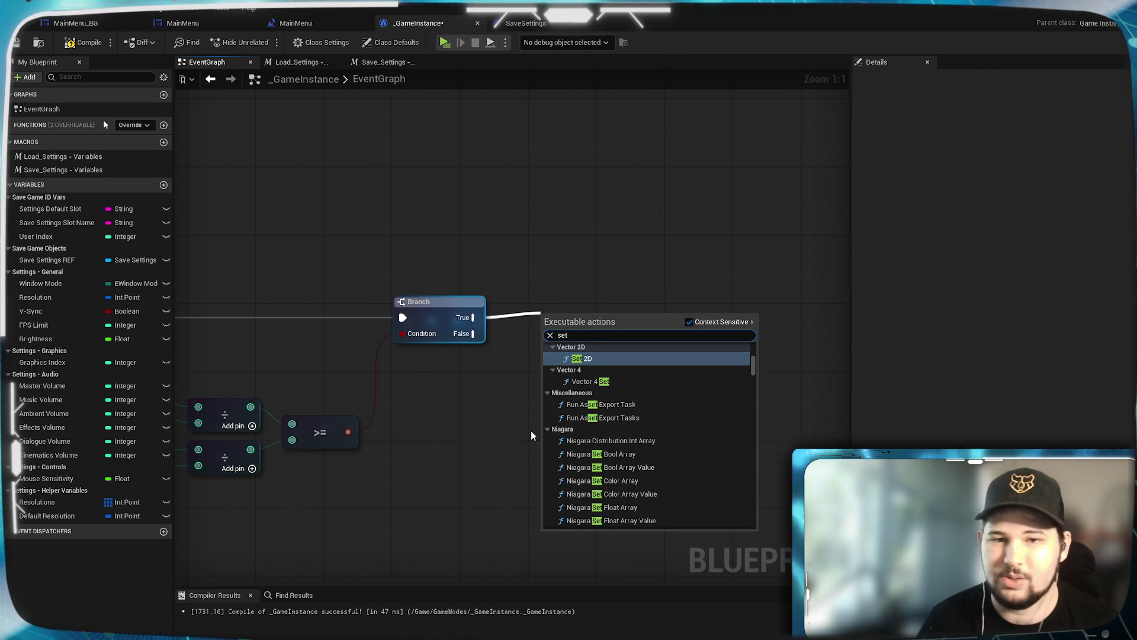
{"action": "type", "text": " defaul"}
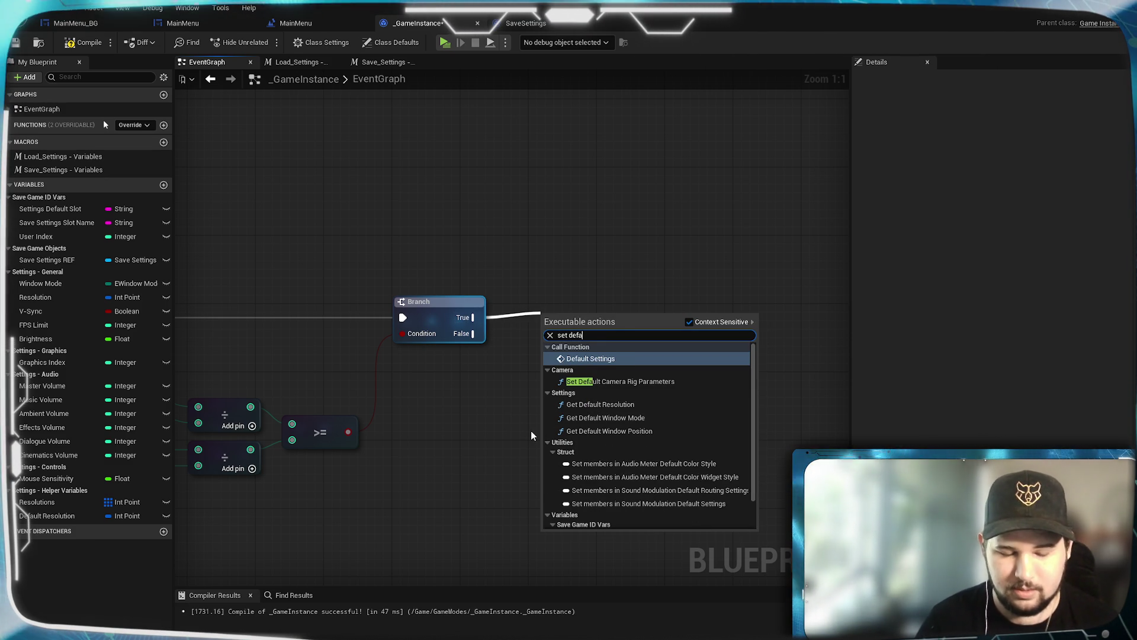
{"action": "type", "text": "t"}
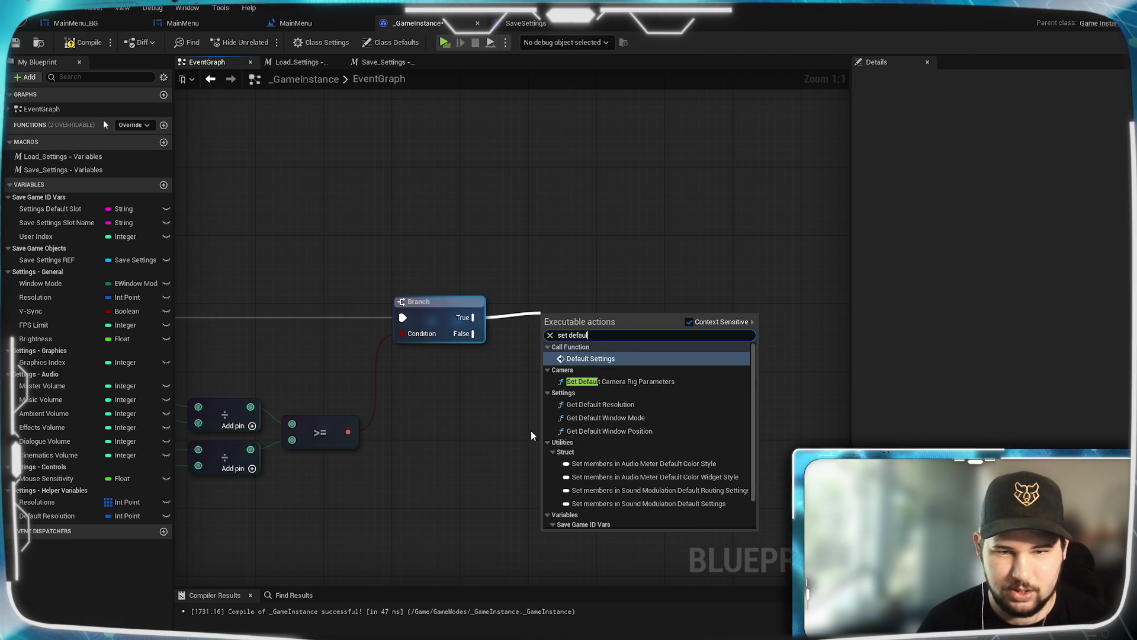
{"action": "type", "text": " resolu"}
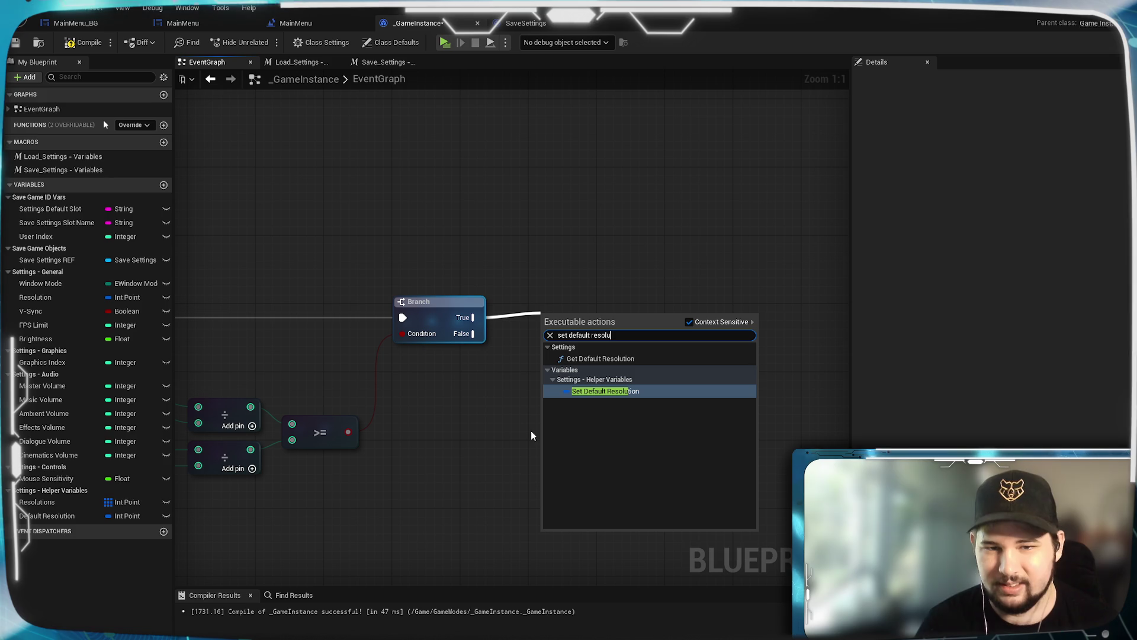
{"action": "left_click", "coordinate": [625, 392]}
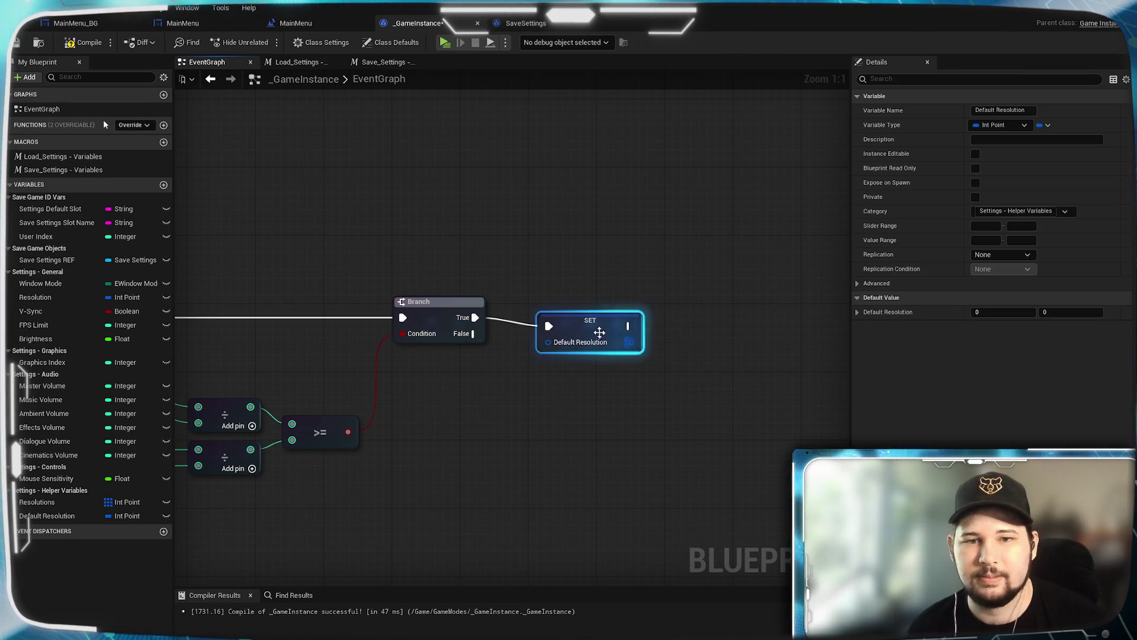
{"action": "right_click", "coordinate": [574, 348]}
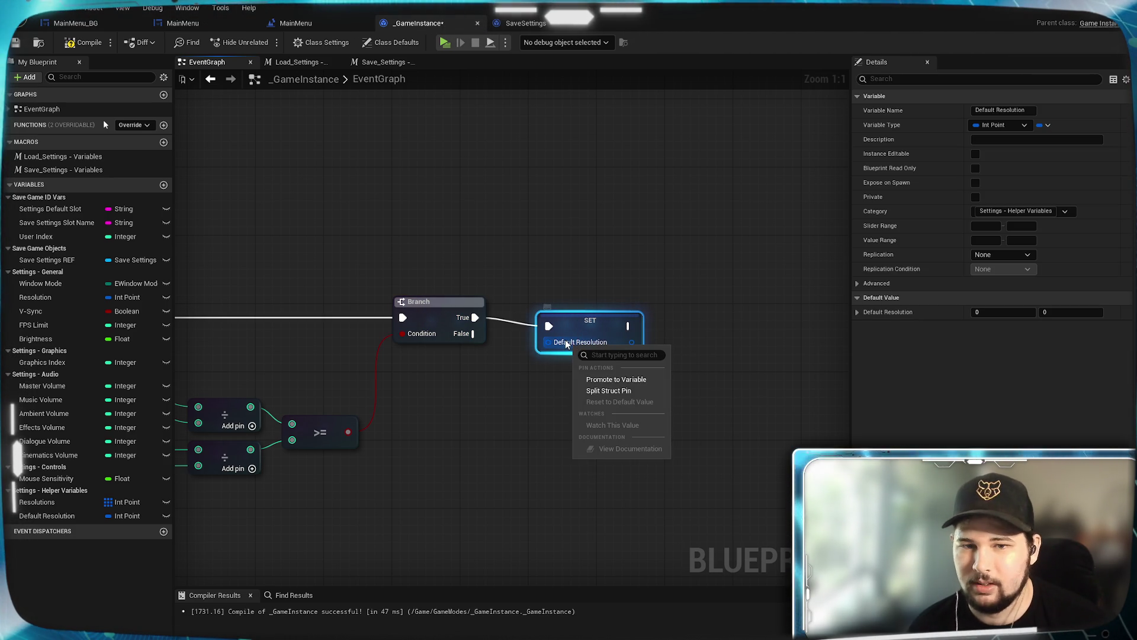
{"action": "left_click", "coordinate": [609, 390]}
{"action": "left_click_drag", "start_coordinate": [518, 414], "coordinate": [678, 393]}
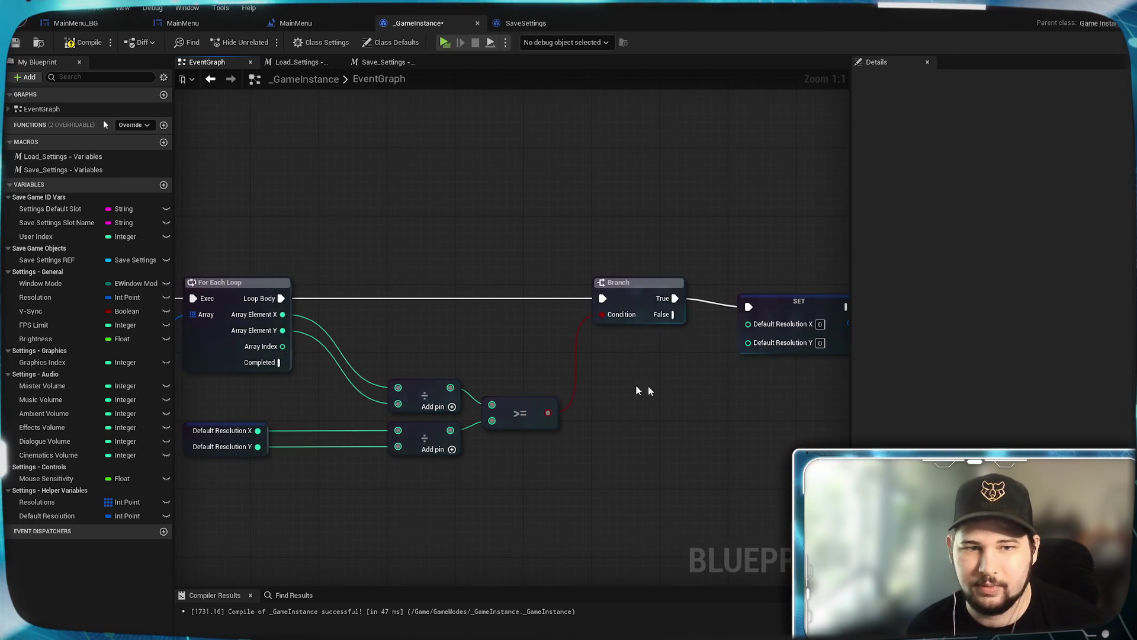
{"action": "mouse_move", "coordinate": [282, 314]}
{"action": "left_mouse_down"}
{"action": "mouse_move", "coordinate": [731, 385]}
{"action": "mouse_move", "coordinate": [655, 324]}
{"action": "mouse_move", "coordinate": [668, 323]}
{"action": "left_mouse_up"}
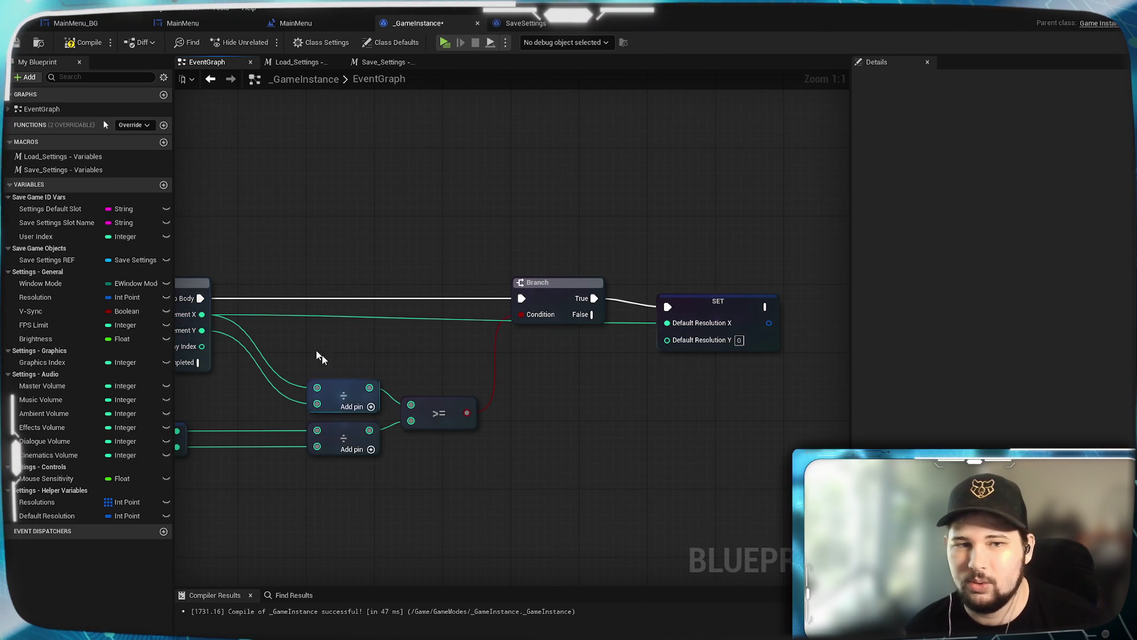
{"action": "left_click_drag", "start_coordinate": [202, 330], "coordinate": [667, 339]}
{"action": "left_click_drag", "start_coordinate": [694, 301], "coordinate": [663, 293]}
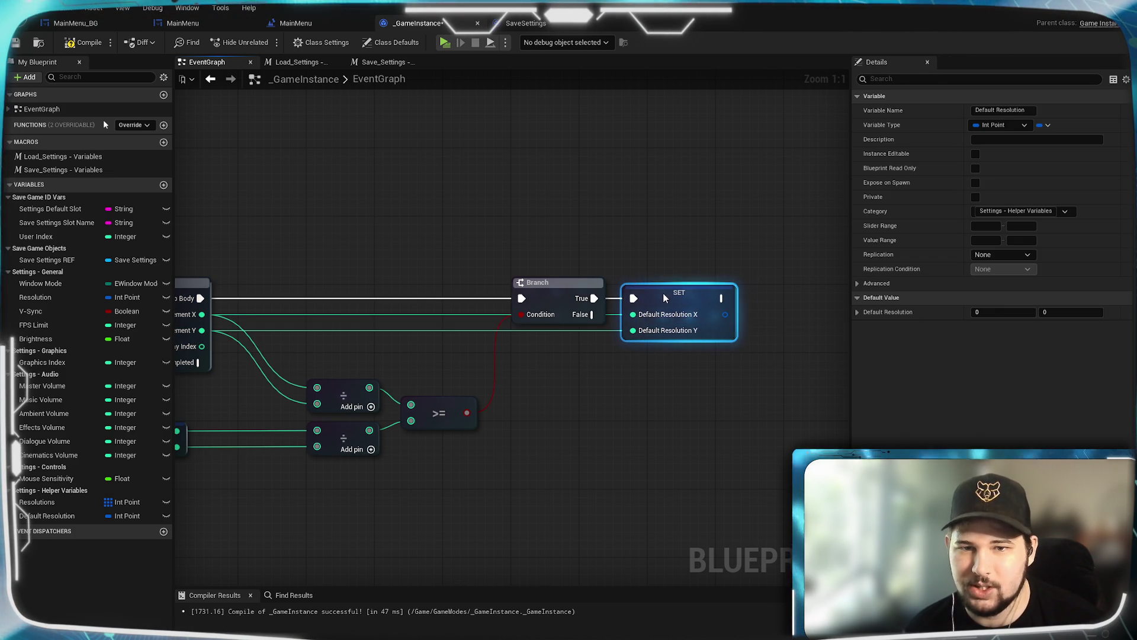
{"action": "left_click", "coordinate": [595, 392]}
{"action": "mouse_move", "coordinate": [609, 418]}
{"action": "left_mouse_down"}
{"action": "mouse_move", "coordinate": [701, 430]}
{"action": "mouse_move", "coordinate": [447, 383]}
{"action": "left_mouse_up"}
{"action": "mouse_move", "coordinate": [735, 444]}
{"action": "left_mouse_down"}
{"action": "mouse_move", "coordinate": [666, 442]}
{"action": "mouse_move", "coordinate": [675, 417]}
{"action": "left_mouse_up"}
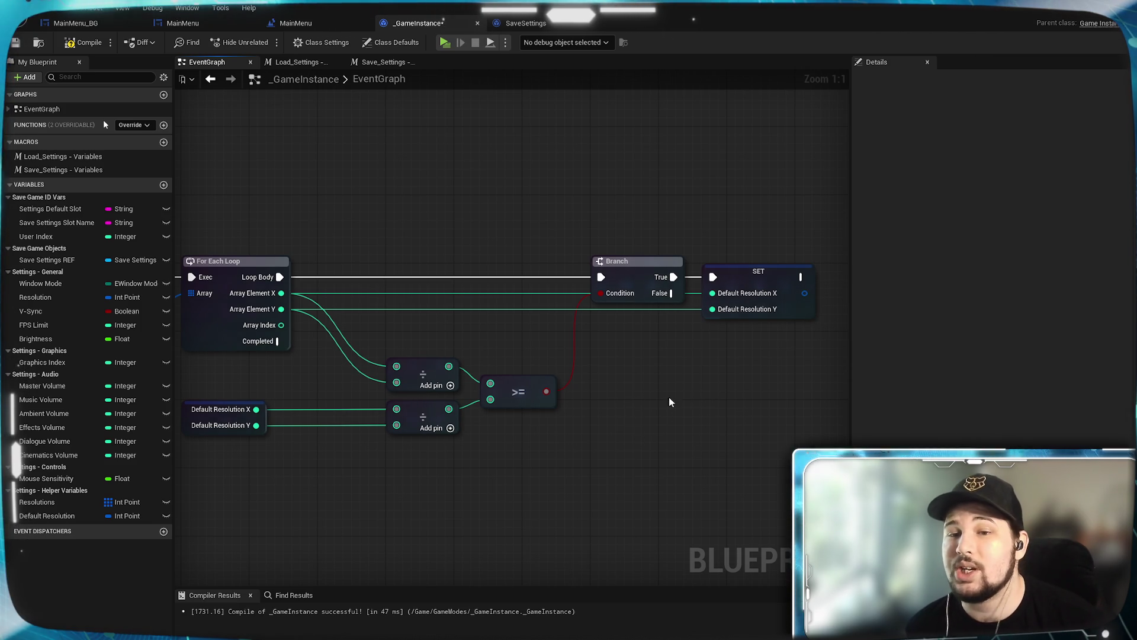
{"action": "left_click_drag", "start_coordinate": [490, 357], "coordinate": [652, 336]}
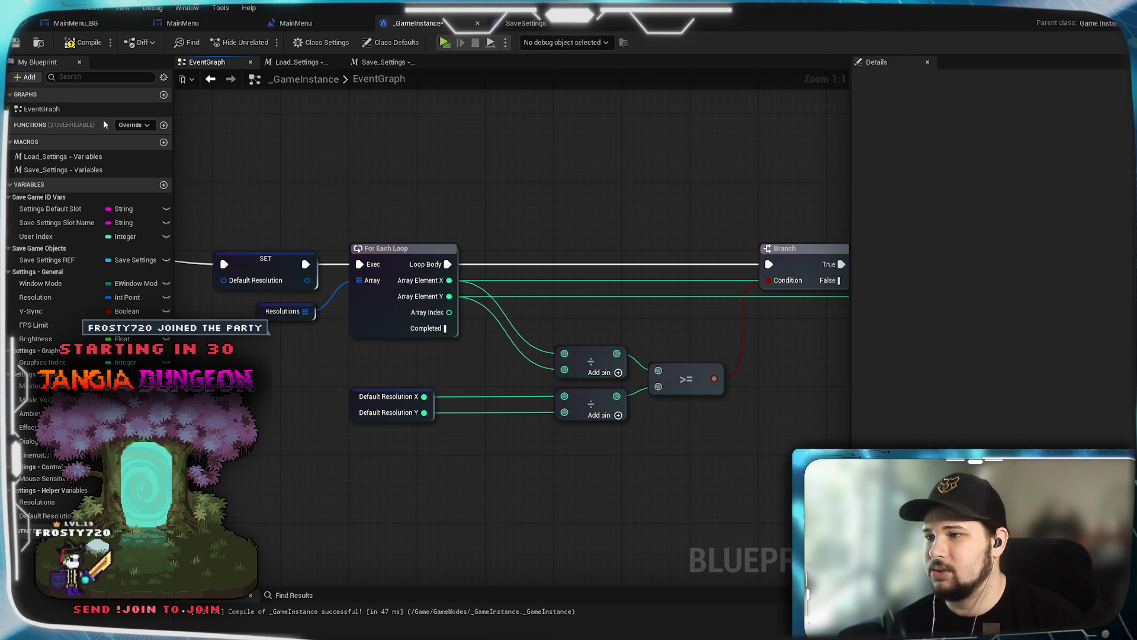
- Zoom out to frame all the default-resolution nodes after the Branch
{"action": "left_click_drag", "start_coordinate": [793, 481], "coordinate": [550, 456]}
{"action": "scroll", "coordinate": [566, 459], "scroll_direction": "down", "scroll_amount": 1}
{"action": "mouse_move", "coordinate": [255, 324]}
{"action": "left_mouse_down"}
{"action": "mouse_move", "coordinate": [741, 348]}
{"action": "mouse_move", "coordinate": [773, 326]}
{"action": "left_mouse_up"}
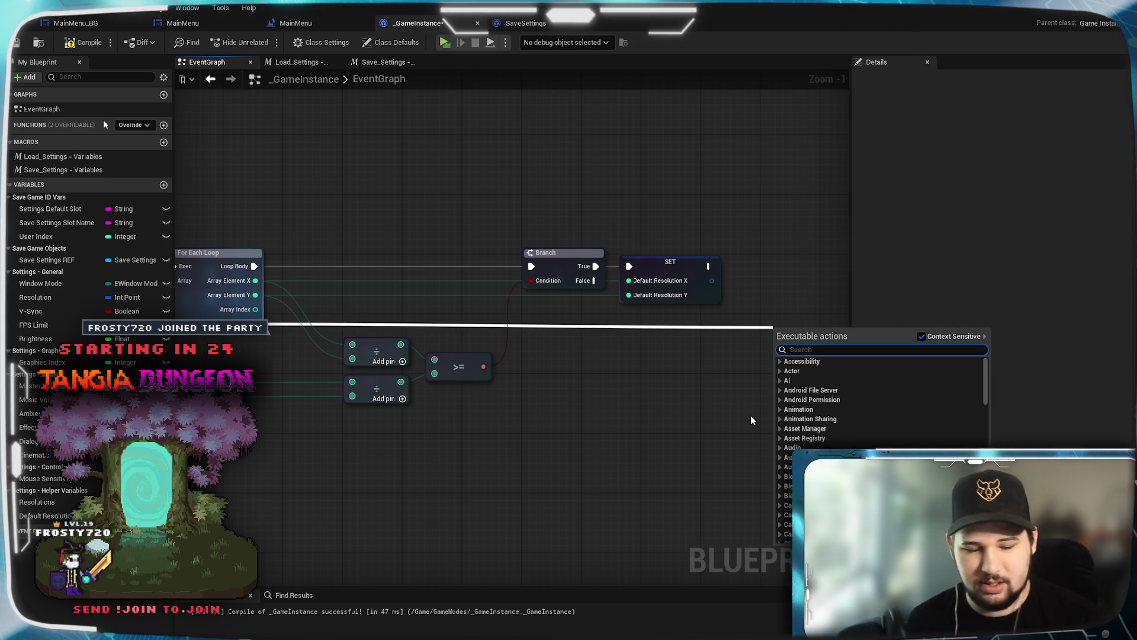
{"action": "left_click", "coordinate": [663, 389]}
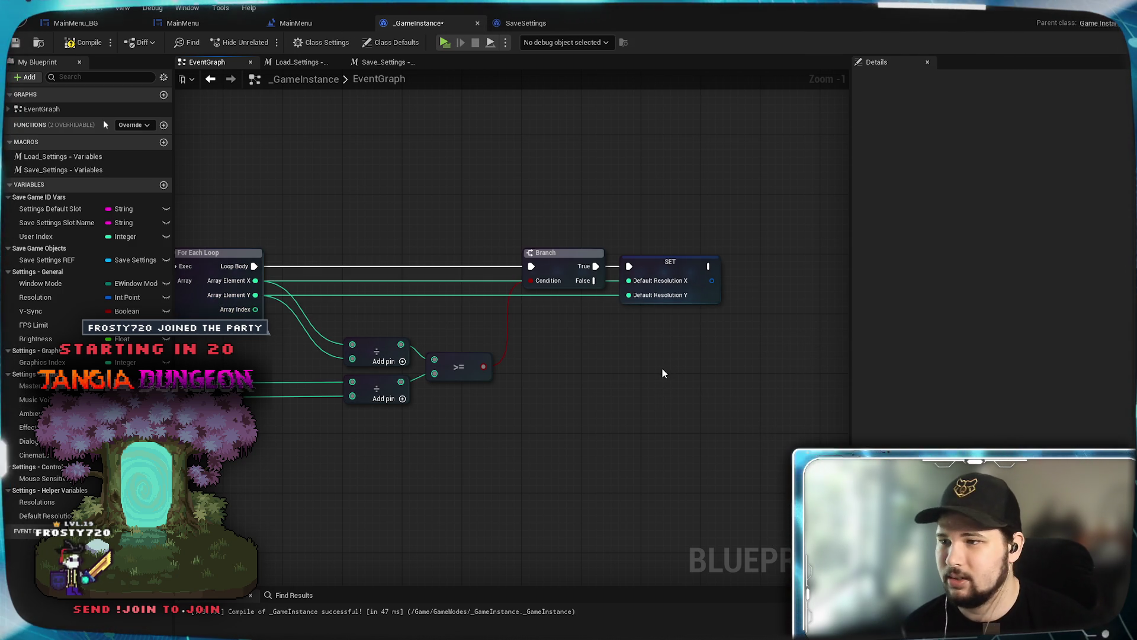
{"action": "scroll", "coordinate": [662, 368], "scroll_direction": "down", "scroll_amount": 1}
{"action": "left_click_drag", "start_coordinate": [648, 378], "coordinate": [727, 360]}
{"action": "scroll", "coordinate": [716, 464], "scroll_direction": "down", "scroll_amount": 1}
- Collapse the selected nodes into one node named Get Default Resolution
{"action": "left_click_drag", "start_coordinate": [806, 205], "coordinate": [225, 400]}
{"action": "right_click", "coordinate": [265, 279]}
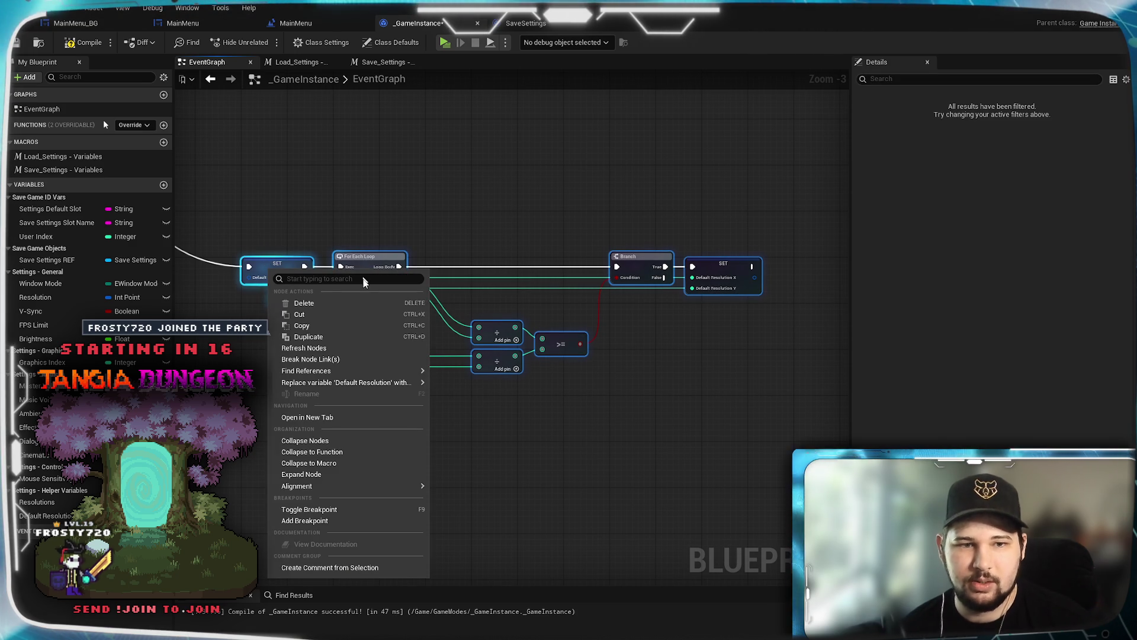
{"action": "left_click", "coordinate": [343, 442]}
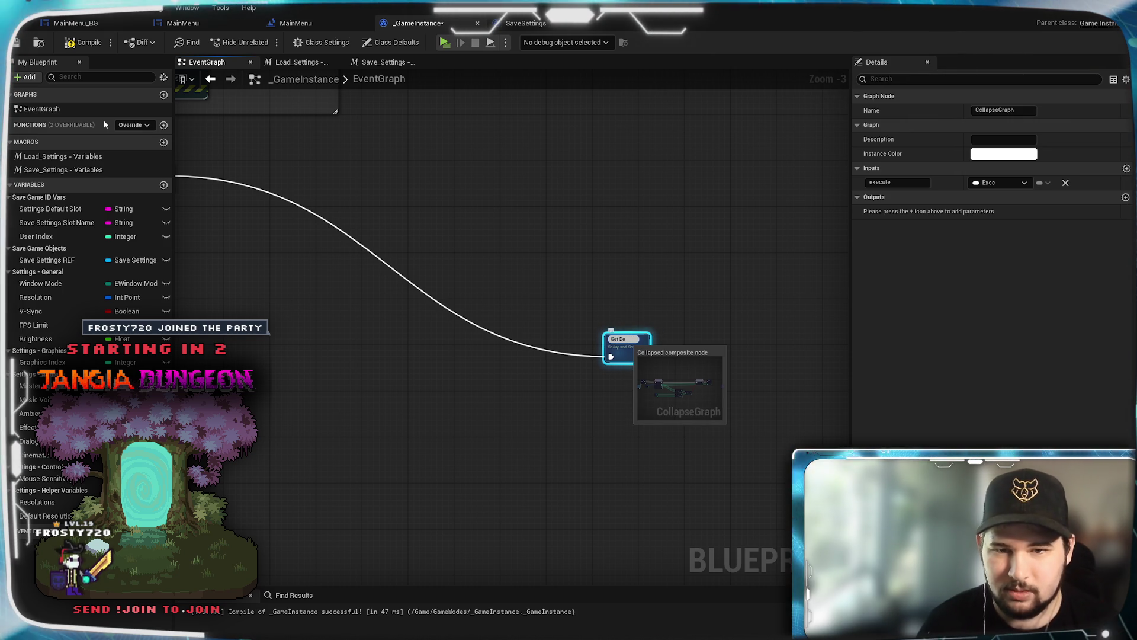
{"action": "type", "text": "t Resol"}
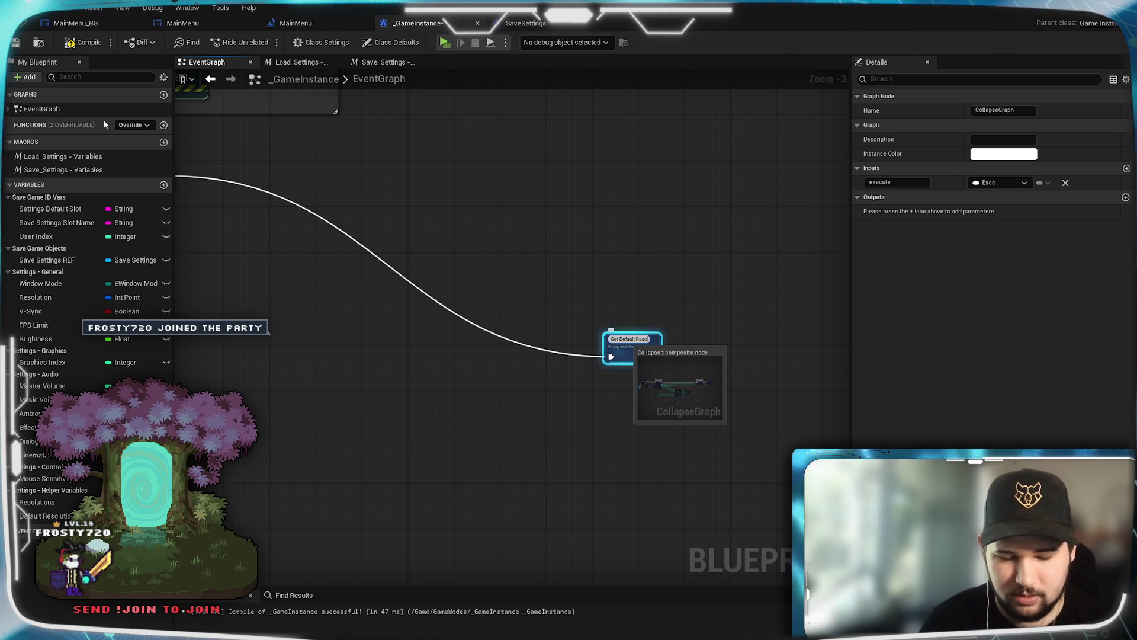
{"action": "type", "text": "ution"}
{"action": "key", "text": "Return"}
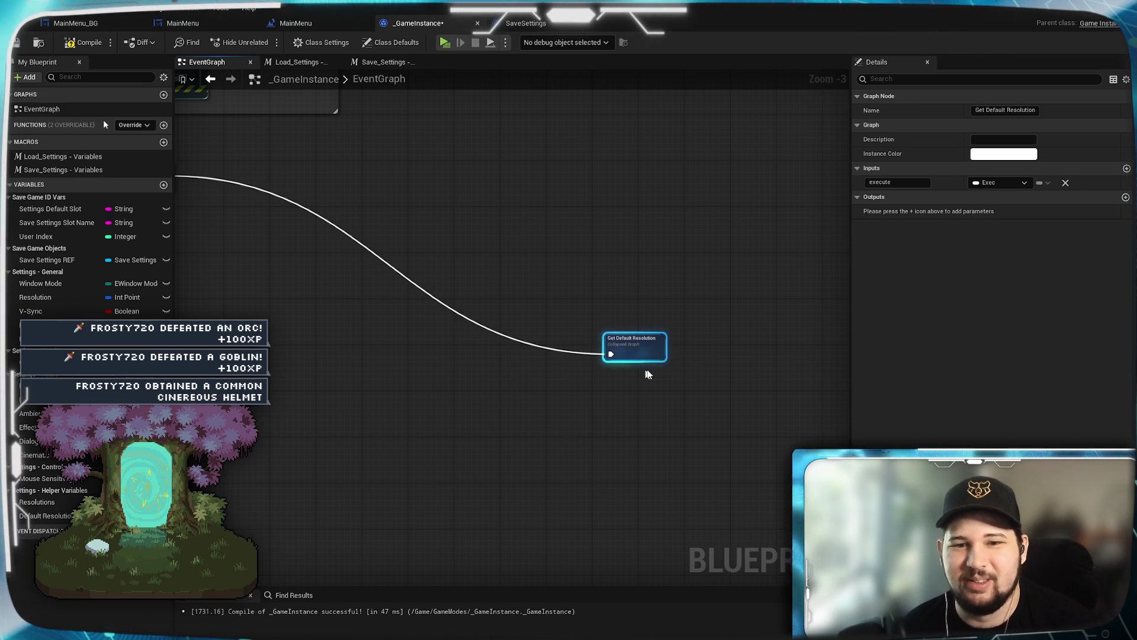
{"action": "left_click_drag", "start_coordinate": [645, 346], "coordinate": [341, 202]}
- Place the Get Default Resolution node in line after Load Settings – Variables
{"action": "left_click_drag", "start_coordinate": [224, 313], "coordinate": [491, 401]}
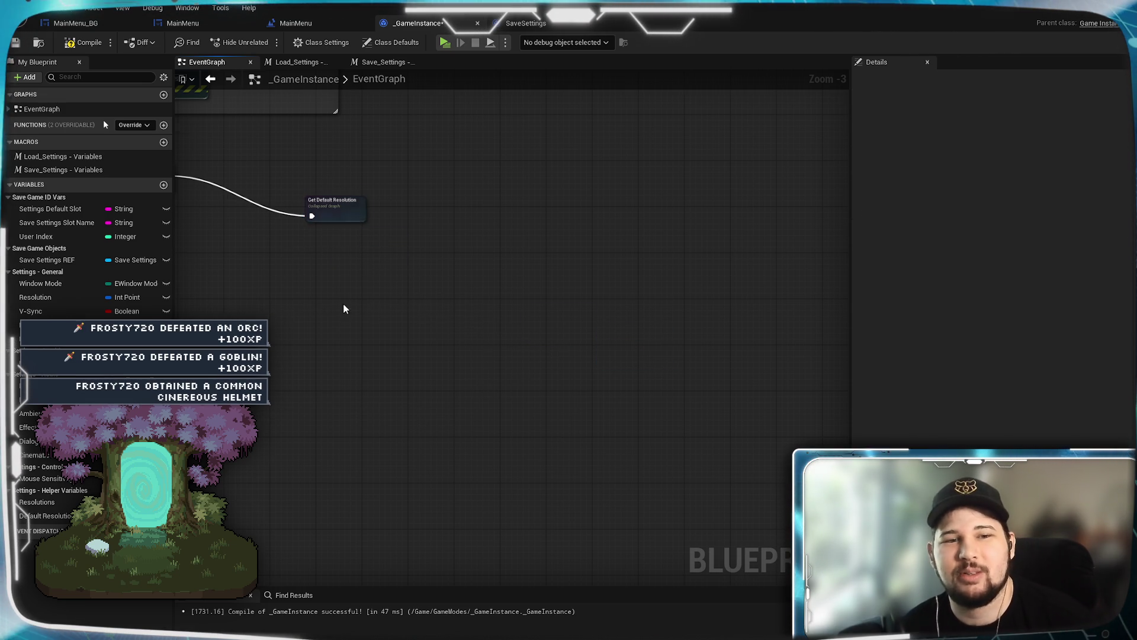
{"action": "left_click_drag", "start_coordinate": [343, 308], "coordinate": [617, 398]}
{"action": "left_click_drag", "start_coordinate": [713, 296], "coordinate": [628, 261]}
{"action": "left_click", "coordinate": [606, 371]}
{"action": "scroll", "coordinate": [606, 372], "scroll_direction": "up", "scroll_amount": 3}
{"action": "left_click_drag", "start_coordinate": [621, 304], "coordinate": [561, 411]}
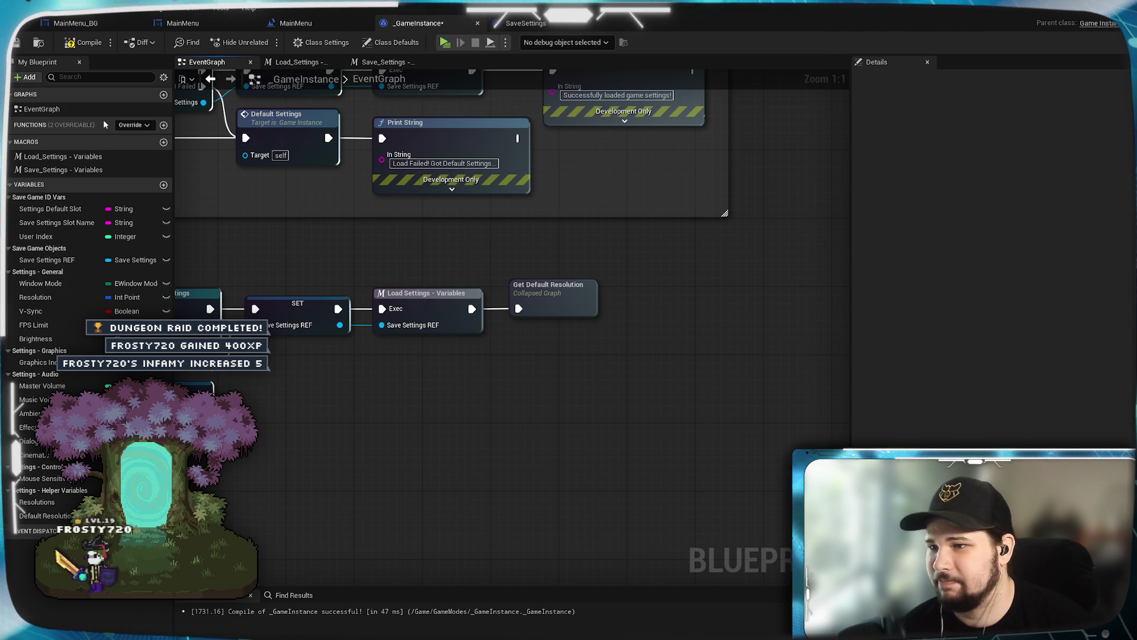
- Open the Get Default Resolution collapsed graph and tidy its nodes and Inputs node
{"action": "double_click", "coordinate": [580, 309]}
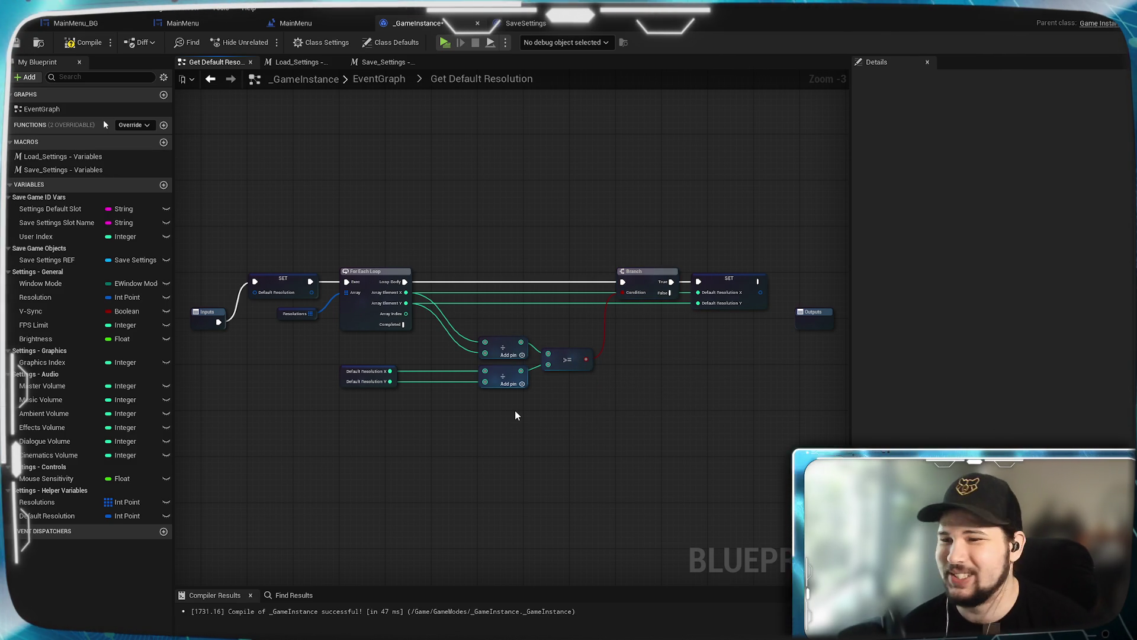
{"action": "mouse_move", "coordinate": [604, 427]}
{"action": "left_mouse_down"}
{"action": "mouse_move", "coordinate": [376, 322]}
{"action": "mouse_move", "coordinate": [361, 334]}
{"action": "left_mouse_up"}
{"action": "scroll", "coordinate": [422, 347], "scroll_direction": "up", "scroll_amount": 3}
{"action": "mouse_move", "coordinate": [526, 325]}
{"action": "left_mouse_down"}
{"action": "mouse_move", "coordinate": [536, 291]}
{"action": "mouse_move", "coordinate": [526, 291]}
{"action": "left_mouse_up"}
{"action": "left_click", "coordinate": [467, 445]}
{"action": "mouse_move", "coordinate": [467, 444]}
{"action": "left_mouse_down"}
{"action": "mouse_move", "coordinate": [371, 401]}
{"action": "mouse_move", "coordinate": [528, 432]}
{"action": "mouse_move", "coordinate": [790, 433]}
{"action": "left_mouse_up"}
{"action": "left_click_drag", "start_coordinate": [272, 332], "coordinate": [286, 271]}
{"action": "left_click", "coordinate": [291, 369]}
- Wire the loop's Completed and the SET node's resolution value into the Outputs node
{"action": "mouse_move", "coordinate": [592, 450]}
{"action": "left_mouse_down"}
{"action": "mouse_move", "coordinate": [536, 437]}
{"action": "mouse_move", "coordinate": [233, 475]}
{"action": "left_mouse_up"}
{"action": "left_click", "coordinate": [561, 347]}
{"action": "scroll", "coordinate": [503, 285], "scroll_direction": "down", "scroll_amount": 1}
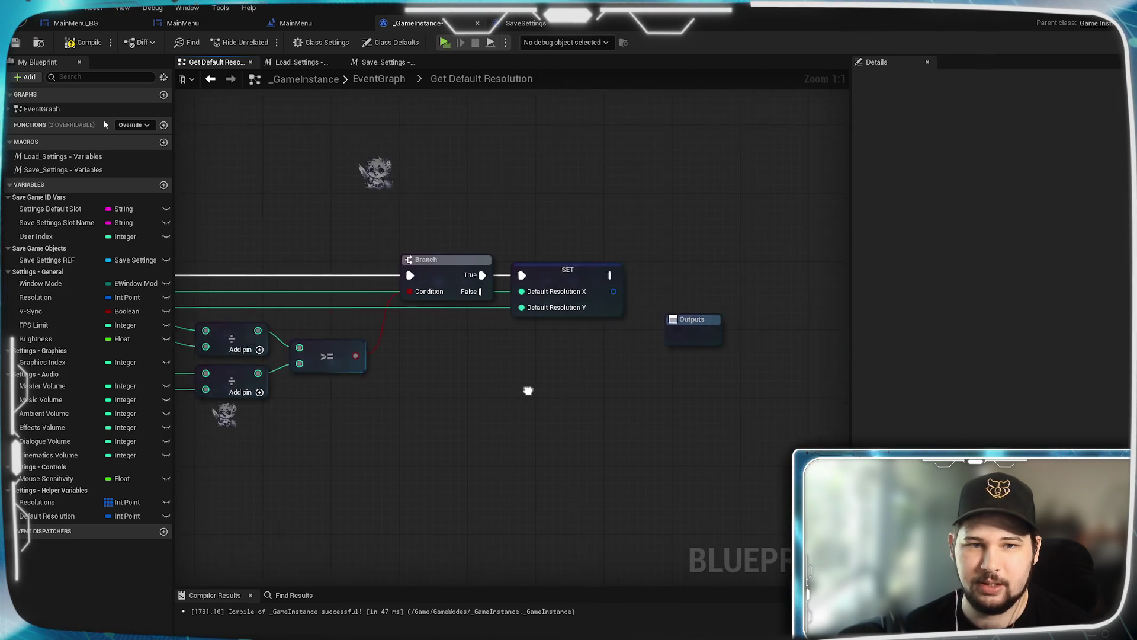
{"action": "left_click_drag", "start_coordinate": [475, 394], "coordinate": [602, 394]}
{"action": "left_click_drag", "start_coordinate": [206, 340], "coordinate": [733, 335]}
{"action": "scroll", "coordinate": [706, 367], "scroll_direction": "up", "scroll_amount": 1}
{"action": "mouse_move", "coordinate": [584, 285]}
{"action": "left_mouse_down"}
{"action": "mouse_move", "coordinate": [634, 338]}
{"action": "mouse_move", "coordinate": [662, 339]}
{"action": "left_mouse_up"}
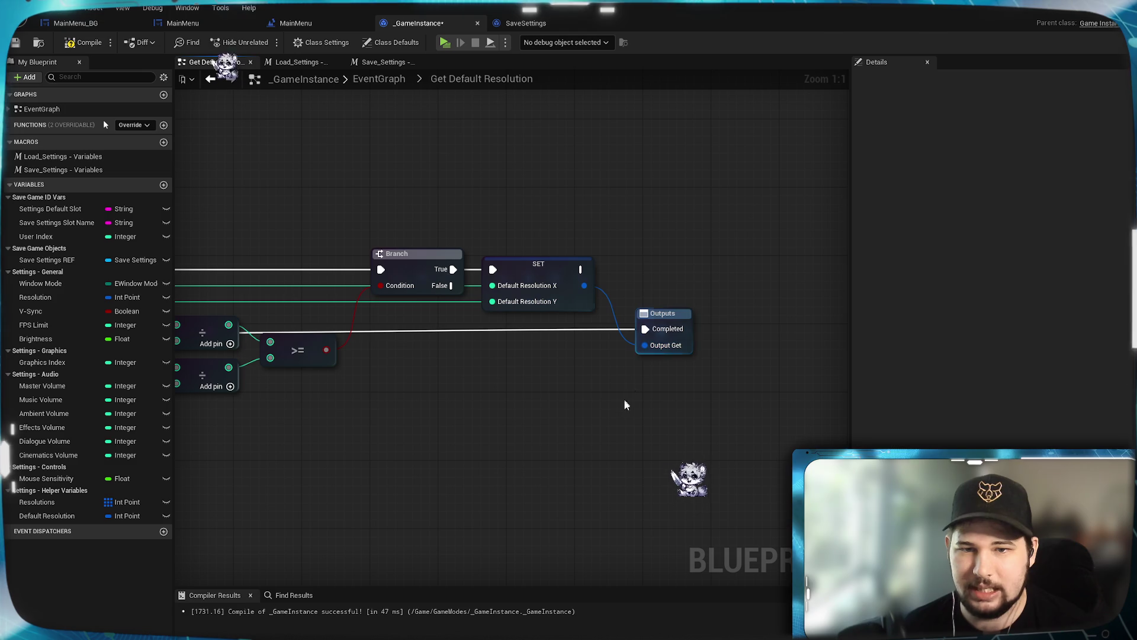
{"action": "left_click", "coordinate": [676, 314]}
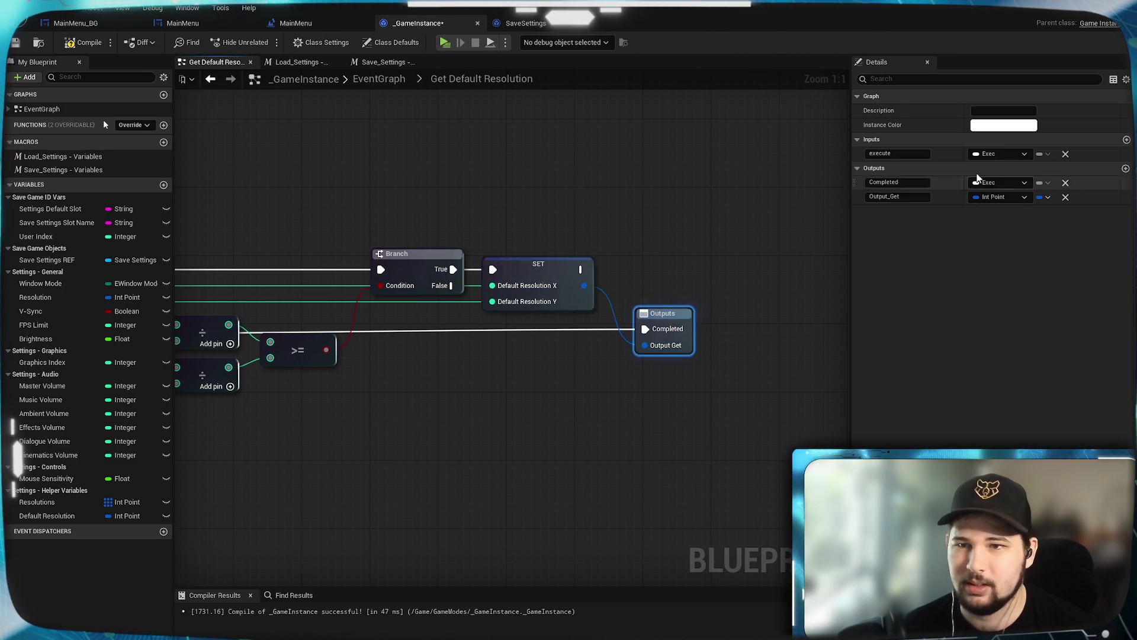
- Rename the Output_Get pin to Default Resolution and move Outputs below the loop
{"action": "left_click", "coordinate": [896, 197]}
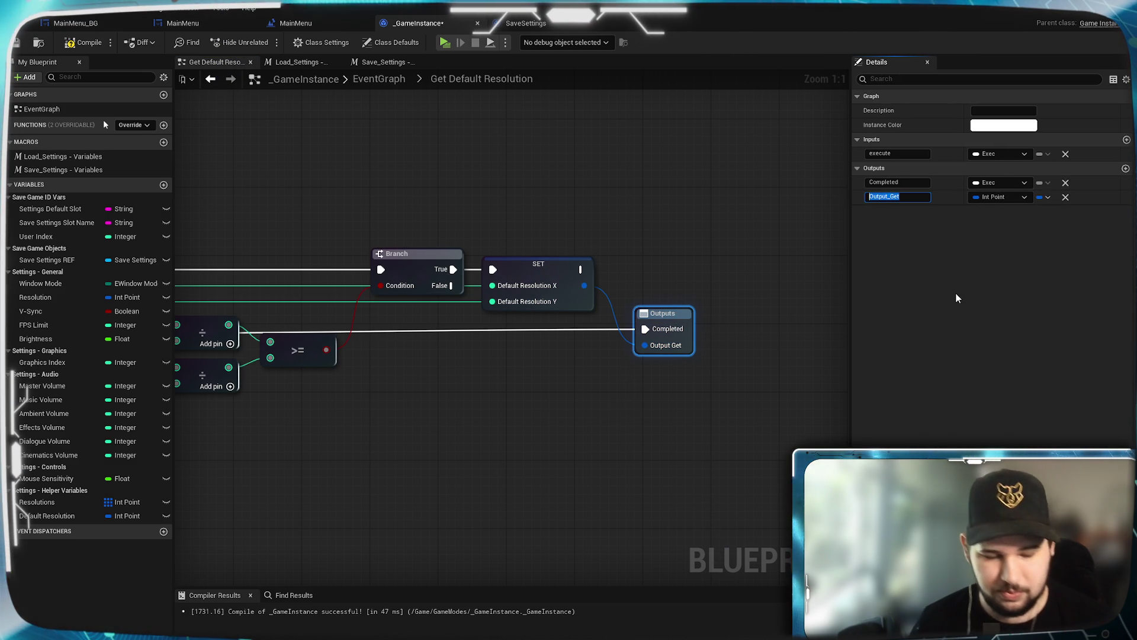
{"action": "type", "text": "Defa"}
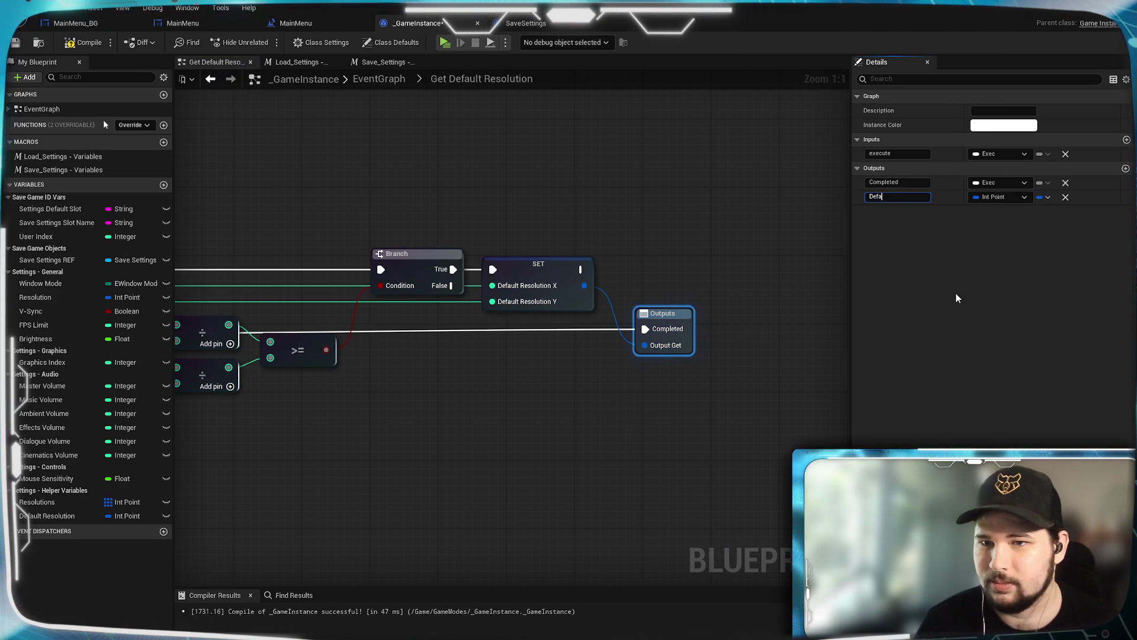
{"action": "type", "text": "ult Resolution"}
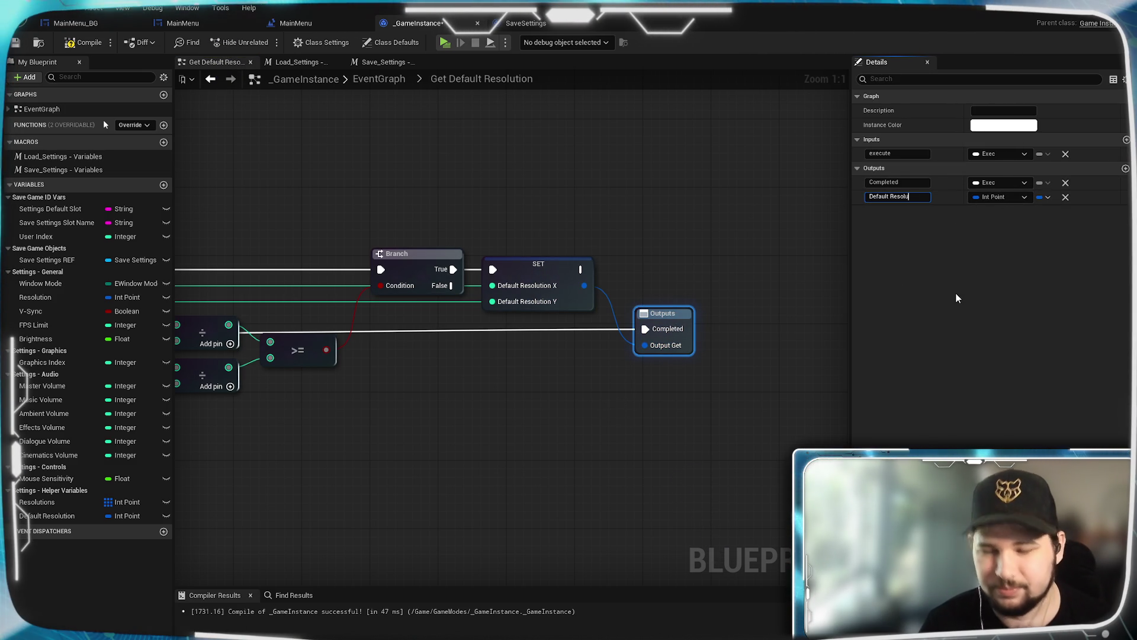
{"action": "key", "text": "Return"}
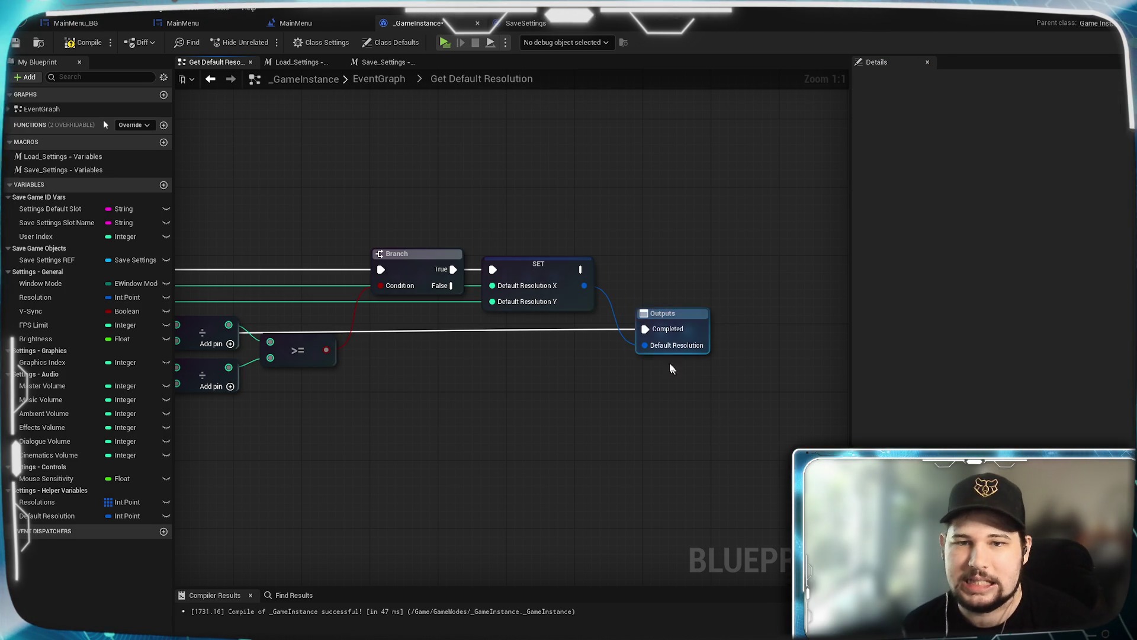
{"action": "left_click_drag", "start_coordinate": [681, 313], "coordinate": [697, 321]}
{"action": "scroll", "coordinate": [636, 432], "scroll_direction": "down", "scroll_amount": 2}
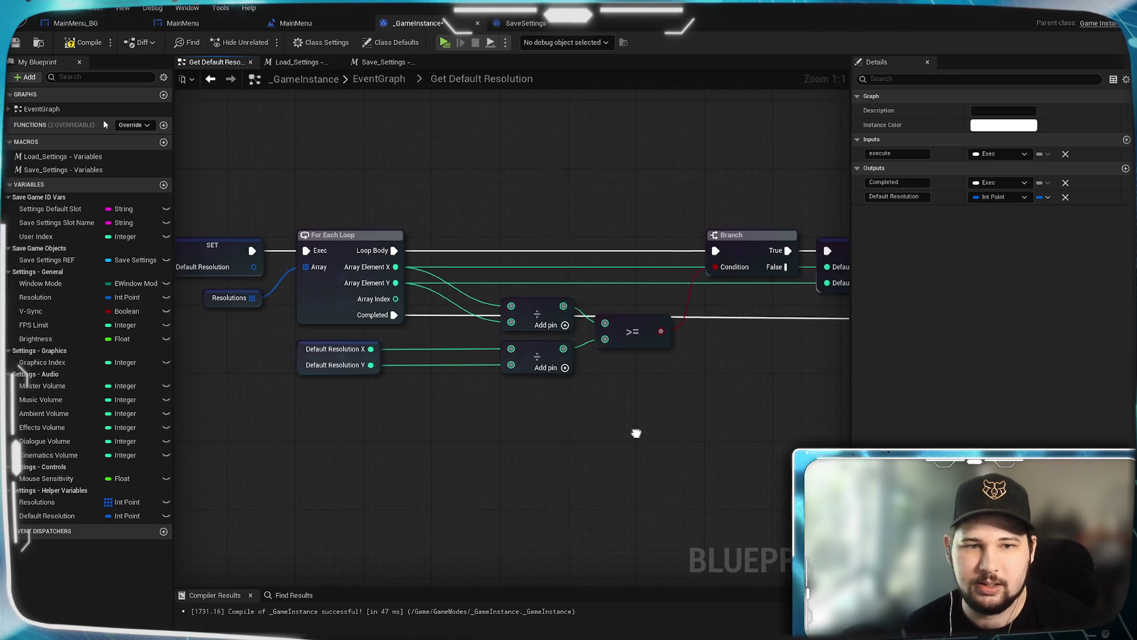
{"action": "scroll", "coordinate": [440, 419], "scroll_direction": "up", "scroll_amount": 2}
{"action": "mouse_move", "coordinate": [821, 291]}
{"action": "left_mouse_down"}
{"action": "mouse_move", "coordinate": [432, 399]}
{"action": "mouse_move", "coordinate": [335, 376]}
{"action": "left_mouse_up"}
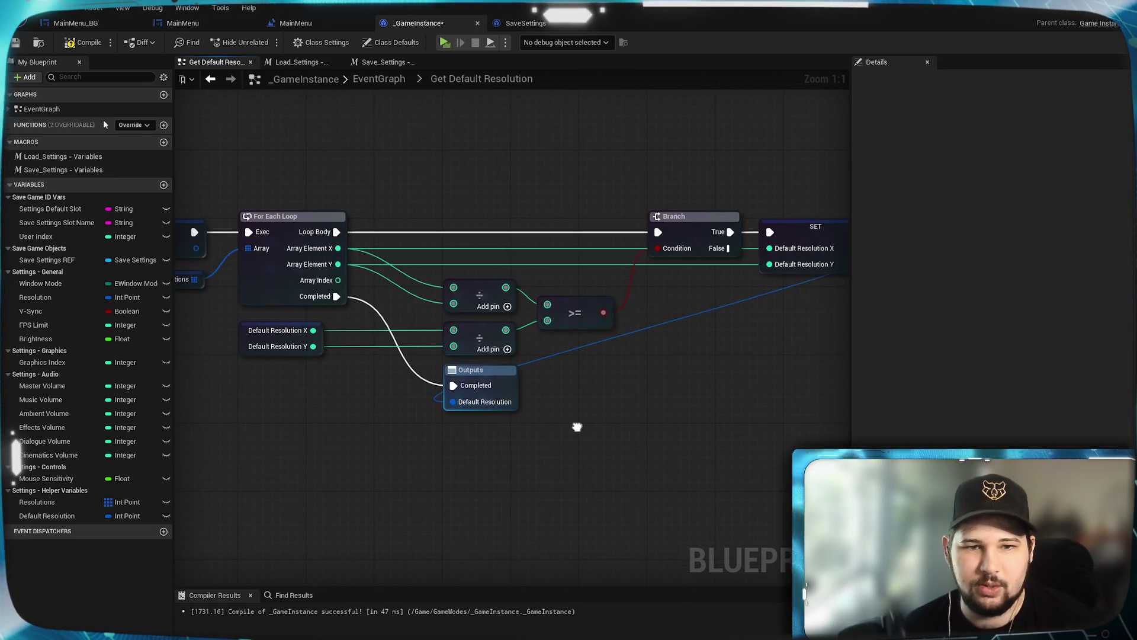
- Route the Default Resolution wire through two reroute points under Outputs
{"action": "double_click", "coordinate": [701, 328]}
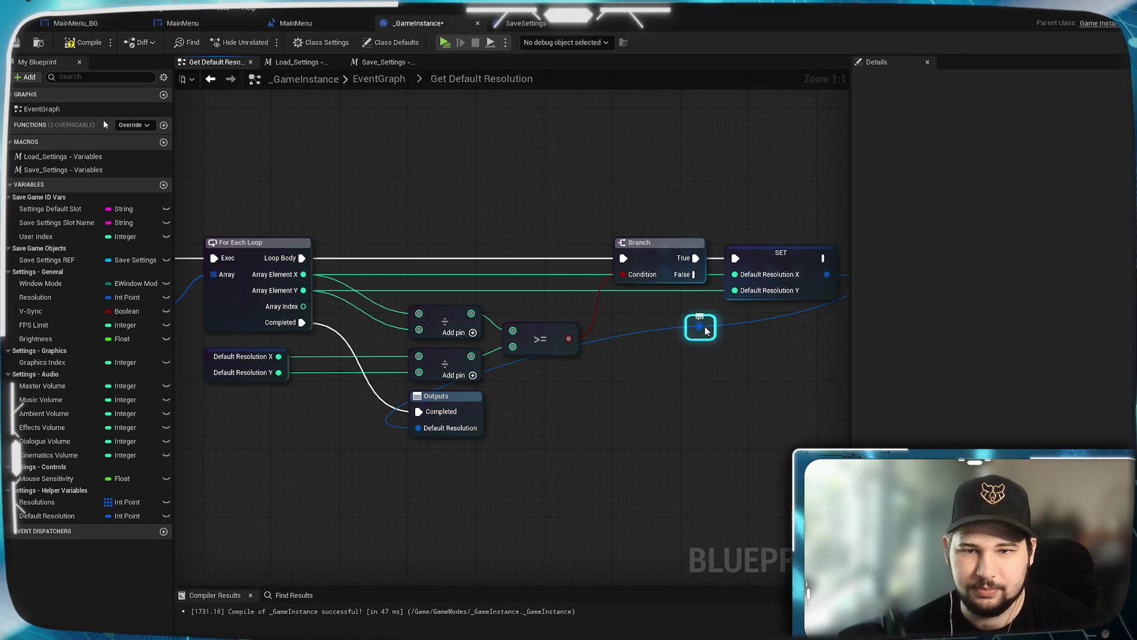
{"action": "mouse_move", "coordinate": [705, 331]}
{"action": "left_mouse_down"}
{"action": "mouse_move", "coordinate": [742, 371]}
{"action": "mouse_move", "coordinate": [841, 383]}
{"action": "mouse_move", "coordinate": [698, 443]}
{"action": "mouse_move", "coordinate": [705, 456]}
{"action": "left_mouse_up"}
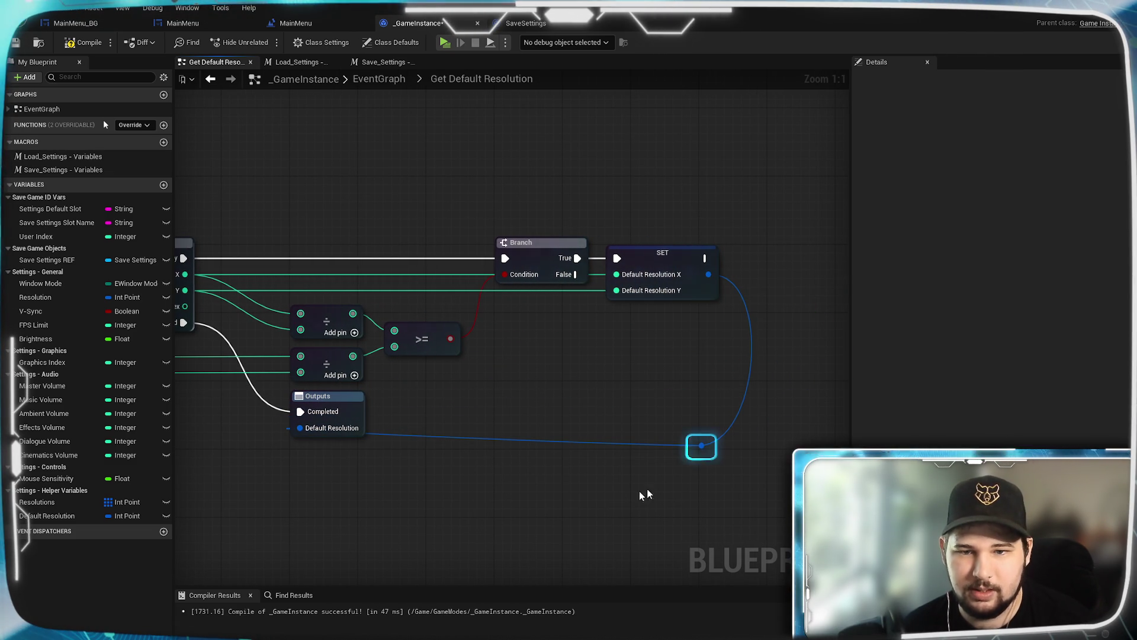
{"action": "double_click", "coordinate": [558, 442]}
{"action": "left_click_drag", "start_coordinate": [561, 450], "coordinate": [279, 454]}
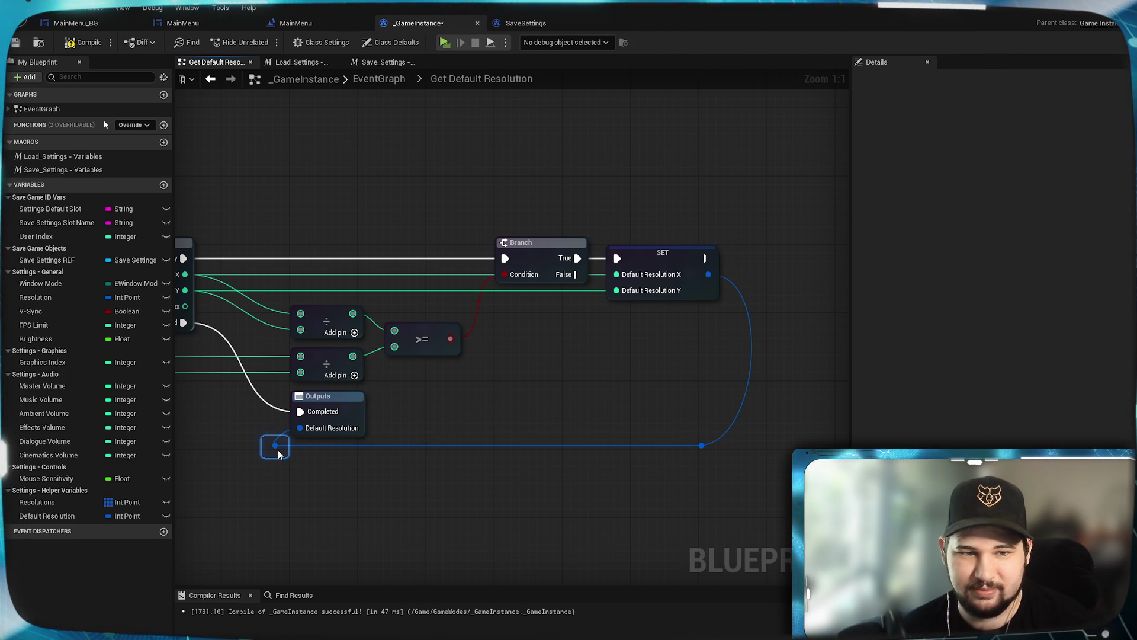
- Save the blueprint with Ctrl+S and return to the main EventGraph
{"action": "mouse_move", "coordinate": [318, 533]}
{"action": "left_mouse_down"}
{"action": "mouse_move", "coordinate": [520, 500]}
{"action": "mouse_move", "coordinate": [282, 490]}
{"action": "mouse_move", "coordinate": [537, 504]}
{"action": "mouse_move", "coordinate": [392, 500]}
{"action": "mouse_move", "coordinate": [411, 544]}
{"action": "left_mouse_up"}
{"action": "scroll", "coordinate": [537, 504], "scroll_direction": "down", "scroll_amount": 1}
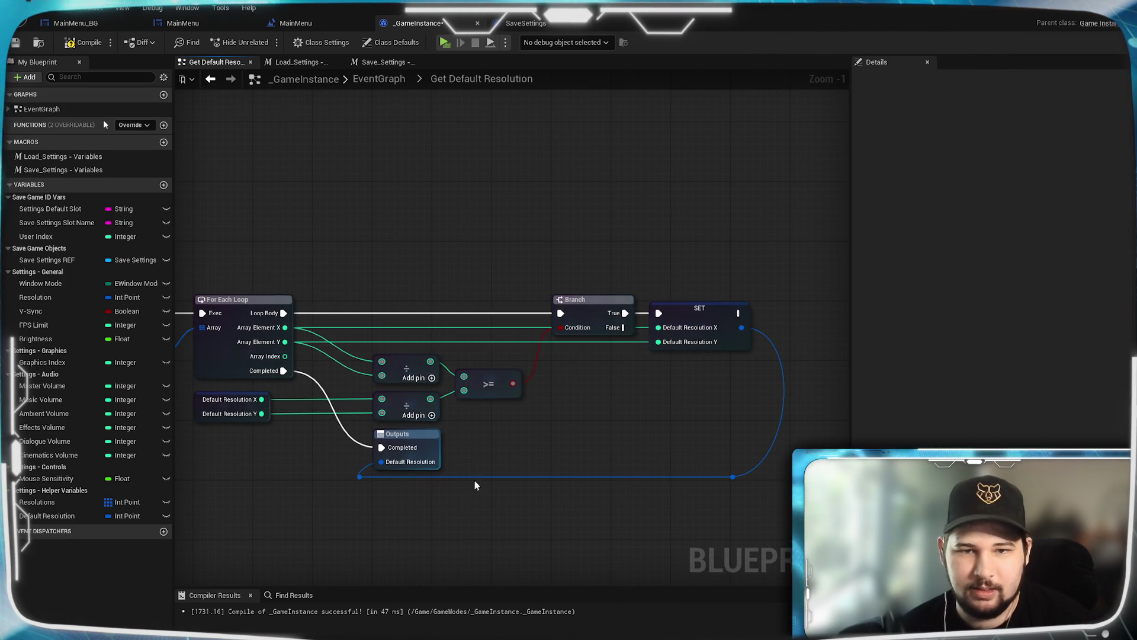
{"action": "scroll", "coordinate": [651, 421], "scroll_direction": "down", "scroll_amount": 1}
{"action": "mouse_move", "coordinate": [652, 420]}
{"action": "left_mouse_down"}
{"action": "mouse_move", "coordinate": [733, 427]}
{"action": "mouse_move", "coordinate": [628, 405]}
{"action": "left_mouse_up"}
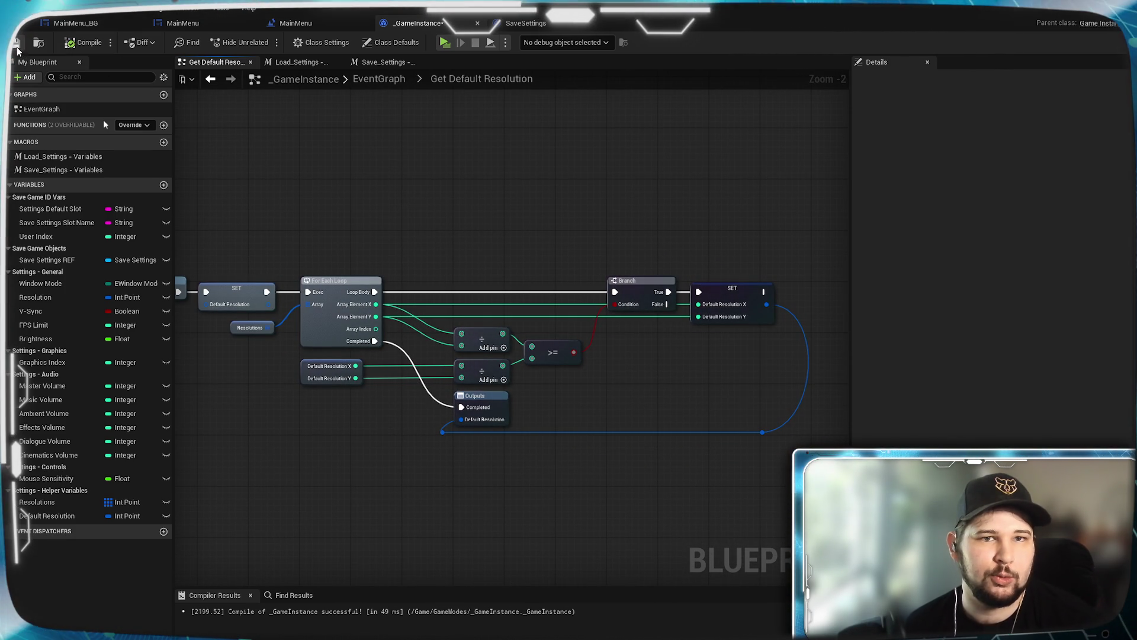
{"action": "key", "text": "ctrl+s"}
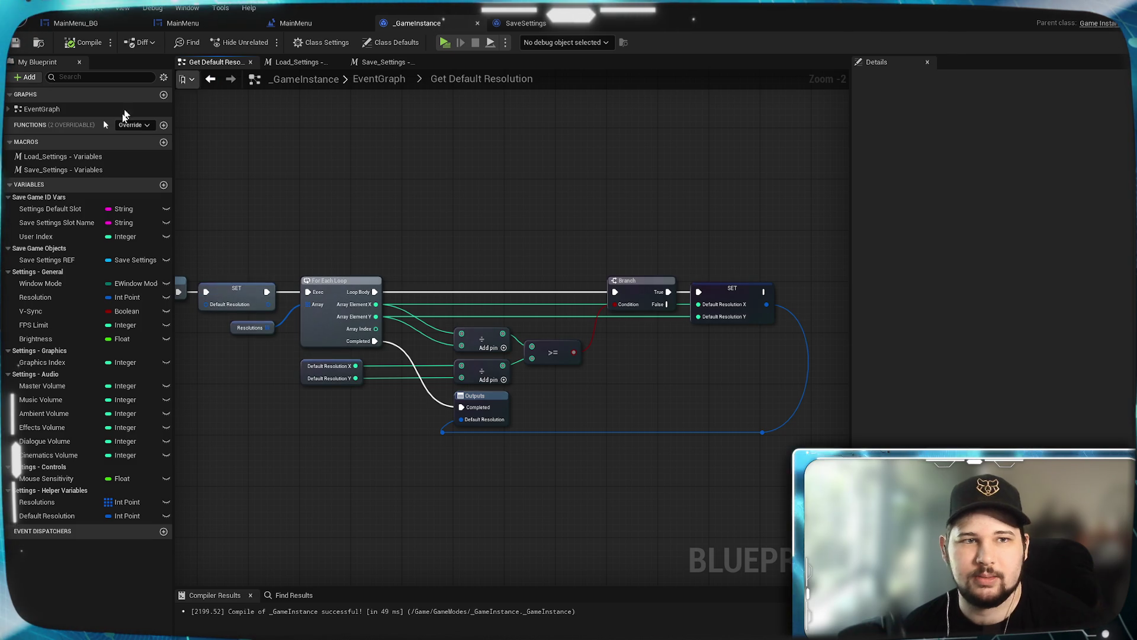
{"action": "double_click", "coordinate": [41, 109]}
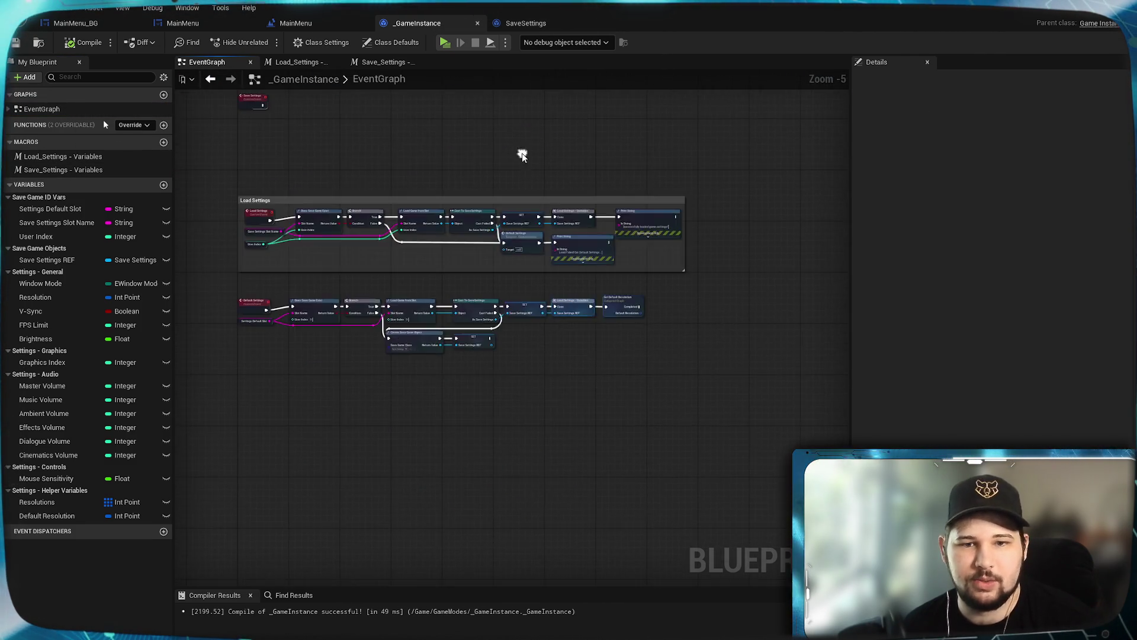
- Nudge the Get Default Resolution node slightly down in the settings chain
{"action": "mouse_move", "coordinate": [548, 308]}
{"action": "left_mouse_down"}
{"action": "mouse_move", "coordinate": [447, 312]}
{"action": "mouse_move", "coordinate": [511, 386]}
{"action": "mouse_move", "coordinate": [1042, 371]}
{"action": "mouse_move", "coordinate": [370, 370]}
{"action": "left_mouse_up"}
{"action": "left_click", "coordinate": [539, 252]}
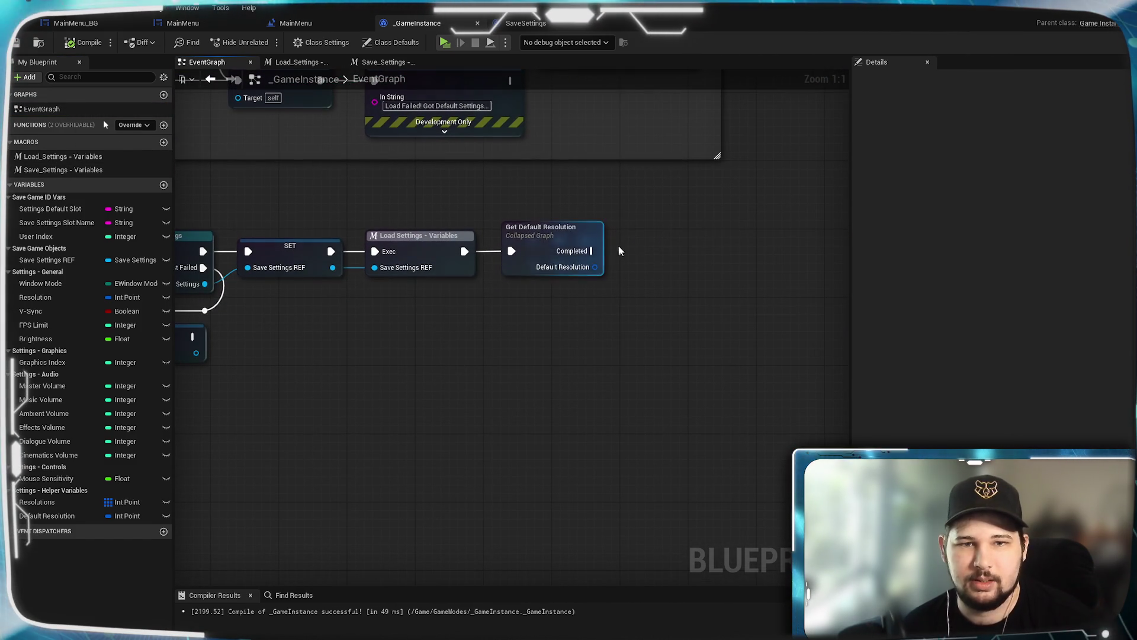
{"action": "left_click_drag", "start_coordinate": [539, 253], "coordinate": [539, 262]}
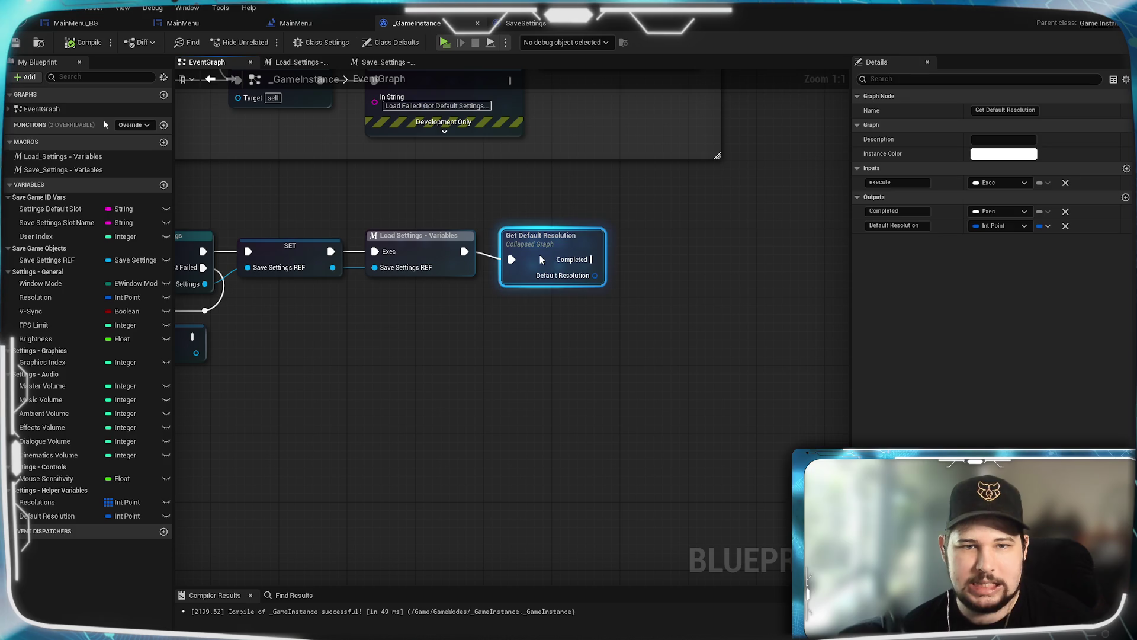
{"action": "left_click", "coordinate": [553, 299]}
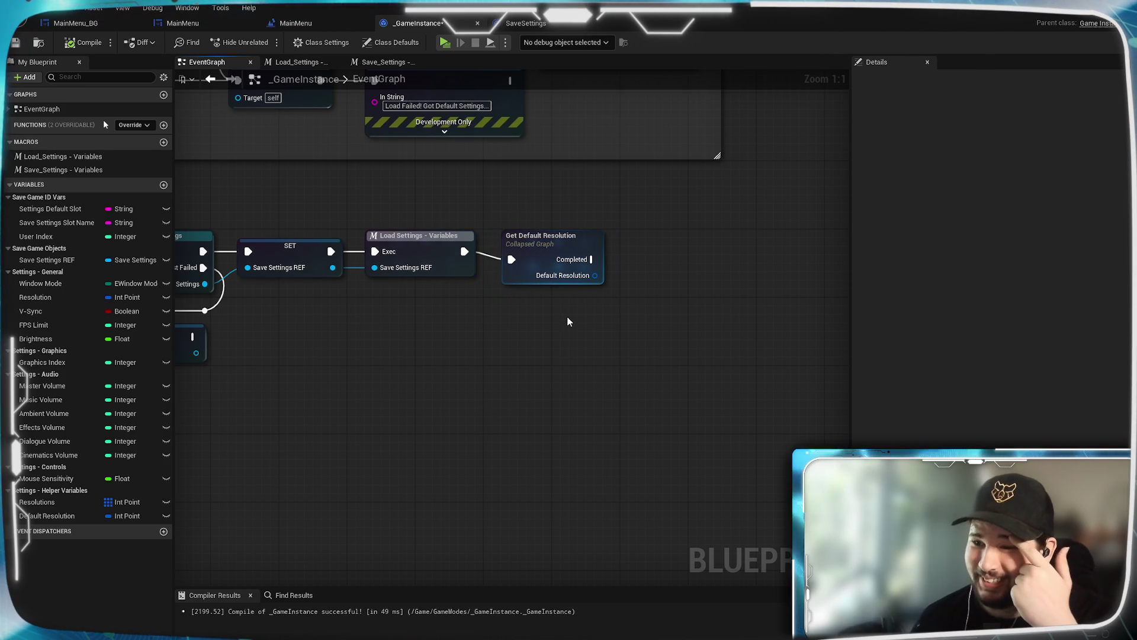
{"action": "mouse_move", "coordinate": [559, 320]}
{"action": "left_mouse_down"}
{"action": "mouse_move", "coordinate": [484, 360]}
{"action": "mouse_move", "coordinate": [503, 424]}
{"action": "left_mouse_up"}
{"action": "mouse_move", "coordinate": [478, 386]}
{"action": "left_mouse_down"}
{"action": "mouse_move", "coordinate": [478, 399]}
{"action": "mouse_move", "coordinate": [544, 358]}
{"action": "left_mouse_up"}
{"action": "left_click_drag", "start_coordinate": [539, 426], "coordinate": [501, 422]}
{"action": "left_click_drag", "start_coordinate": [611, 417], "coordinate": [582, 411]}
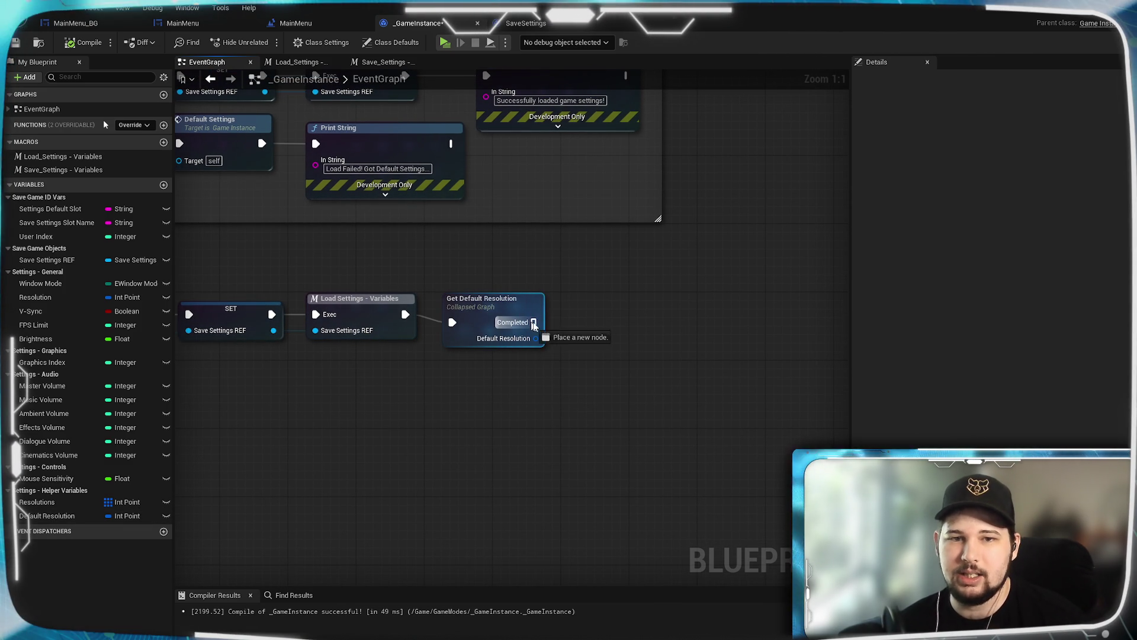
- Add a SET Resolution node after Get Default Resolution's Completed, fed by Default Resolution
{"action": "left_click_drag", "start_coordinate": [532, 322], "coordinate": [575, 329]}
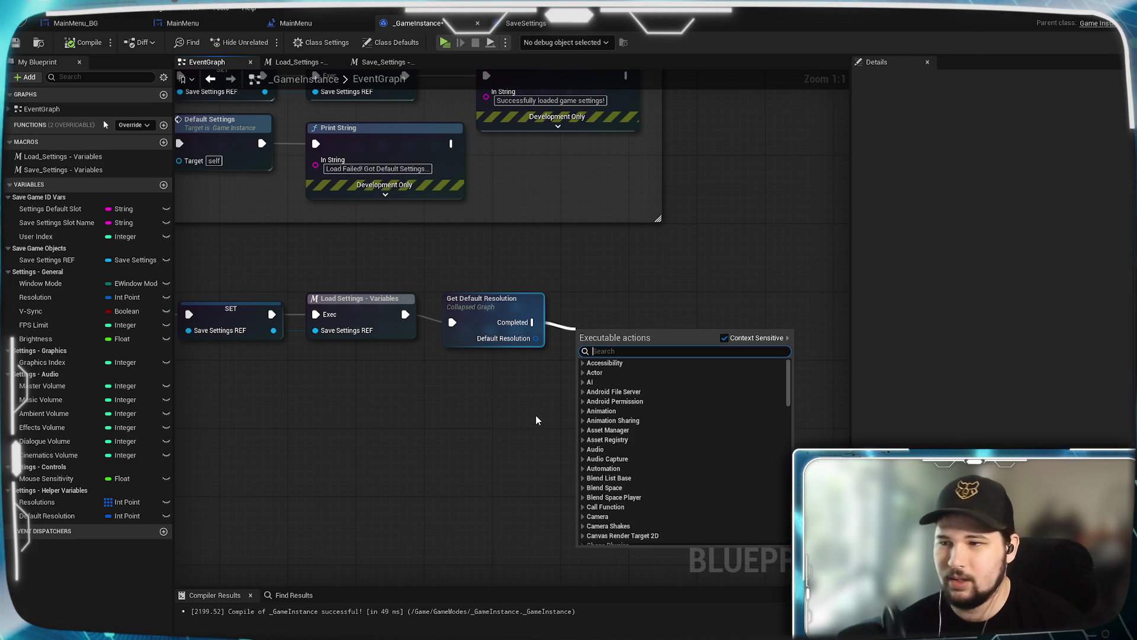
{"action": "type", "text": "set"}
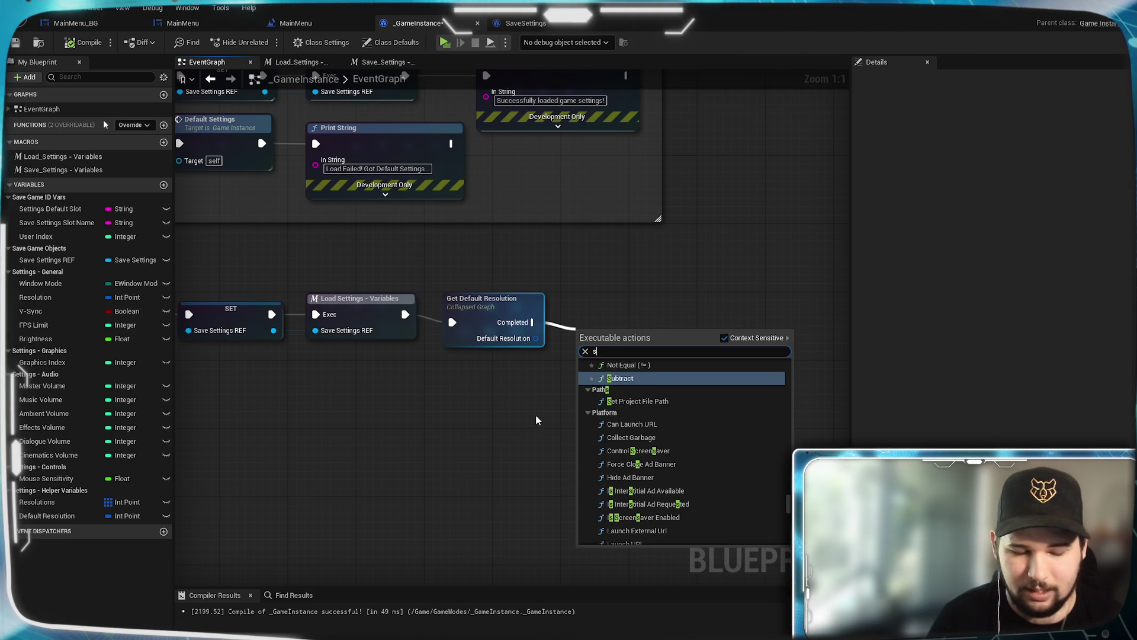
{"action": "type", "text": " resol"}
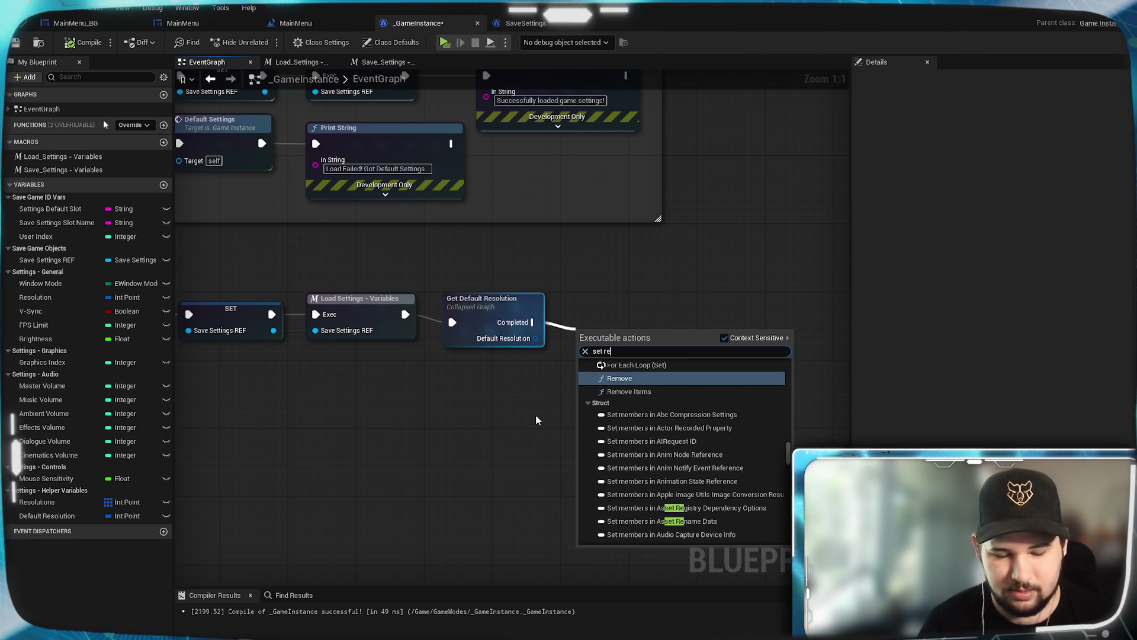
{"action": "type", "text": "ution"}
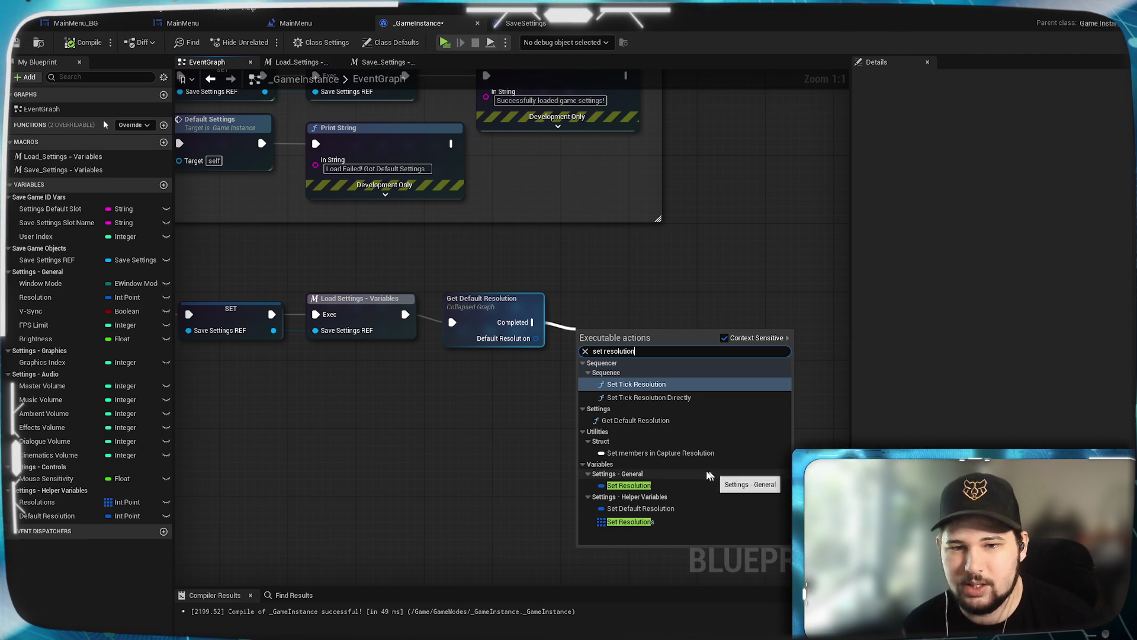
{"action": "left_click", "coordinate": [629, 485]}
{"action": "left_click_drag", "start_coordinate": [625, 331], "coordinate": [625, 315]}
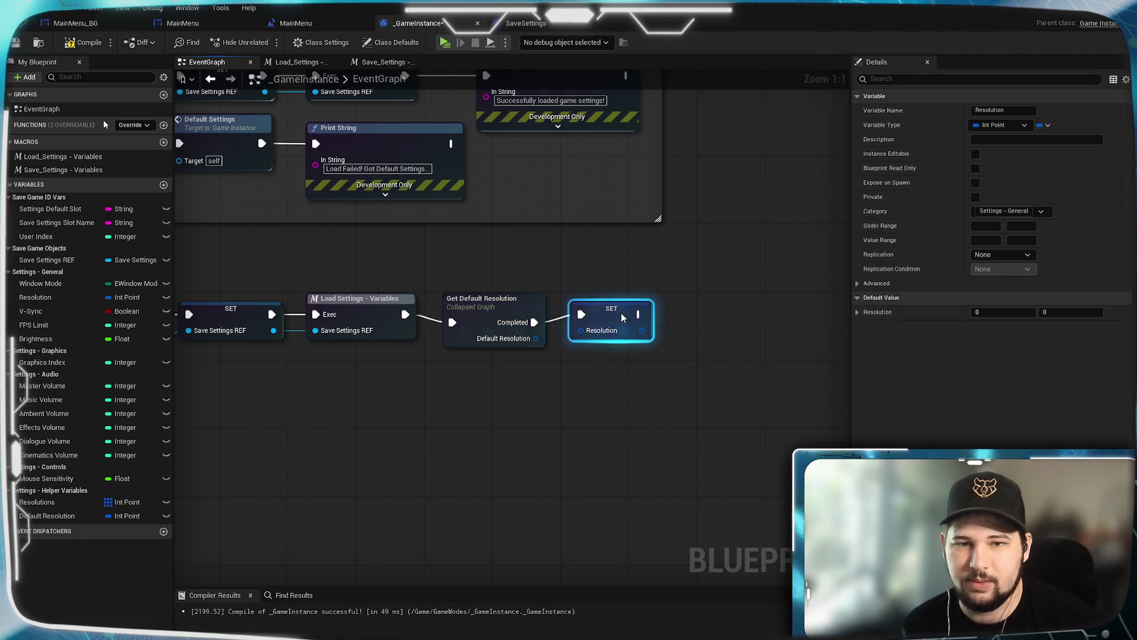
{"action": "left_click", "coordinate": [612, 358]}
{"action": "left_click_drag", "start_coordinate": [535, 338], "coordinate": [581, 339]}
{"action": "left_click", "coordinate": [602, 324]}
{"action": "left_click", "coordinate": [599, 422]}
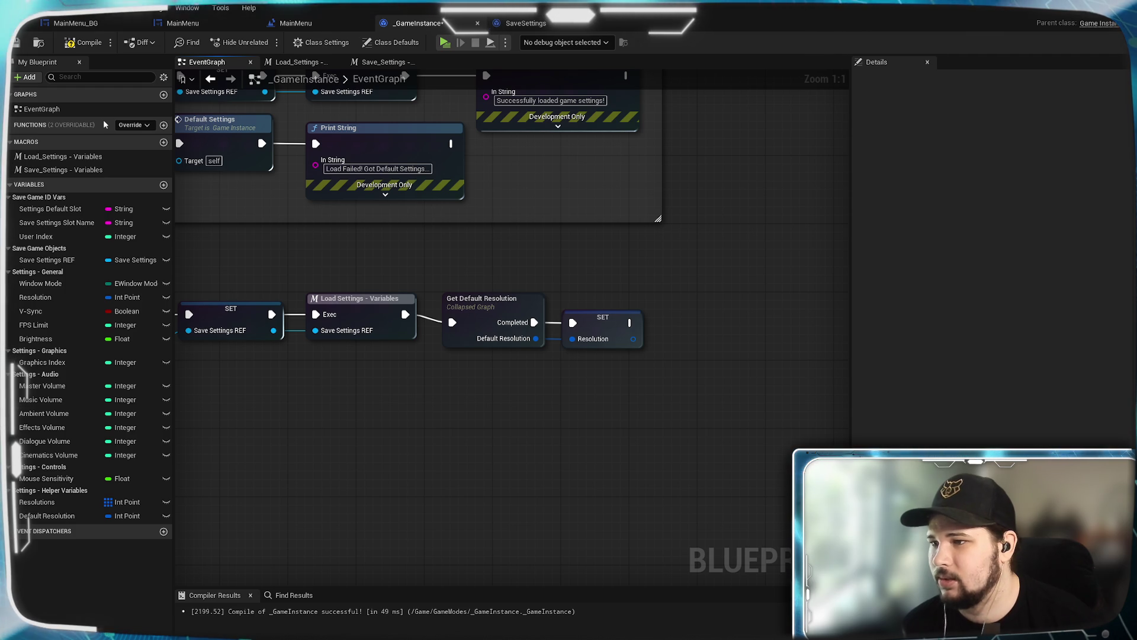
- Add a Print String after SET Resolution reading 'Successfully loaded Default Settings!'
{"action": "left_click_drag", "start_coordinate": [679, 409], "coordinate": [483, 415]}
{"action": "mouse_move", "coordinate": [433, 329]}
{"action": "left_mouse_down"}
{"action": "mouse_move", "coordinate": [465, 333]}
{"action": "mouse_move", "coordinate": [540, 413]}
{"action": "left_mouse_up"}
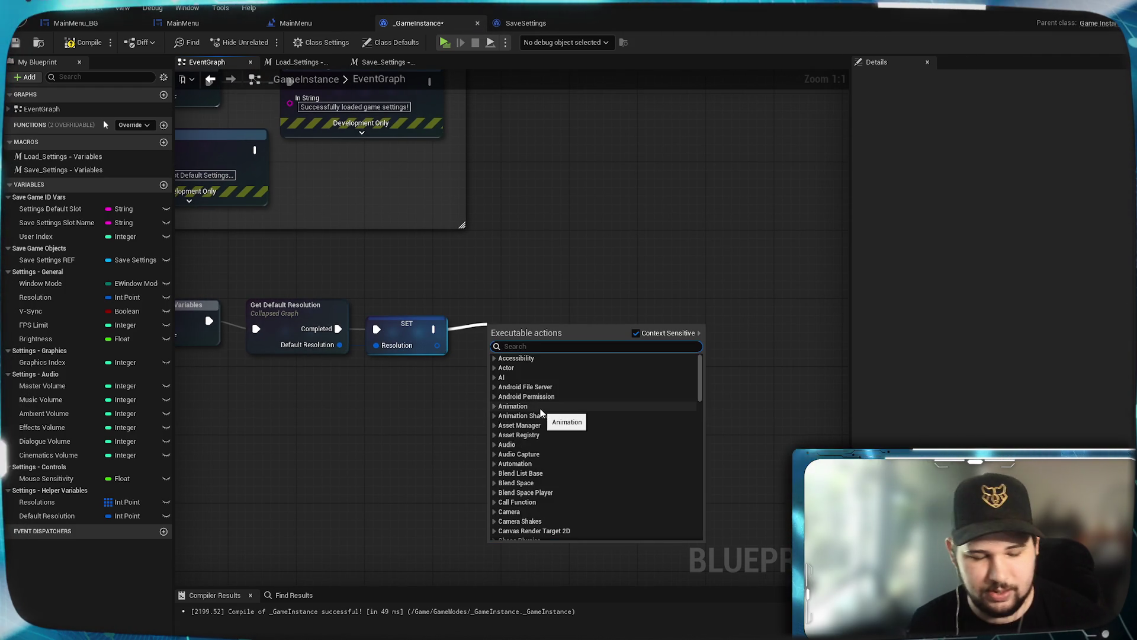
{"action": "type", "text": "print string"}
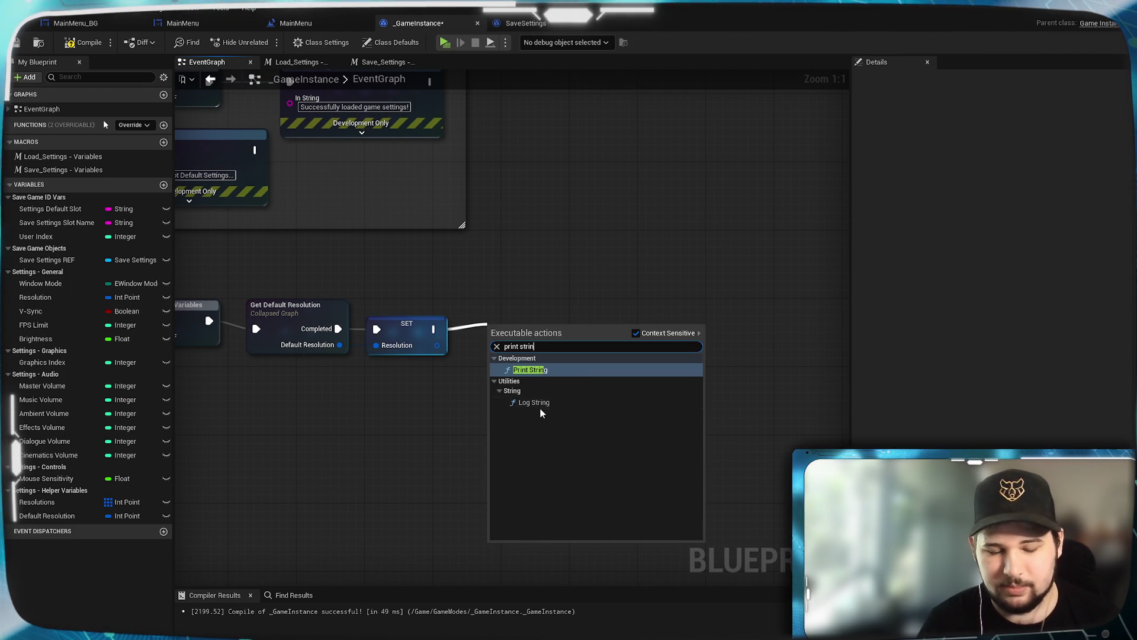
{"action": "left_click", "coordinate": [528, 370]}
{"action": "mouse_move", "coordinate": [536, 386]}
{"action": "left_mouse_down"}
{"action": "mouse_move", "coordinate": [536, 369]}
{"action": "mouse_move", "coordinate": [519, 369]}
{"action": "left_mouse_up"}
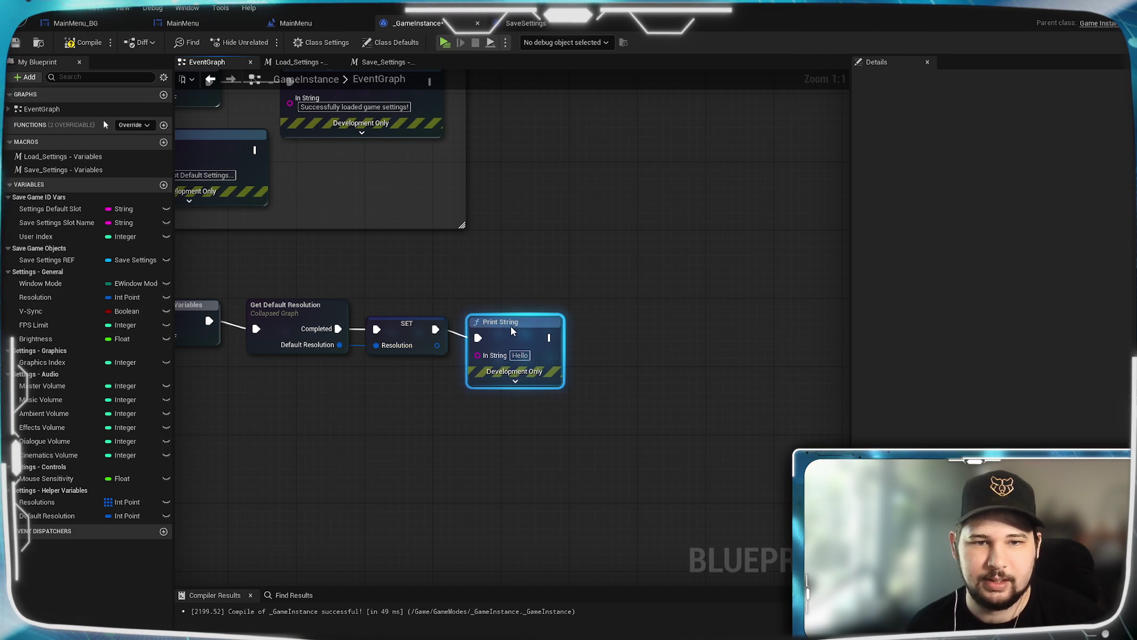
{"action": "left_click", "coordinate": [521, 347]}
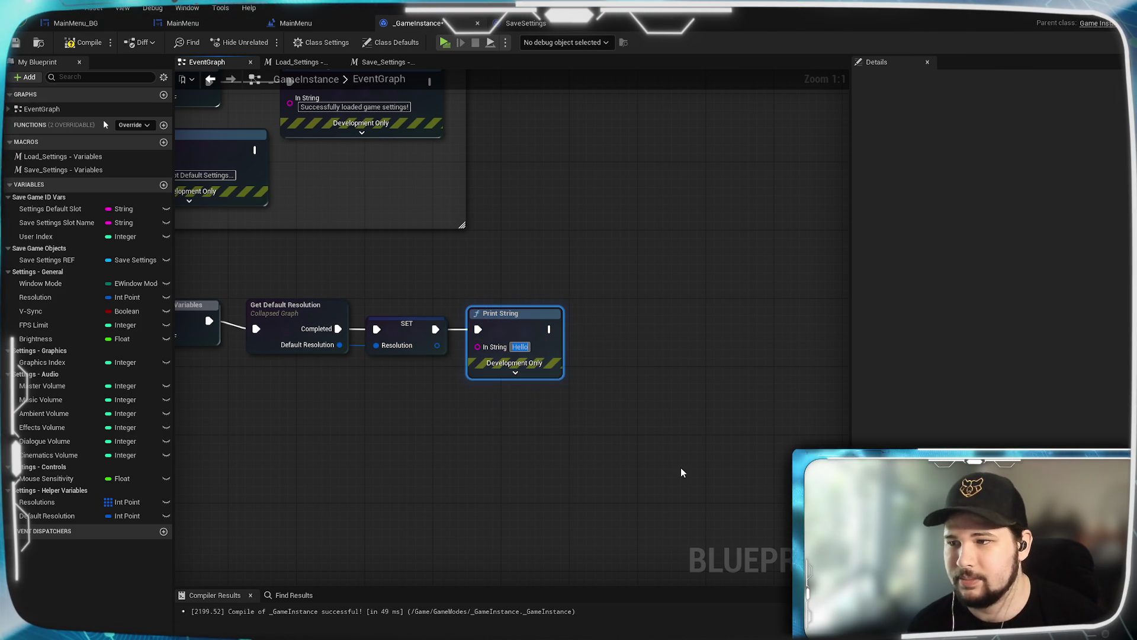
{"action": "type", "text": "Successf"}
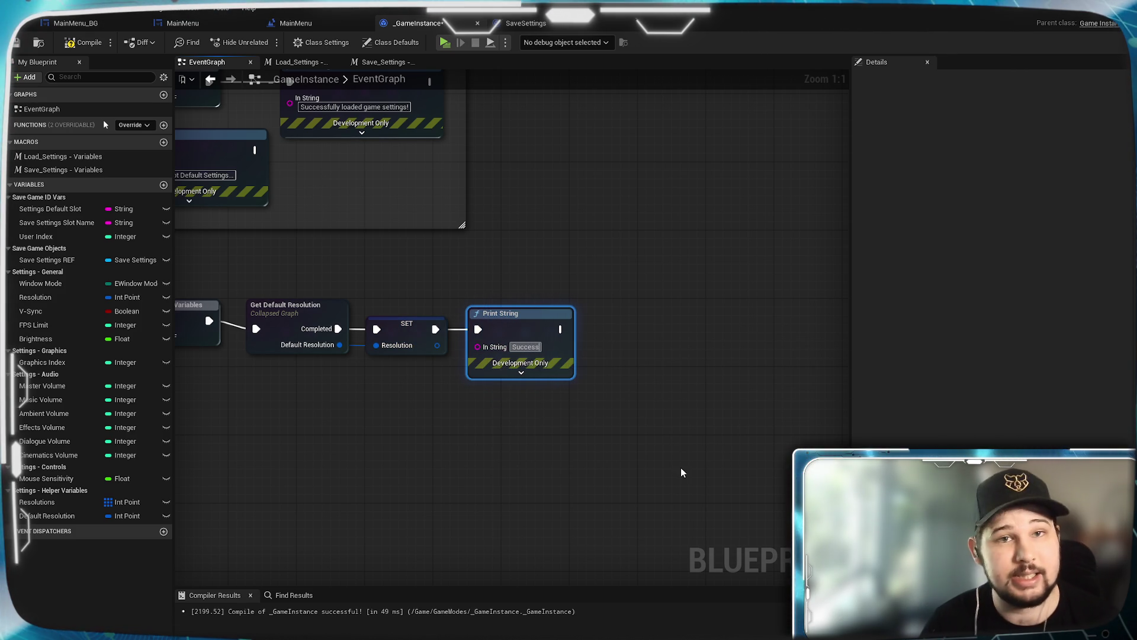
{"action": "type", "text": "ully loa"}
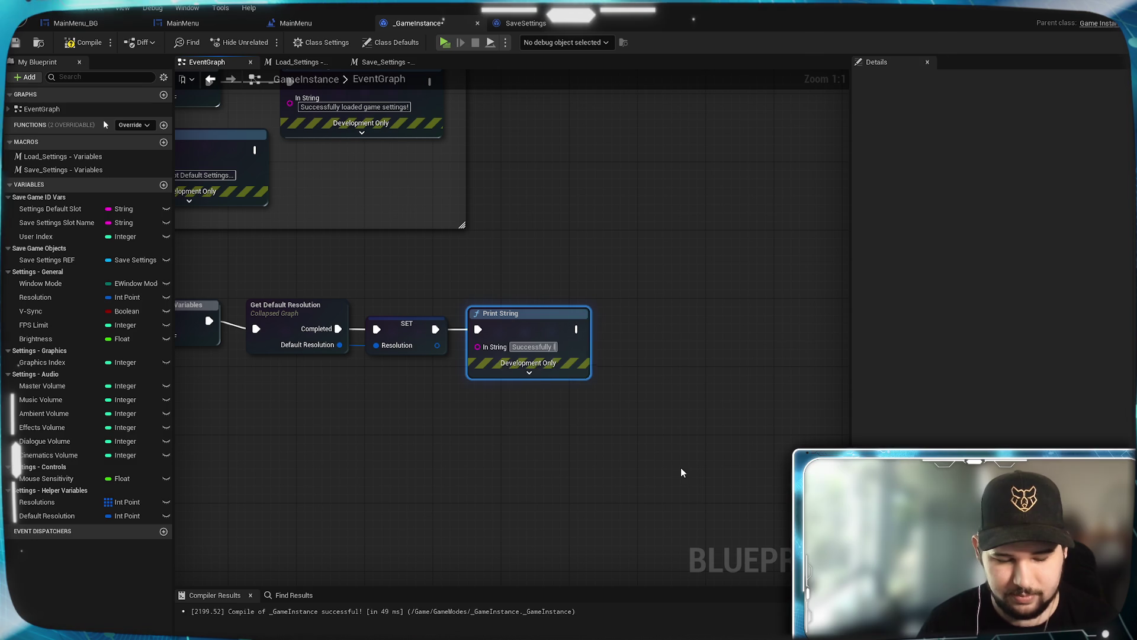
{"action": "type", "text": "ded Default"}
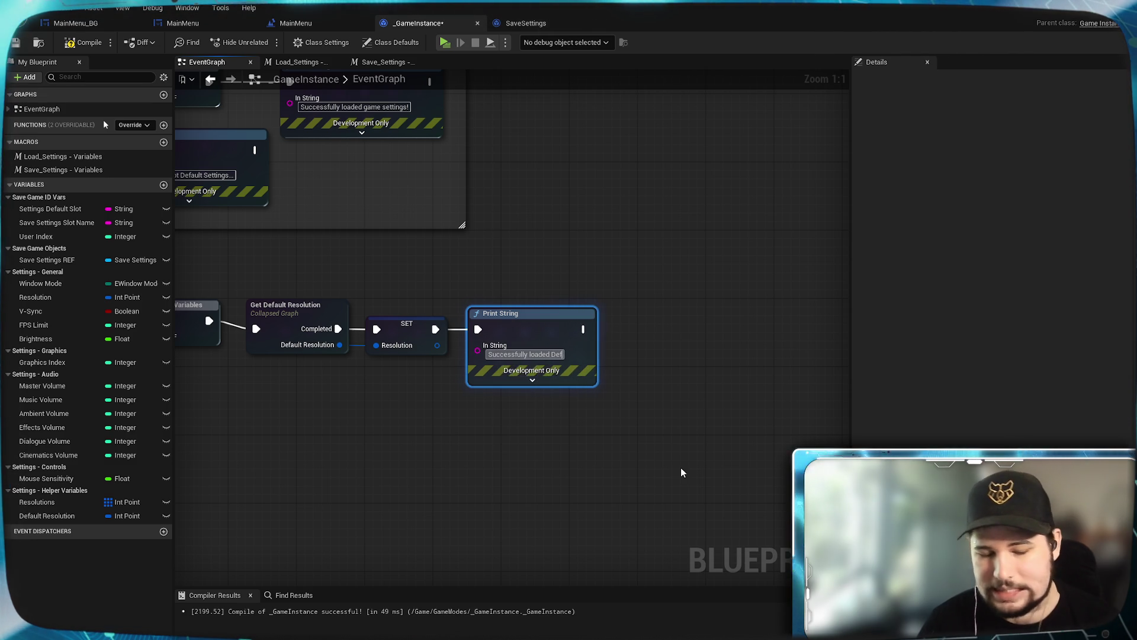
{"action": "type", "text": "tti"}
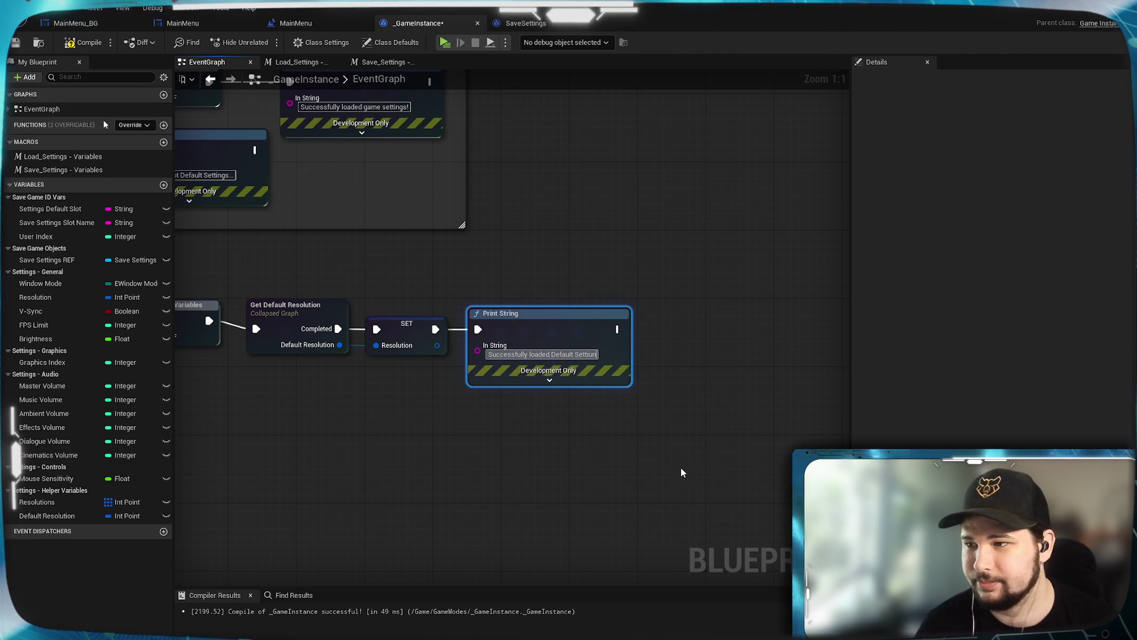
{"action": "type", "text": "ngs!"}
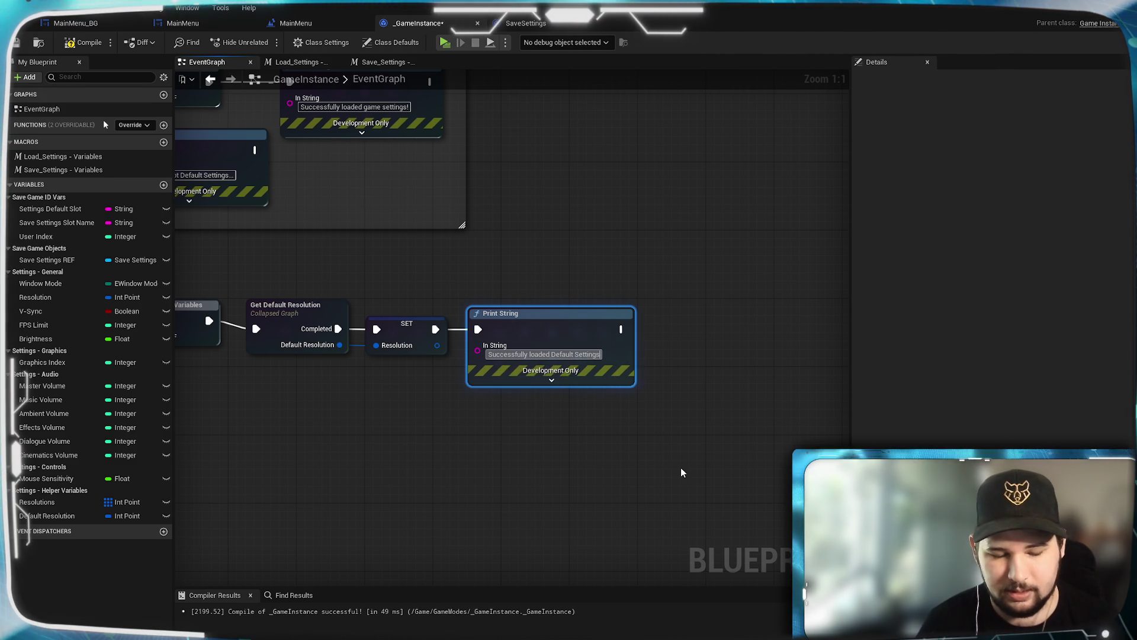
{"action": "left_click", "coordinate": [614, 438]}
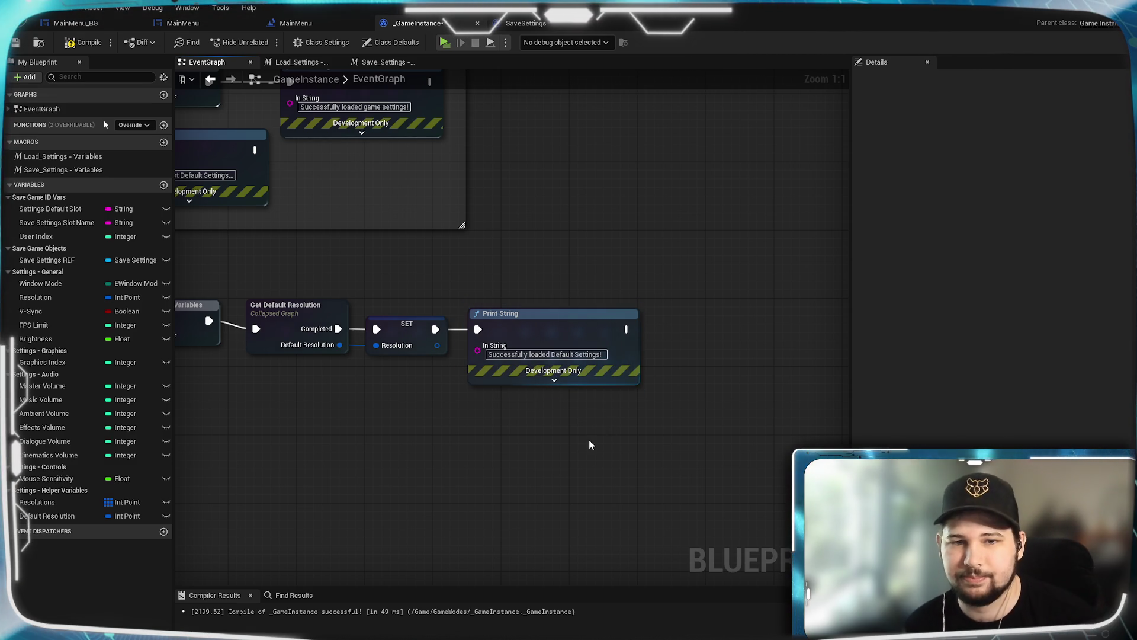
{"action": "scroll", "coordinate": [578, 419], "scroll_direction": "down", "scroll_amount": 1}
{"action": "mouse_move", "coordinate": [673, 391]}
{"action": "left_mouse_down"}
{"action": "mouse_move", "coordinate": [734, 383]}
{"action": "mouse_move", "coordinate": [620, 376]}
{"action": "left_mouse_up"}
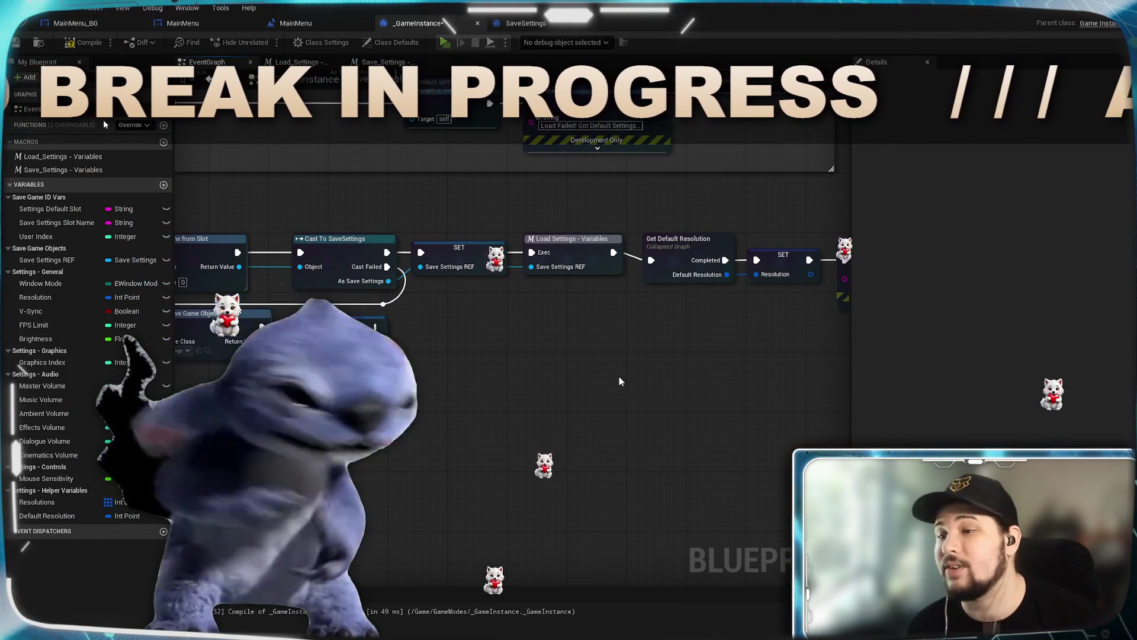
- Add a Save Settings - Variables node and feed the new save object into Save Settings REF
{"action": "type", "text": "save s"}
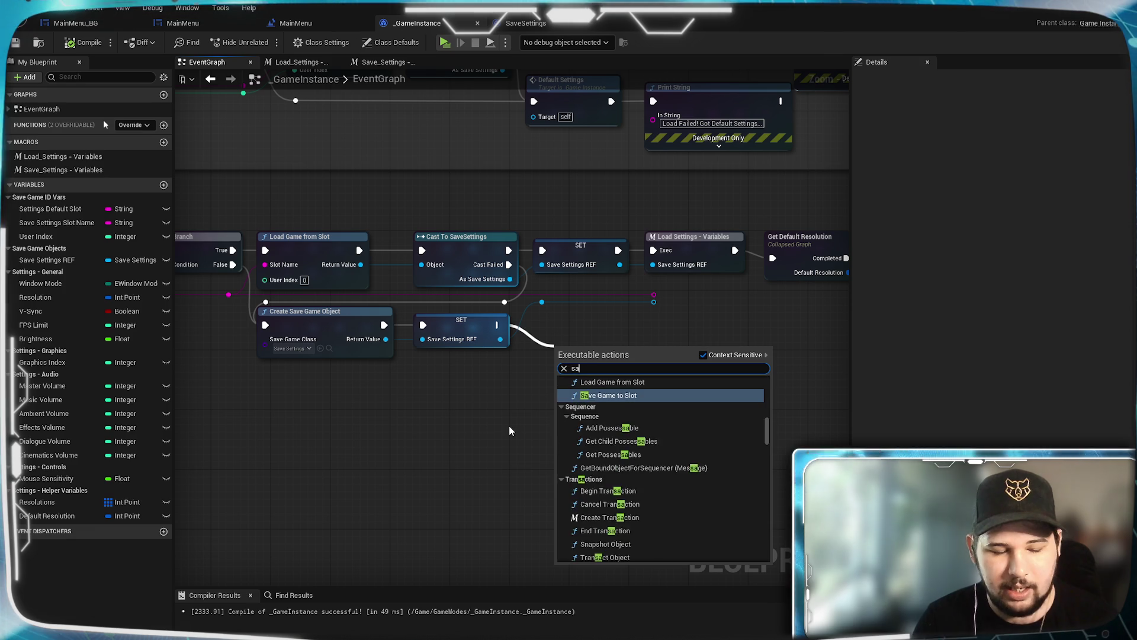
{"action": "type", "text": "ett"}
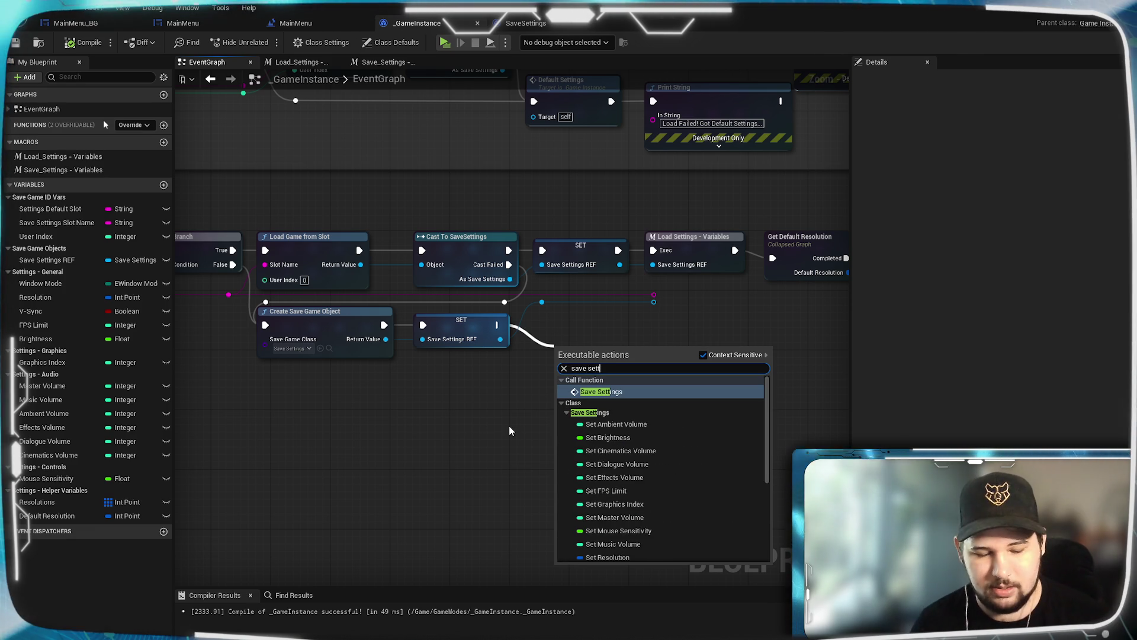
{"action": "type", "text": "iun"}
{"action": "key", "text": "BackSpace"}
{"action": "type", "text": "ng var"}
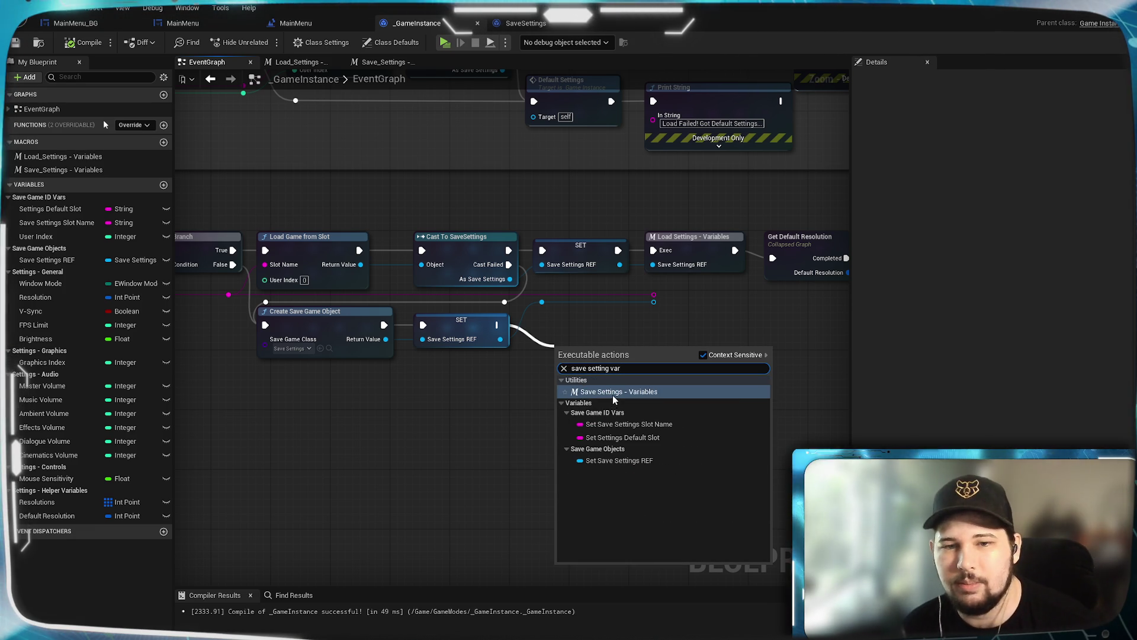
{"action": "left_click", "coordinate": [612, 393]}
{"action": "left_click_drag", "start_coordinate": [627, 358], "coordinate": [607, 335]}
{"action": "mouse_move", "coordinate": [728, 441]}
{"action": "left_mouse_down"}
{"action": "mouse_move", "coordinate": [723, 379]}
{"action": "mouse_move", "coordinate": [744, 368]}
{"action": "left_mouse_up"}
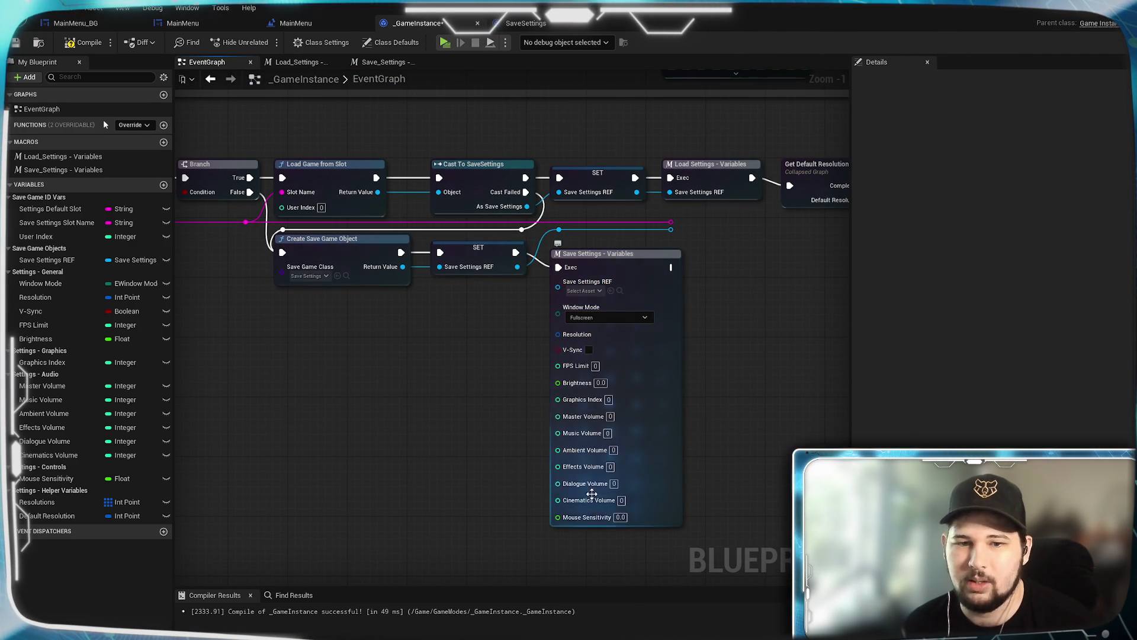
{"action": "left_click_drag", "start_coordinate": [517, 266], "coordinate": [558, 289]}
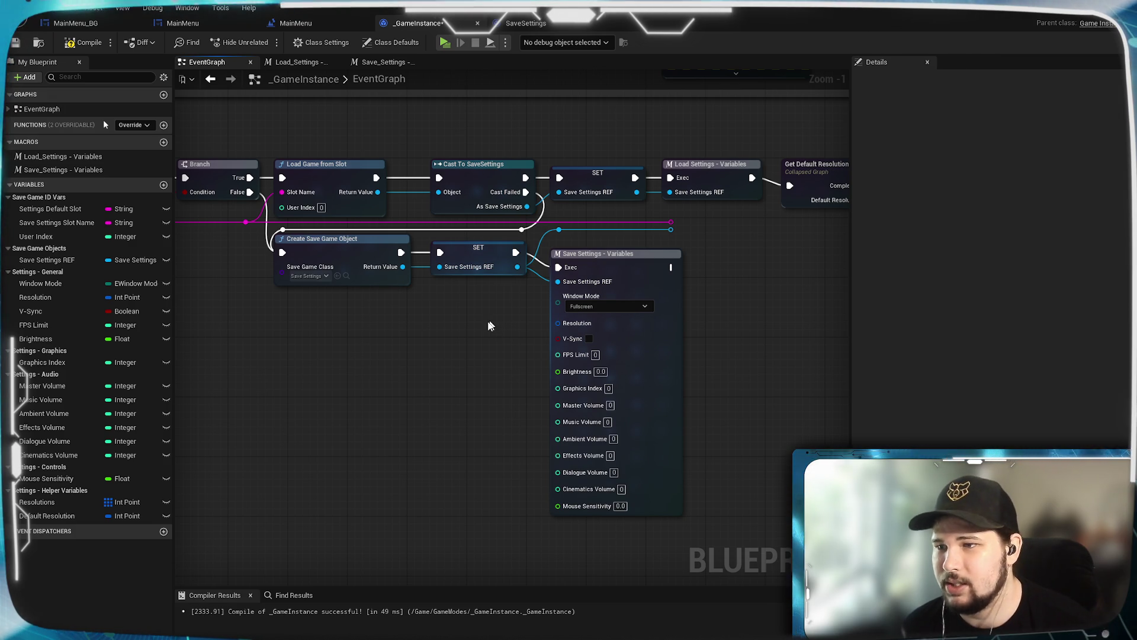
{"action": "scroll", "coordinate": [694, 343], "scroll_direction": "up", "scroll_amount": 1}
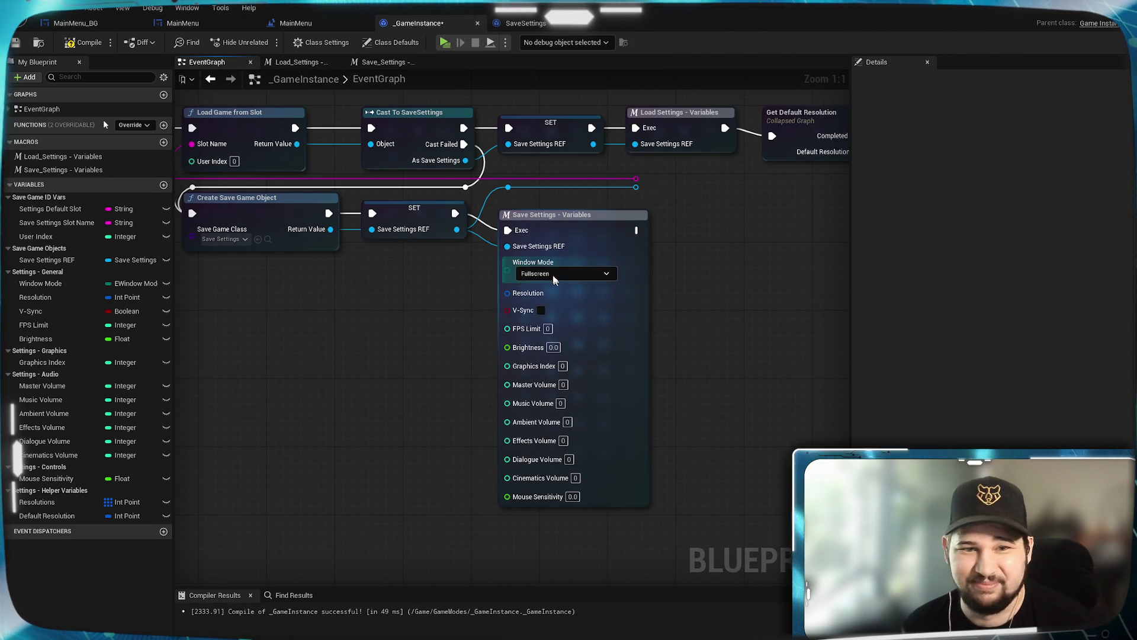
- Set Window Mode to Windowed Fullscreen, split Resolution to 1920×1080, enable V-Sync, and set FPS Limit
{"action": "left_click", "coordinate": [578, 274]}
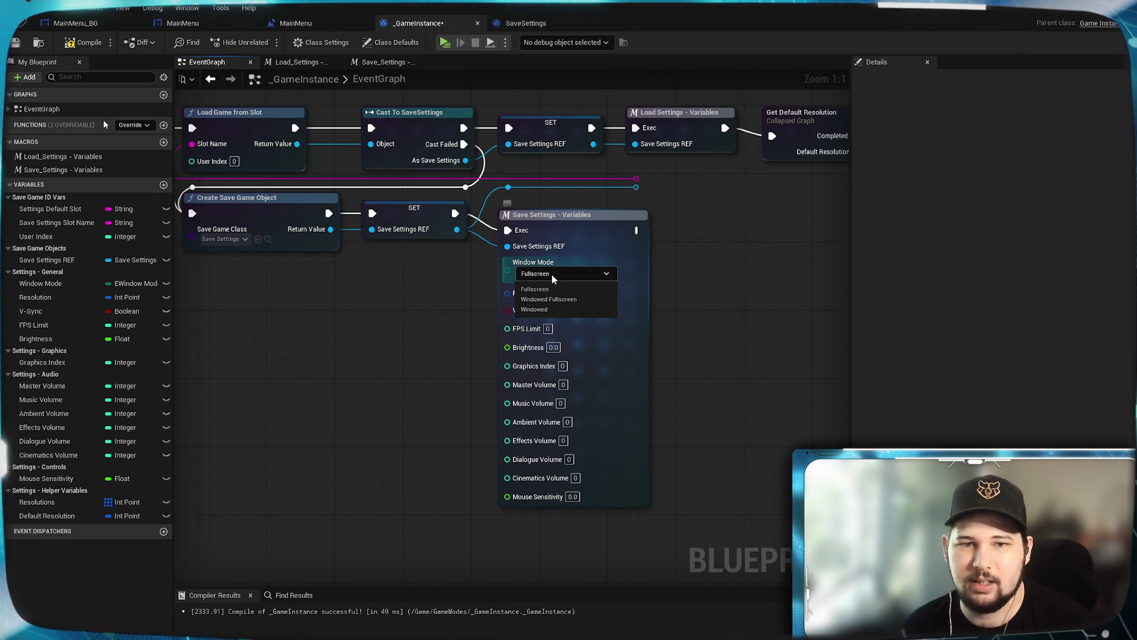
{"action": "left_click", "coordinate": [548, 299]}
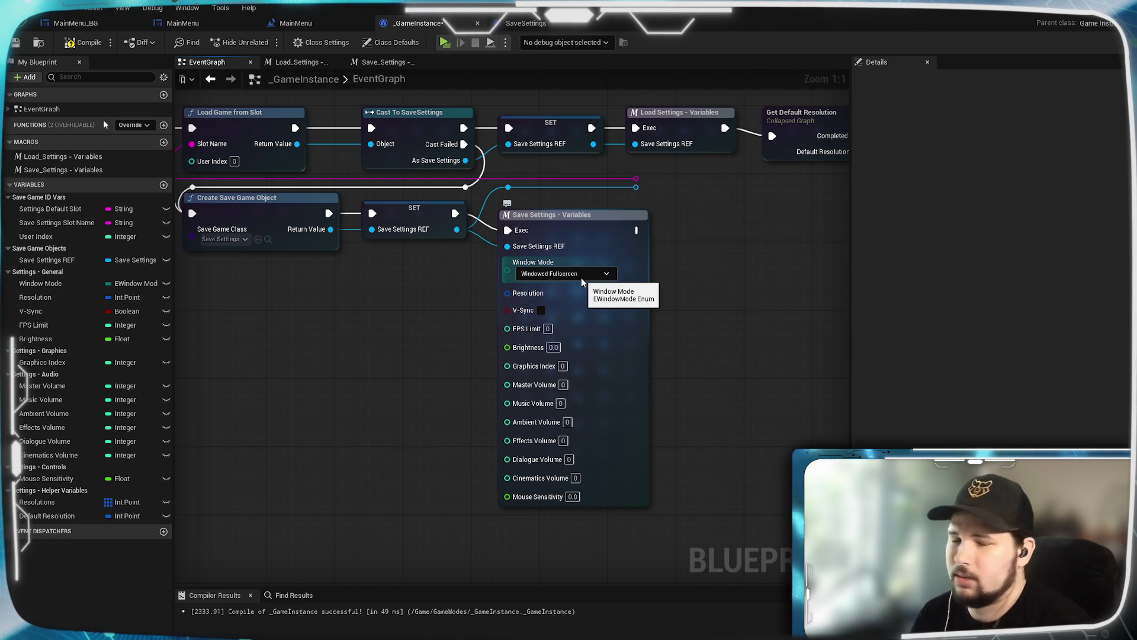
{"action": "right_click", "coordinate": [526, 294]}
{"action": "left_click", "coordinate": [554, 331]}
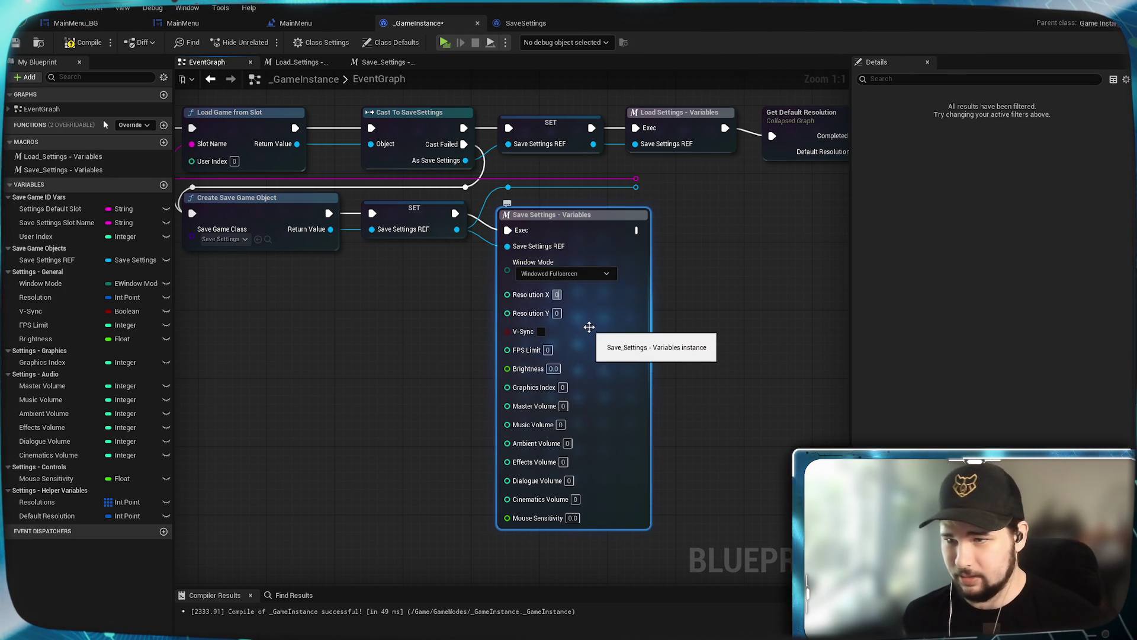
{"action": "left_click", "coordinate": [557, 295]}
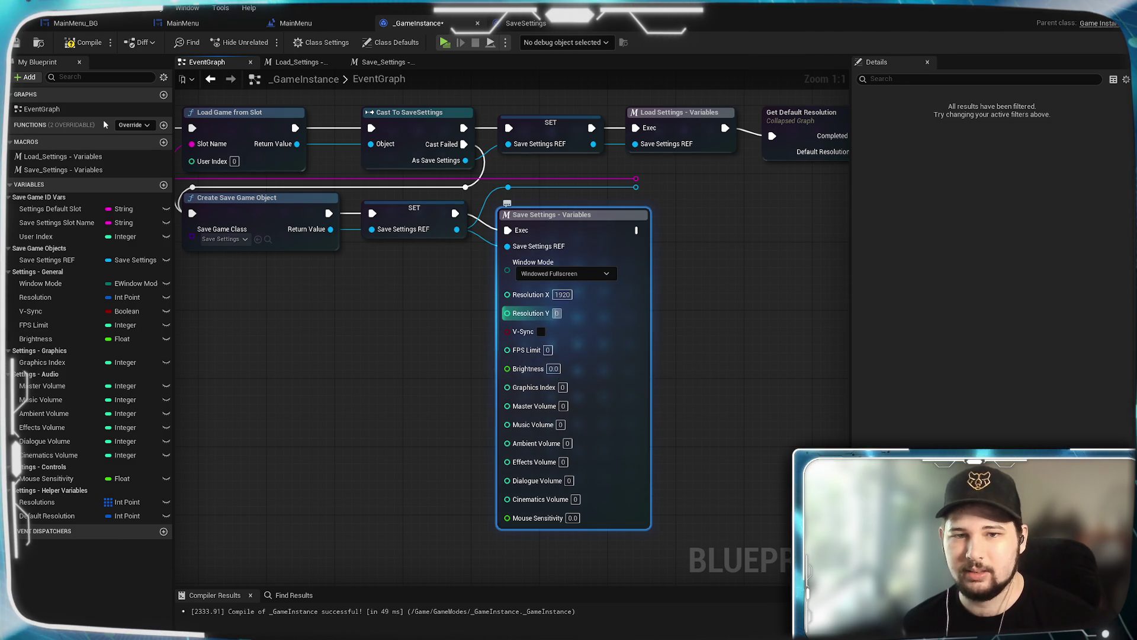
{"action": "left_click", "coordinate": [557, 313]}
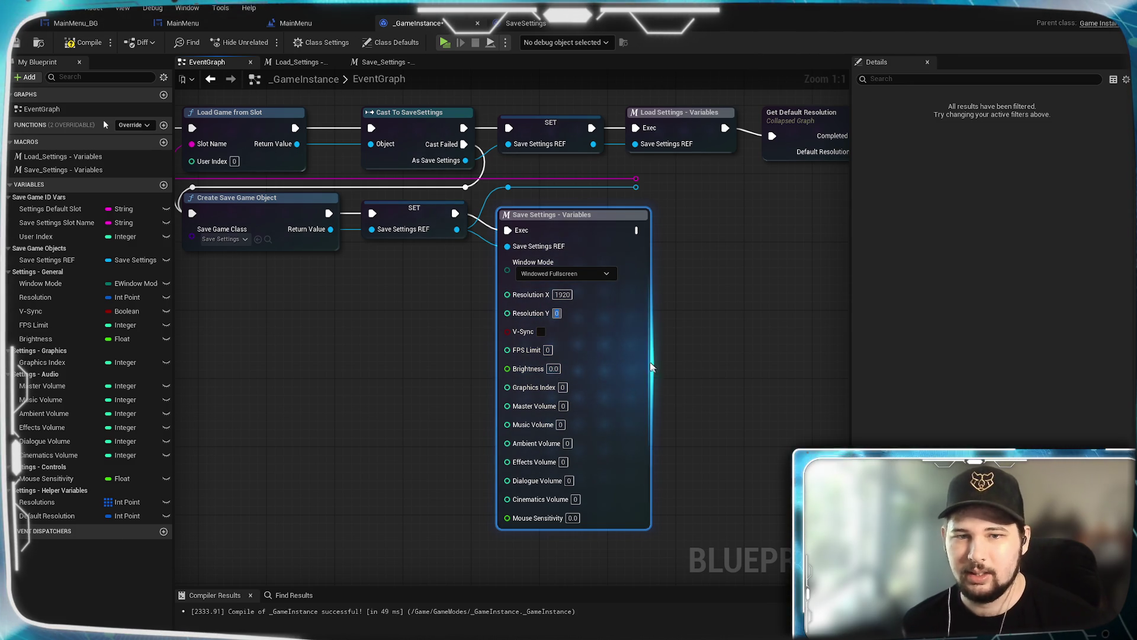
{"action": "left_click", "coordinate": [541, 331]}
{"action": "left_click", "coordinate": [547, 350]}
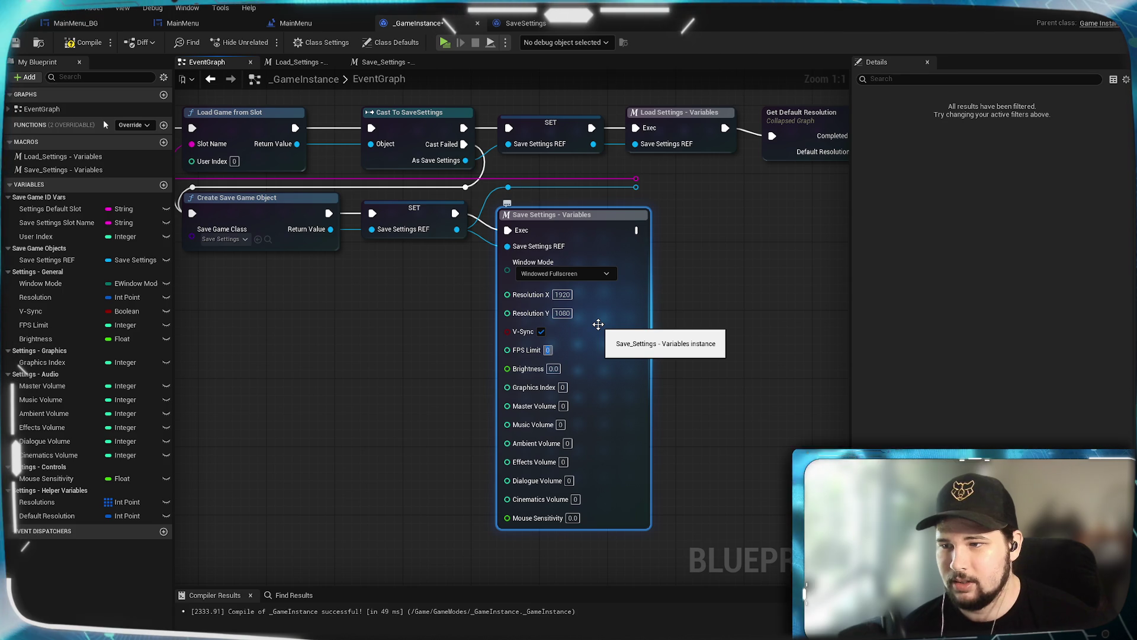
{"action": "left_click", "coordinate": [473, 410]}
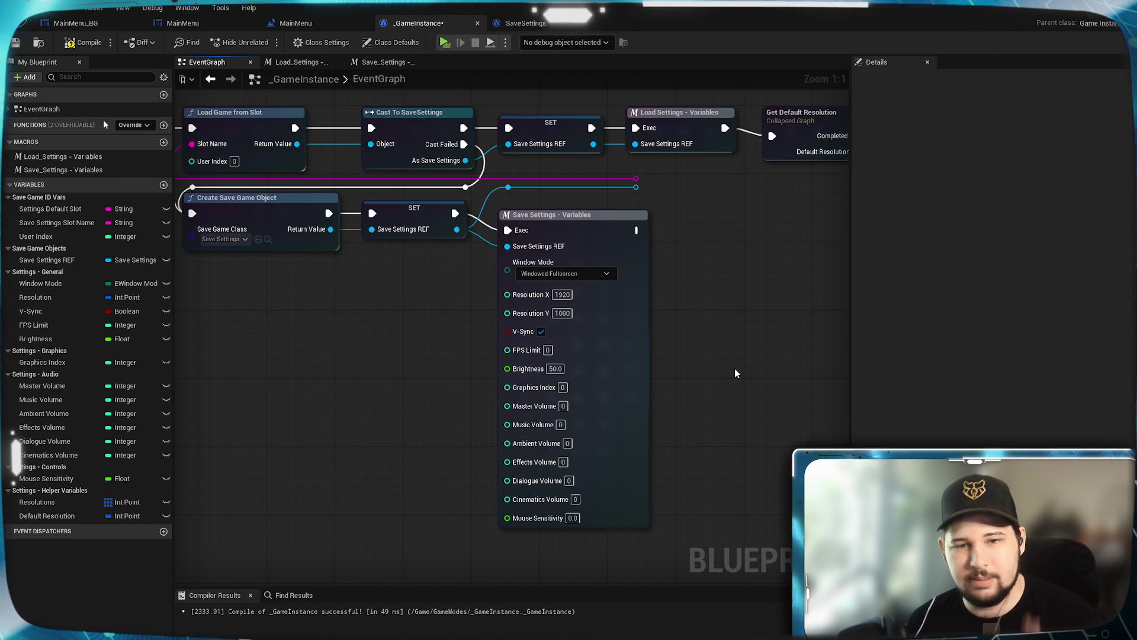
- Set Graphics Index to 3, all volumes to 100, Mouse Sensitivity to 1.0, then compile and save
{"action": "left_click", "coordinate": [562, 387]}
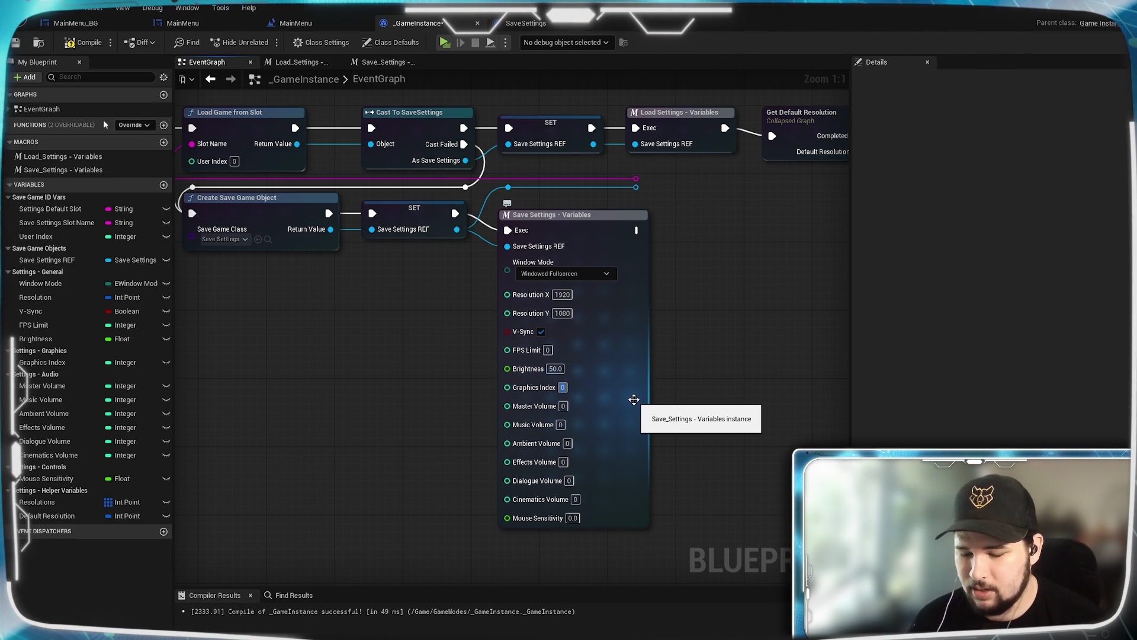
{"action": "left_click", "coordinate": [698, 402]}
{"action": "left_click", "coordinate": [561, 406]}
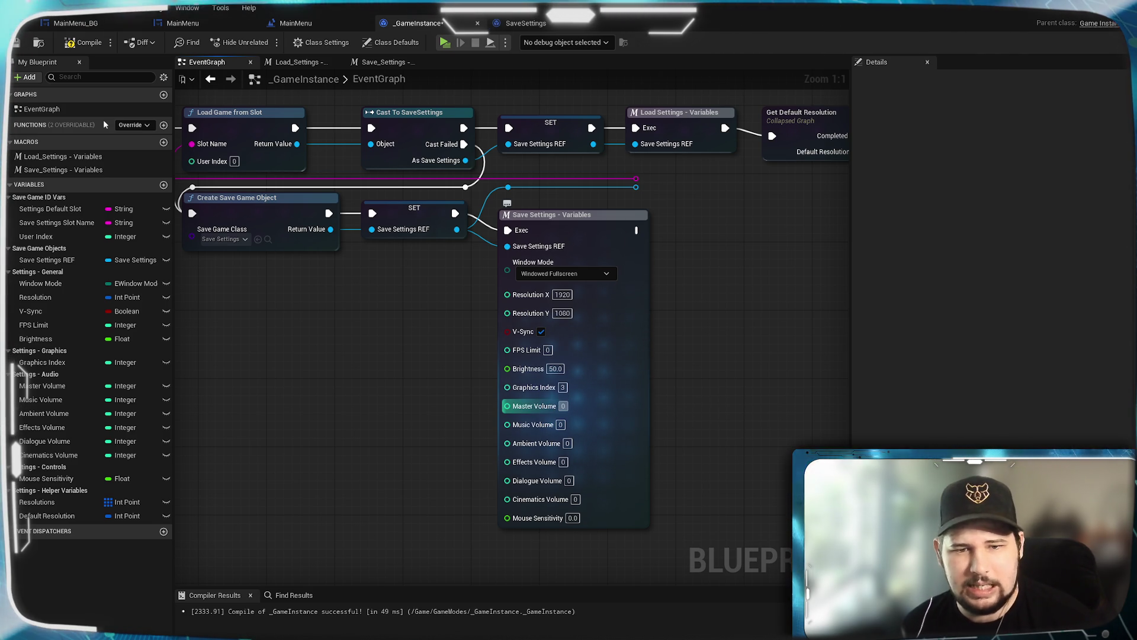
{"action": "type", "text": "100\t100\t100\t100\t100"}
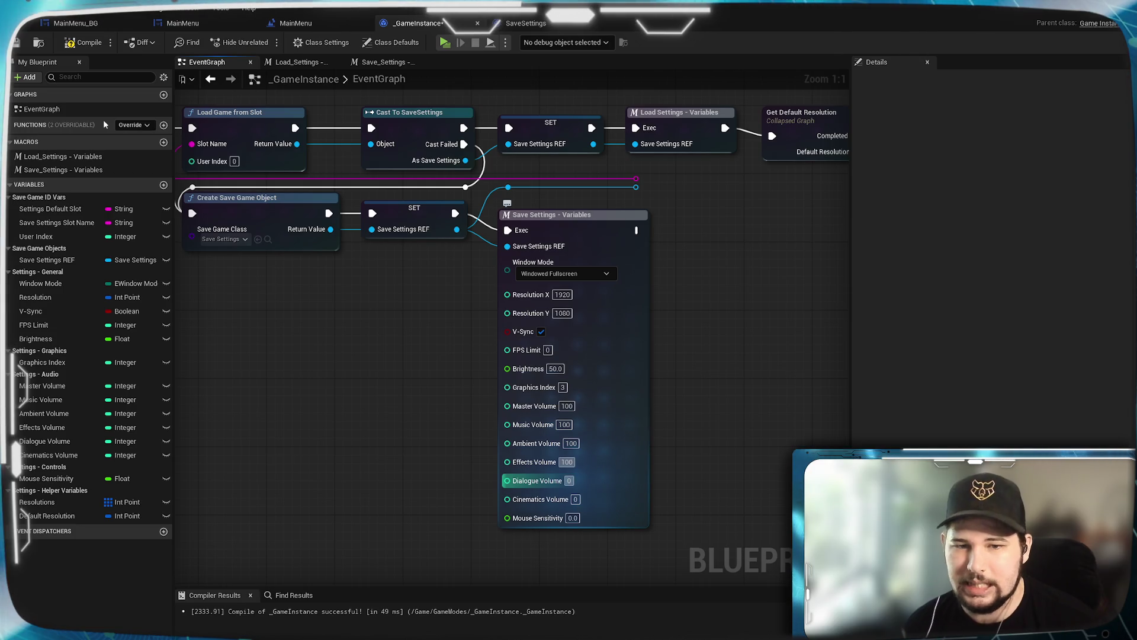
{"action": "key", "text": "Tab"}
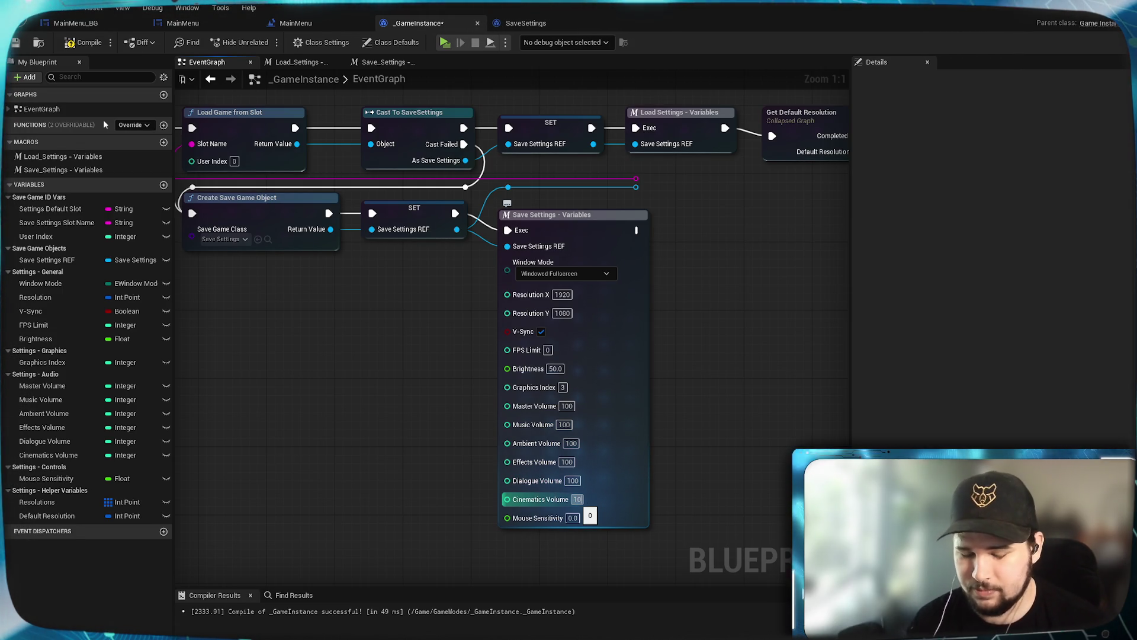
{"action": "type", "text": "100"}
{"action": "key", "text": "Tab"}
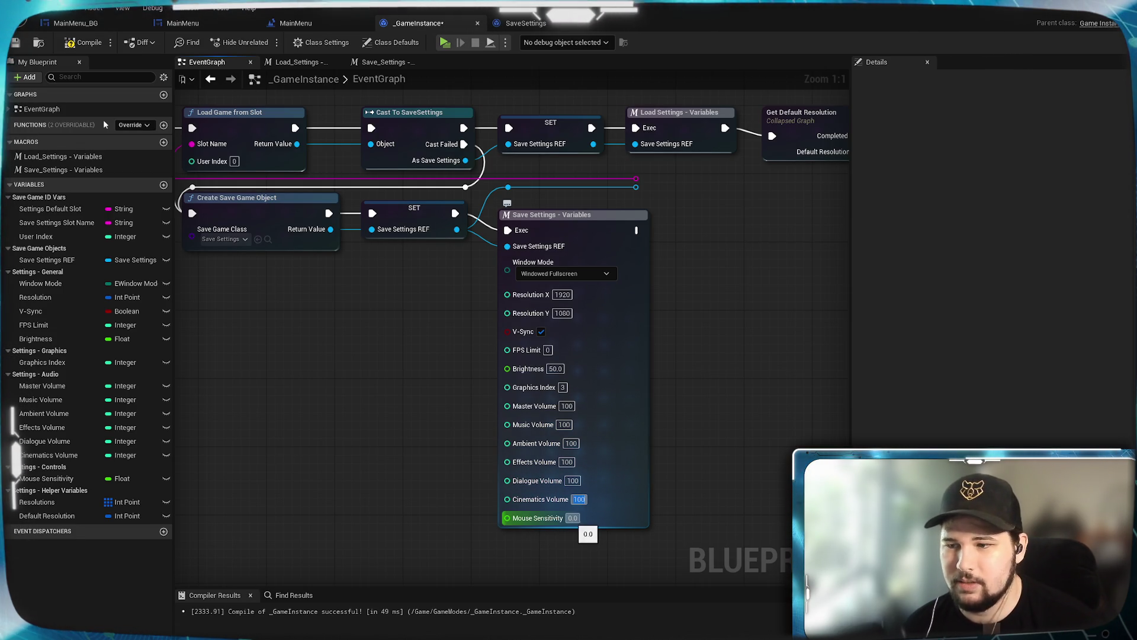
{"action": "type", "text": "1.0"}
{"action": "left_click", "coordinate": [759, 337]}
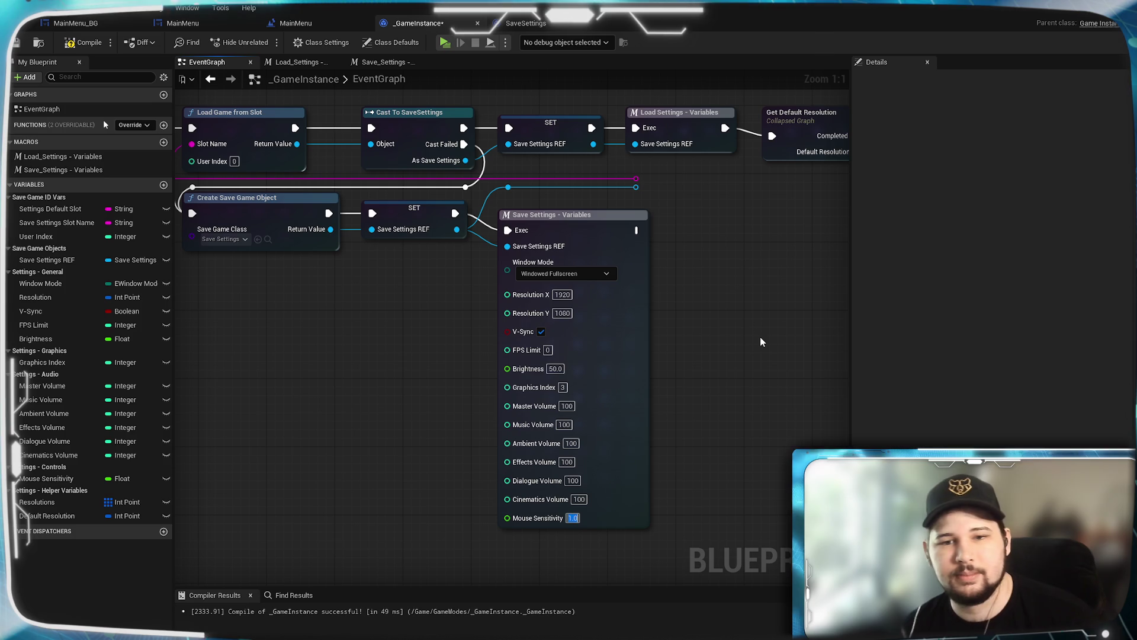
{"action": "left_click", "coordinate": [82, 43]}
{"action": "left_click", "coordinate": [17, 43]}
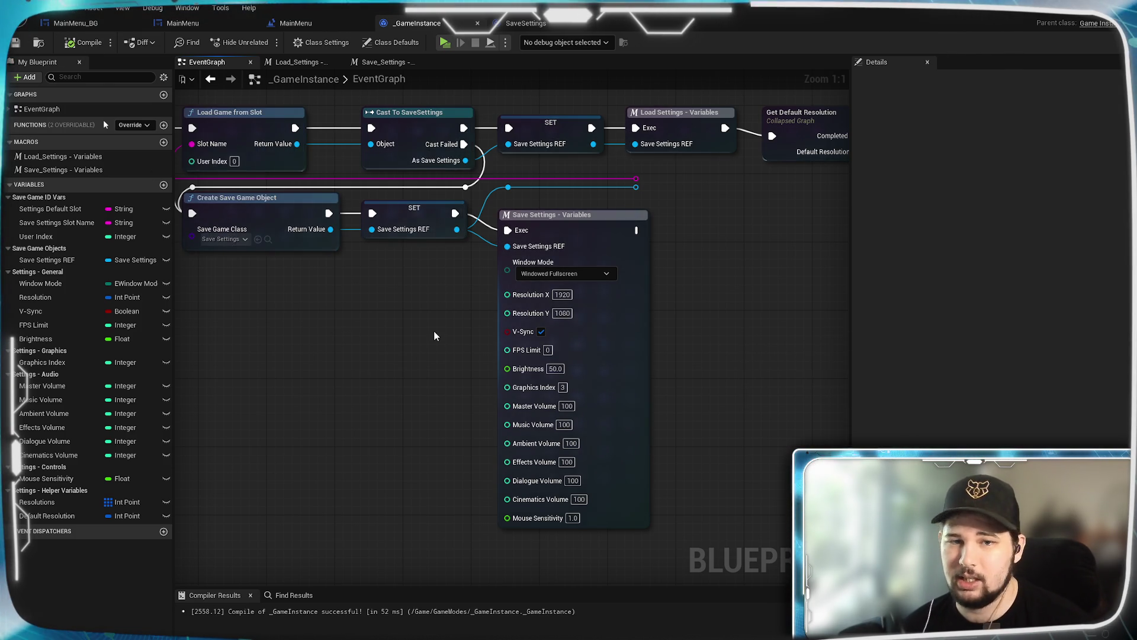
- Add a Save Game to Slot node after the Save Settings macro's exec output
{"action": "left_click_drag", "start_coordinate": [434, 333], "coordinate": [363, 317]}
{"action": "mouse_move", "coordinate": [624, 256]}
{"action": "left_mouse_down"}
{"action": "mouse_move", "coordinate": [591, 314]}
{"action": "mouse_move", "coordinate": [527, 300]}
{"action": "left_mouse_up"}
{"action": "left_click_drag", "start_coordinate": [472, 264], "coordinate": [515, 255]}
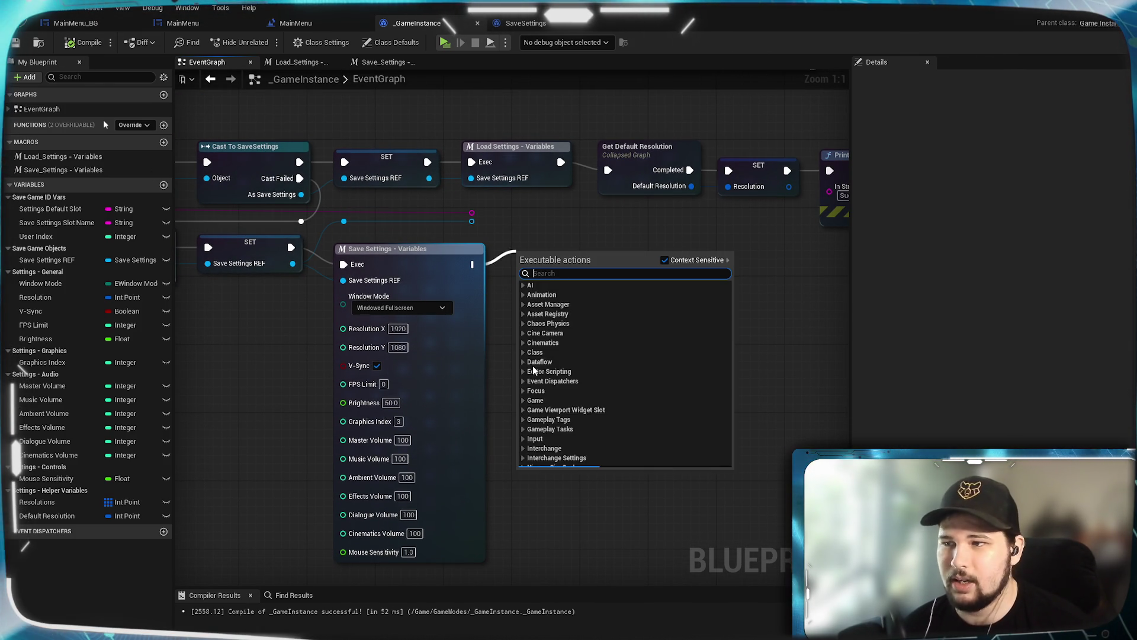
{"action": "type", "text": "Save G"}
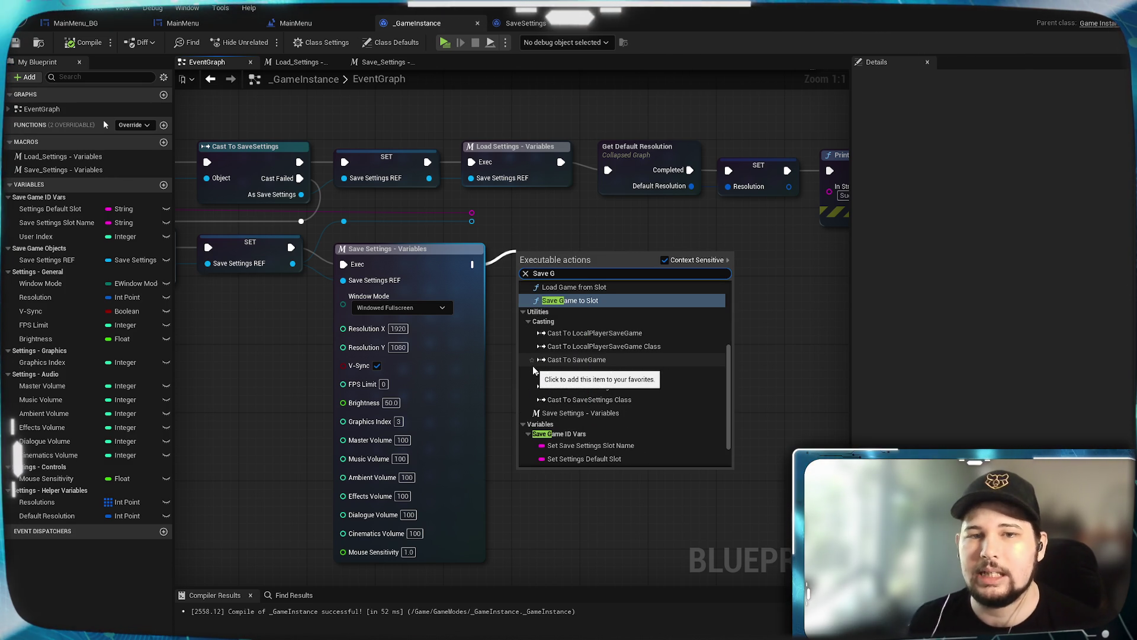
{"action": "left_click", "coordinate": [591, 300]}
{"action": "left_click_drag", "start_coordinate": [629, 373], "coordinate": [628, 347]}
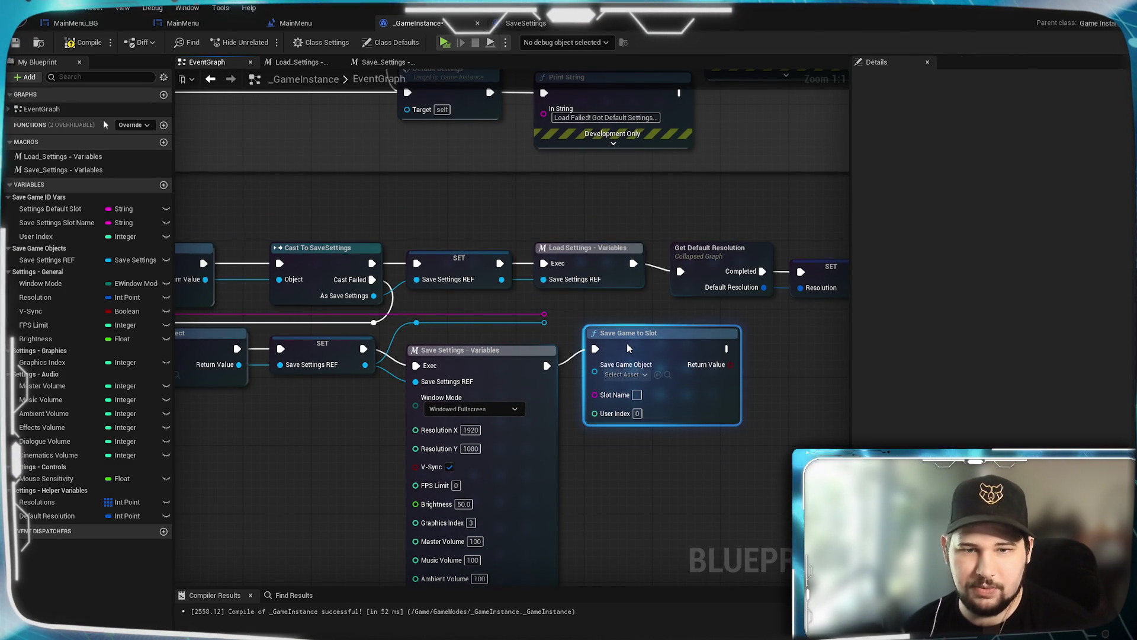
{"action": "left_click", "coordinate": [655, 464]}
{"action": "left_click_drag", "start_coordinate": [655, 465], "coordinate": [596, 446]}
- Wire the save object reference and default slot name into Save Game to Slot
{"action": "left_click_drag", "start_coordinate": [491, 311], "coordinate": [539, 356]}
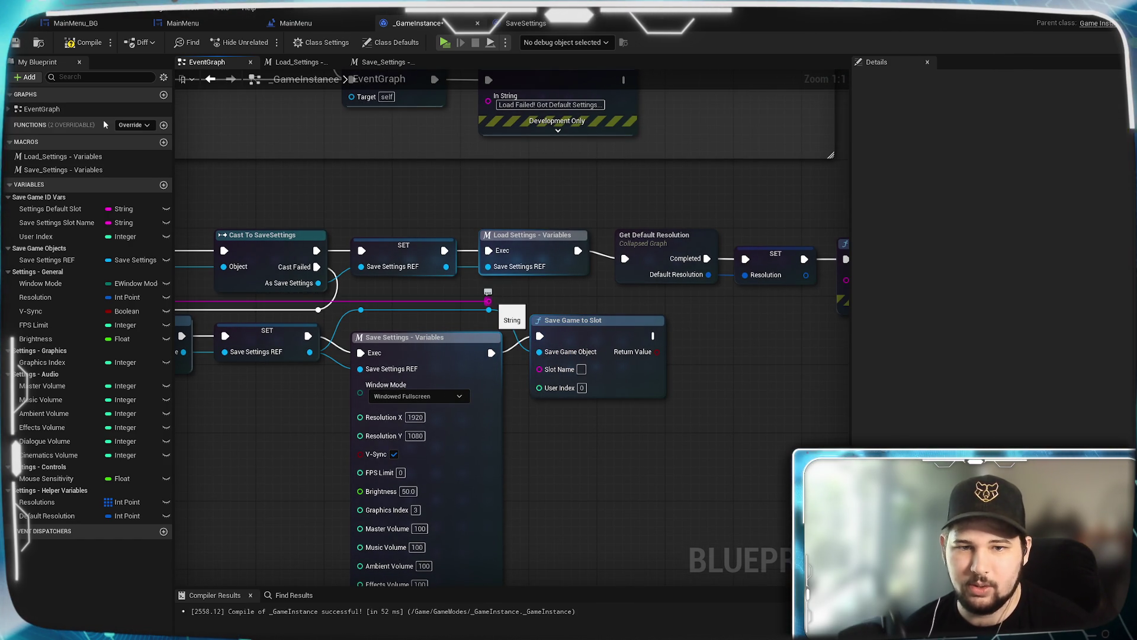
{"action": "left_click_drag", "start_coordinate": [487, 301], "coordinate": [539, 368]}
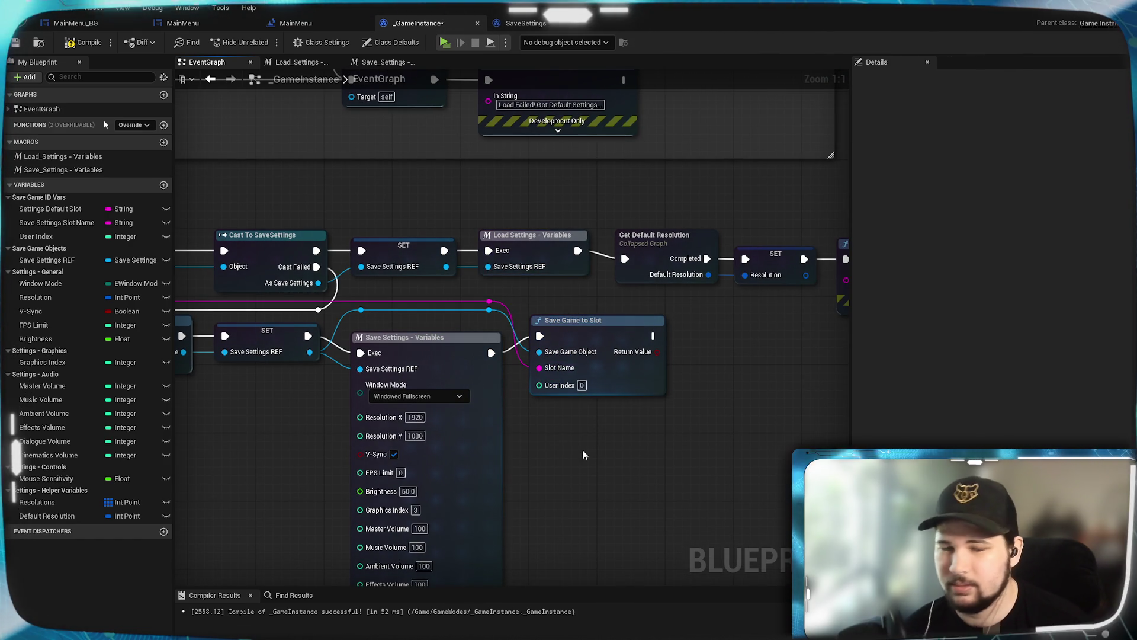
{"action": "scroll", "coordinate": [582, 449], "scroll_direction": "down", "scroll_amount": 2}
{"action": "scroll", "coordinate": [595, 428], "scroll_direction": "up", "scroll_amount": 2}
{"action": "left_click_drag", "start_coordinate": [596, 428], "coordinate": [439, 435]}
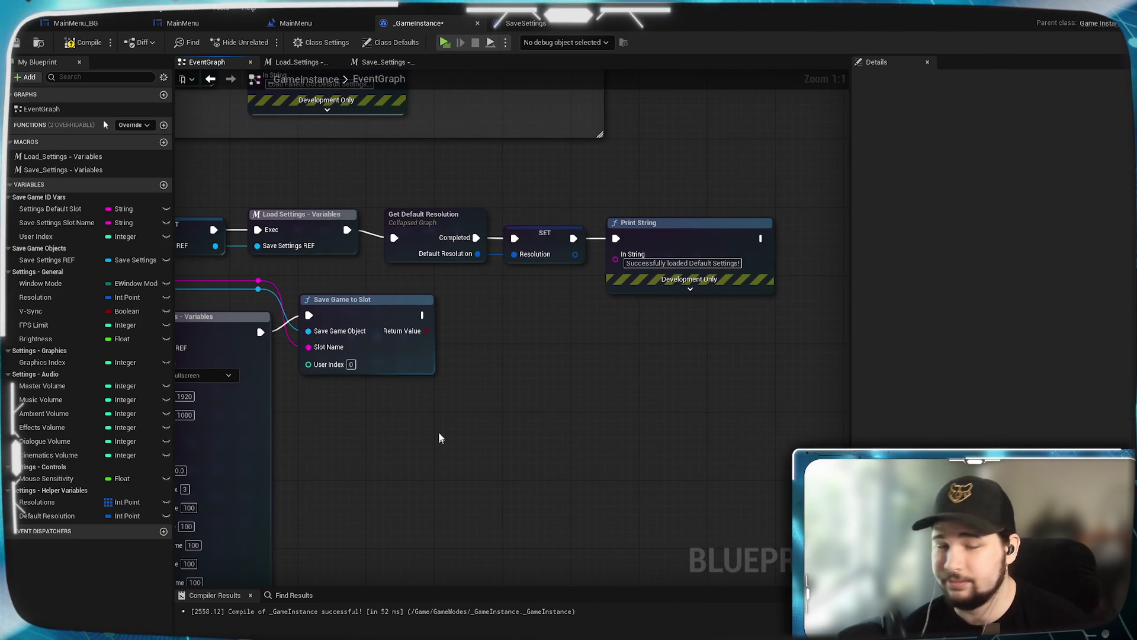
{"action": "left_click_drag", "start_coordinate": [426, 330], "coordinate": [485, 343]}
- Add a Branch on the save result and connect its True path into the load chain
{"action": "type", "text": "branch"}
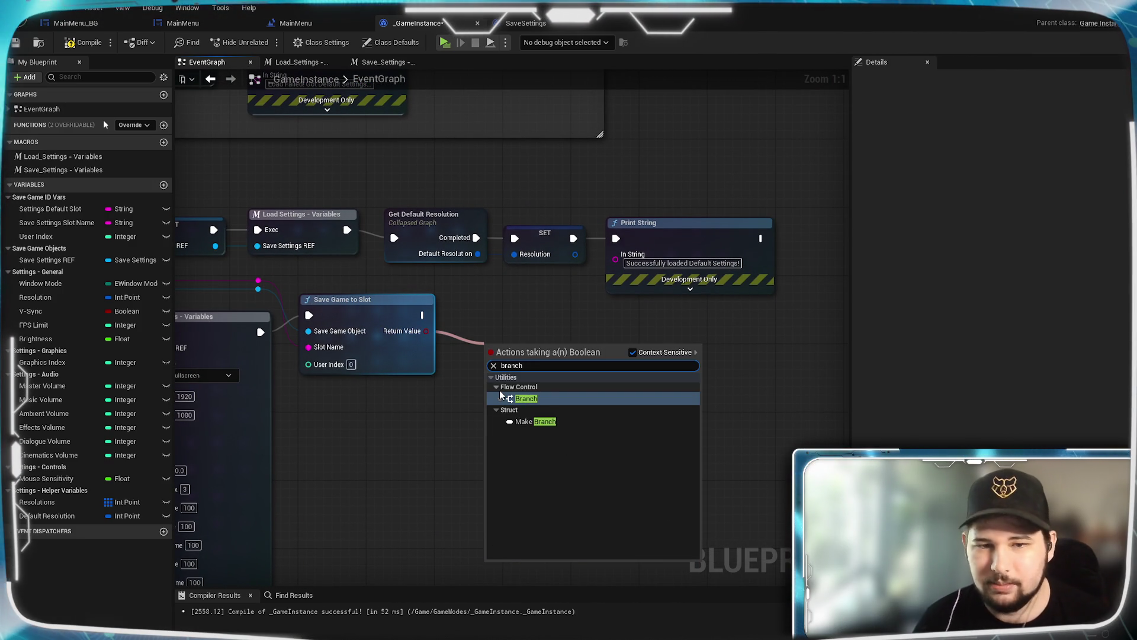
{"action": "key", "text": "Return"}
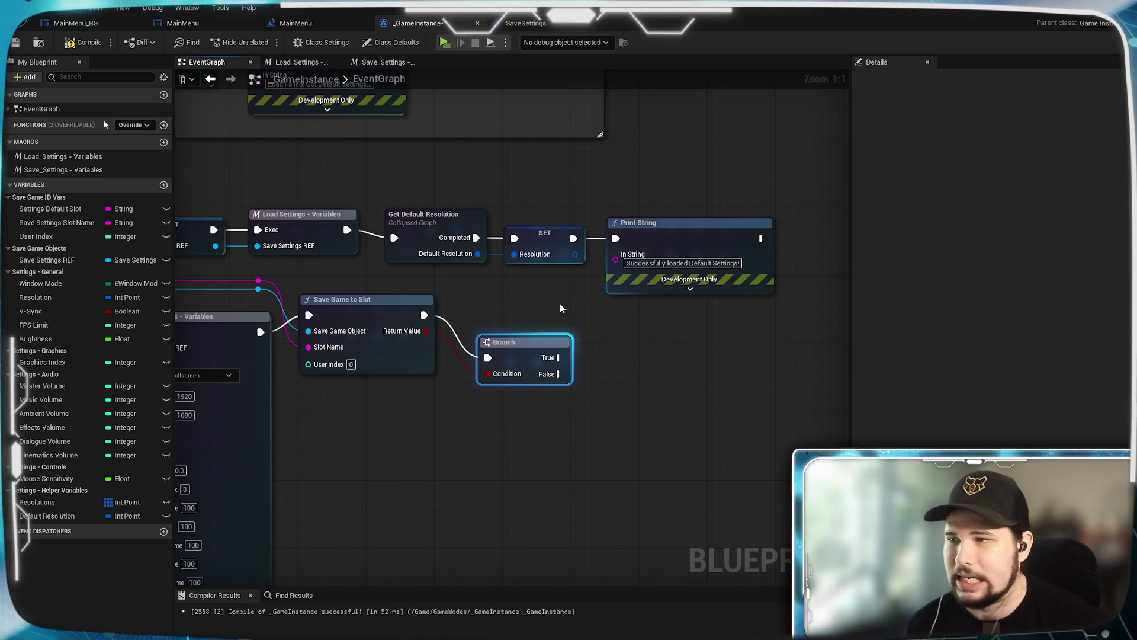
{"action": "mouse_move", "coordinate": [559, 357]}
{"action": "left_mouse_down"}
{"action": "mouse_move", "coordinate": [577, 355]}
{"action": "mouse_move", "coordinate": [274, 265]}
{"action": "mouse_move", "coordinate": [281, 272]}
{"action": "mouse_move", "coordinate": [258, 230]}
{"action": "left_mouse_up"}
{"action": "mouse_move", "coordinate": [509, 310]}
{"action": "left_mouse_down"}
{"action": "mouse_move", "coordinate": [784, 322]}
{"action": "mouse_move", "coordinate": [515, 385]}
{"action": "mouse_move", "coordinate": [500, 341]}
{"action": "left_mouse_up"}
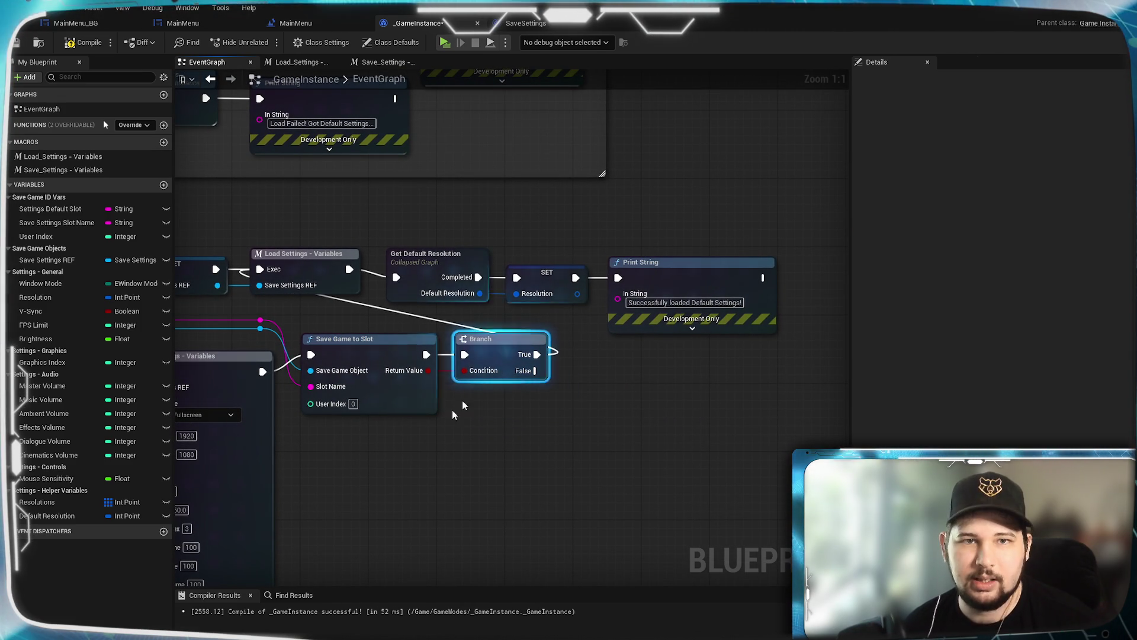
{"action": "left_click_drag", "start_coordinate": [439, 474], "coordinate": [730, 409]}
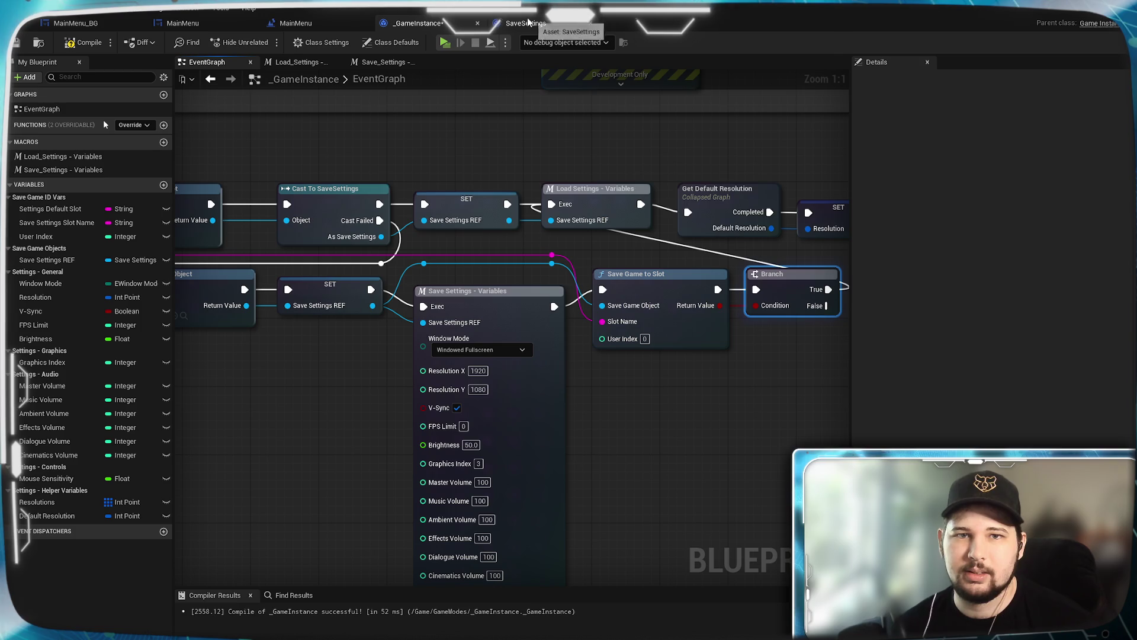
{"action": "left_click_drag", "start_coordinate": [465, 179], "coordinate": [375, 205]}
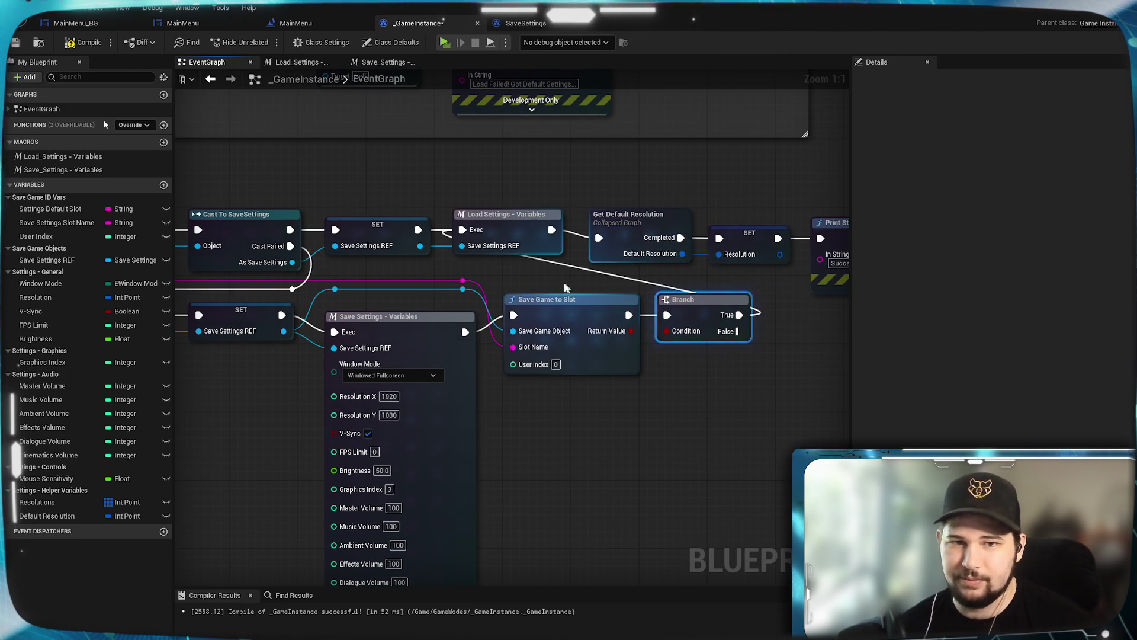
{"action": "left_click_drag", "start_coordinate": [566, 282], "coordinate": [542, 311]}
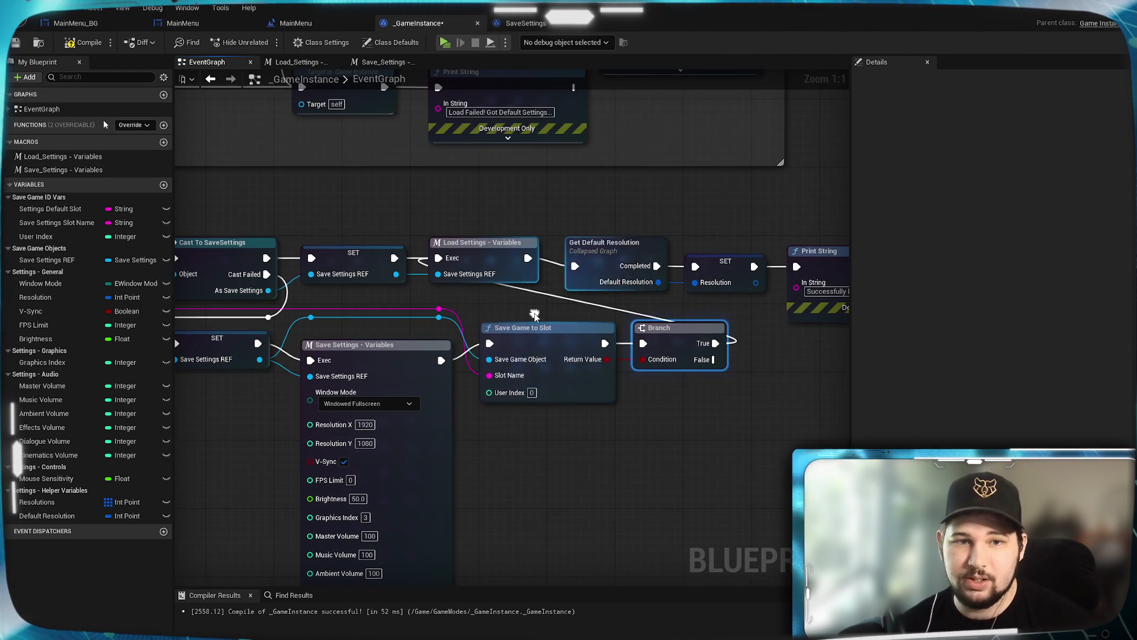
- Add reroute points on the True exec wire and Default Resolution wire to tidy them
{"action": "double_click", "coordinate": [609, 302]}
{"action": "mouse_move", "coordinate": [614, 309]}
{"action": "left_mouse_down"}
{"action": "mouse_move", "coordinate": [723, 327]}
{"action": "mouse_move", "coordinate": [724, 312]}
{"action": "left_mouse_up"}
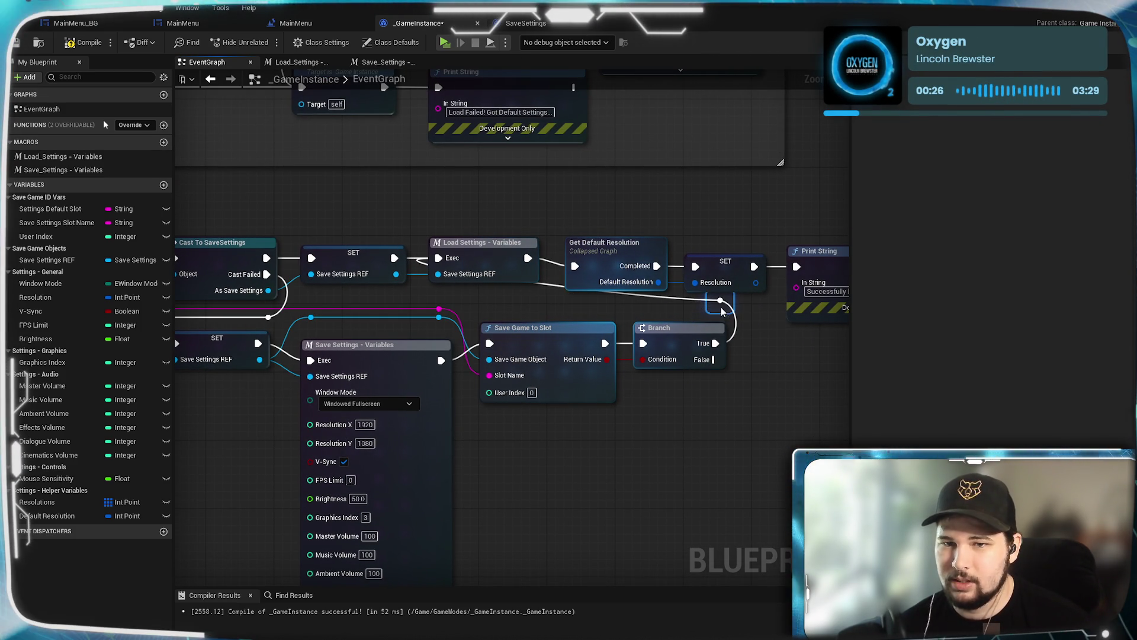
{"action": "double_click", "coordinate": [669, 292]}
{"action": "left_click_drag", "start_coordinate": [672, 298], "coordinate": [444, 308]}
{"action": "left_click", "coordinate": [703, 463]}
{"action": "mouse_move", "coordinate": [715, 466]}
{"action": "left_mouse_down"}
{"action": "mouse_move", "coordinate": [555, 452]}
{"action": "mouse_move", "coordinate": [398, 419]}
{"action": "mouse_move", "coordinate": [447, 414]}
{"action": "mouse_move", "coordinate": [287, 400]}
{"action": "mouse_move", "coordinate": [409, 437]}
{"action": "left_mouse_up"}
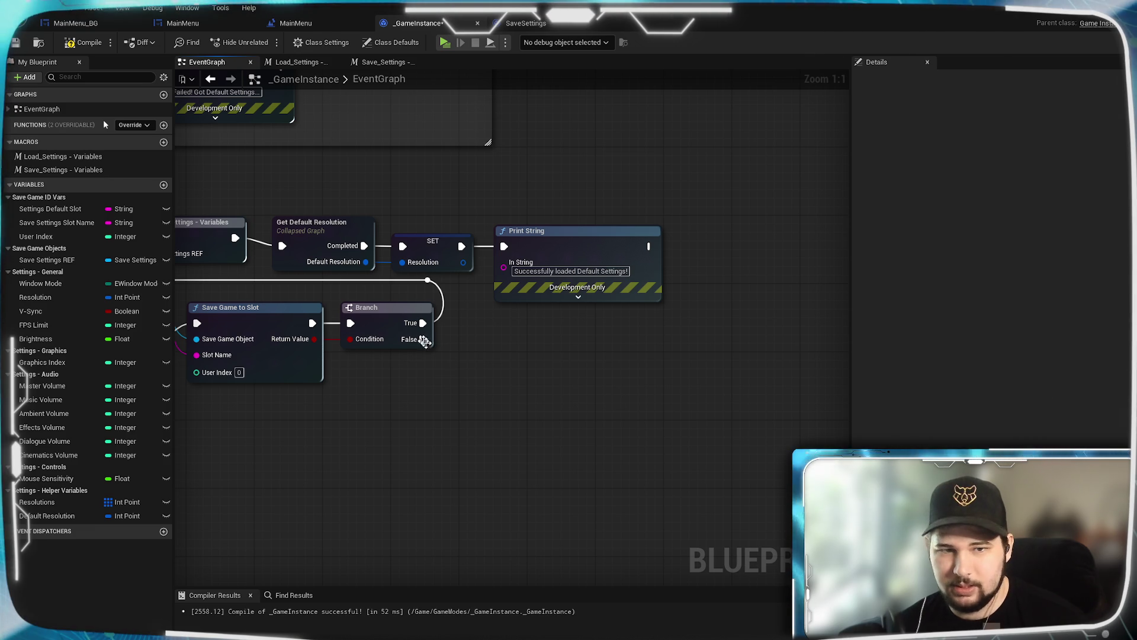
- Add a Print String on Branch False reading 'Error: Failed to create Default Settings save data.'
{"action": "left_click", "coordinate": [424, 341]}
{"action": "left_click_drag", "start_coordinate": [422, 342], "coordinate": [498, 343]}
{"action": "type", "text": "prinmt"}
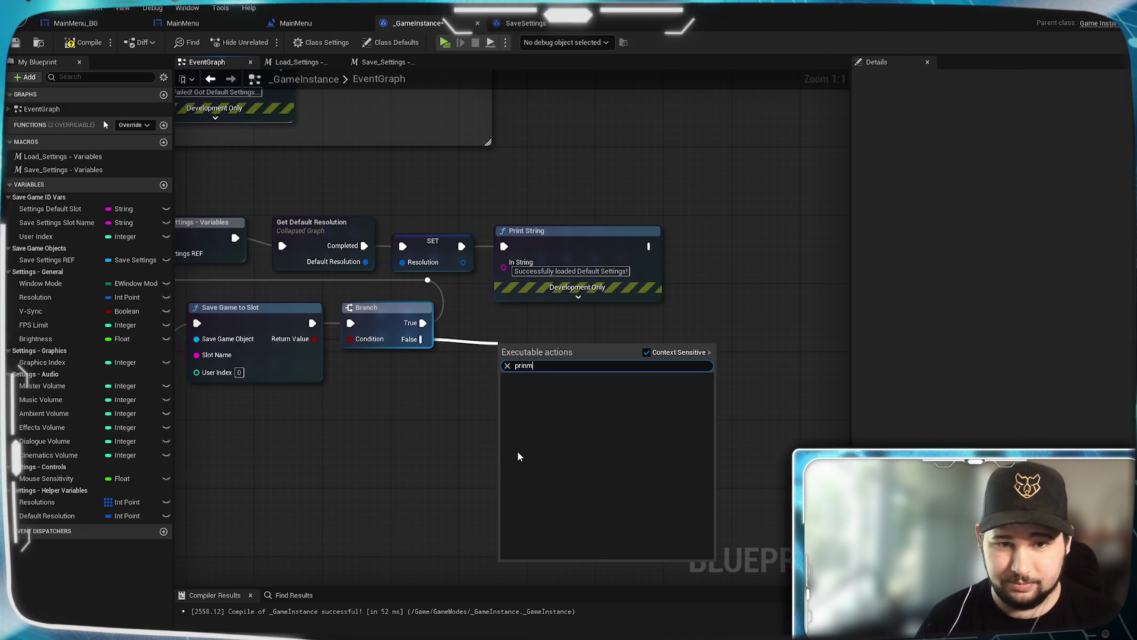
{"action": "key", "text": "BackSpace"}
{"action": "type", "text": "t string"}
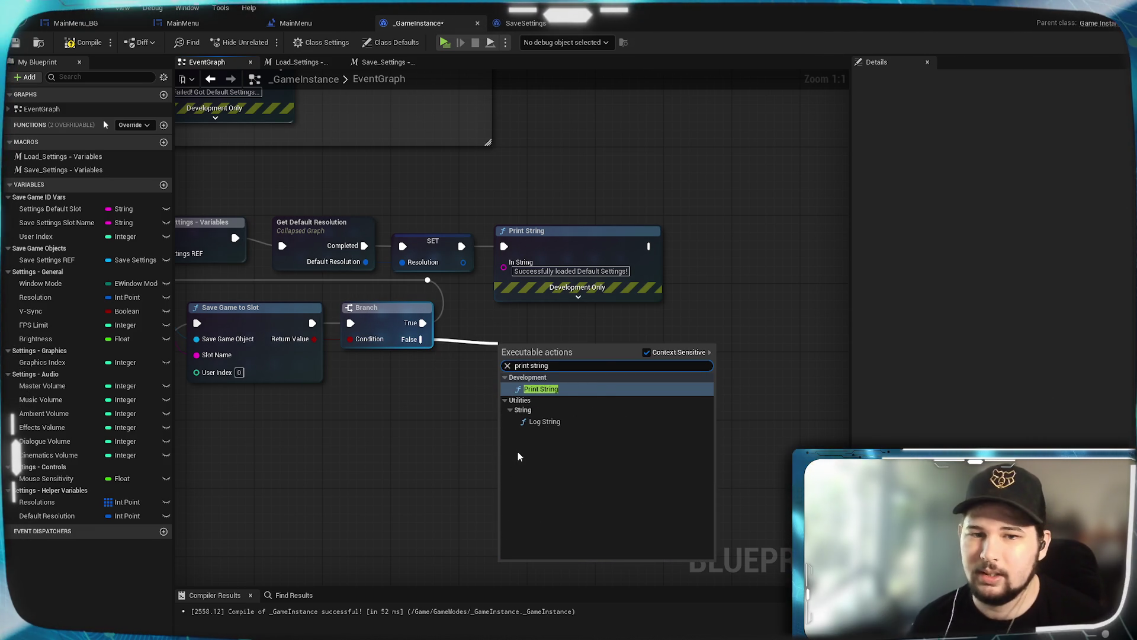
{"action": "key", "text": "Return"}
{"action": "left_click", "coordinate": [547, 384]}
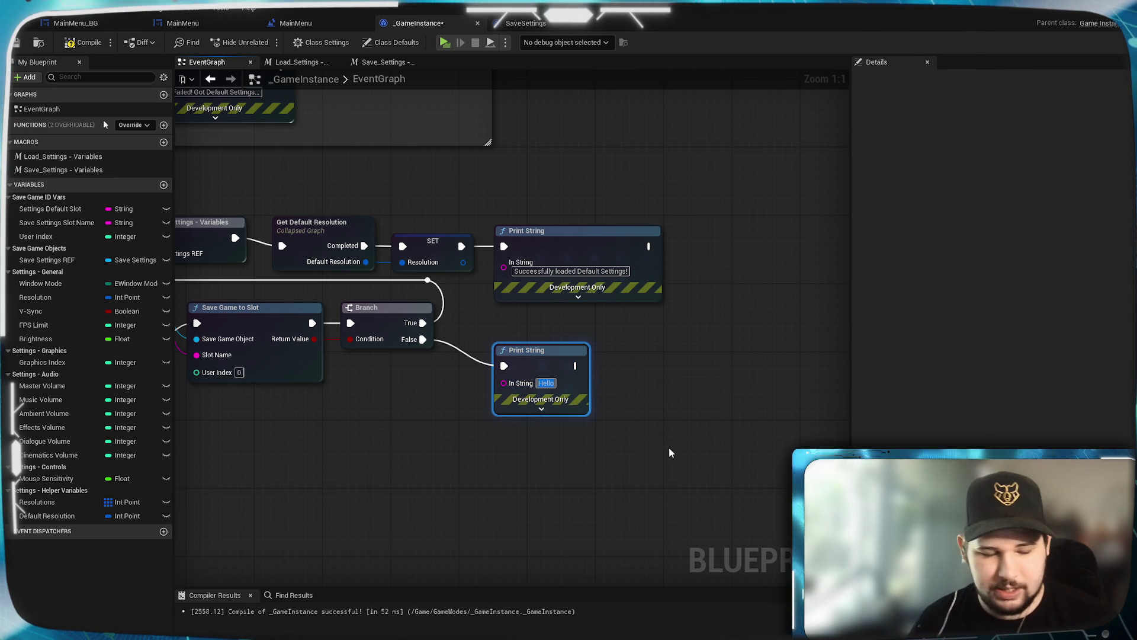
{"action": "type", "text": "Error: Failed to create Default"}
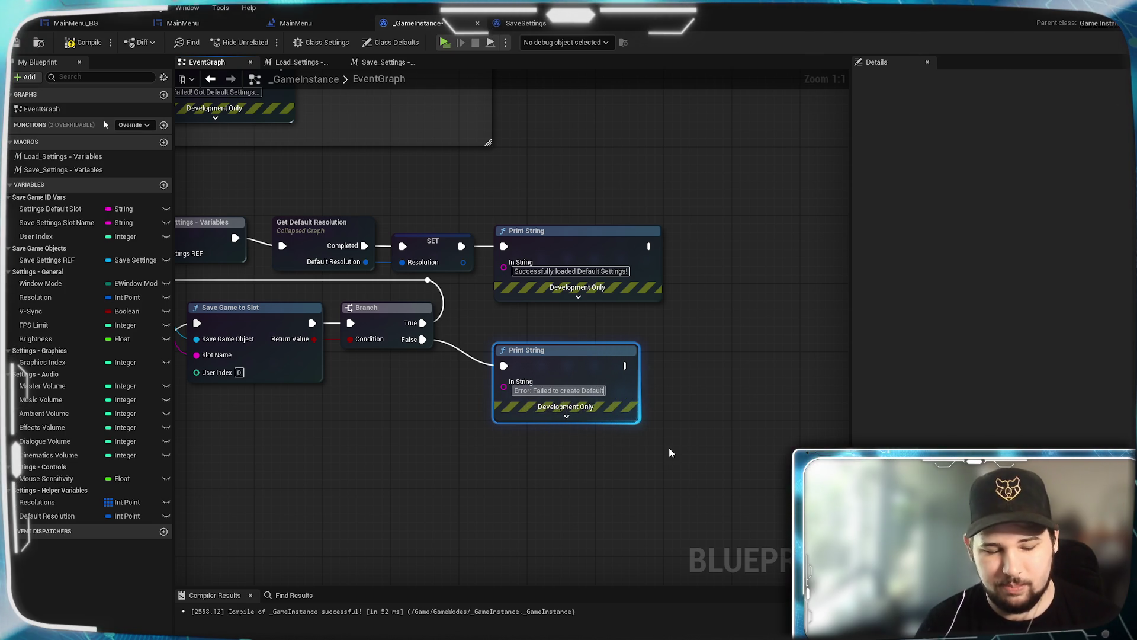
{"action": "type", "text": " Settings save data."}
- Position the error message node up and beside the Branch, below the success message
{"action": "left_click_drag", "start_coordinate": [539, 353], "coordinate": [540, 331]}
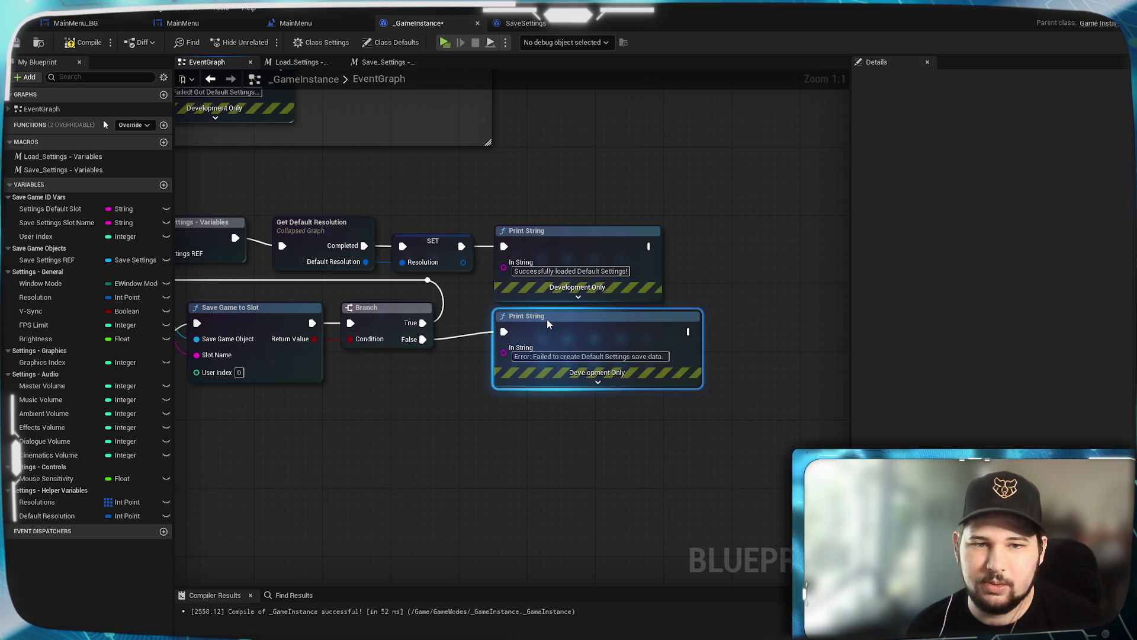
{"action": "scroll", "coordinate": [528, 453], "scroll_direction": "down", "scroll_amount": 2}
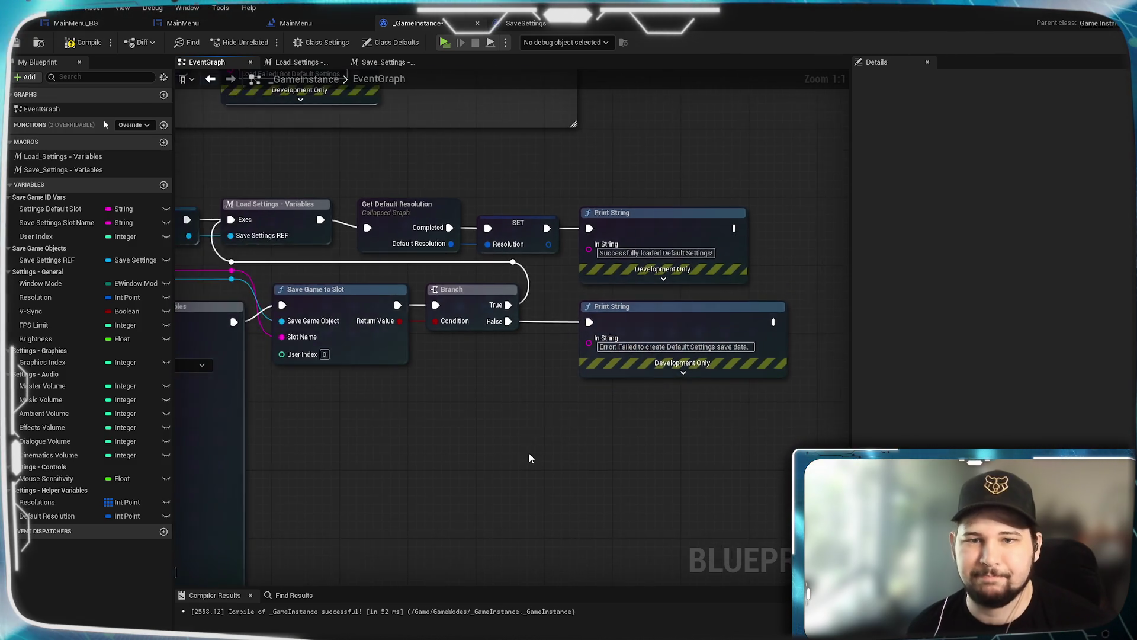
{"action": "scroll", "coordinate": [620, 359], "scroll_direction": "up", "scroll_amount": 2}
{"action": "left_click_drag", "start_coordinate": [620, 359], "coordinate": [577, 362]}
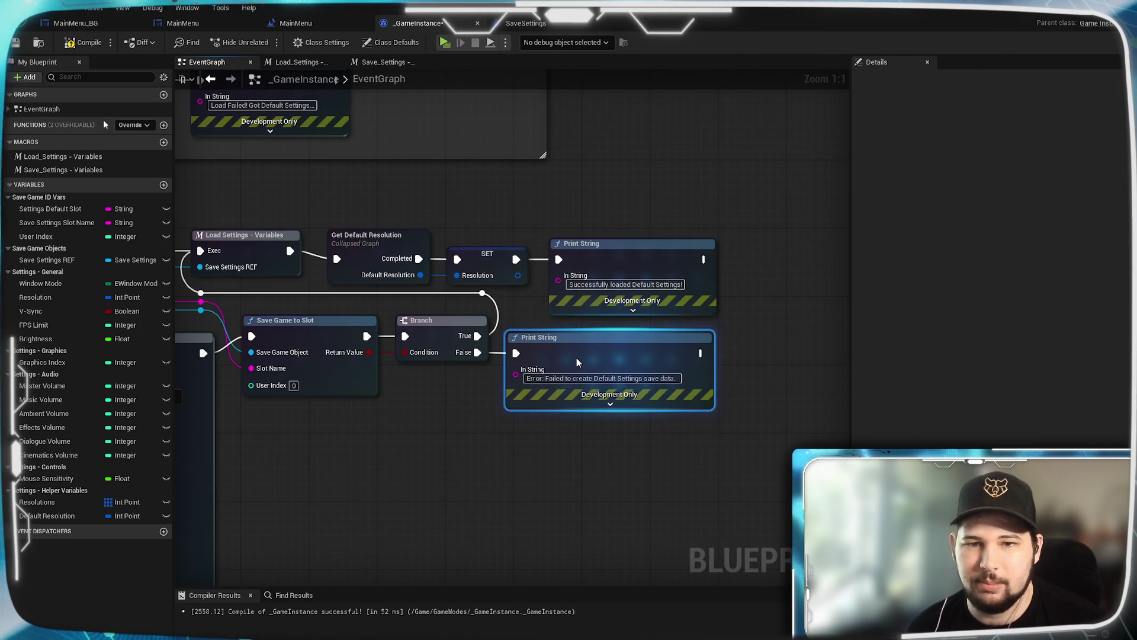
{"action": "left_click", "coordinate": [569, 489]}
{"action": "scroll", "coordinate": [534, 489], "scroll_direction": "down", "scroll_amount": 5}
- Wrap the whole lower default-settings node group in a new comment box
{"action": "mouse_move", "coordinate": [534, 488]}
{"action": "left_mouse_down"}
{"action": "mouse_move", "coordinate": [731, 381]}
{"action": "mouse_move", "coordinate": [731, 362]}
{"action": "left_mouse_up"}
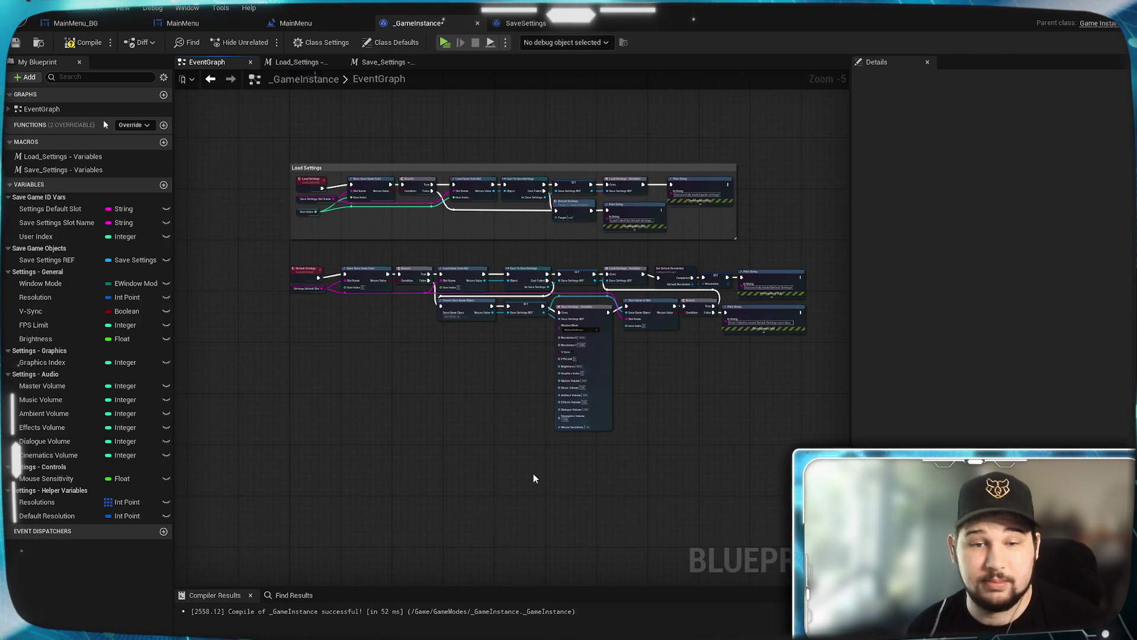
{"action": "mouse_move", "coordinate": [817, 261]}
{"action": "left_mouse_down"}
{"action": "mouse_move", "coordinate": [738, 303]}
{"action": "mouse_move", "coordinate": [278, 457]}
{"action": "left_mouse_up"}
{"action": "right_click", "coordinate": [604, 352]}
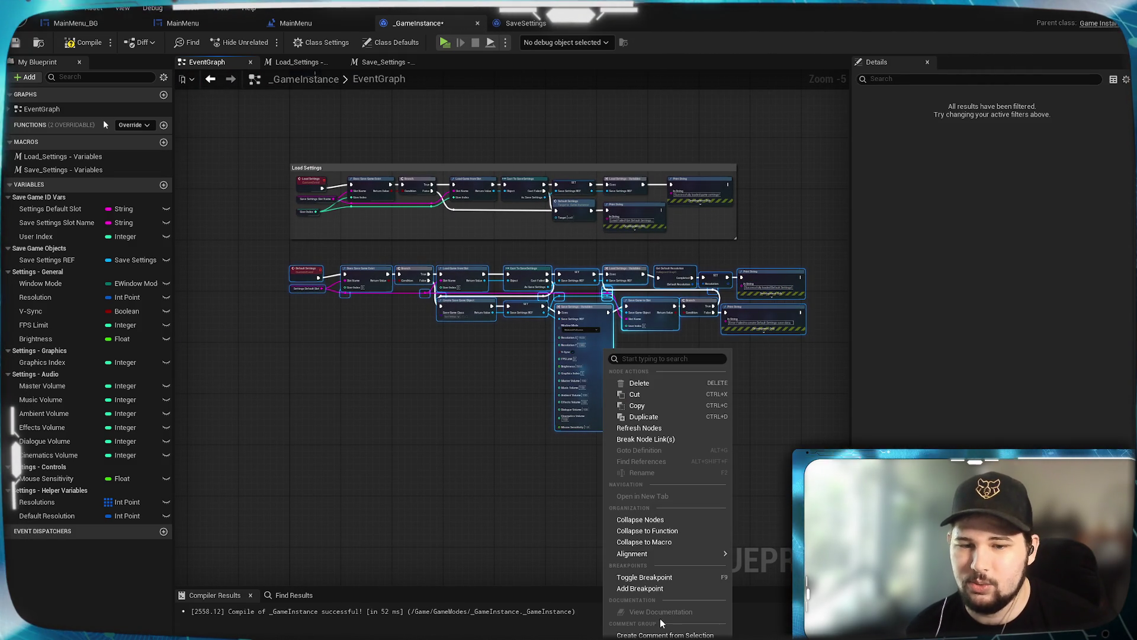
{"action": "key", "text": "ctrl+b"}
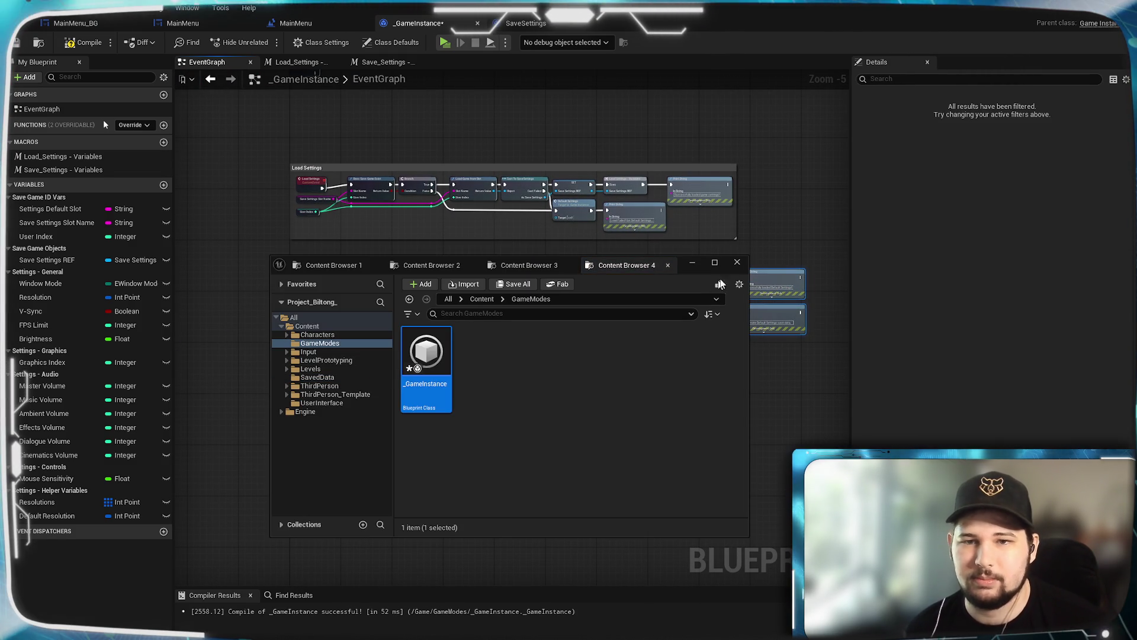
{"action": "left_click", "coordinate": [737, 262]}
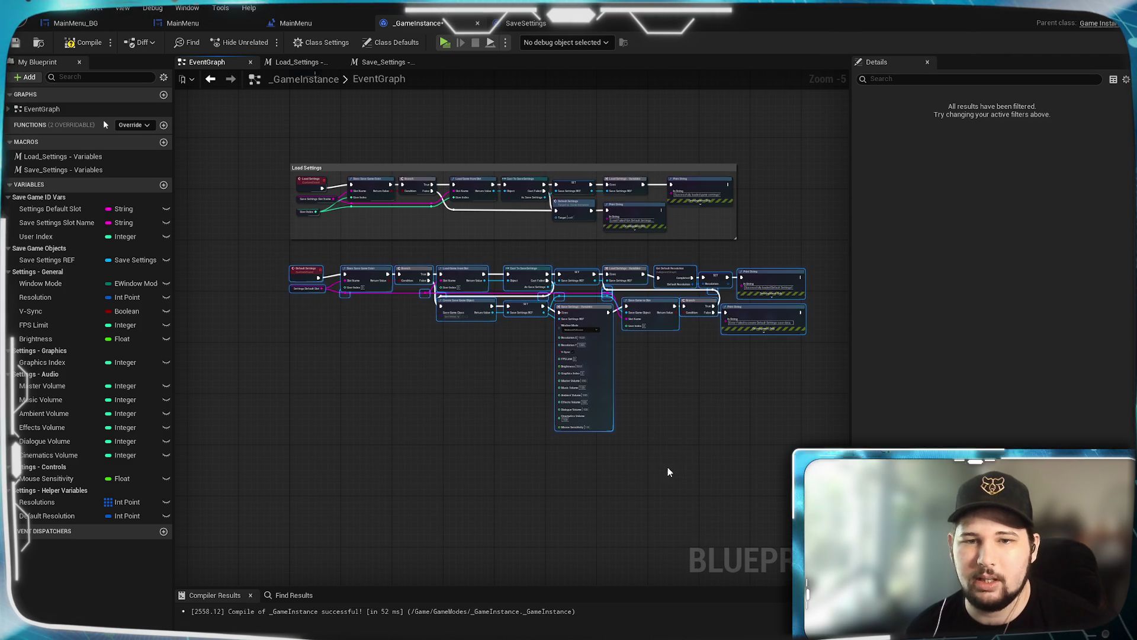
{"action": "right_click", "coordinate": [596, 353]}
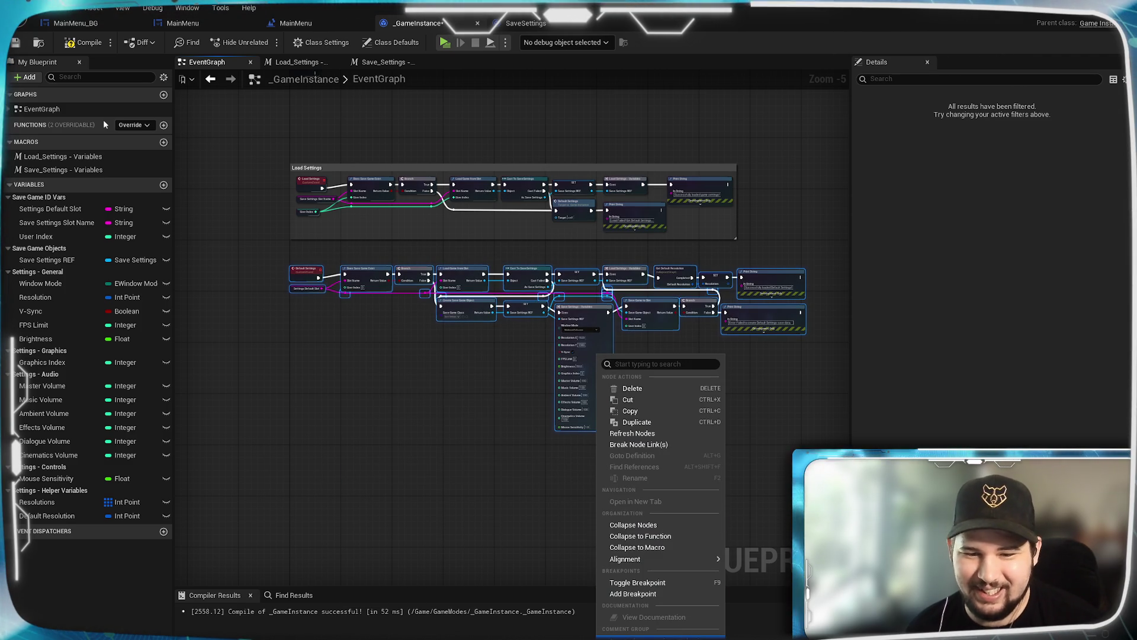
{"action": "key", "text": "c"}
{"action": "scroll", "coordinate": [374, 478], "scroll_direction": "up", "scroll_amount": 5}
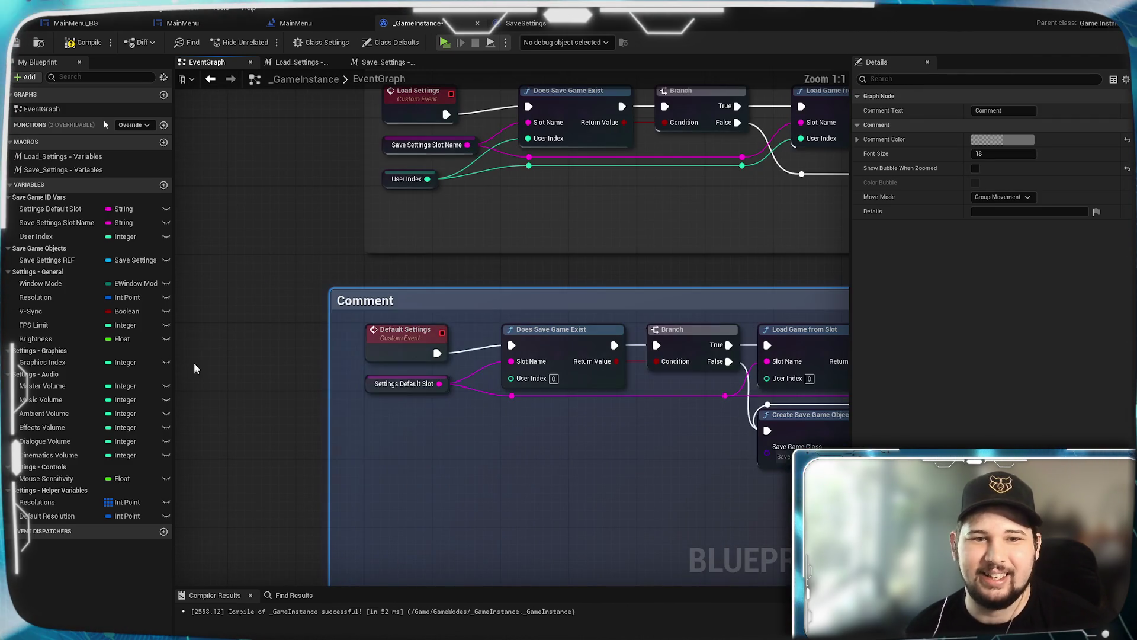
{"action": "mouse_move", "coordinate": [418, 307]}
{"action": "left_mouse_down"}
{"action": "mouse_move", "coordinate": [457, 298]}
{"action": "mouse_move", "coordinate": [449, 283]}
{"action": "left_mouse_up"}
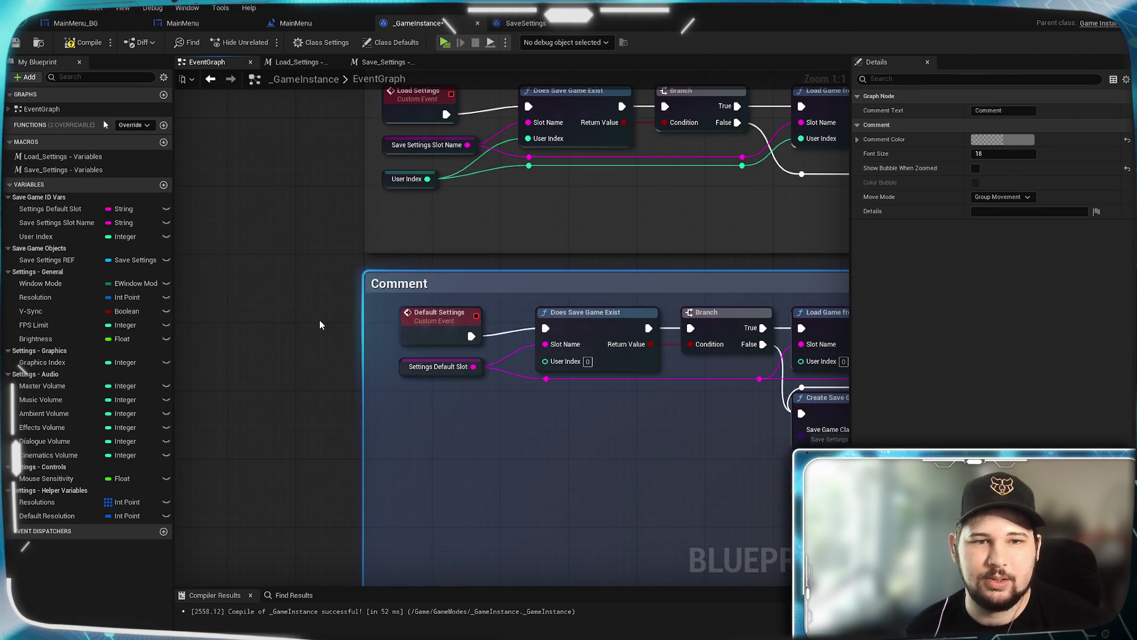
{"action": "left_click", "coordinate": [320, 325]}
- Title the comment box 'Default Settings'
{"action": "double_click", "coordinate": [441, 283]}
{"action": "type", "text": "Default Settings"}
{"action": "key", "text": "Return"}
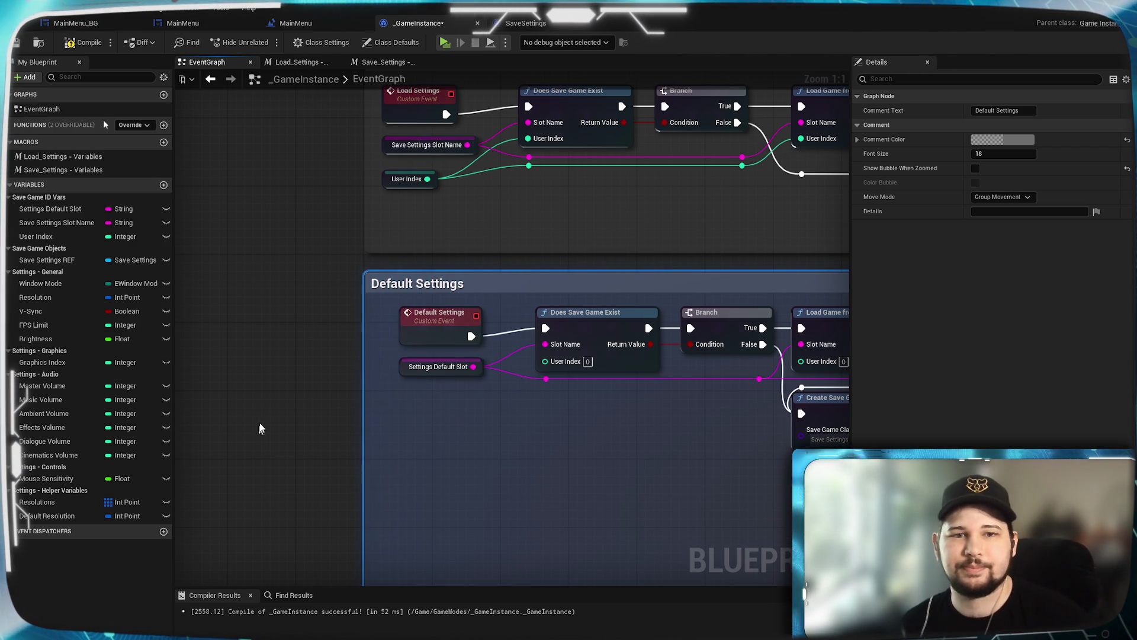
{"action": "left_click", "coordinate": [266, 445]}
{"action": "scroll", "coordinate": [334, 424], "scroll_direction": "down", "scroll_amount": 5}
{"action": "scroll", "coordinate": [356, 335], "scroll_direction": "up", "scroll_amount": 2}
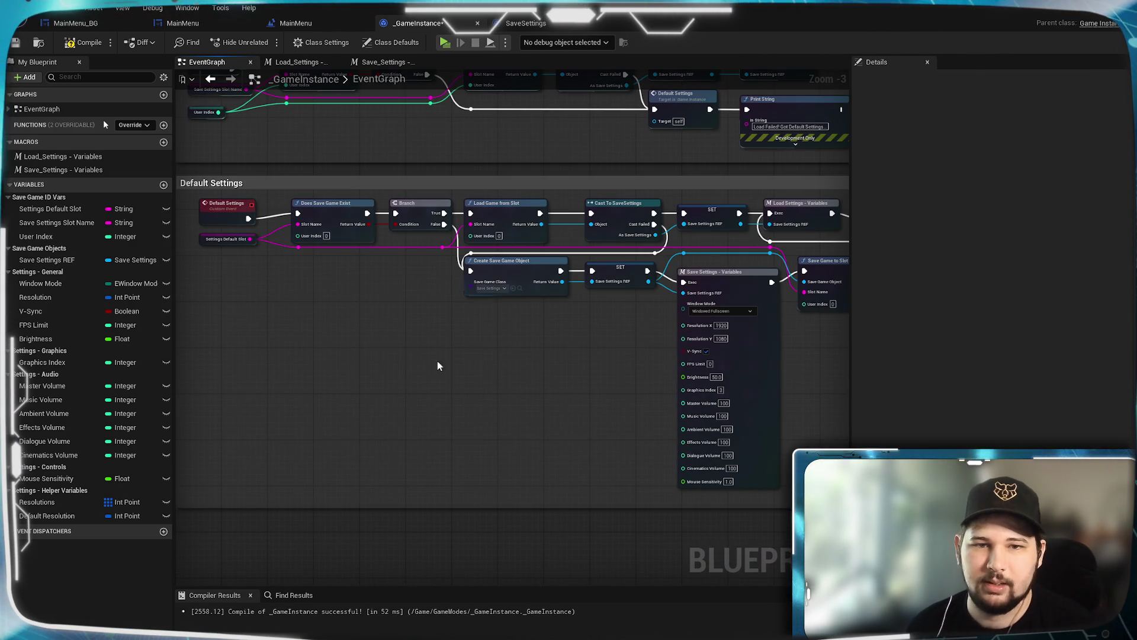
- Select all the Default Settings nodes and nudge them slightly left and down
{"action": "scroll", "coordinate": [489, 363], "scroll_direction": "down", "scroll_amount": 2}
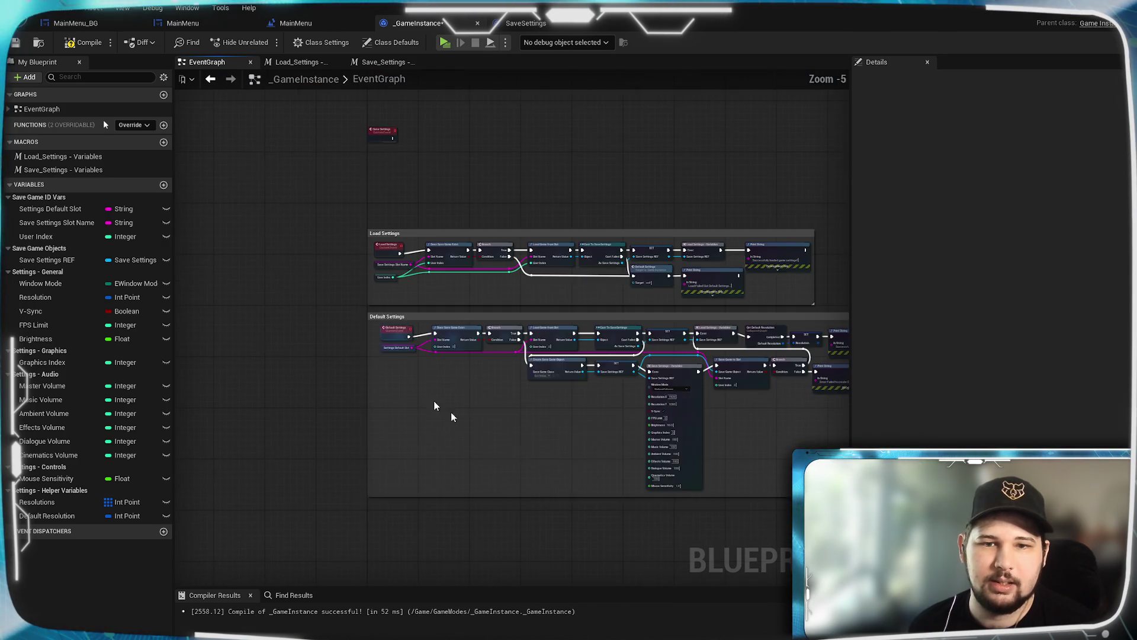
{"action": "left_click_drag", "start_coordinate": [727, 452], "coordinate": [363, 310]}
{"action": "scroll", "coordinate": [510, 464], "scroll_direction": "up", "scroll_amount": 6}
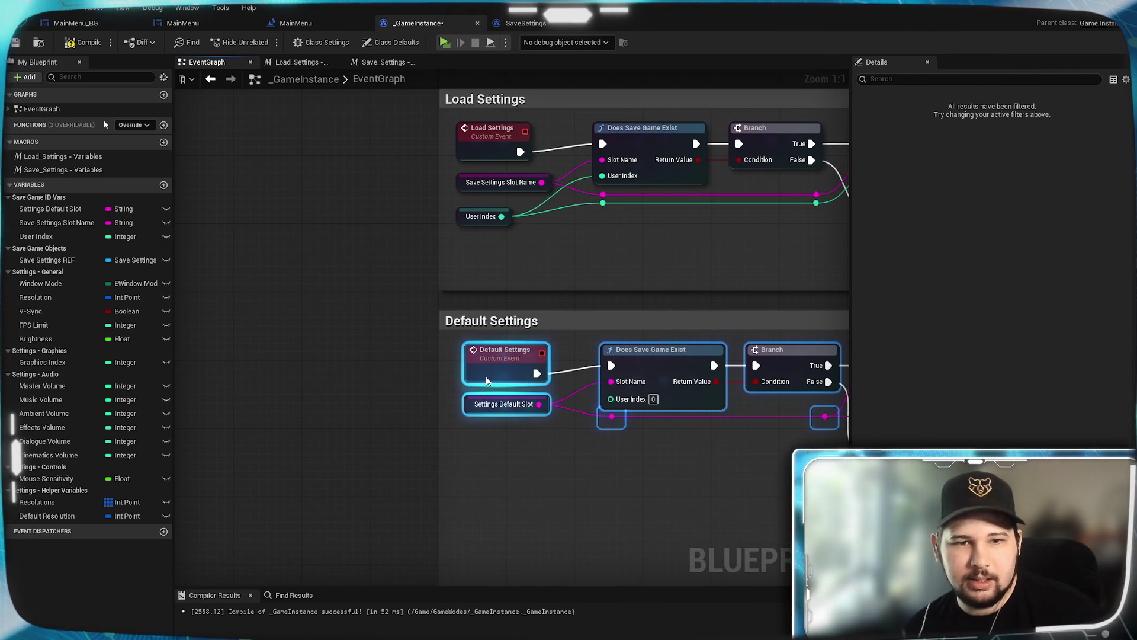
{"action": "left_click_drag", "start_coordinate": [486, 379], "coordinate": [481, 382]}
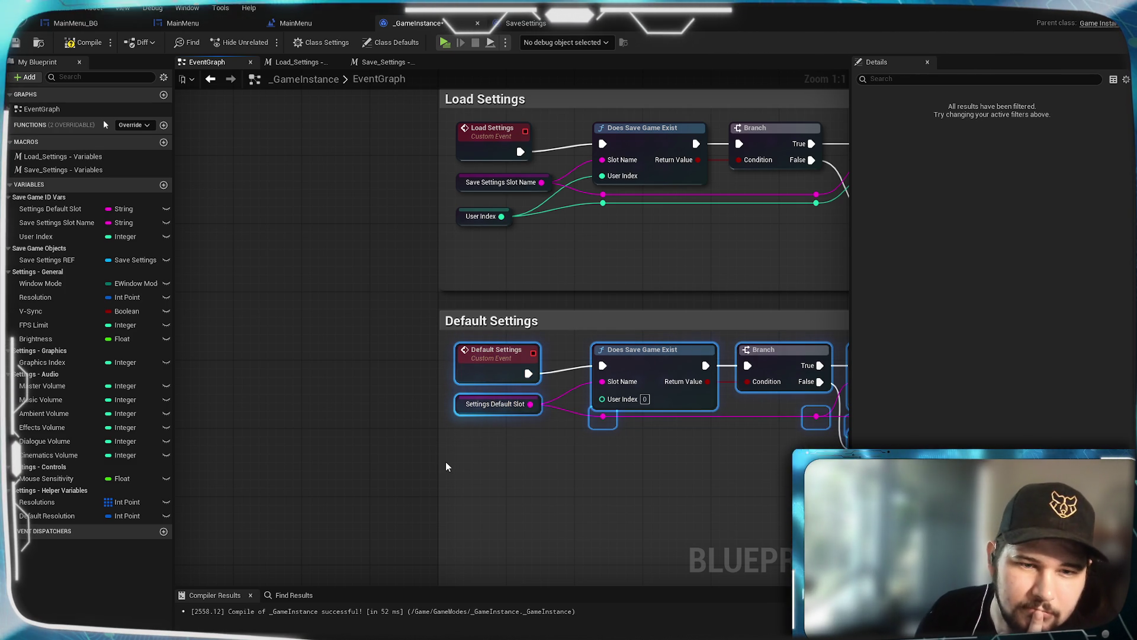
{"action": "left_click", "coordinate": [523, 467]}
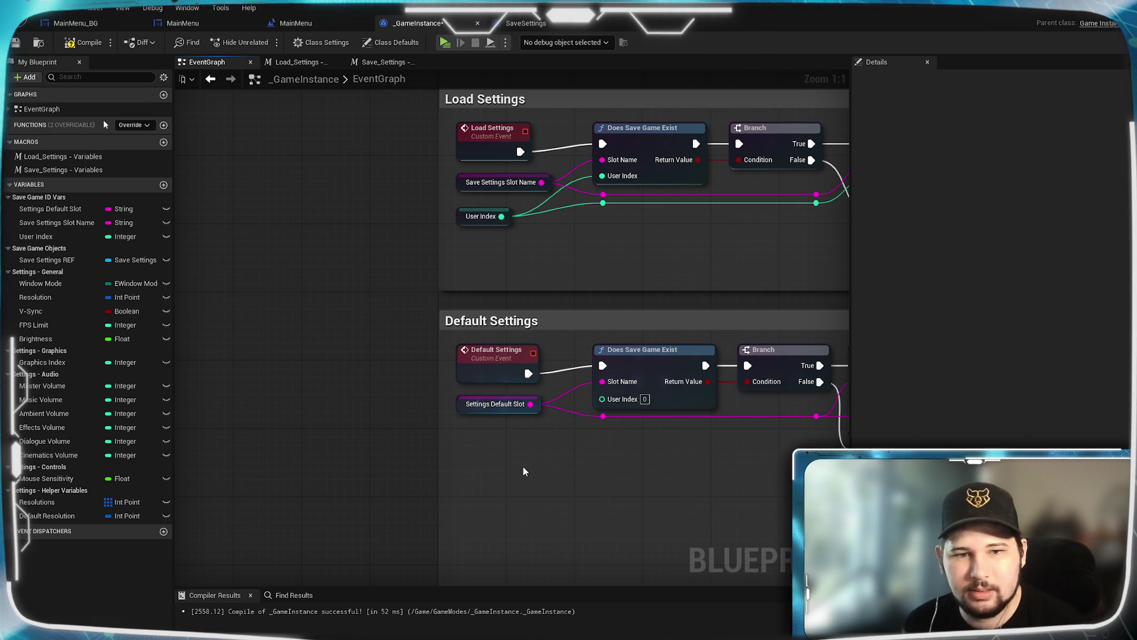
{"action": "left_click", "coordinate": [499, 379]}
{"action": "left_click", "coordinate": [514, 496]}
{"action": "mouse_move", "coordinate": [441, 178]}
{"action": "left_mouse_down"}
{"action": "mouse_move", "coordinate": [439, 280]}
{"action": "mouse_move", "coordinate": [487, 255]}
{"action": "left_mouse_up"}
- Resize the Default Settings comment box's bottom edge so it encloses all its nodes
{"action": "left_click", "coordinate": [390, 325]}
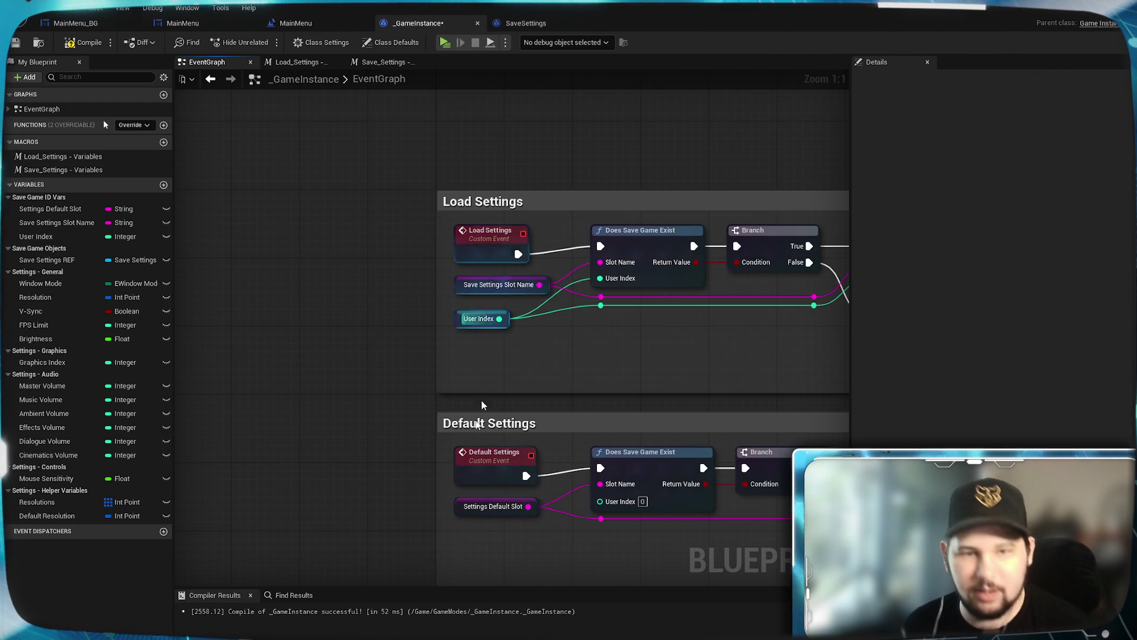
{"action": "scroll", "coordinate": [538, 464], "scroll_direction": "down", "scroll_amount": 5}
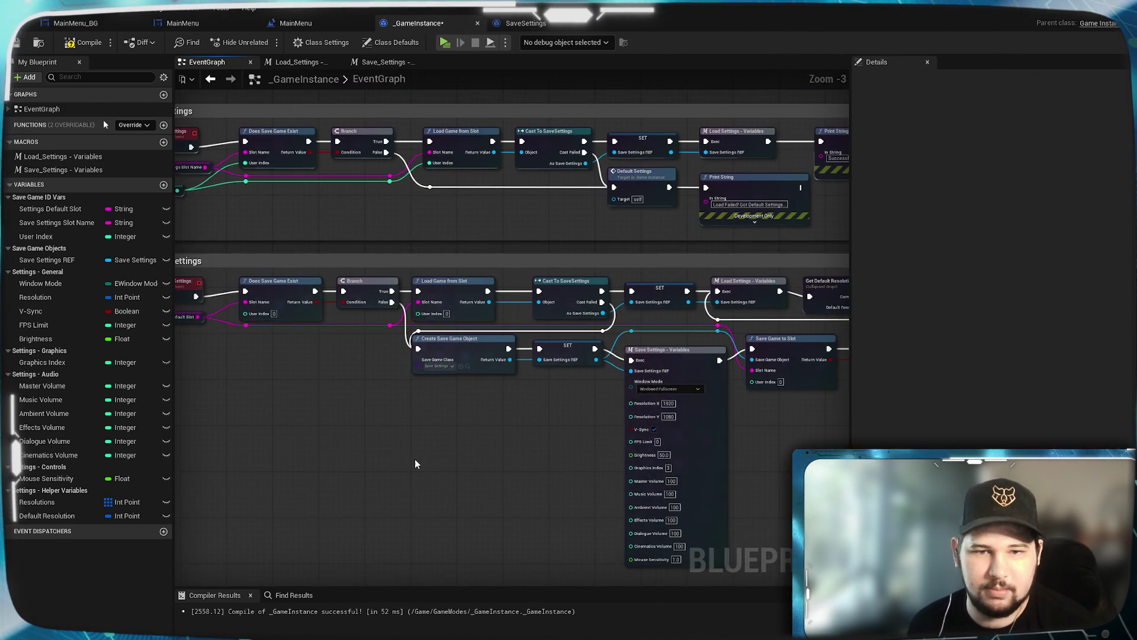
{"action": "left_click_drag", "start_coordinate": [414, 460], "coordinate": [424, 443]}
{"action": "scroll", "coordinate": [599, 434], "scroll_direction": "up", "scroll_amount": 4}
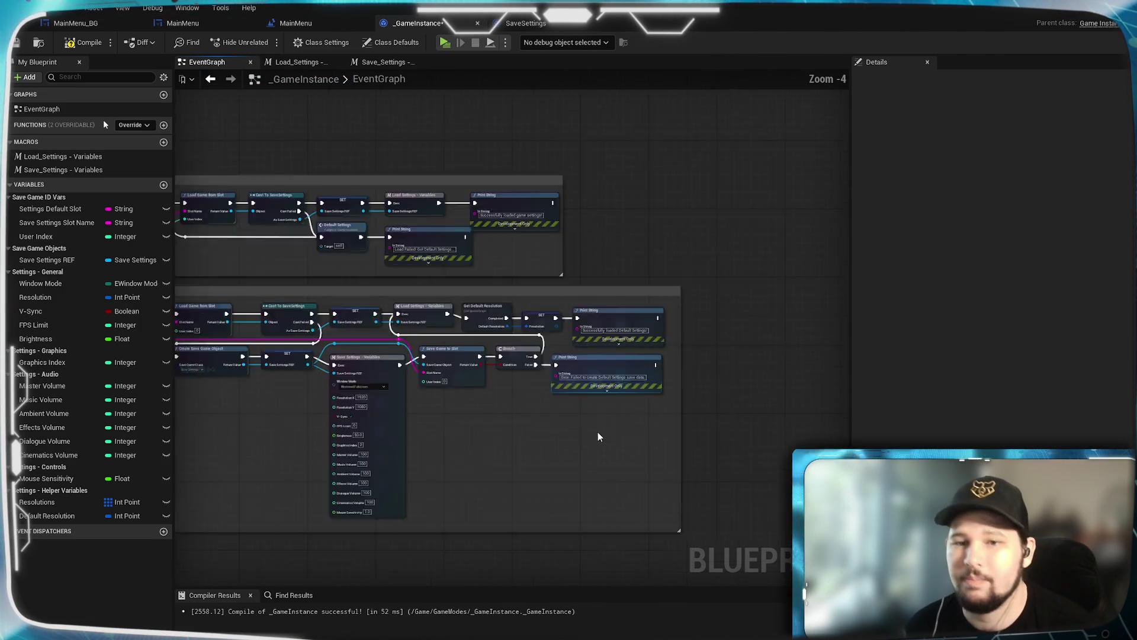
{"action": "left_click_drag", "start_coordinate": [657, 445], "coordinate": [657, 411]}
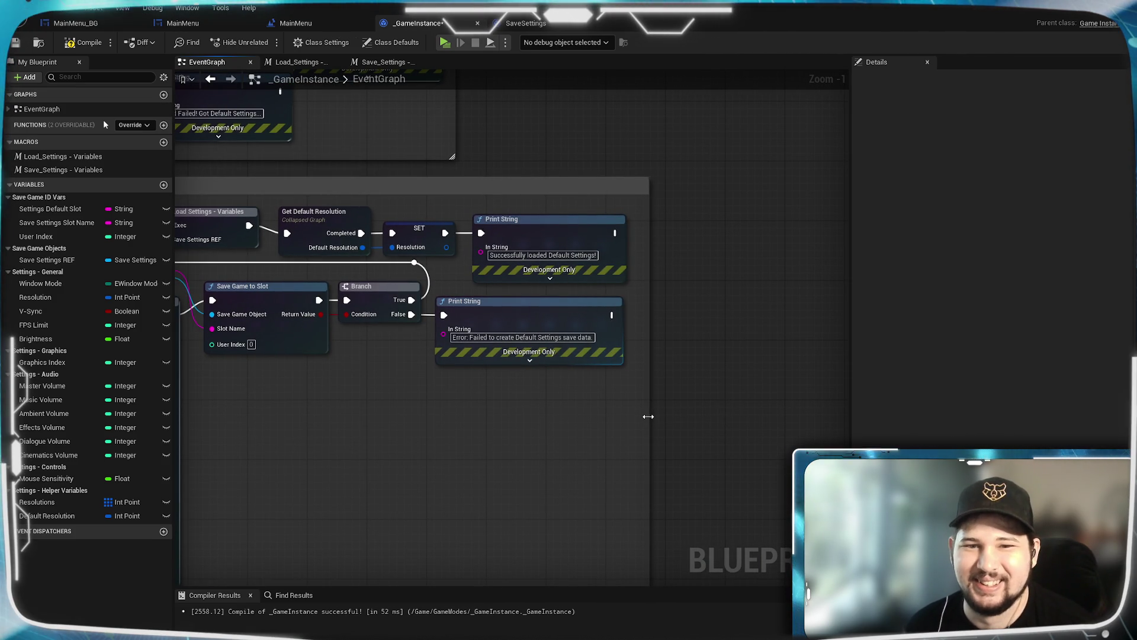
{"action": "scroll", "coordinate": [688, 427], "scroll_direction": "down", "scroll_amount": 4}
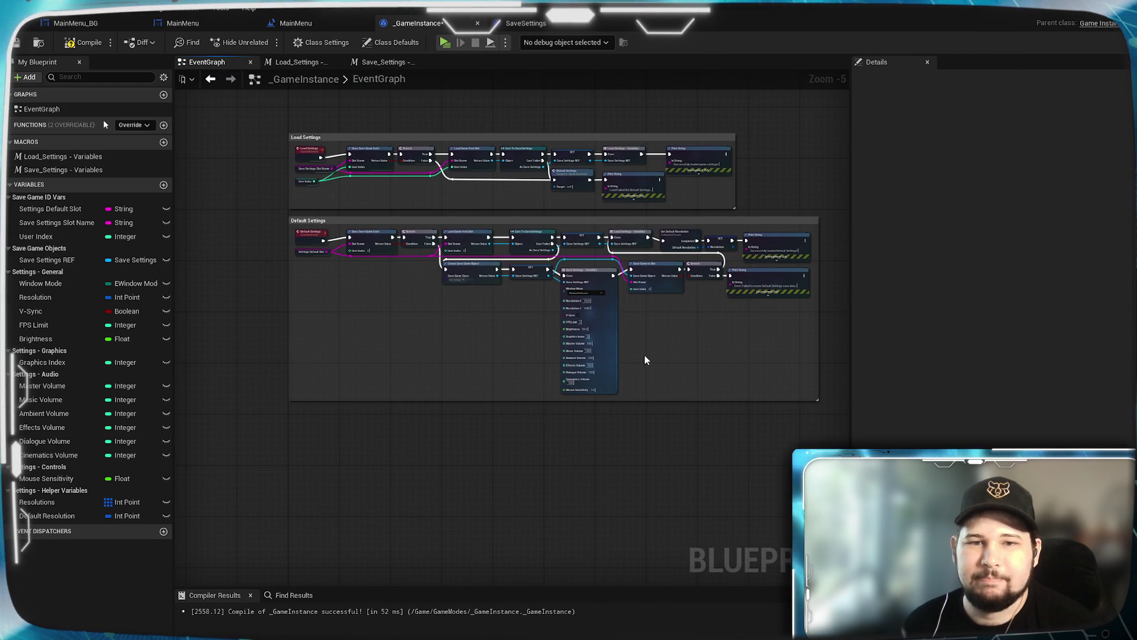
{"action": "scroll", "coordinate": [642, 358], "scroll_direction": "up", "scroll_amount": 2}
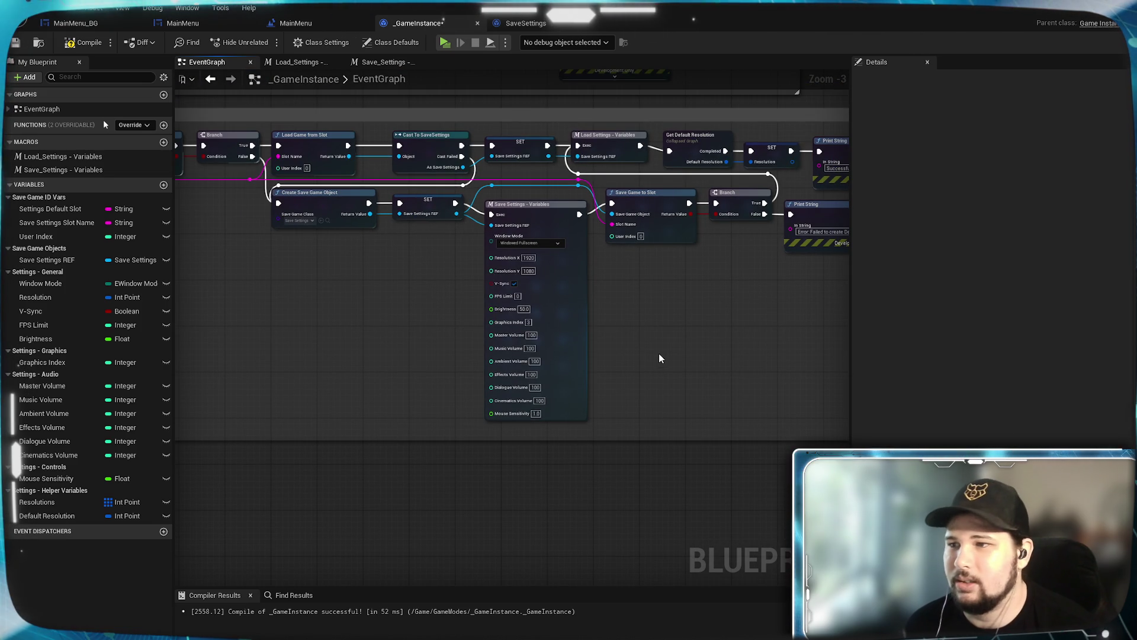
{"action": "scroll", "coordinate": [623, 375], "scroll_direction": "down", "scroll_amount": 2}
{"action": "scroll", "coordinate": [573, 406], "scroll_direction": "up", "scroll_amount": 1}
{"action": "left_click_drag", "start_coordinate": [447, 405], "coordinate": [437, 406]}
{"action": "mouse_move", "coordinate": [637, 452]}
{"action": "left_mouse_down"}
{"action": "mouse_move", "coordinate": [642, 515]}
{"action": "mouse_move", "coordinate": [683, 307]}
{"action": "mouse_move", "coordinate": [684, 463]}
{"action": "left_mouse_up"}
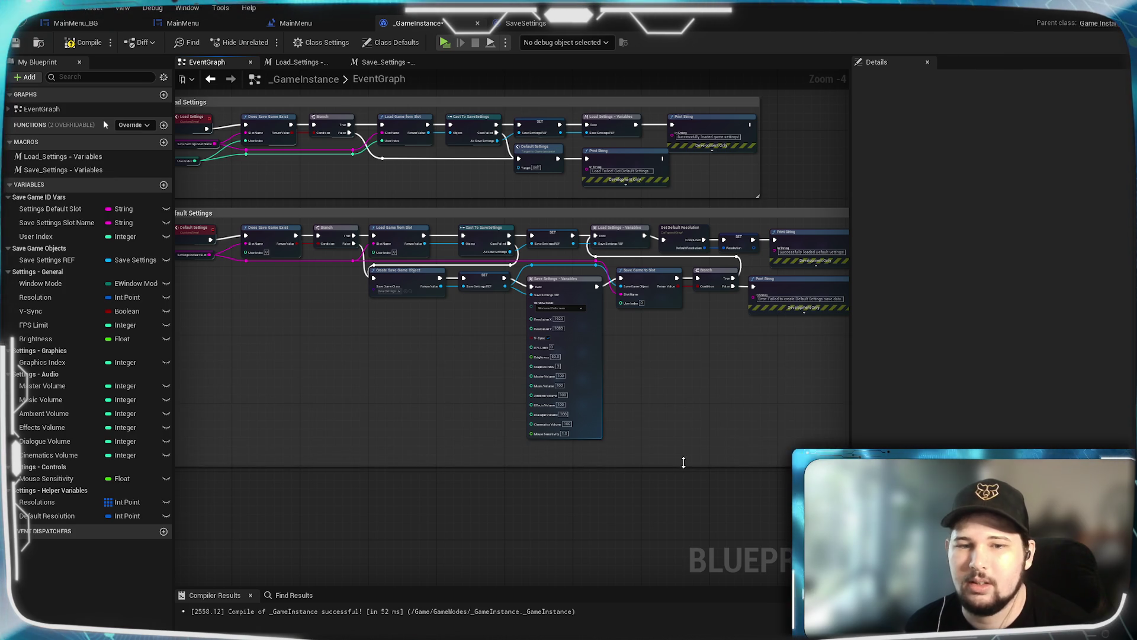
{"action": "scroll", "coordinate": [684, 462], "scroll_direction": "up", "scroll_amount": 4}
{"action": "mouse_move", "coordinate": [470, 471]}
{"action": "left_mouse_down"}
{"action": "mouse_move", "coordinate": [475, 432]}
{"action": "mouse_move", "coordinate": [470, 481]}
{"action": "left_mouse_up"}
{"action": "scroll", "coordinate": [435, 478], "scroll_direction": "down", "scroll_amount": 6}
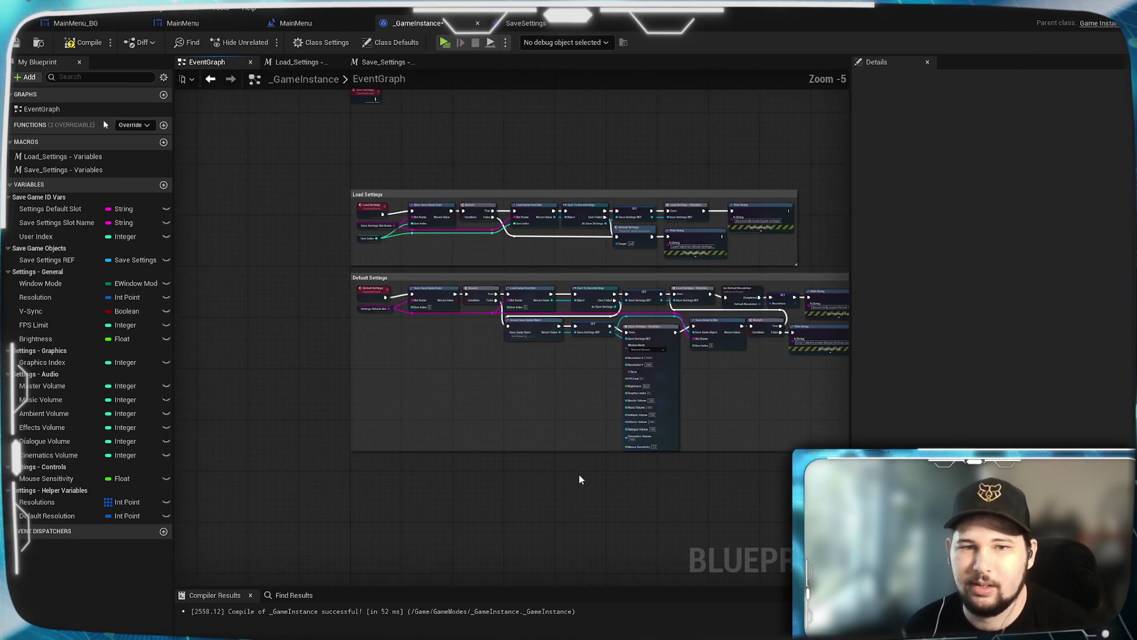
{"action": "scroll", "coordinate": [387, 346], "scroll_direction": "down", "scroll_amount": 1}
{"action": "scroll", "coordinate": [666, 457], "scroll_direction": "up", "scroll_amount": 7}
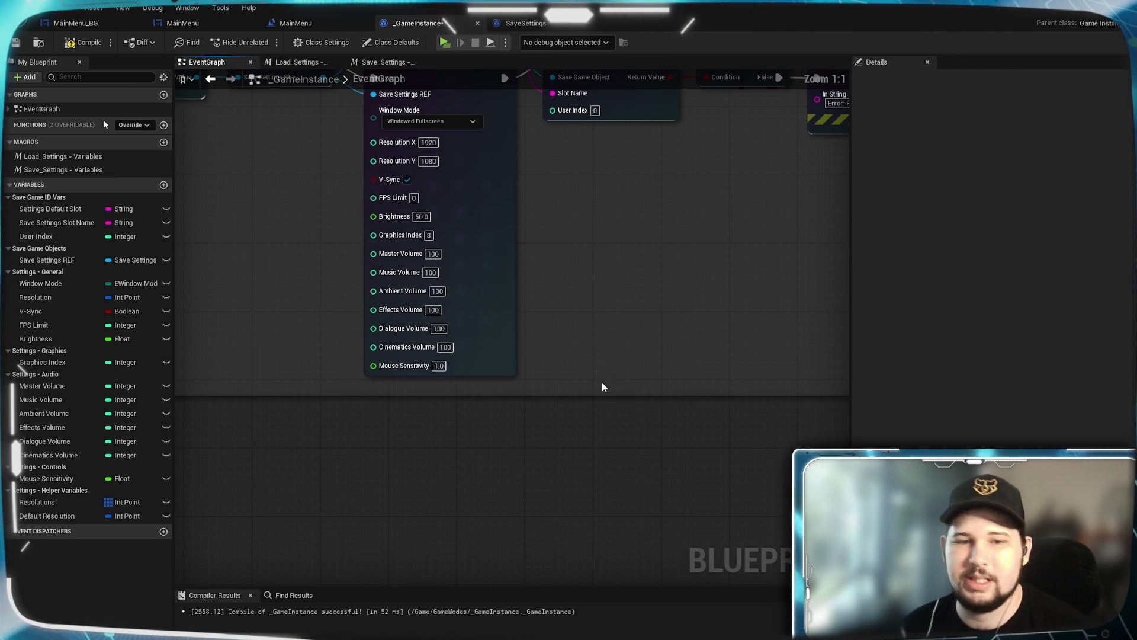
{"action": "left_click_drag", "start_coordinate": [586, 396], "coordinate": [577, 419]}
{"action": "scroll", "coordinate": [461, 411], "scroll_direction": "down", "scroll_amount": 3}
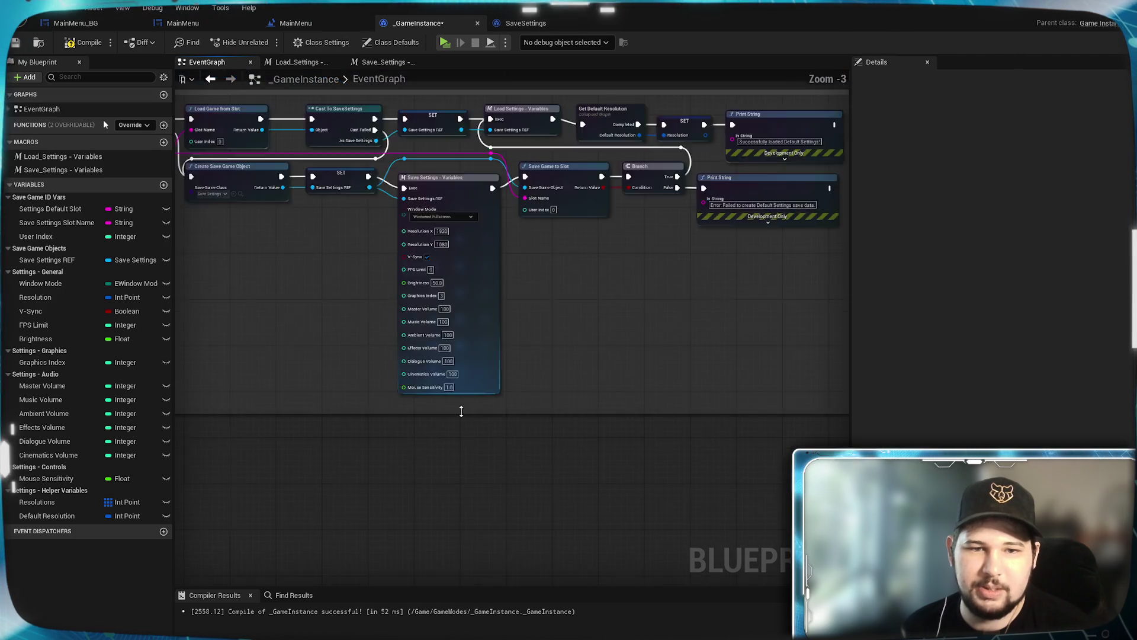
{"action": "scroll", "coordinate": [461, 411], "scroll_direction": "down", "scroll_amount": 2}
- Compile and save the _GameInstance blueprint
{"action": "left_click", "coordinate": [88, 43]}
{"action": "key", "text": "ctrl+s"}
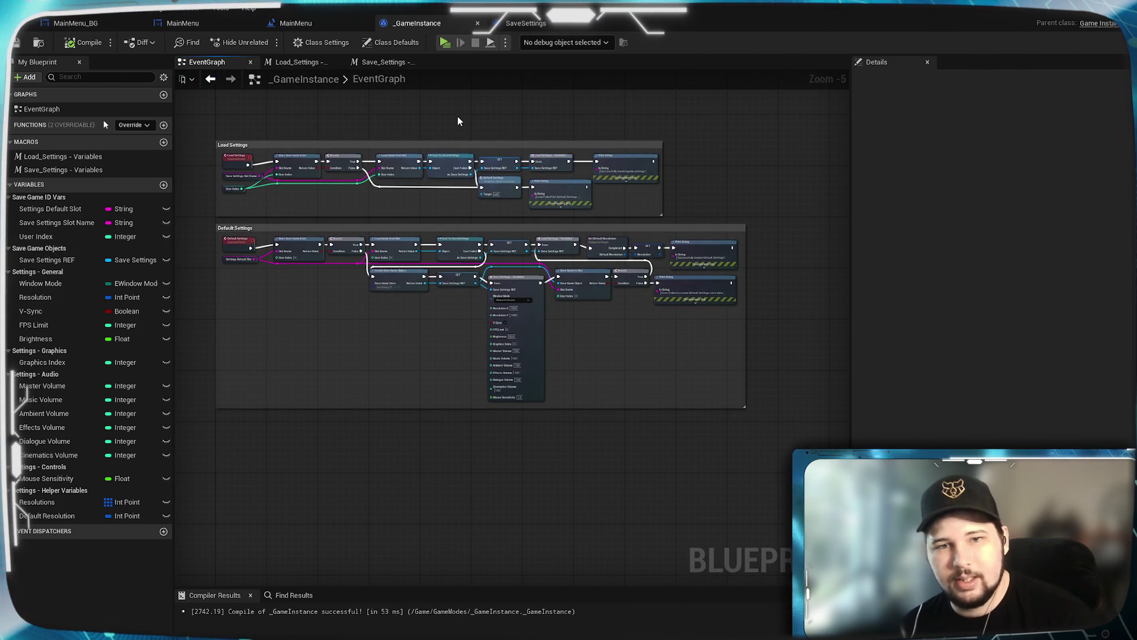
{"action": "scroll", "coordinate": [444, 260], "scroll_direction": "up", "scroll_amount": 4}
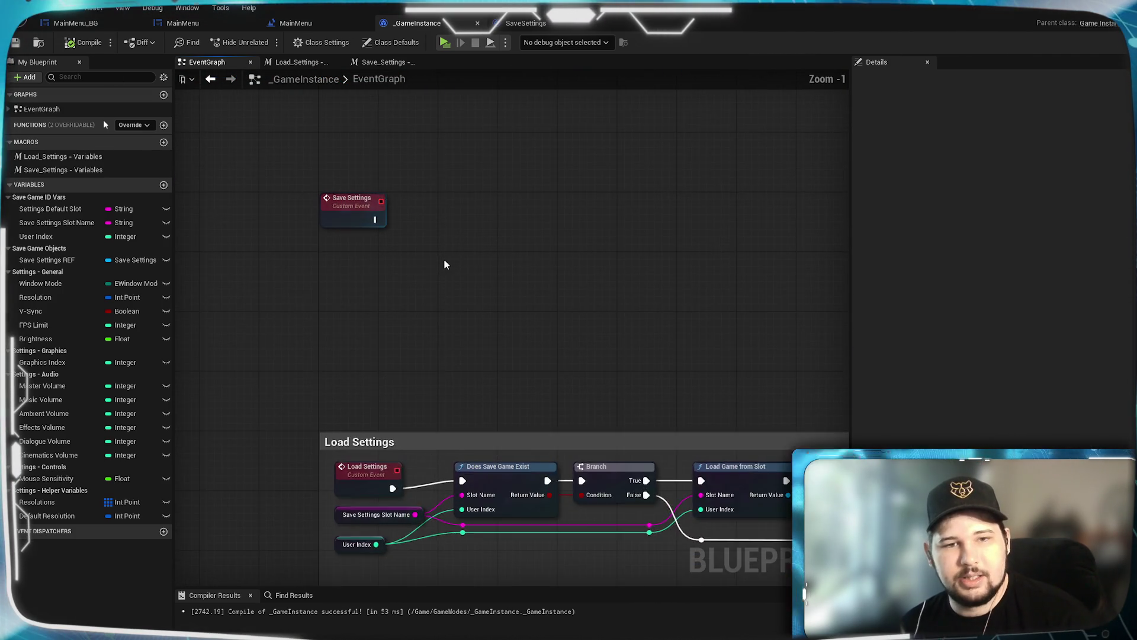
{"action": "scroll", "coordinate": [446, 265], "scroll_direction": "up", "scroll_amount": 1}
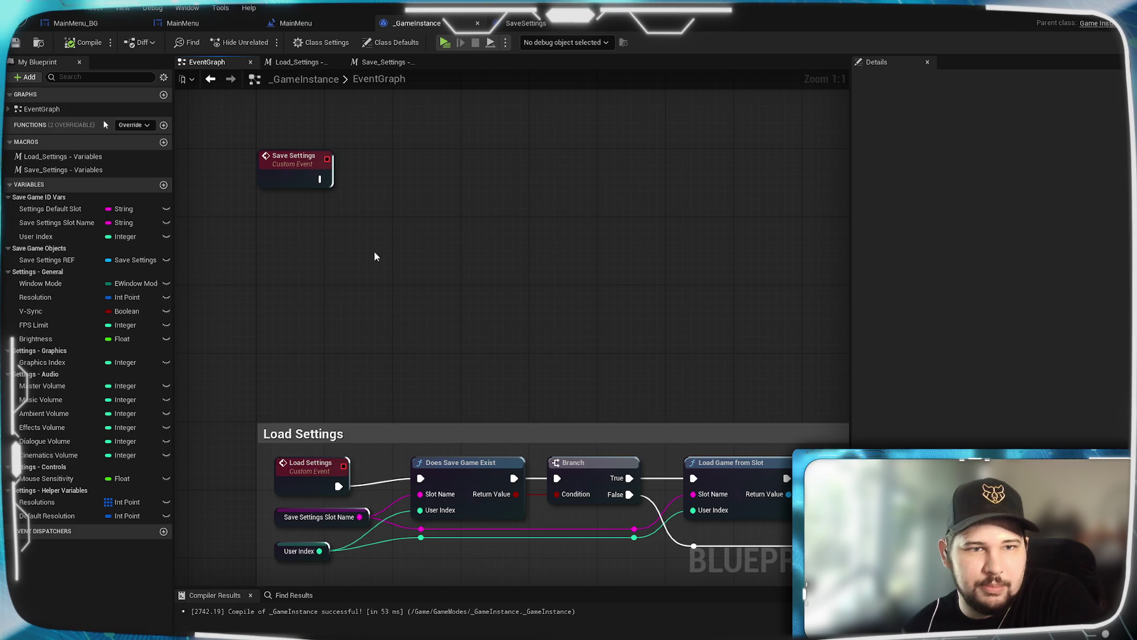
{"action": "mouse_move", "coordinate": [382, 260]}
{"action": "left_mouse_down"}
{"action": "mouse_move", "coordinate": [404, 312]}
{"action": "mouse_move", "coordinate": [394, 366]}
{"action": "left_mouse_up"}
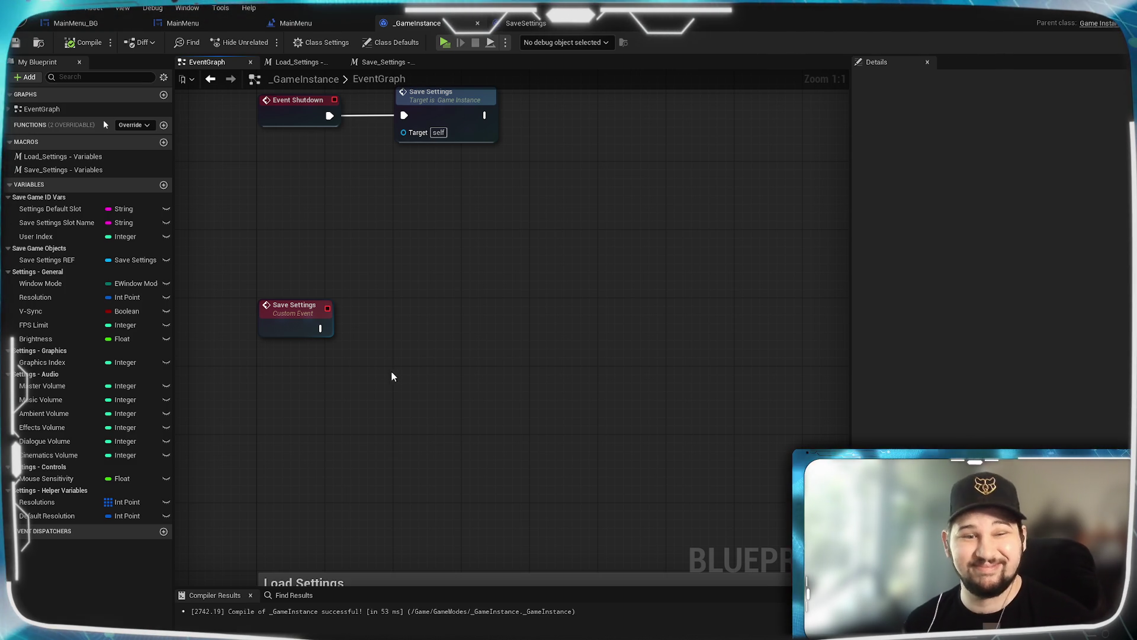
- Drag a new wire from the Save Settings event's execution pin to list executable actions
{"action": "mouse_move", "coordinate": [321, 328]}
{"action": "left_mouse_down"}
{"action": "mouse_move", "coordinate": [414, 347]}
{"action": "mouse_move", "coordinate": [402, 332]}
{"action": "left_mouse_up"}
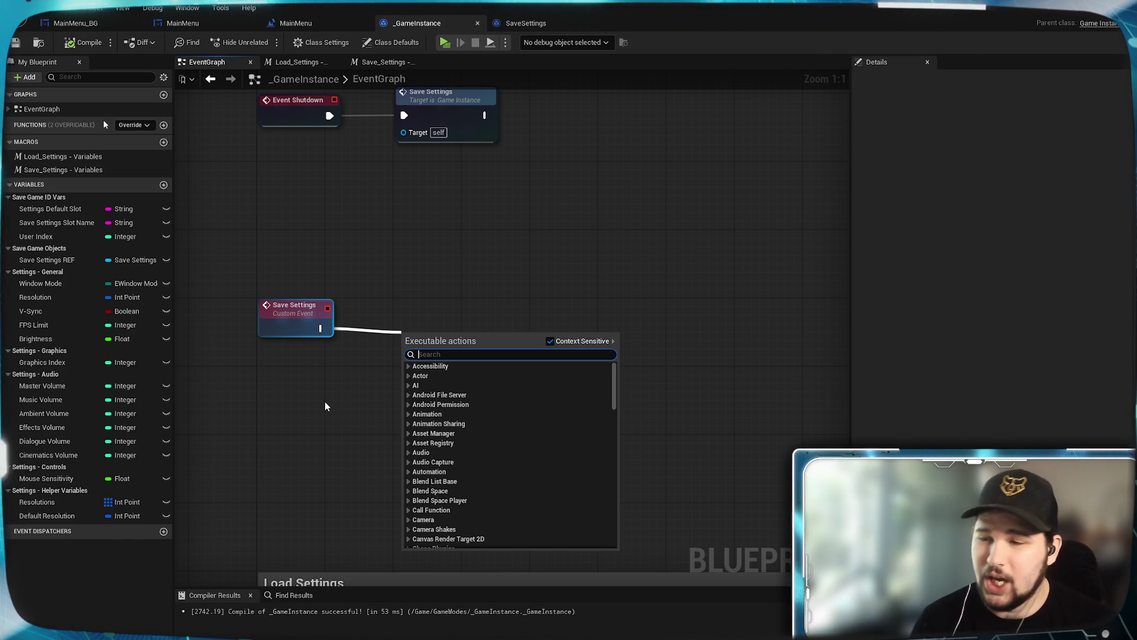
- Add a Does Save Game Exist node after the Save Settings event, aligned with it
{"action": "type", "text": "Doe"}
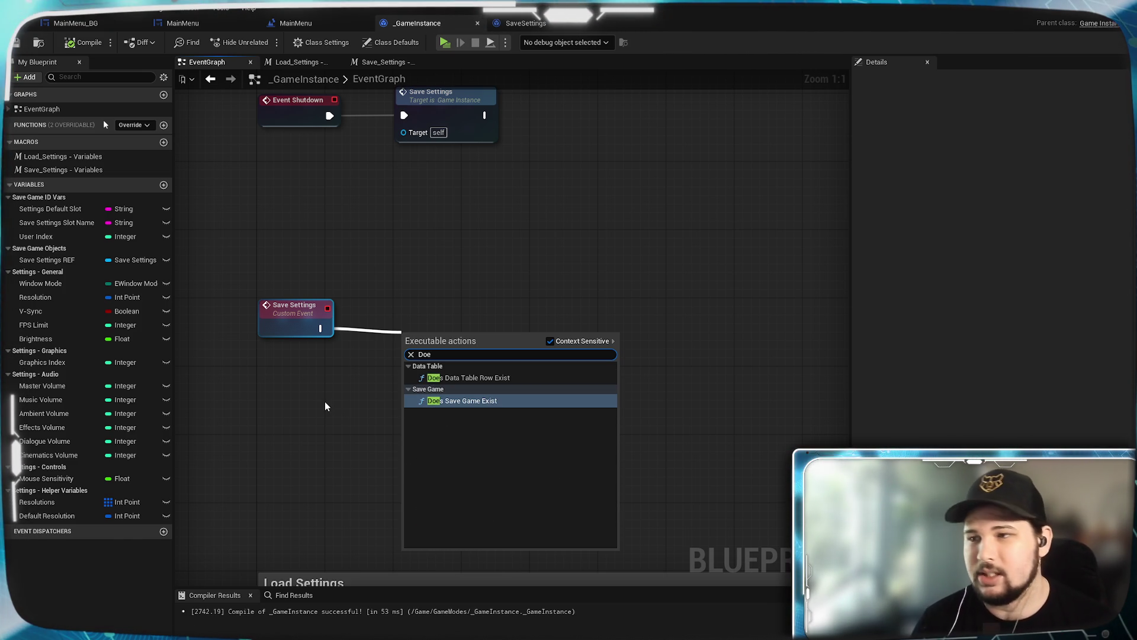
{"action": "type", "text": "s"}
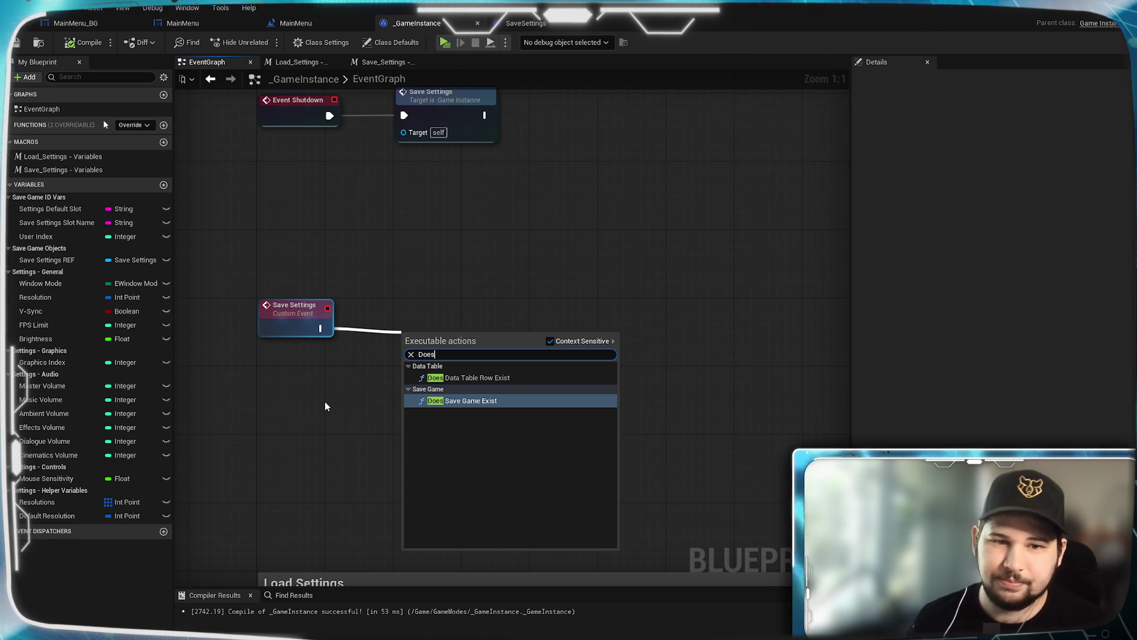
{"action": "left_click", "coordinate": [452, 400]}
{"action": "left_click_drag", "start_coordinate": [438, 336], "coordinate": [436, 308]}
{"action": "left_click", "coordinate": [348, 468]}
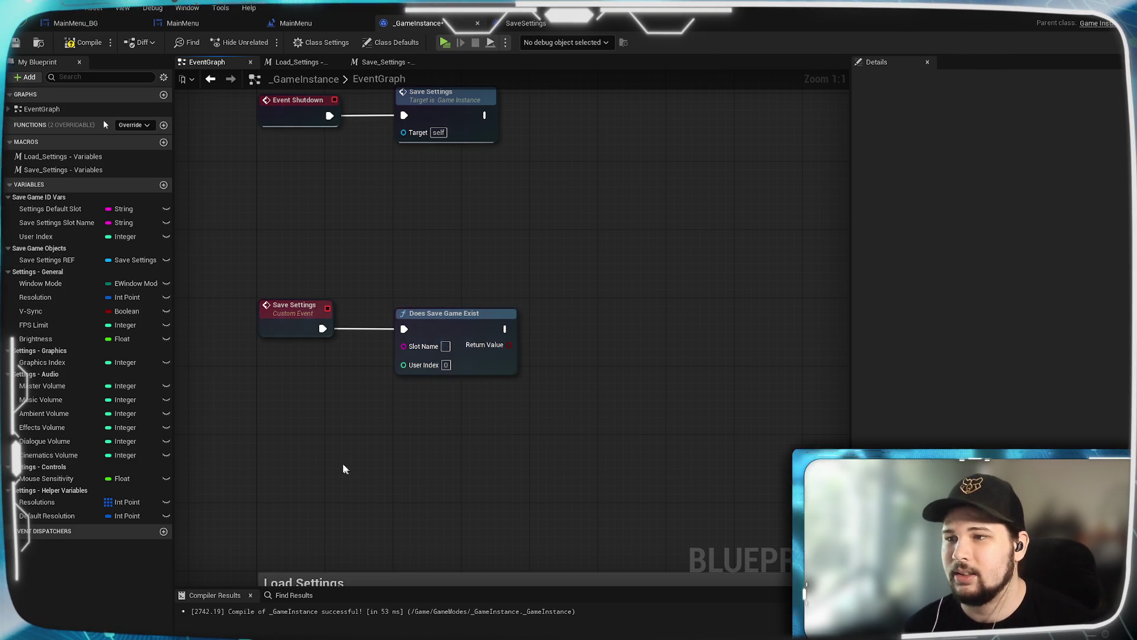
{"action": "left_click", "coordinate": [437, 338]}
{"action": "left_click_drag", "start_coordinate": [380, 418], "coordinate": [440, 420]}
- Feed Save Settings Slot Name and User Index getters into Does Save Game Exist
{"action": "left_click_drag", "start_coordinate": [54, 222], "coordinate": [303, 349]}
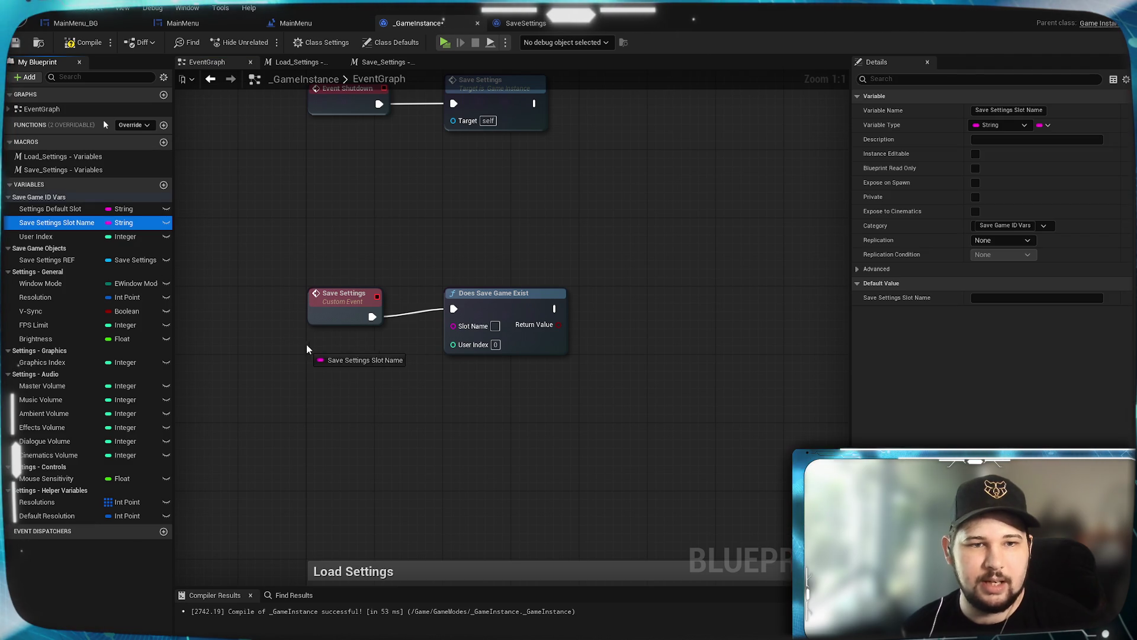
{"action": "left_click", "coordinate": [358, 362]}
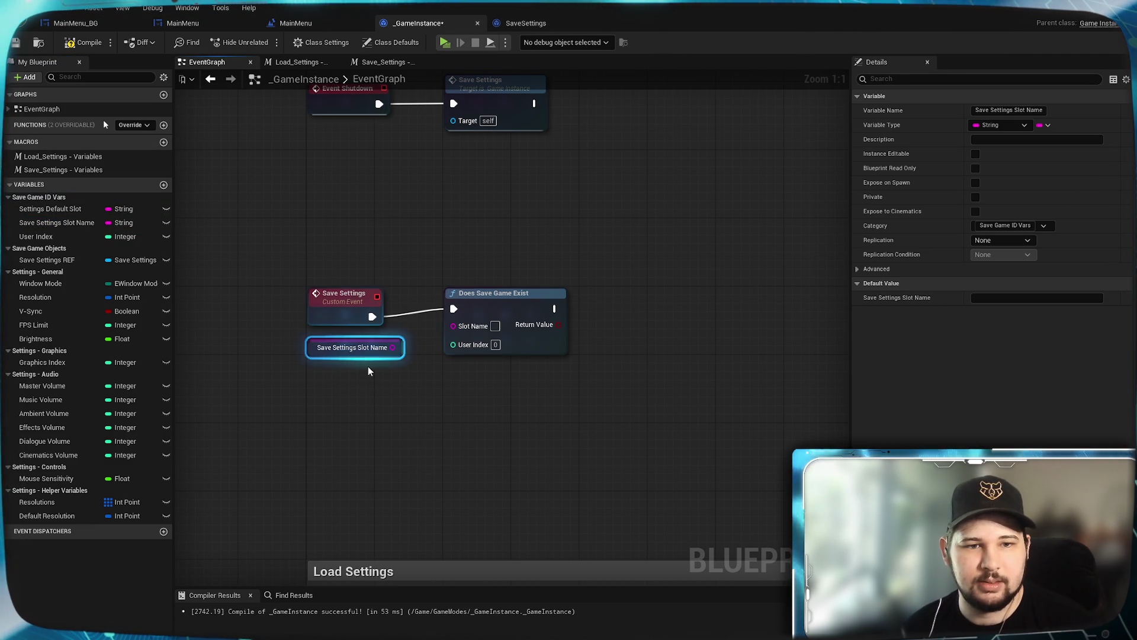
{"action": "left_click_drag", "start_coordinate": [392, 347], "coordinate": [454, 325]}
{"action": "left_click_drag", "start_coordinate": [36, 236], "coordinate": [234, 346]}
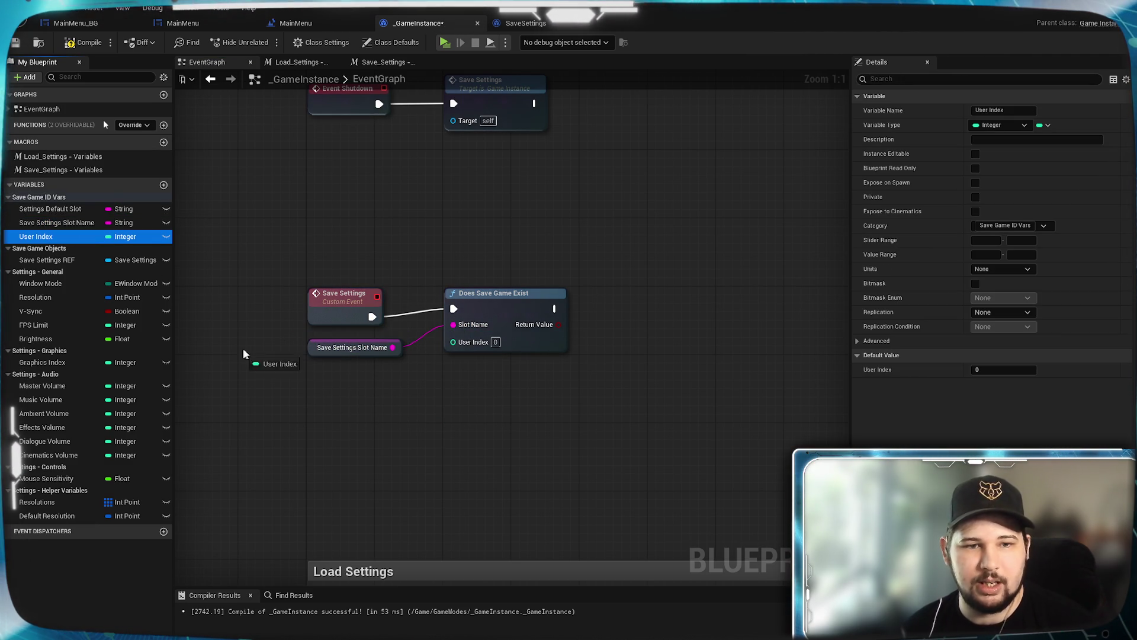
{"action": "left_click_drag", "start_coordinate": [320, 375], "coordinate": [320, 377]}
{"action": "left_click", "coordinate": [341, 395]}
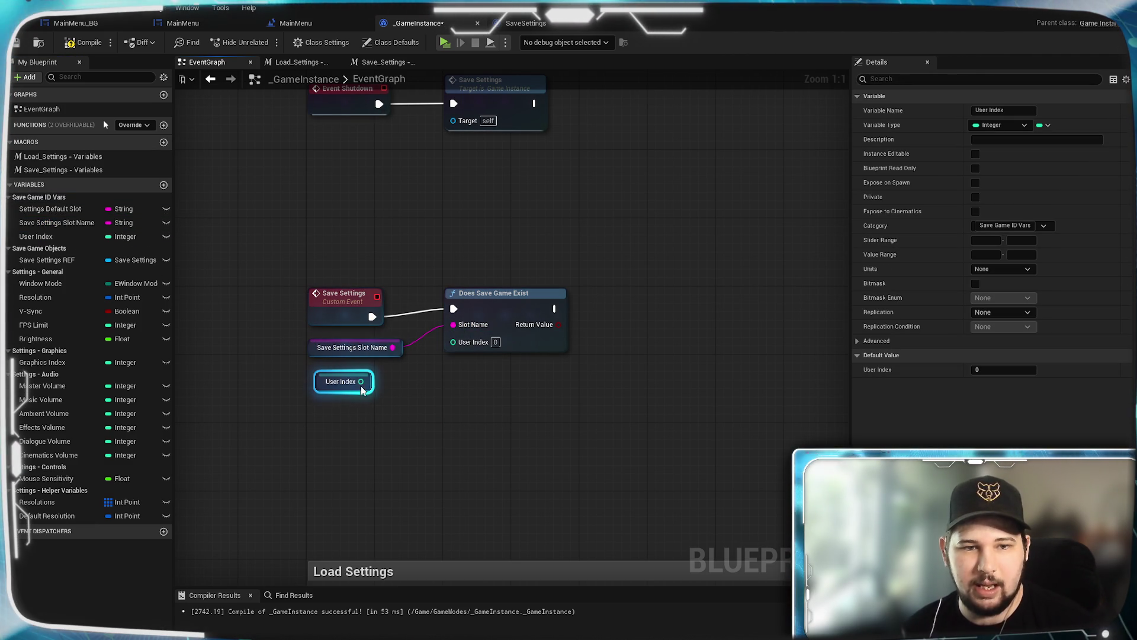
{"action": "left_click_drag", "start_coordinate": [357, 382], "coordinate": [453, 342]}
{"action": "mouse_move", "coordinate": [441, 403]}
{"action": "left_mouse_down"}
{"action": "mouse_move", "coordinate": [385, 394]}
{"action": "mouse_move", "coordinate": [374, 376]}
{"action": "left_mouse_up"}
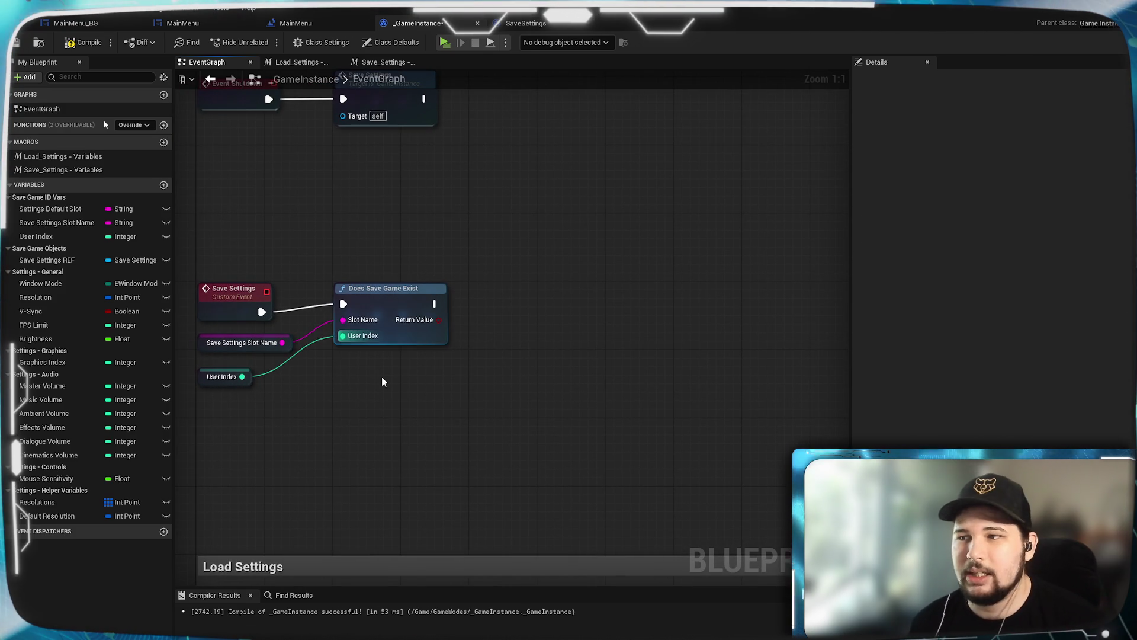
- Add a Branch driven by Does Save Game Exist's Return Value
{"action": "left_click_drag", "start_coordinate": [439, 320], "coordinate": [486, 330]}
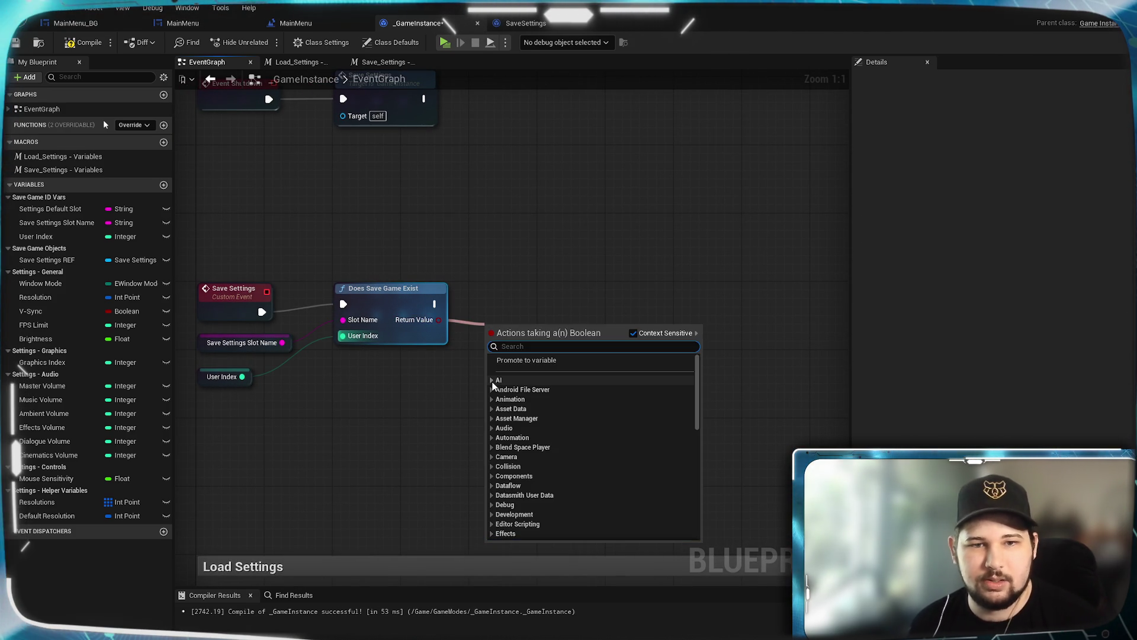
{"action": "type", "text": "branch"}
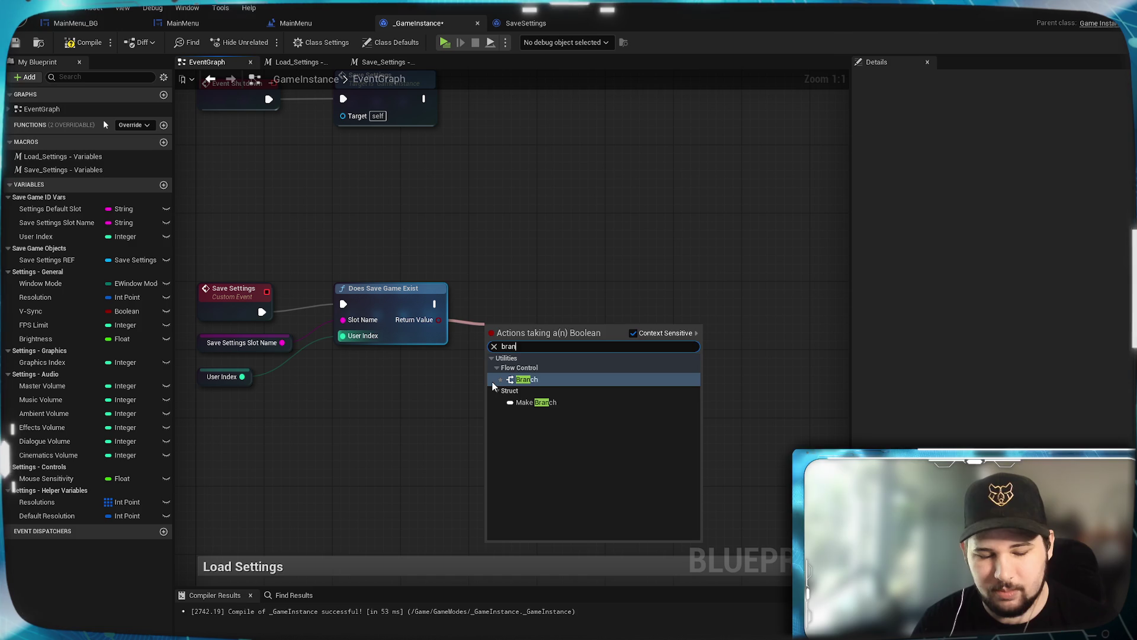
{"action": "key", "text": "Return"}
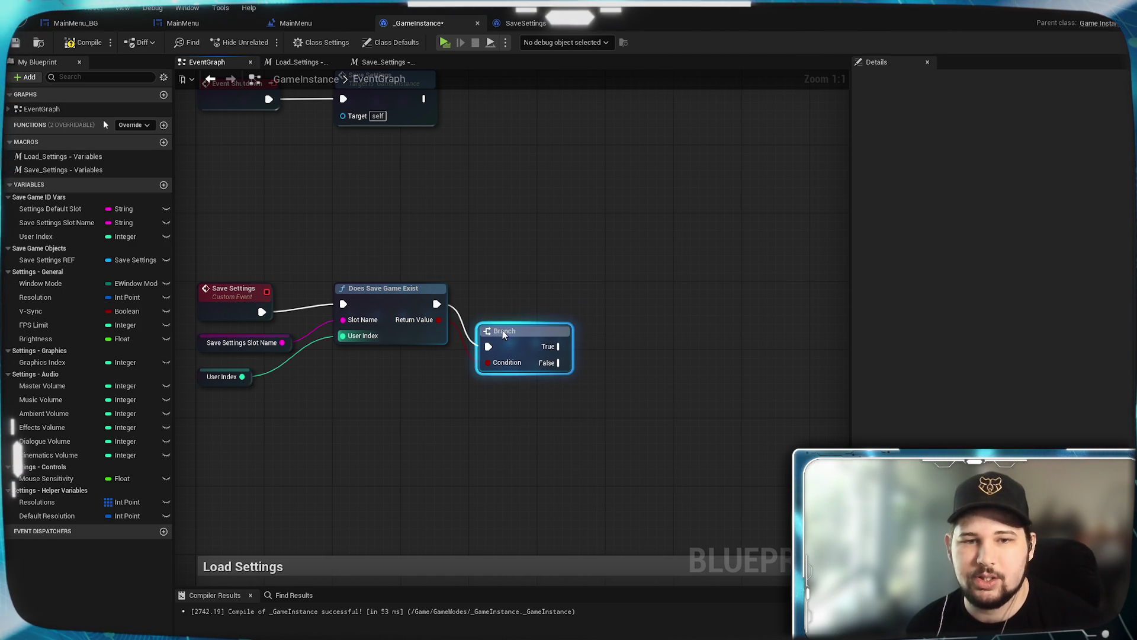
{"action": "left_click_drag", "start_coordinate": [506, 339], "coordinate": [498, 297]}
{"action": "left_click", "coordinate": [494, 394]}
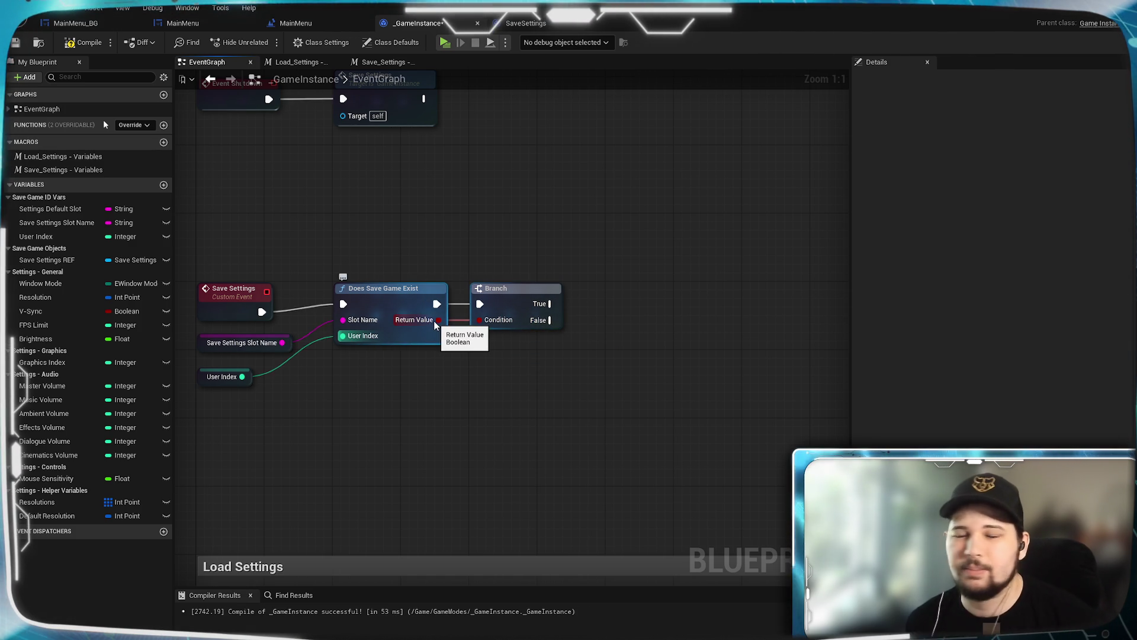
{"action": "mouse_move", "coordinate": [560, 369]}
{"action": "left_mouse_down"}
{"action": "mouse_move", "coordinate": [506, 361]}
{"action": "mouse_move", "coordinate": [439, 398]}
{"action": "mouse_move", "coordinate": [503, 401]}
{"action": "left_mouse_up"}
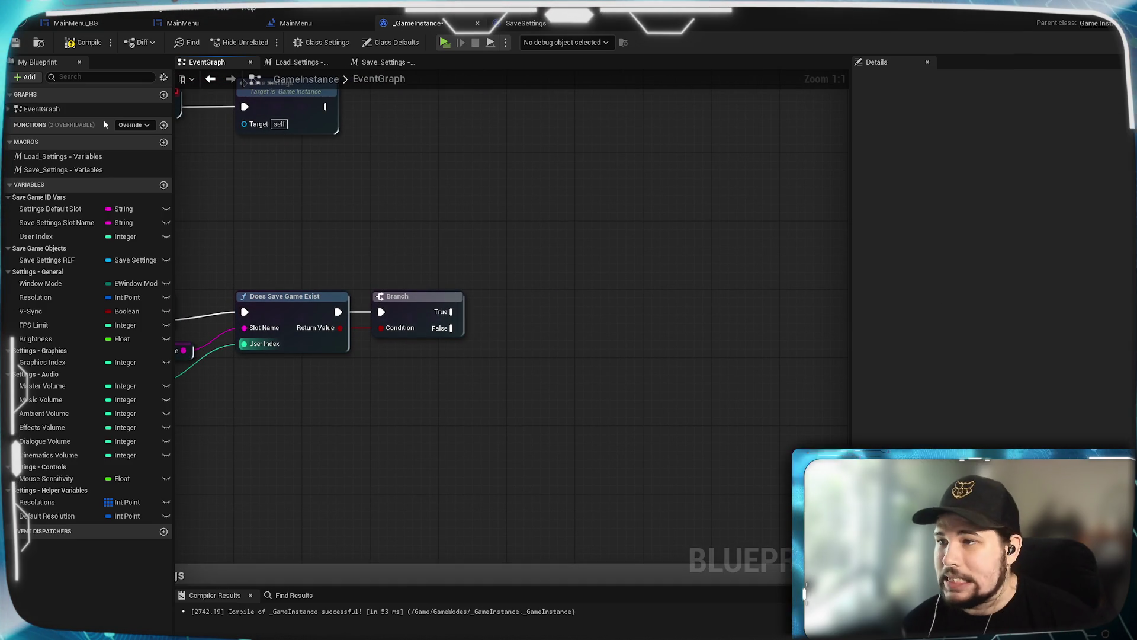
- Add a Load Game from Slot node on the Branch's True output
{"action": "mouse_move", "coordinate": [451, 311]}
{"action": "left_mouse_down"}
{"action": "mouse_move", "coordinate": [486, 341]}
{"action": "mouse_move", "coordinate": [502, 277]}
{"action": "left_mouse_up"}
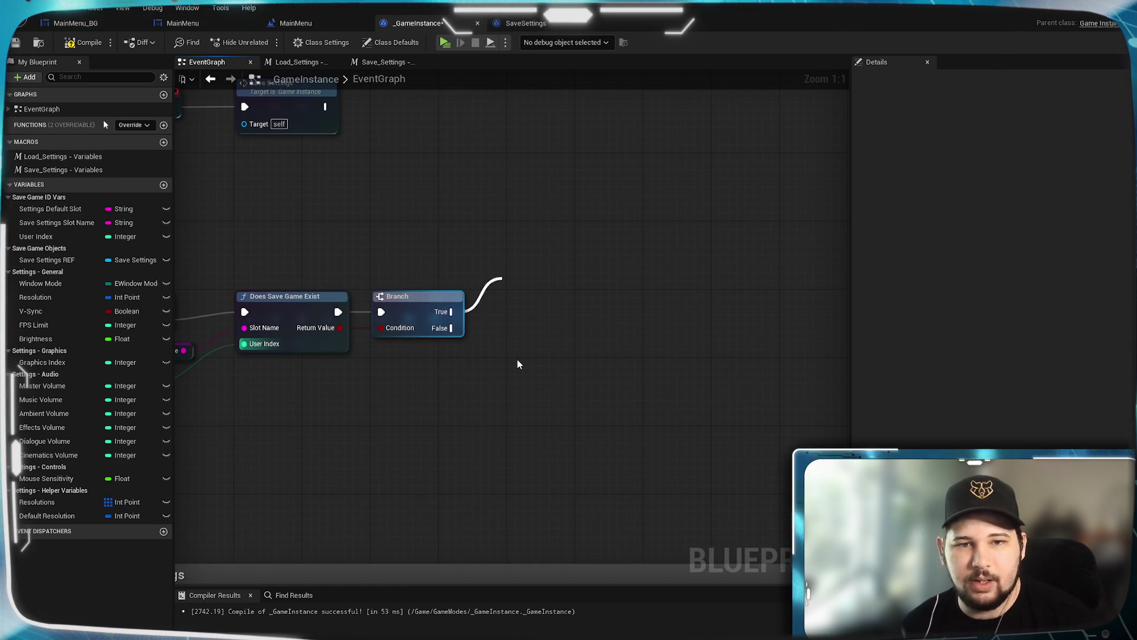
{"action": "type", "text": "Load Gam"}
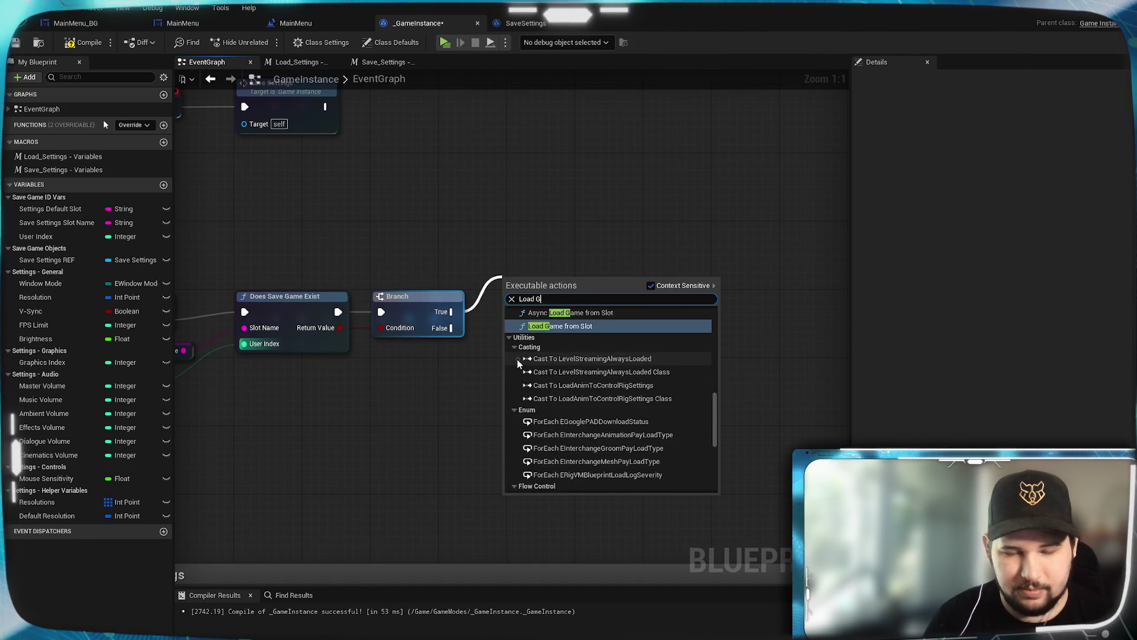
{"action": "left_click", "coordinate": [560, 448]}
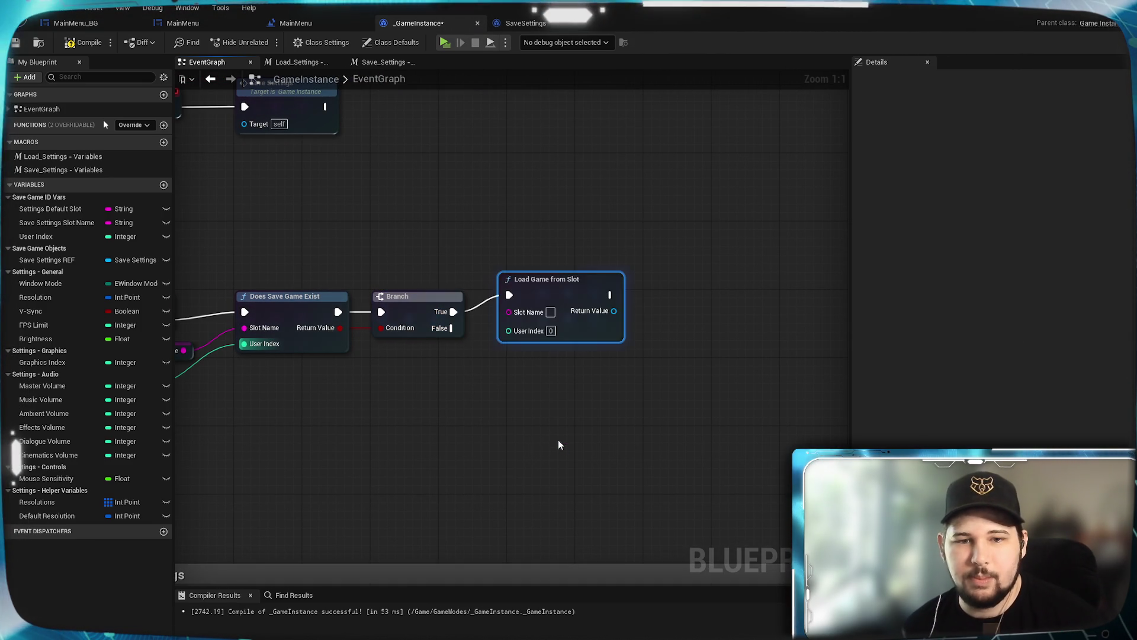
{"action": "left_click_drag", "start_coordinate": [546, 270], "coordinate": [543, 253]}
{"action": "left_click", "coordinate": [535, 434]}
{"action": "key", "text": "Home"}
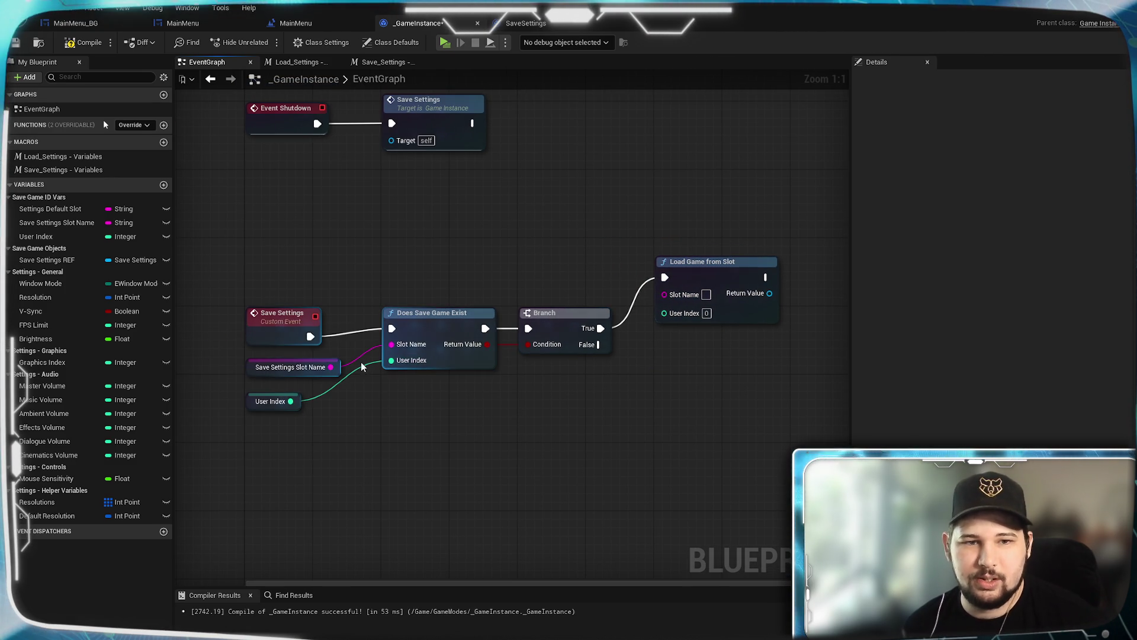
- Wire slot name and user index into Load Game from Slot through reroute nodes
{"action": "right_click", "coordinate": [363, 362]}
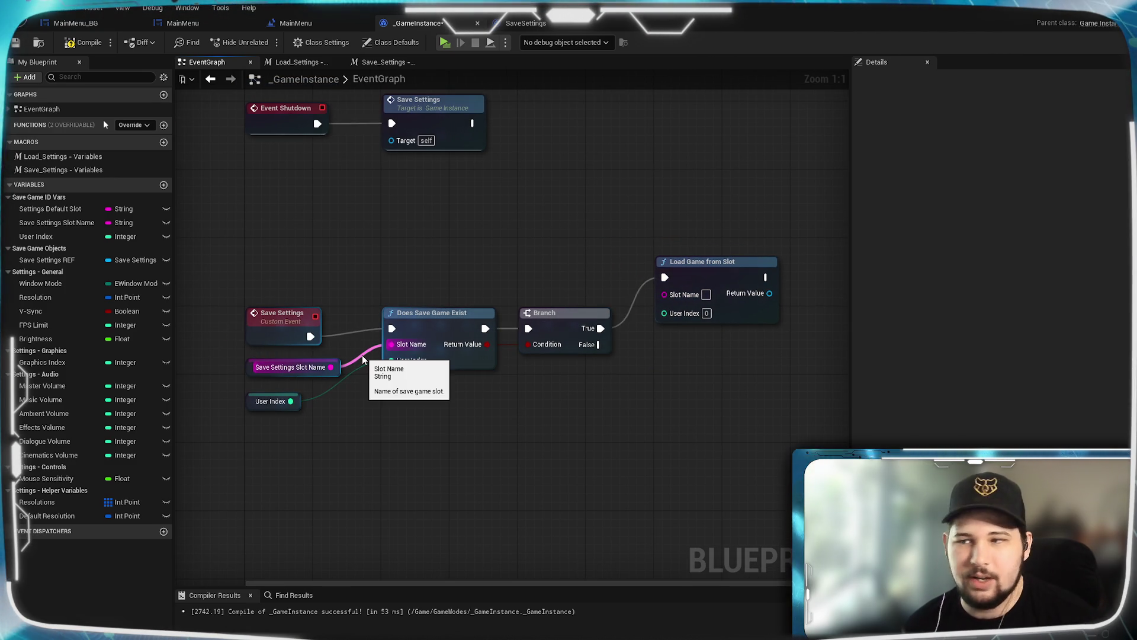
{"action": "mouse_move", "coordinate": [331, 367]}
{"action": "left_mouse_down"}
{"action": "mouse_move", "coordinate": [425, 324]}
{"action": "mouse_move", "coordinate": [664, 294]}
{"action": "mouse_move", "coordinate": [396, 306]}
{"action": "left_mouse_up"}
{"action": "double_click", "coordinate": [614, 297]}
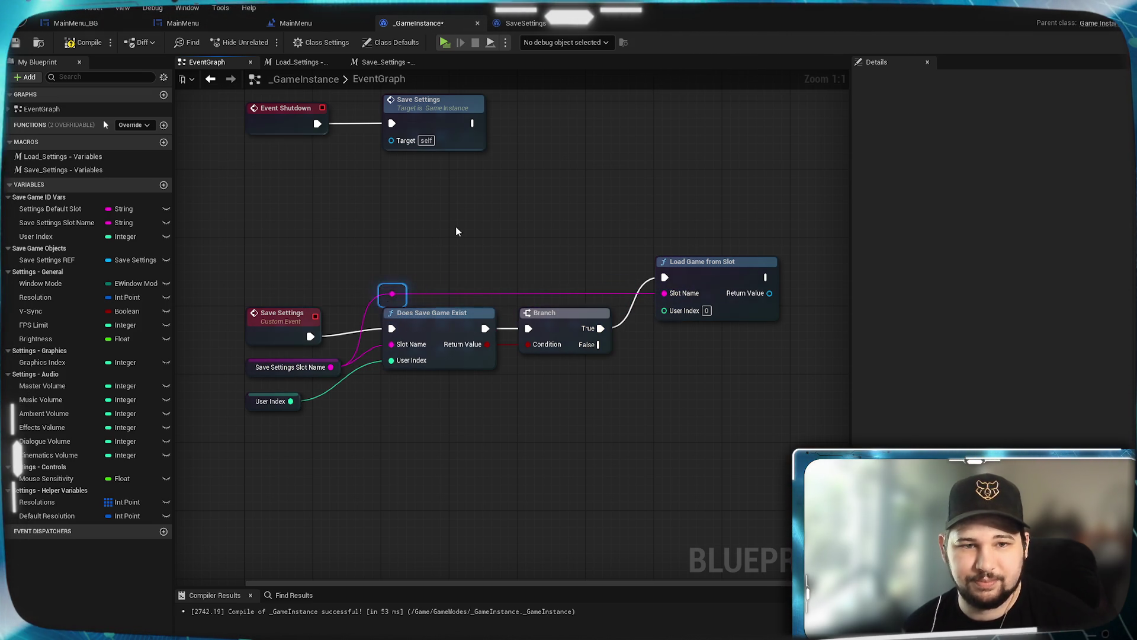
{"action": "mouse_move", "coordinate": [290, 401]}
{"action": "left_mouse_down"}
{"action": "mouse_move", "coordinate": [375, 397]}
{"action": "mouse_move", "coordinate": [664, 309]}
{"action": "left_mouse_up"}
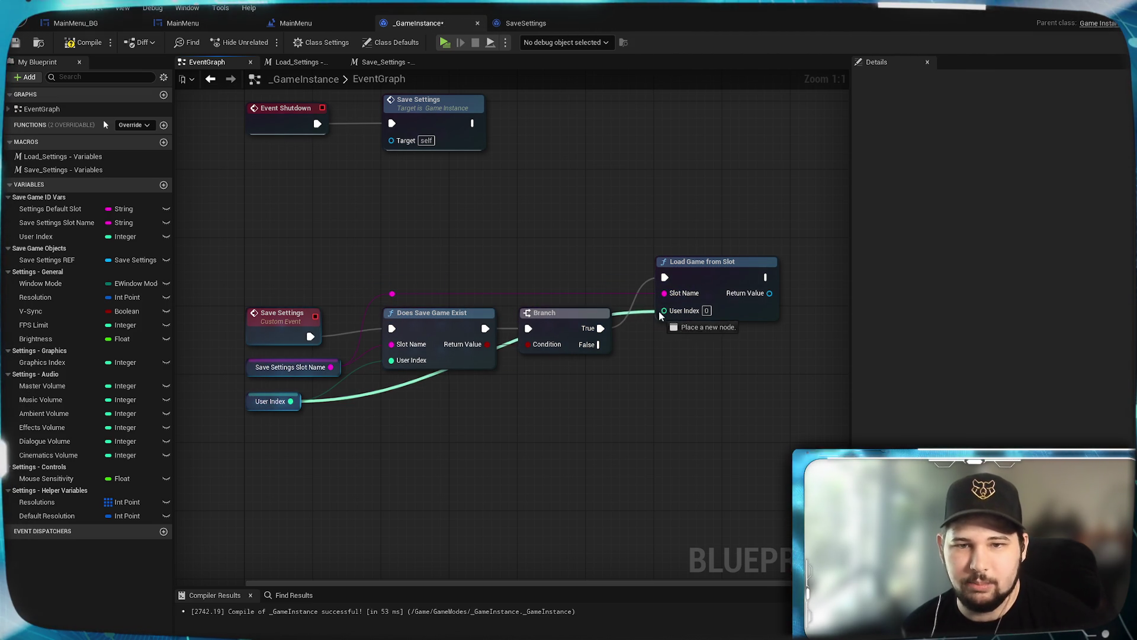
{"action": "double_click", "coordinate": [384, 379]}
{"action": "left_click_drag", "start_coordinate": [392, 393], "coordinate": [403, 294]}
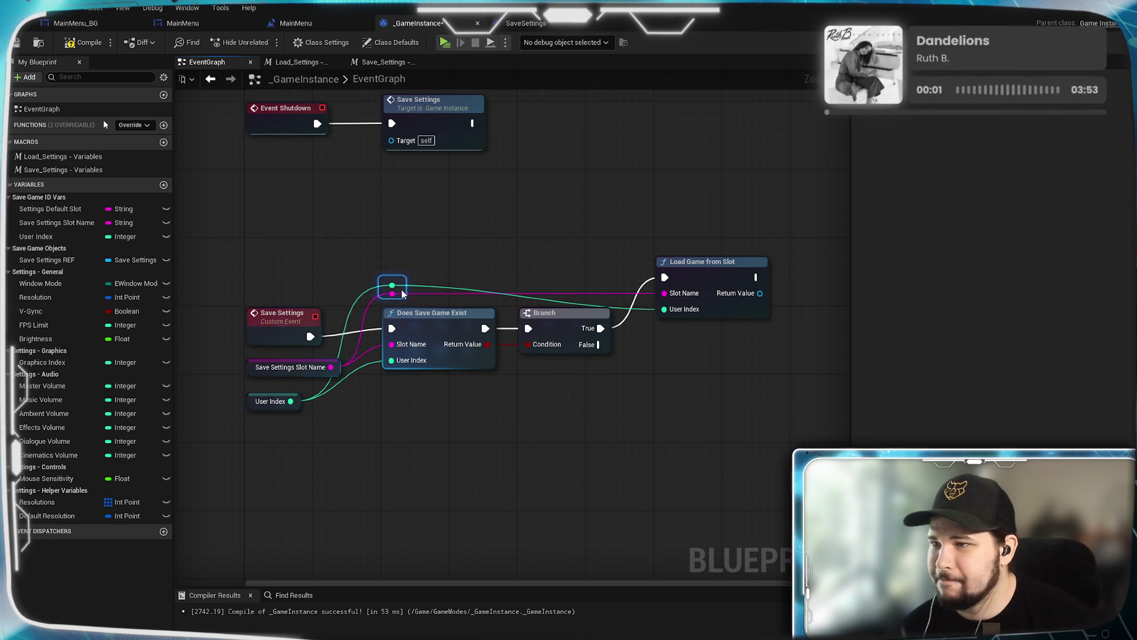
{"action": "double_click", "coordinate": [546, 303]}
{"action": "left_click_drag", "start_coordinate": [547, 302], "coordinate": [603, 294]}
{"action": "left_click", "coordinate": [628, 355]}
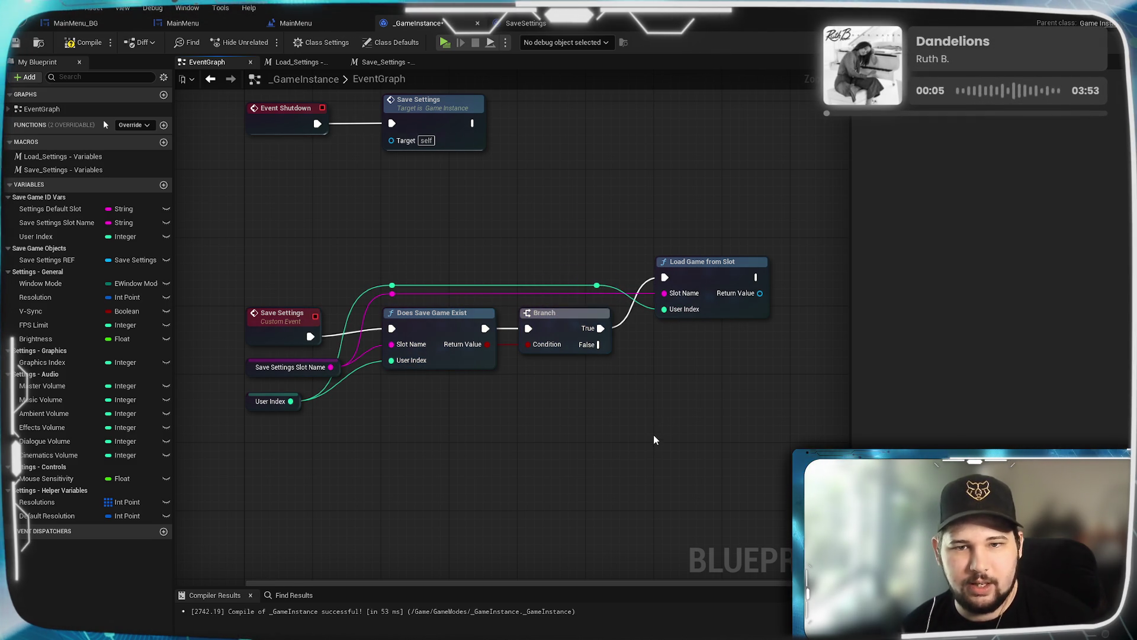
{"action": "double_click", "coordinate": [598, 294]}
{"action": "left_click", "coordinate": [645, 533]}
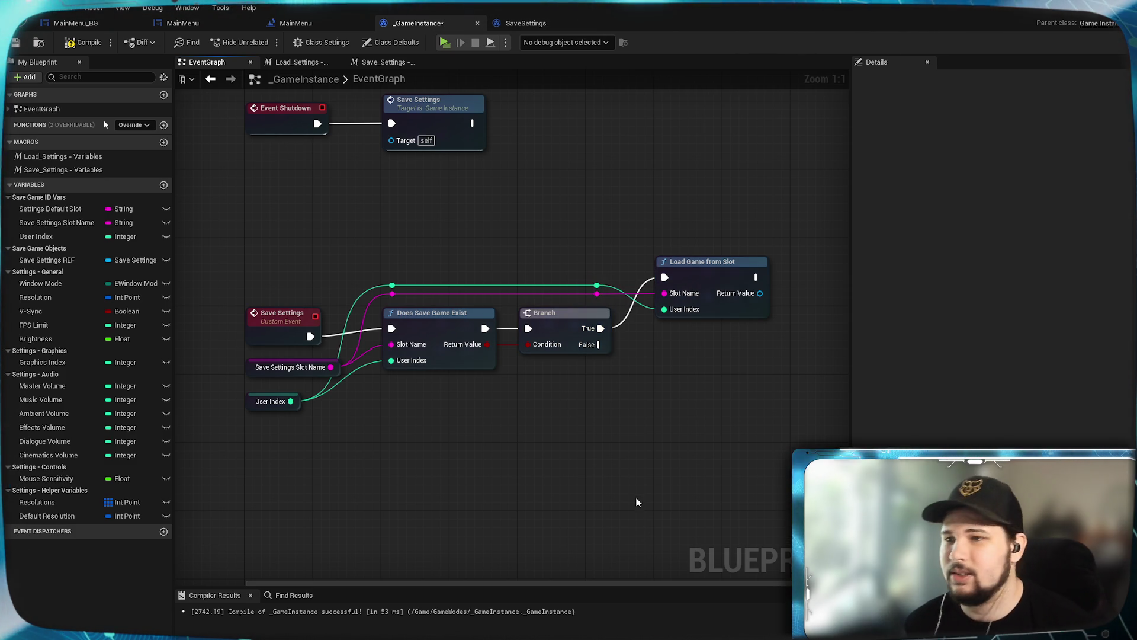
- Nudge the User Index getter up and review the Load and Save Settings chains
{"action": "mouse_move", "coordinate": [636, 498]}
{"action": "left_mouse_down"}
{"action": "mouse_move", "coordinate": [620, 446]}
{"action": "mouse_move", "coordinate": [607, 452]}
{"action": "mouse_move", "coordinate": [652, 428]}
{"action": "left_mouse_up"}
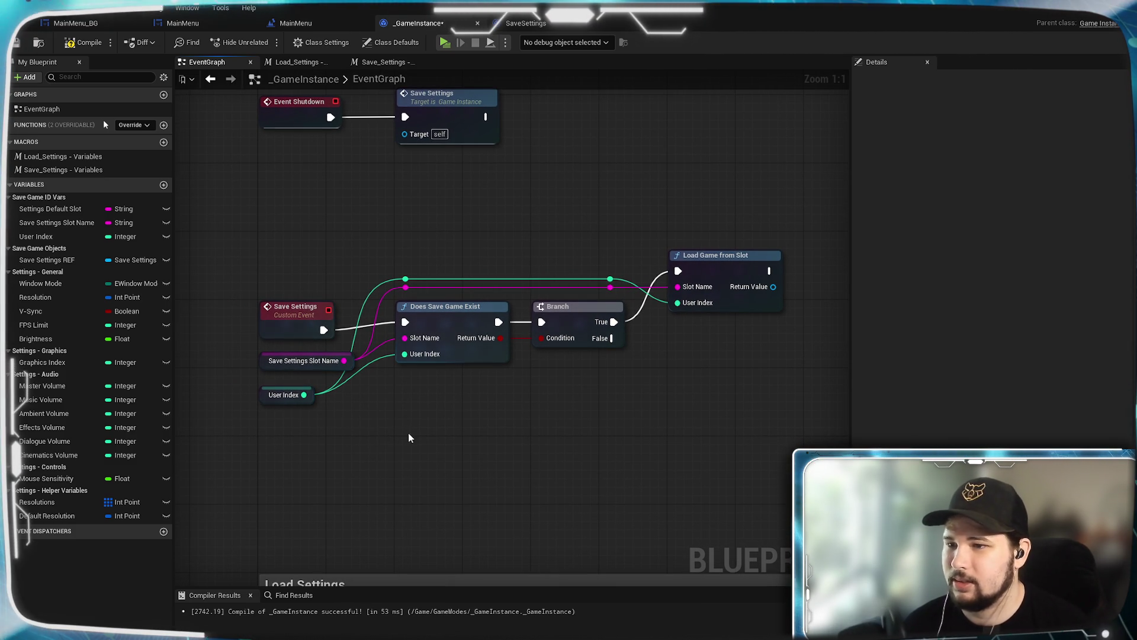
{"action": "left_click_drag", "start_coordinate": [298, 391], "coordinate": [298, 383]}
{"action": "left_click", "coordinate": [438, 502]}
{"action": "left_click_drag", "start_coordinate": [385, 455], "coordinate": [464, 175]}
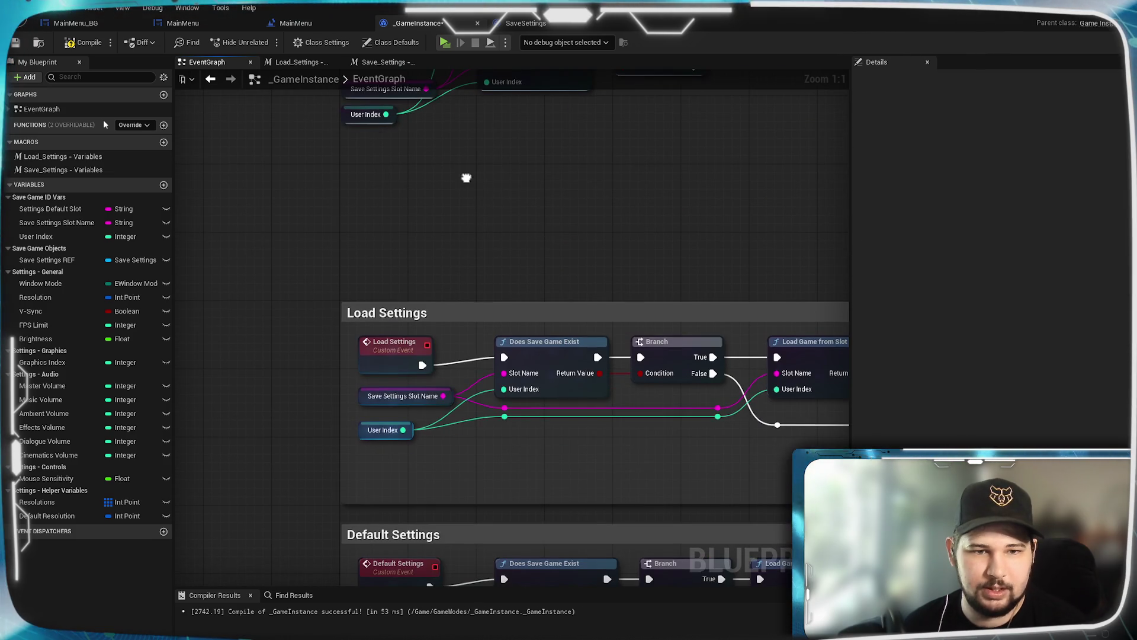
{"action": "left_click", "coordinate": [410, 418]}
{"action": "left_click", "coordinate": [443, 449]}
{"action": "mouse_move", "coordinate": [442, 450]}
{"action": "left_mouse_down"}
{"action": "mouse_move", "coordinate": [447, 254]}
{"action": "mouse_move", "coordinate": [456, 398]}
{"action": "left_mouse_up"}
{"action": "left_click_drag", "start_coordinate": [468, 171], "coordinate": [475, 356]}
{"action": "mouse_move", "coordinate": [693, 278]}
{"action": "left_mouse_down"}
{"action": "mouse_move", "coordinate": [678, 419]}
{"action": "mouse_move", "coordinate": [550, 448]}
{"action": "mouse_move", "coordinate": [507, 432]}
{"action": "left_mouse_up"}
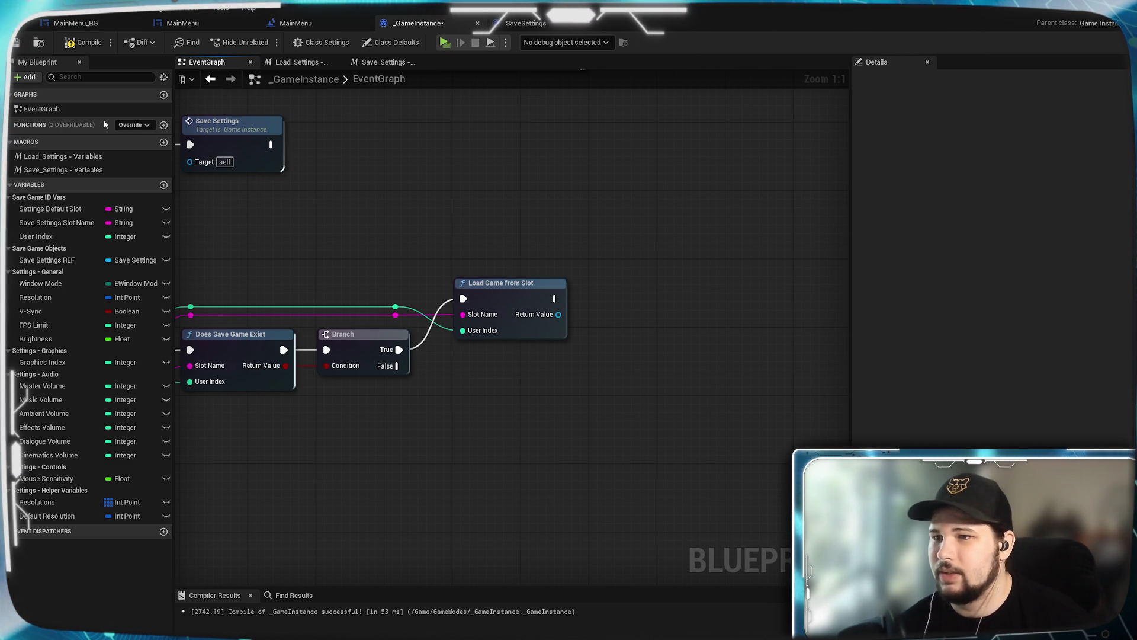
- Add Cast To SaveSettings after Load Game from Slot, feeding its Return Value into Object
{"action": "mouse_move", "coordinate": [554, 298]}
{"action": "left_mouse_down"}
{"action": "mouse_move", "coordinate": [578, 311]}
{"action": "mouse_move", "coordinate": [606, 295]}
{"action": "left_mouse_up"}
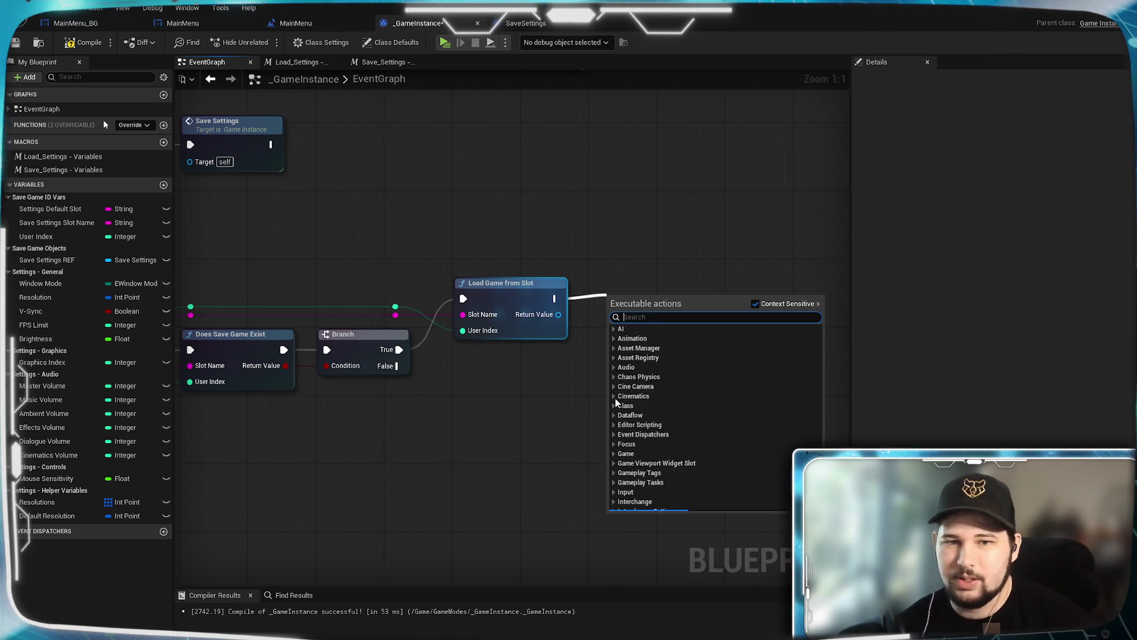
{"action": "type", "text": "cast to"}
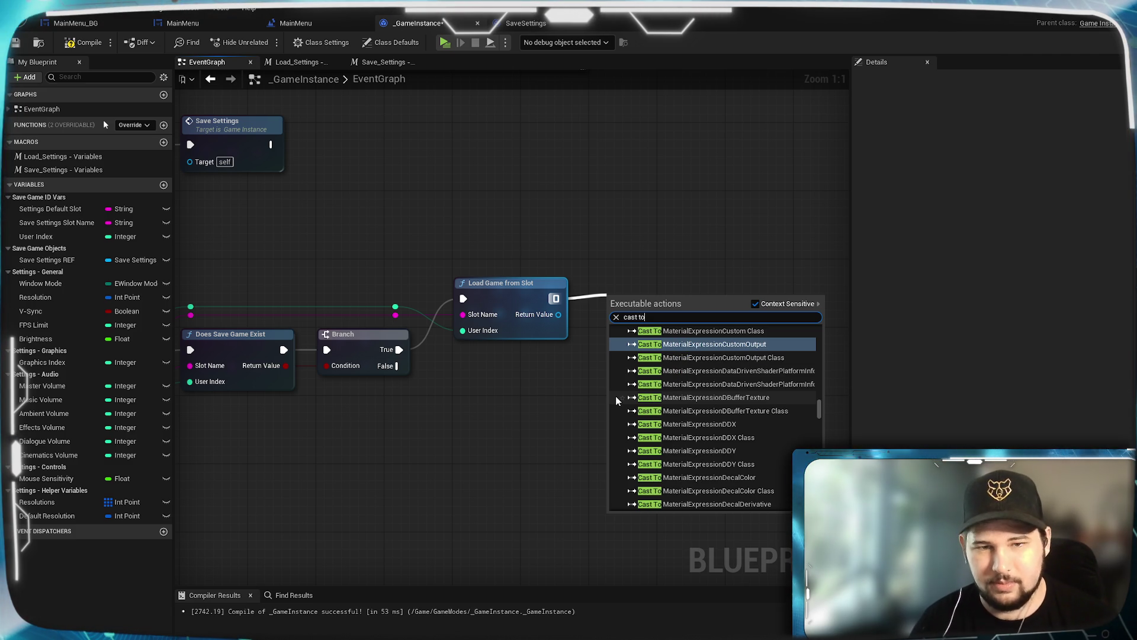
{"action": "type", "text": " save sett"}
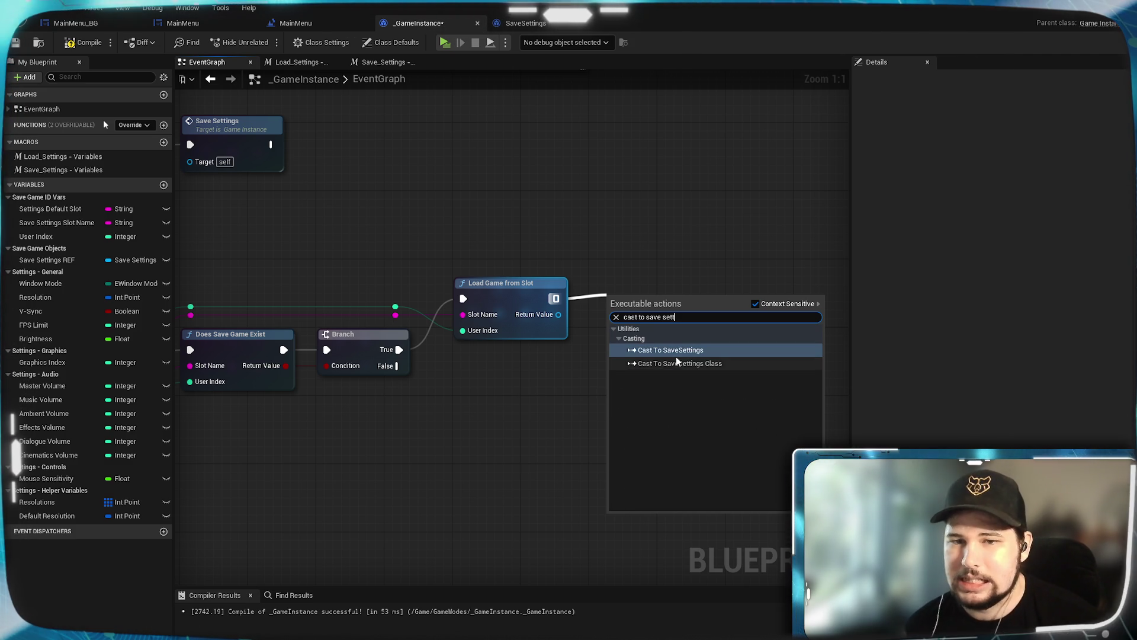
{"action": "left_click", "coordinate": [680, 349]}
{"action": "mouse_move", "coordinate": [560, 316]}
{"action": "left_mouse_down"}
{"action": "mouse_move", "coordinate": [616, 331]}
{"action": "mouse_move", "coordinate": [602, 303]}
{"action": "mouse_move", "coordinate": [612, 298]}
{"action": "left_mouse_up"}
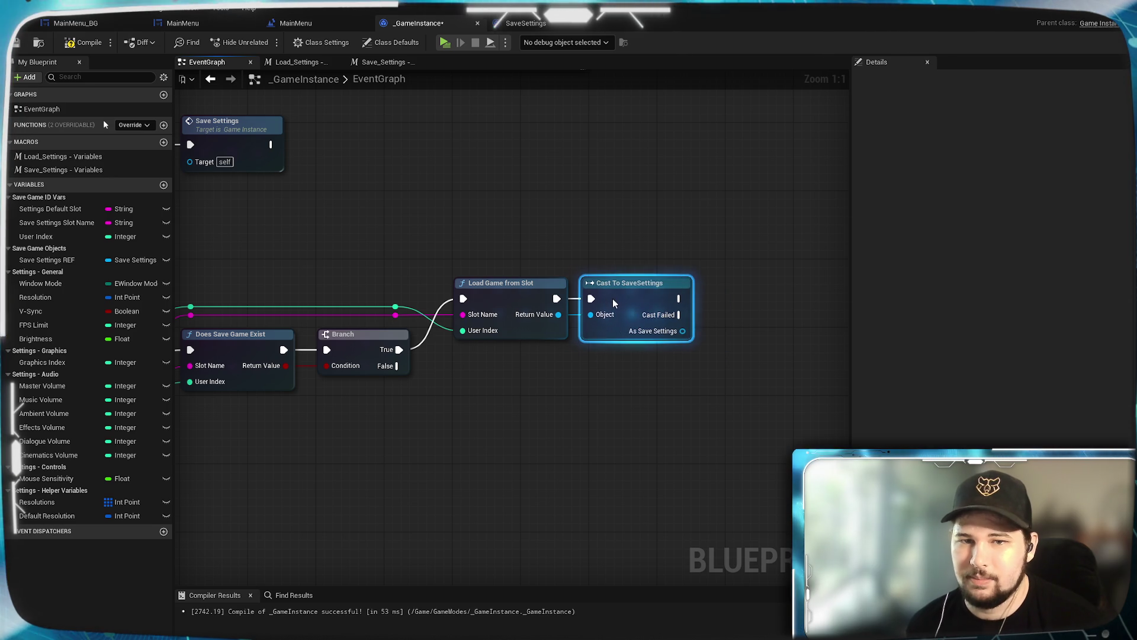
{"action": "left_click", "coordinate": [633, 399]}
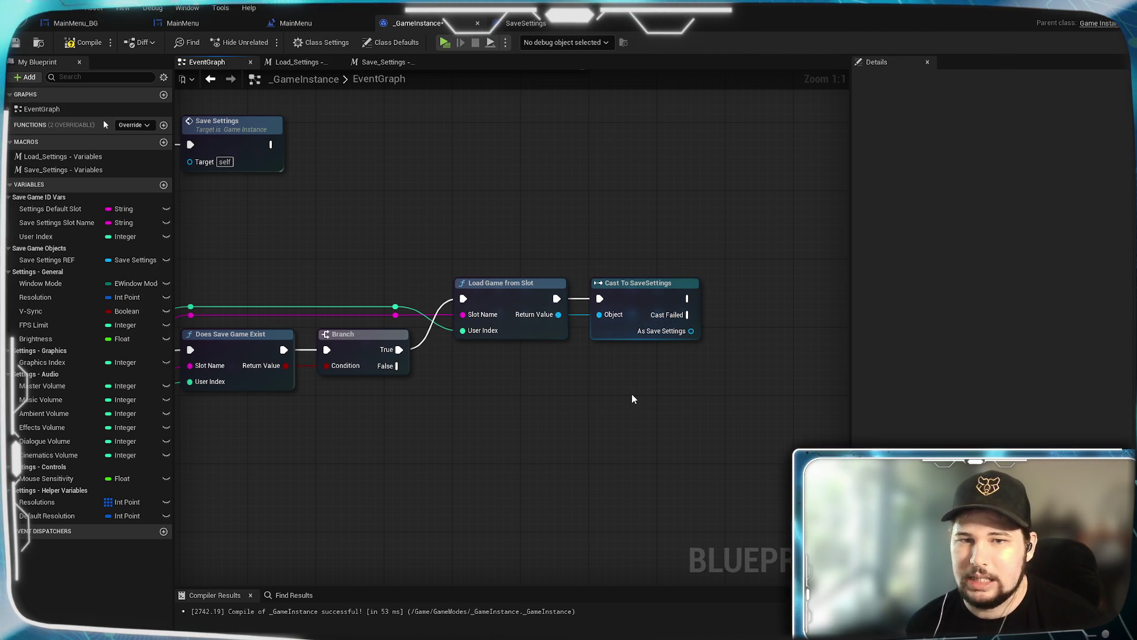
{"action": "mouse_move", "coordinate": [647, 399]}
{"action": "left_mouse_down"}
{"action": "mouse_move", "coordinate": [620, 394]}
{"action": "mouse_move", "coordinate": [670, 384]}
{"action": "left_mouse_up"}
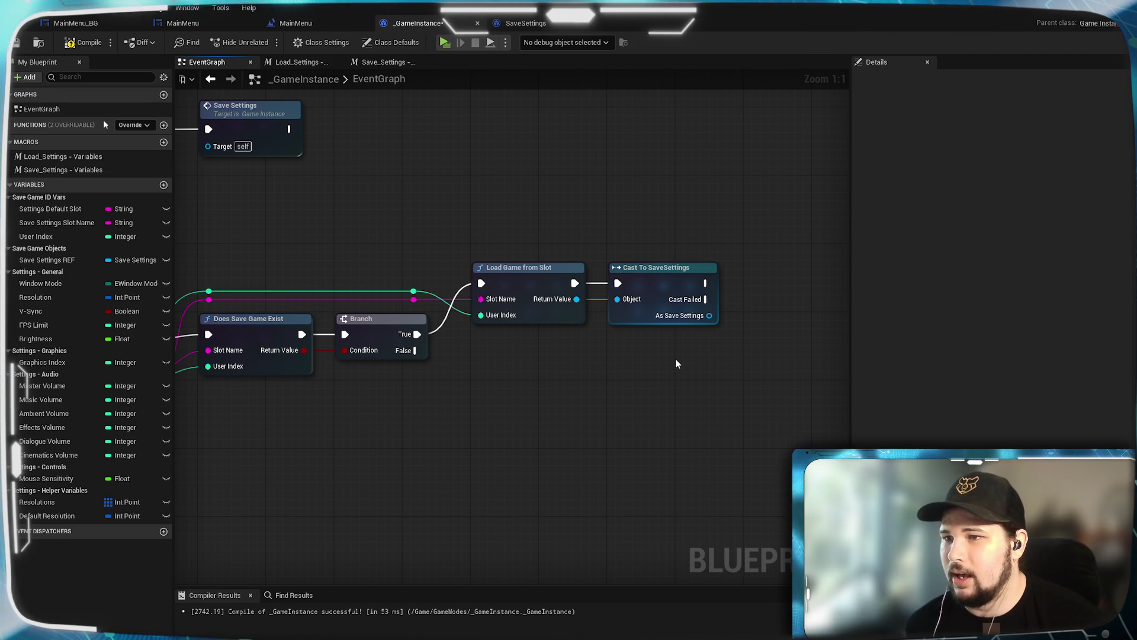
- Add a SET Save Settings REF after the cast, fed by As Save Settings
{"action": "mouse_move", "coordinate": [678, 363]}
{"action": "left_mouse_down"}
{"action": "mouse_move", "coordinate": [629, 266]}
{"action": "mouse_move", "coordinate": [649, 277]}
{"action": "left_mouse_up"}
{"action": "type", "text": "set"}
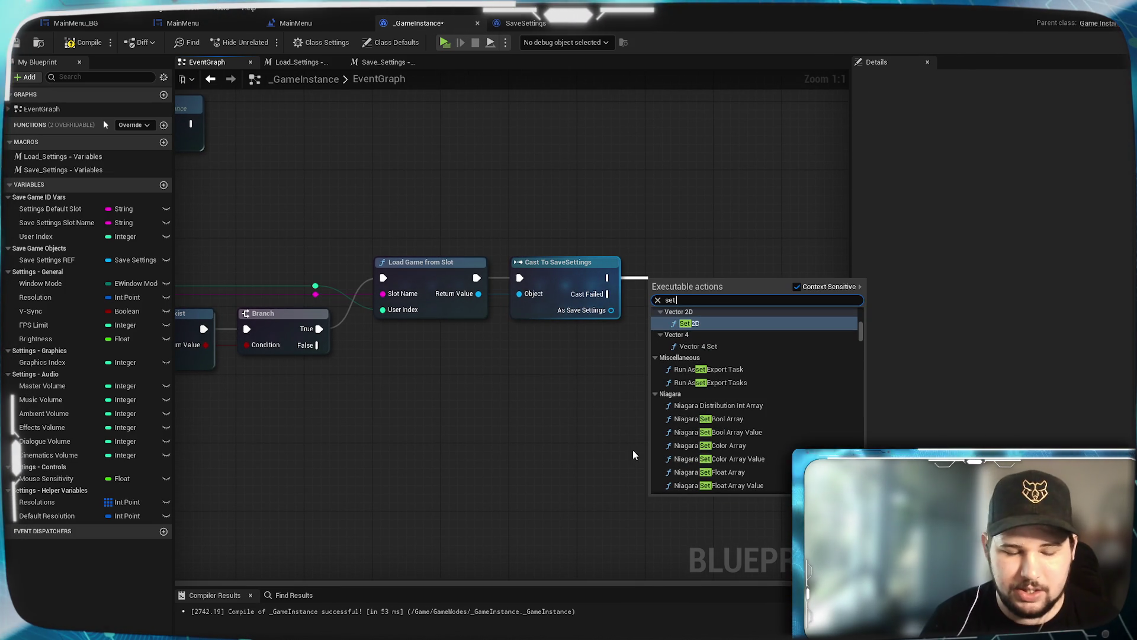
{"action": "type", "text": " sva"}
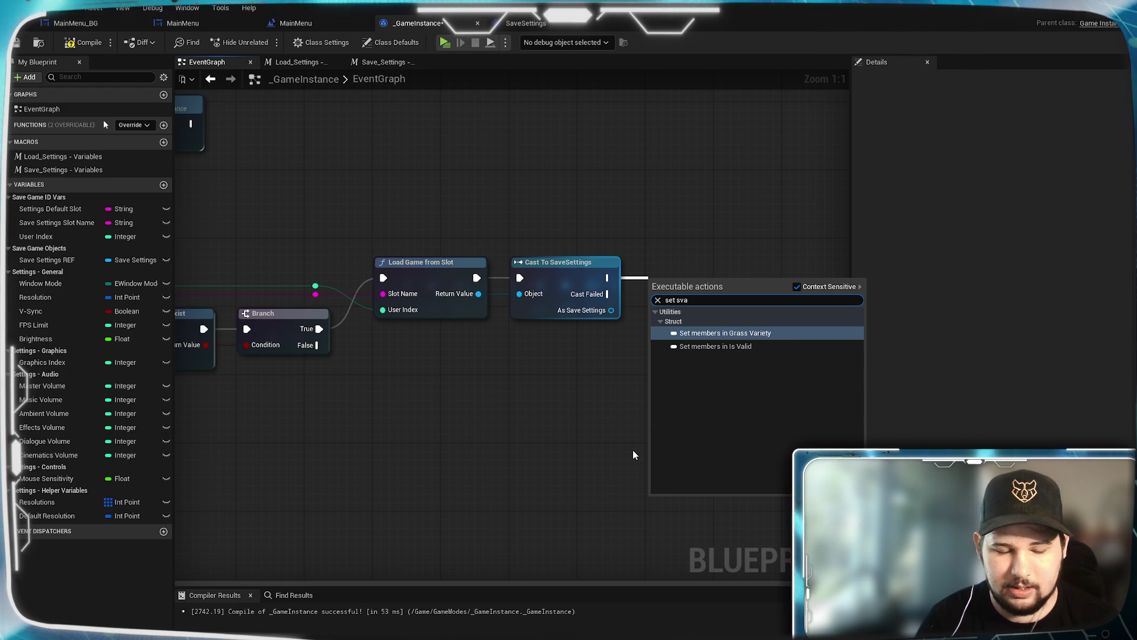
{"action": "key", "text": "BackSpace"}
{"action": "key", "text": "BackSpace"}
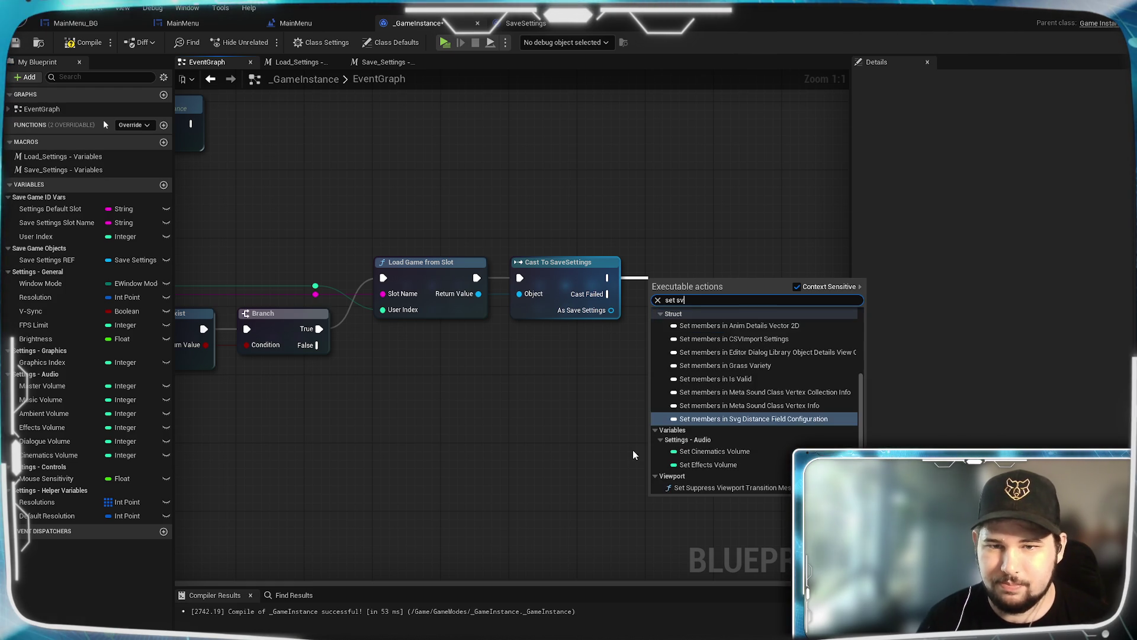
{"action": "type", "text": "ave"}
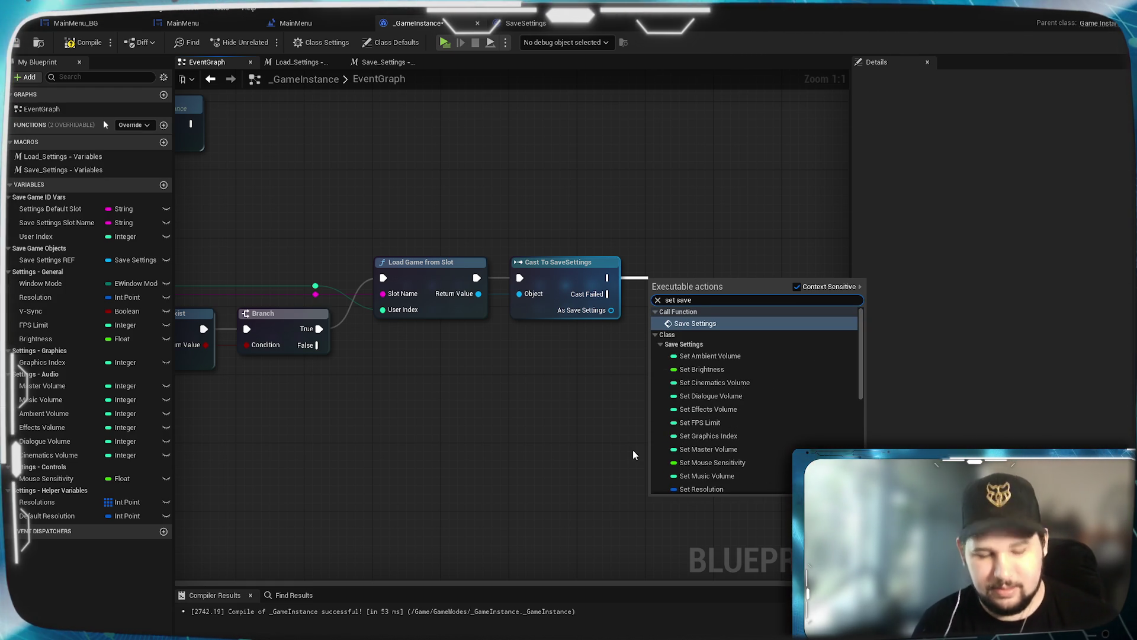
{"action": "type", "text": " sett"}
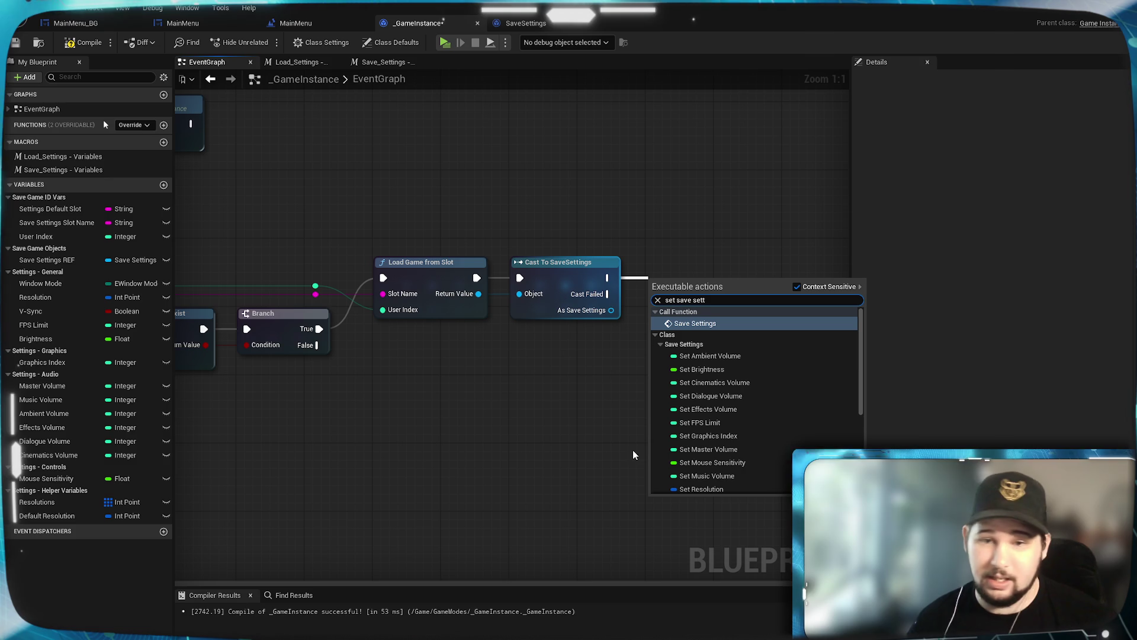
{"action": "type", "text": "ings REF"}
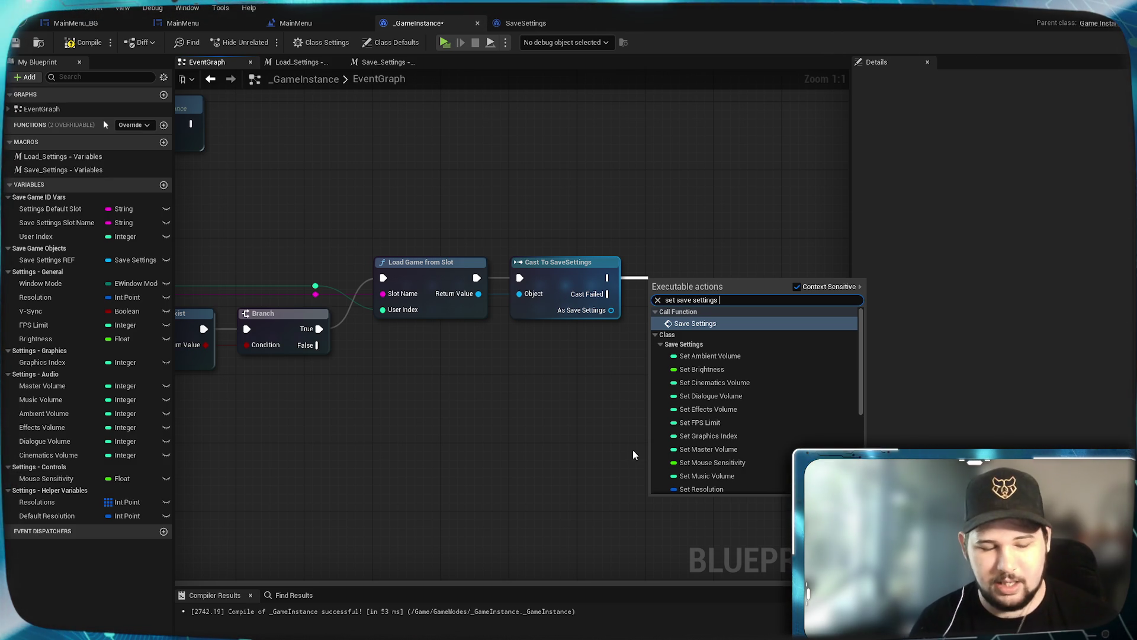
{"action": "left_click", "coordinate": [755, 335]}
{"action": "left_click_drag", "start_coordinate": [611, 310], "coordinate": [659, 308]}
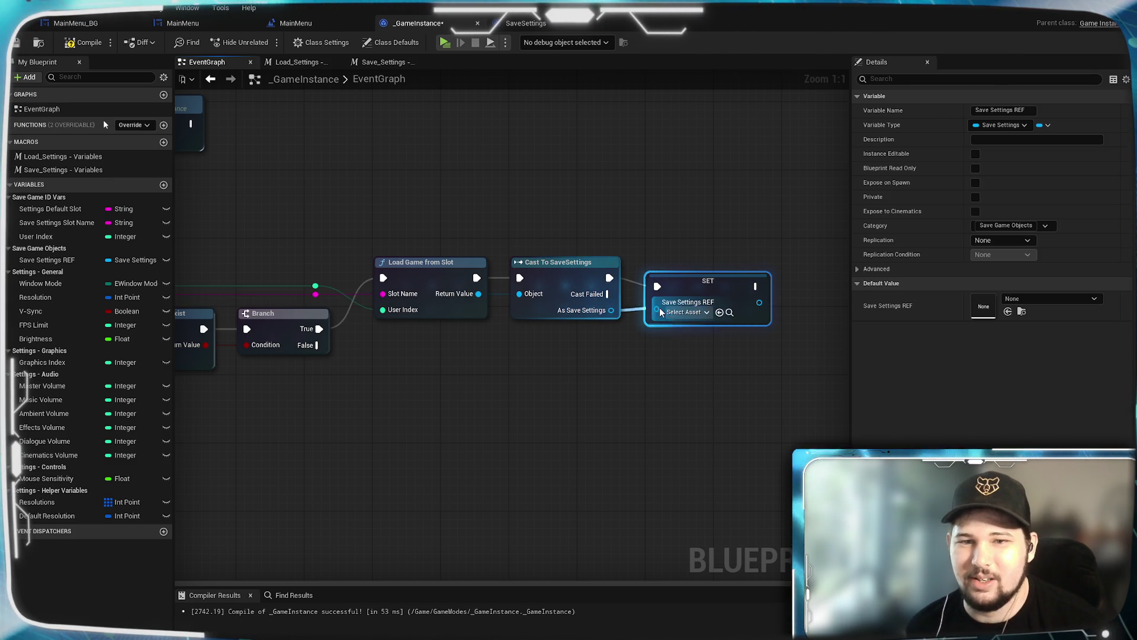
{"action": "left_click", "coordinate": [700, 215]}
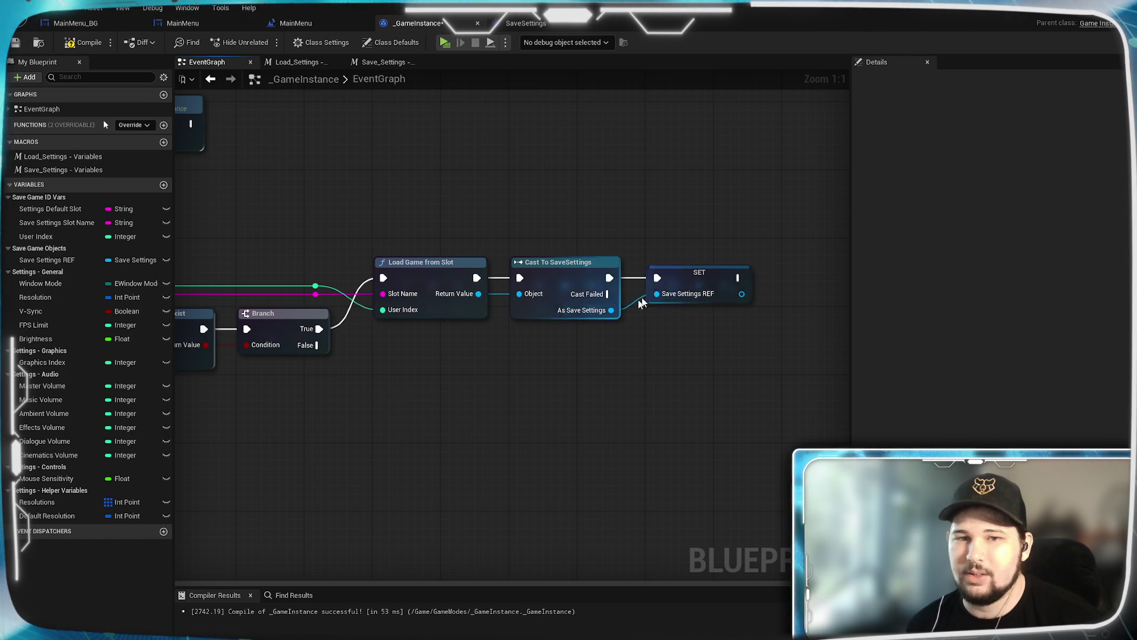
- Pull a new wire from the Branch's False output
{"action": "mouse_move", "coordinate": [659, 336]}
{"action": "left_mouse_down"}
{"action": "mouse_move", "coordinate": [677, 331]}
{"action": "mouse_move", "coordinate": [646, 311]}
{"action": "mouse_move", "coordinate": [528, 351]}
{"action": "left_mouse_up"}
{"action": "mouse_move", "coordinate": [434, 331]}
{"action": "left_mouse_down"}
{"action": "mouse_move", "coordinate": [518, 330]}
{"action": "mouse_move", "coordinate": [487, 330]}
{"action": "left_mouse_up"}
{"action": "left_click_drag", "start_coordinate": [424, 309], "coordinate": [472, 339]}
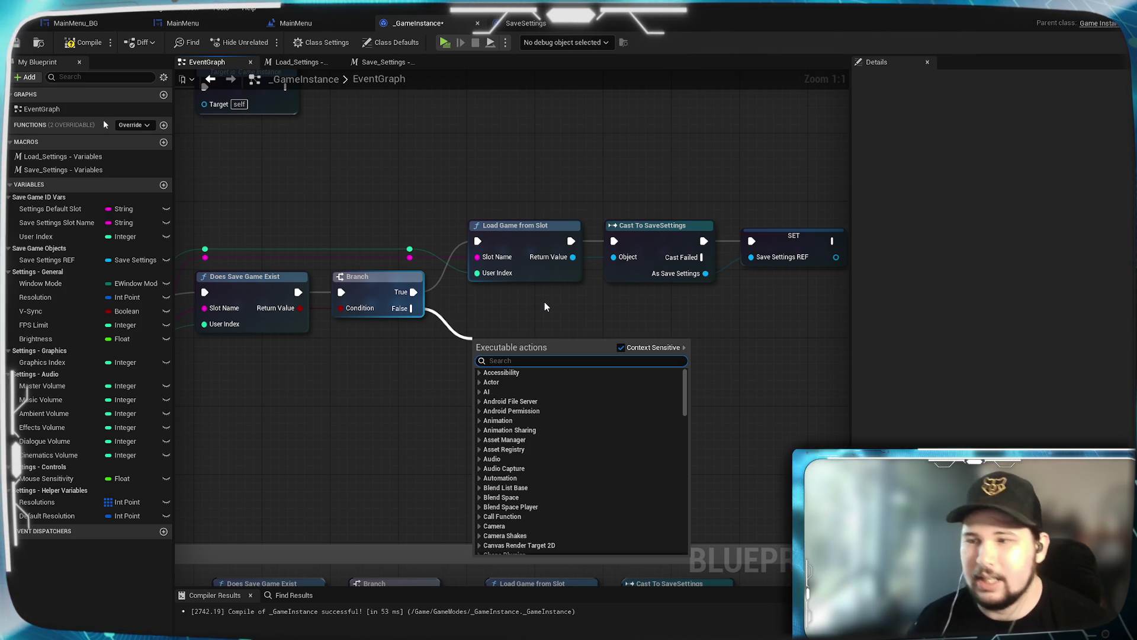
- Add Create Save Game Object on the False path and shift the four True-path nodes down
{"action": "type", "text": "Create Sa"}
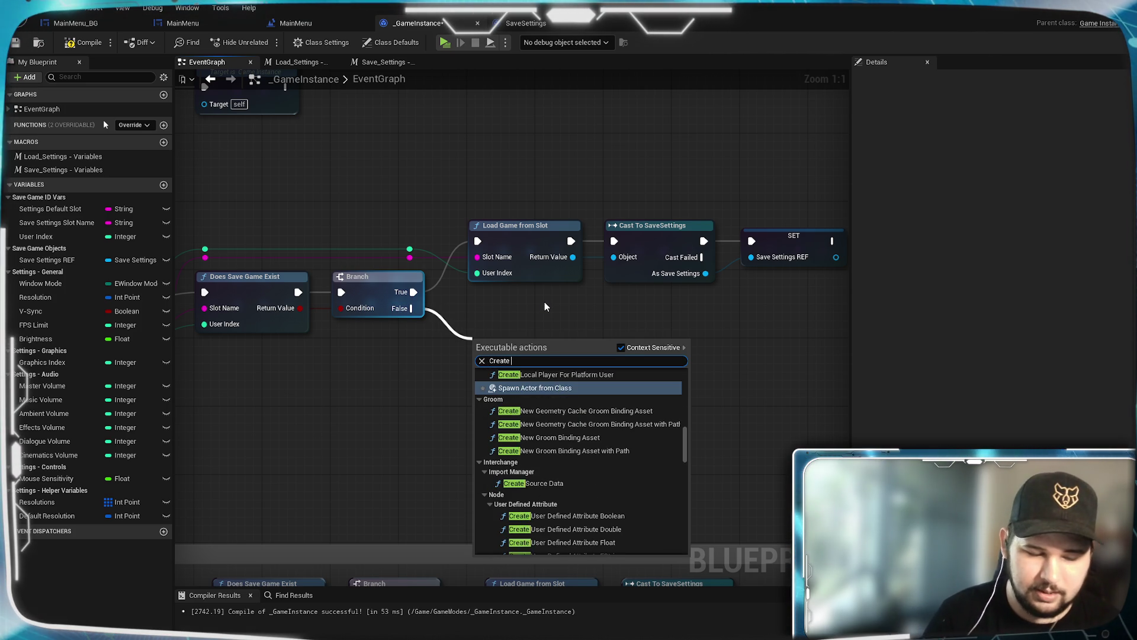
{"action": "type", "text": "ve"}
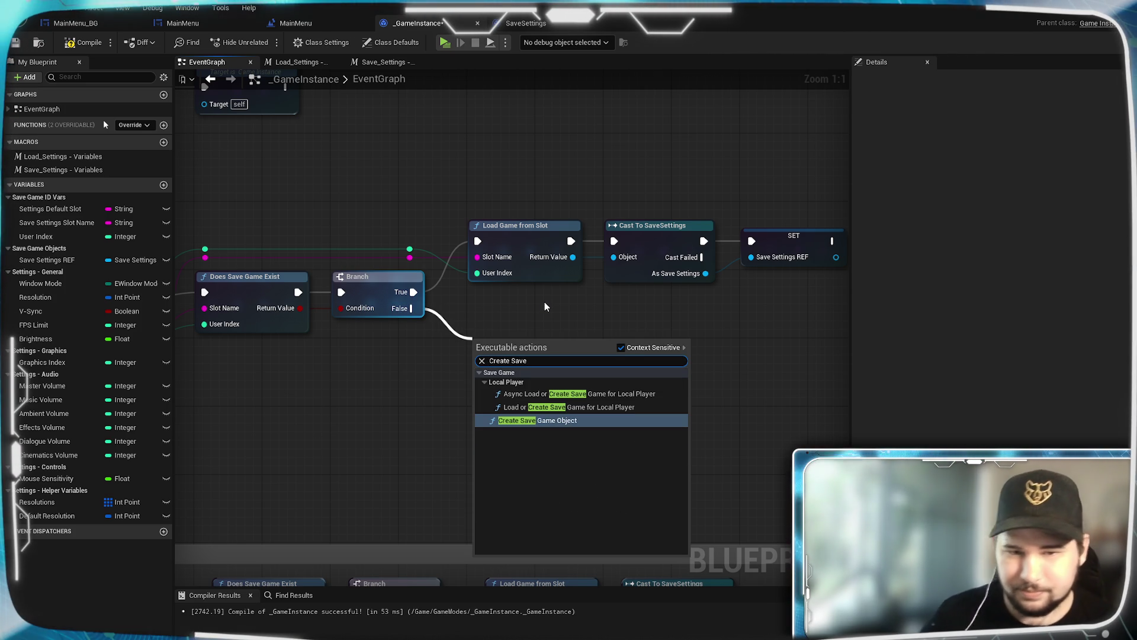
{"action": "key", "text": "Return"}
{"action": "left_click_drag", "start_coordinate": [526, 342], "coordinate": [526, 300]}
{"action": "left_click", "coordinate": [656, 372]}
{"action": "left_click_drag", "start_coordinate": [689, 371], "coordinate": [595, 377]}
{"action": "left_click_drag", "start_coordinate": [758, 384], "coordinate": [407, 240]}
{"action": "left_click_drag", "start_coordinate": [497, 332], "coordinate": [493, 349]}
{"action": "left_click", "coordinate": [587, 414]}
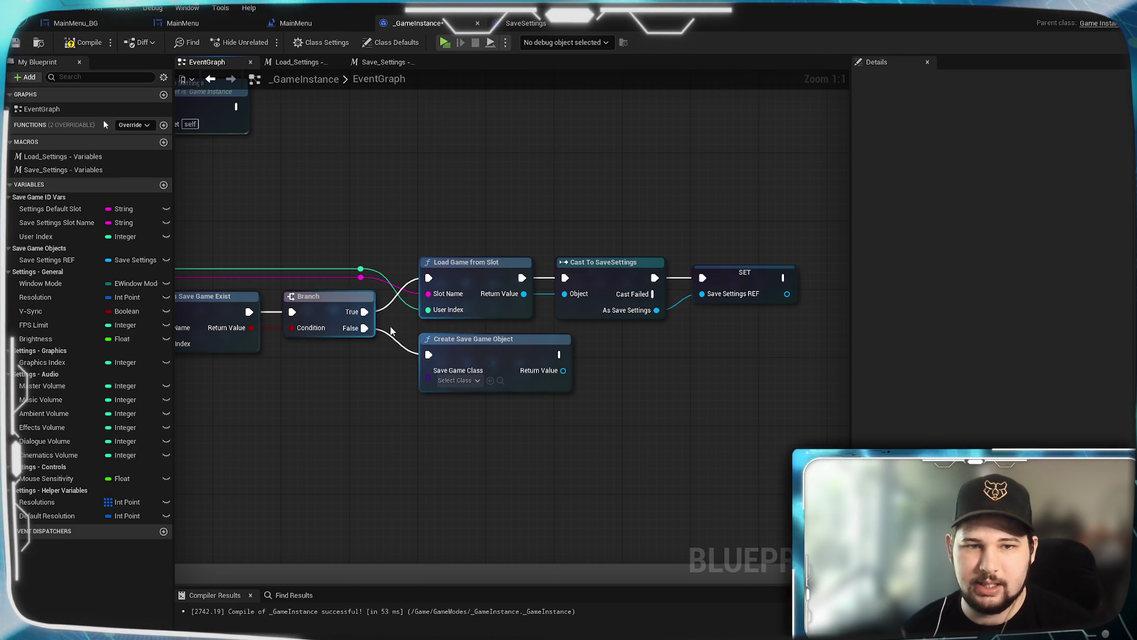
{"action": "left_click_drag", "start_coordinate": [675, 449], "coordinate": [576, 438]}
- Set its class to Save Settings and store the Return Value in Save Settings REF
{"action": "left_click", "coordinate": [339, 389]}
{"action": "left_click", "coordinate": [357, 437]}
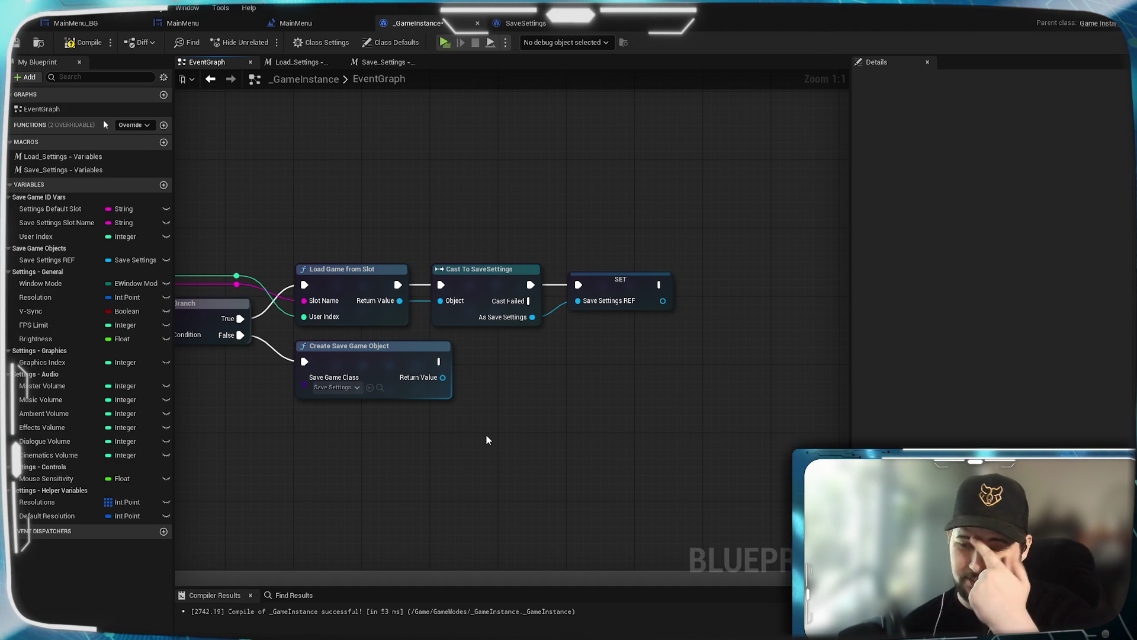
{"action": "left_click_drag", "start_coordinate": [440, 362], "coordinate": [493, 358]}
{"action": "type", "text": "set save setting ref"}
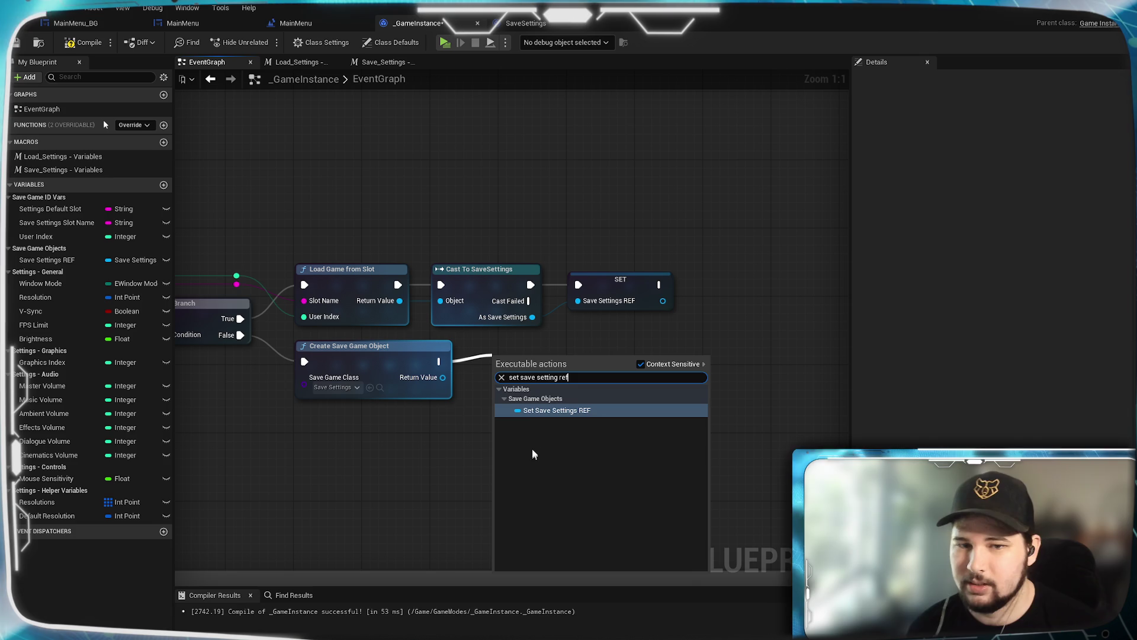
{"action": "left_click", "coordinate": [539, 410]}
{"action": "mouse_move", "coordinate": [443, 377]}
{"action": "left_mouse_down"}
{"action": "mouse_move", "coordinate": [504, 385]}
{"action": "mouse_move", "coordinate": [504, 361]}
{"action": "mouse_move", "coordinate": [544, 360]}
{"action": "left_mouse_up"}
{"action": "left_click", "coordinate": [508, 460]}
{"action": "left_click", "coordinate": [566, 473]}
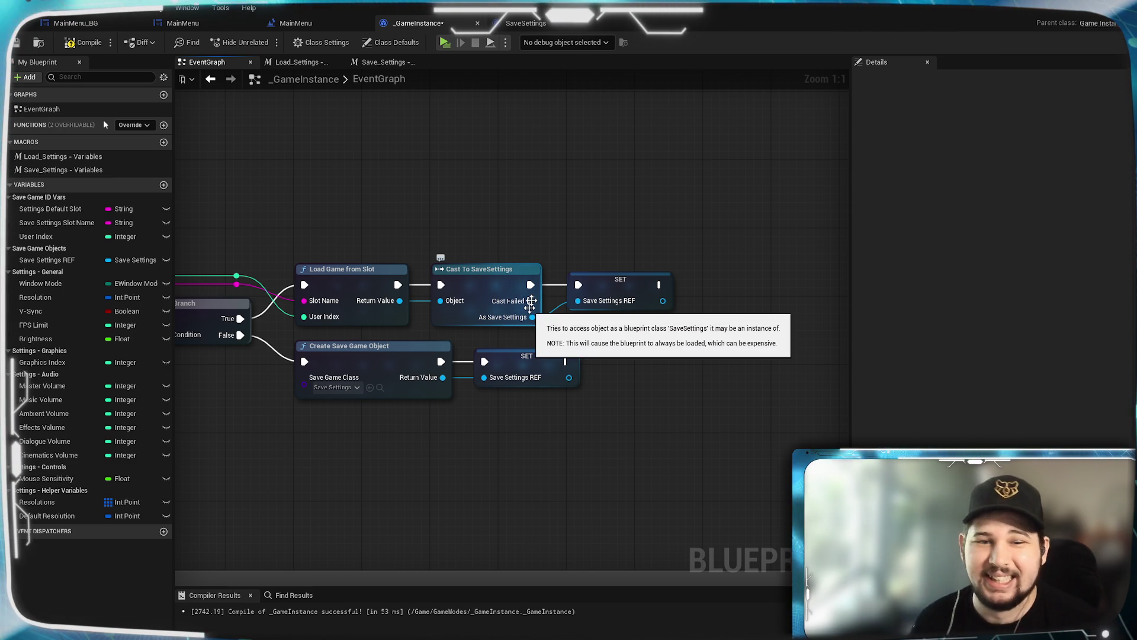
- Reconnect Load Game from Slot's execution to the cast and pull a wire from Cast Failed
{"action": "mouse_move", "coordinate": [455, 162]}
{"action": "left_mouse_down"}
{"action": "mouse_move", "coordinate": [506, 148]}
{"action": "mouse_move", "coordinate": [506, 207]}
{"action": "left_mouse_up"}
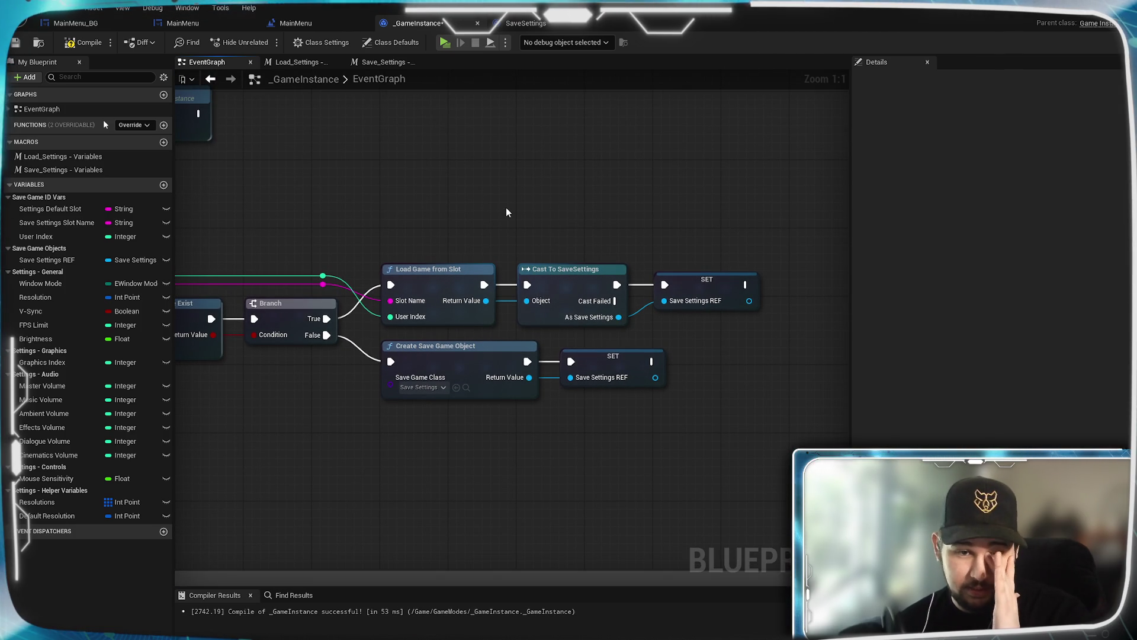
{"action": "left_click_drag", "start_coordinate": [237, 354], "coordinate": [309, 352]}
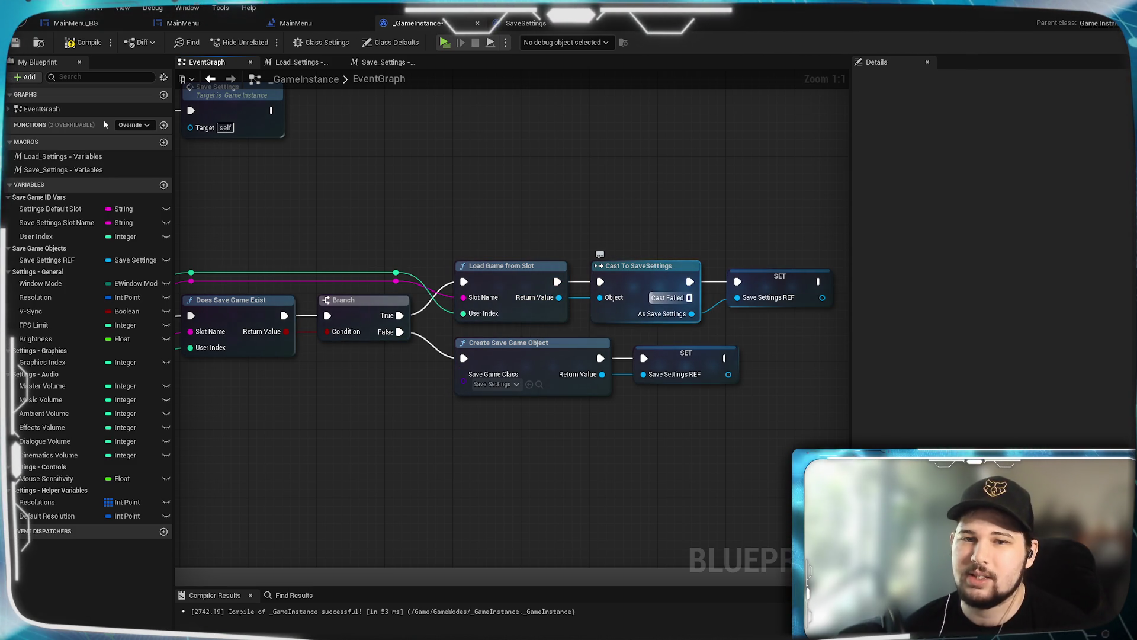
{"action": "left_click_drag", "start_coordinate": [644, 164], "coordinate": [514, 150]}
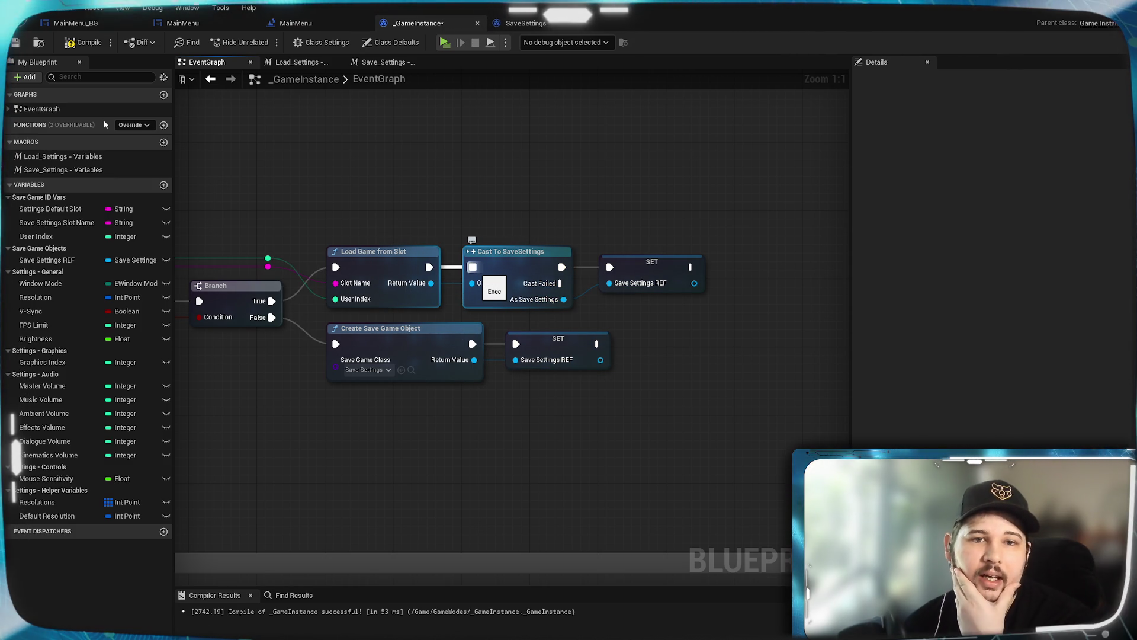
{"action": "left_click_drag", "start_coordinate": [472, 267], "coordinate": [472, 268]}
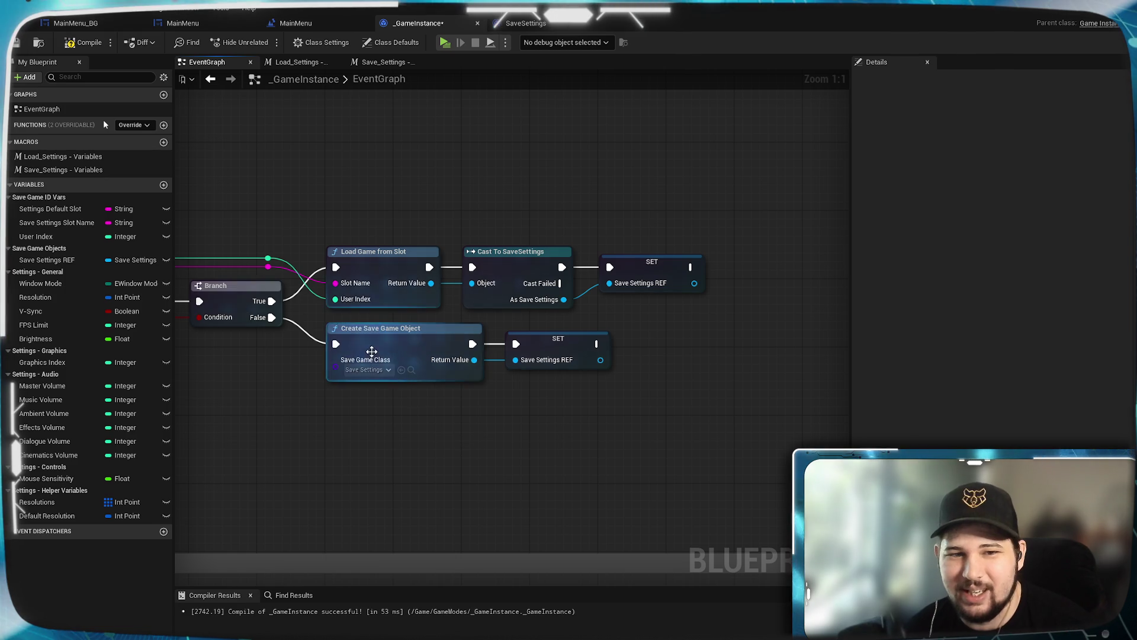
{"action": "left_click_drag", "start_coordinate": [468, 392], "coordinate": [503, 402]}
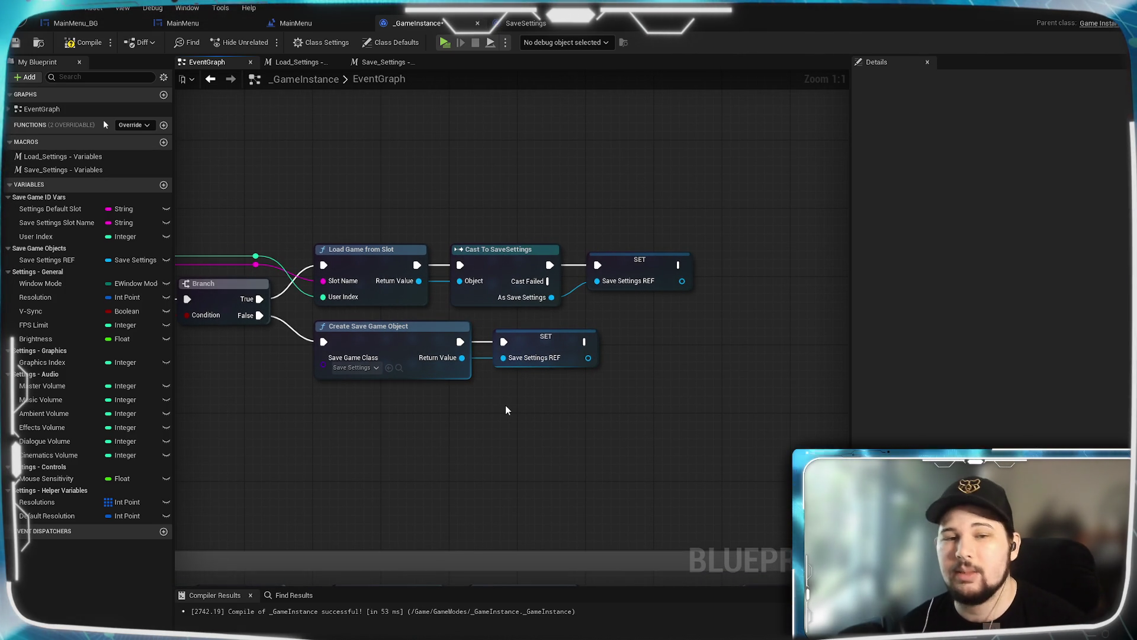
{"action": "mouse_move", "coordinate": [496, 415]}
{"action": "left_mouse_down"}
{"action": "mouse_move", "coordinate": [543, 425]}
{"action": "mouse_move", "coordinate": [471, 402]}
{"action": "left_mouse_up"}
{"action": "left_click_drag", "start_coordinate": [666, 384], "coordinate": [545, 385]}
{"action": "left_click_drag", "start_coordinate": [394, 265], "coordinate": [516, 387]}
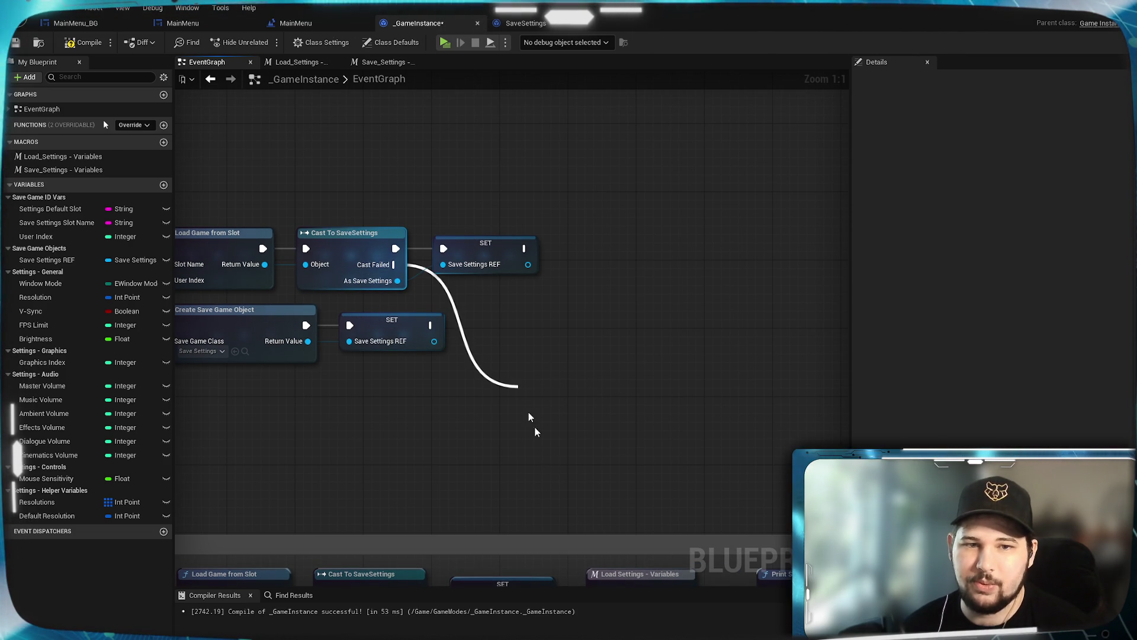
- Add a Print String on Cast Failed reading "Error: Save Settings failed to Cast."
{"action": "type", "text": "po"}
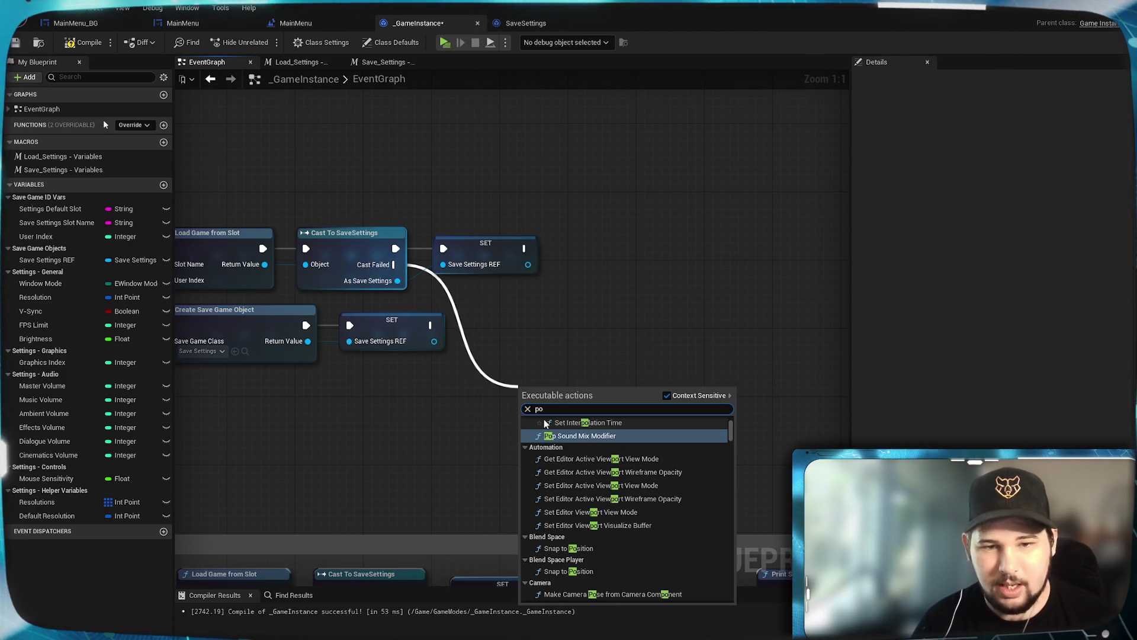
{"action": "key", "text": "BackSpace"}
{"action": "type", "text": "rint"}
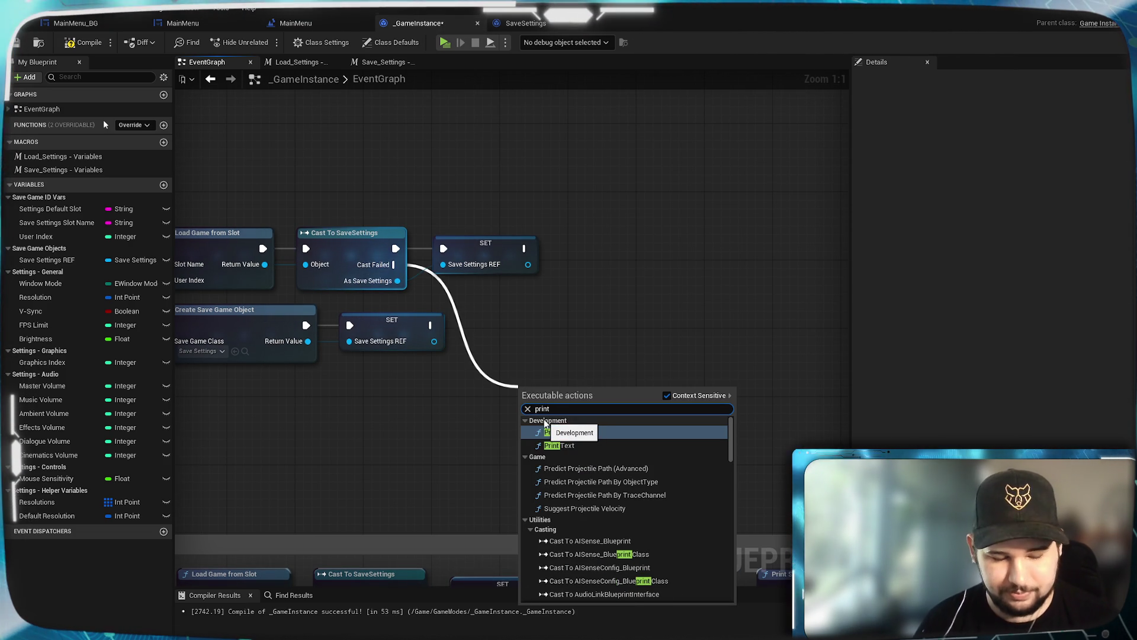
{"action": "key", "text": "Return"}
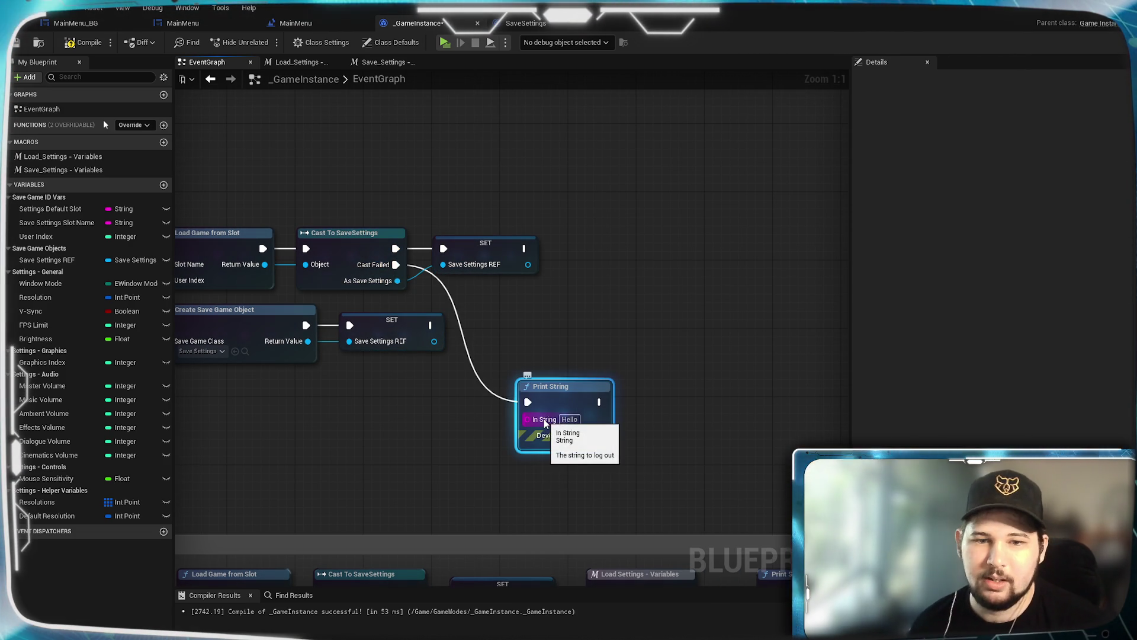
{"action": "left_click", "coordinate": [569, 419]}
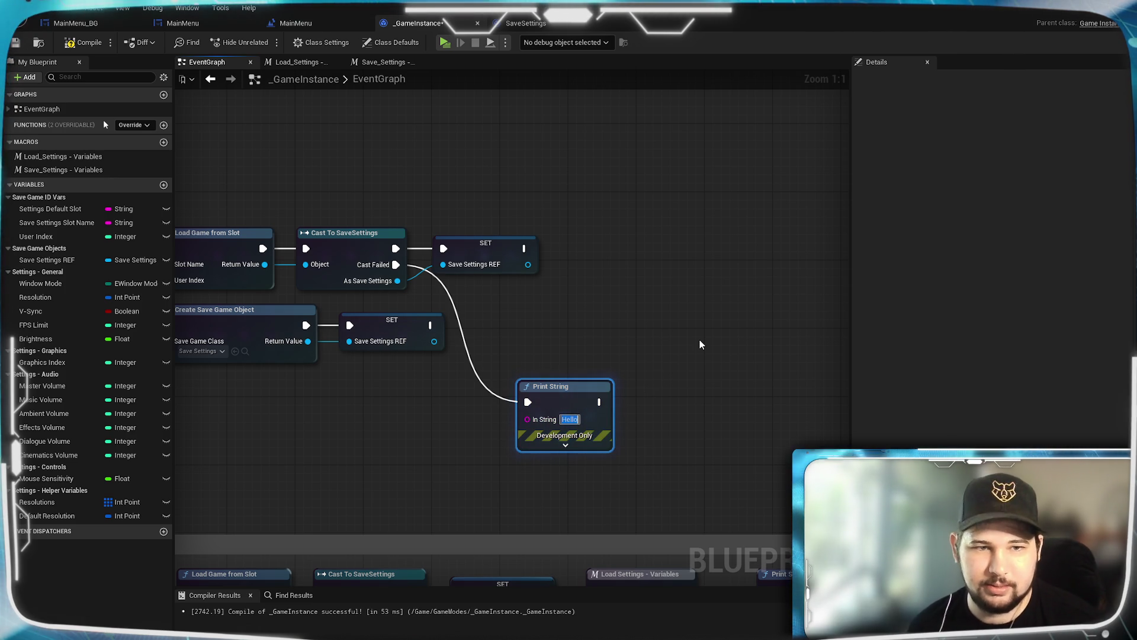
{"action": "type", "text": "Err"}
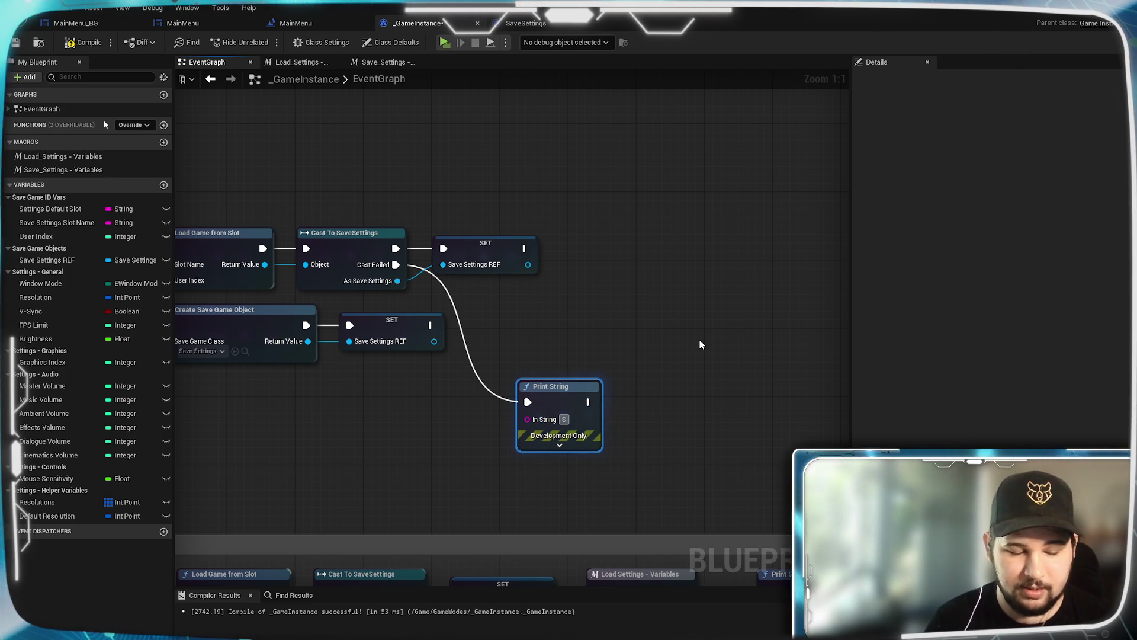
{"action": "type", "text": "or"}
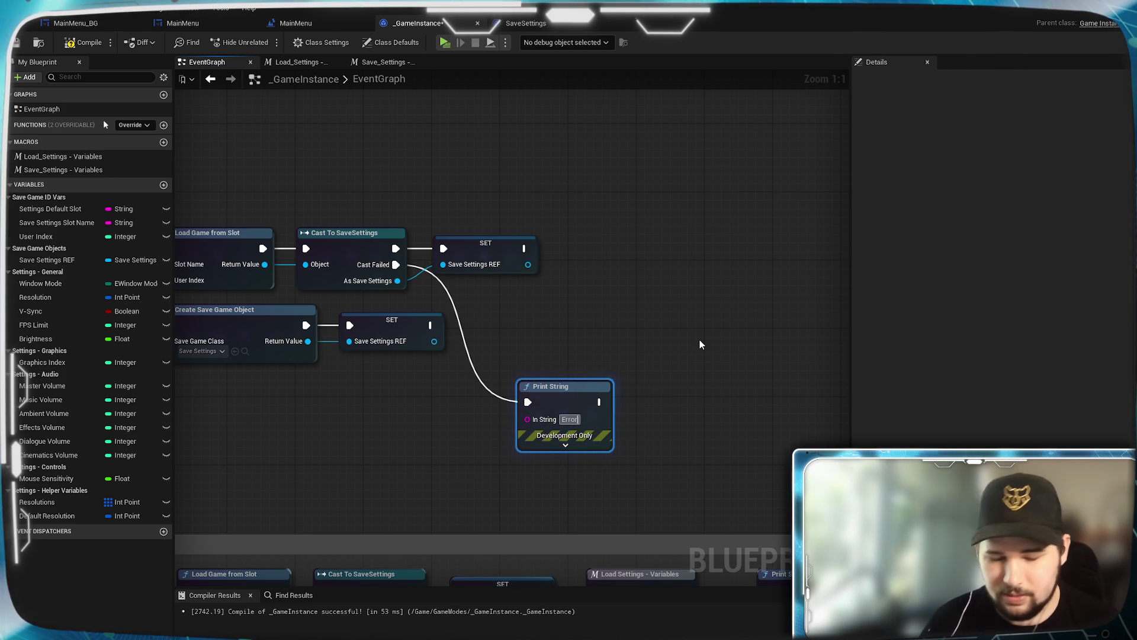
{"action": "type", "text": ": Save Set"}
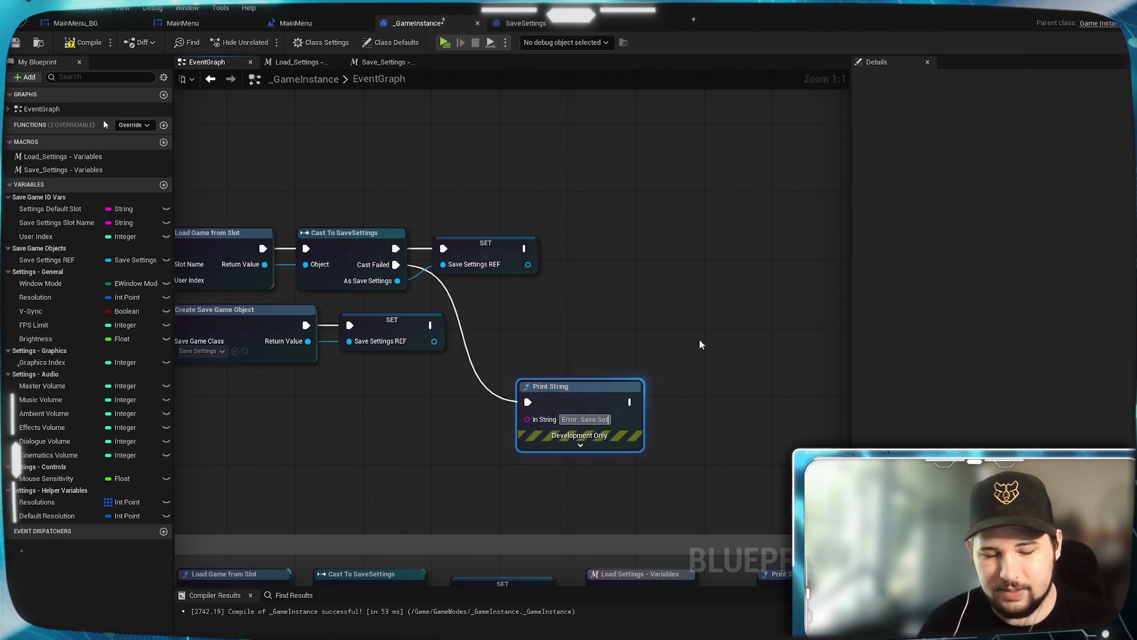
{"action": "type", "text": "tings failed to Cast."}
{"action": "left_click", "coordinate": [699, 339]}
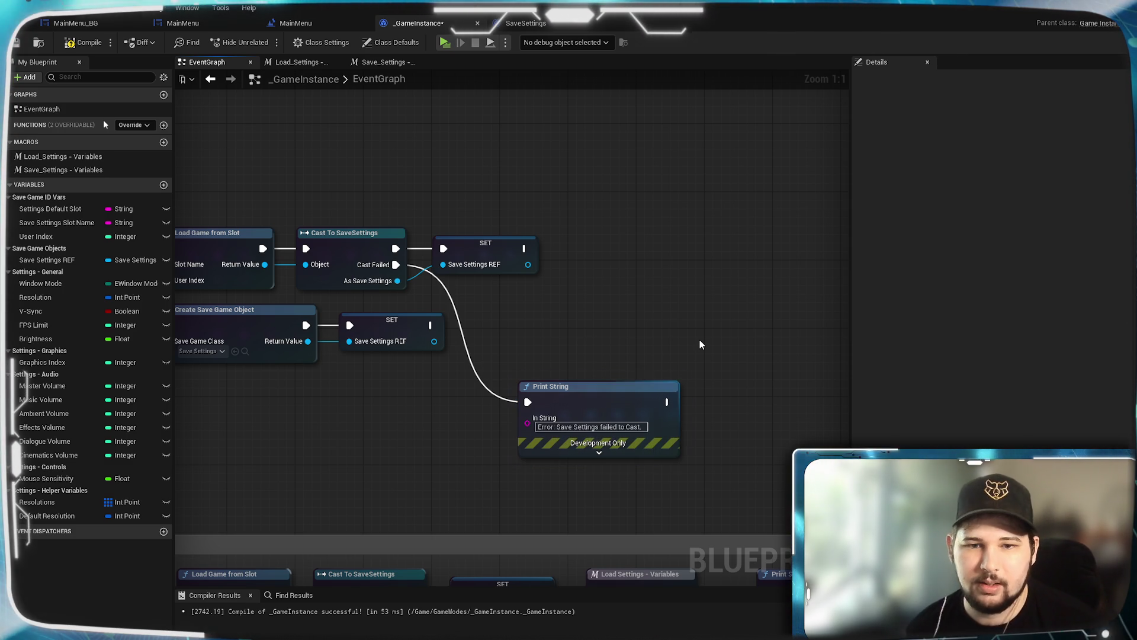
- Position the Print String node below the SET nodes
{"action": "mouse_move", "coordinate": [596, 400]}
{"action": "left_mouse_down"}
{"action": "mouse_move", "coordinate": [569, 280]}
{"action": "mouse_move", "coordinate": [577, 330]}
{"action": "left_mouse_up"}
{"action": "left_click", "coordinate": [674, 240]}
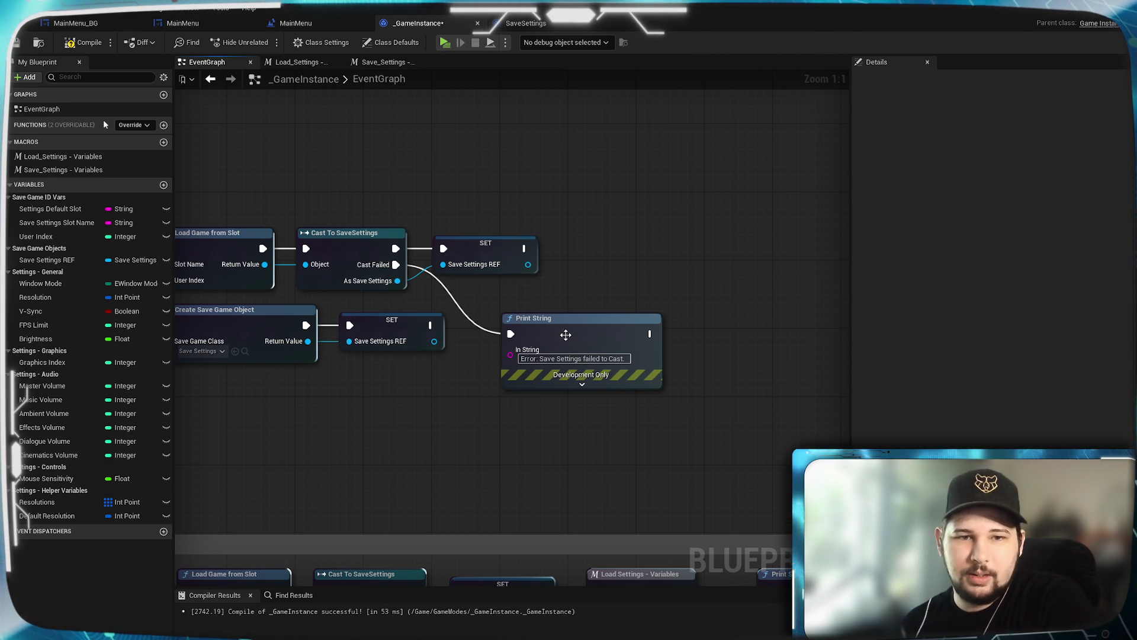
{"action": "left_click_drag", "start_coordinate": [539, 318], "coordinate": [437, 403]}
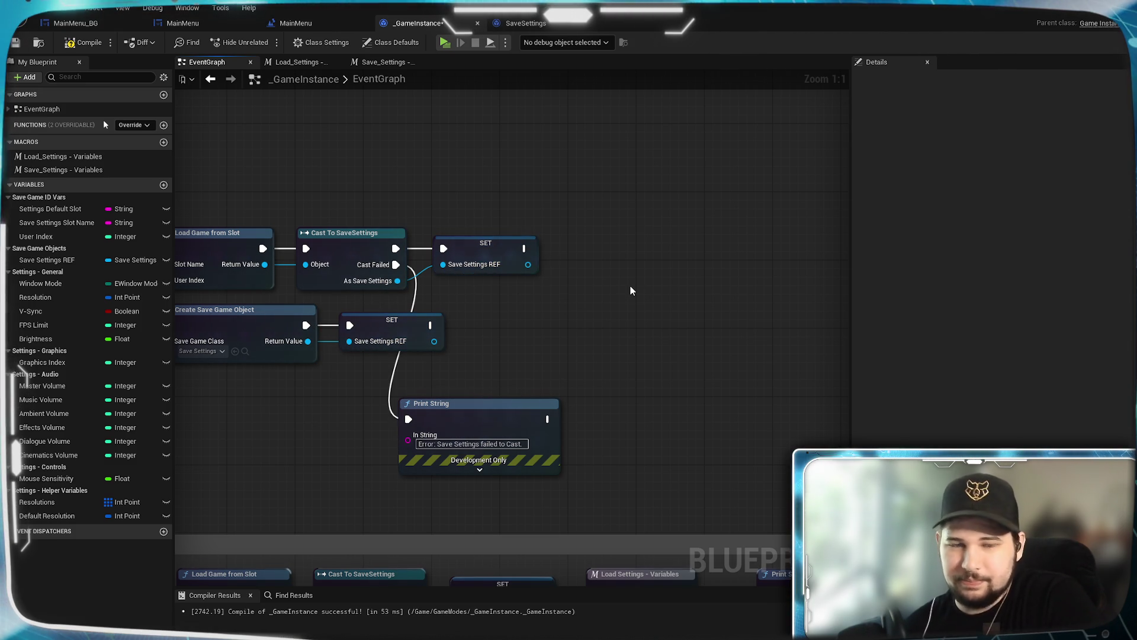
{"action": "left_click_drag", "start_coordinate": [622, 299], "coordinate": [528, 275]}
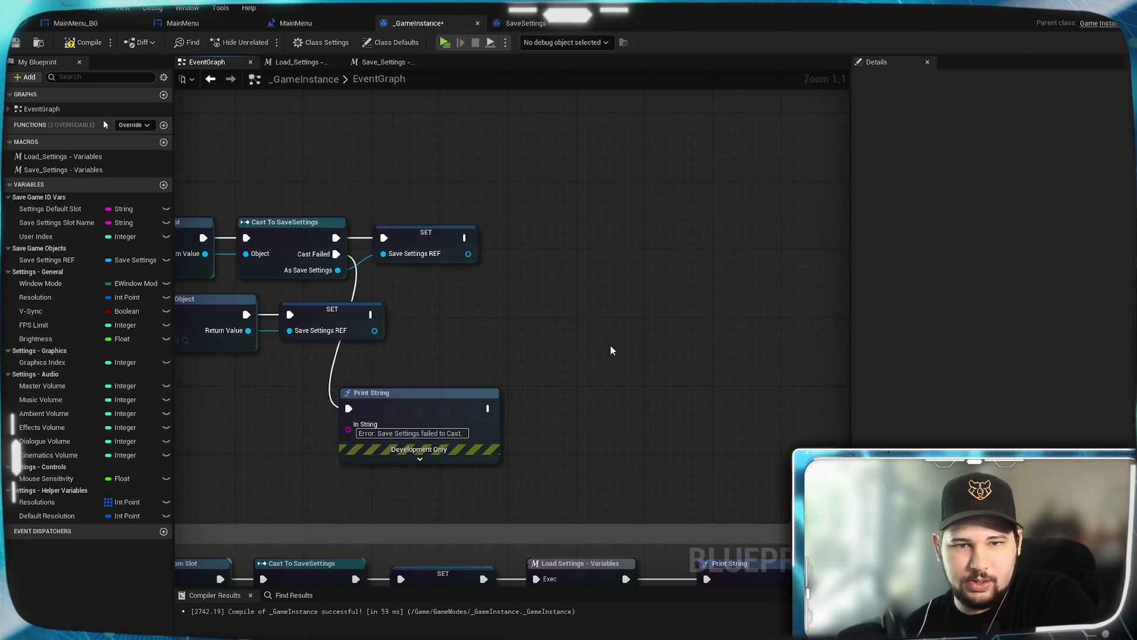
{"action": "left_click_drag", "start_coordinate": [612, 351], "coordinate": [576, 332]}
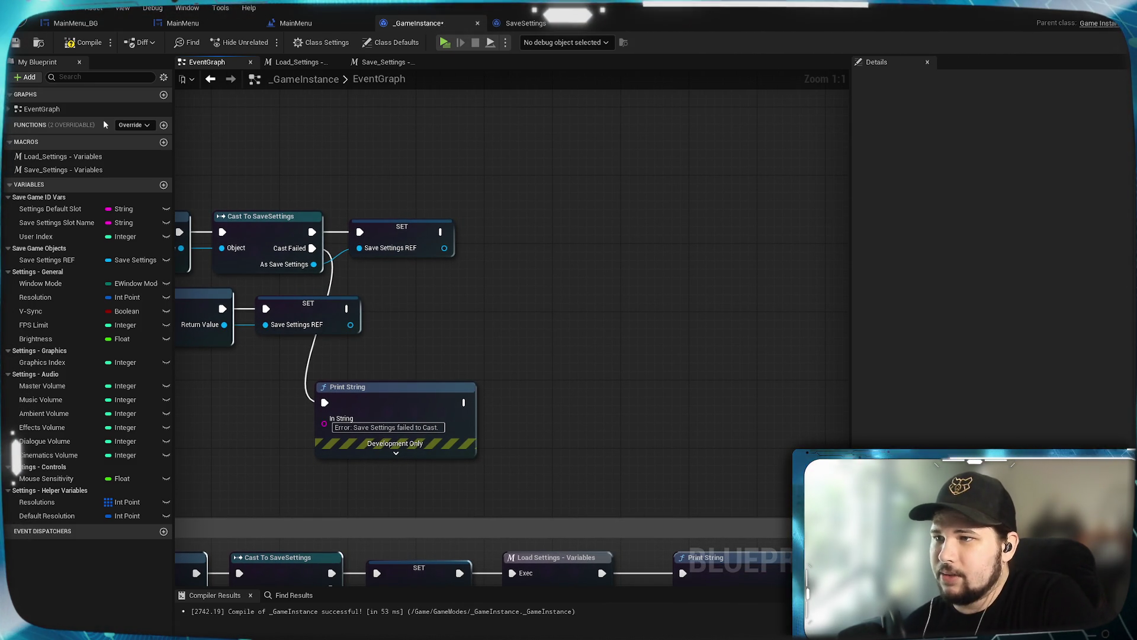
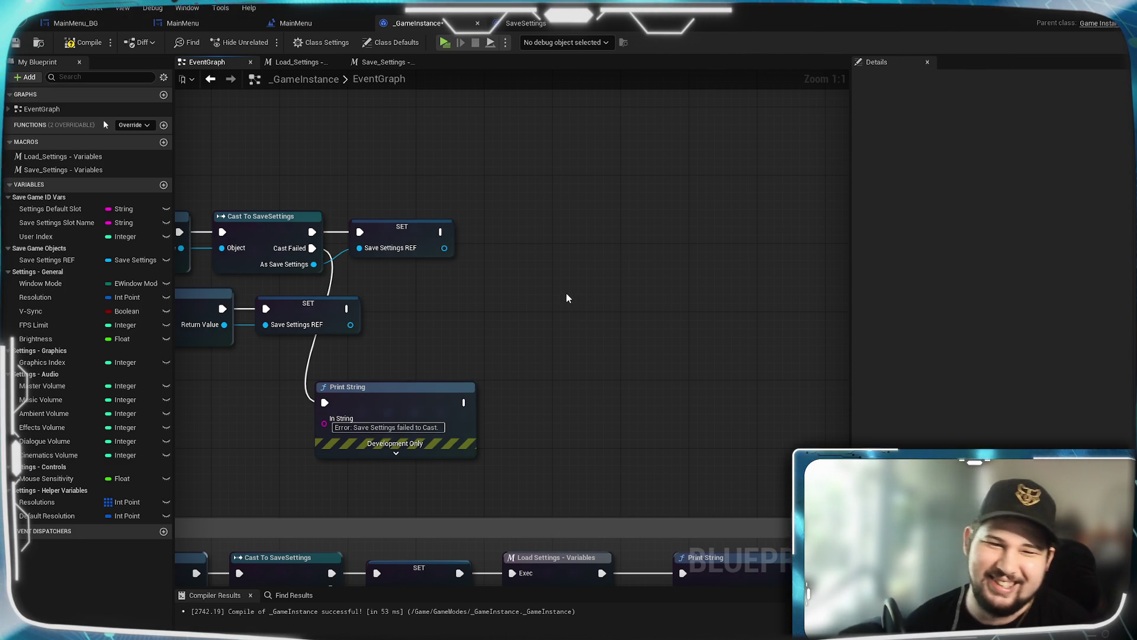
- Add a Save Settings - Variables macro node after the SET node's exec output
{"action": "left_click_drag", "start_coordinate": [570, 299], "coordinate": [540, 277]}
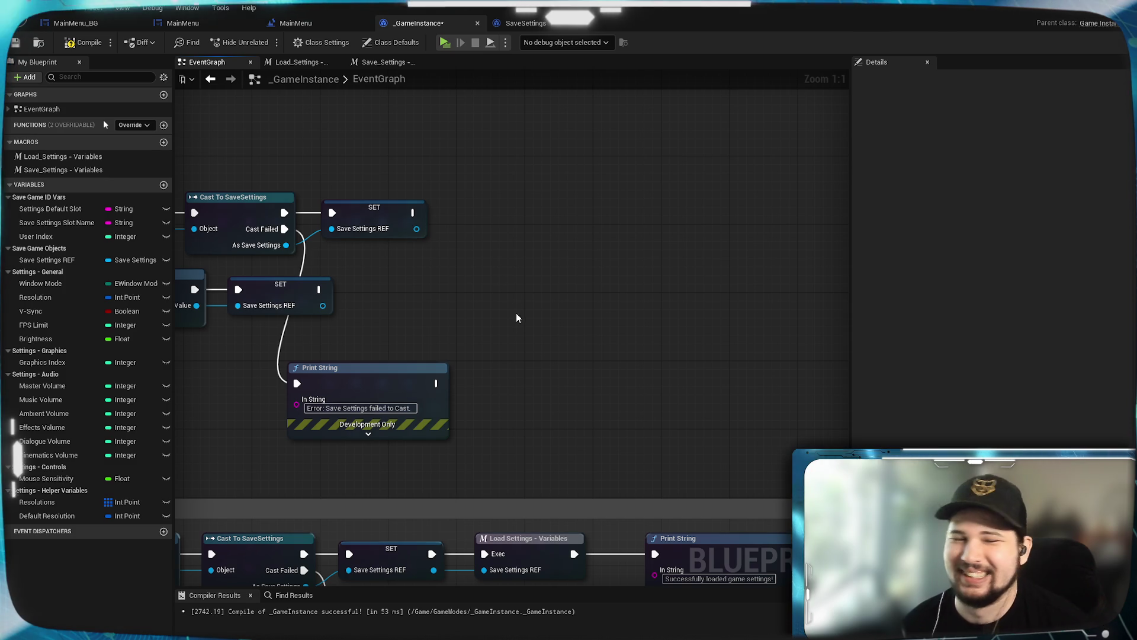
{"action": "left_click_drag", "start_coordinate": [413, 213], "coordinate": [668, 431]}
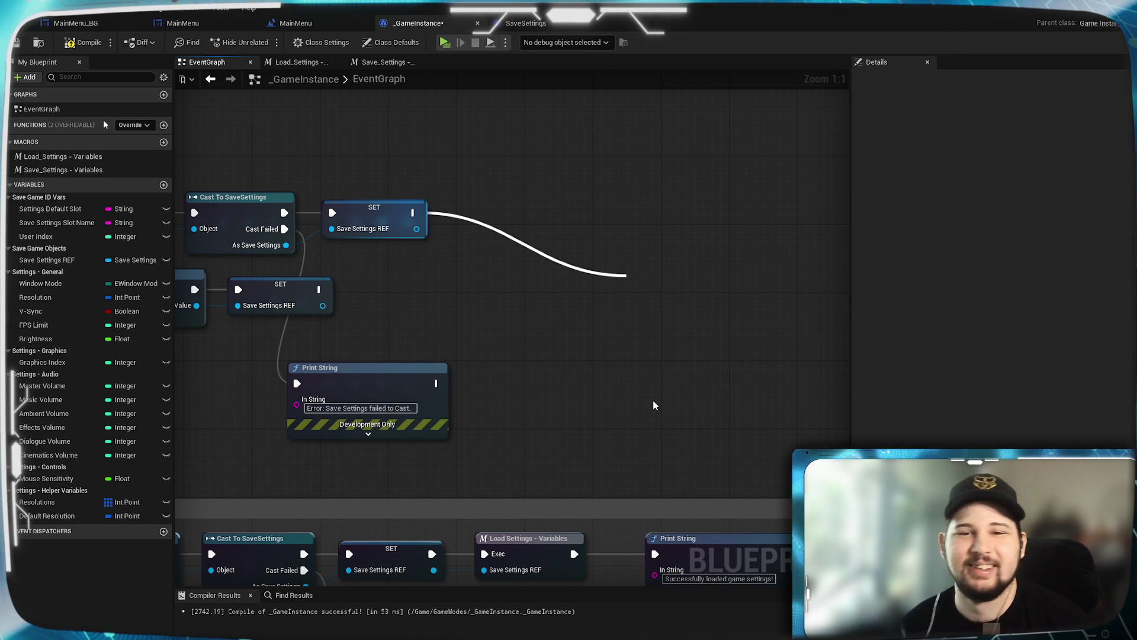
{"action": "left_click_drag", "start_coordinate": [663, 345], "coordinate": [663, 345]}
{"action": "type", "text": "save settings "}
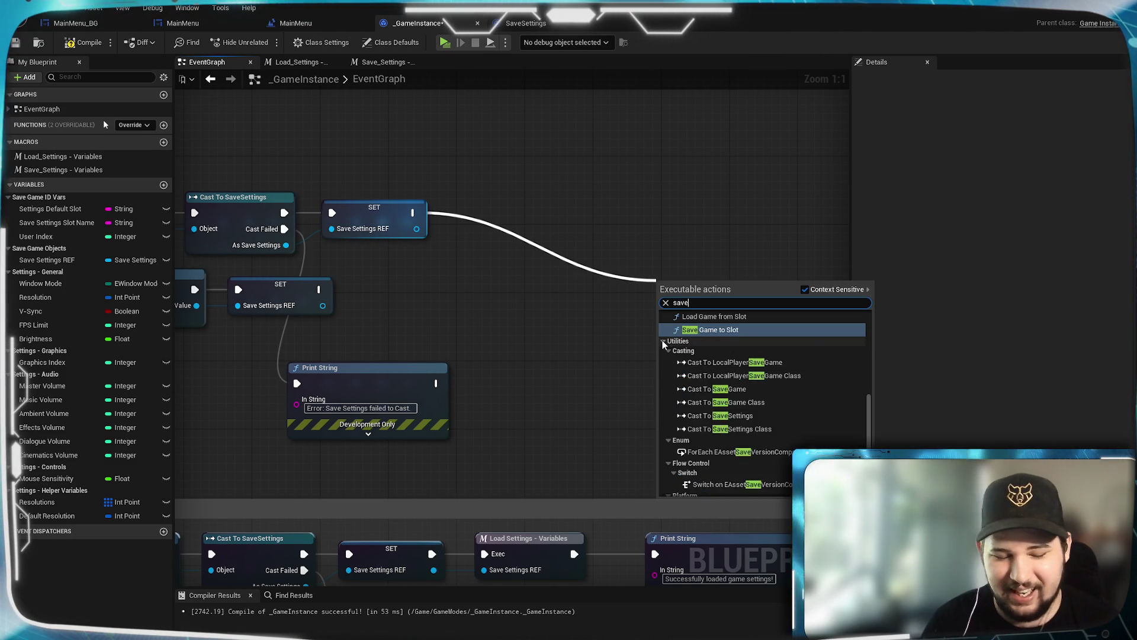
{"action": "type", "text": "variabl"}
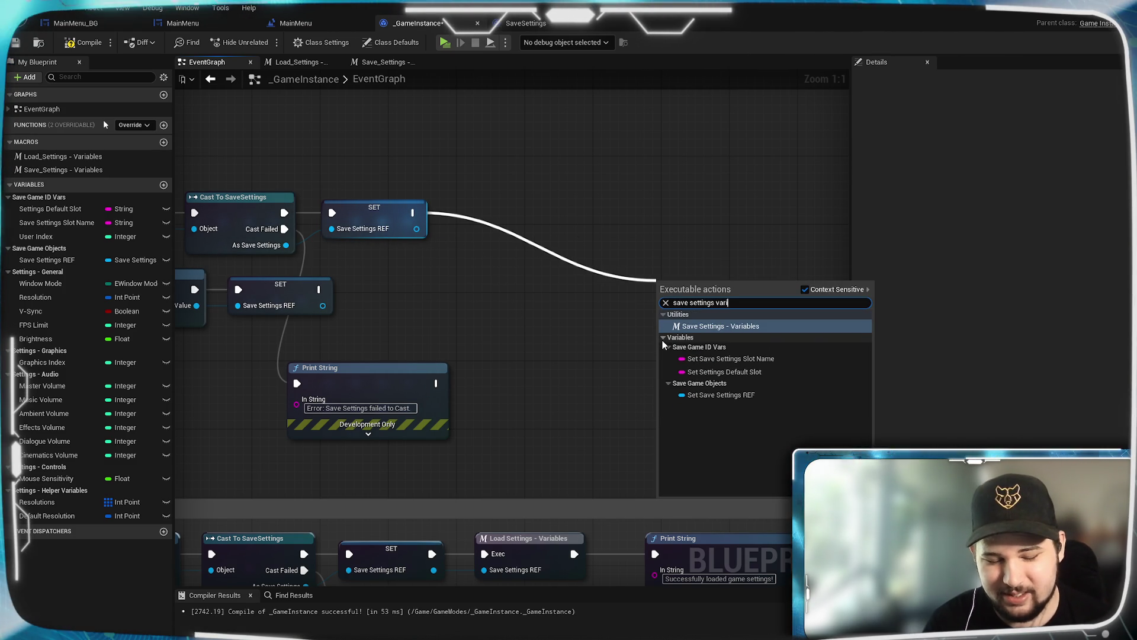
{"action": "left_click", "coordinate": [695, 326]}
- Wire the lower SET's Save Settings REF and exec output into the macro
{"action": "mouse_move", "coordinate": [417, 228]}
{"action": "left_mouse_down"}
{"action": "mouse_move", "coordinate": [613, 328]}
{"action": "mouse_move", "coordinate": [664, 314]}
{"action": "left_mouse_up"}
{"action": "left_click_drag", "start_coordinate": [323, 307], "coordinate": [663, 314]}
{"action": "mouse_move", "coordinate": [320, 289]}
{"action": "left_mouse_down"}
{"action": "mouse_move", "coordinate": [581, 309]}
{"action": "mouse_move", "coordinate": [536, 296]}
{"action": "left_mouse_up"}
{"action": "left_click", "coordinate": [554, 225]}
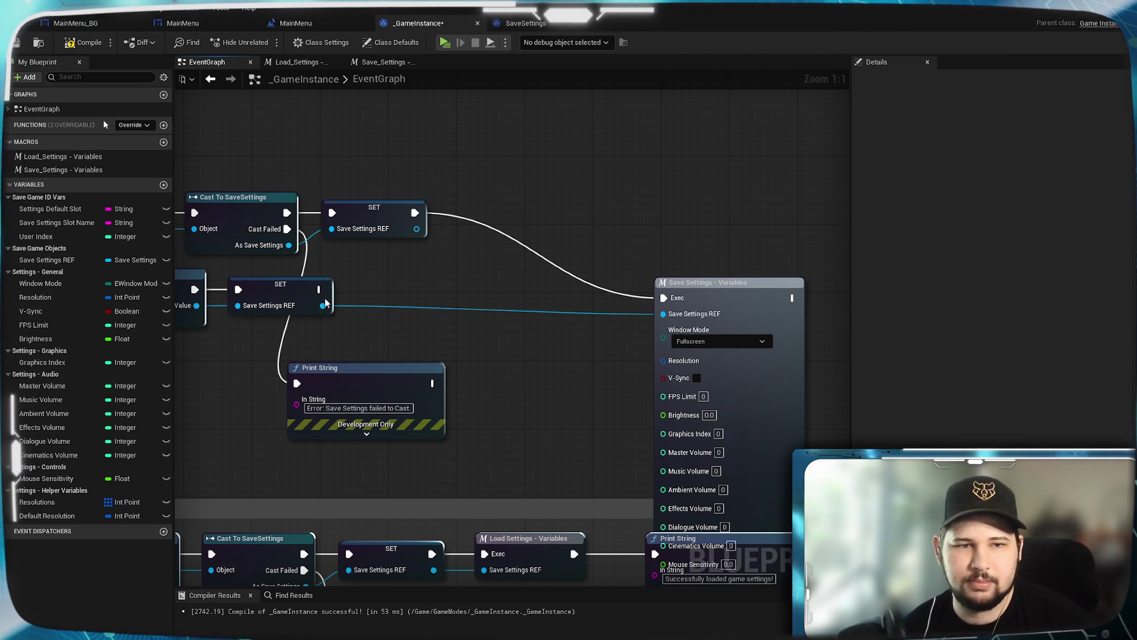
{"action": "mouse_move", "coordinate": [321, 289]}
{"action": "left_mouse_down"}
{"action": "mouse_move", "coordinate": [663, 298]}
{"action": "mouse_move", "coordinate": [645, 168]}
{"action": "left_mouse_up"}
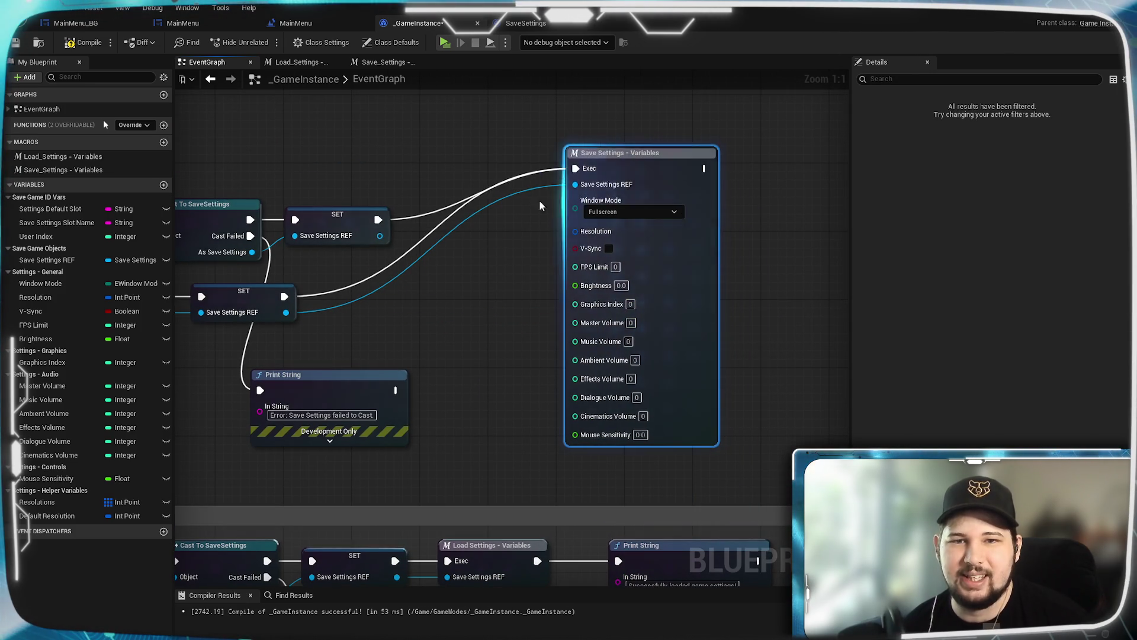
- Collapse the macro into a graph named Save Settings - New and move it beside the SET nodes
{"action": "right_click", "coordinate": [680, 213]}
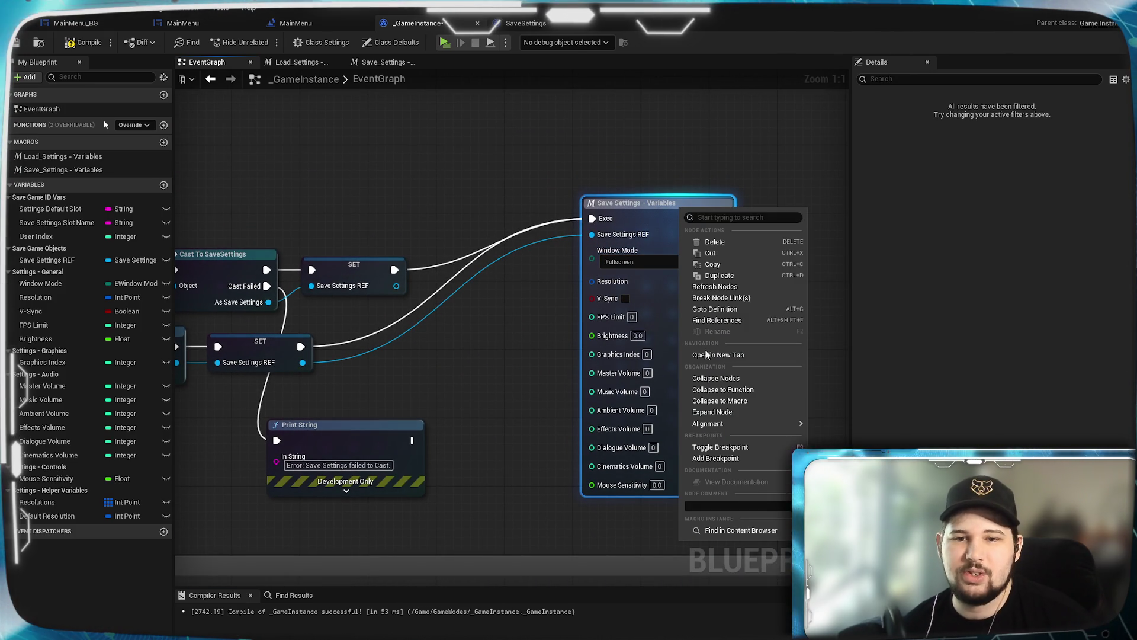
{"action": "left_click", "coordinate": [715, 378]}
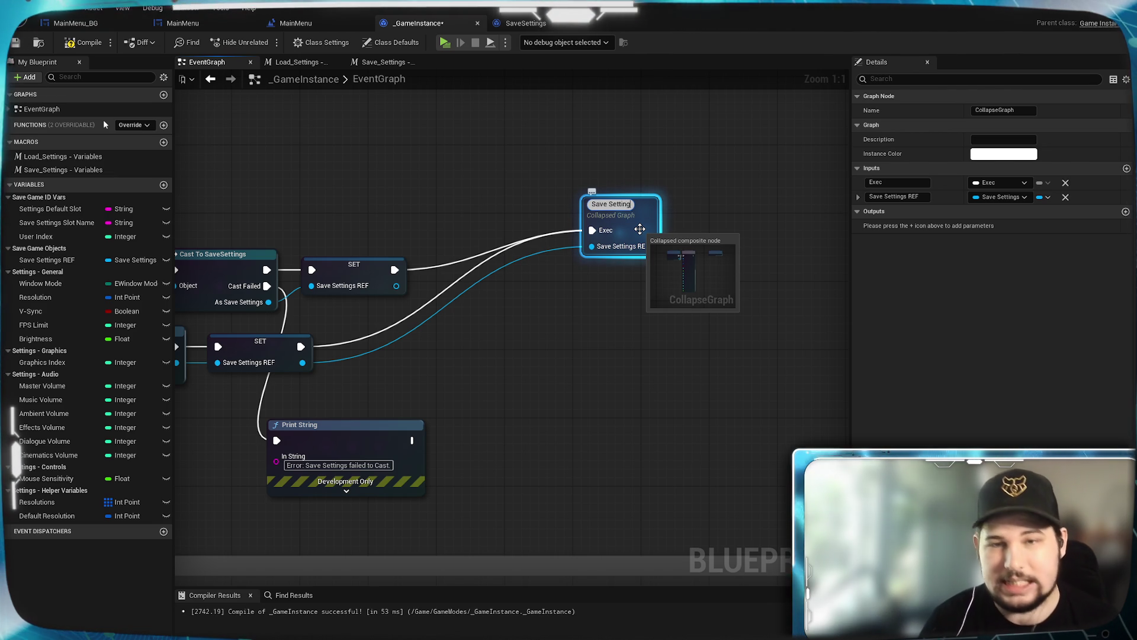
{"action": "type", "text": "New"}
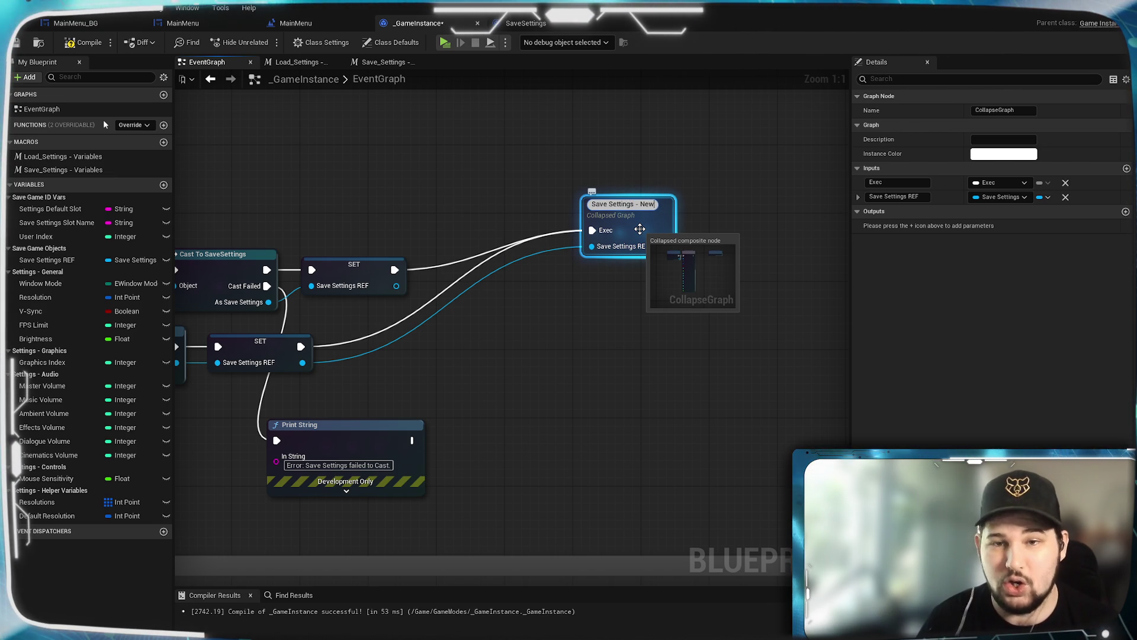
{"action": "key", "text": "Return"}
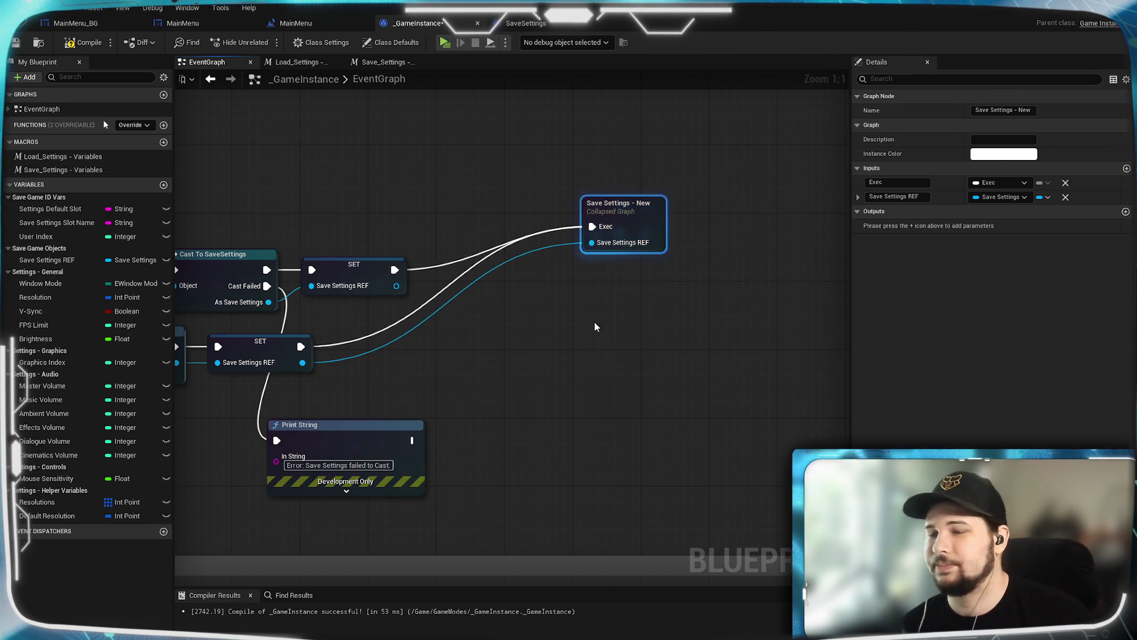
{"action": "mouse_move", "coordinate": [640, 223]}
{"action": "left_mouse_down"}
{"action": "mouse_move", "coordinate": [510, 332]}
{"action": "mouse_move", "coordinate": [519, 318]}
{"action": "mouse_move", "coordinate": [502, 301]}
{"action": "left_mouse_up"}
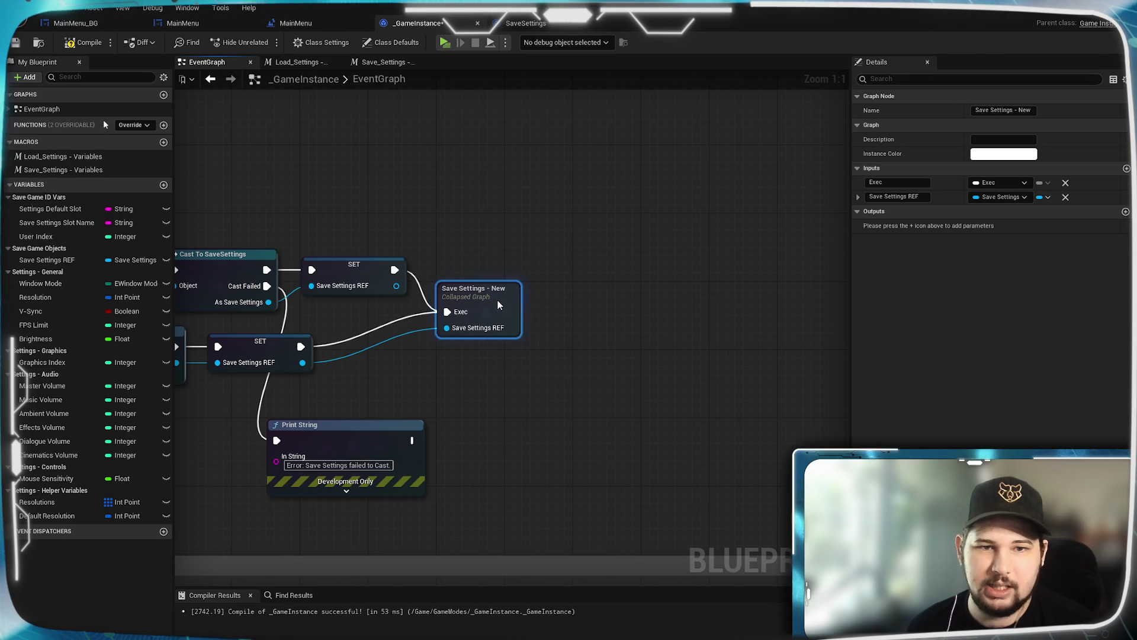
- Reposition the cast-failure Print String node and save the _GameInstance blueprint
{"action": "left_click", "coordinate": [549, 399]}
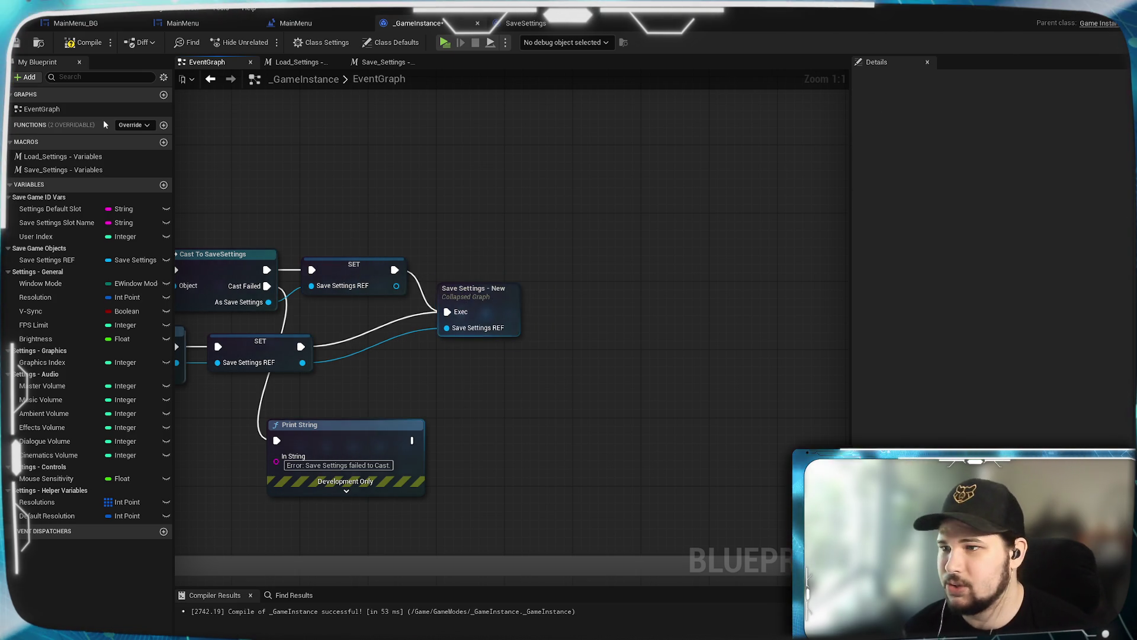
{"action": "left_click_drag", "start_coordinate": [461, 380], "coordinate": [722, 373]}
{"action": "left_click", "coordinate": [596, 425]}
{"action": "mouse_move", "coordinate": [596, 425]}
{"action": "left_mouse_down"}
{"action": "mouse_move", "coordinate": [612, 398]}
{"action": "mouse_move", "coordinate": [639, 388]}
{"action": "mouse_move", "coordinate": [620, 388]}
{"action": "mouse_move", "coordinate": [711, 350]}
{"action": "mouse_move", "coordinate": [699, 364]}
{"action": "mouse_move", "coordinate": [759, 354]}
{"action": "mouse_move", "coordinate": [703, 364]}
{"action": "mouse_move", "coordinate": [681, 385]}
{"action": "mouse_move", "coordinate": [682, 367]}
{"action": "left_mouse_up"}
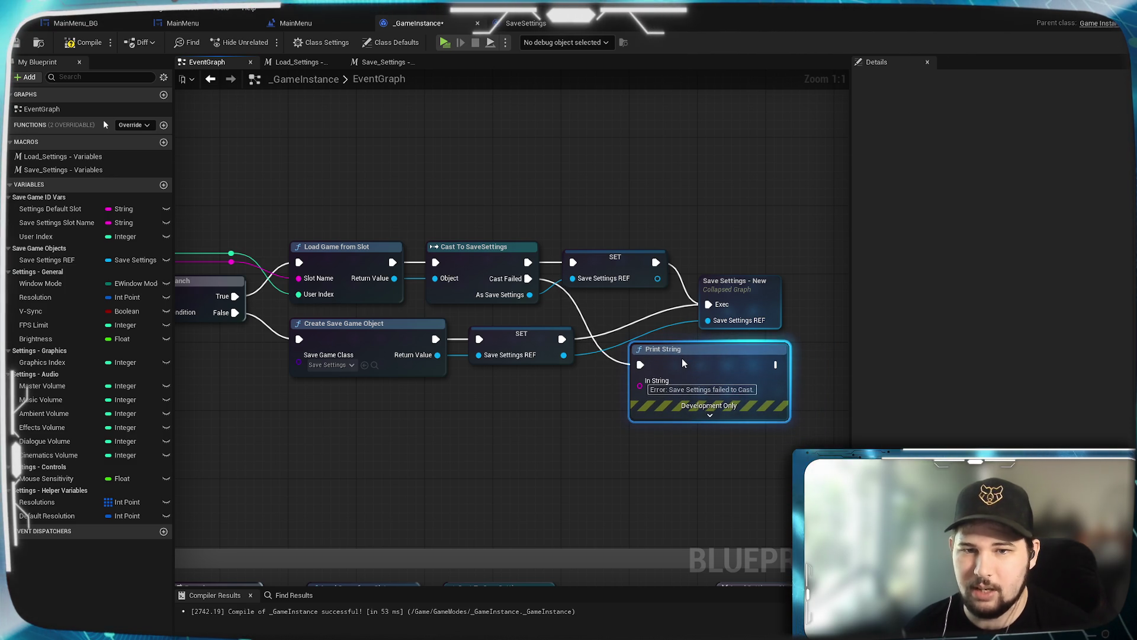
{"action": "left_click", "coordinate": [568, 420]}
{"action": "mouse_move", "coordinate": [568, 421]}
{"action": "left_mouse_down"}
{"action": "mouse_move", "coordinate": [629, 442]}
{"action": "mouse_move", "coordinate": [462, 463]}
{"action": "mouse_move", "coordinate": [533, 445]}
{"action": "mouse_move", "coordinate": [1001, 415]}
{"action": "mouse_move", "coordinate": [757, 388]}
{"action": "mouse_move", "coordinate": [419, 406]}
{"action": "left_mouse_up"}
{"action": "left_click_drag", "start_coordinate": [553, 374], "coordinate": [561, 374]}
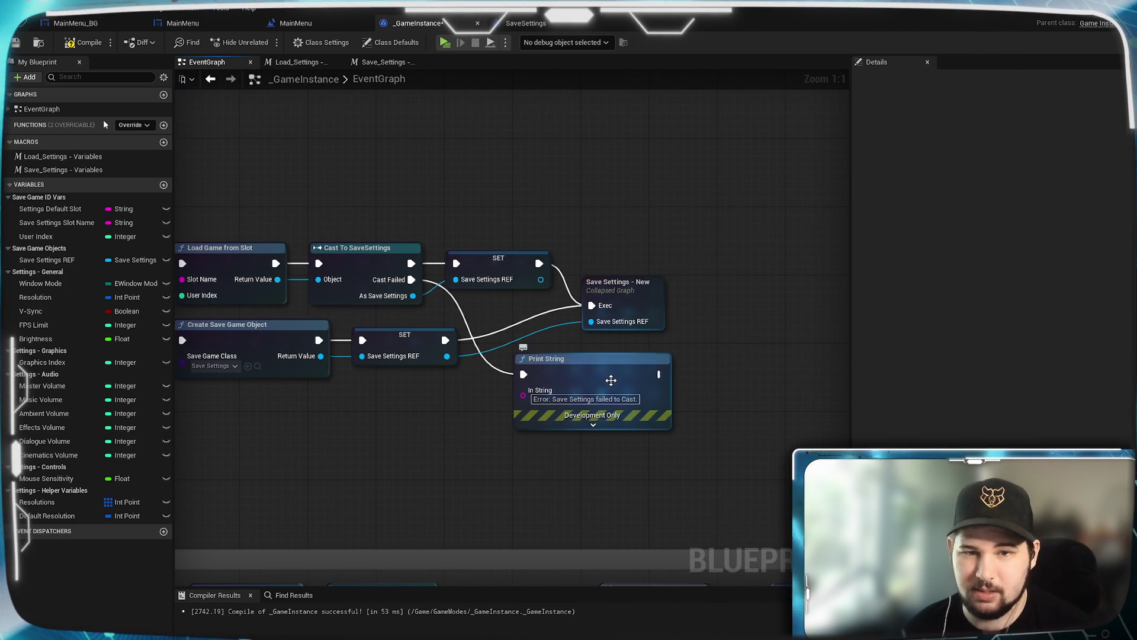
{"action": "left_click", "coordinate": [772, 356]}
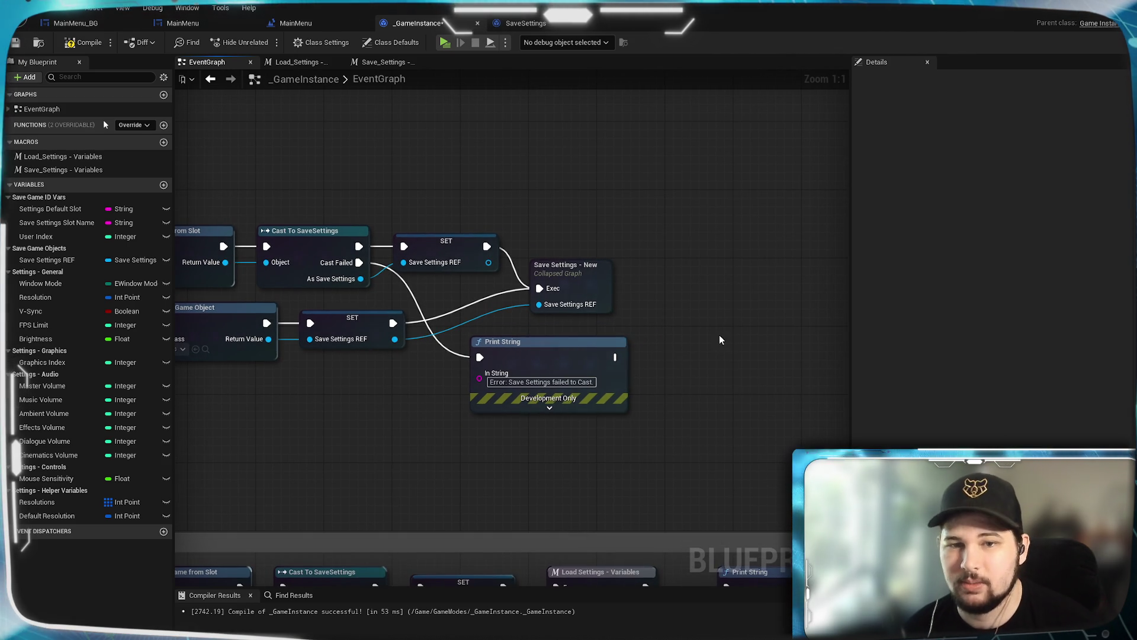
{"action": "left_click", "coordinate": [15, 45]}
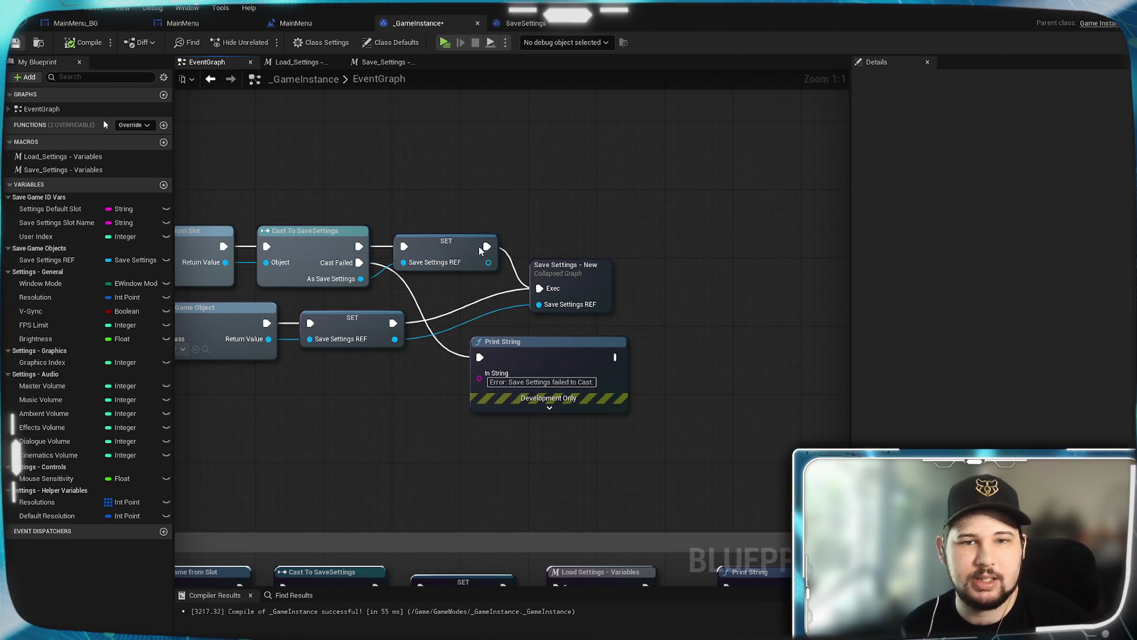
{"action": "double_click", "coordinate": [591, 277]}
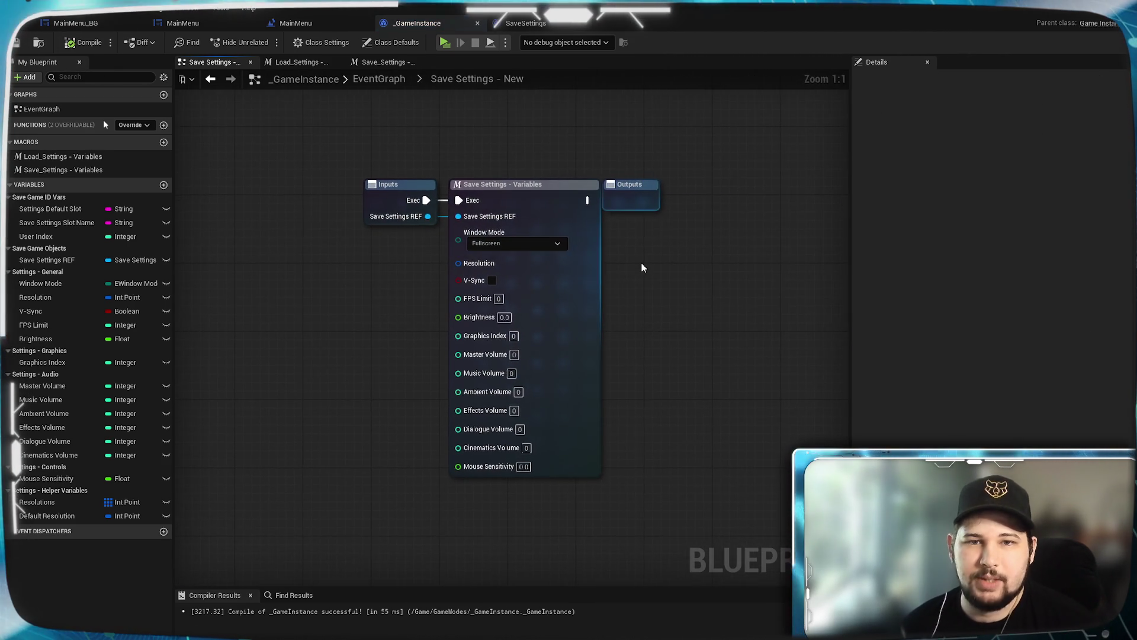
- Connect the macro's exec output to Outputs and arrange the Inputs node to its left
{"action": "left_click", "coordinate": [691, 199]}
{"action": "mouse_move", "coordinate": [572, 192]}
{"action": "left_mouse_down"}
{"action": "mouse_move", "coordinate": [631, 199]}
{"action": "mouse_move", "coordinate": [649, 215]}
{"action": "left_mouse_up"}
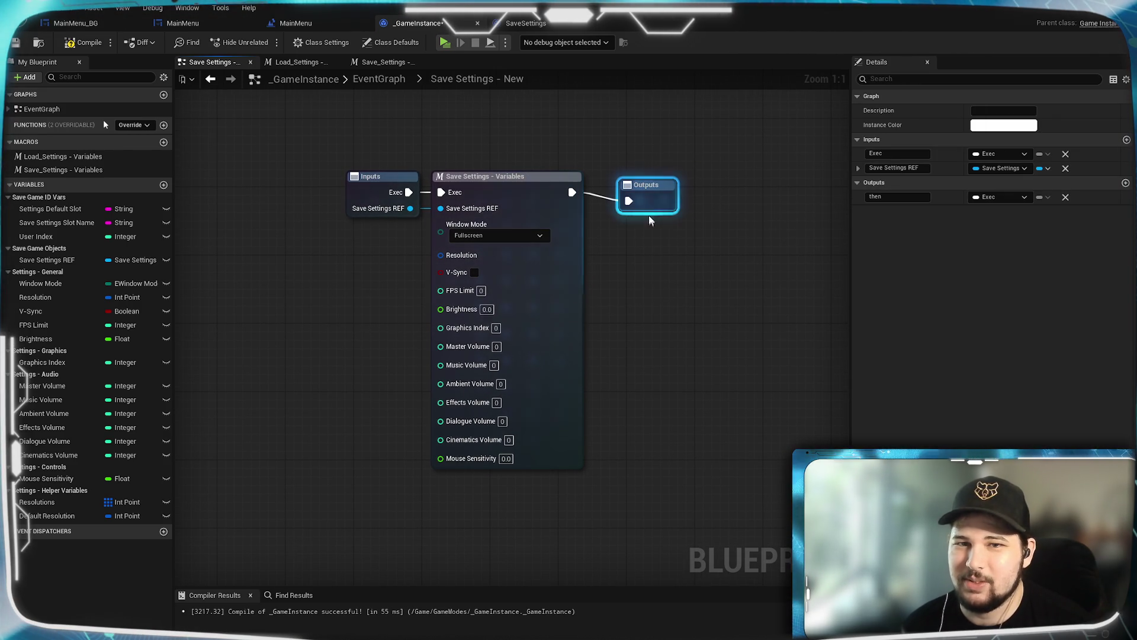
{"action": "left_click", "coordinate": [670, 279]}
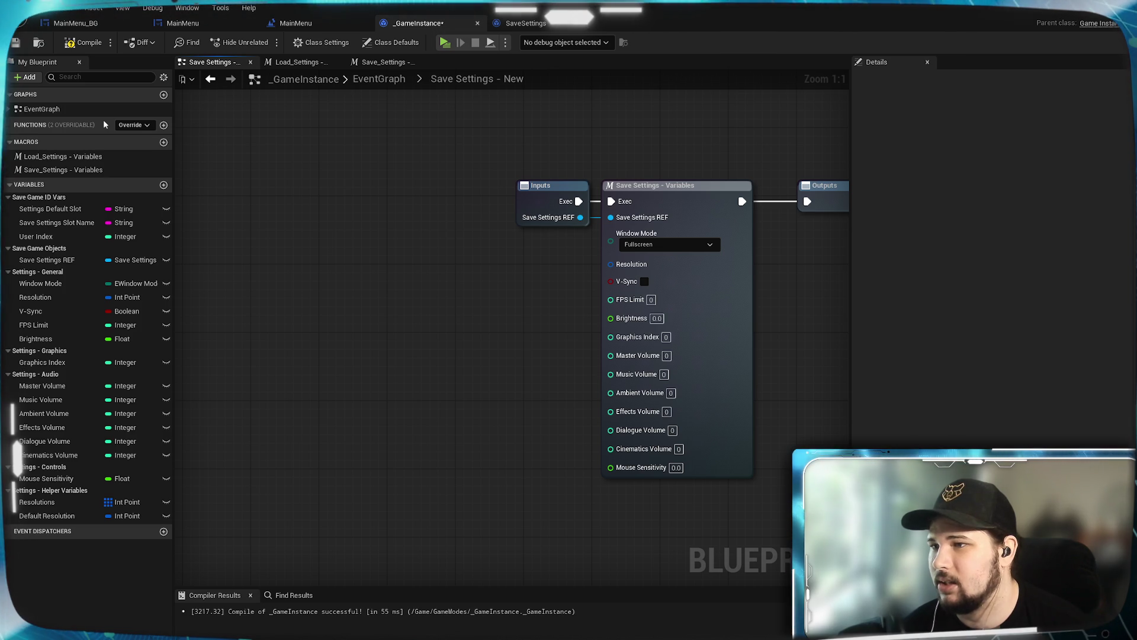
{"action": "left_click_drag", "start_coordinate": [638, 218], "coordinate": [574, 218]}
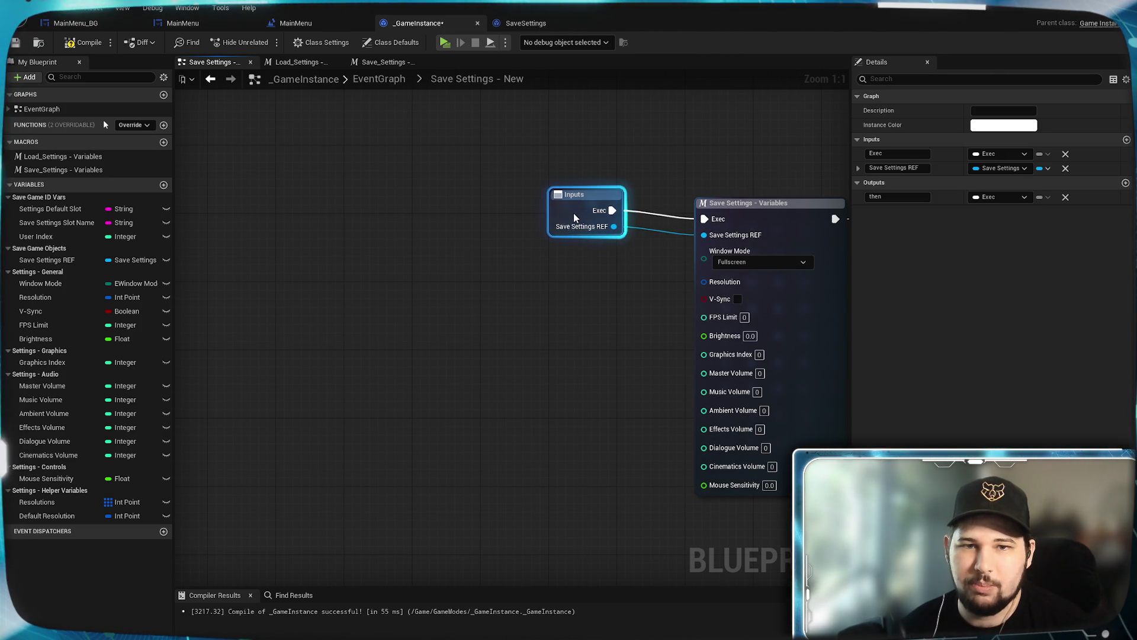
{"action": "key", "text": "Home"}
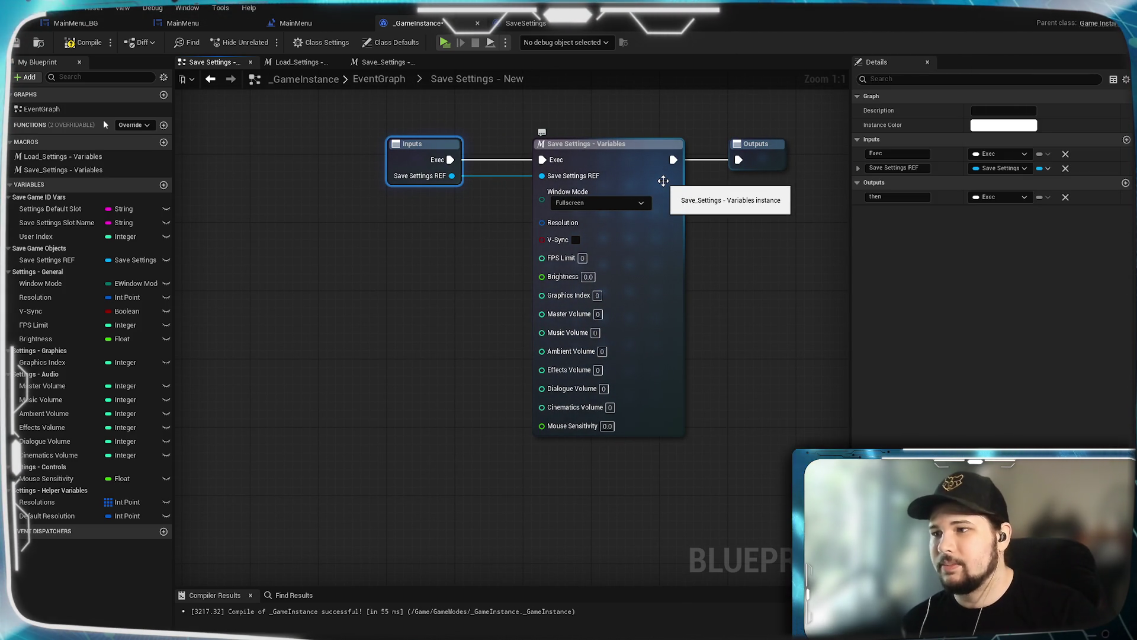
{"action": "left_click_drag", "start_coordinate": [472, 284], "coordinate": [500, 279]}
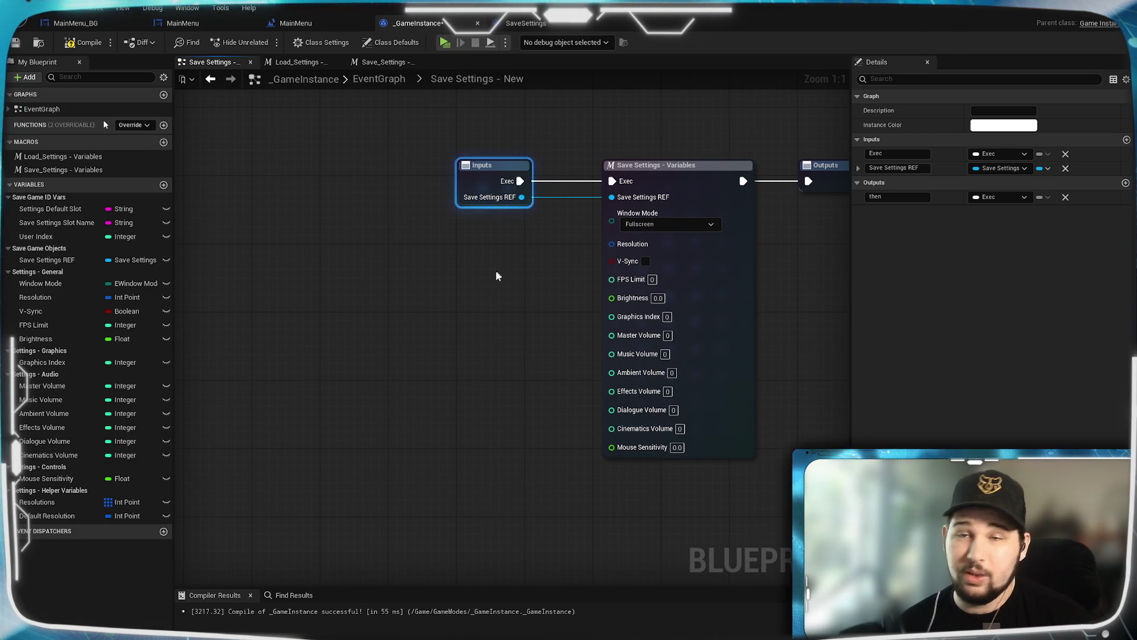
- Compile and save the blueprint after nudging the Inputs and macro nodes into place
{"action": "left_click", "coordinate": [85, 42]}
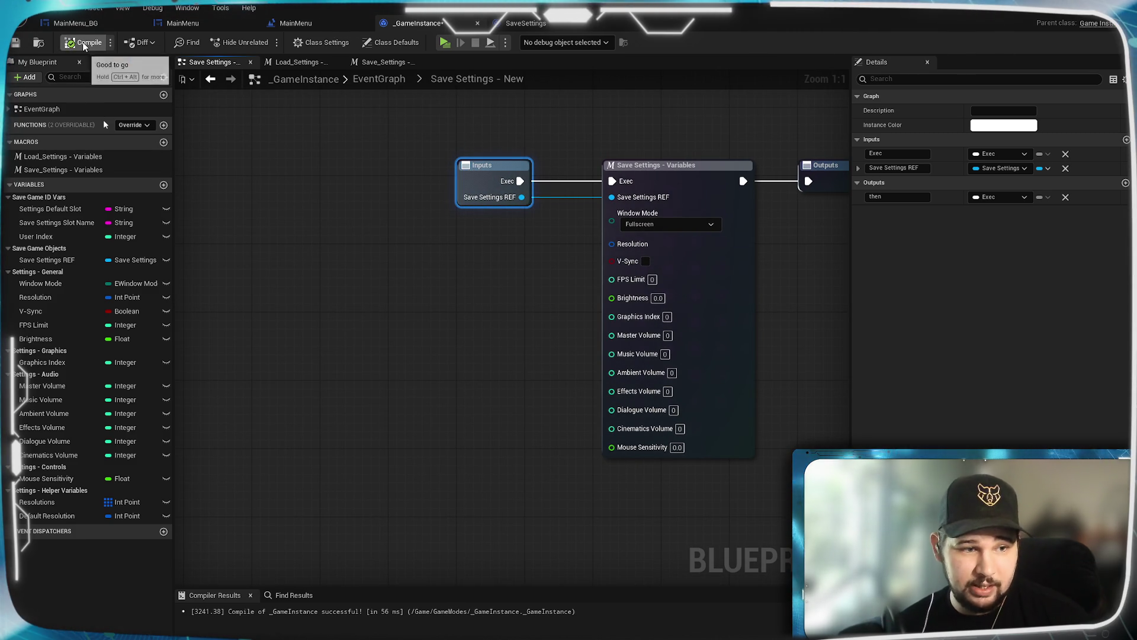
{"action": "left_click", "coordinate": [18, 44]}
{"action": "mouse_move", "coordinate": [436, 324]}
{"action": "left_mouse_down"}
{"action": "mouse_move", "coordinate": [462, 314]}
{"action": "mouse_move", "coordinate": [535, 342]}
{"action": "left_mouse_up"}
{"action": "key", "text": "ctrl+s"}
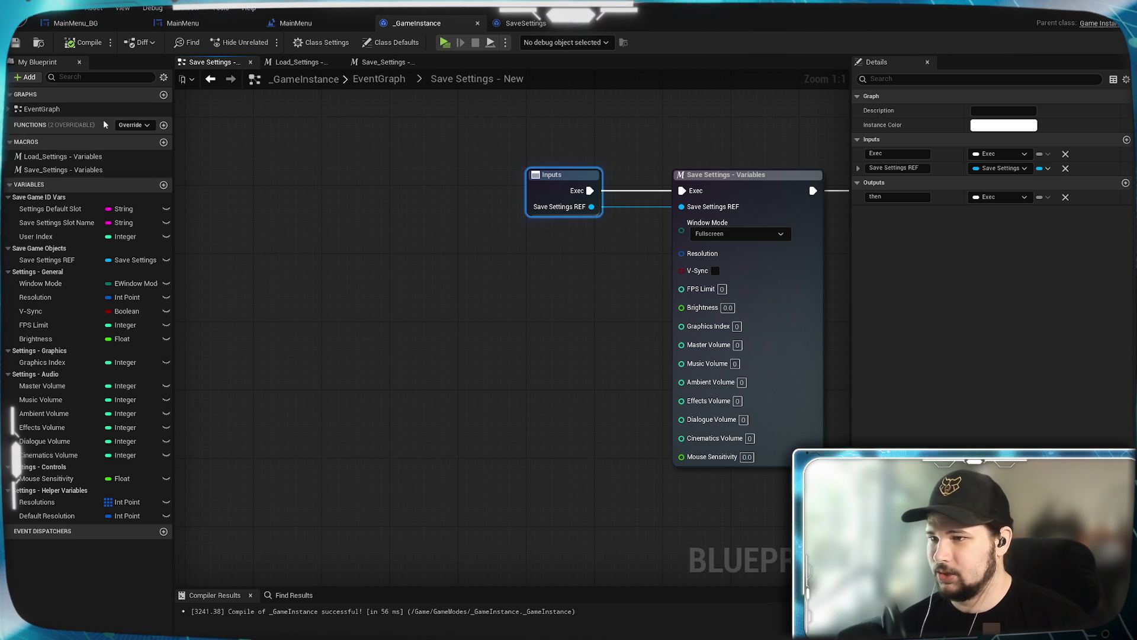
{"action": "left_click", "coordinate": [463, 313]}
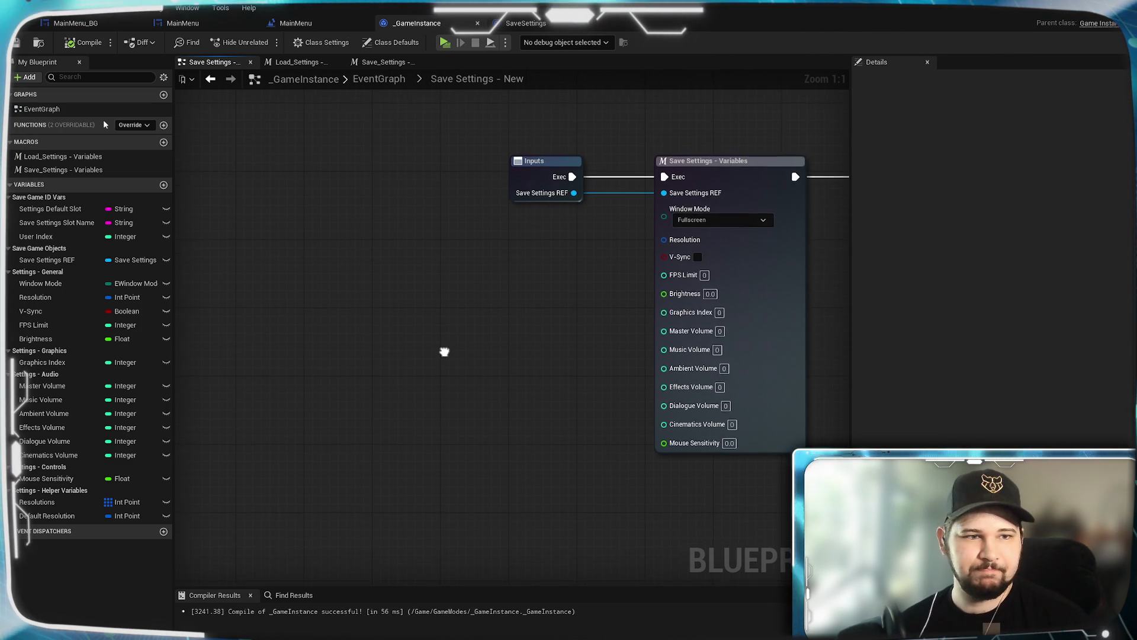
- Add getters for Window Mode, Resolution, V-Sync, FPS Limit and Brightness left of the macro
{"action": "mouse_move", "coordinate": [369, 315]}
{"action": "left_mouse_down"}
{"action": "mouse_move", "coordinate": [389, 322]}
{"action": "mouse_move", "coordinate": [395, 345]}
{"action": "left_mouse_up"}
{"action": "mouse_move", "coordinate": [365, 254]}
{"action": "left_mouse_down"}
{"action": "mouse_move", "coordinate": [73, 311]}
{"action": "mouse_move", "coordinate": [361, 243]}
{"action": "left_mouse_up"}
{"action": "left_click_drag", "start_coordinate": [36, 297], "coordinate": [349, 278]}
{"action": "left_click", "coordinate": [373, 296]}
{"action": "left_click", "coordinate": [30, 311]}
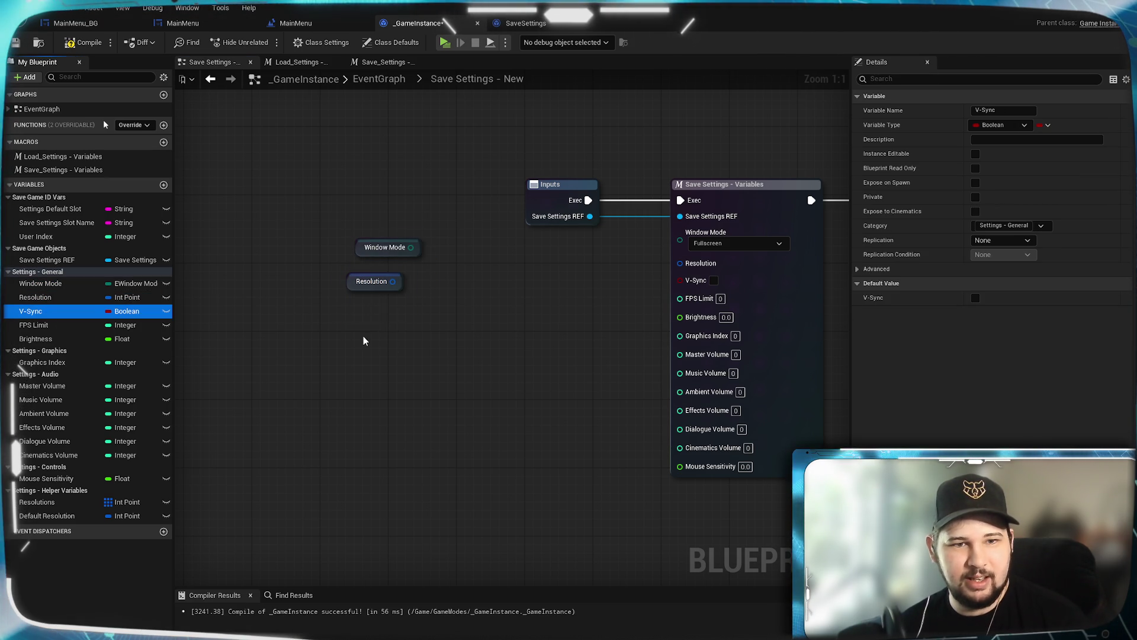
{"action": "mouse_move", "coordinate": [31, 311]}
{"action": "left_mouse_down"}
{"action": "mouse_move", "coordinate": [362, 316]}
{"action": "mouse_move", "coordinate": [329, 340]}
{"action": "mouse_move", "coordinate": [353, 350]}
{"action": "left_mouse_up"}
{"action": "left_click", "coordinate": [356, 363]}
{"action": "left_click_drag", "start_coordinate": [36, 338], "coordinate": [334, 382]}
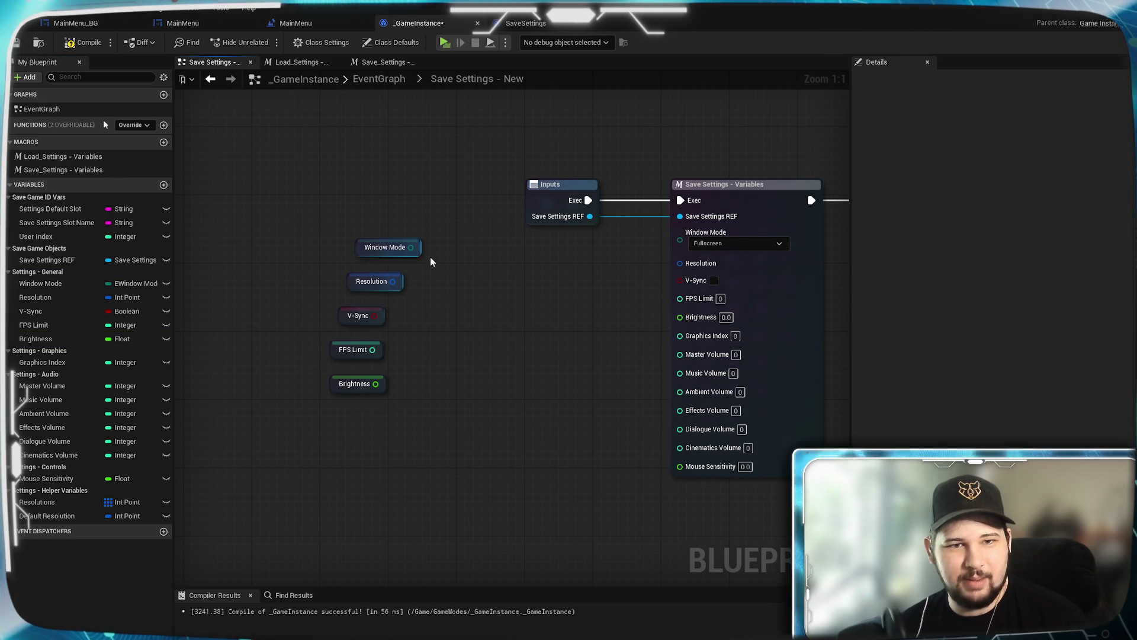
- Connect each of the five getters to its matching macro input
{"action": "left_click_drag", "start_coordinate": [410, 247], "coordinate": [680, 240]}
{"action": "left_click_drag", "start_coordinate": [392, 281], "coordinate": [697, 251]}
{"action": "left_click_drag", "start_coordinate": [374, 316], "coordinate": [689, 266]}
{"action": "left_click_drag", "start_coordinate": [372, 349], "coordinate": [682, 280]}
{"action": "left_click_drag", "start_coordinate": [376, 384], "coordinate": [681, 297]}
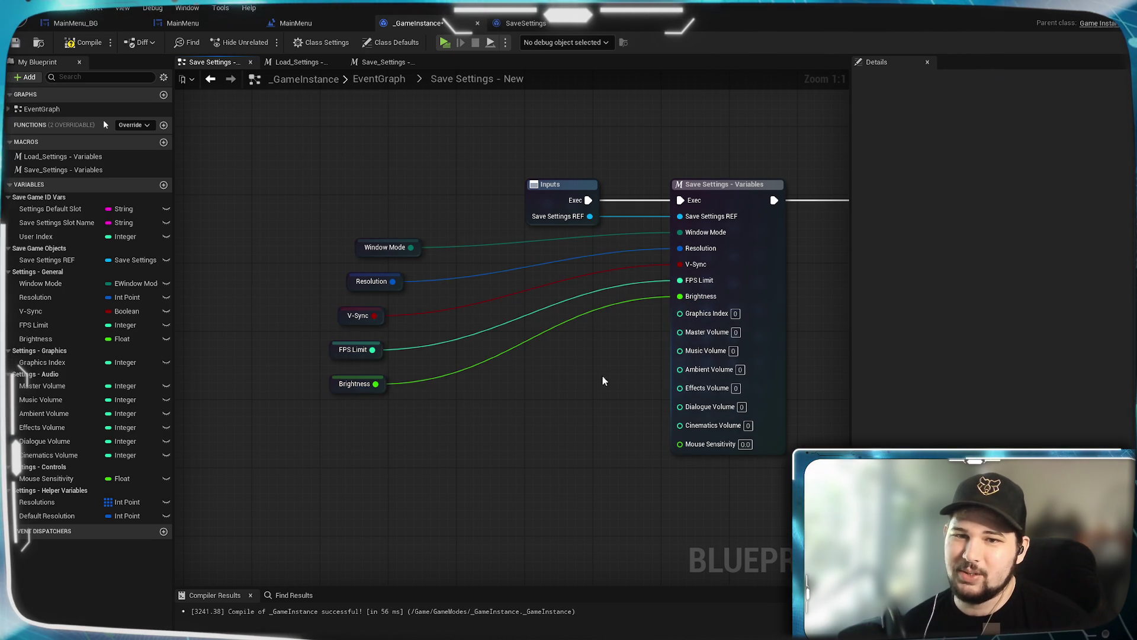
- Stack the five getters vertically and box-select them together
{"action": "left_click_drag", "start_coordinate": [385, 277], "coordinate": [393, 269]}
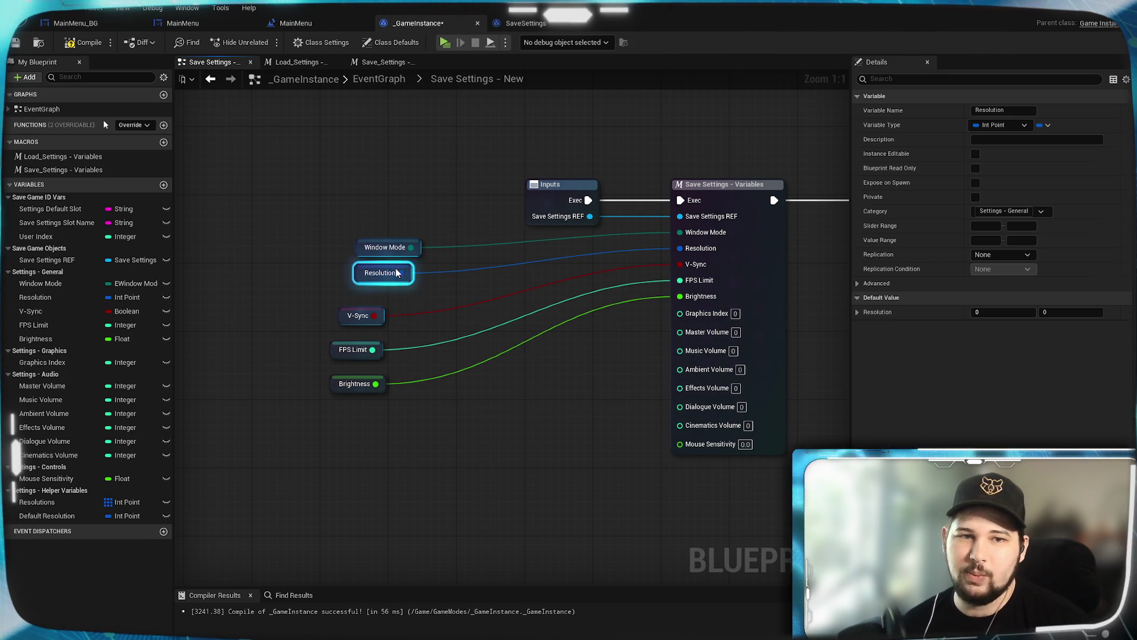
{"action": "left_click_drag", "start_coordinate": [358, 315], "coordinate": [375, 298]}
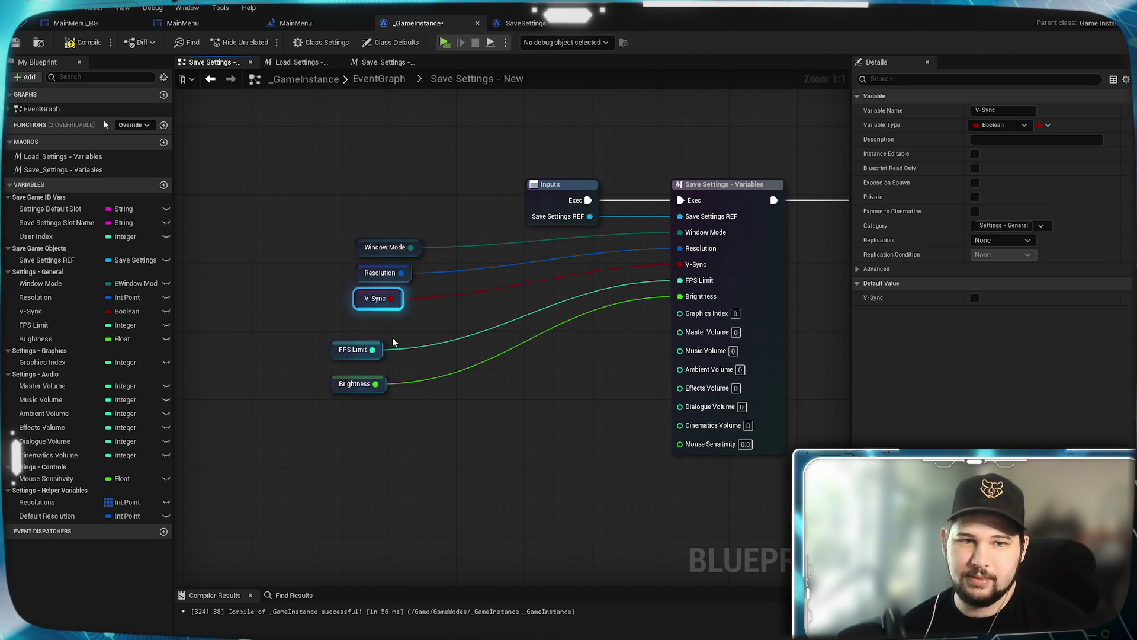
{"action": "left_click_drag", "start_coordinate": [380, 348], "coordinate": [405, 322]}
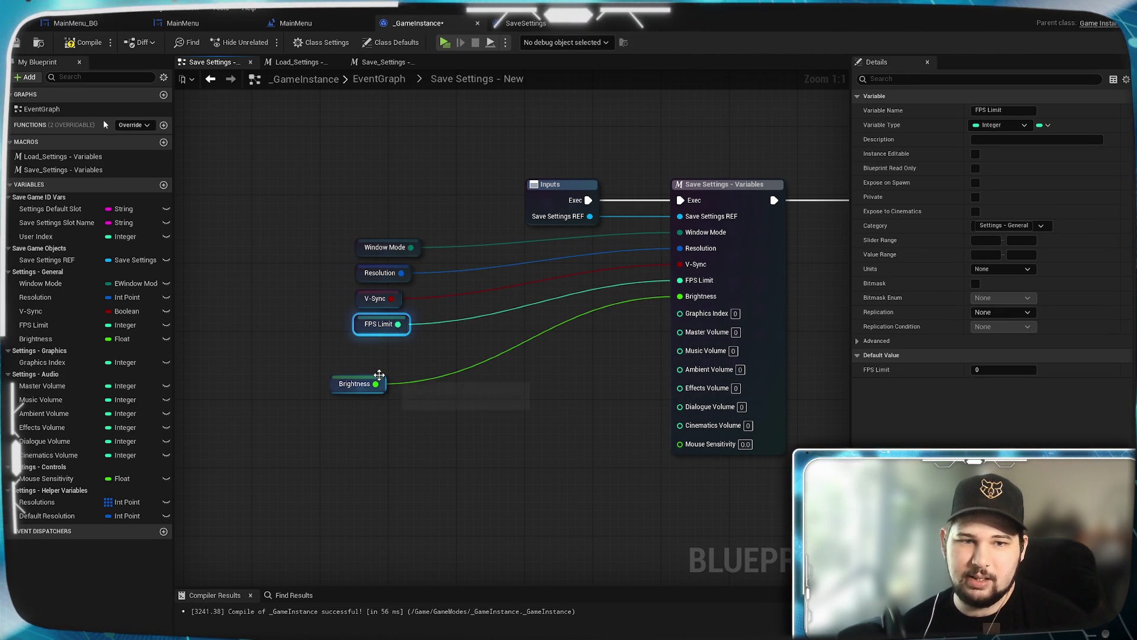
{"action": "left_click_drag", "start_coordinate": [380, 375], "coordinate": [400, 349]}
{"action": "left_click_drag", "start_coordinate": [309, 199], "coordinate": [439, 392]}
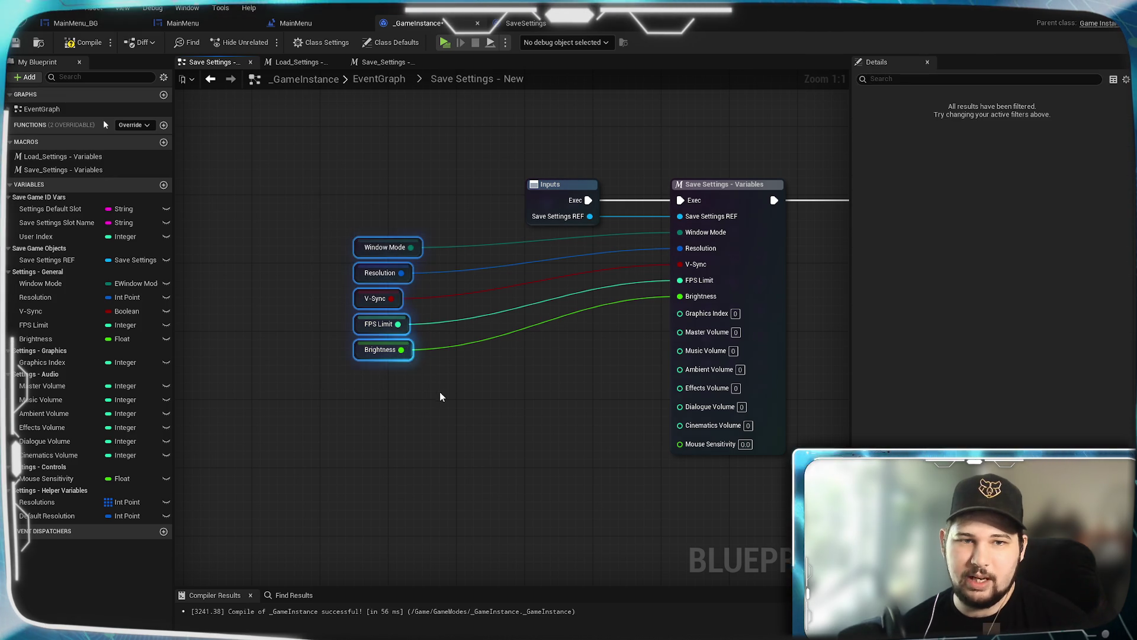
- Collapse the five getters into a node named General and move it beside Inputs
{"action": "right_click", "coordinate": [380, 239]}
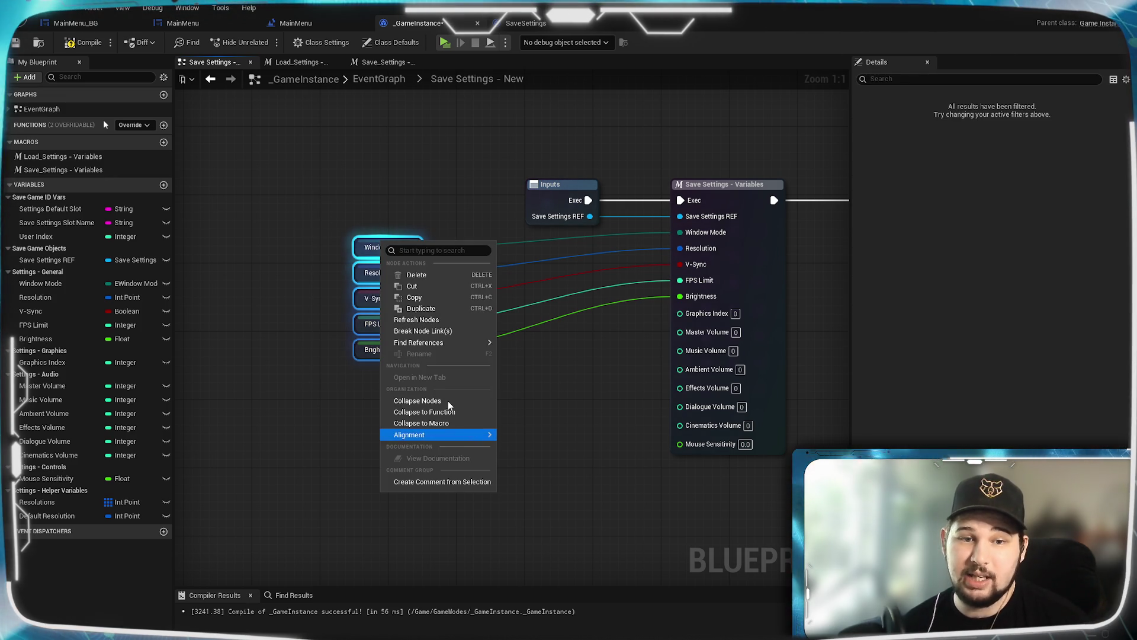
{"action": "left_click", "coordinate": [415, 400]}
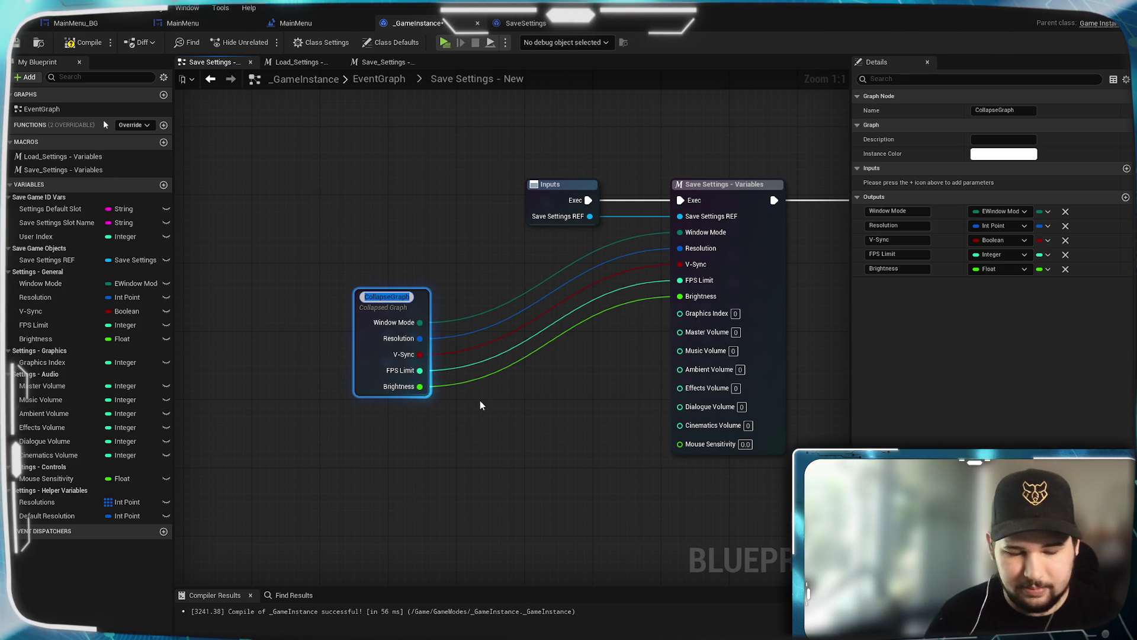
{"action": "type", "text": "General"}
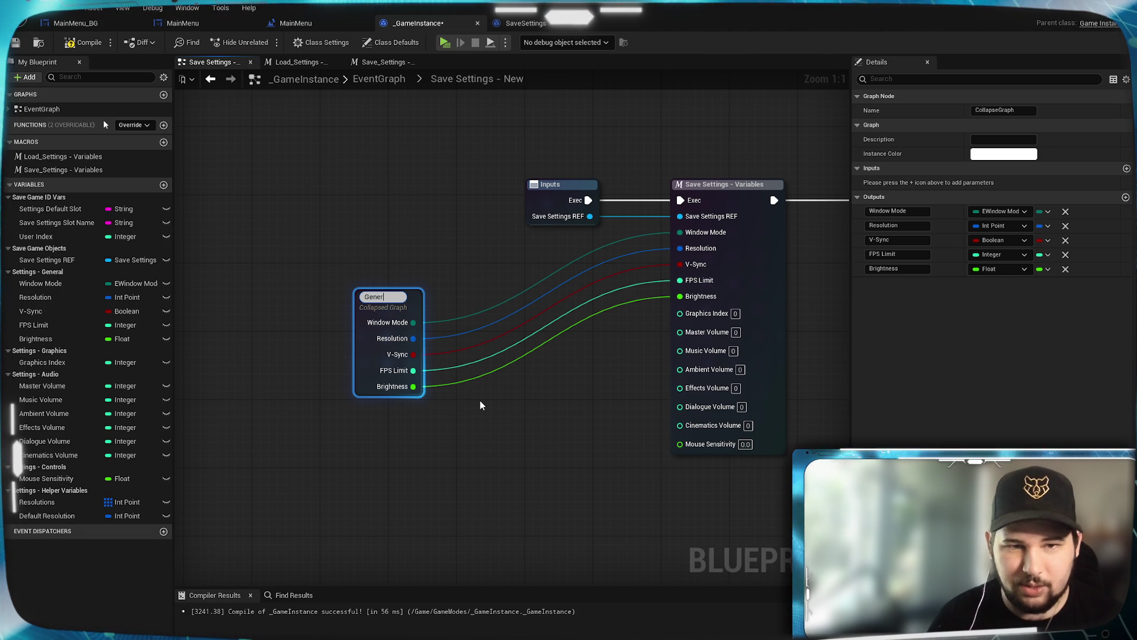
{"action": "key", "text": "Return"}
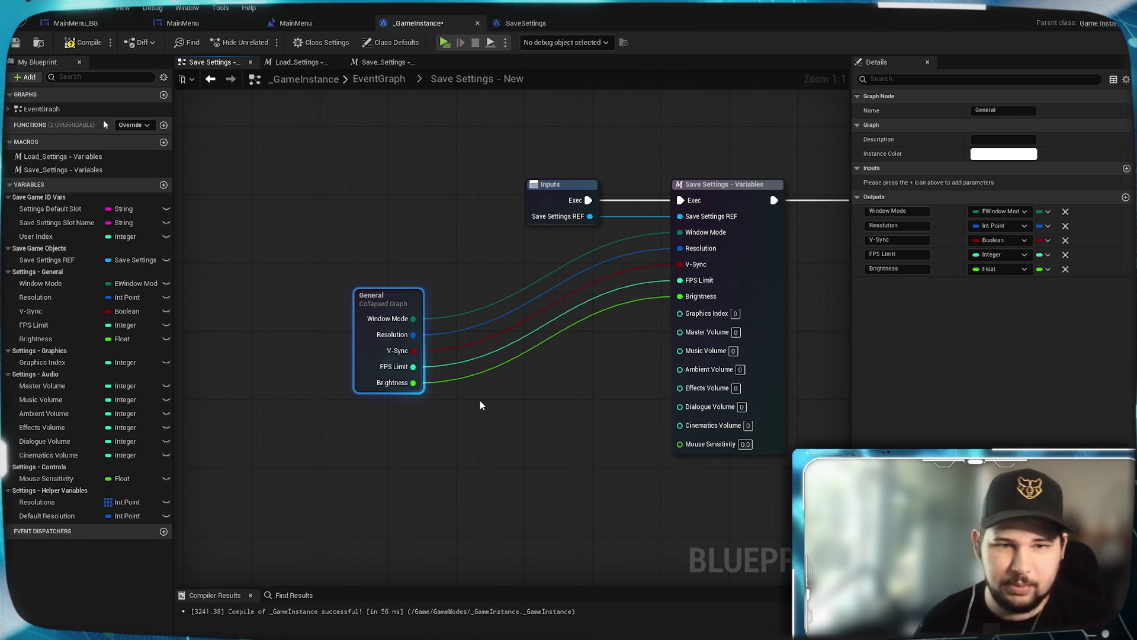
{"action": "left_click", "coordinate": [480, 405]}
{"action": "mouse_move", "coordinate": [412, 303]}
{"action": "left_mouse_down"}
{"action": "mouse_move", "coordinate": [428, 218]}
{"action": "mouse_move", "coordinate": [508, 221]}
{"action": "mouse_move", "coordinate": [442, 222]}
{"action": "mouse_move", "coordinate": [491, 218]}
{"action": "left_mouse_up"}
{"action": "left_click", "coordinate": [474, 383]}
{"action": "left_click", "coordinate": [393, 348]}
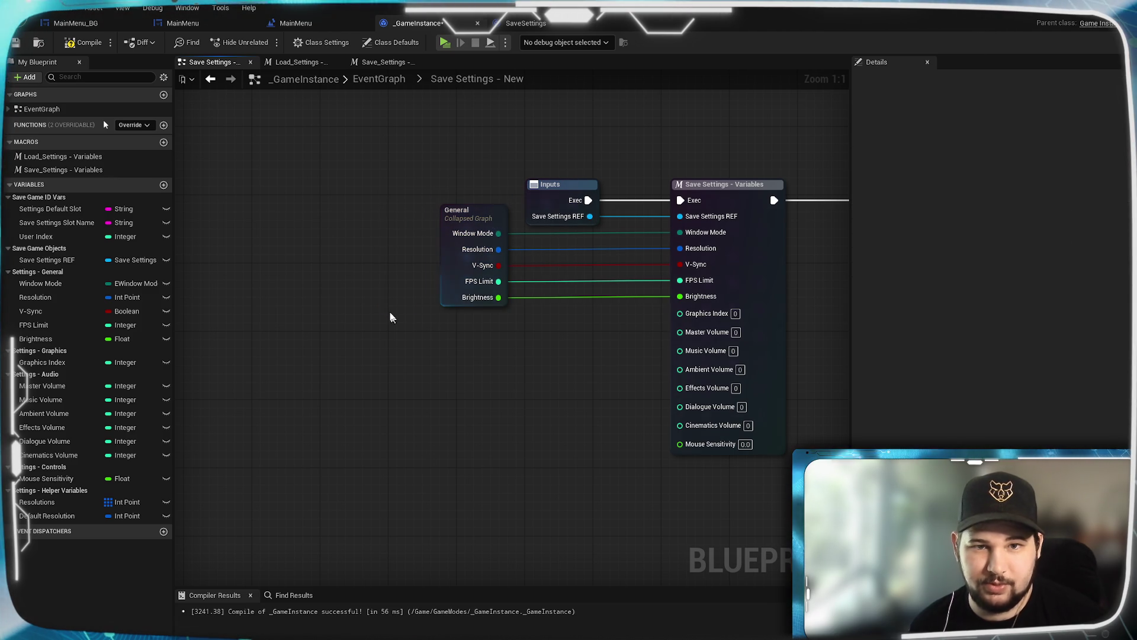
- Drag the Graphics Index variable into the graph
{"action": "left_click_drag", "start_coordinate": [404, 375], "coordinate": [417, 384]}
{"action": "left_click_drag", "start_coordinate": [411, 425], "coordinate": [344, 376]}
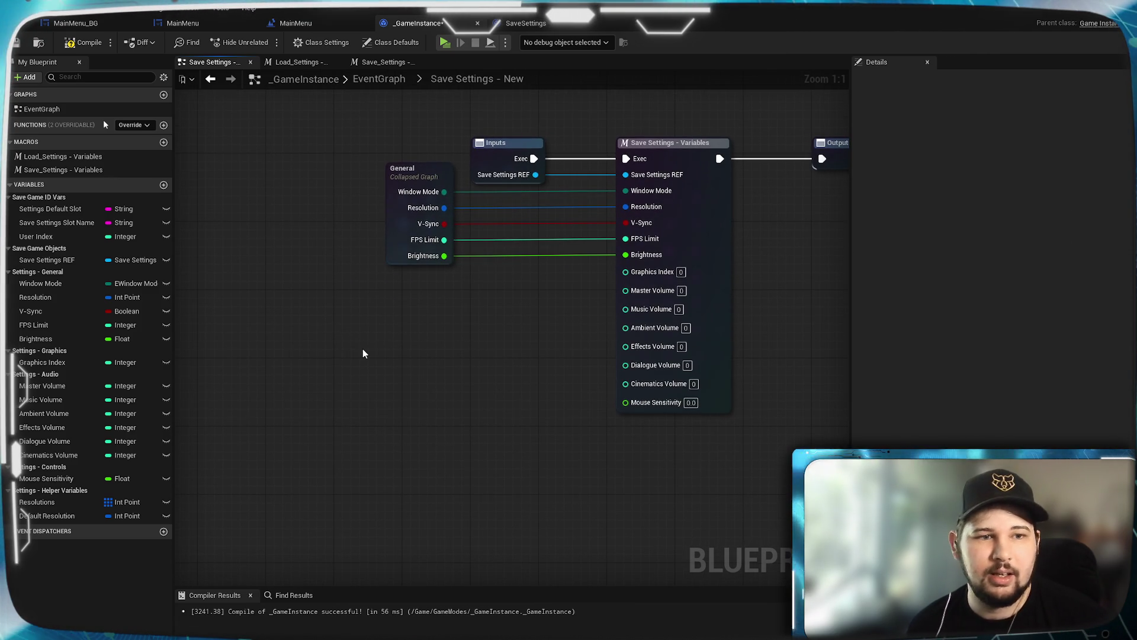
{"action": "left_click_drag", "start_coordinate": [42, 362], "coordinate": [384, 279]}
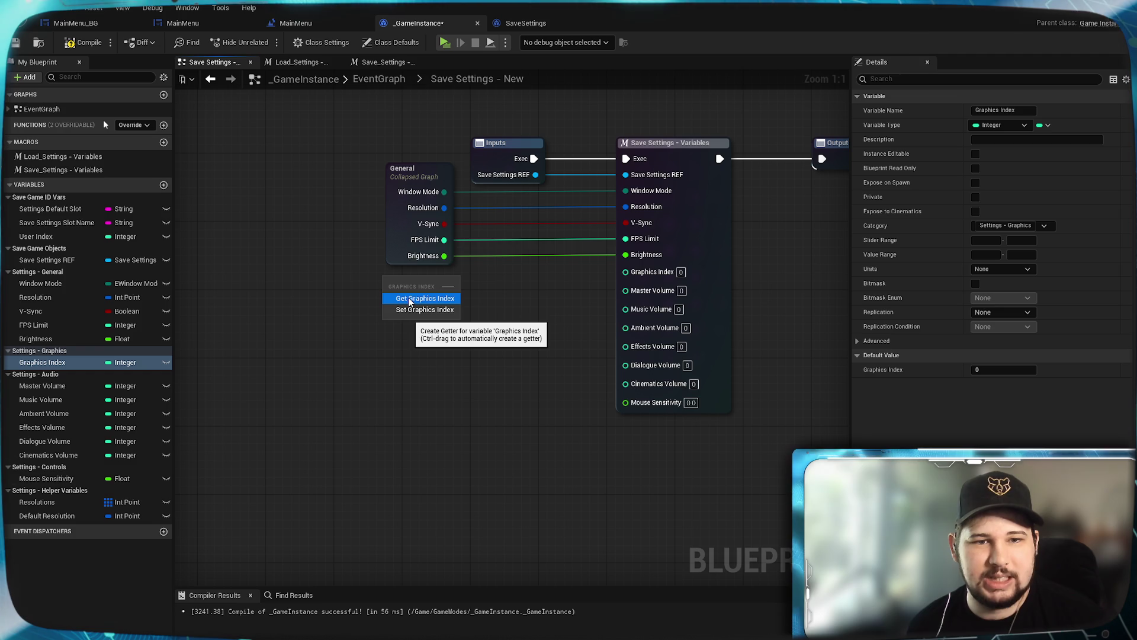
- Wire a Graphics Index getter into the macro and place it under General
{"action": "left_click", "coordinate": [441, 326]}
{"action": "mouse_move", "coordinate": [436, 283]}
{"action": "left_mouse_down"}
{"action": "mouse_move", "coordinate": [639, 275]}
{"action": "mouse_move", "coordinate": [626, 271]}
{"action": "left_mouse_up"}
{"action": "left_click_drag", "start_coordinate": [447, 274], "coordinate": [538, 267]}
{"action": "left_click", "coordinate": [395, 363]}
{"action": "mouse_move", "coordinate": [395, 363]}
{"action": "left_mouse_down"}
{"action": "mouse_move", "coordinate": [456, 310]}
{"action": "mouse_move", "coordinate": [427, 356]}
{"action": "left_mouse_up"}
- Add getters for Master, Music, Ambient, Effects, Dialogue and Cinematics Volume
{"action": "left_click_drag", "start_coordinate": [44, 387], "coordinate": [420, 278]}
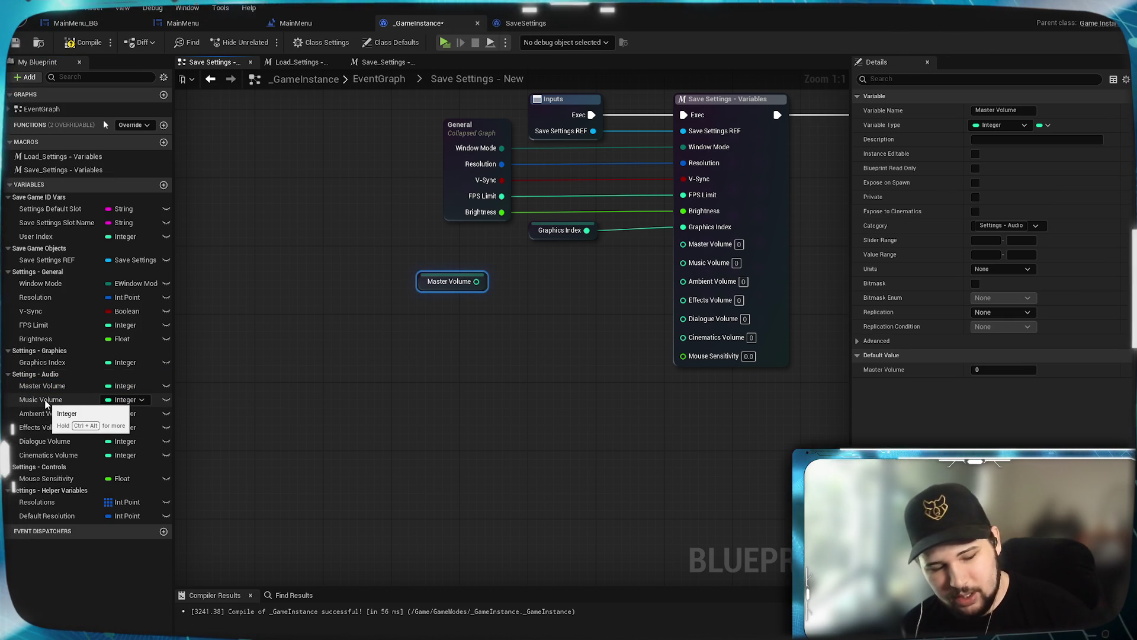
{"action": "left_click_drag", "start_coordinate": [43, 399], "coordinate": [420, 336]}
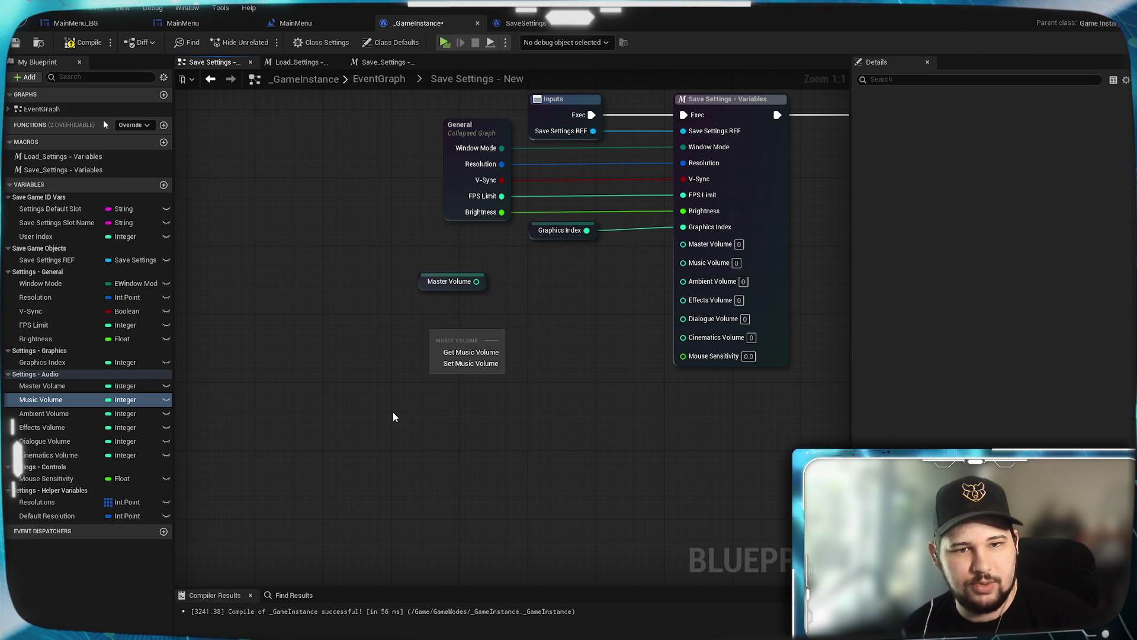
{"action": "left_click", "coordinate": [473, 352]}
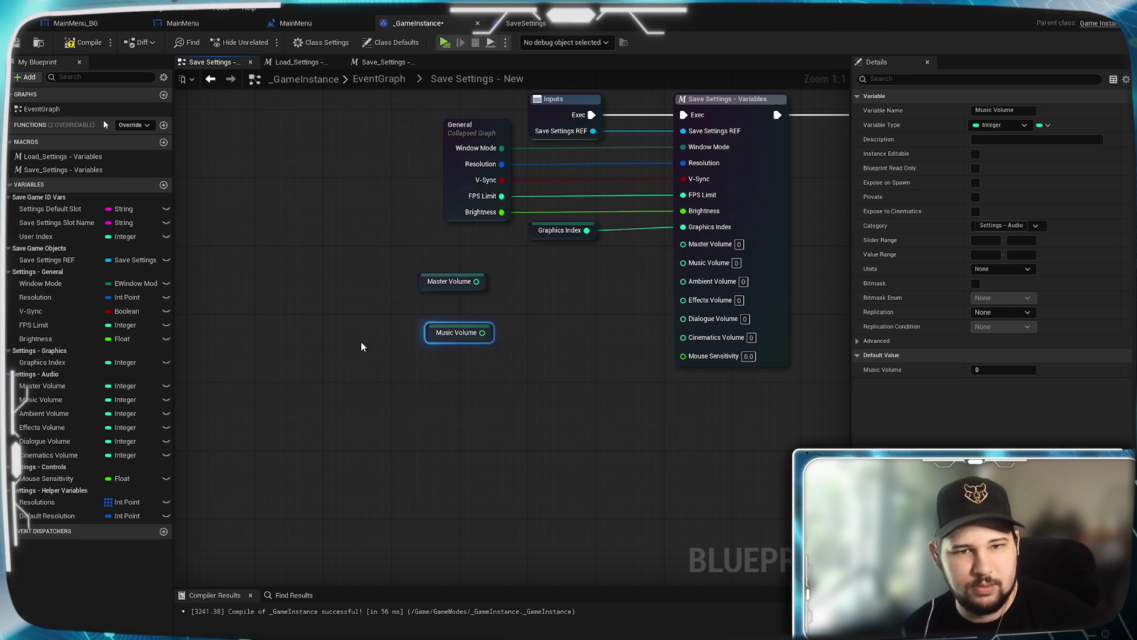
{"action": "left_click", "coordinate": [361, 346]}
{"action": "mouse_move", "coordinate": [40, 413]}
{"action": "left_mouse_down"}
{"action": "mouse_move", "coordinate": [504, 388]}
{"action": "mouse_move", "coordinate": [426, 363]}
{"action": "left_mouse_up"}
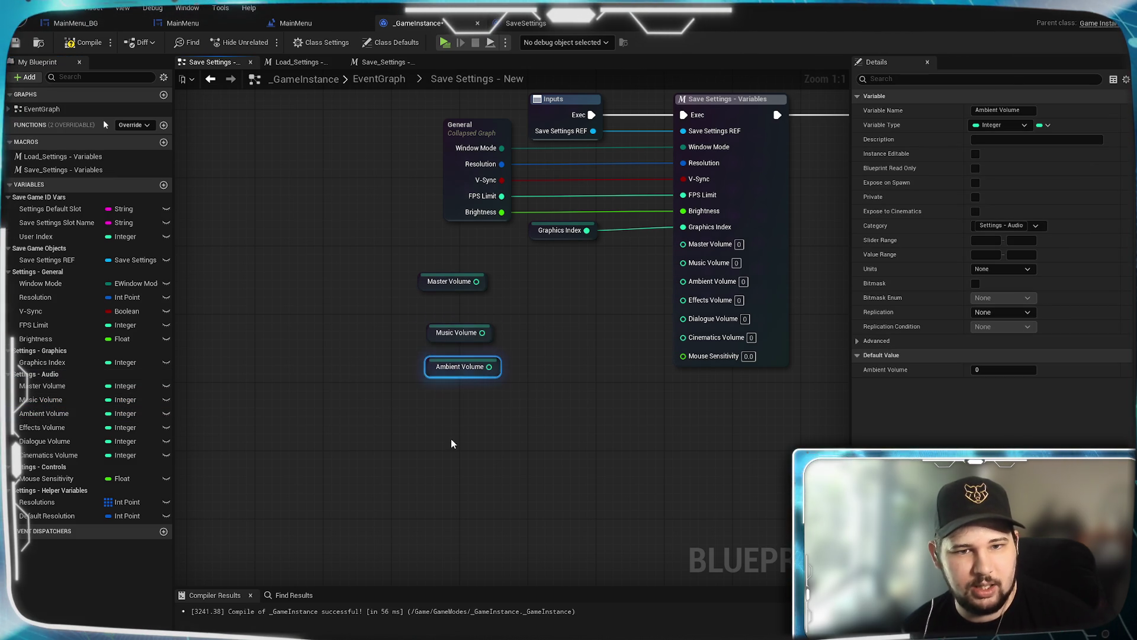
{"action": "left_click", "coordinate": [451, 444]}
{"action": "mouse_move", "coordinate": [40, 423]}
{"action": "left_mouse_down"}
{"action": "mouse_move", "coordinate": [402, 399]}
{"action": "mouse_move", "coordinate": [178, 438]}
{"action": "mouse_move", "coordinate": [418, 435]}
{"action": "left_mouse_up"}
{"action": "left_click_drag", "start_coordinate": [50, 455], "coordinate": [396, 471]}
{"action": "left_click", "coordinate": [552, 418]}
- Connect each of the six volume getters to its matching macro input
{"action": "left_click_drag", "start_coordinate": [478, 283], "coordinate": [684, 244]}
{"action": "left_click_drag", "start_coordinate": [482, 332], "coordinate": [683, 258]}
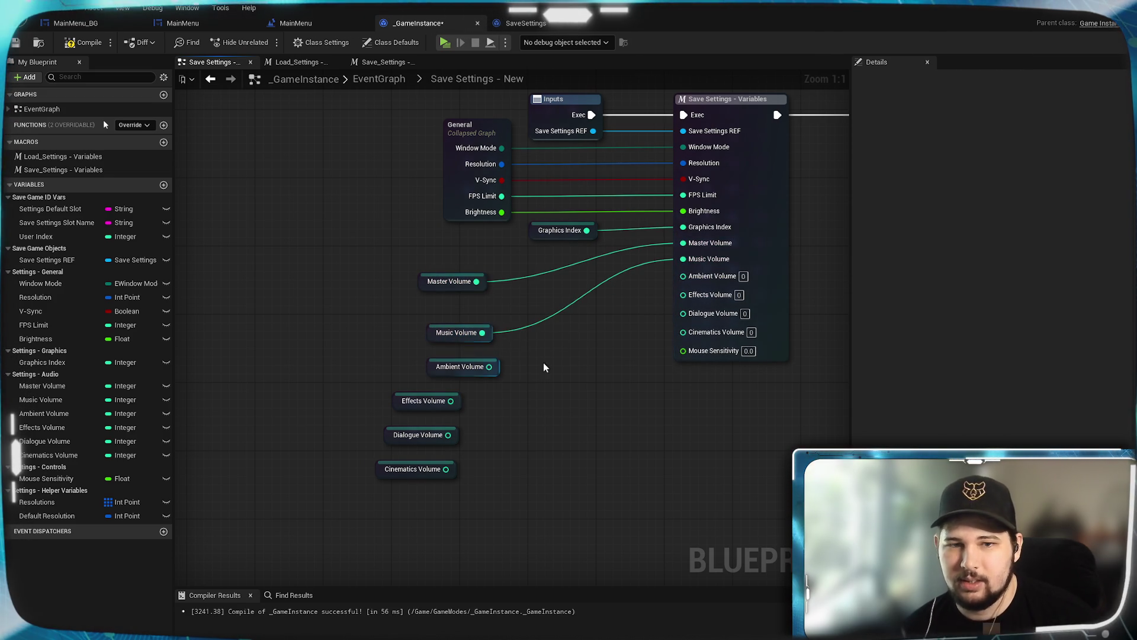
{"action": "mouse_move", "coordinate": [489, 367]}
{"action": "left_mouse_down"}
{"action": "mouse_move", "coordinate": [685, 295]}
{"action": "mouse_move", "coordinate": [683, 275]}
{"action": "left_mouse_up"}
{"action": "mouse_move", "coordinate": [451, 401]}
{"action": "left_mouse_down"}
{"action": "mouse_move", "coordinate": [693, 284]}
{"action": "mouse_move", "coordinate": [684, 292]}
{"action": "left_mouse_up"}
{"action": "left_click_drag", "start_coordinate": [449, 435], "coordinate": [684, 307]}
{"action": "mouse_move", "coordinate": [446, 469]}
{"action": "left_mouse_down"}
{"action": "mouse_move", "coordinate": [701, 338]}
{"action": "mouse_move", "coordinate": [685, 323]}
{"action": "left_mouse_up"}
- Stack the six volume getters vertically and select them together
{"action": "left_click_drag", "start_coordinate": [472, 324], "coordinate": [464, 298]}
{"action": "left_click_drag", "start_coordinate": [477, 362], "coordinate": [472, 328]}
{"action": "left_click_drag", "start_coordinate": [451, 395], "coordinate": [477, 353]}
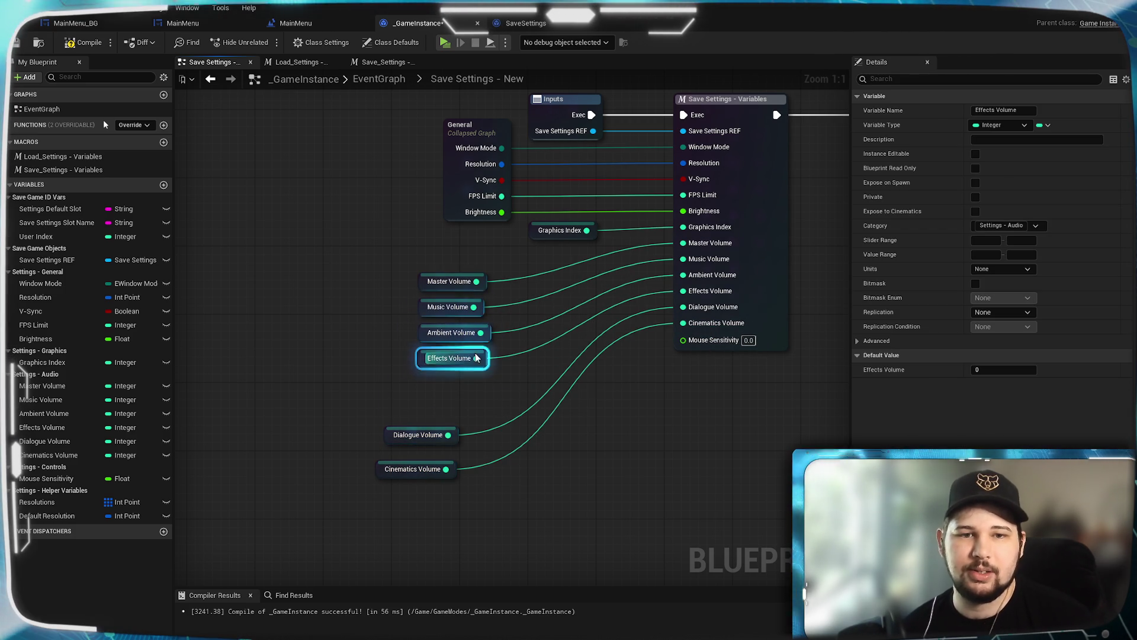
{"action": "left_click_drag", "start_coordinate": [446, 435], "coordinate": [479, 383]}
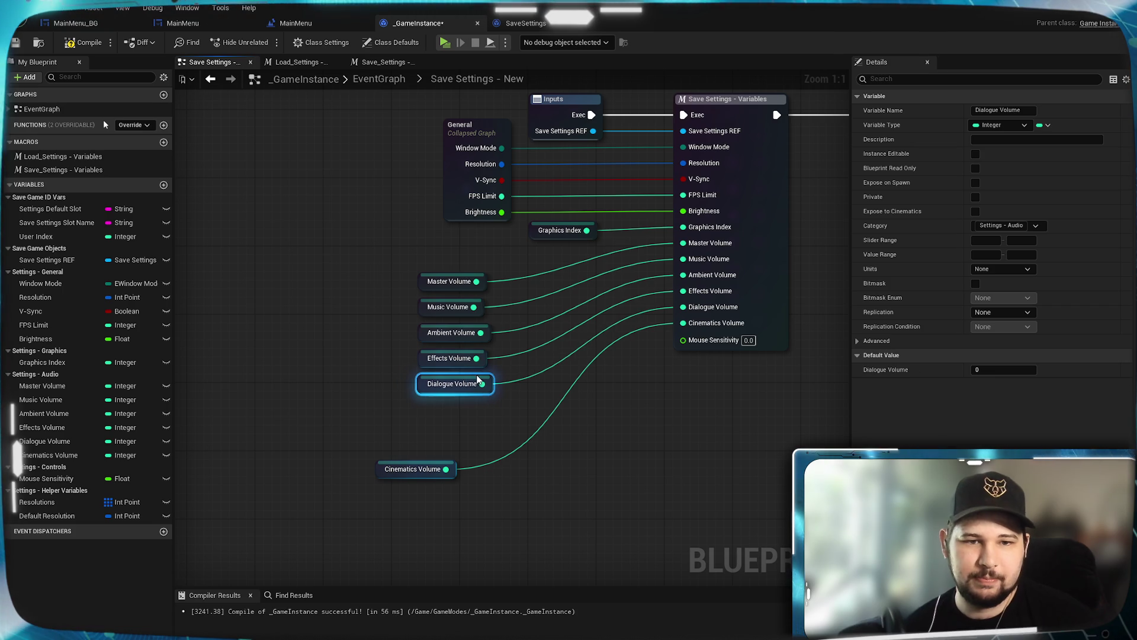
{"action": "left_click_drag", "start_coordinate": [433, 462], "coordinate": [474, 403]}
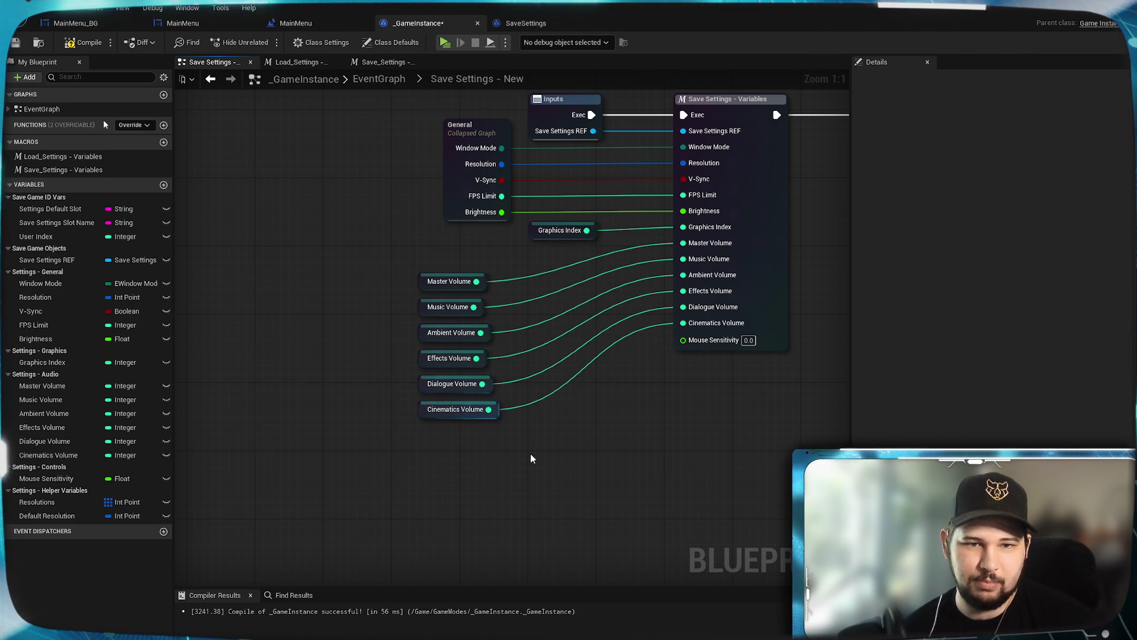
{"action": "left_click_drag", "start_coordinate": [523, 458], "coordinate": [403, 265]}
{"action": "right_click", "coordinate": [447, 278]}
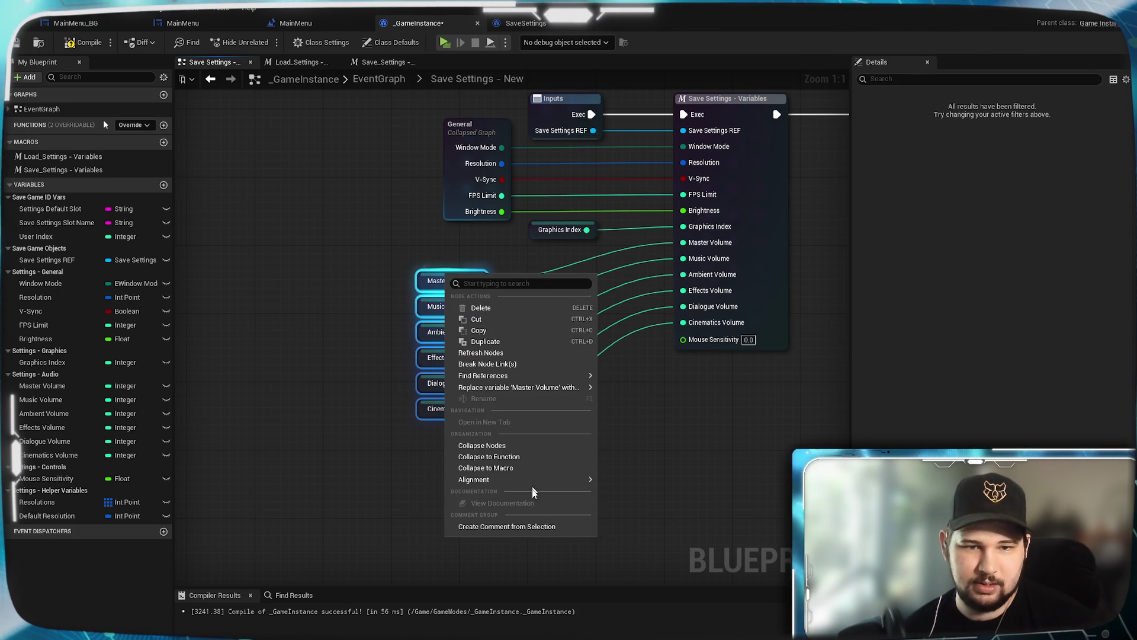
- Collapse the volume getters into a node named Audio and move it beside General
{"action": "left_click", "coordinate": [477, 445]}
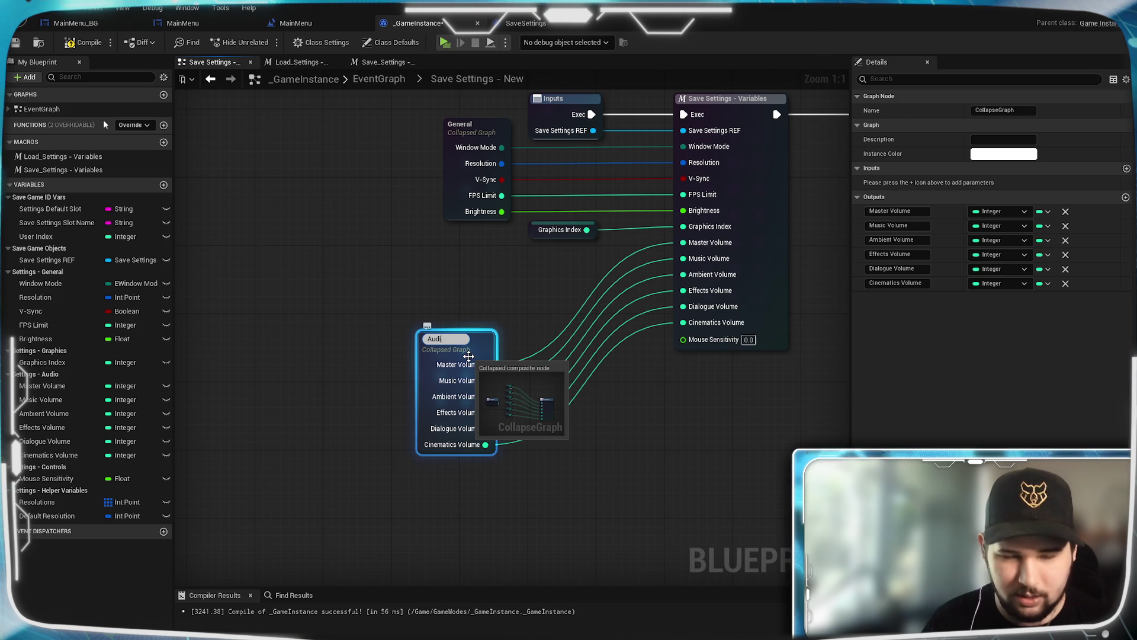
{"action": "type", "text": "io"}
{"action": "key", "text": "Return"}
{"action": "left_click", "coordinate": [486, 303]}
{"action": "mouse_move", "coordinate": [485, 336]}
{"action": "left_mouse_down"}
{"action": "mouse_move", "coordinate": [487, 244]}
{"action": "mouse_move", "coordinate": [469, 304]}
{"action": "mouse_move", "coordinate": [444, 221]}
{"action": "mouse_move", "coordinate": [418, 223]}
{"action": "left_mouse_up"}
{"action": "left_click", "coordinate": [497, 408]}
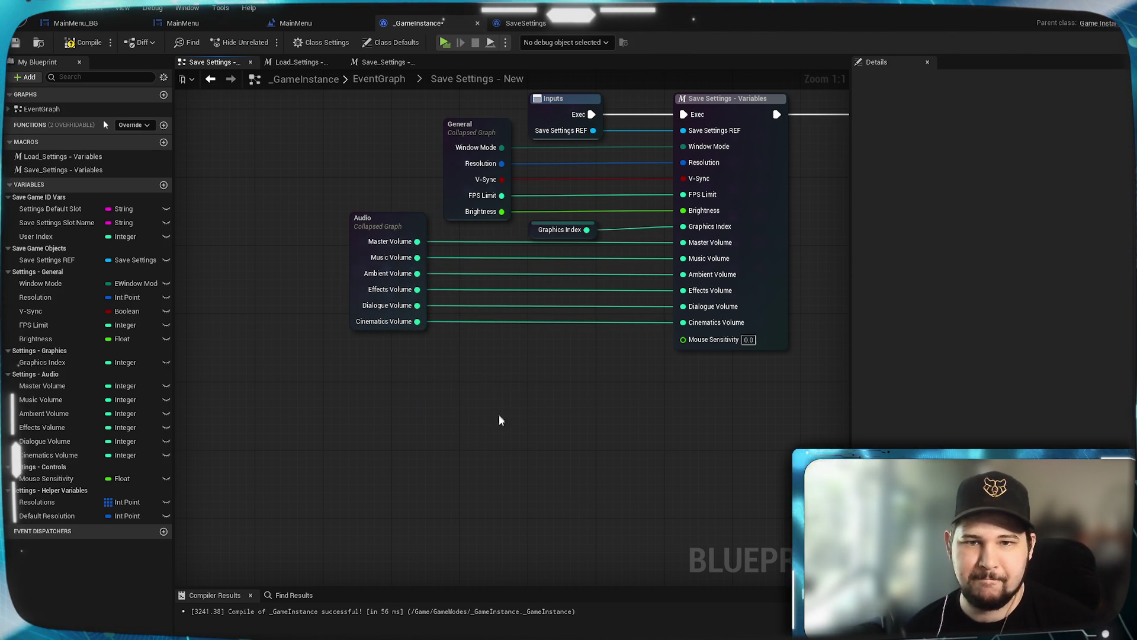
{"action": "mouse_move", "coordinate": [506, 402]}
{"action": "left_mouse_down"}
{"action": "mouse_move", "coordinate": [655, 460]}
{"action": "mouse_move", "coordinate": [530, 452]}
{"action": "left_mouse_up"}
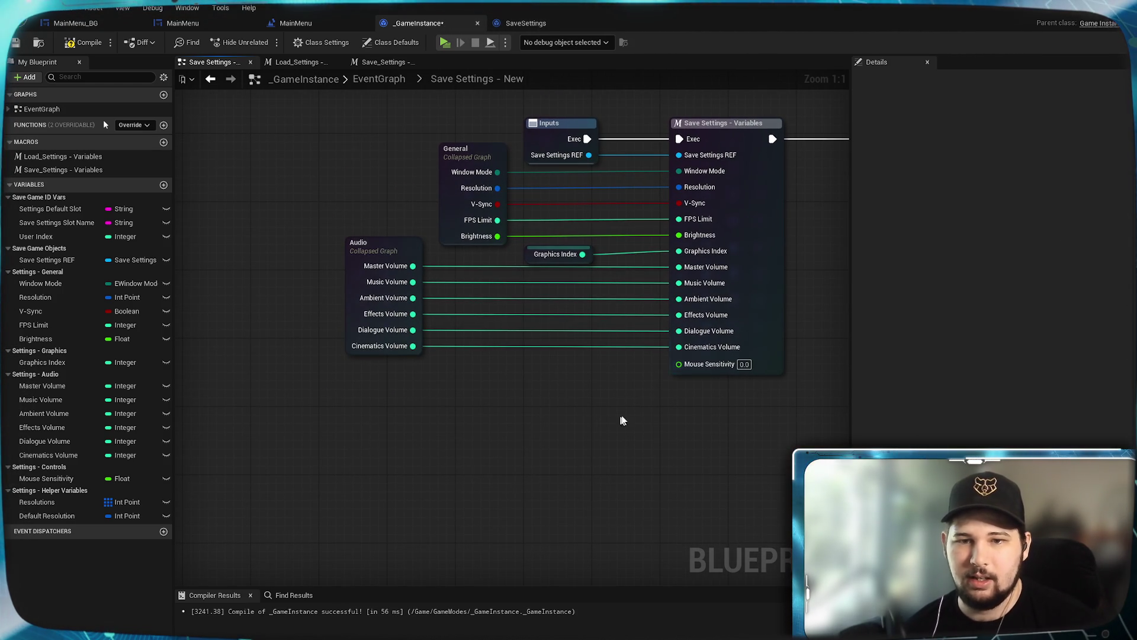
- Wire a Mouse Sensitivity getter into the macro's Mouse Sensitivity input
{"action": "left_click_drag", "start_coordinate": [47, 478], "coordinate": [513, 398]}
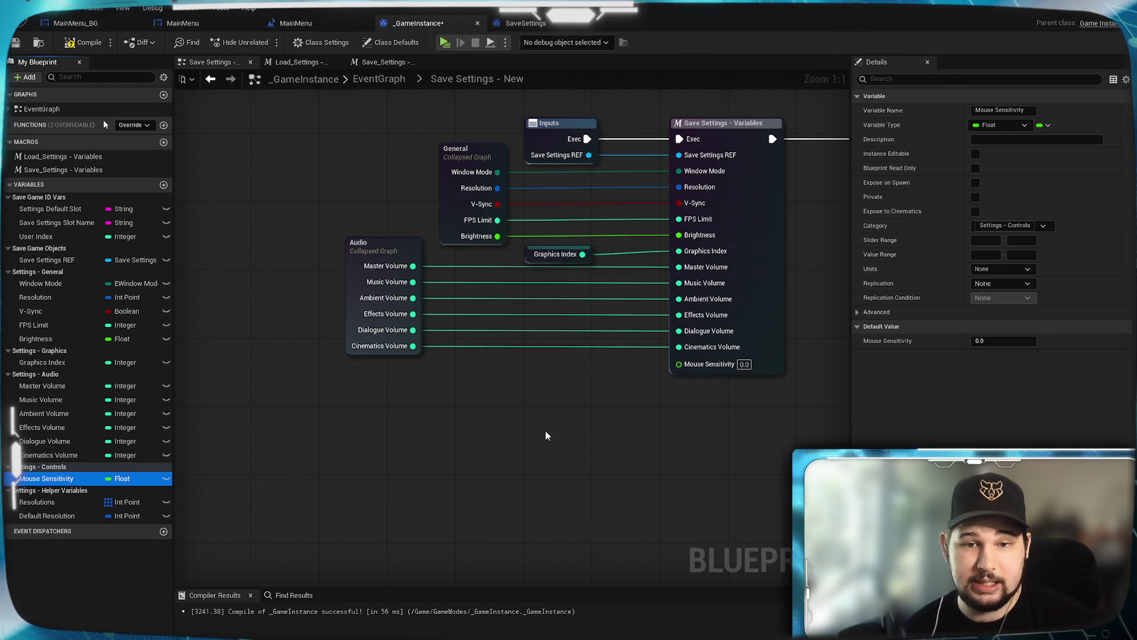
{"action": "left_click_drag", "start_coordinate": [546, 435], "coordinate": [546, 431]}
{"action": "left_click", "coordinate": [548, 390]}
{"action": "left_click_drag", "start_coordinate": [573, 374], "coordinate": [680, 363]}
{"action": "left_click", "coordinate": [586, 367]}
{"action": "left_click_drag", "start_coordinate": [545, 373], "coordinate": [559, 365]}
{"action": "left_click", "coordinate": [596, 481]}
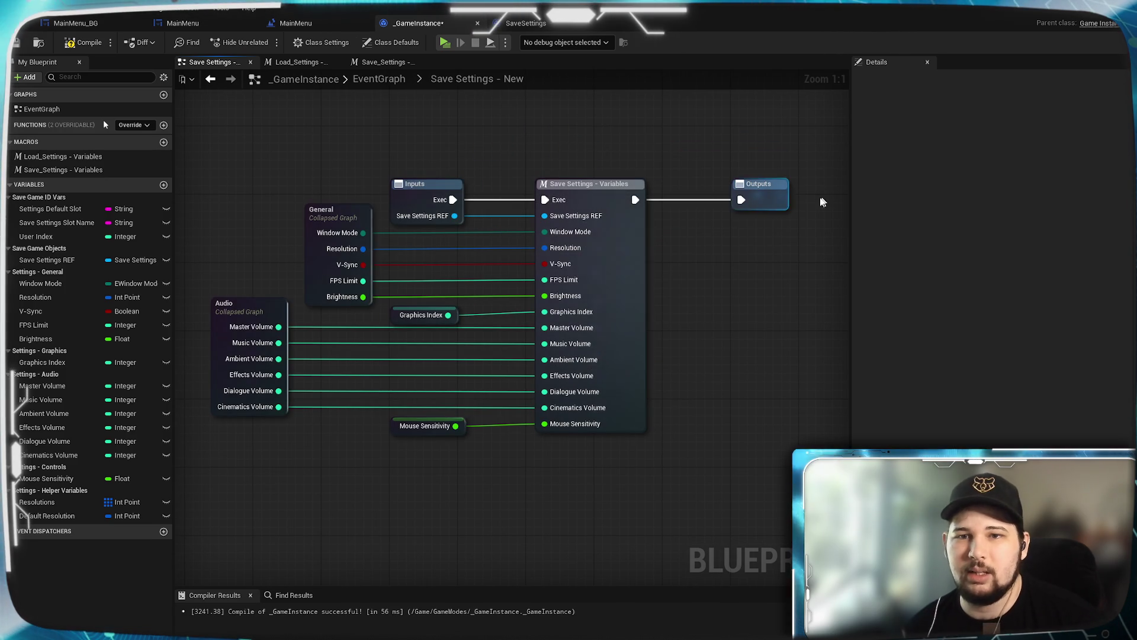
- Move the Outputs node next to the macro and centre the collapsed graph
{"action": "left_click", "coordinate": [589, 190]}
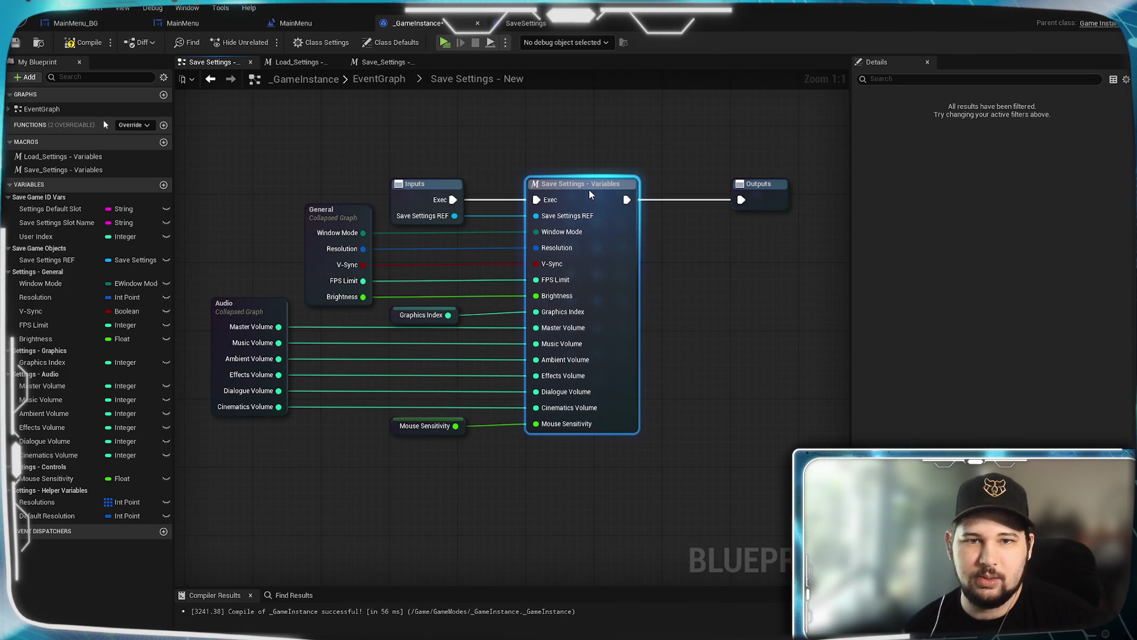
{"action": "left_click_drag", "start_coordinate": [764, 185], "coordinate": [697, 184]}
{"action": "left_click", "coordinate": [660, 379]}
{"action": "left_click_drag", "start_coordinate": [658, 379], "coordinate": [689, 374]}
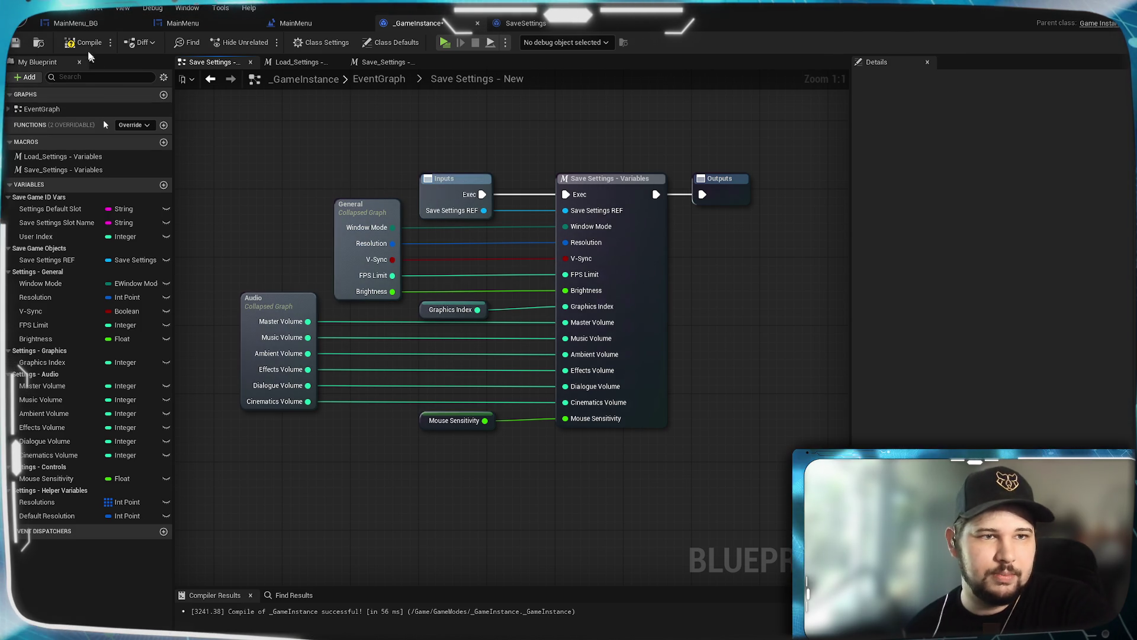
- Back in the EventGraph, add a Save Game to Slot node after Save Settings - New
{"action": "left_click", "coordinate": [378, 79]}
{"action": "scroll", "coordinate": [398, 190], "scroll_direction": "down", "scroll_amount": 4}
{"action": "scroll", "coordinate": [607, 322], "scroll_direction": "up", "scroll_amount": 2}
{"action": "scroll", "coordinate": [608, 322], "scroll_direction": "up", "scroll_amount": 4}
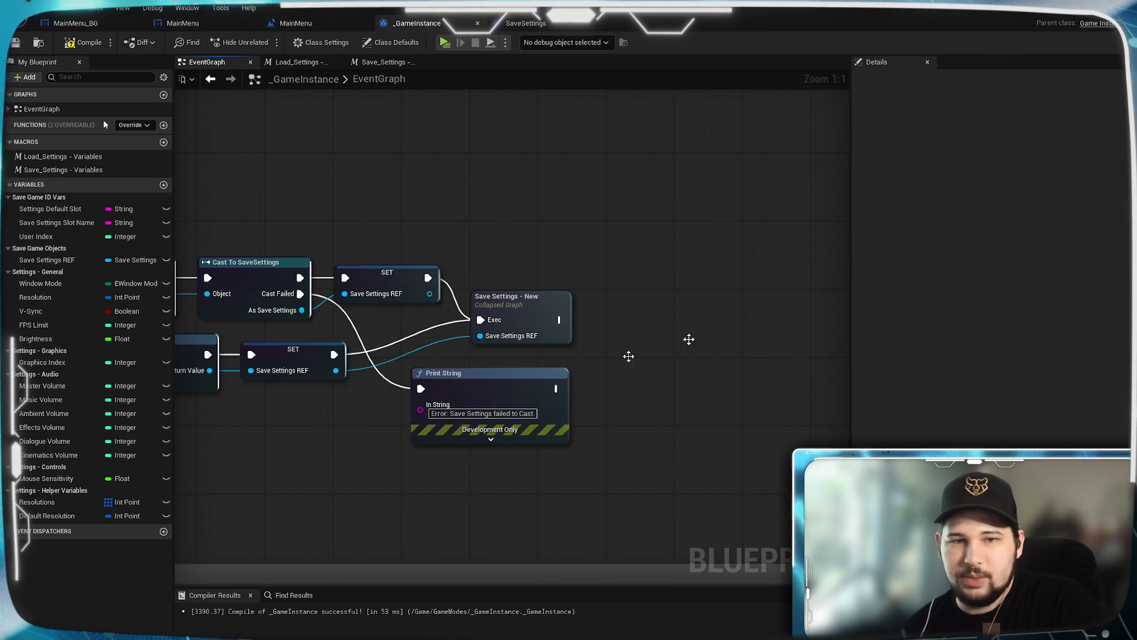
{"action": "left_click_drag", "start_coordinate": [559, 320], "coordinate": [597, 320]}
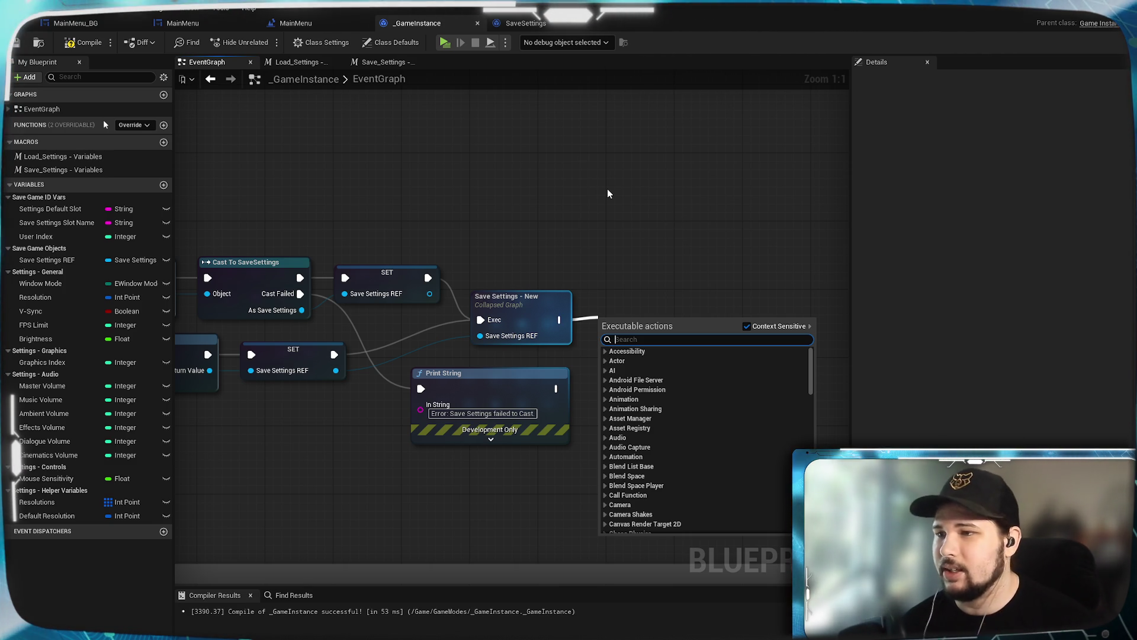
{"action": "type", "text": "Save Game"}
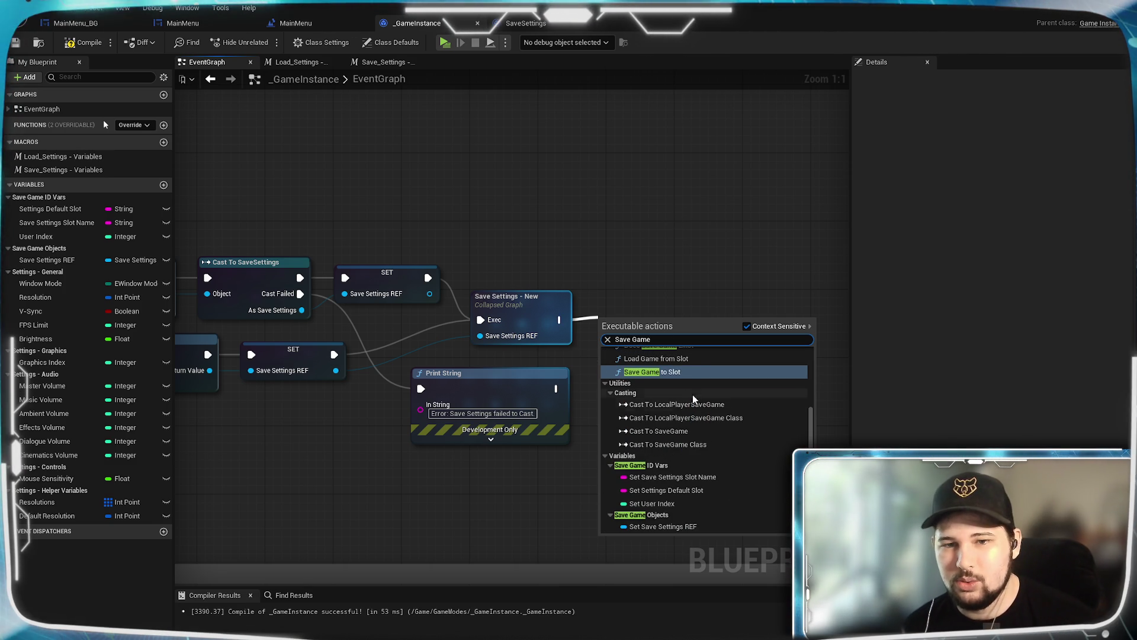
{"action": "left_click", "coordinate": [652, 371]}
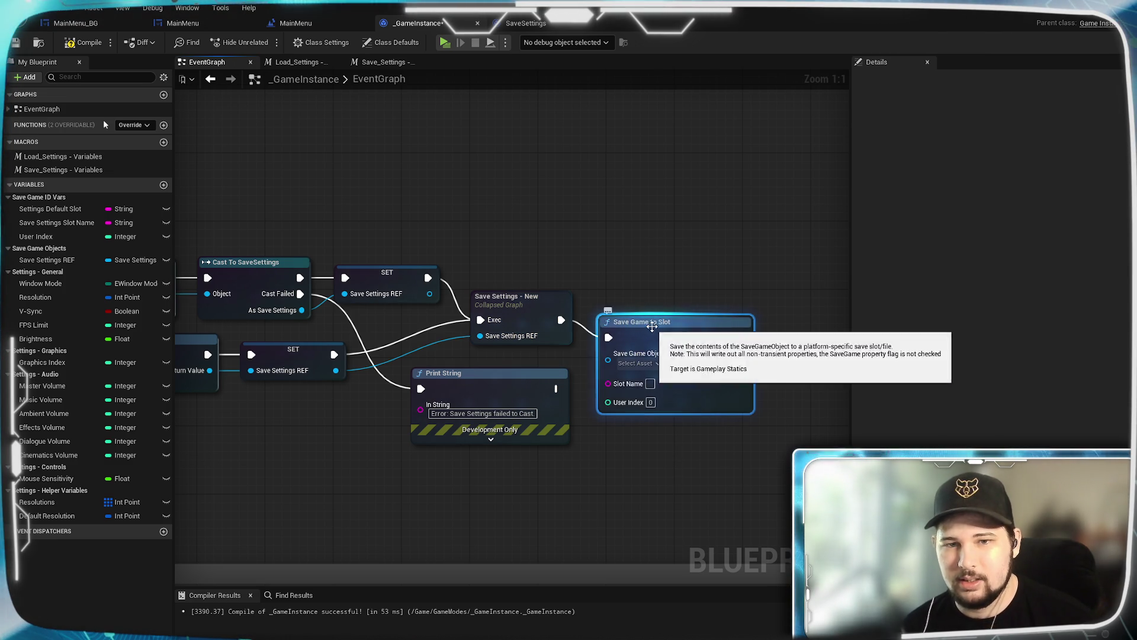
- Position the Save Game to Slot node and frame it alongside the Load Game from Slot nodes
{"action": "left_click_drag", "start_coordinate": [653, 327], "coordinate": [670, 309]}
{"action": "left_click", "coordinate": [643, 240]}
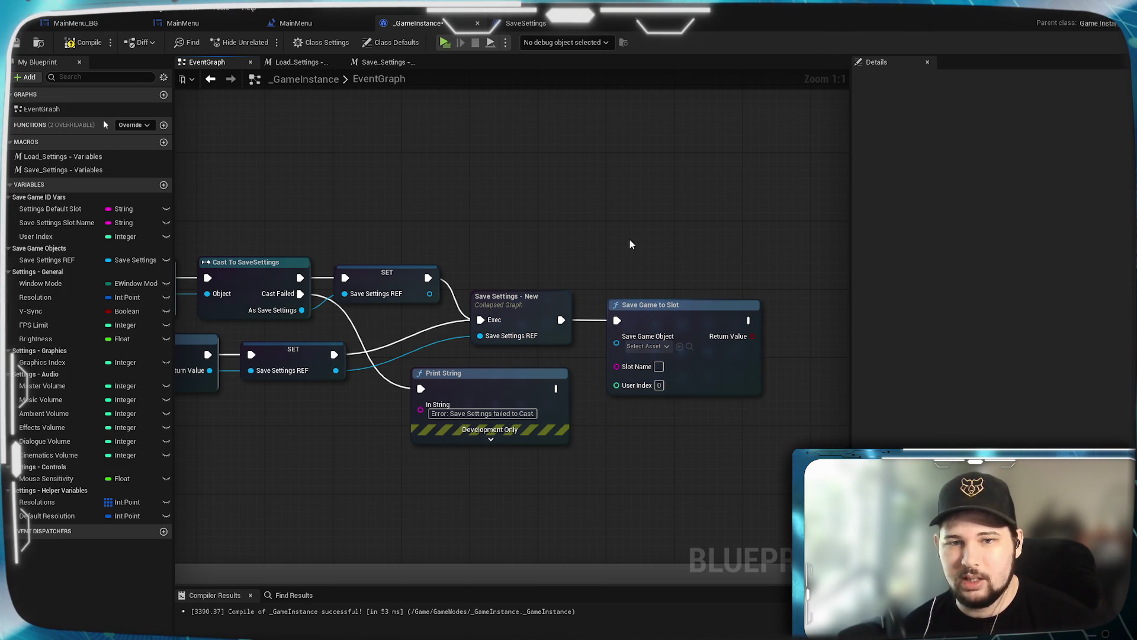
{"action": "mouse_move", "coordinate": [741, 270]}
{"action": "left_mouse_down"}
{"action": "mouse_move", "coordinate": [615, 283]}
{"action": "mouse_move", "coordinate": [639, 258]}
{"action": "left_mouse_up"}
{"action": "left_click_drag", "start_coordinate": [471, 245], "coordinate": [539, 225]}
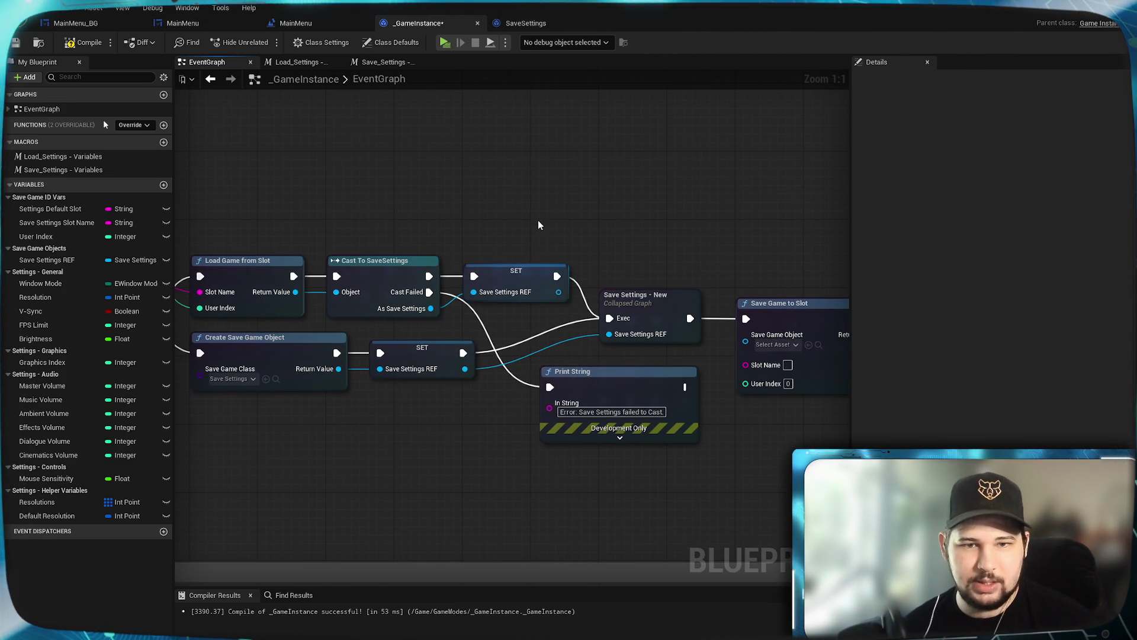
{"action": "scroll", "coordinate": [698, 215], "scroll_direction": "down", "scroll_amount": 1}
{"action": "mouse_move", "coordinate": [699, 215]}
{"action": "left_mouse_down"}
{"action": "mouse_move", "coordinate": [713, 203]}
{"action": "mouse_move", "coordinate": [501, 183]}
{"action": "mouse_move", "coordinate": [731, 172]}
{"action": "mouse_move", "coordinate": [374, 204]}
{"action": "mouse_move", "coordinate": [467, 203]}
{"action": "left_mouse_up"}
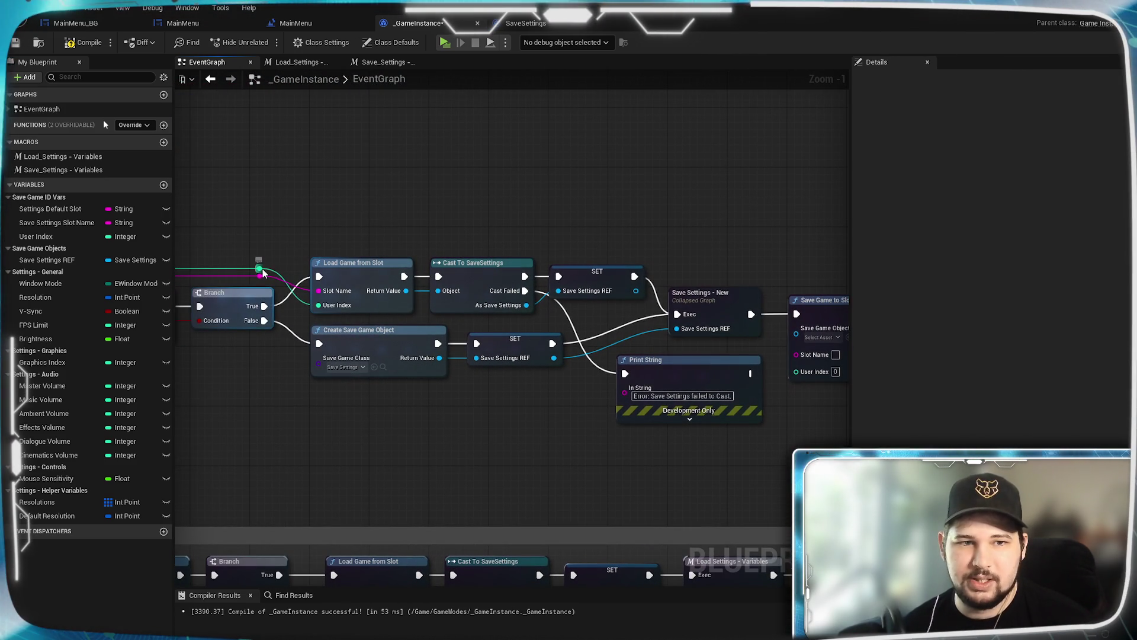
- Wire the slot name into Save Game to Slot and reroute it above Load Game from Slot
{"action": "left_click_drag", "start_coordinate": [823, 379], "coordinate": [200, 376]}
{"action": "left_click_drag", "start_coordinate": [279, 439], "coordinate": [747, 421]}
{"action": "mouse_move", "coordinate": [280, 268]}
{"action": "left_mouse_down"}
{"action": "mouse_move", "coordinate": [853, 354]}
{"action": "mouse_move", "coordinate": [611, 332]}
{"action": "mouse_move", "coordinate": [670, 333]}
{"action": "left_mouse_up"}
{"action": "mouse_move", "coordinate": [420, 409]}
{"action": "left_mouse_down"}
{"action": "mouse_move", "coordinate": [426, 432]}
{"action": "mouse_move", "coordinate": [559, 474]}
{"action": "mouse_move", "coordinate": [498, 479]}
{"action": "left_mouse_up"}
{"action": "double_click", "coordinate": [587, 394]}
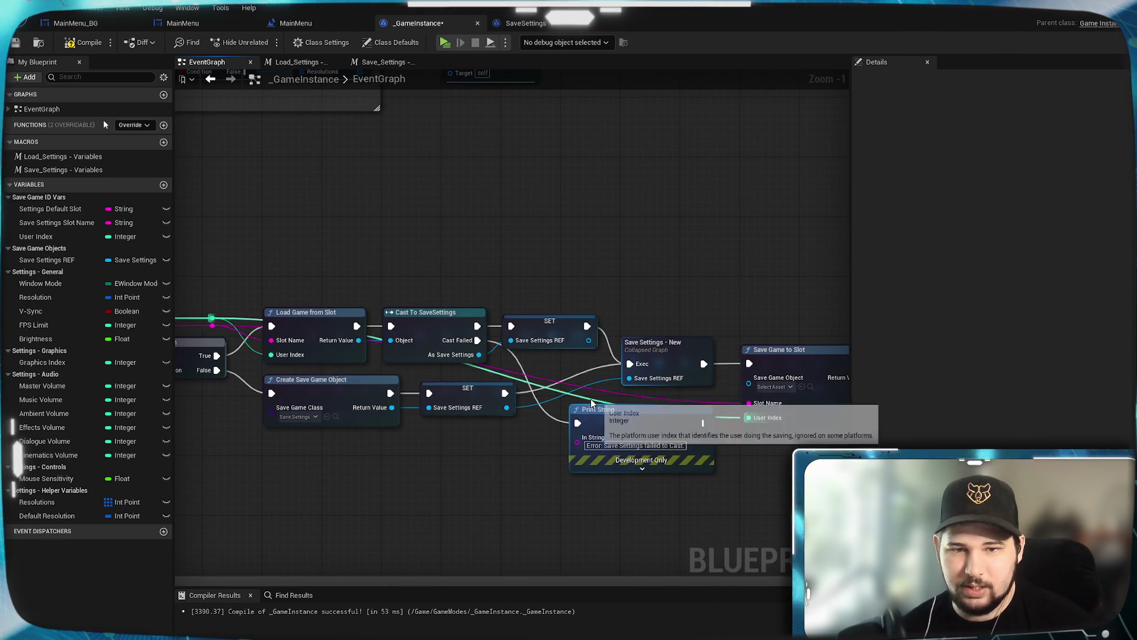
{"action": "left_click_drag", "start_coordinate": [590, 400], "coordinate": [275, 291]}
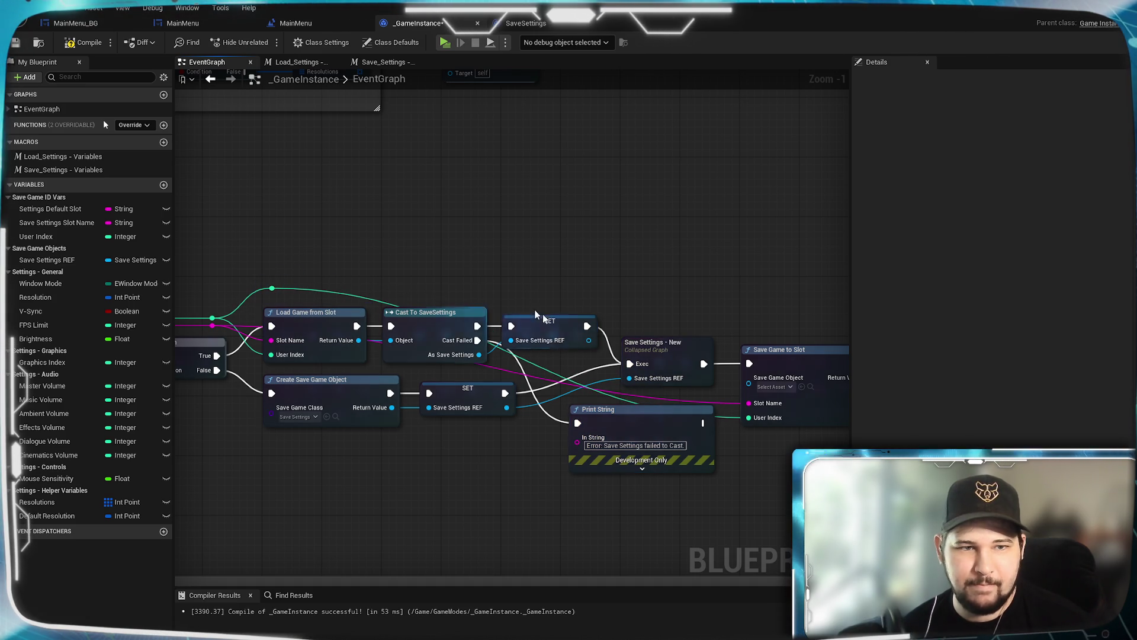
- Route the User Index and Slot Name wires above the nodes via reroute points
{"action": "double_click", "coordinate": [727, 419]}
{"action": "mouse_move", "coordinate": [726, 419]}
{"action": "left_mouse_down"}
{"action": "mouse_move", "coordinate": [711, 300]}
{"action": "mouse_move", "coordinate": [692, 296]}
{"action": "mouse_move", "coordinate": [722, 292]}
{"action": "left_mouse_up"}
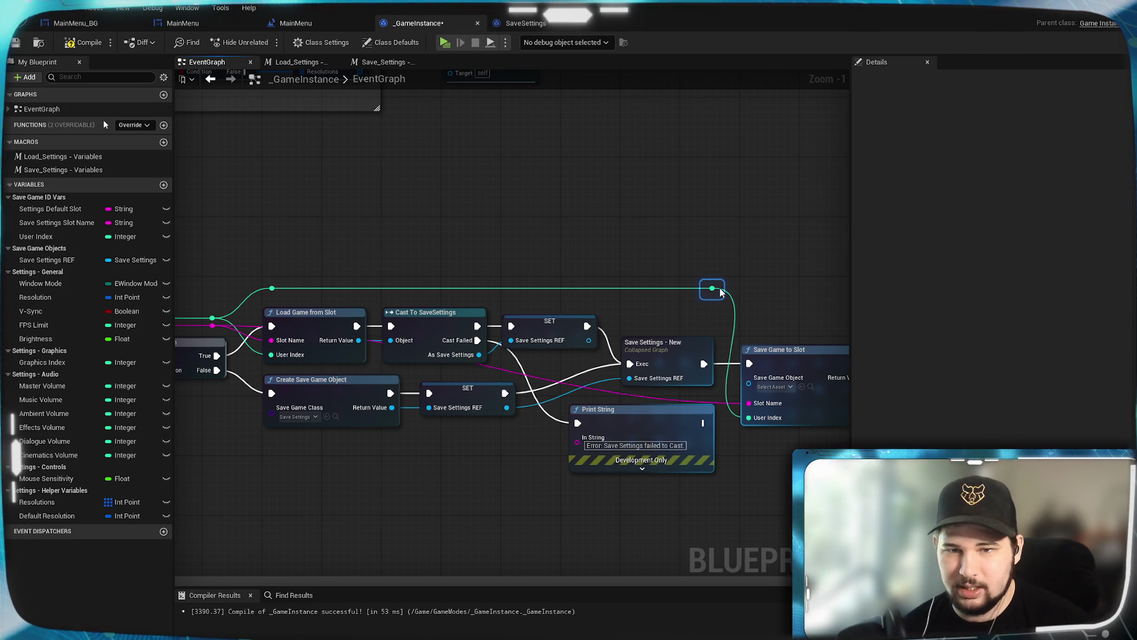
{"action": "left_click", "coordinate": [737, 246]}
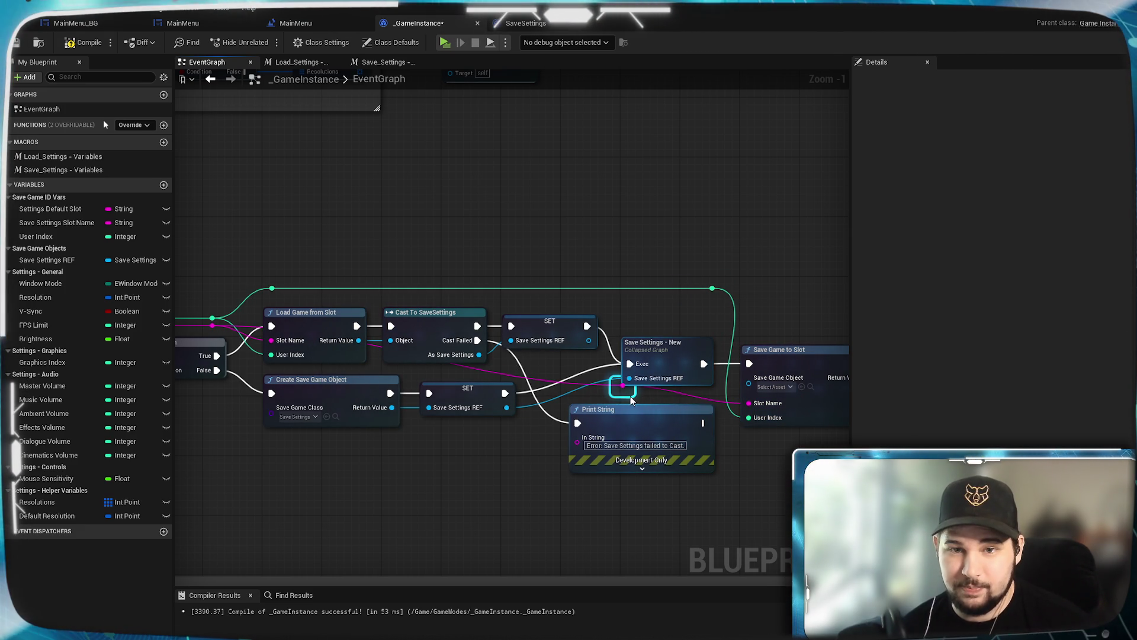
{"action": "mouse_move", "coordinate": [273, 310]}
{"action": "left_mouse_down"}
{"action": "mouse_move", "coordinate": [587, 350]}
{"action": "mouse_move", "coordinate": [548, 364]}
{"action": "mouse_move", "coordinate": [595, 310]}
{"action": "mouse_move", "coordinate": [715, 305]}
{"action": "left_mouse_up"}
{"action": "left_click", "coordinate": [771, 237]}
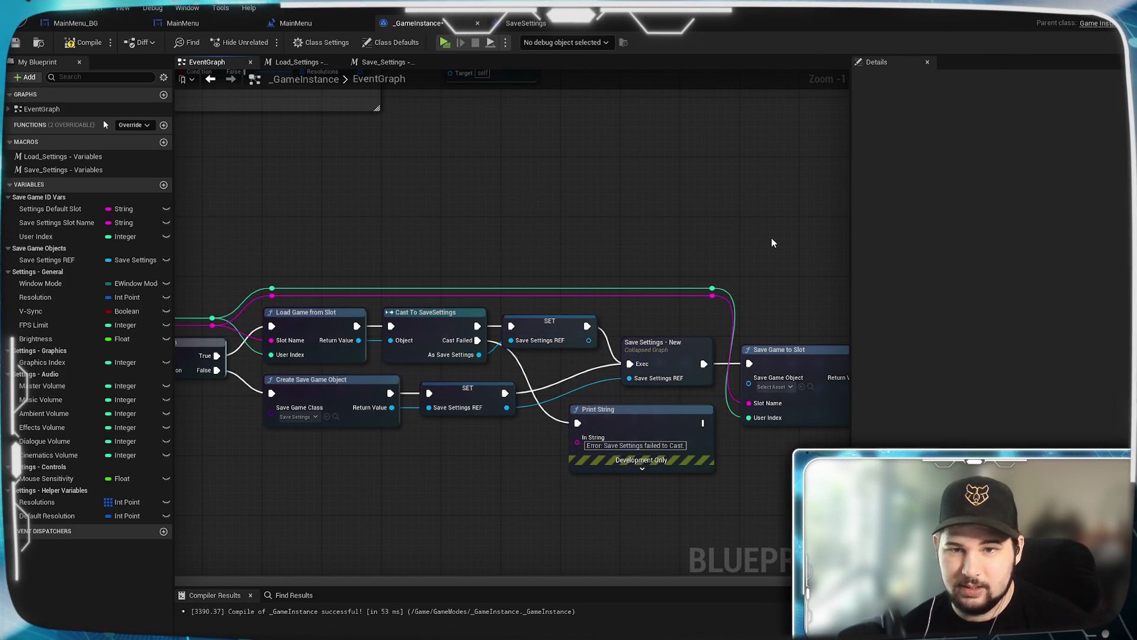
{"action": "left_click_drag", "start_coordinate": [317, 260], "coordinate": [407, 238]}
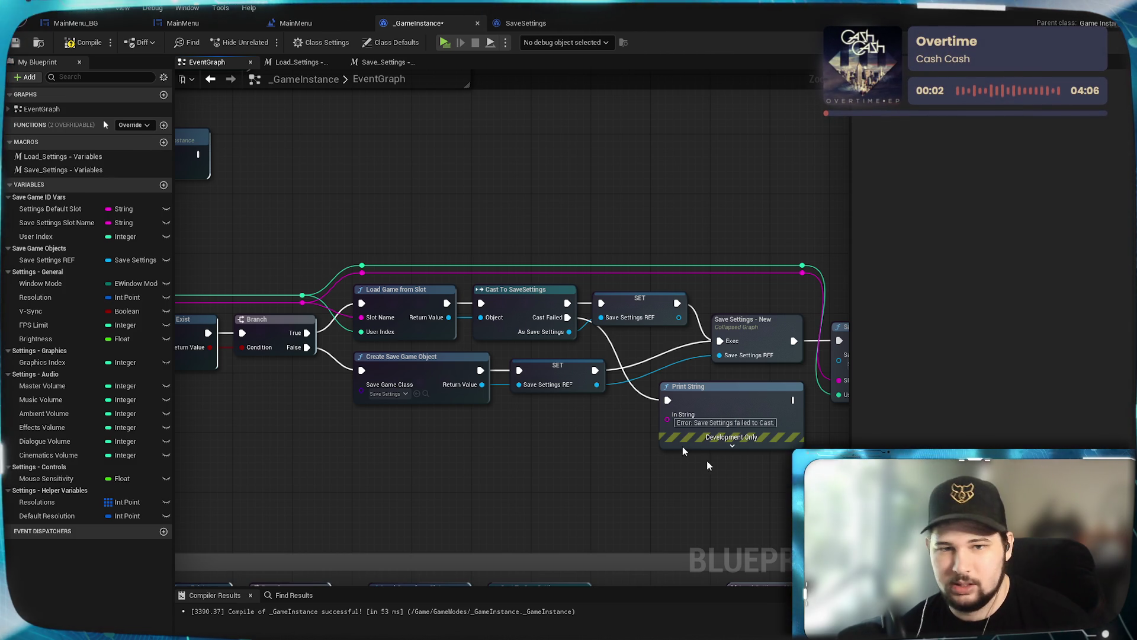
{"action": "mouse_move", "coordinate": [563, 491]}
{"action": "left_mouse_down"}
{"action": "mouse_move", "coordinate": [381, 495]}
{"action": "mouse_move", "coordinate": [355, 507]}
{"action": "left_mouse_up"}
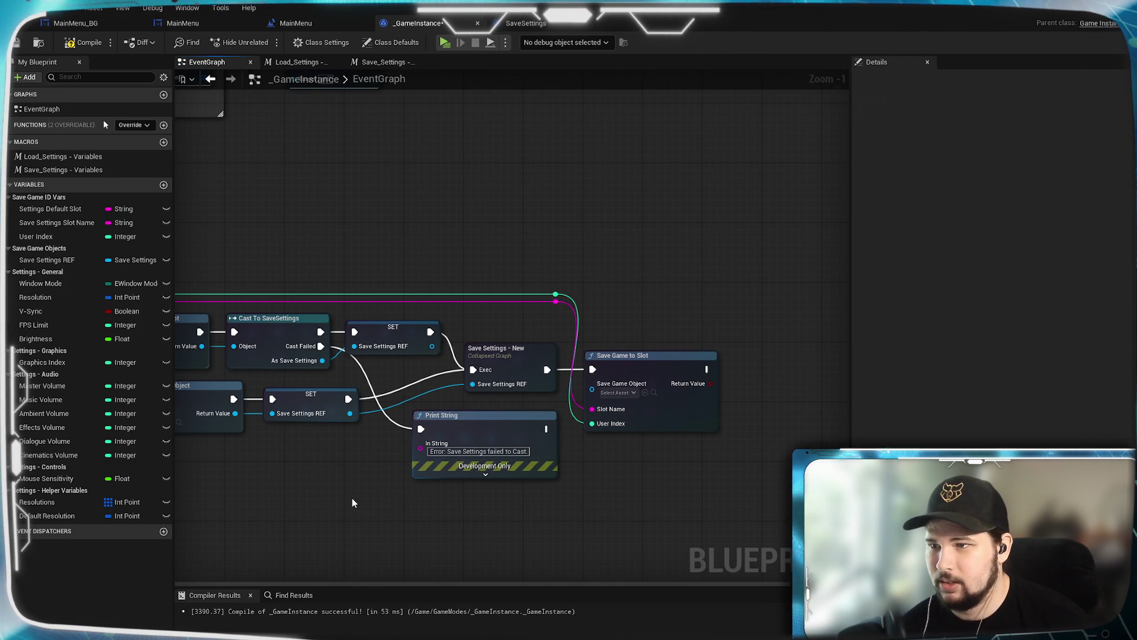
{"action": "left_click_drag", "start_coordinate": [352, 500], "coordinate": [498, 495]}
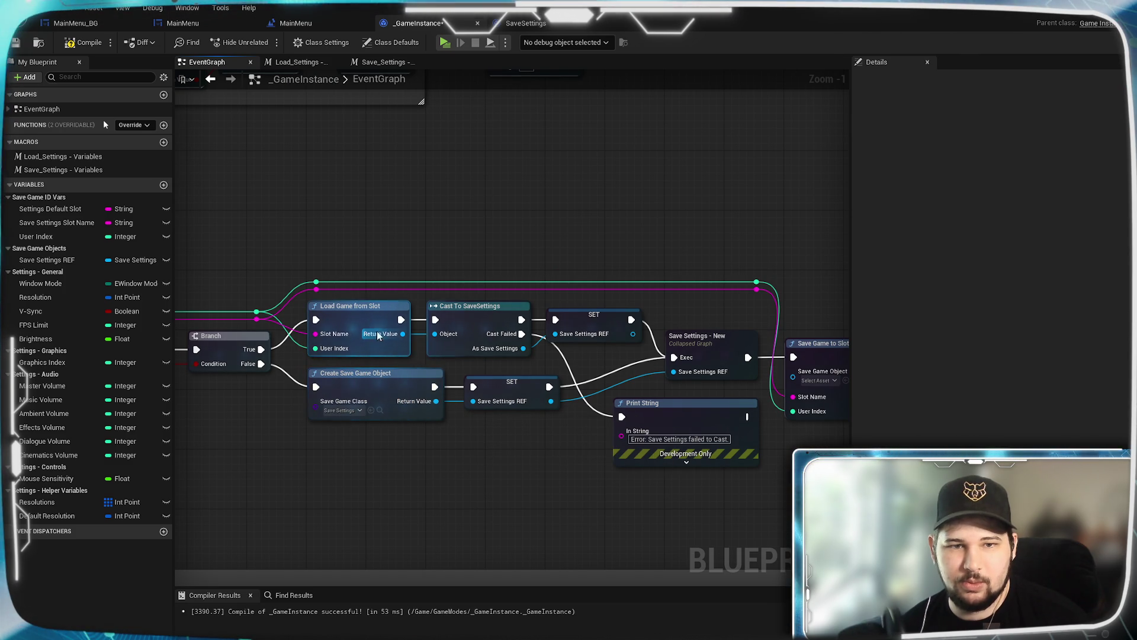